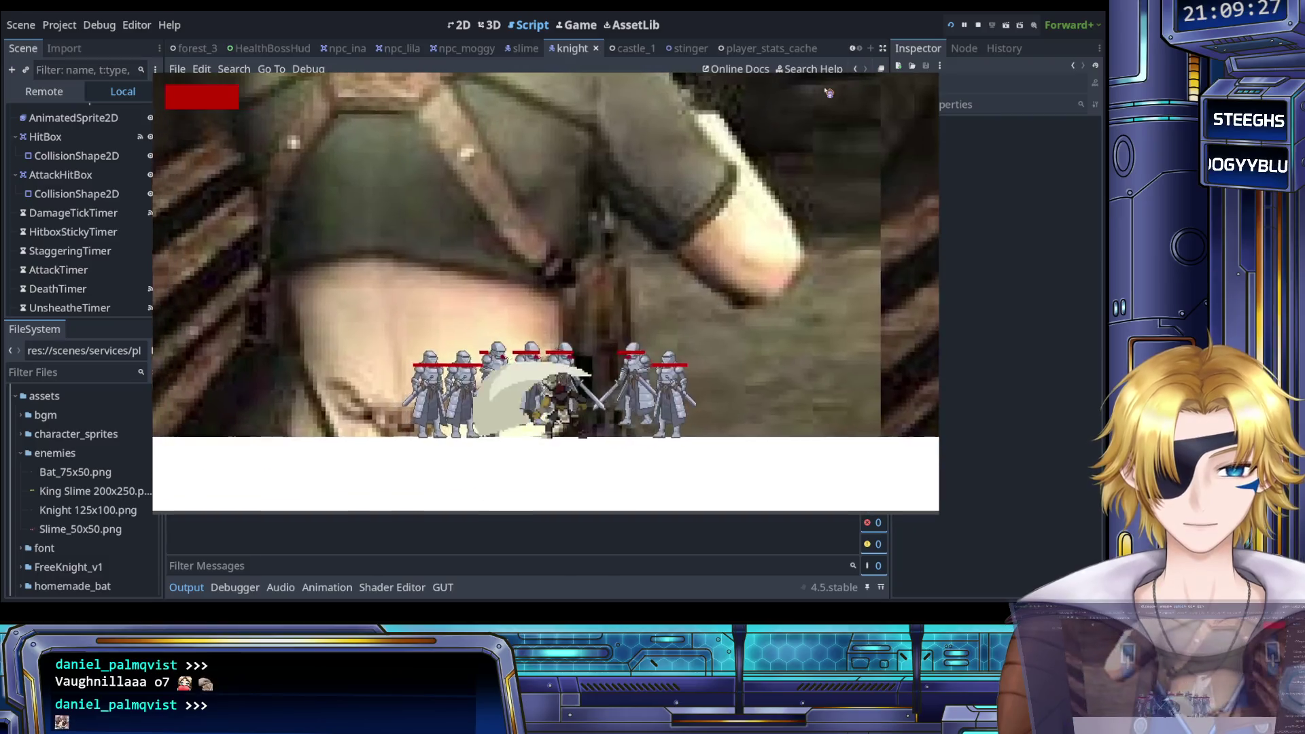
- Briefly play-test the knight fight with the j key, then stop the game to return to knight.gd
key(j)
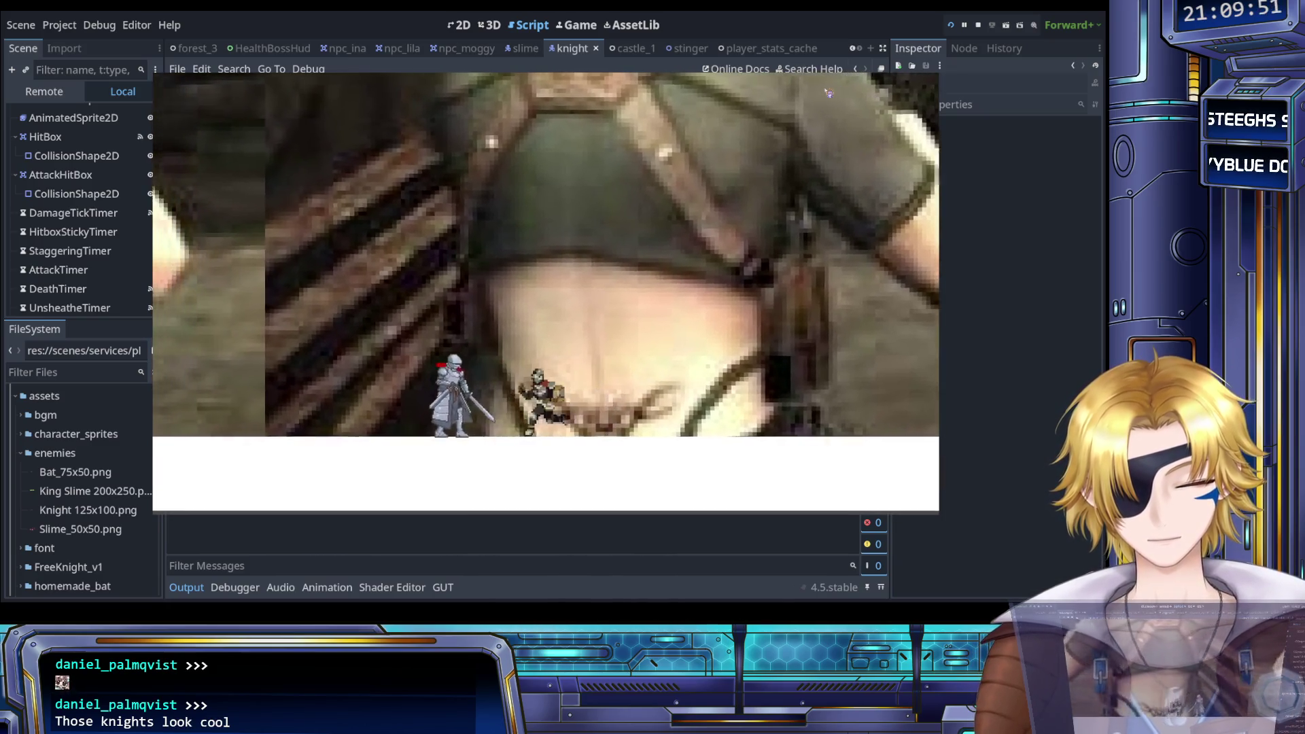
key(F8)
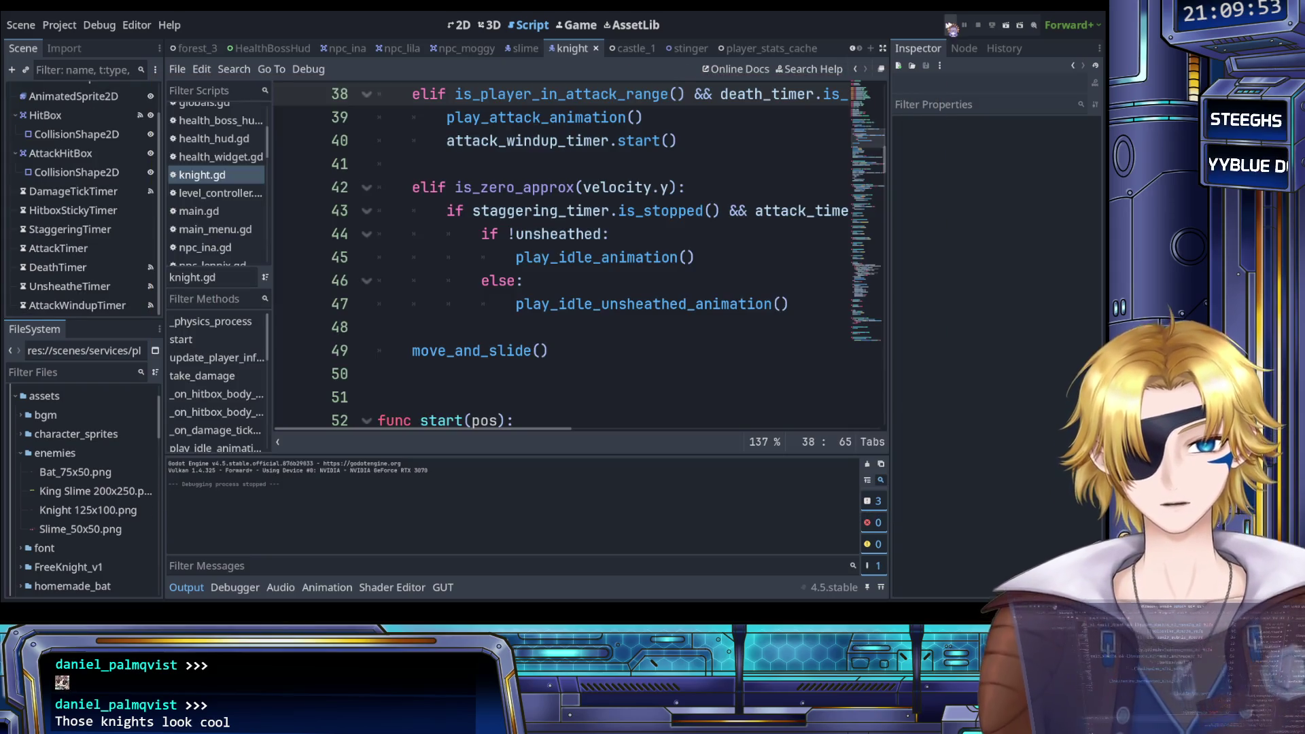
click(601, 257)
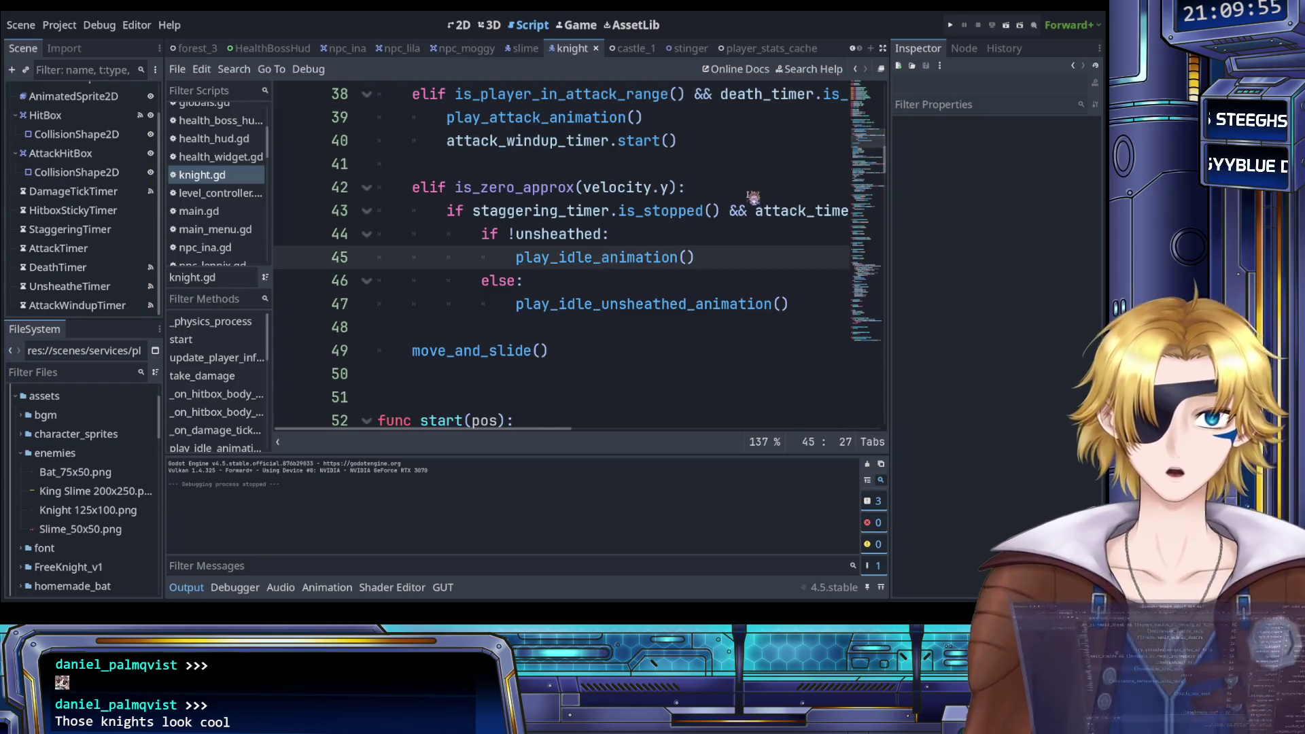
scroll(661, 316, up, 3)
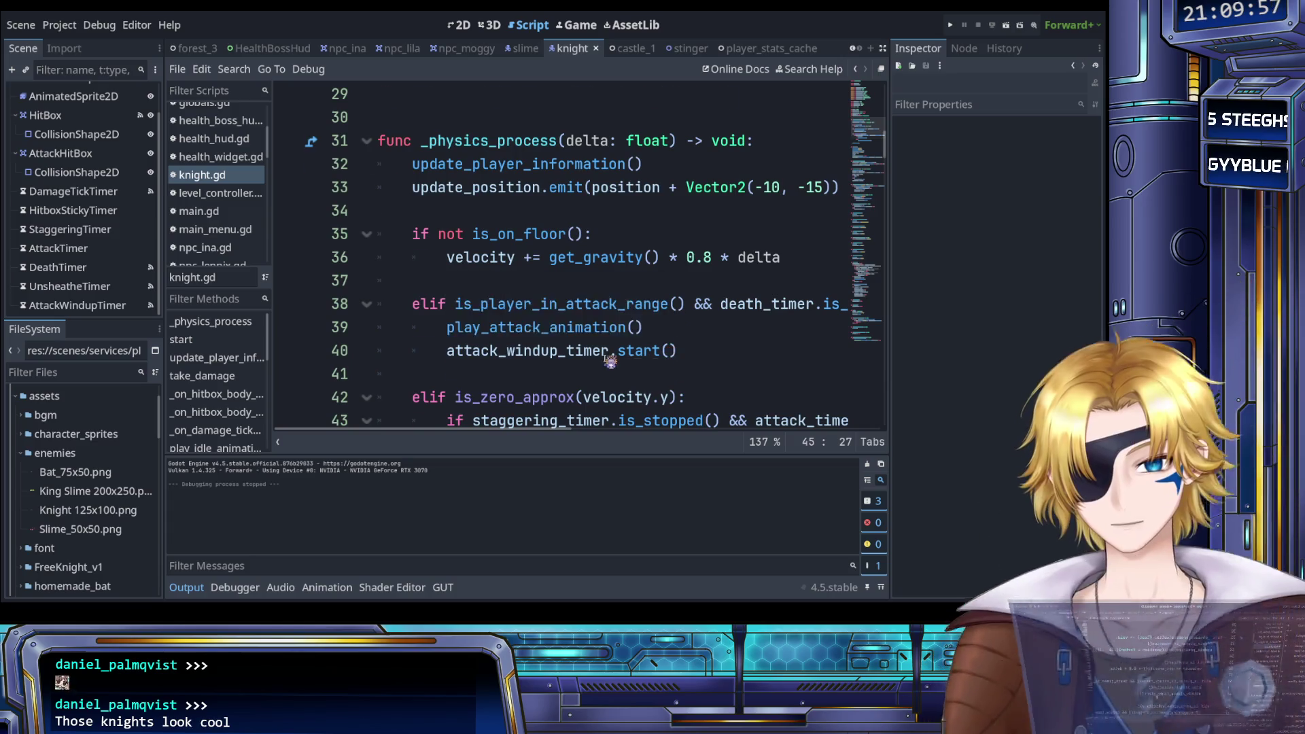
scroll(639, 347, up, 6)
scroll(602, 350, down, 6)
scroll(598, 346, down, 3)
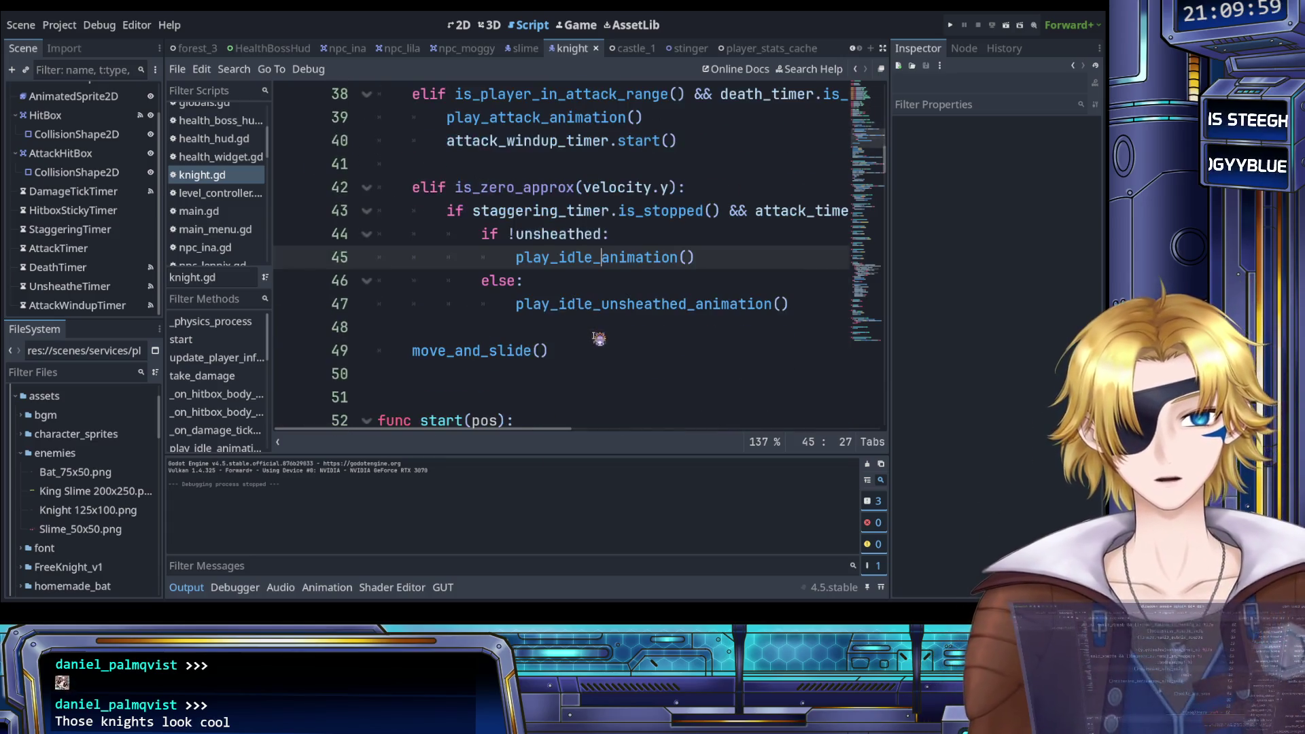
scroll(596, 340, up, 2)
scroll(586, 333, down, 1)
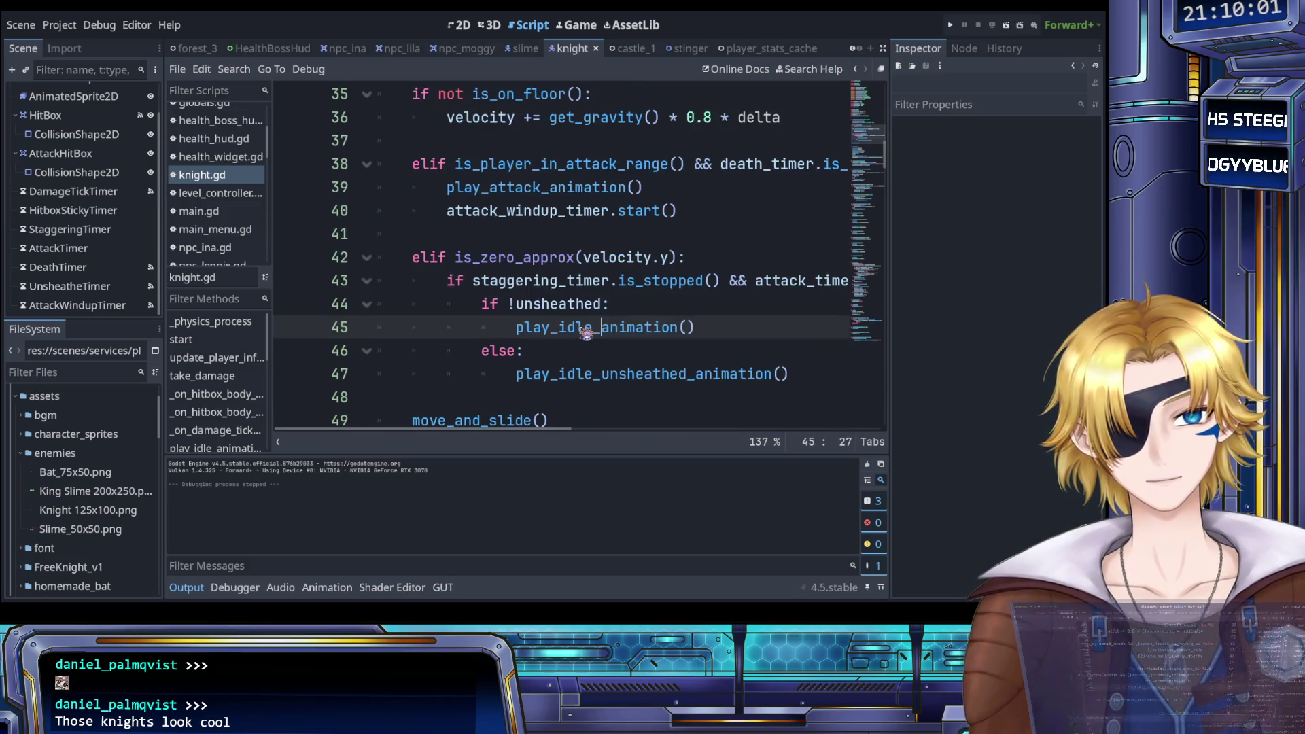
scroll(587, 326, down, 1)
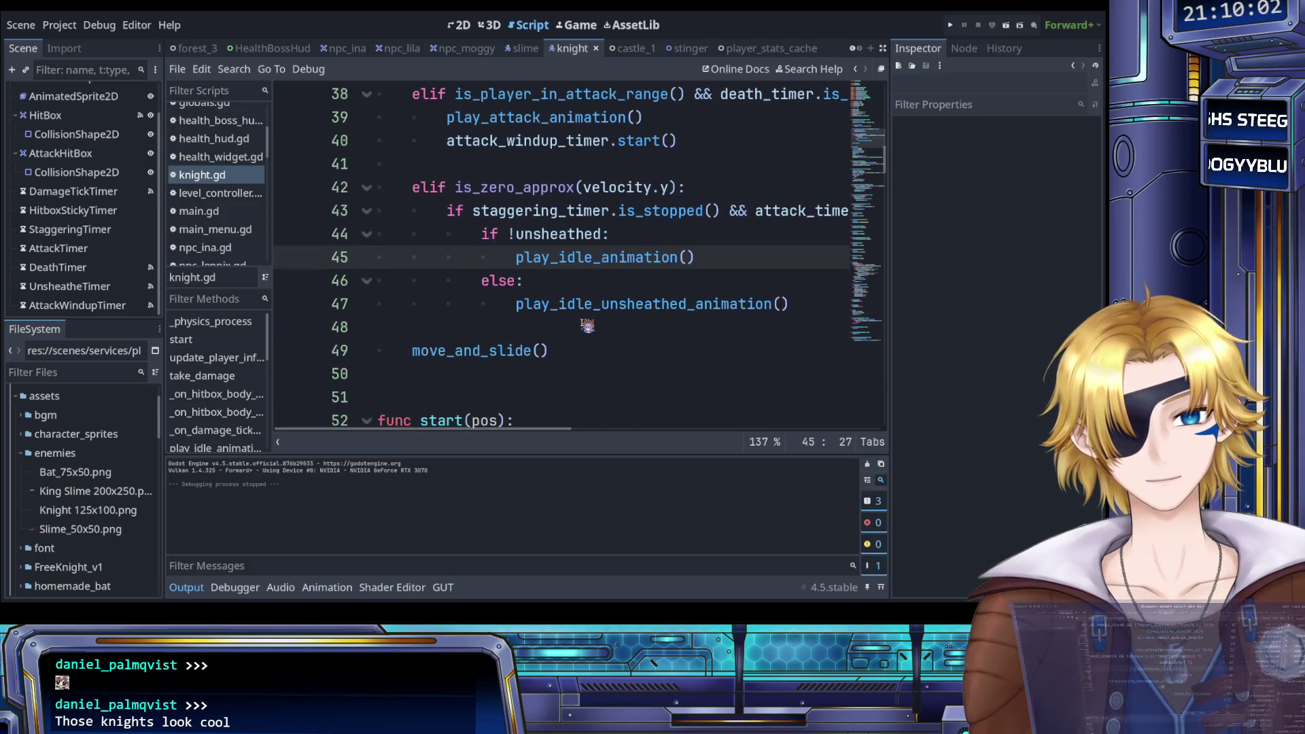
click(573, 292)
scroll(573, 292, up, 1)
scroll(573, 292, down, 1)
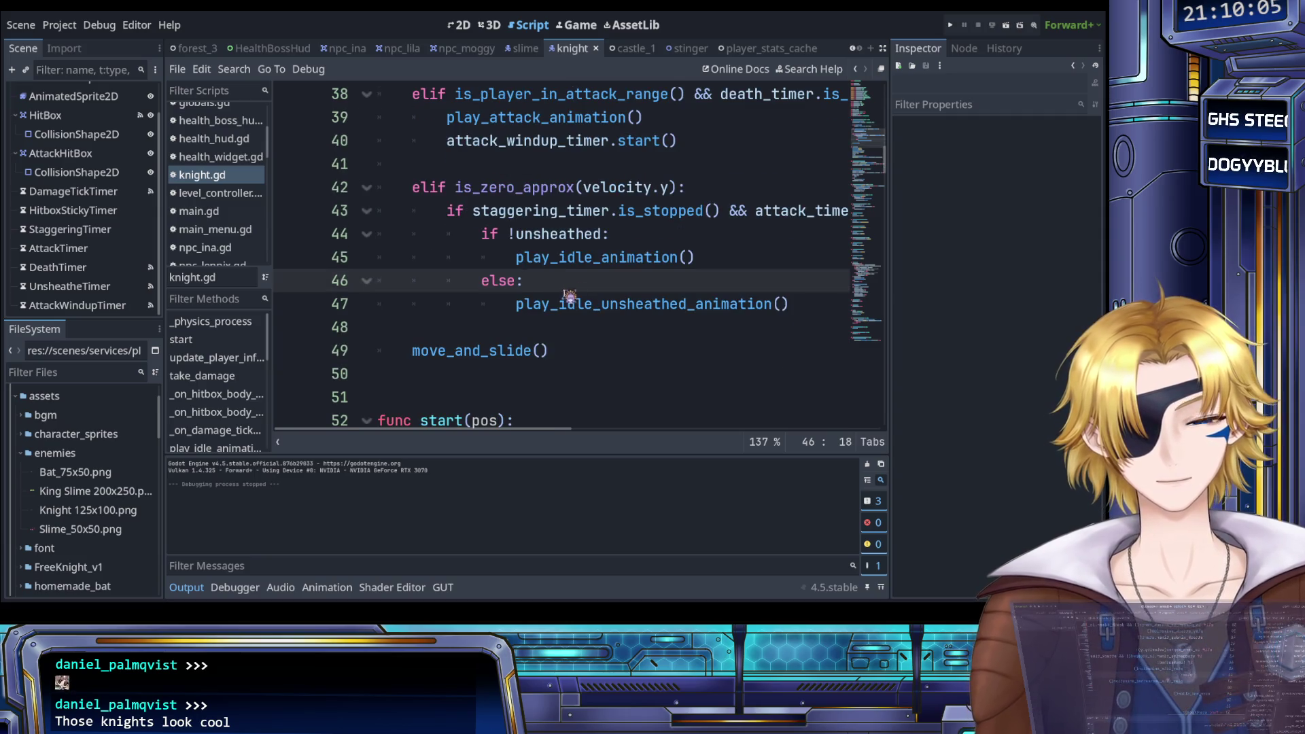
click(571, 304)
drag(515, 304, 679, 304)
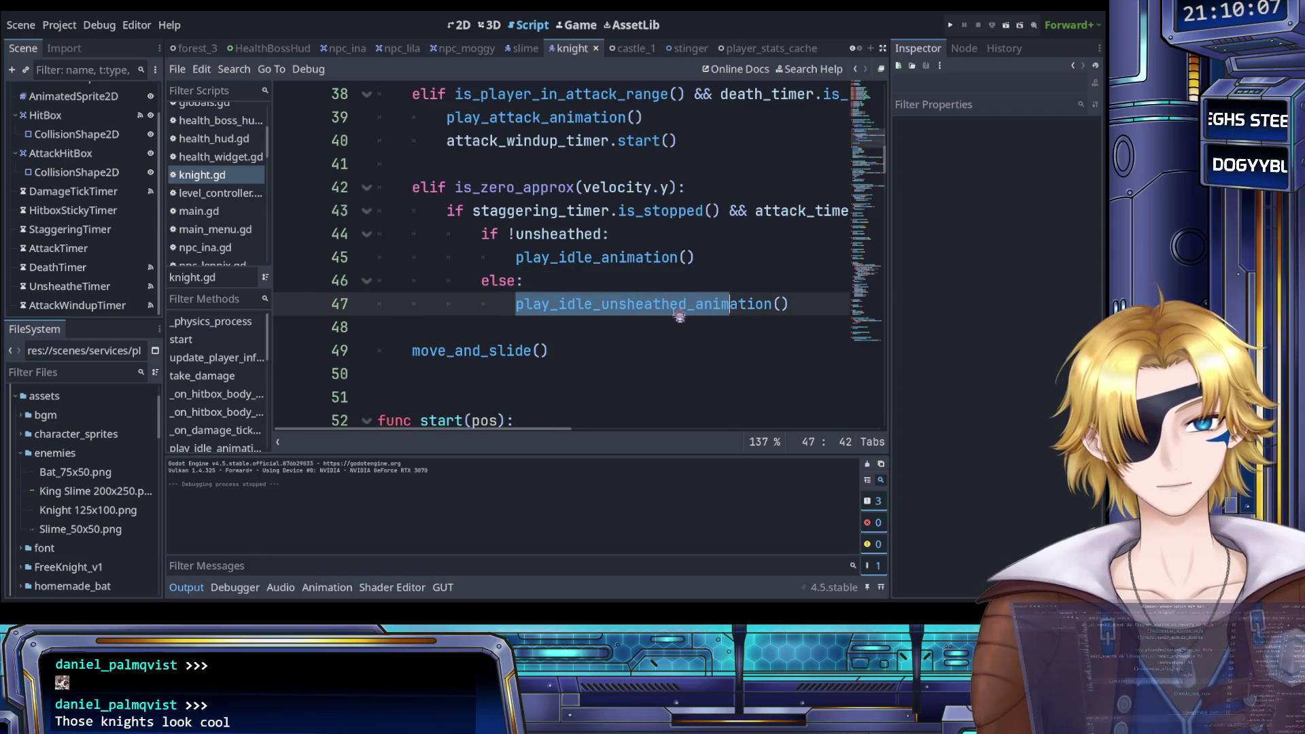
click(570, 280)
scroll(569, 280, right, 3)
scroll(570, 279, right, 2)
scroll(569, 279, left, 5)
scroll(569, 279, down, 5)
scroll(570, 279, up, 2)
scroll(561, 278, down, 7)
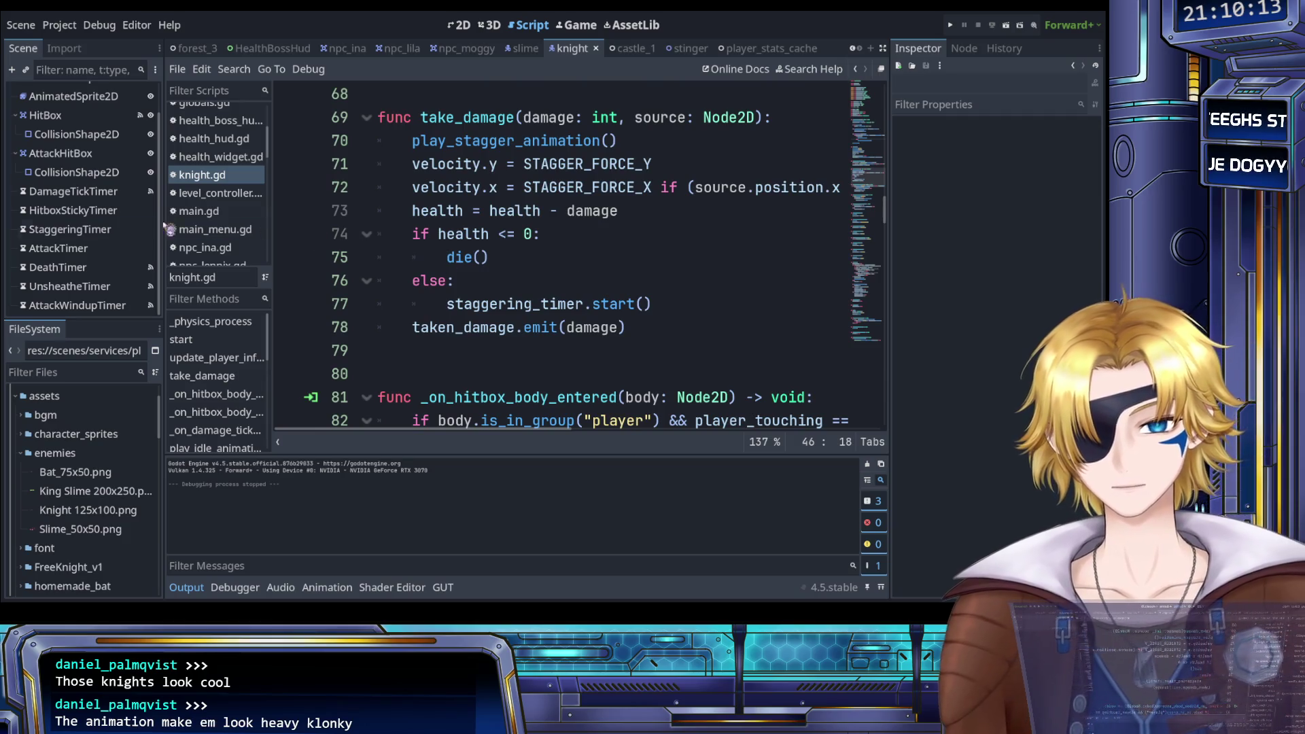
scroll(408, 288, up, 4)
scroll(408, 289, up, 7)
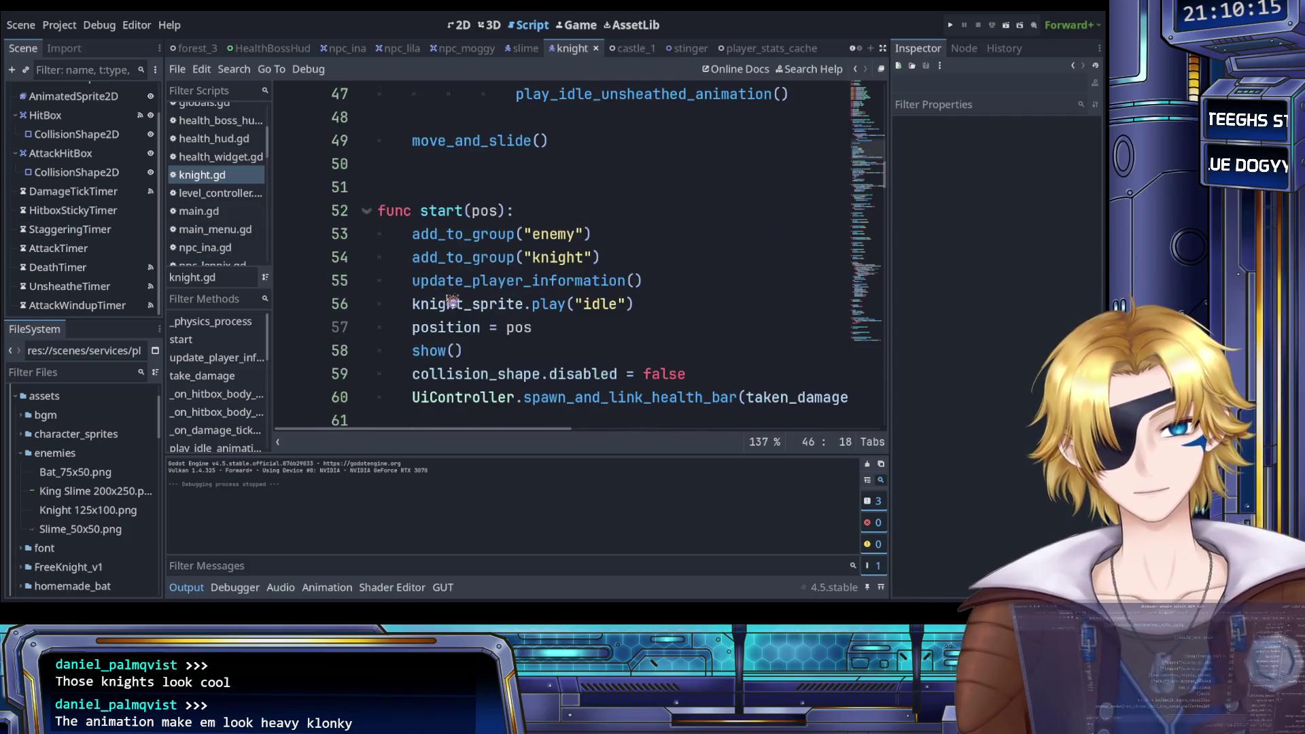
key(ctrl+f)
text(unsheathed:)
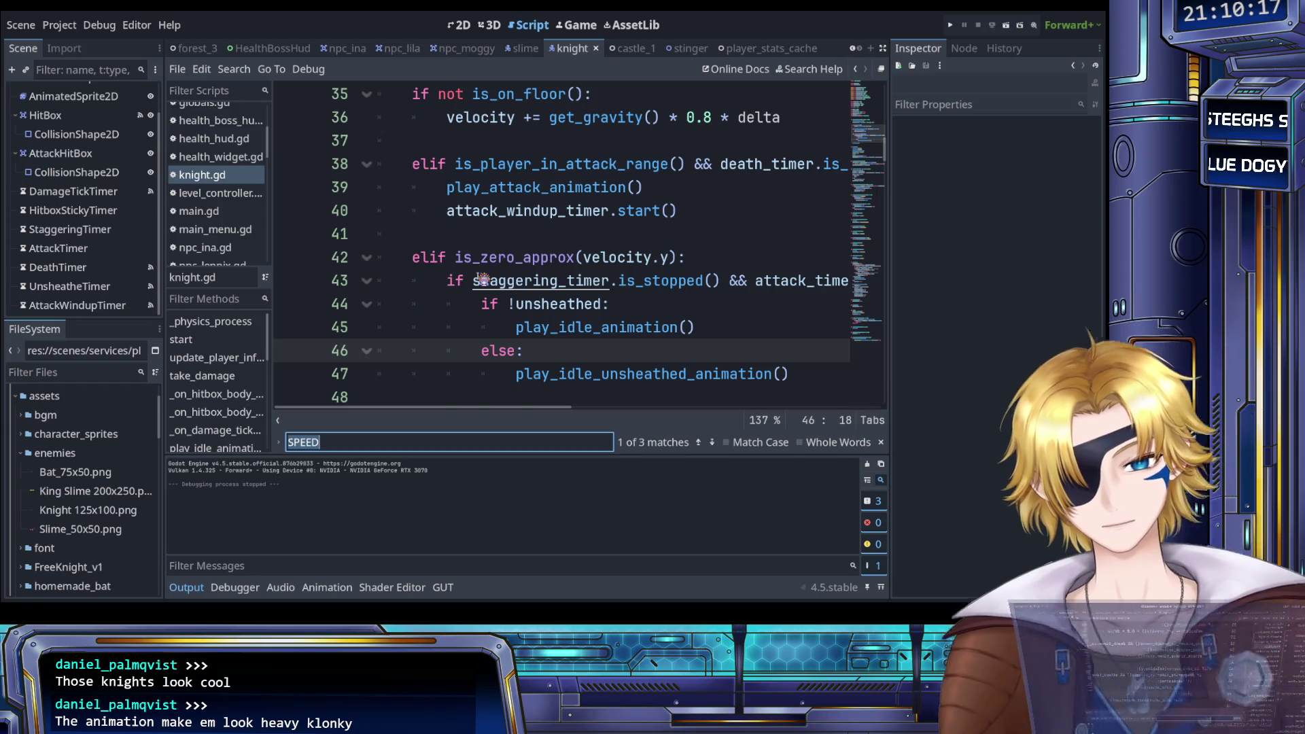
text(the_t)
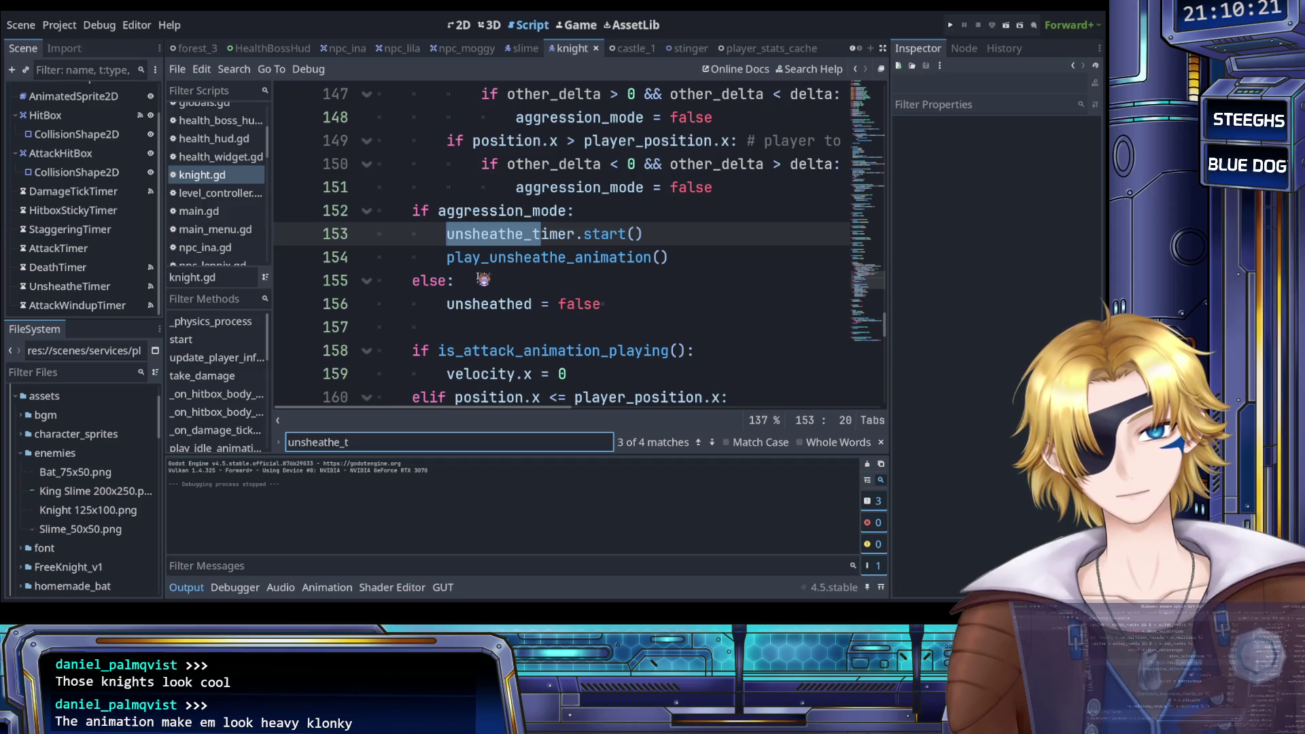
key(Escape)
click(490, 238)
scroll(515, 345, up, 2)
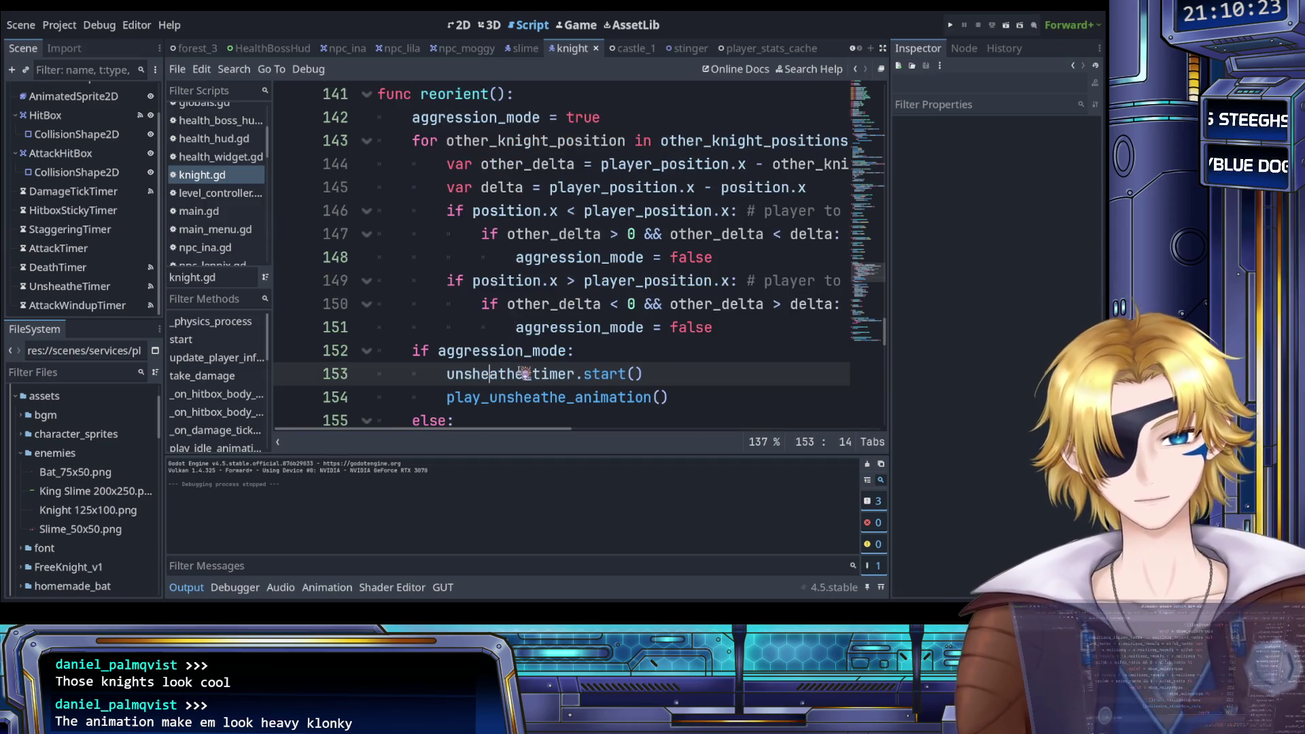
click(518, 374)
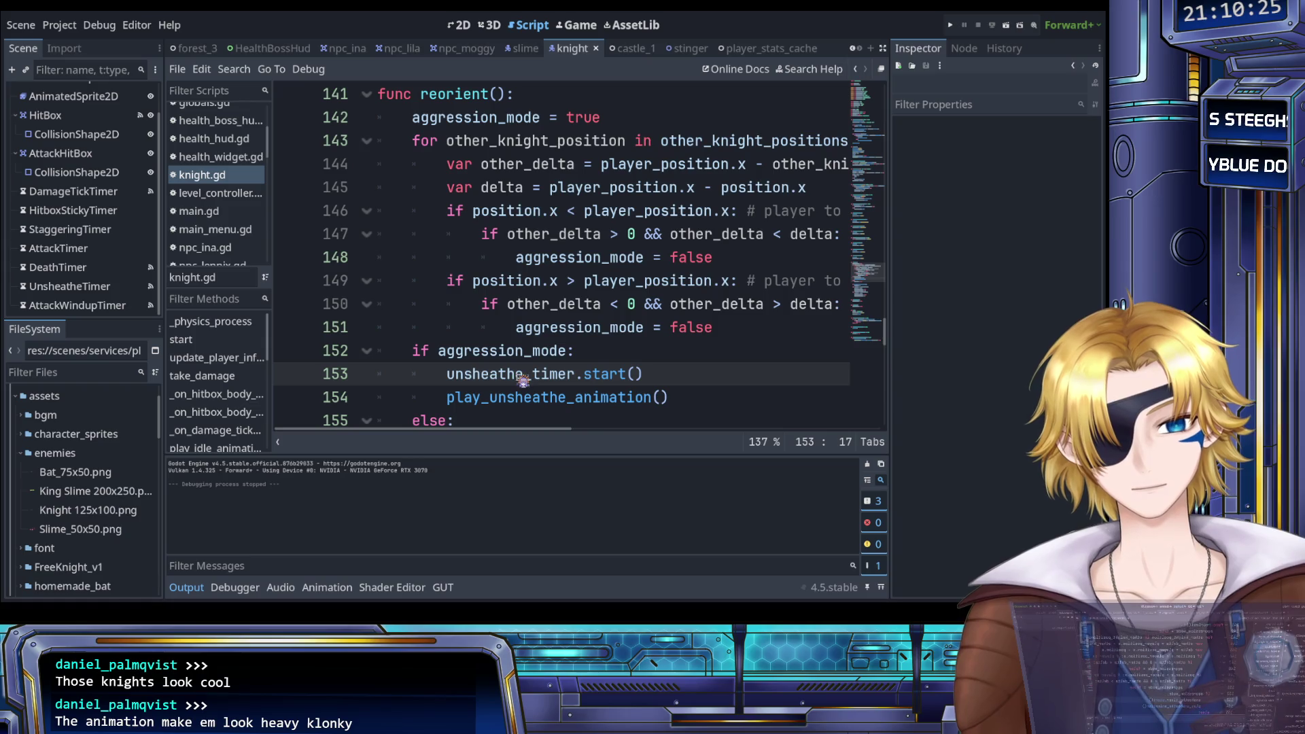
scroll(500, 339, up, 1)
scroll(500, 340, up, 4)
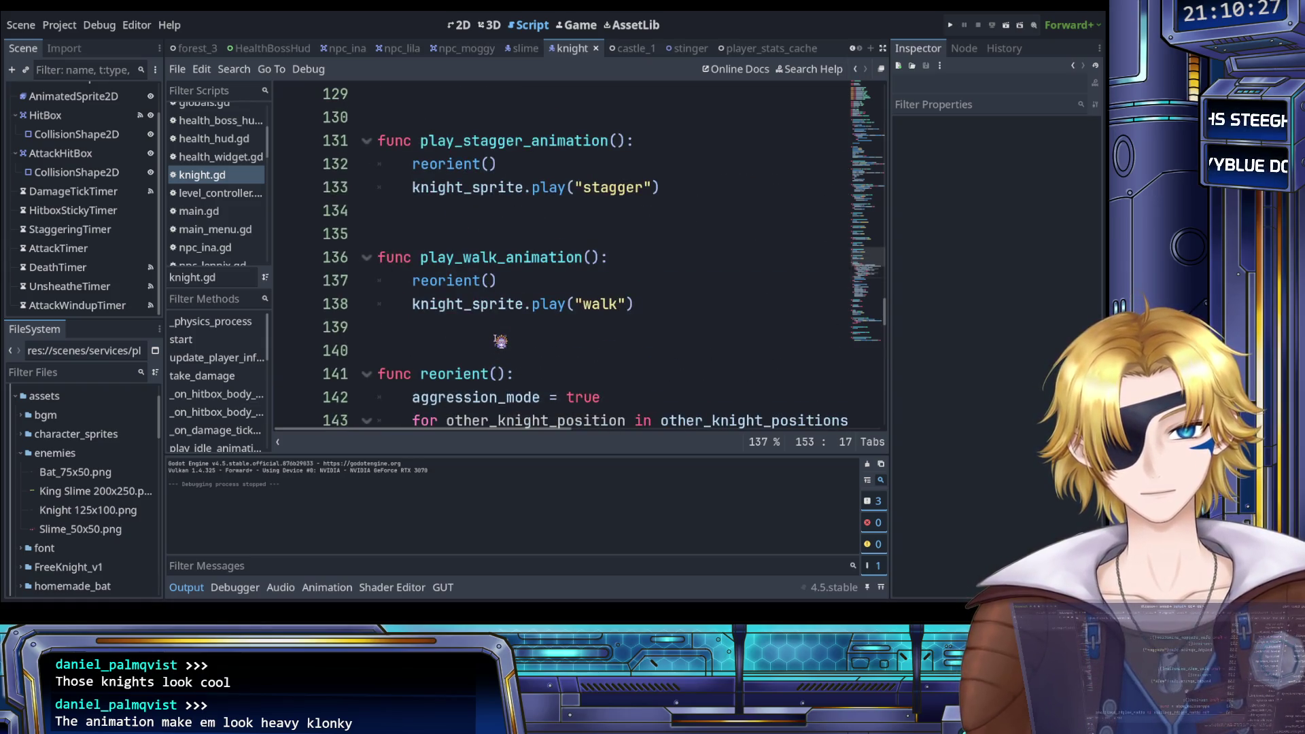
scroll(500, 341, up, 3)
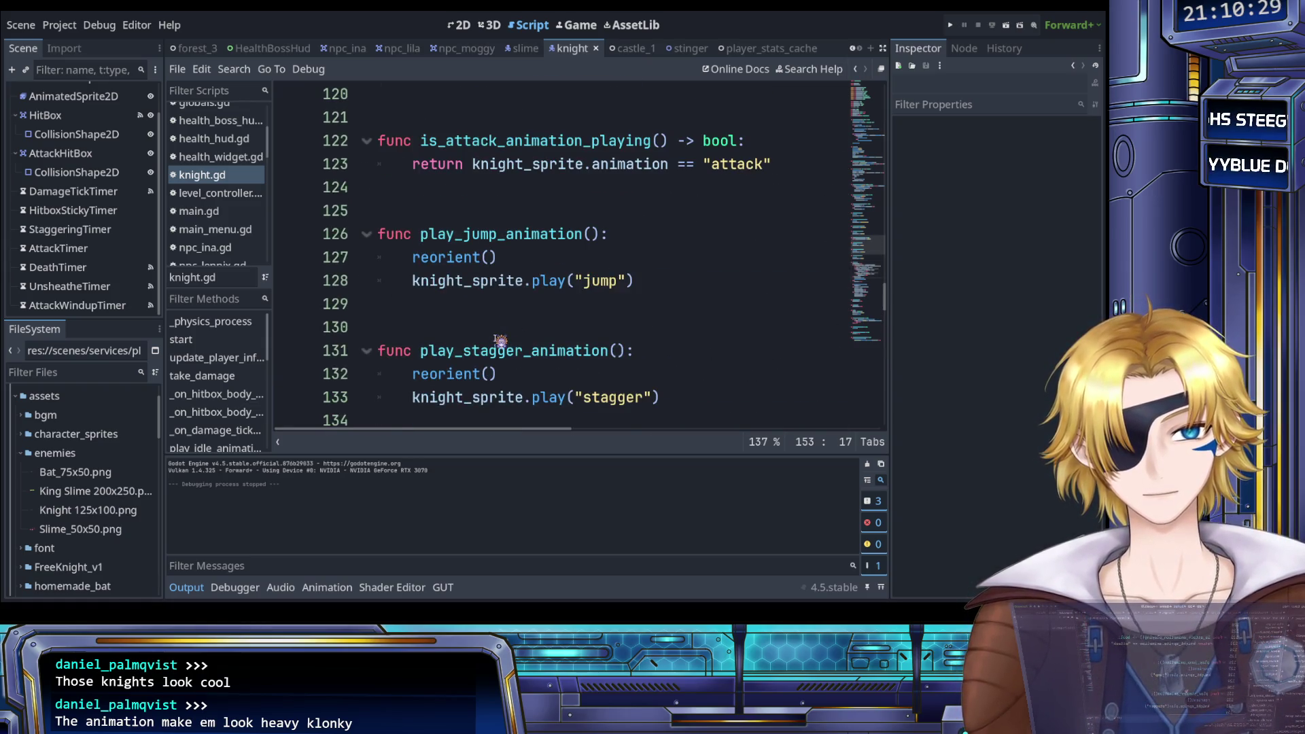
scroll(500, 340, up, 3)
scroll(499, 340, up, 5)
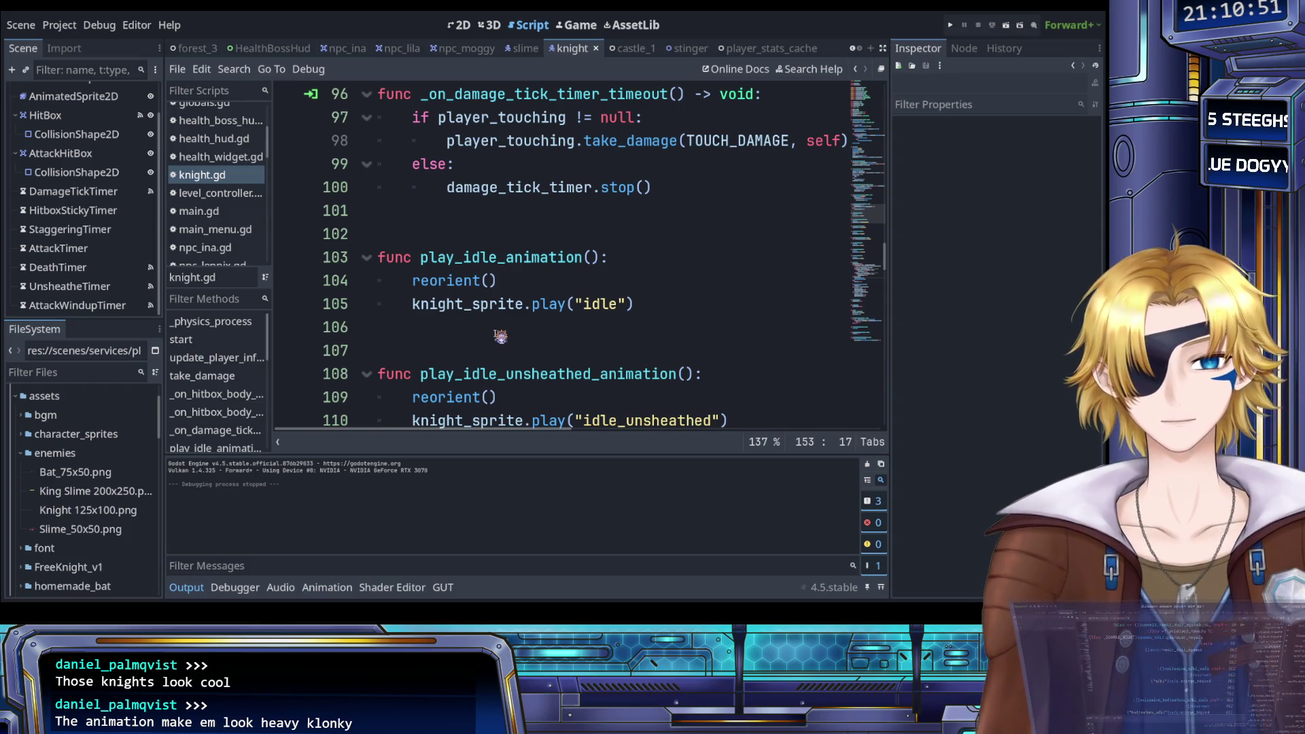
scroll(517, 319, up, 3)
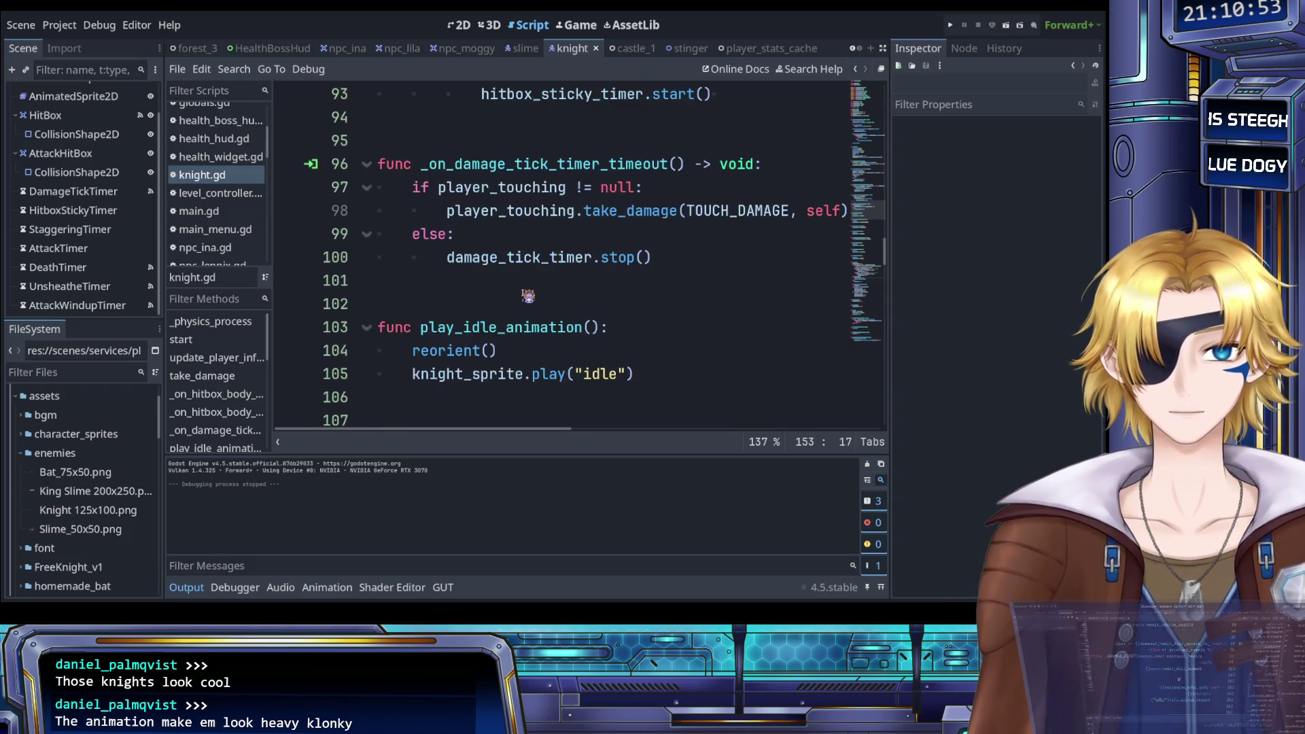
scroll(534, 305, down, 2)
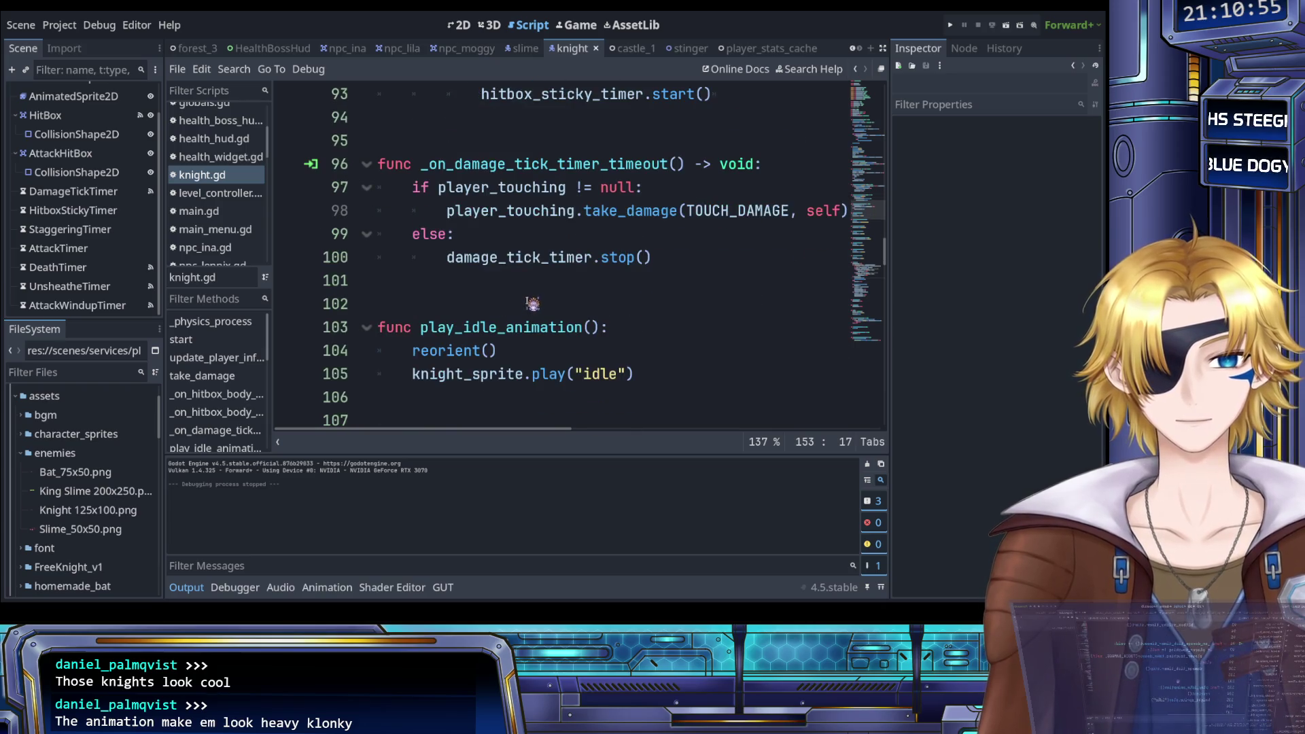
scroll(533, 296, up, 1)
click(537, 281)
scroll(536, 299, right, 3)
scroll(536, 301, left, 3)
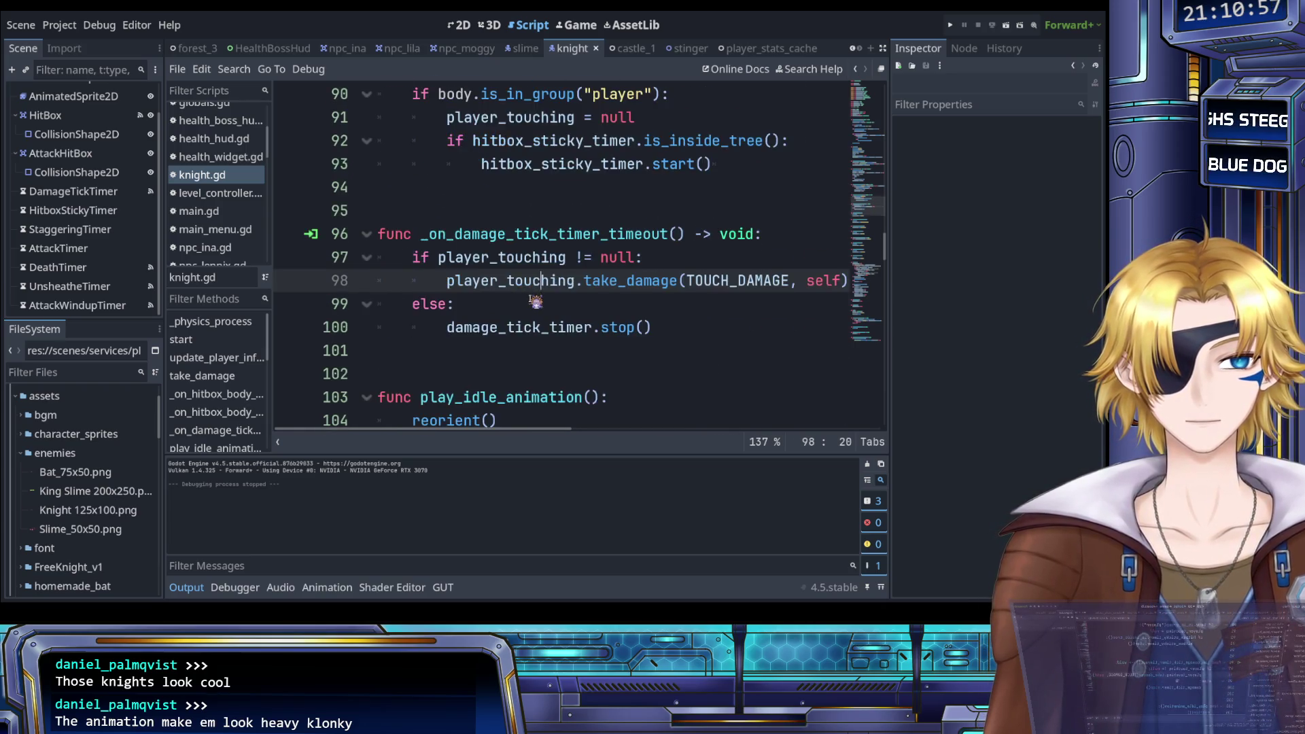
- Scroll through knight.gd around the sticky timer check on line 92
scroll(536, 302, up, 2)
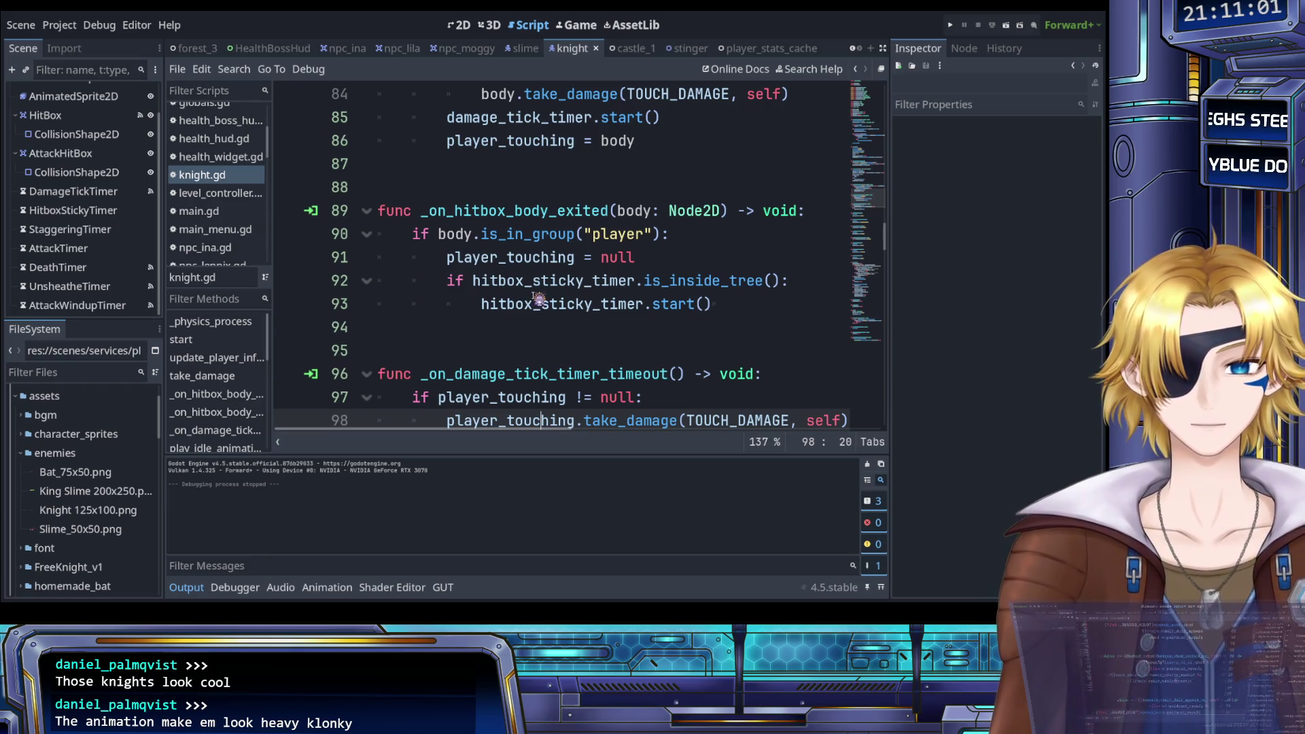
click(542, 282)
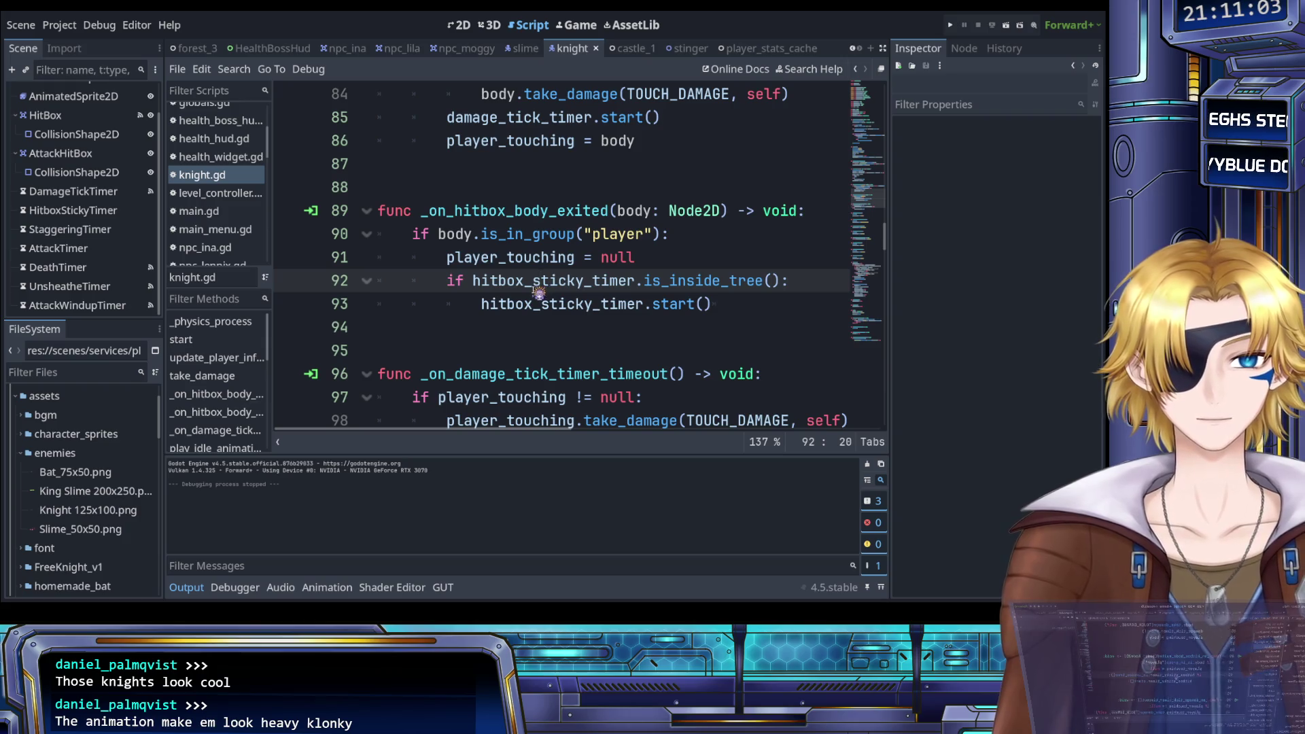
scroll(539, 292, up, 3)
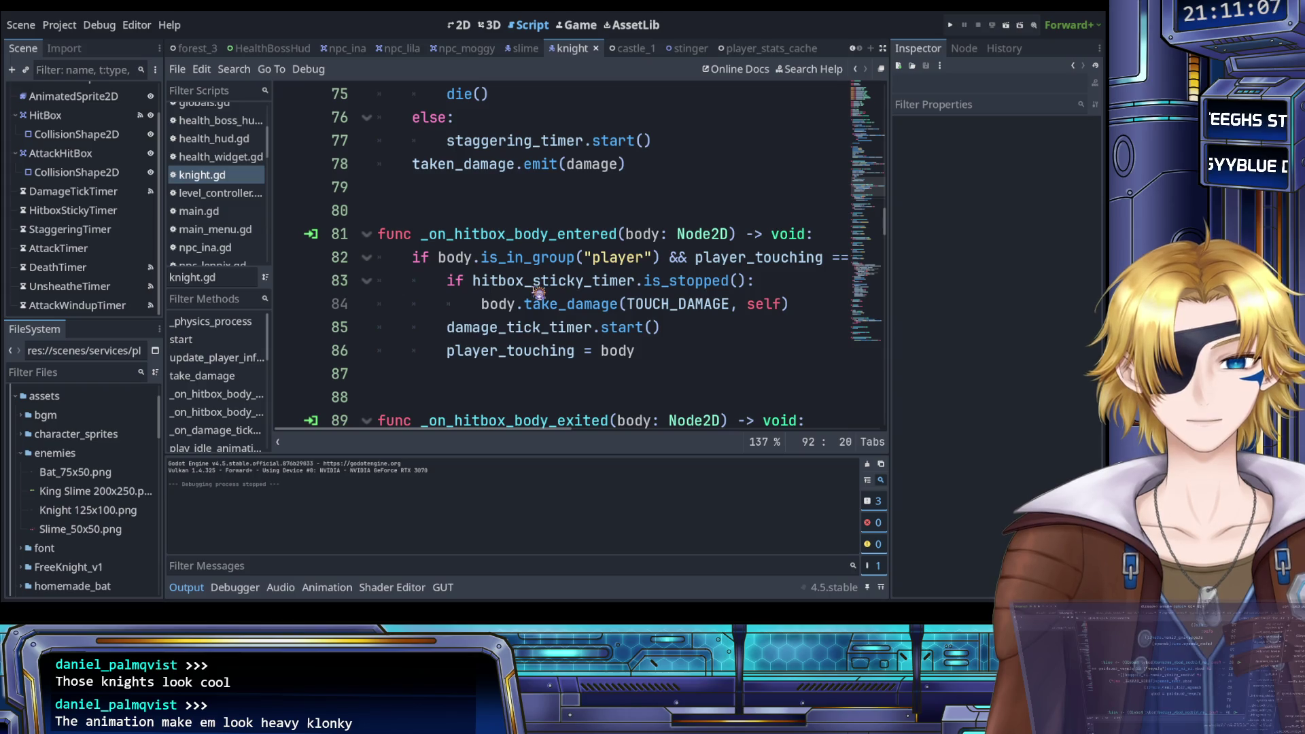
scroll(539, 292, up, 3)
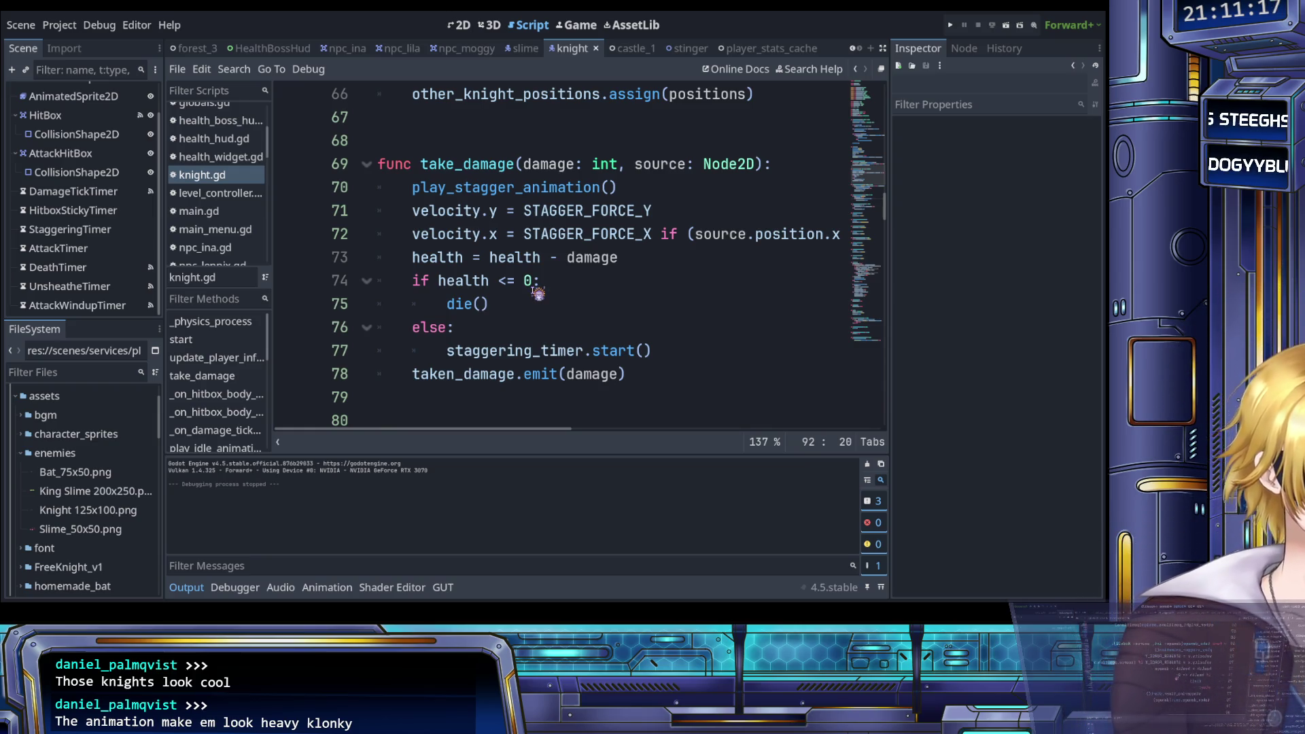
scroll(529, 292, up, 5)
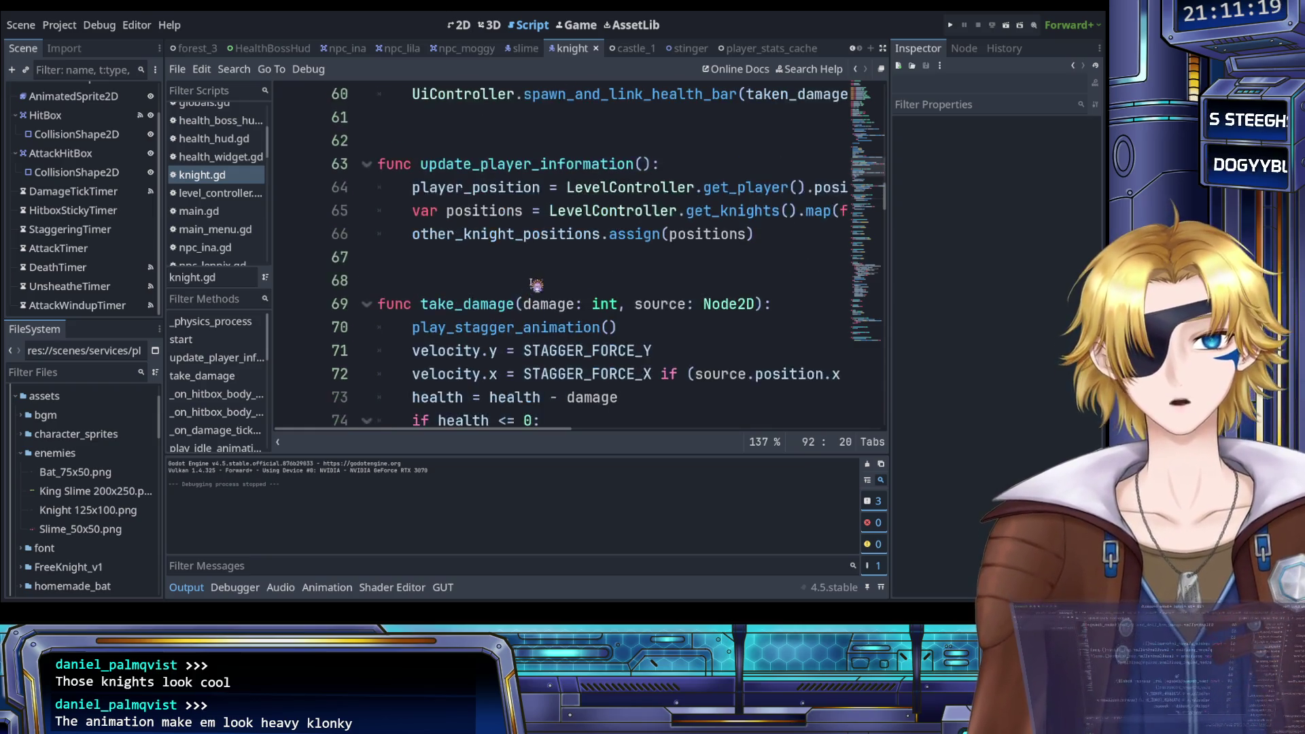
scroll(517, 298, down, 1)
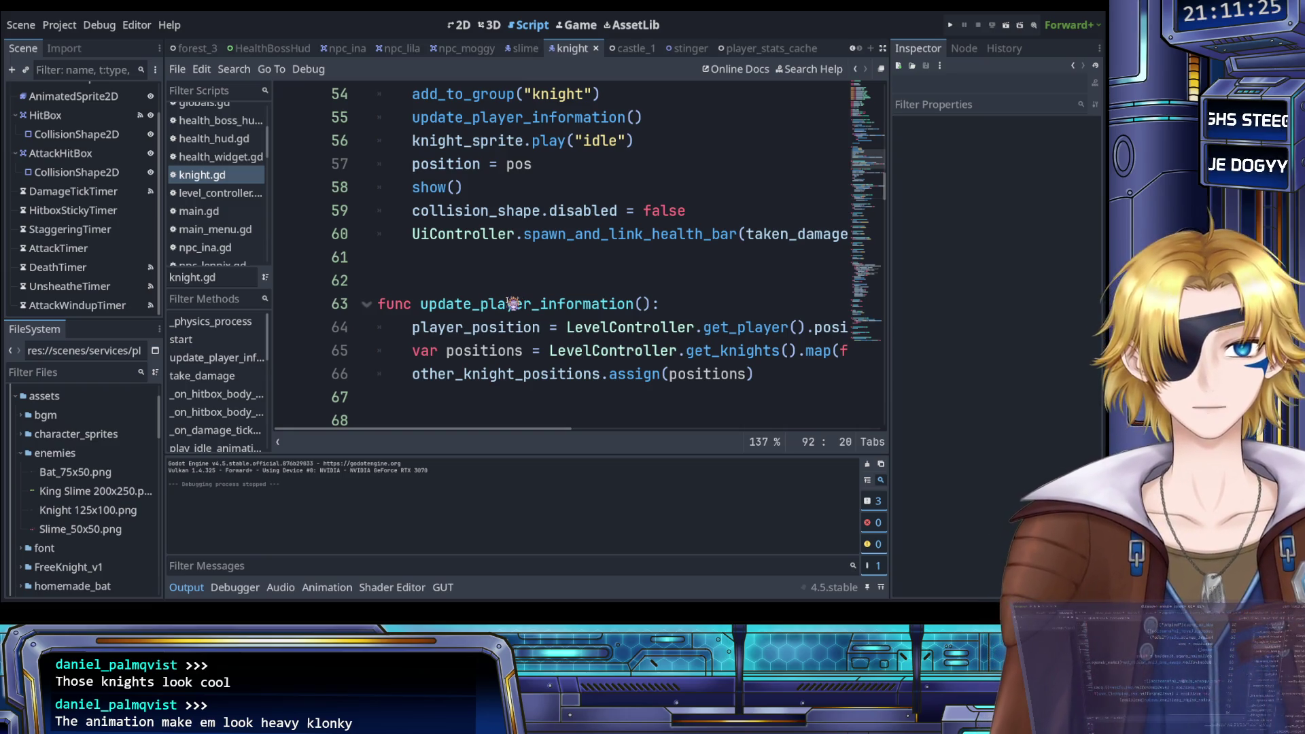
scroll(514, 304, up, 2)
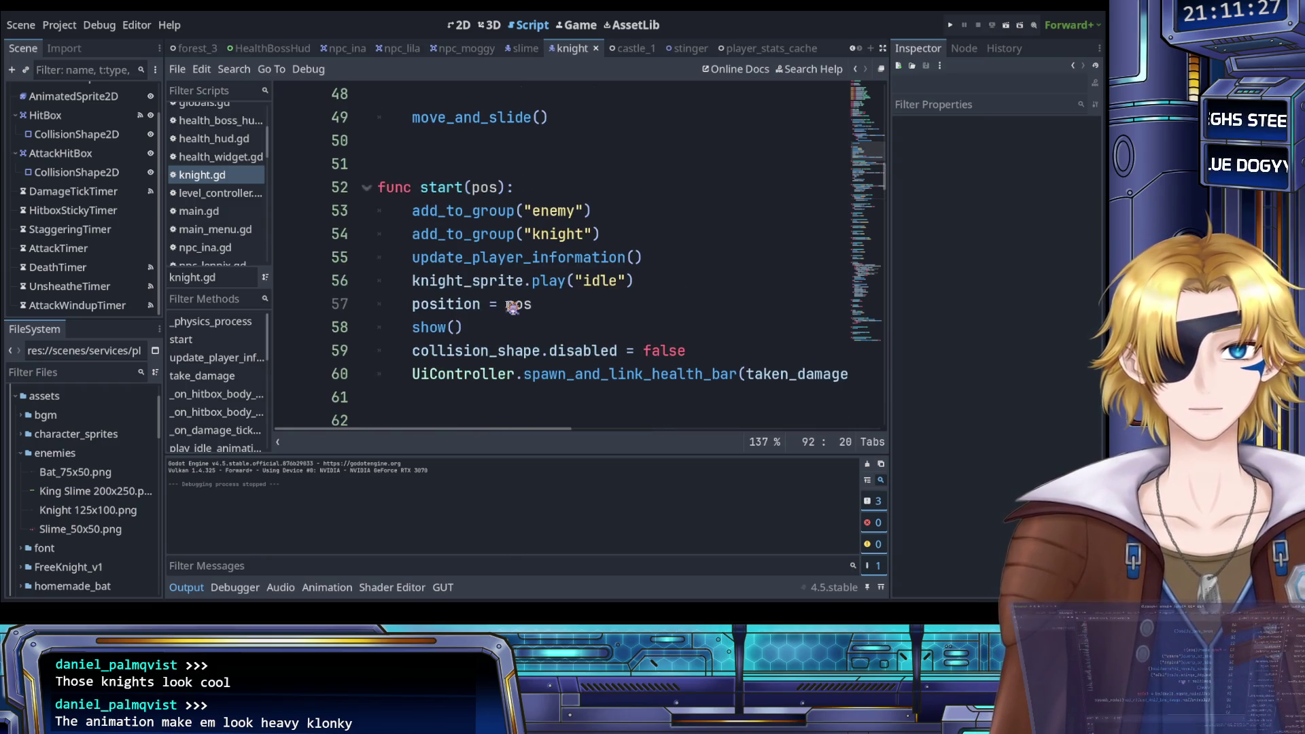
scroll(513, 304, up, 5)
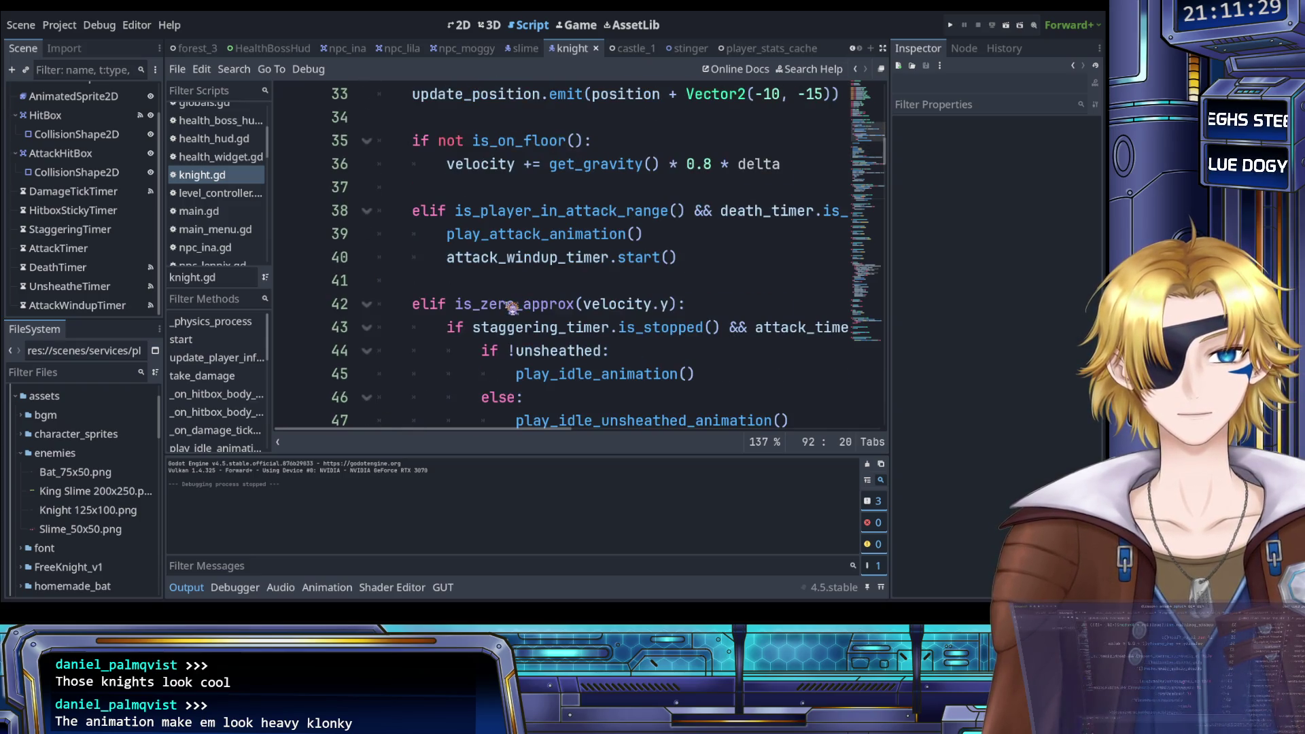
scroll(513, 307, up, 4)
scroll(510, 310, down, 12)
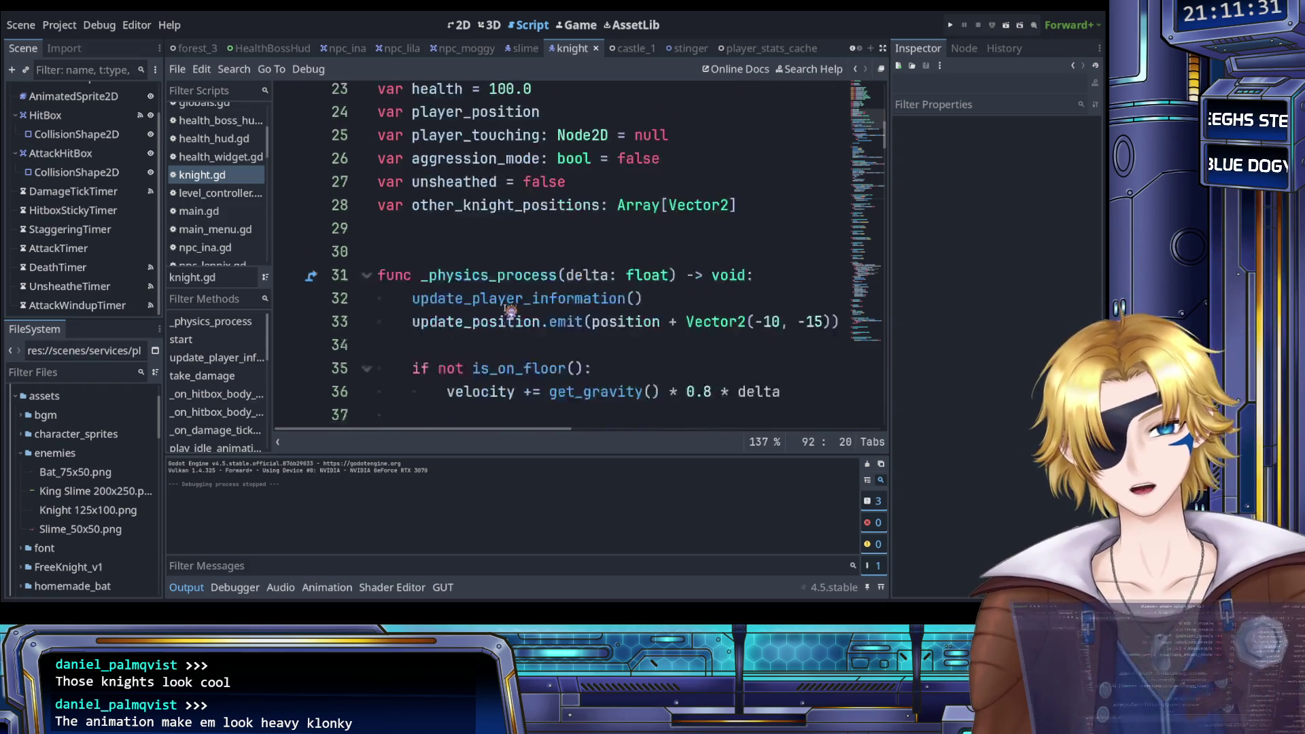
scroll(513, 329, down, 11)
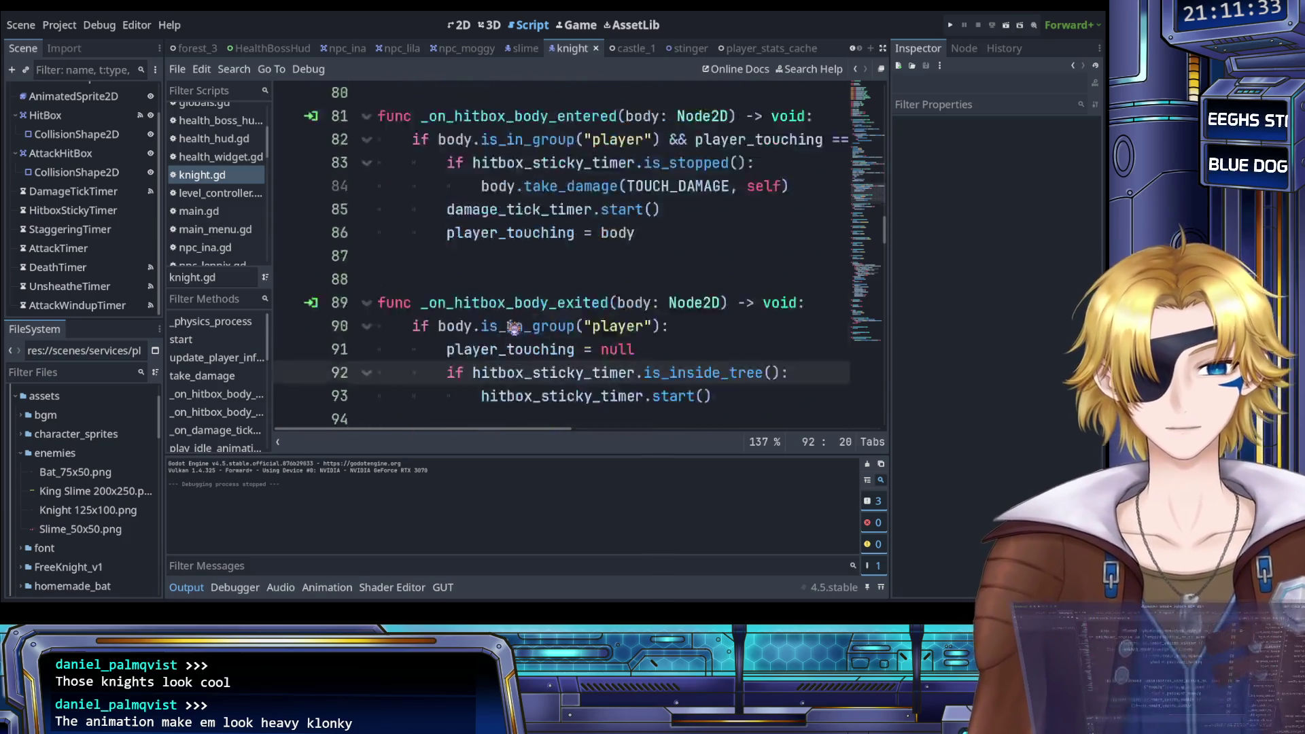
scroll(516, 329, down, 4)
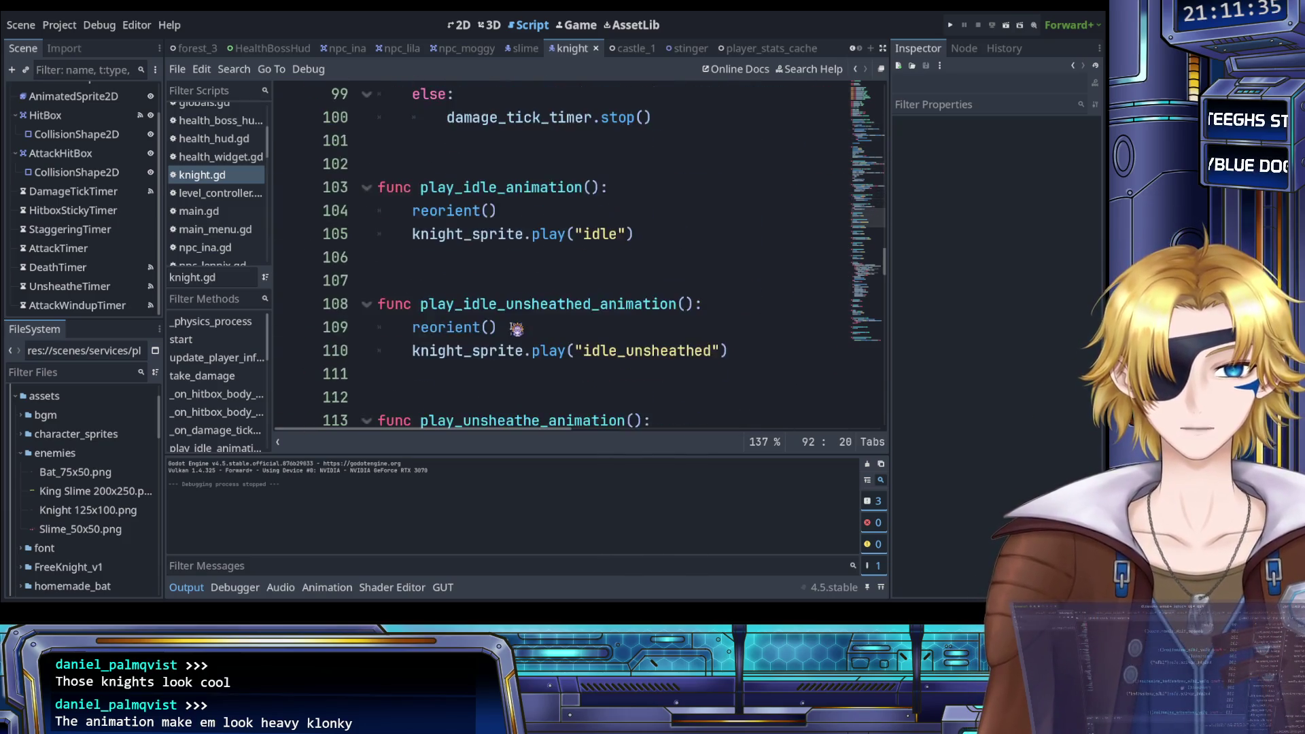
scroll(493, 299, up, 3)
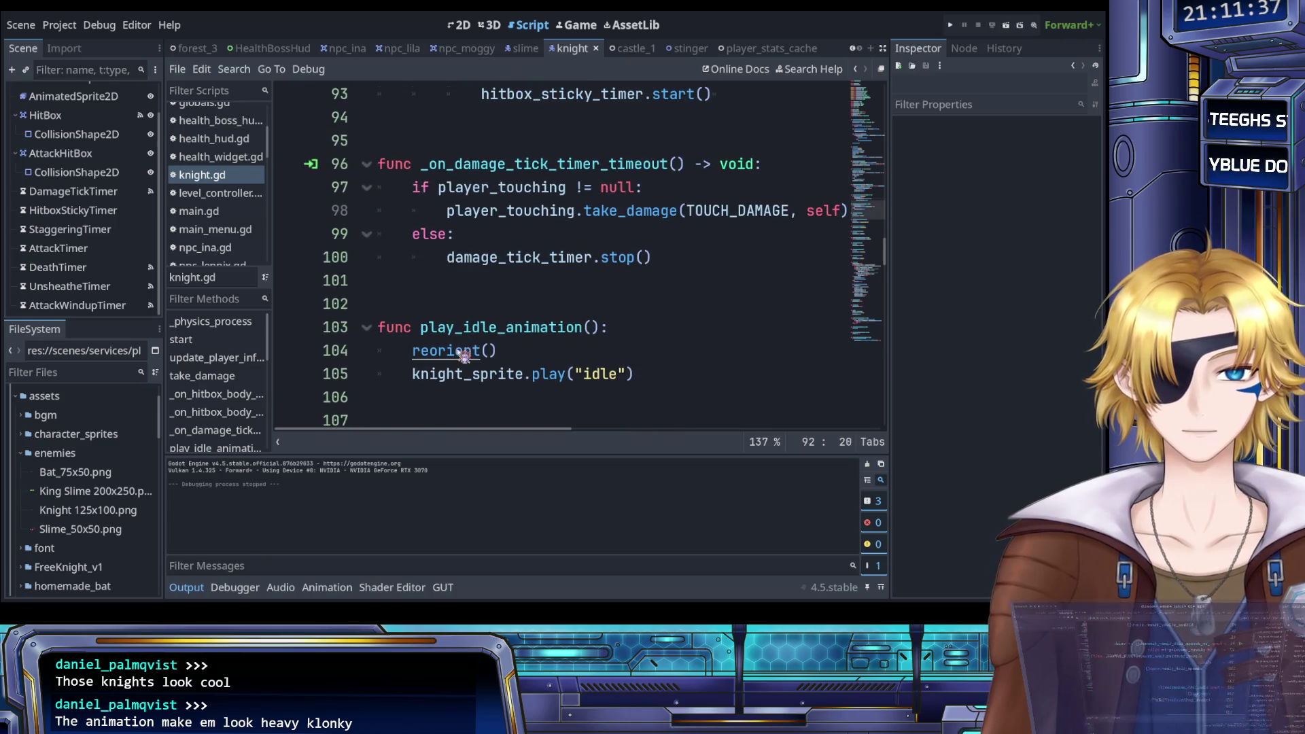
- Jump from the reorient() call on line 104 to its definition near line 141
ctrl+click(465, 351)
scroll(476, 272, up, 2)
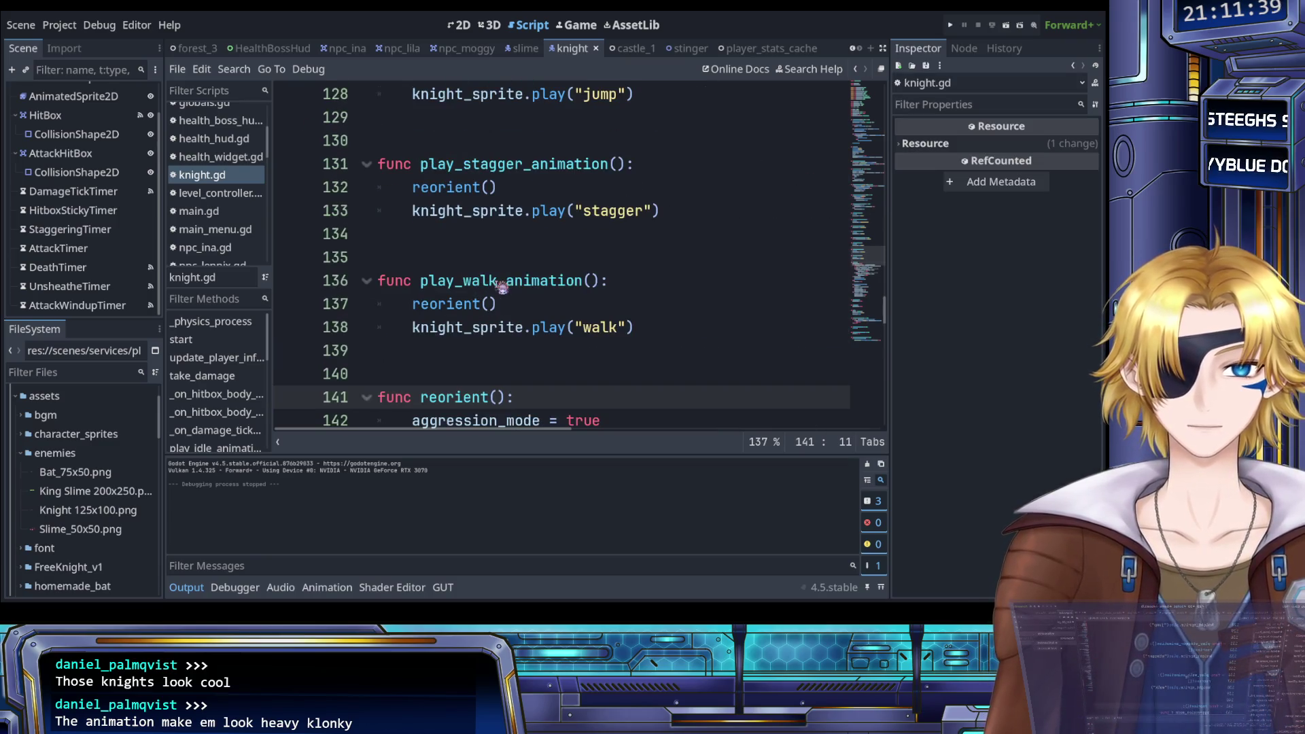
scroll(506, 283, up, 1)
- Read through reorient() down to the if aggression_mode line
click(506, 351)
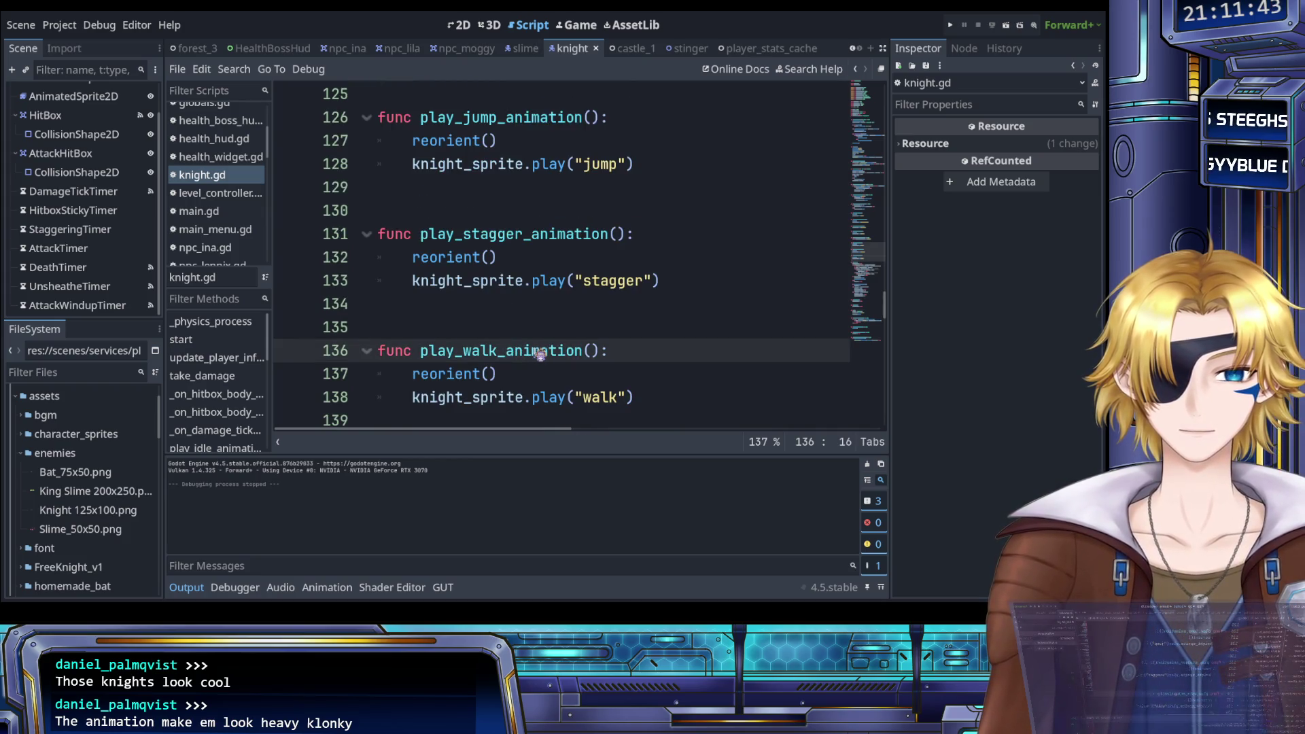
scroll(537, 354, down, 3)
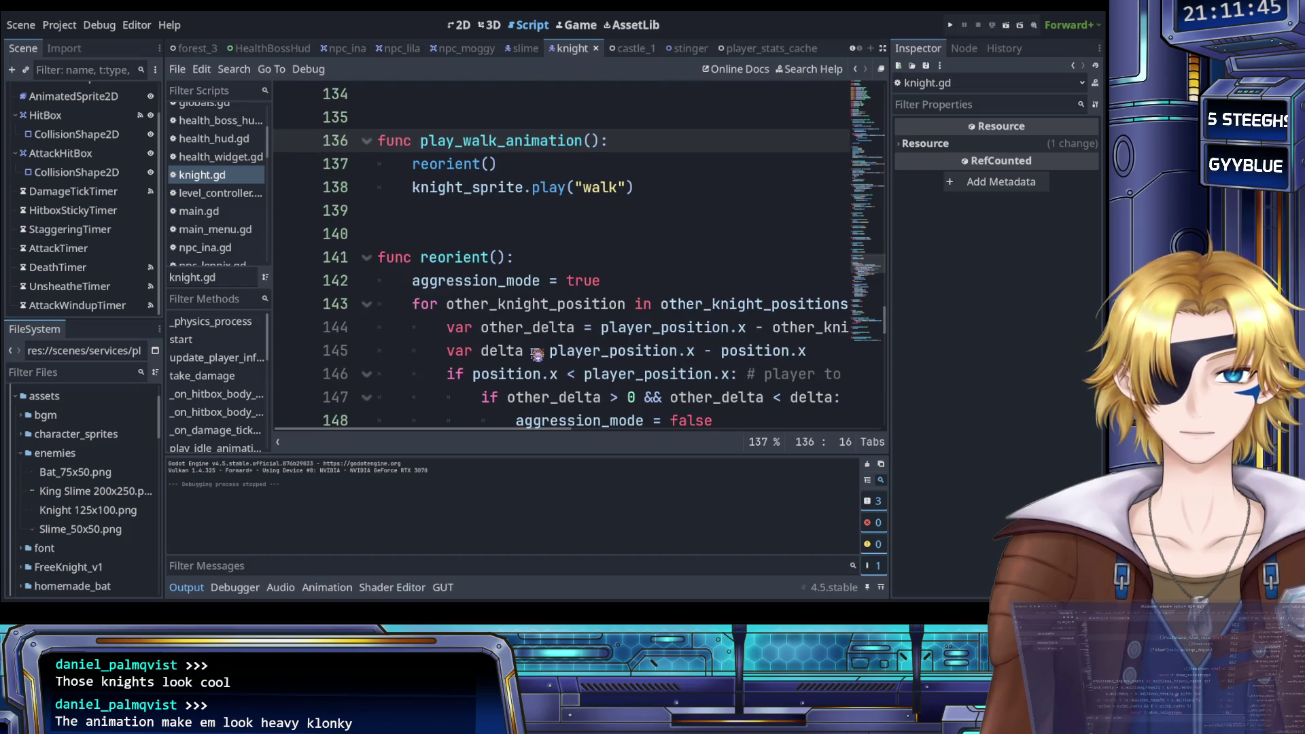
scroll(537, 355, down, 4)
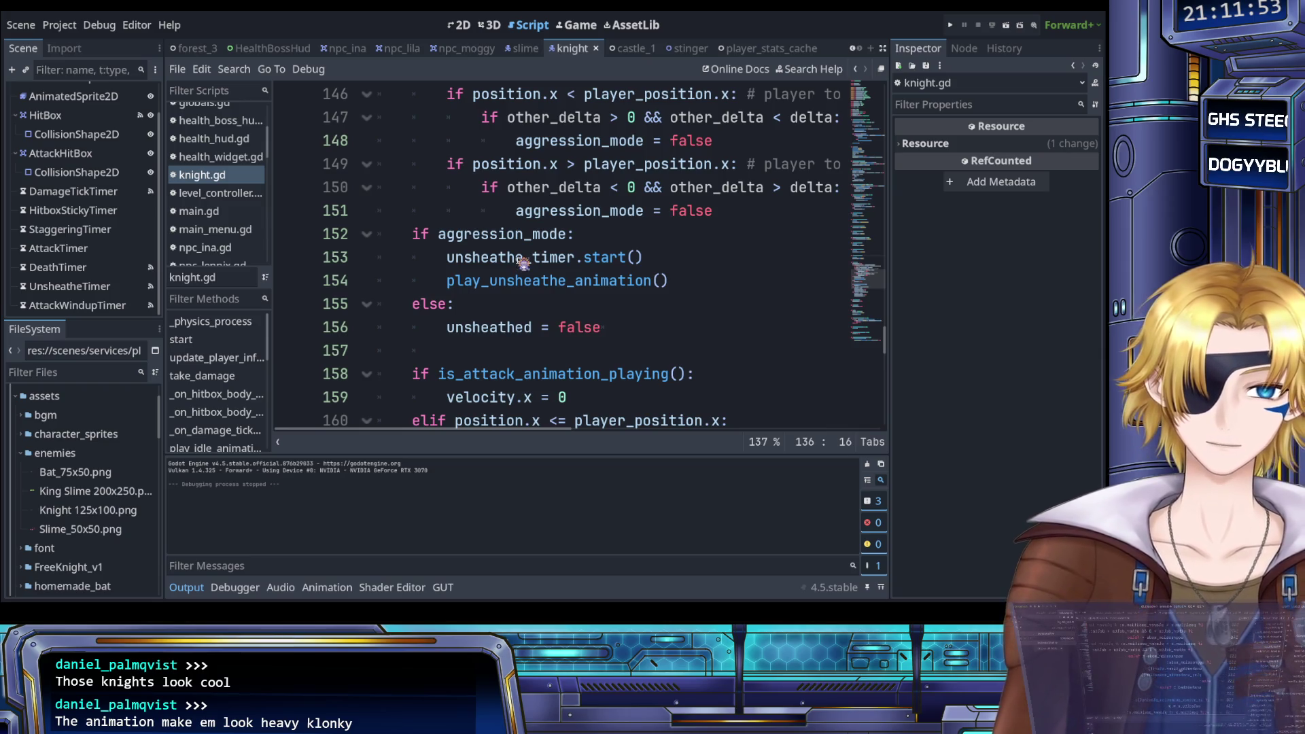
scroll(523, 263, up, 1)
click(490, 305)
scroll(495, 309, up, 1)
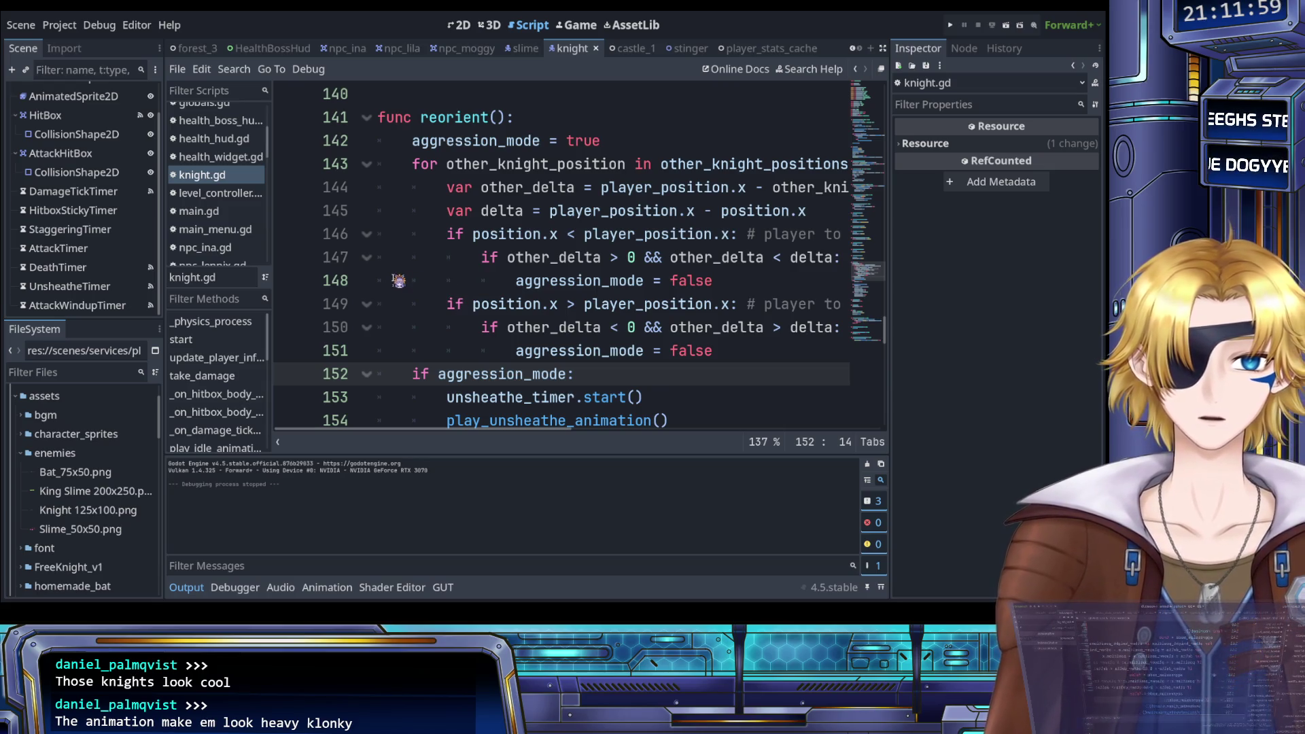
- Add a breakpoint on line 153's unsheathe_timer.start() and run the game
scroll(399, 280, right, 3)
scroll(399, 281, left, 2)
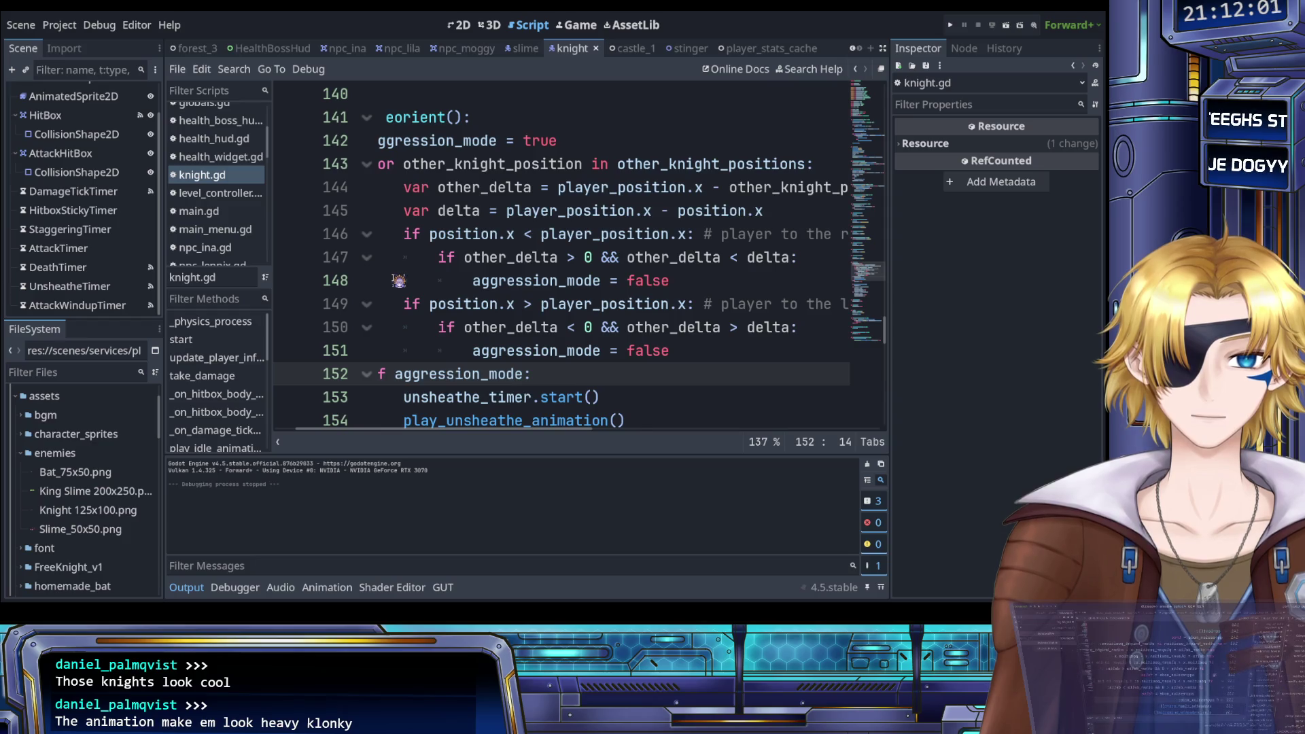
scroll(399, 281, left, 2)
scroll(399, 281, down, 1)
click(288, 328)
click(952, 25)
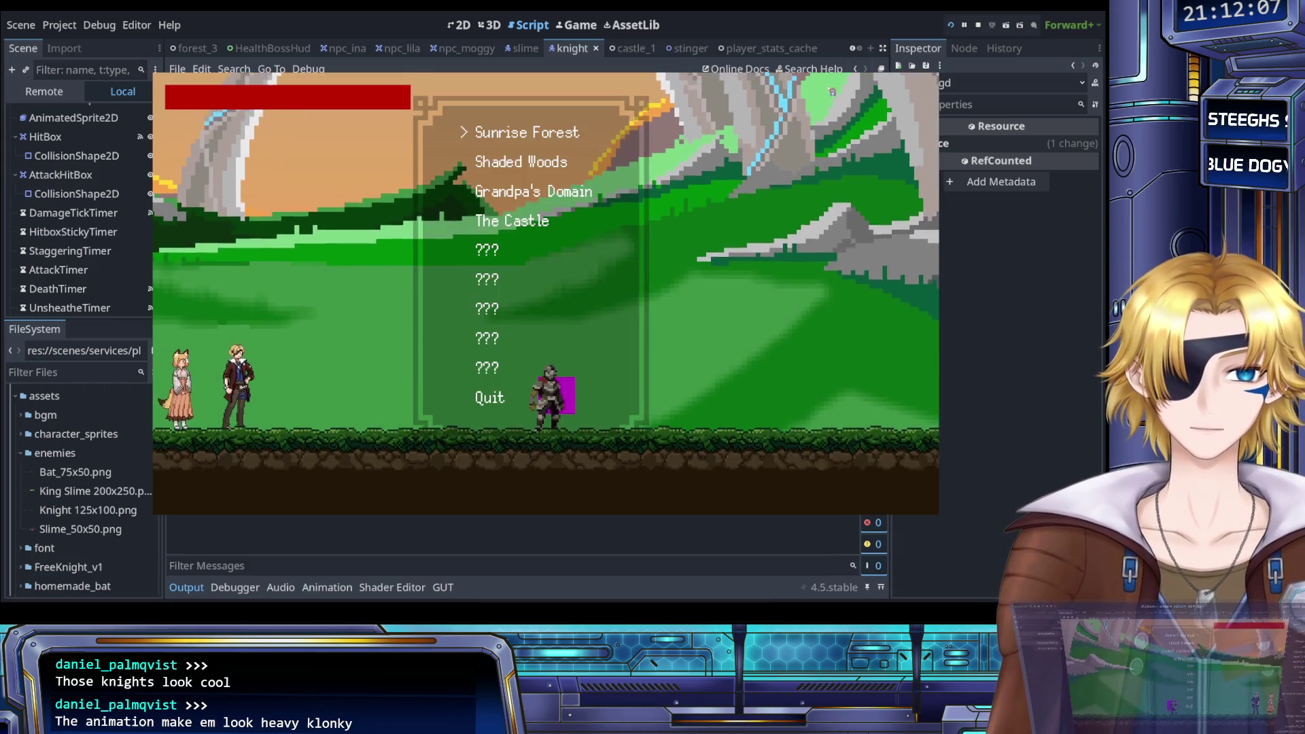
- Enter a level, let the line-153 breakpoint pause the game, then end the debug session
key(Return)
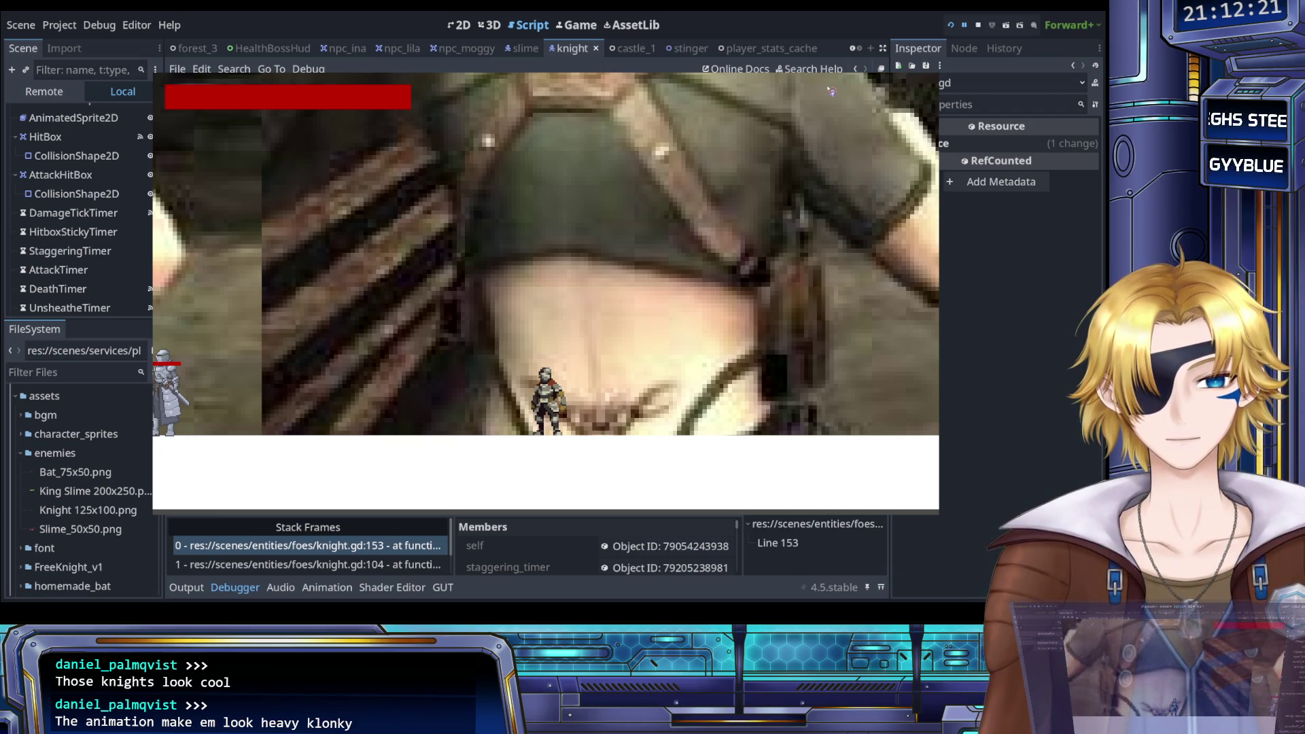
click(976, 25)
click(535, 235)
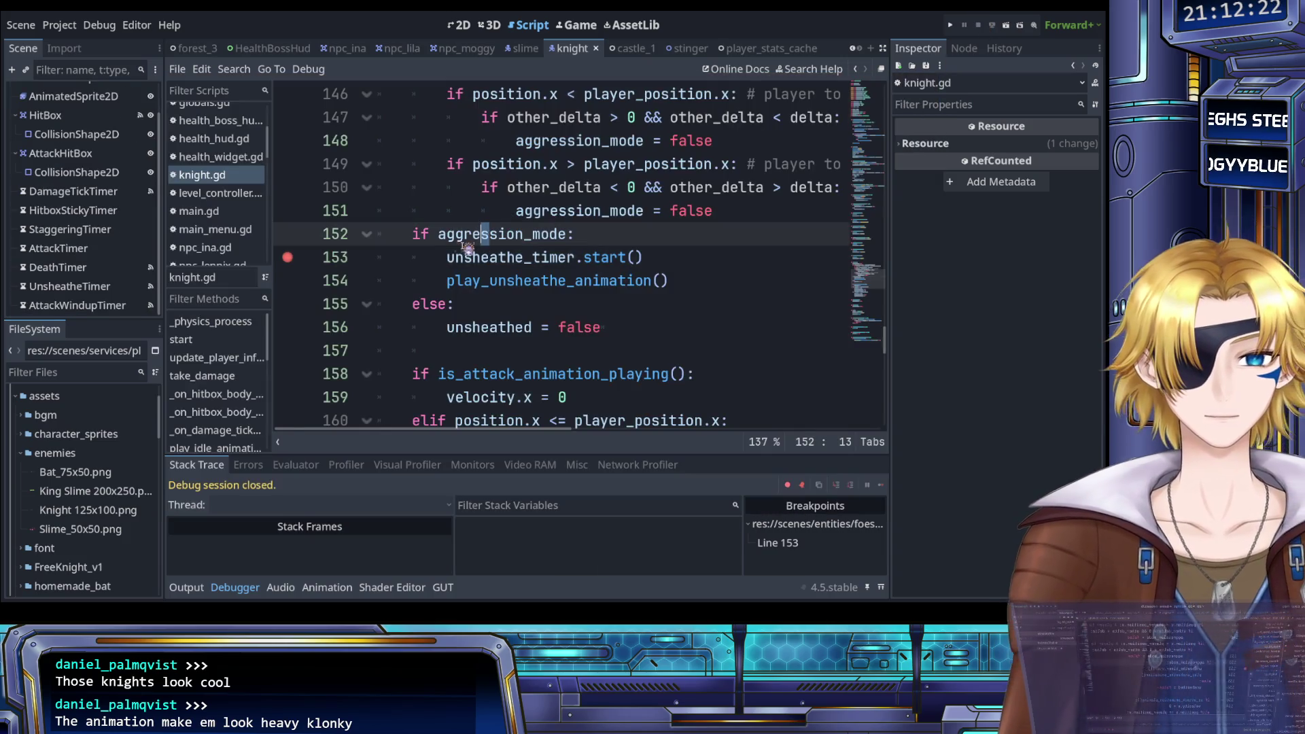
- Remove the line-153 breakpoint, change line 152 to 'if aggression_mode && !unsheathed:', and rerun
click(286, 258)
click(568, 234)
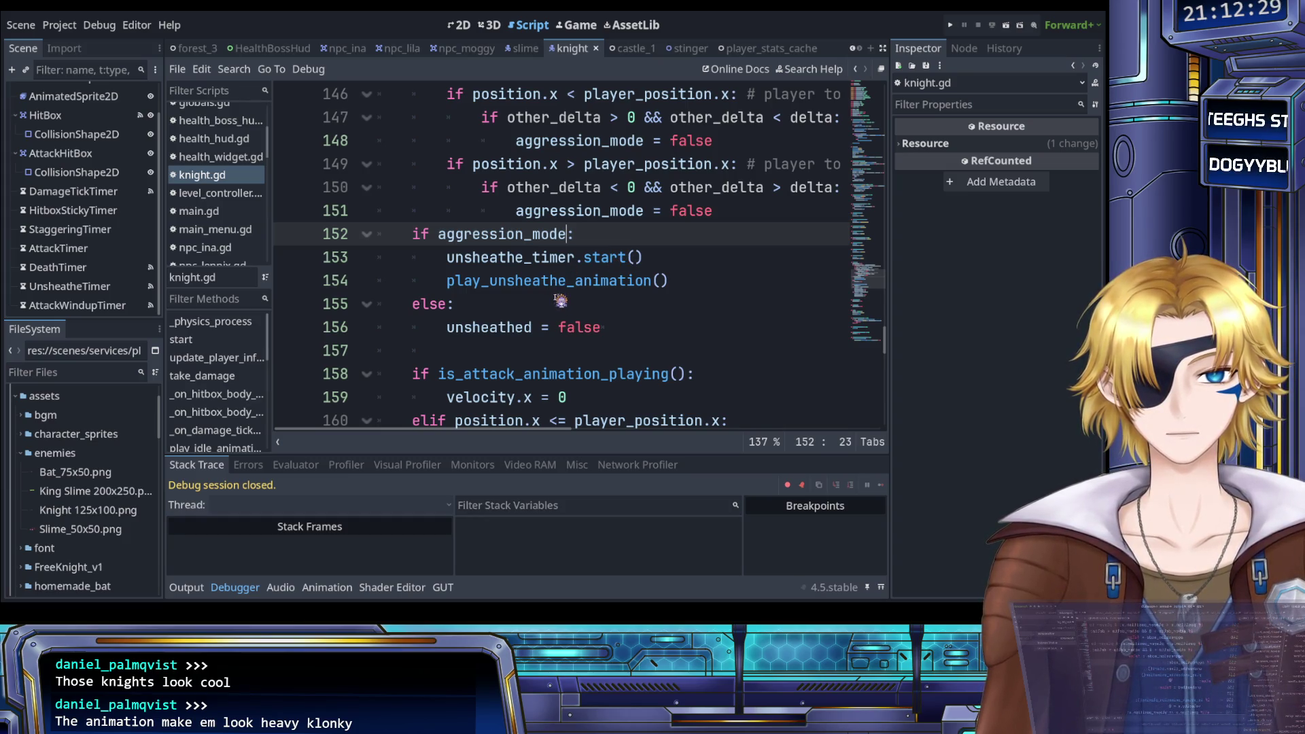
scroll(560, 300, up, 1)
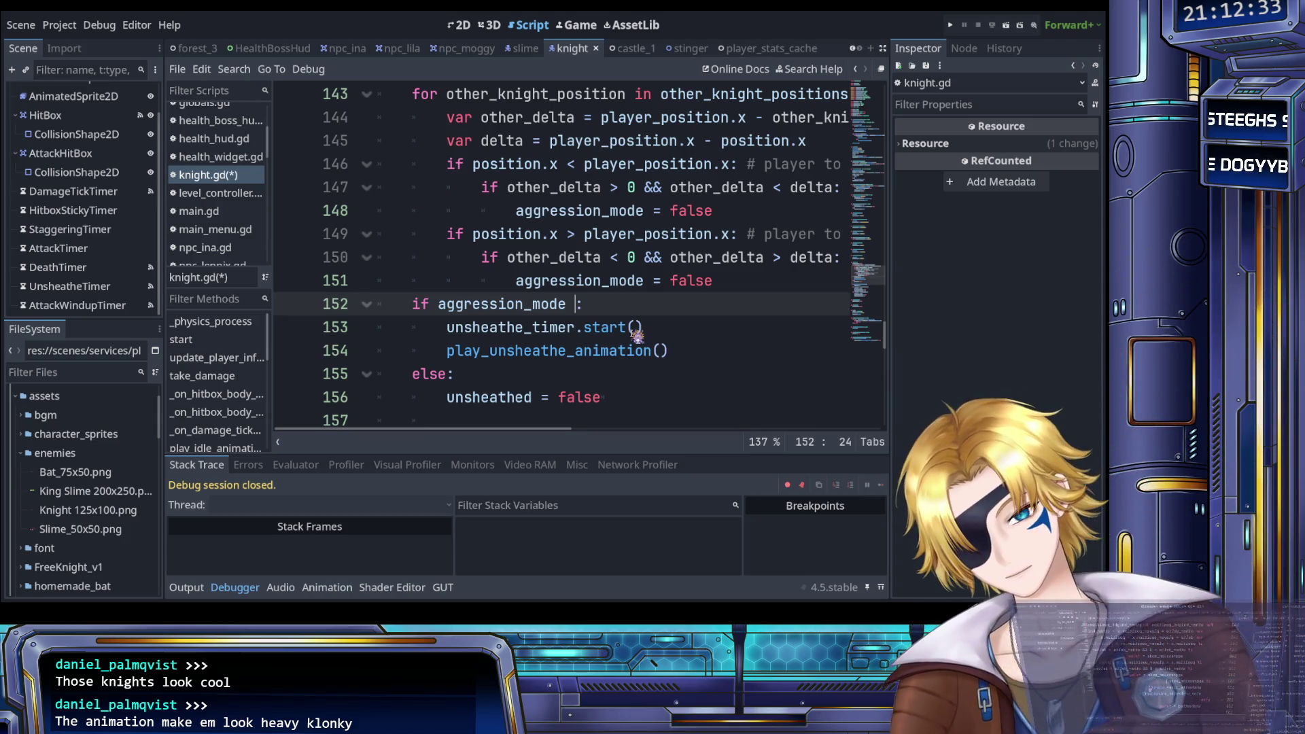
text(&& unsheathed)
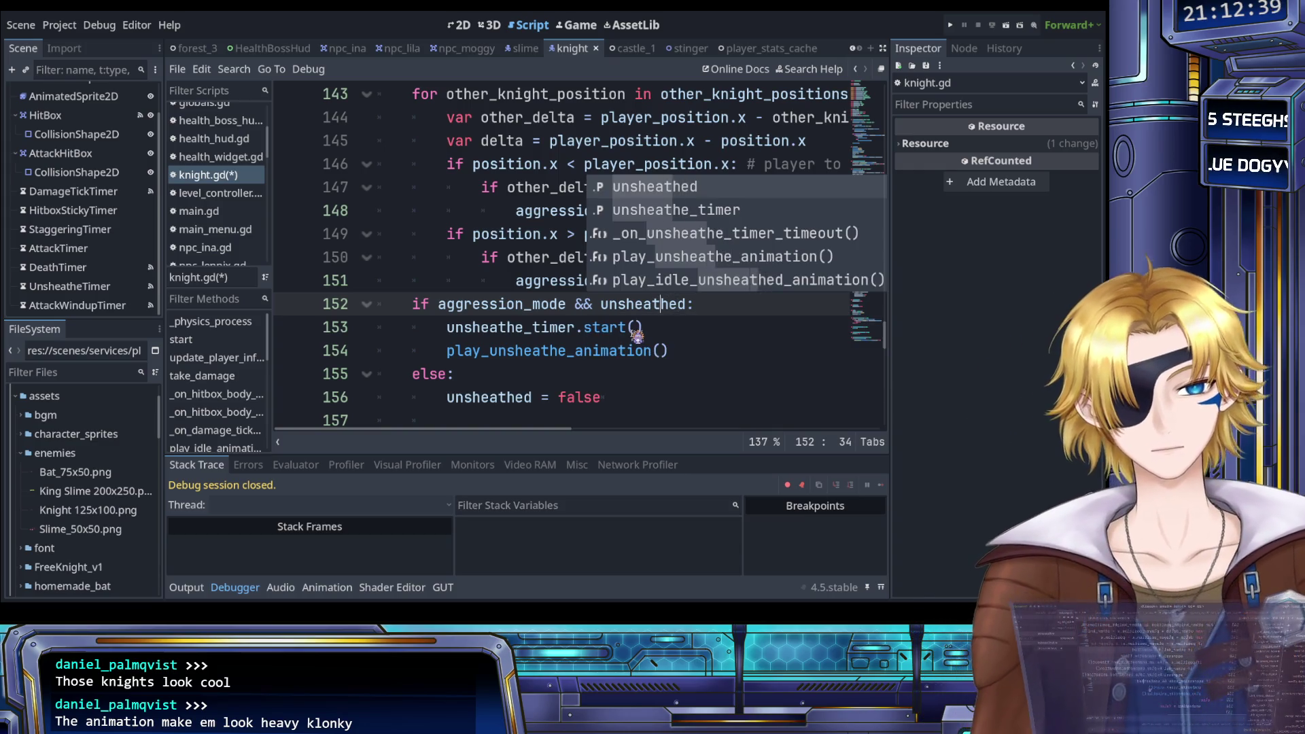
key(Left)
key(Left)
key(Left)
text(!)
click(508, 327)
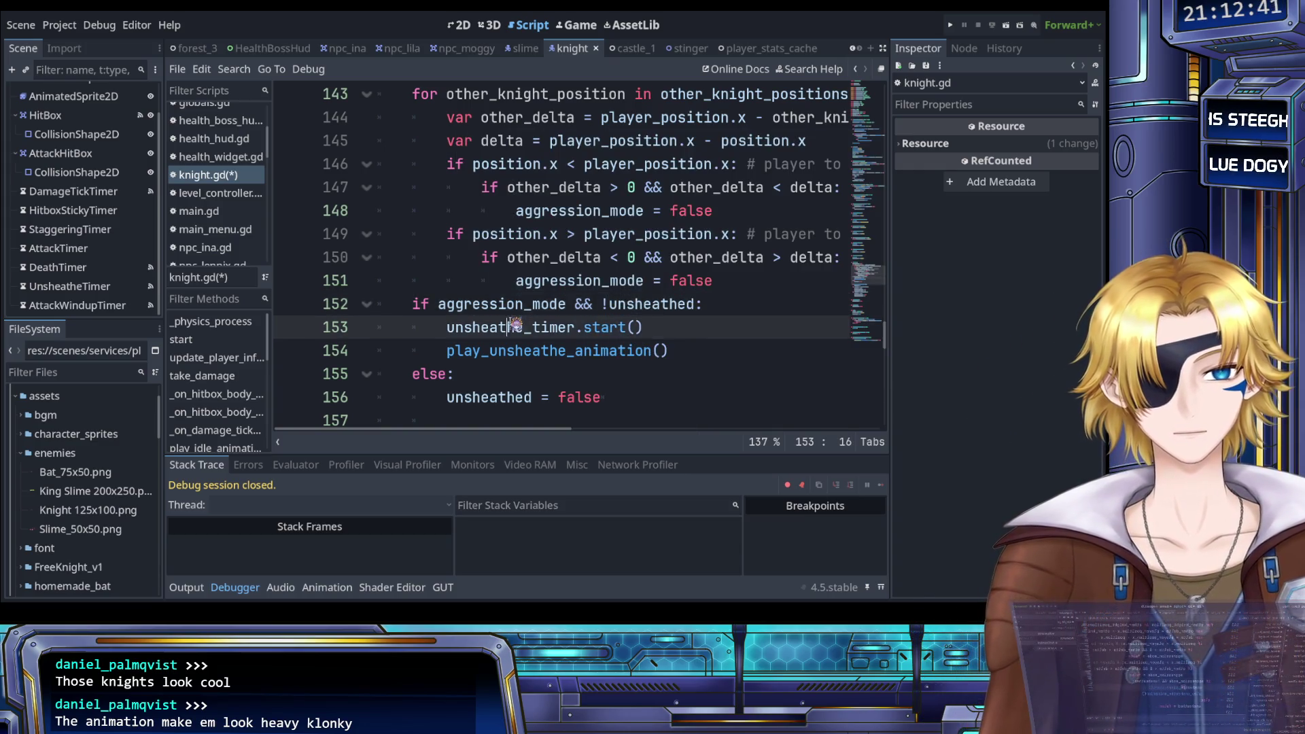
click(950, 25)
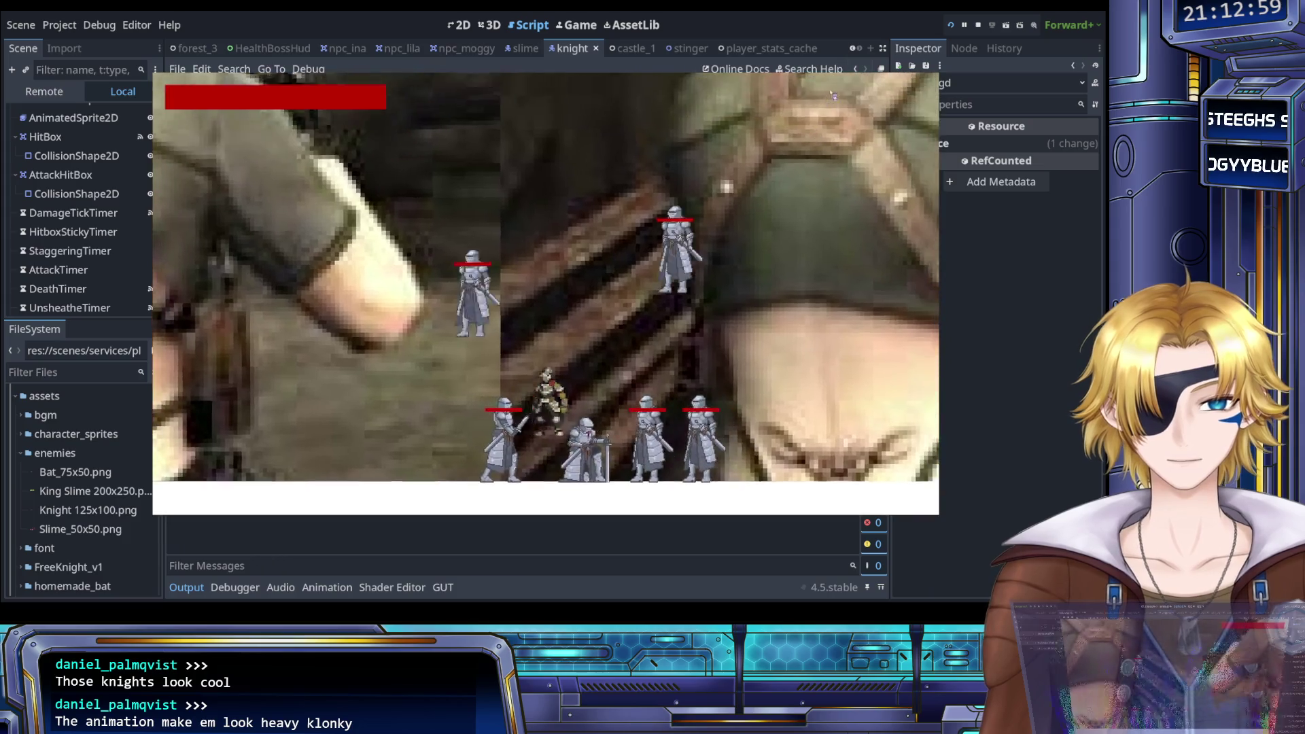
- Watch the knights with the new unsheathe condition, then stop the test run
click(978, 25)
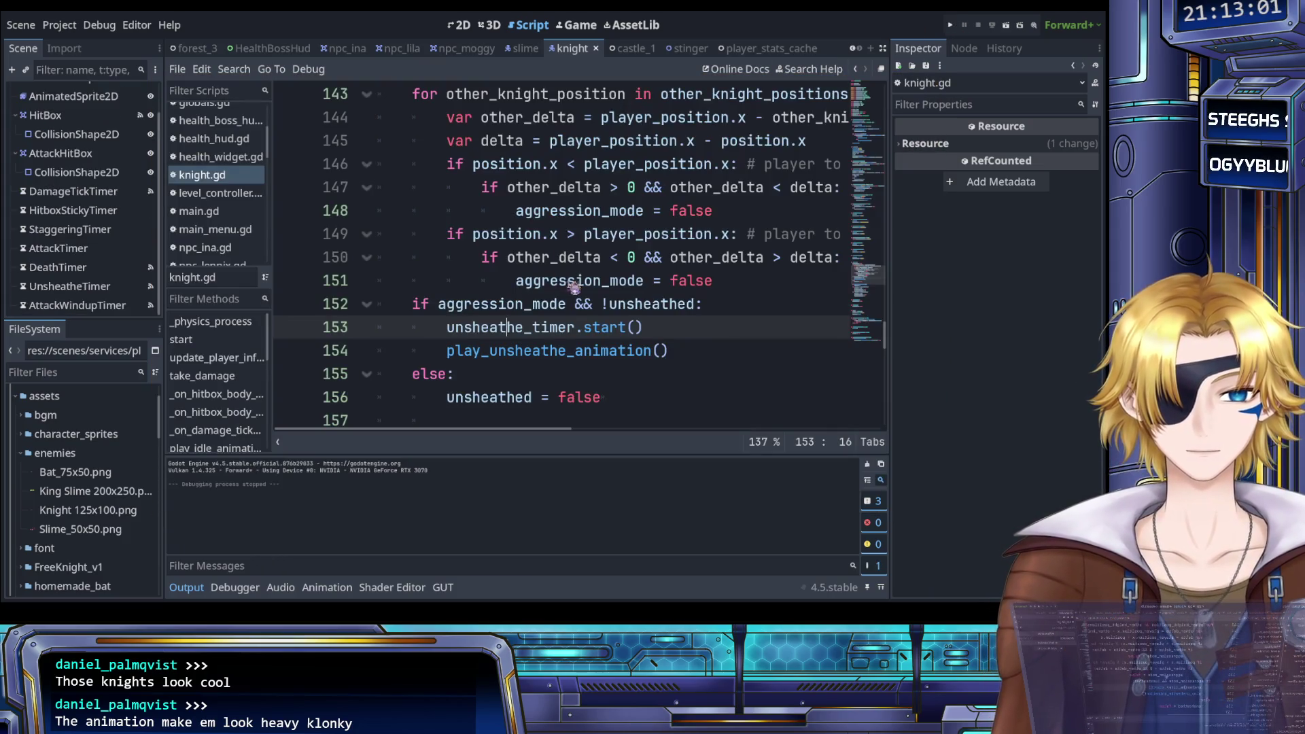
- Delete ' && !unsheathed' so line 152 reads 'if aggression_mode:' again
drag(568, 305, 696, 308)
key(BackSpace)
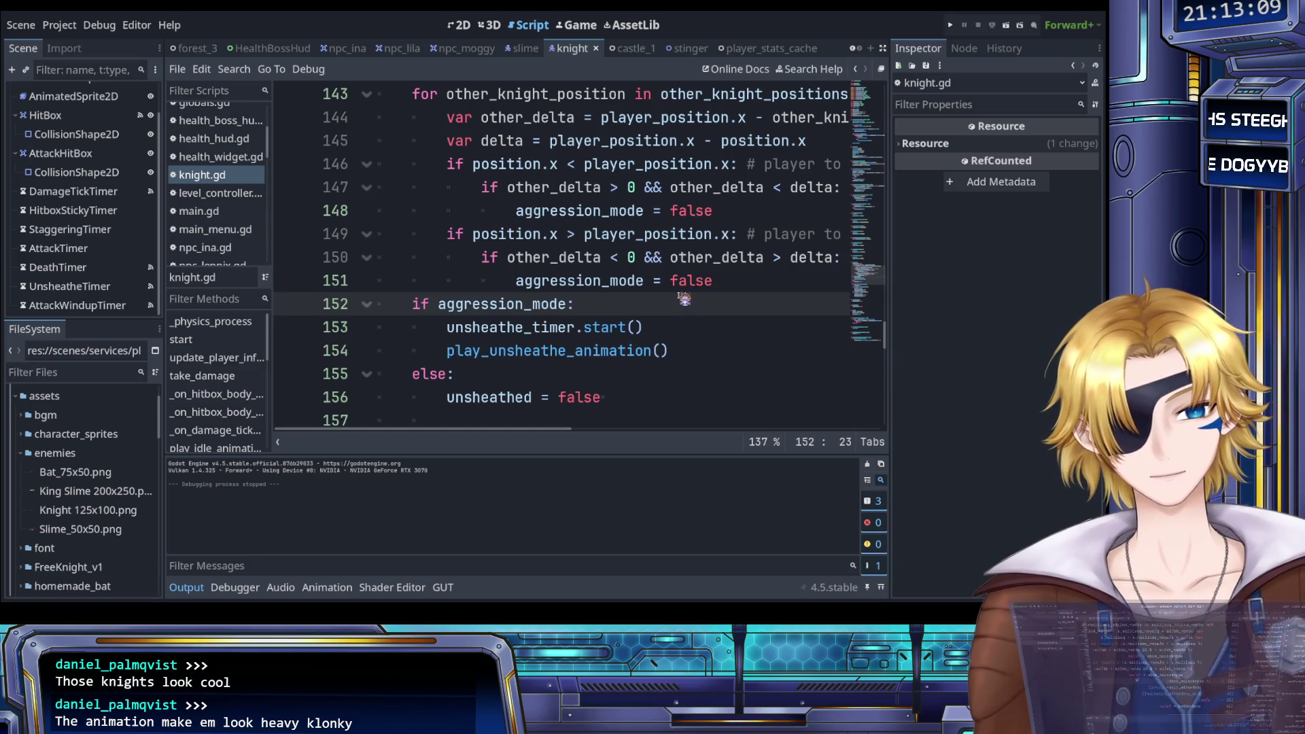
scroll(652, 304, up, 1)
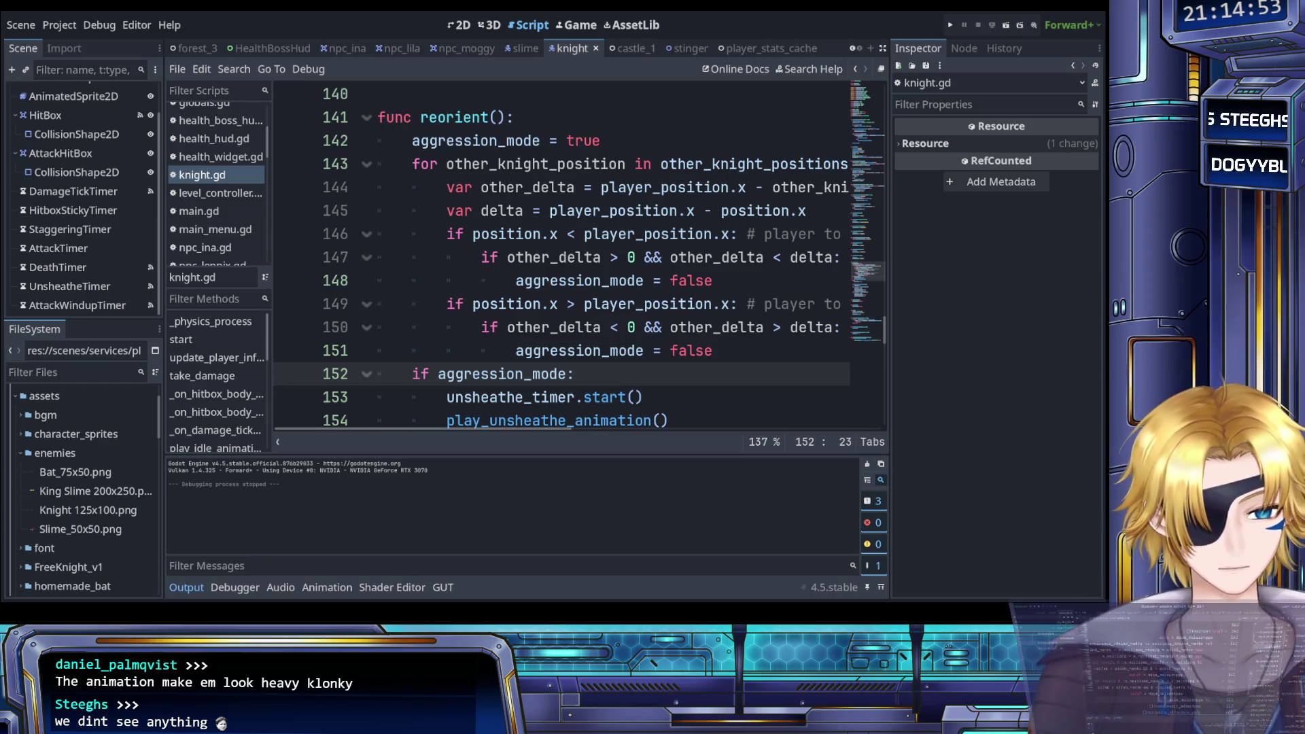
- Save, then look up the Imp 75x75.png sprite in the enemies folder
click(414, 257)
key(ctrl+s)
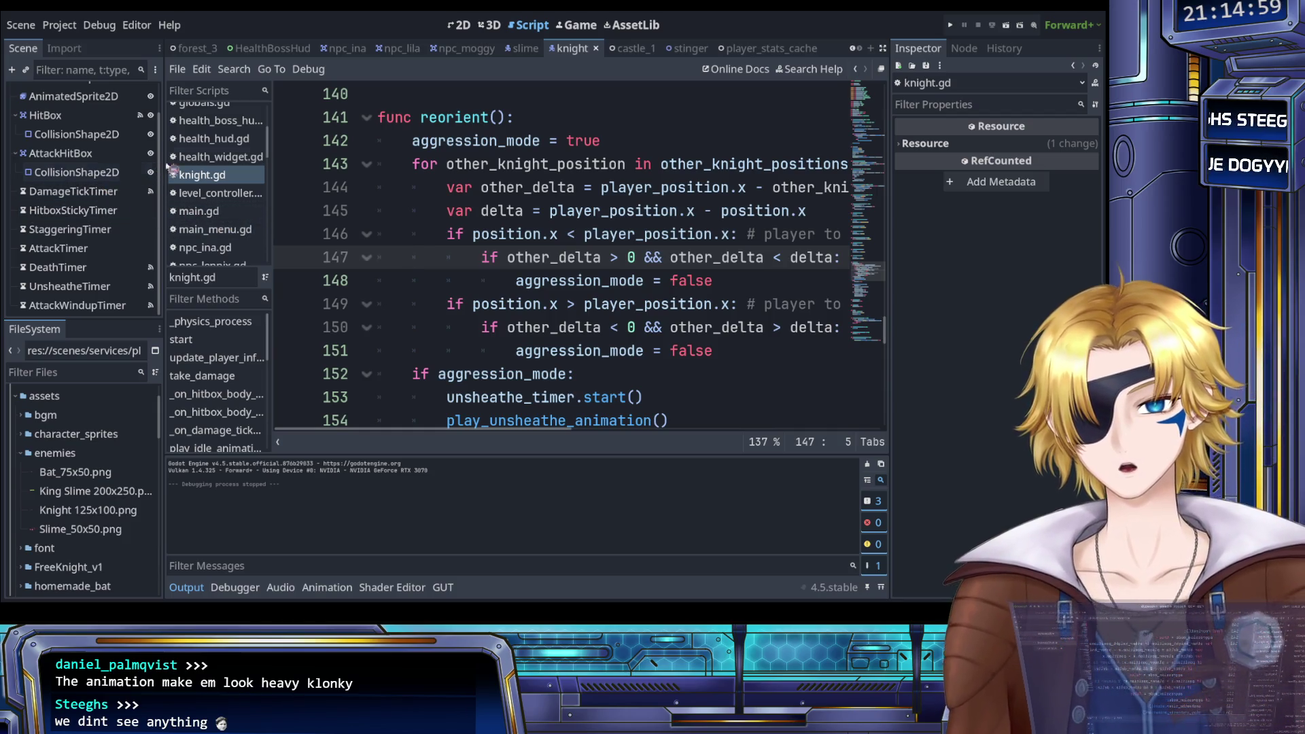
scroll(95, 116, up, 1)
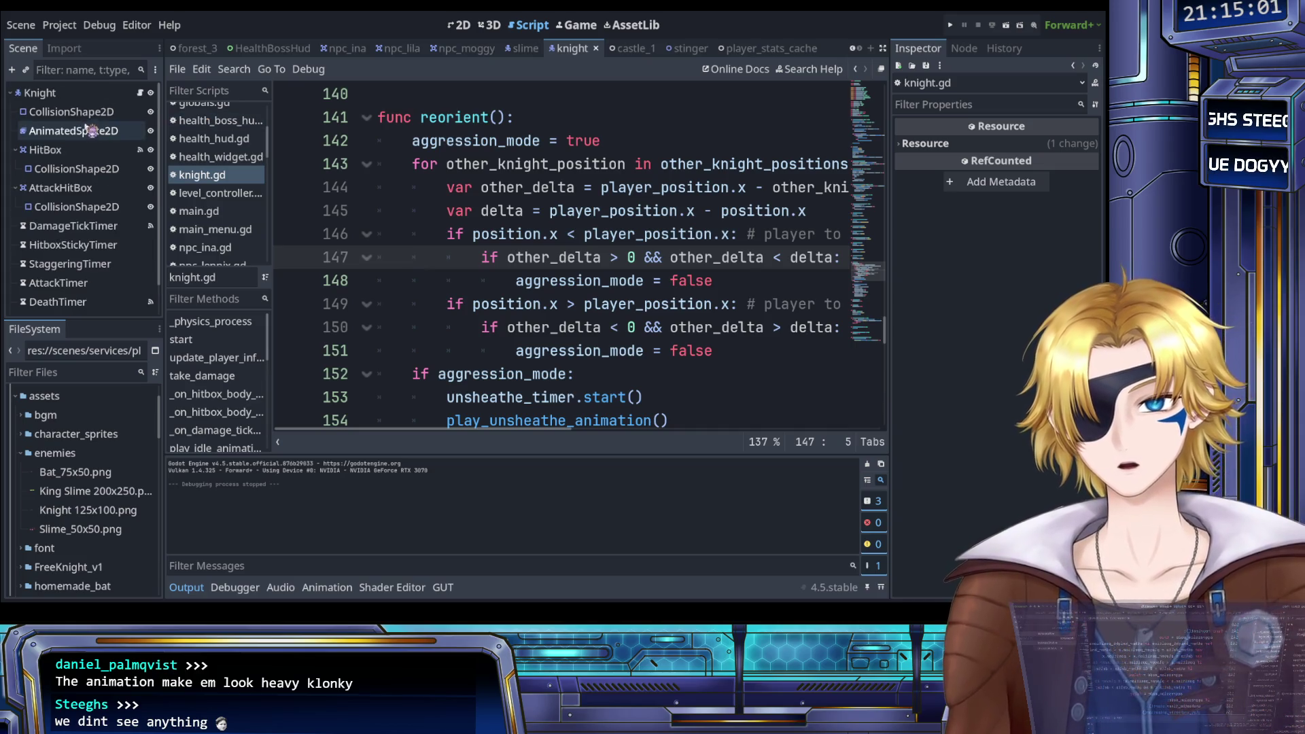
scroll(94, 451, down, 1)
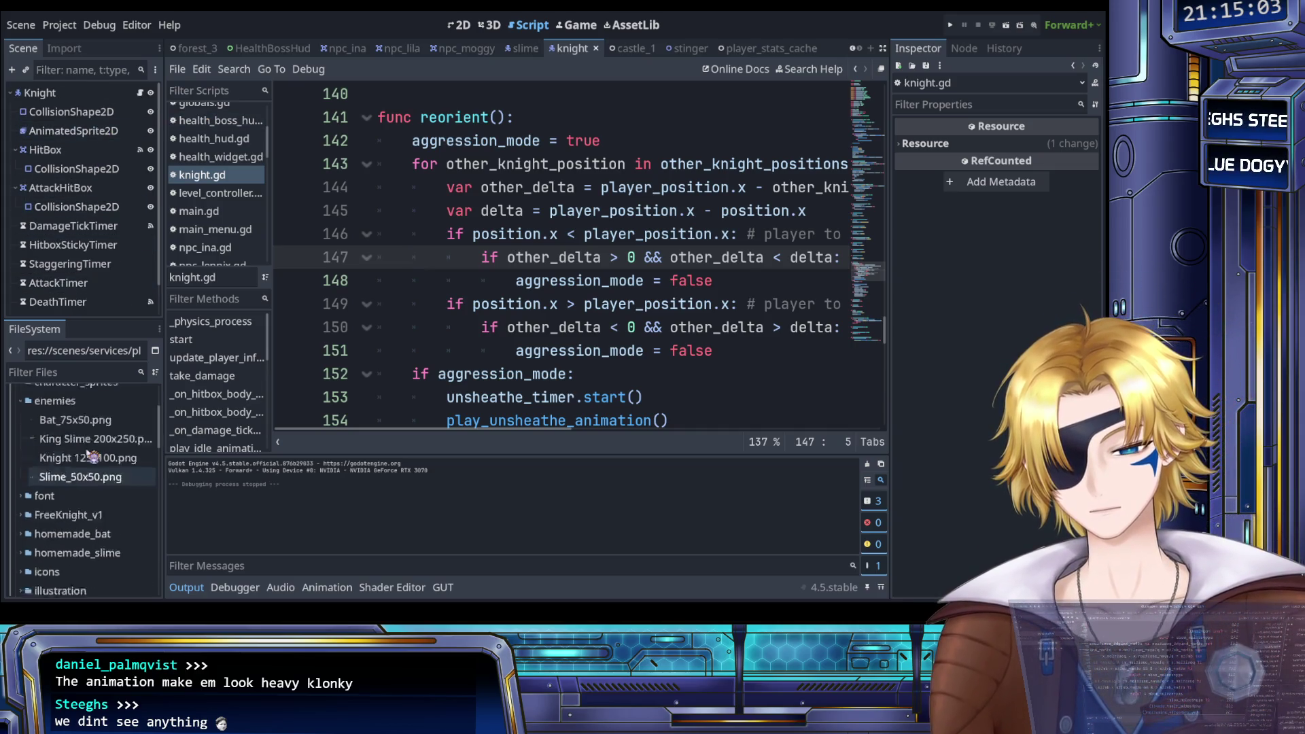
click(102, 428)
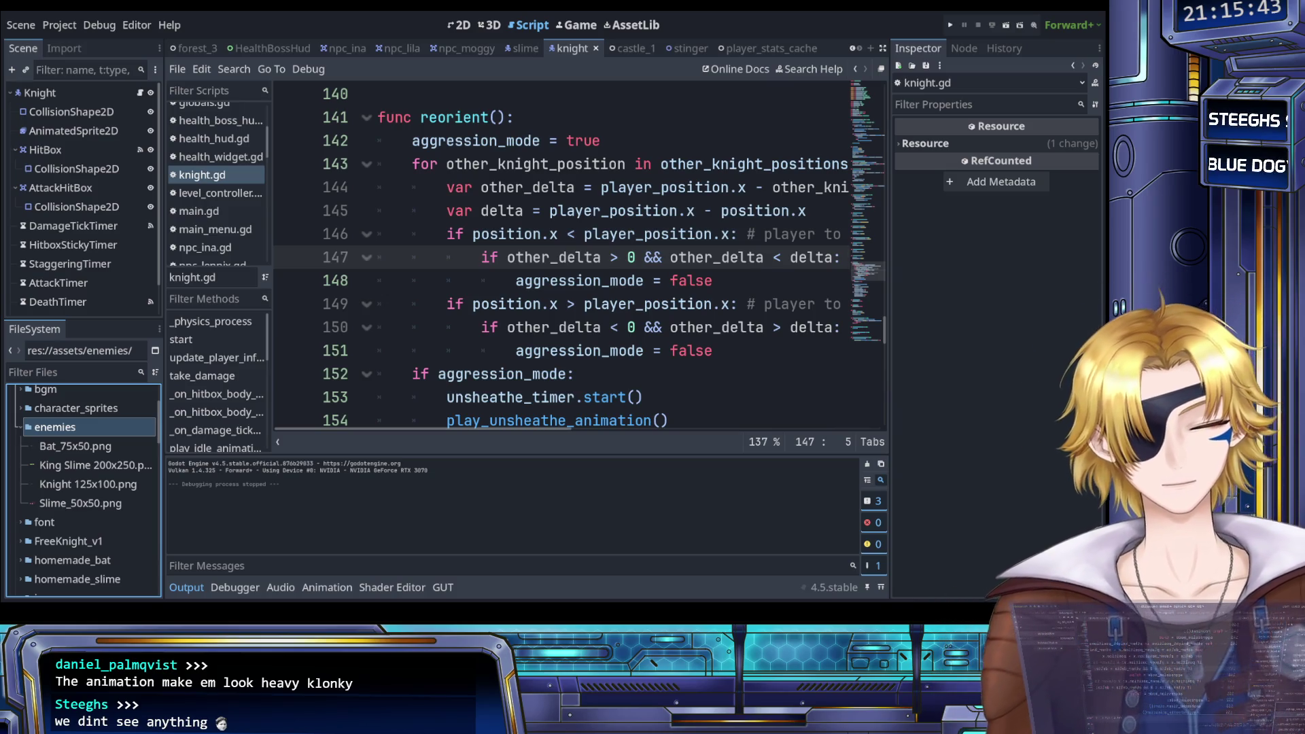
click(501, 235)
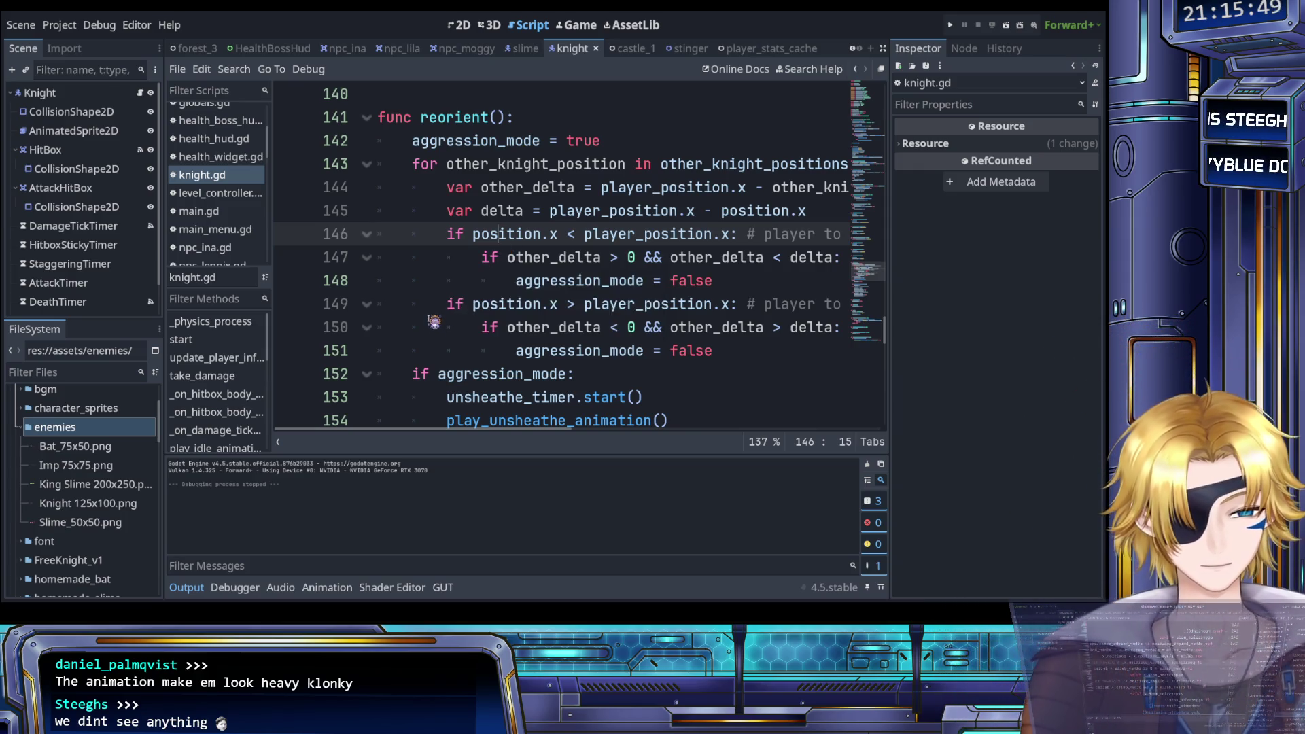
click(107, 466)
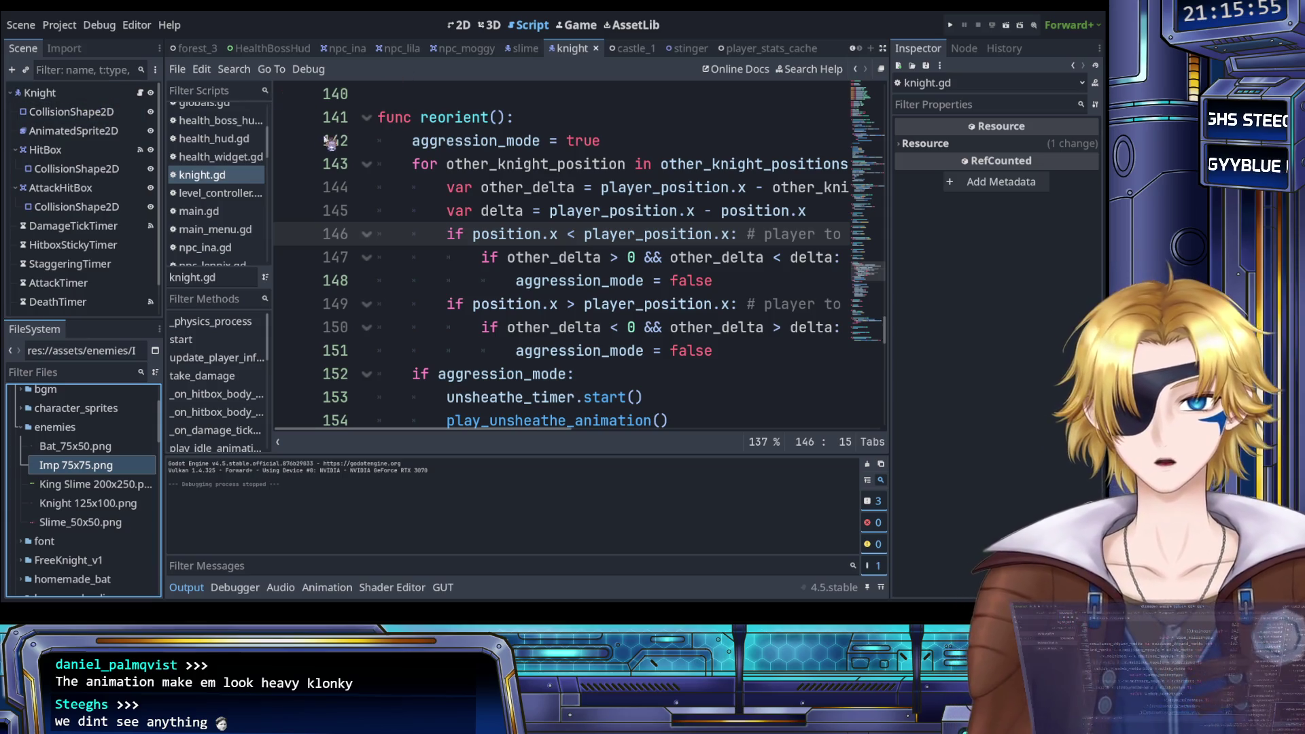
- Expand entities and select the foes folder as the imp scene's location
scroll(95, 445, down, 5)
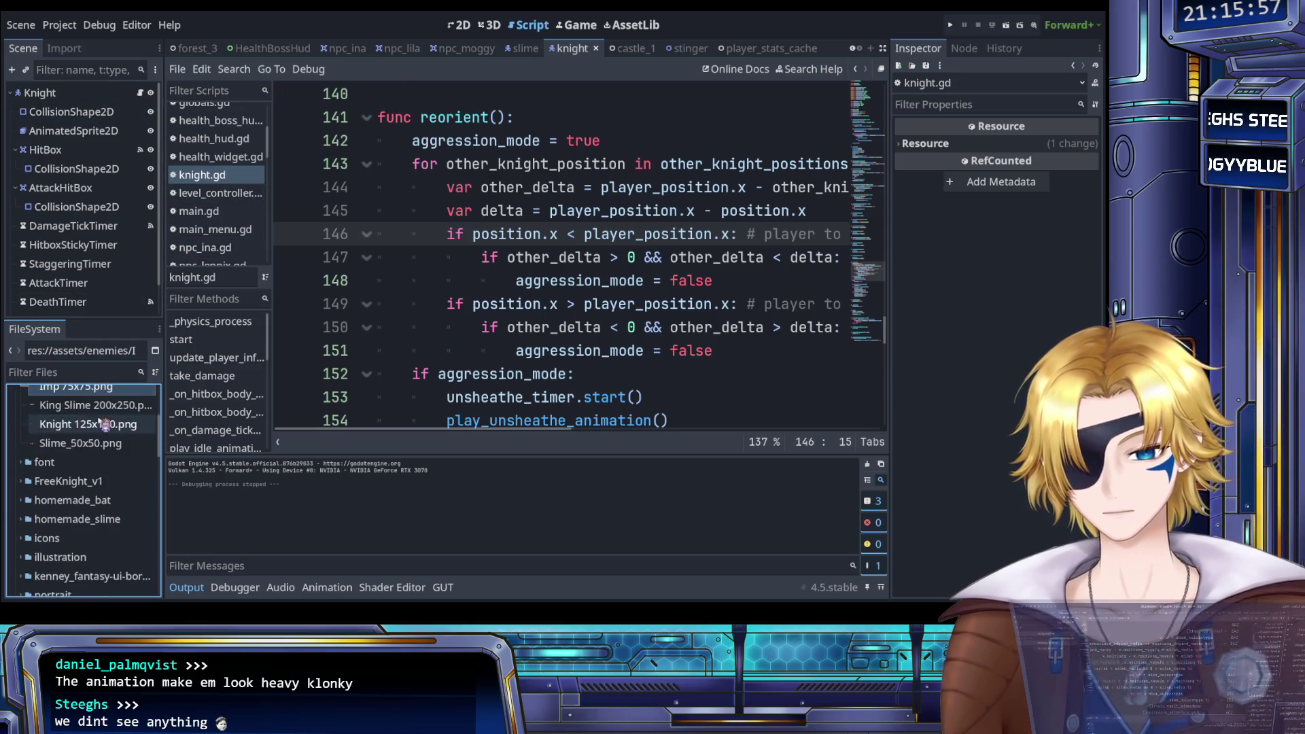
scroll(93, 448, down, 10)
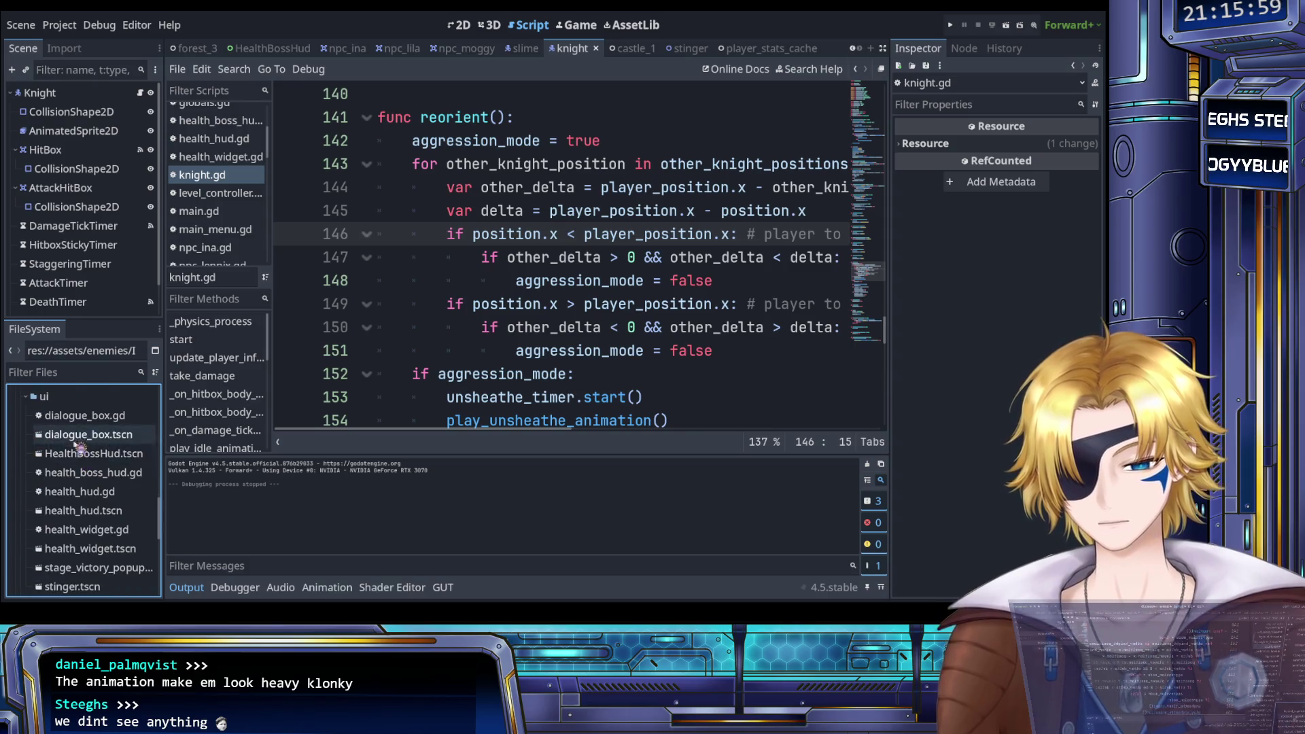
scroll(82, 490, up, 3)
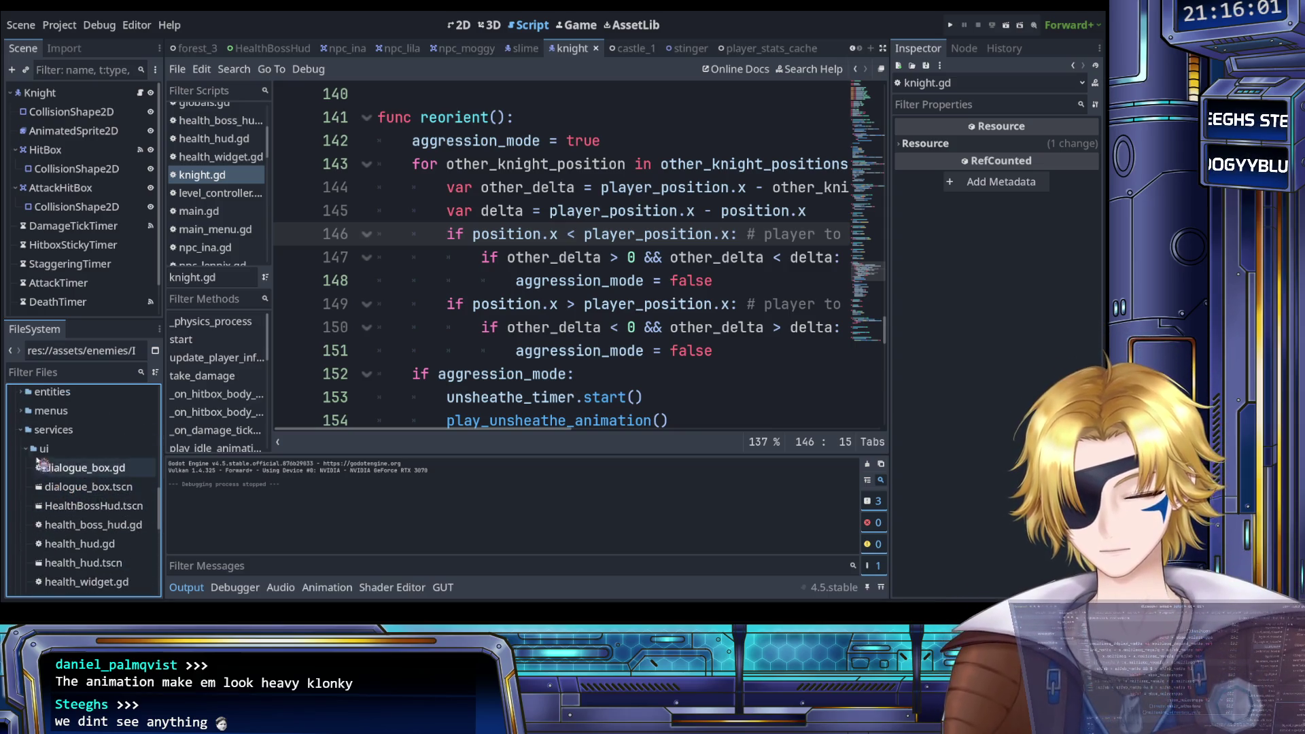
scroll(30, 452, up, 1)
click(21, 444)
click(27, 463)
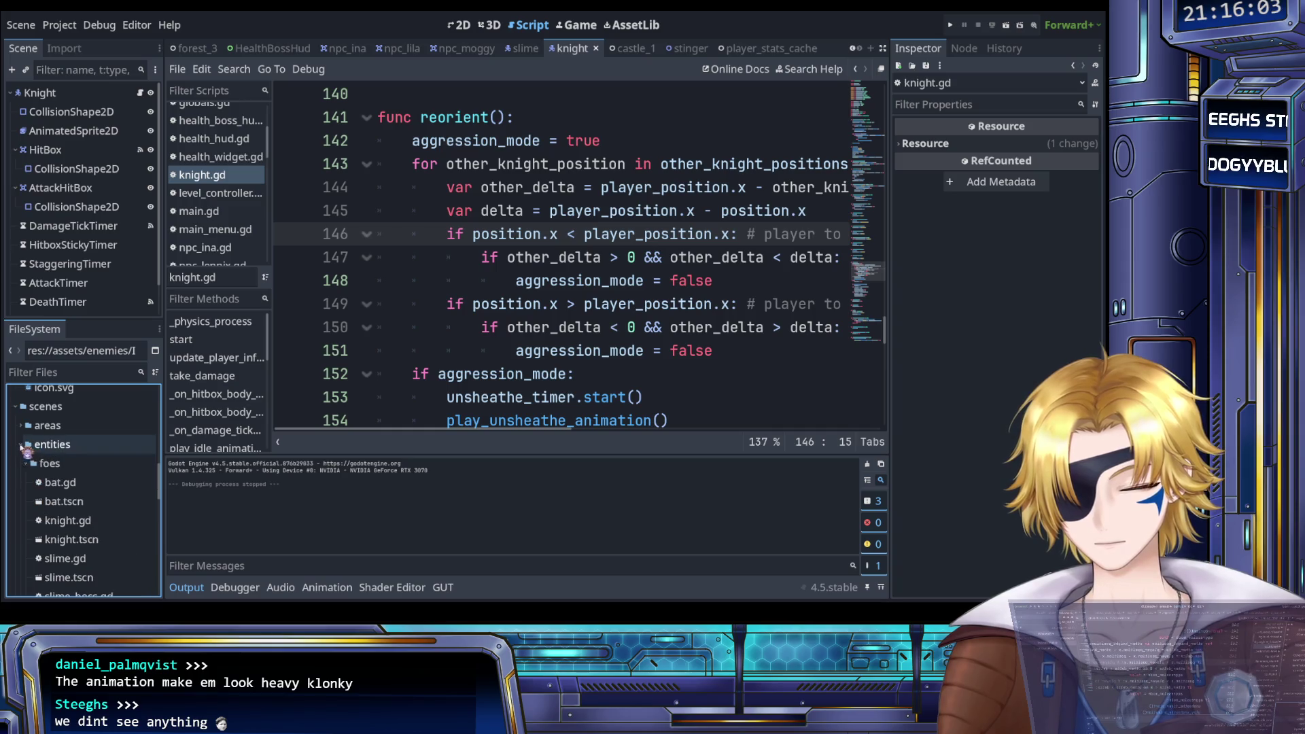
scroll(41, 469, down, 1)
click(71, 439)
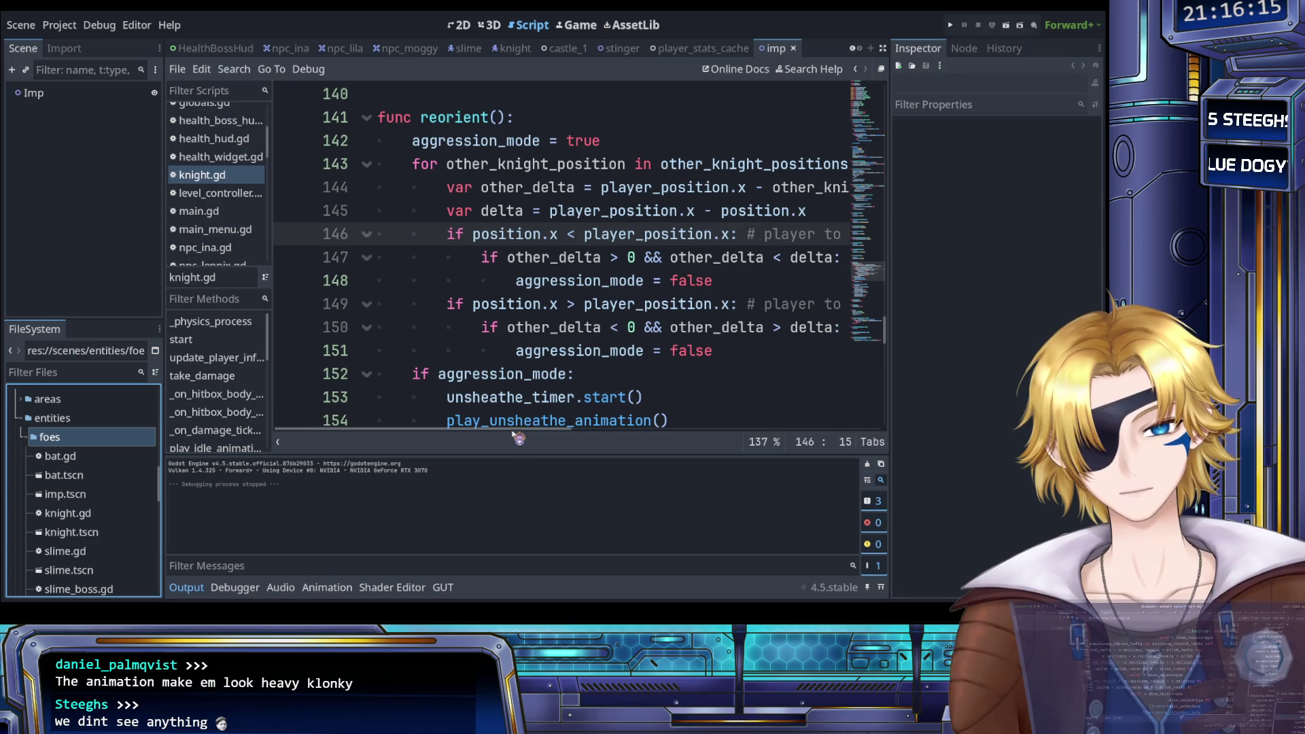
- Turn the Imp root node into a CharacterBody2D and save the imp scene
click(467, 48)
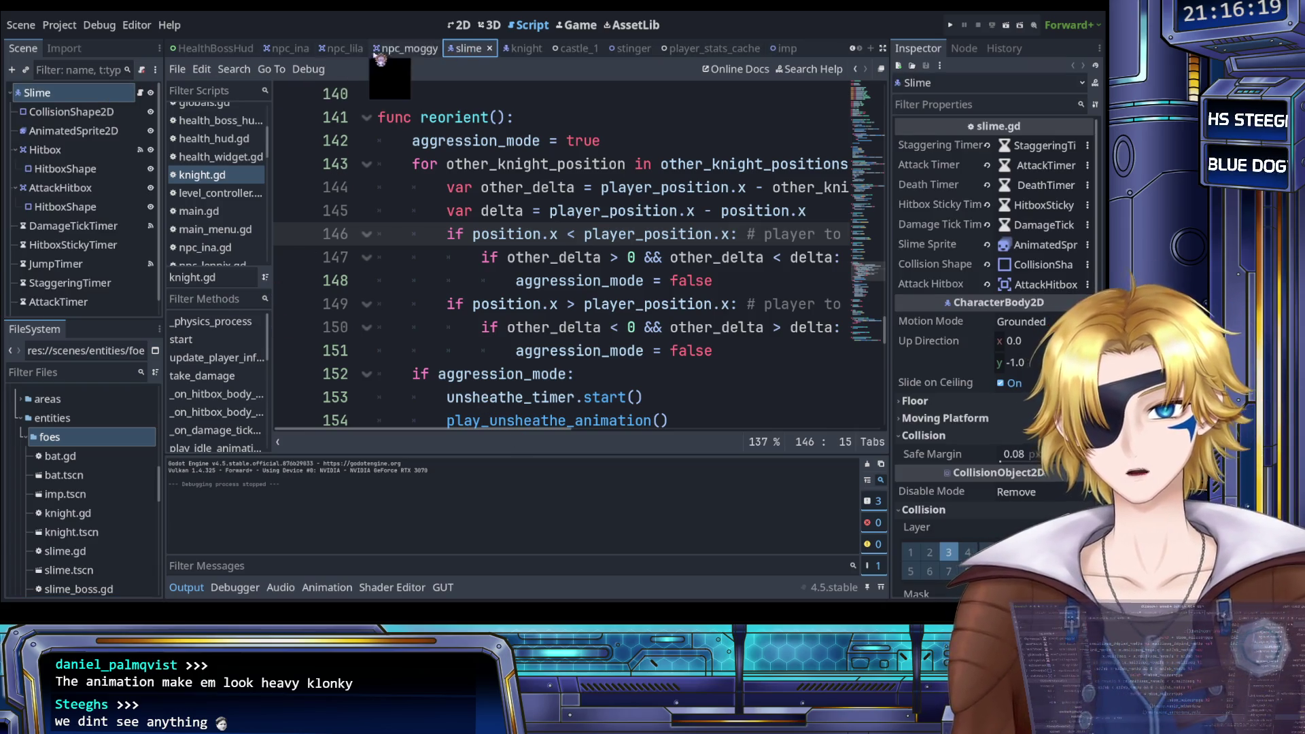
click(782, 49)
click(61, 95)
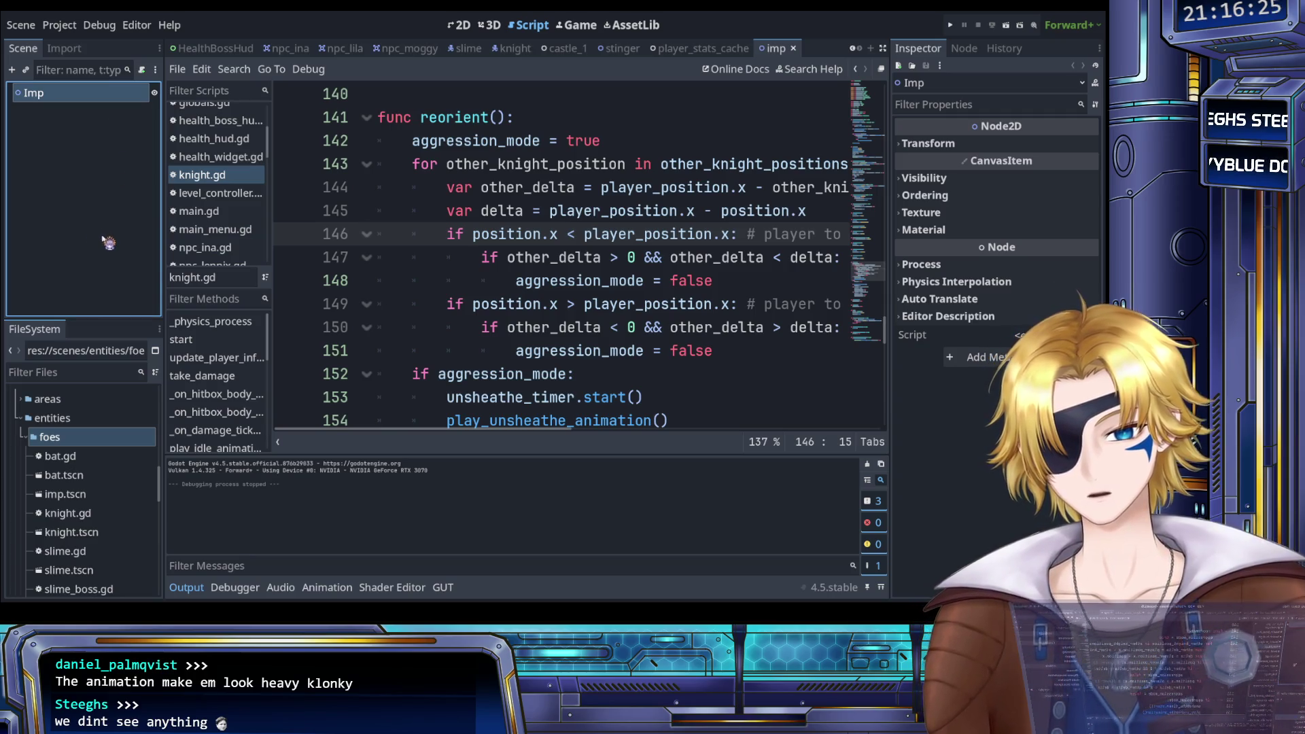
key(ctrl+shift+z)
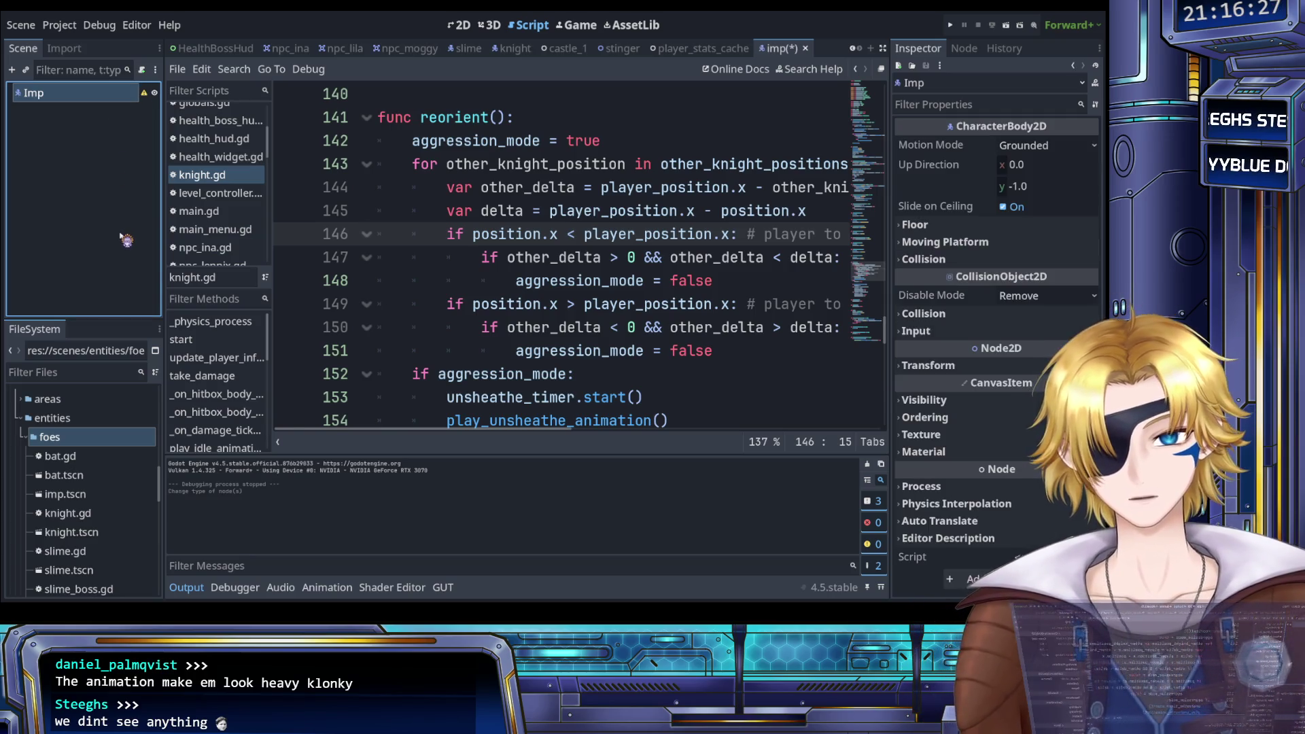
key(ctrl+s)
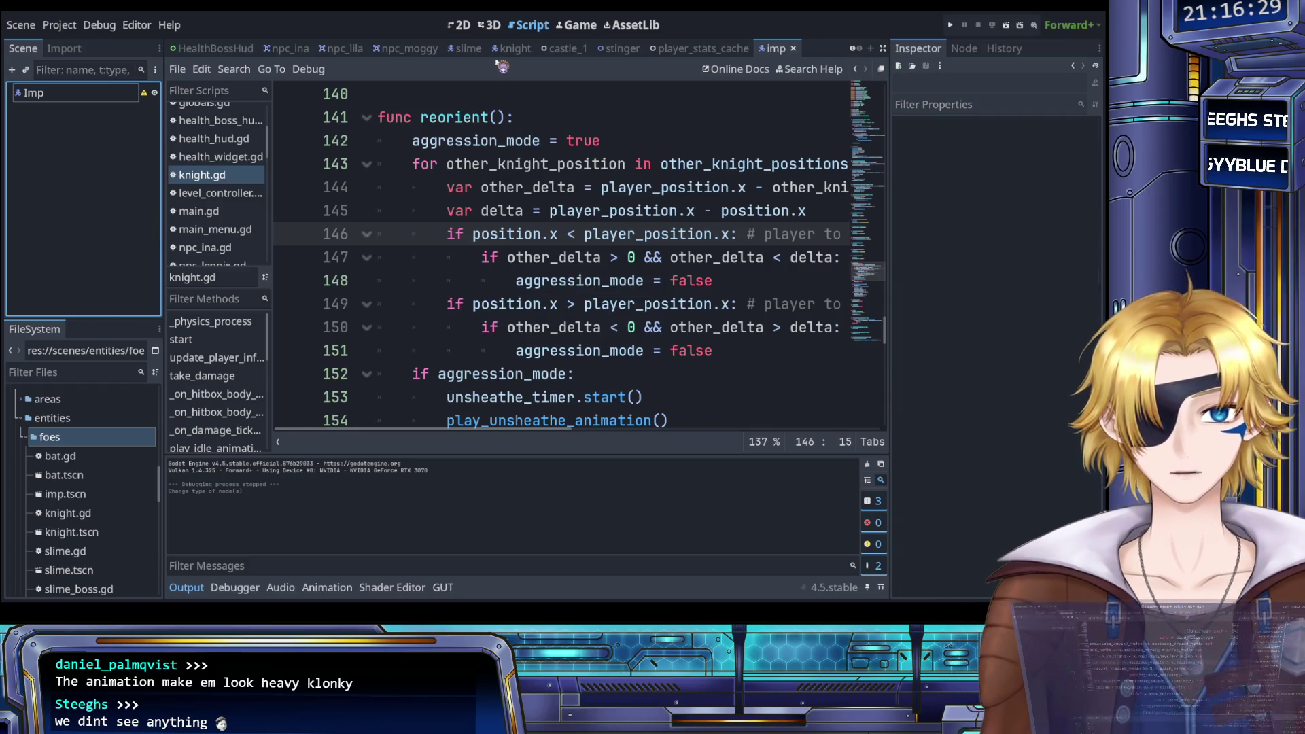
- In the slime scene, select the nodes from CollisionShape2D down to DeathTimer
click(476, 50)
click(81, 112)
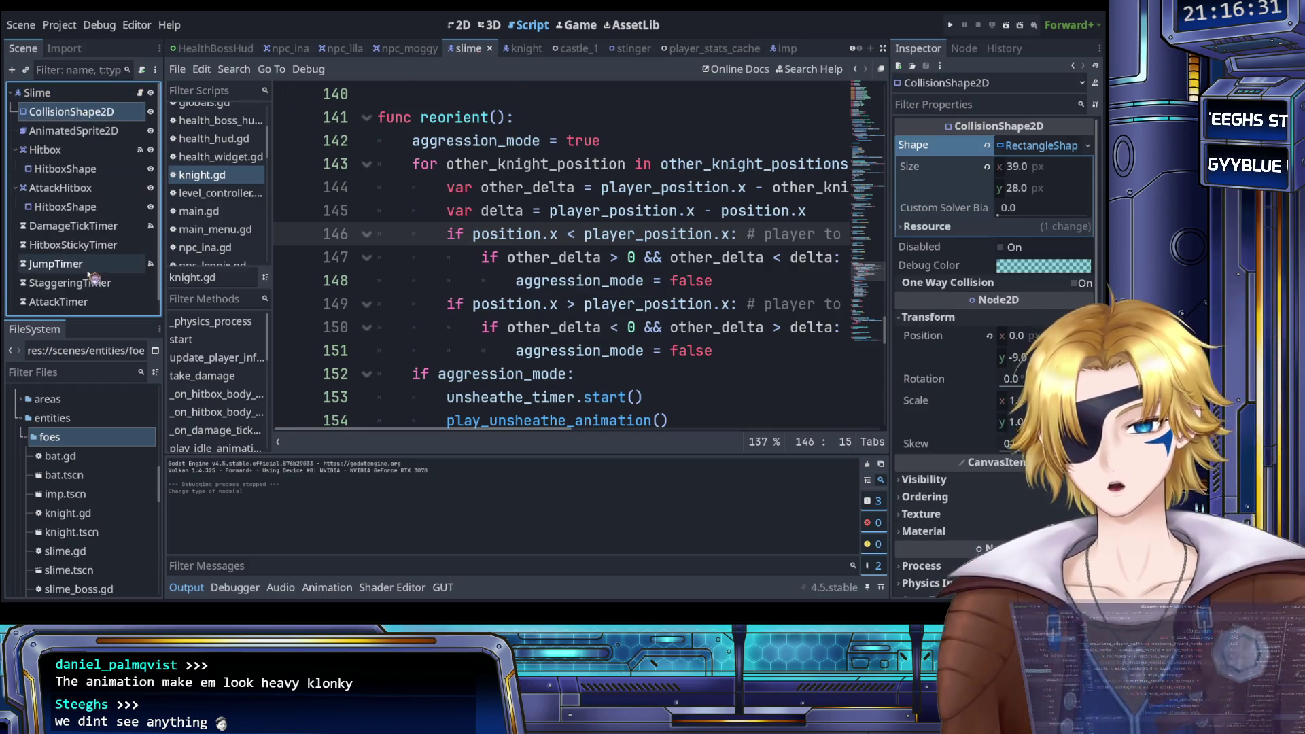
scroll(88, 267, down, 1)
shift+click(68, 305)
scroll(73, 265, up, 1)
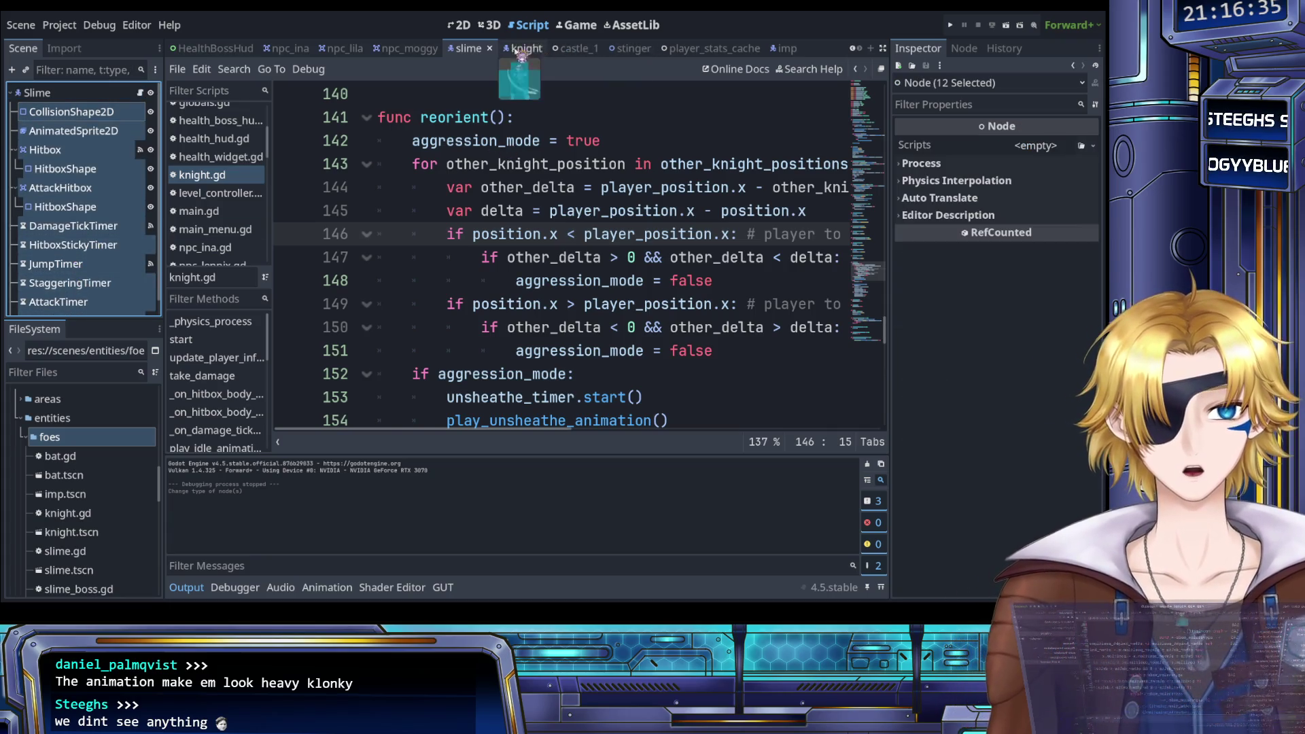
- Paste the slime's nodes under Imp and save imp.tscn
click(776, 49)
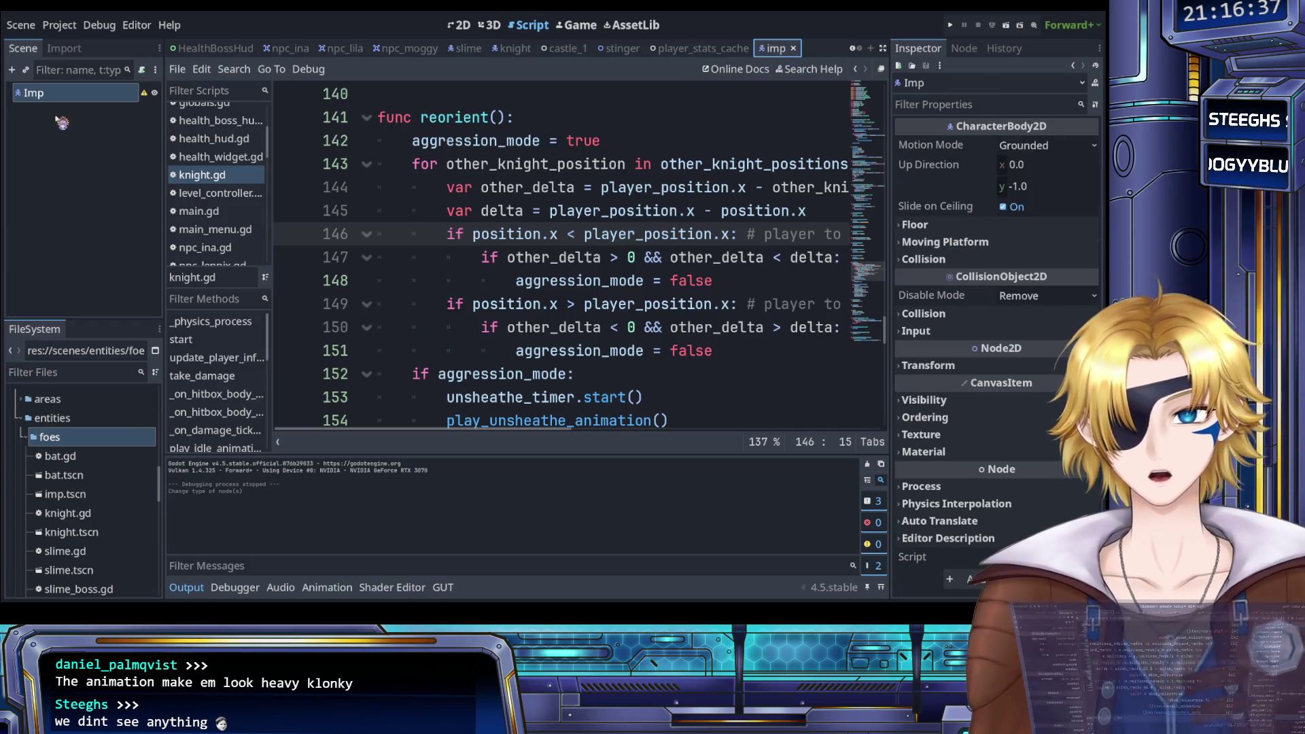
click(75, 132)
key(ctrl+v)
key(ctrl+s)
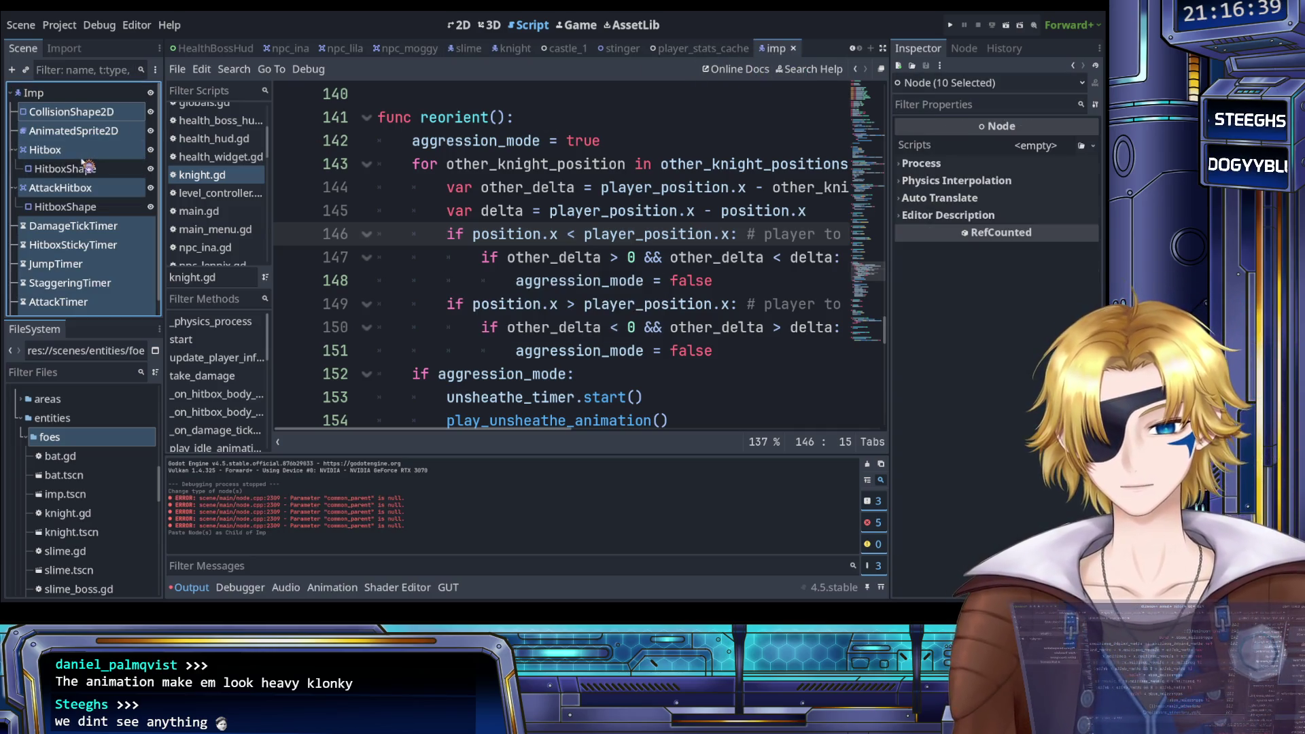
click(448, 187)
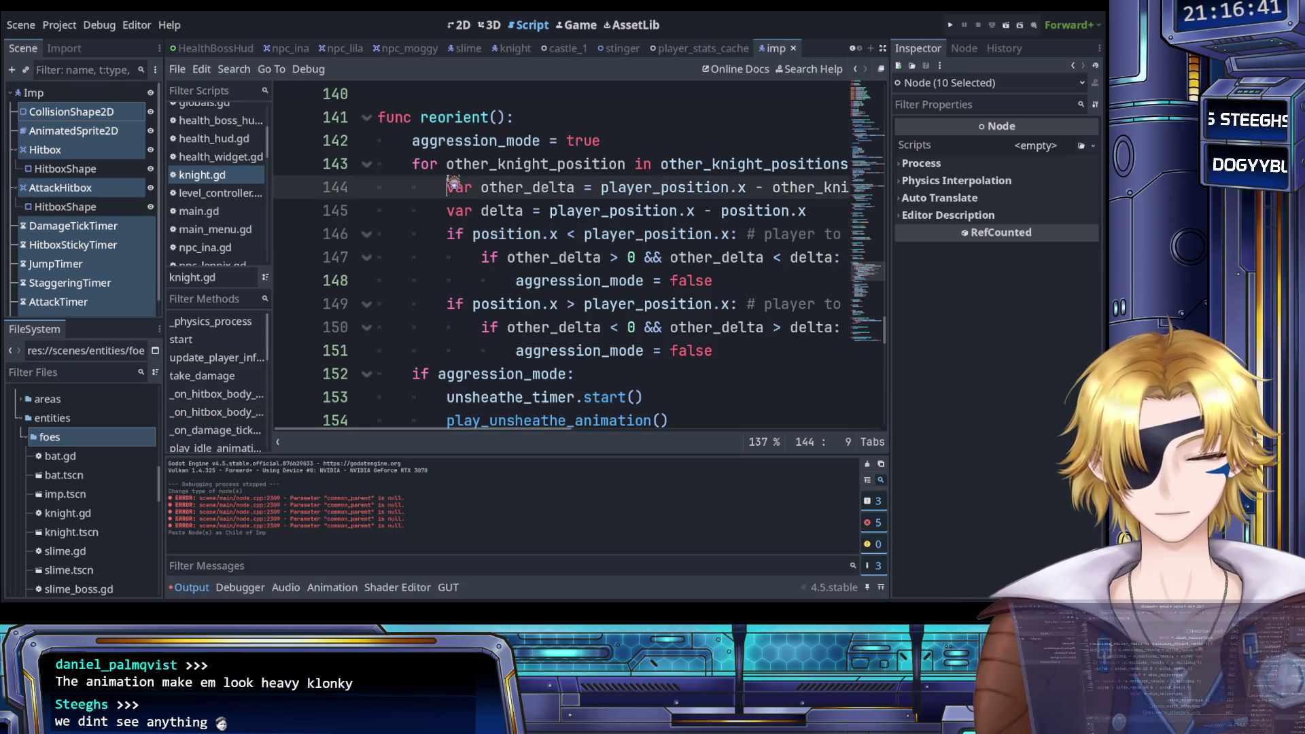
click(470, 51)
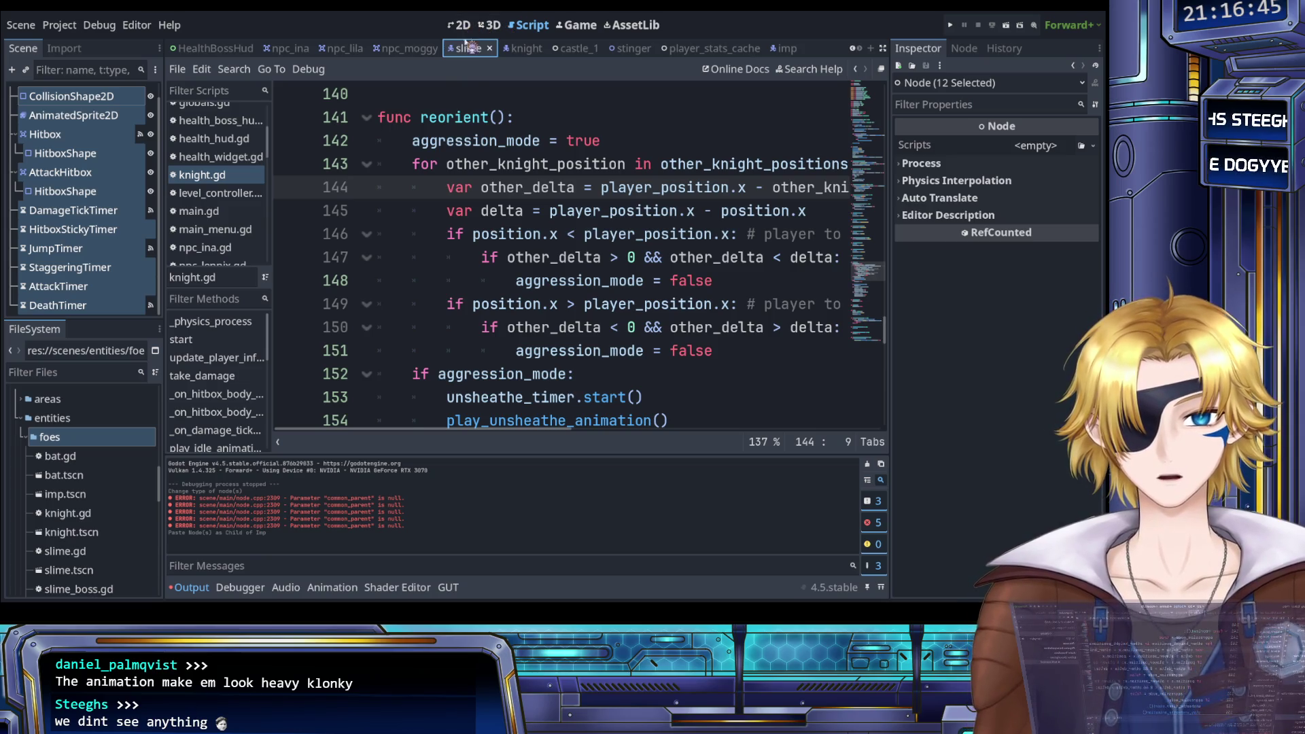
scroll(217, 160, up, 3)
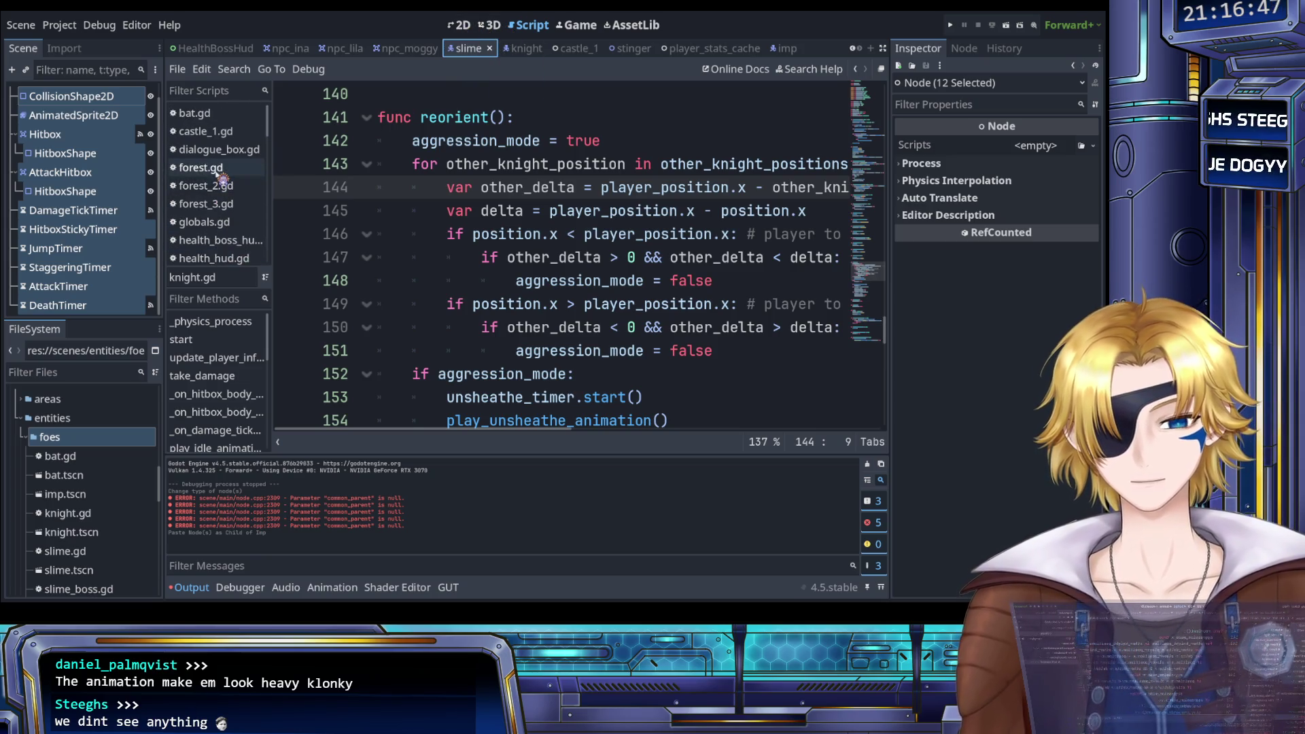
- Open slime.gd and select all of its code
scroll(233, 216, down, 3)
scroll(233, 216, down, 6)
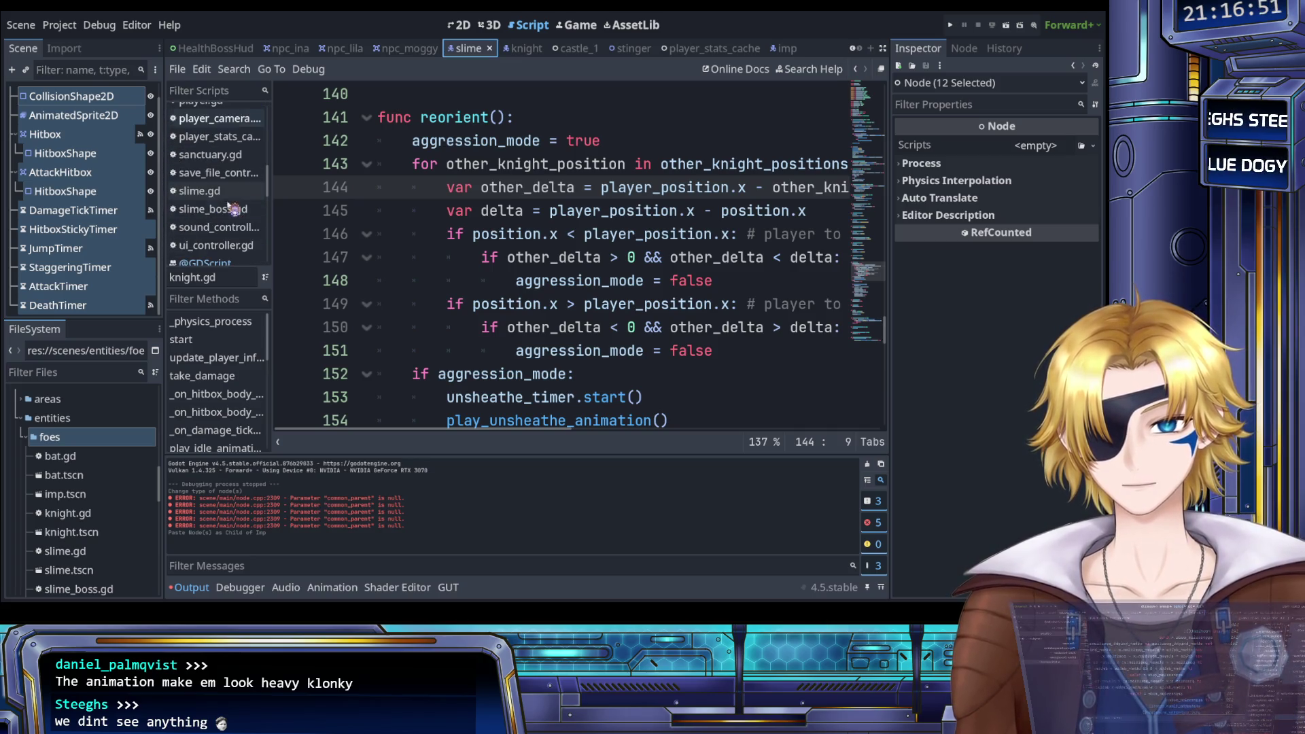
click(204, 191)
key(ctrl+a)
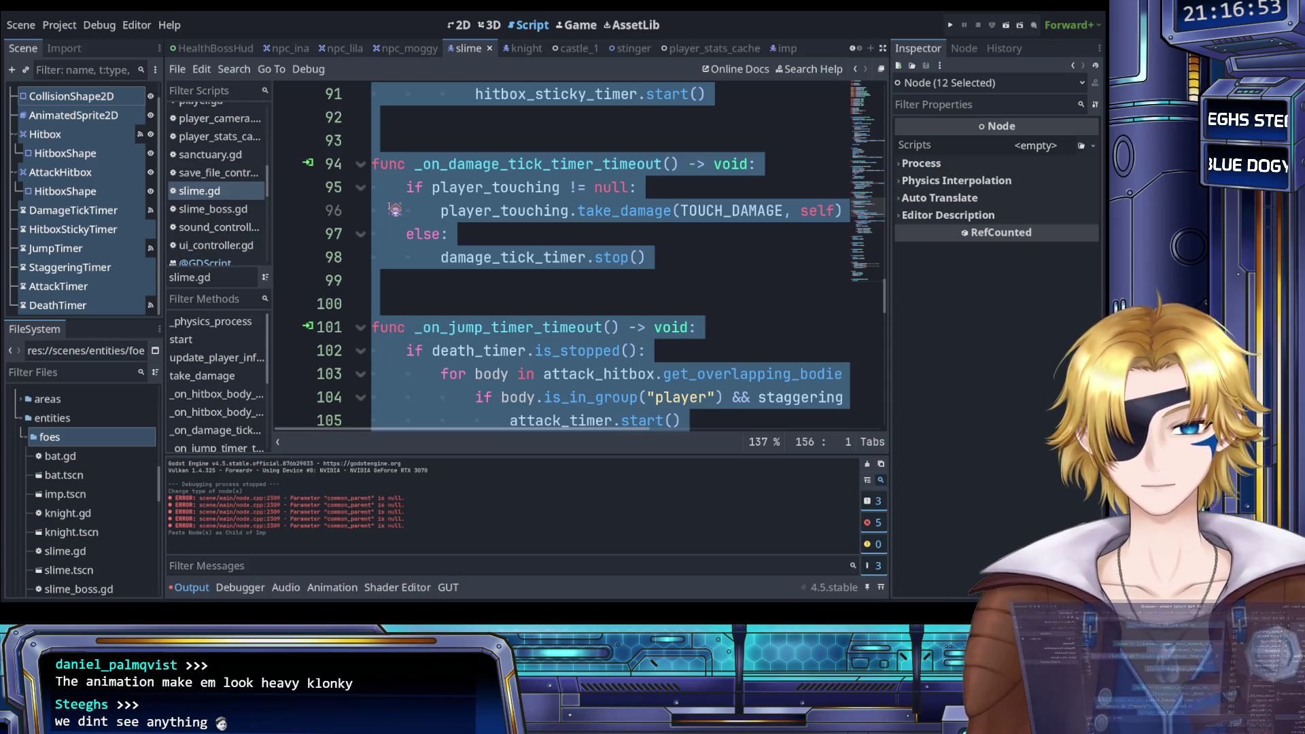
click(395, 209)
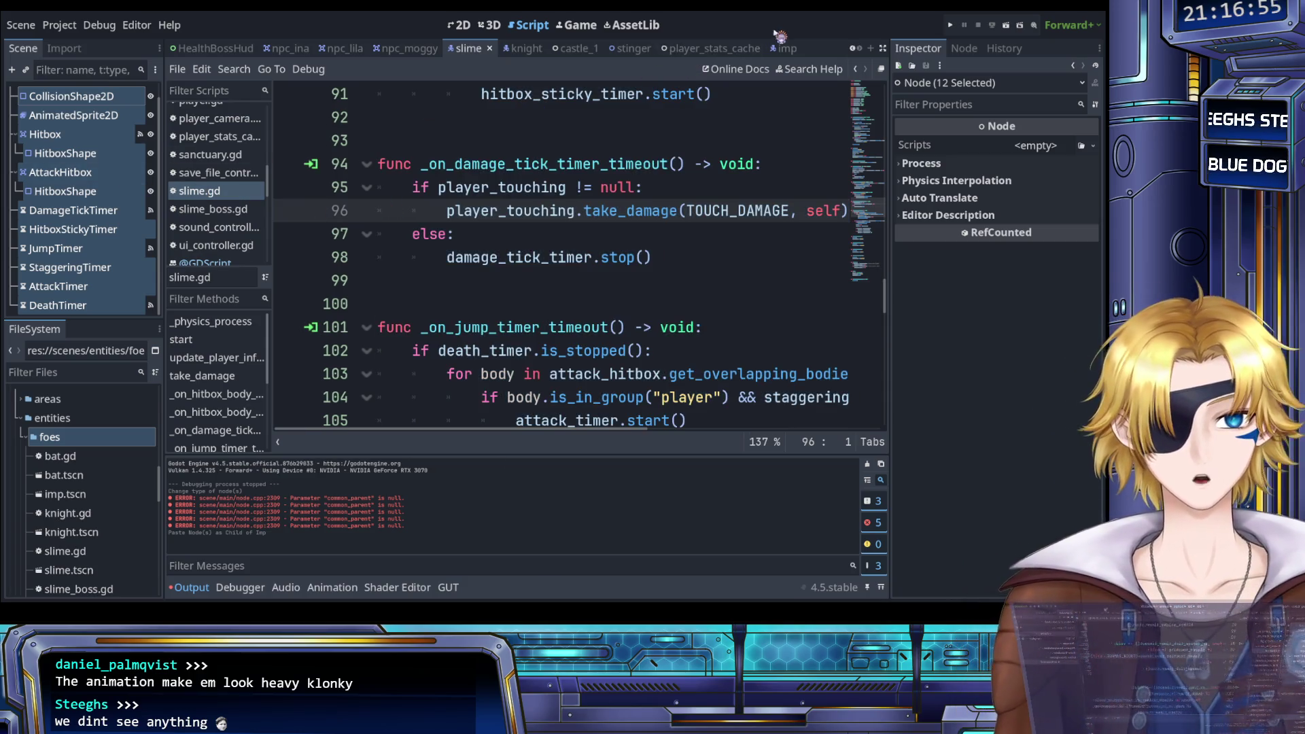
- Back in the imp scene, select imp.tscn to attach the new imp.gd script
click(783, 48)
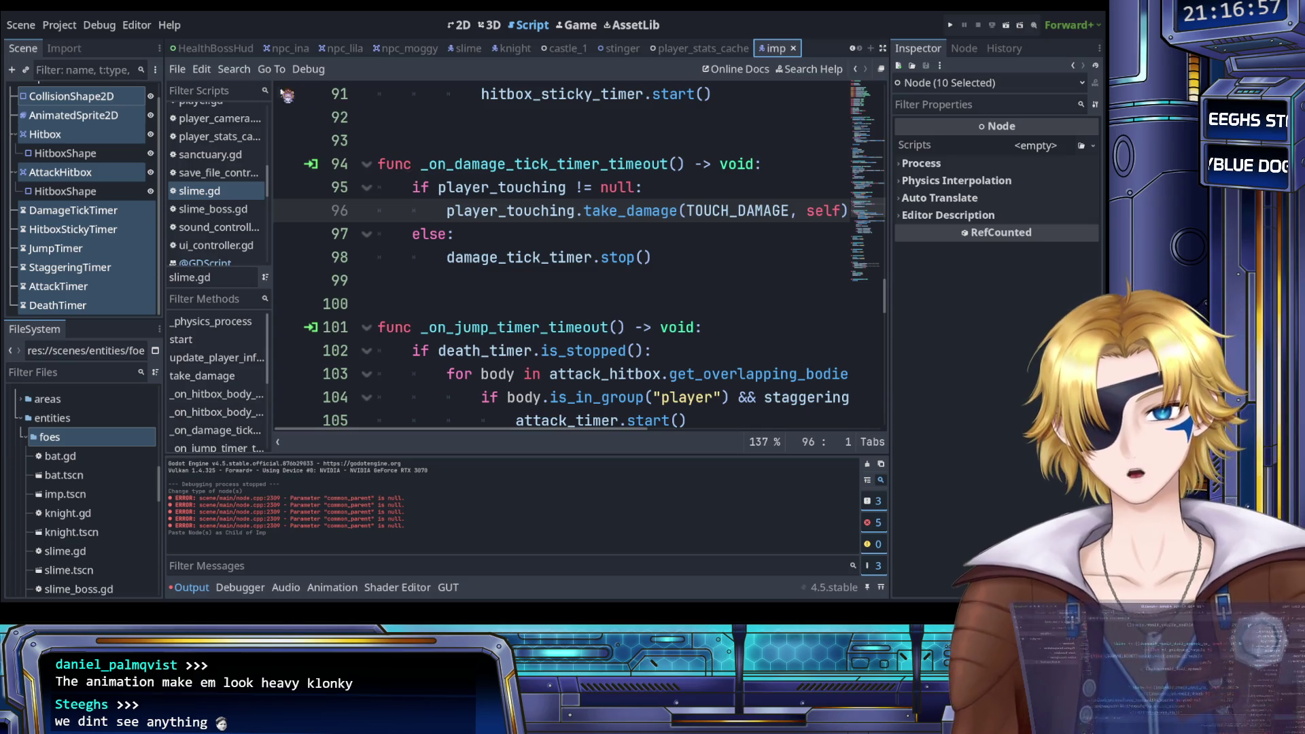
scroll(225, 195, up, 2)
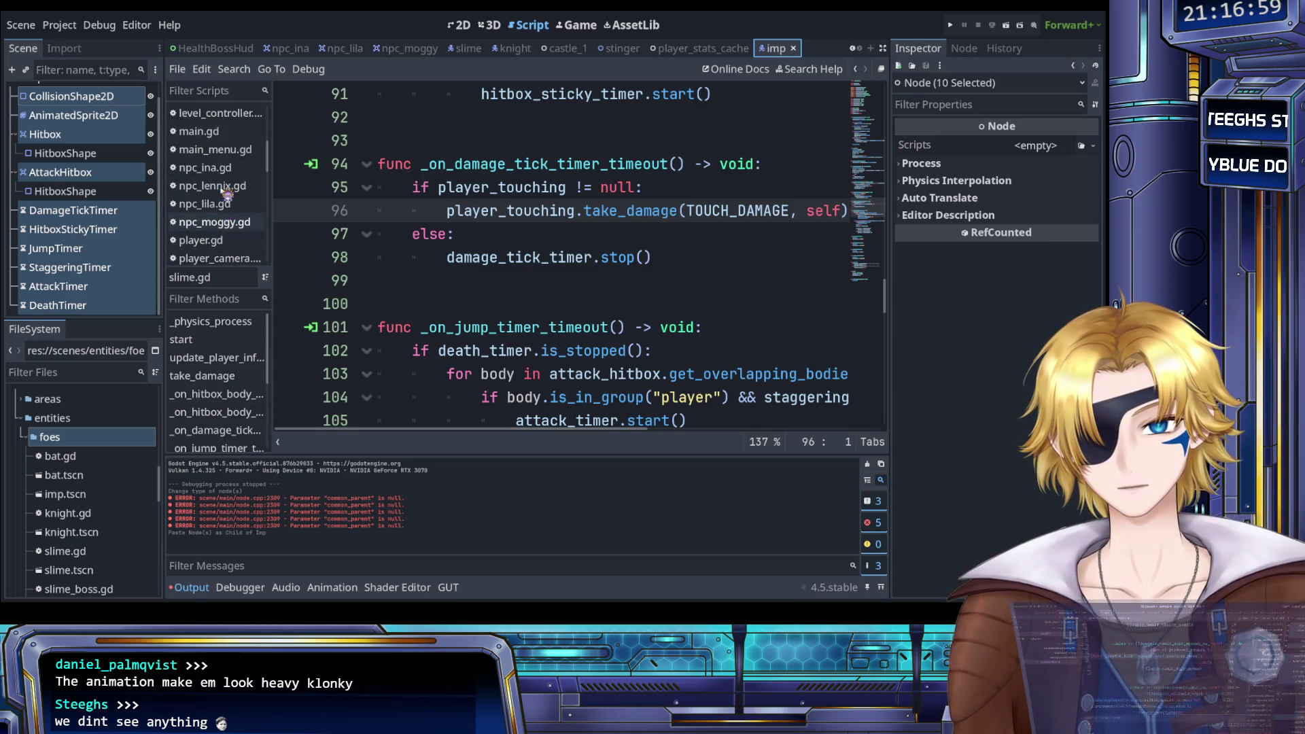
scroll(222, 193, up, 4)
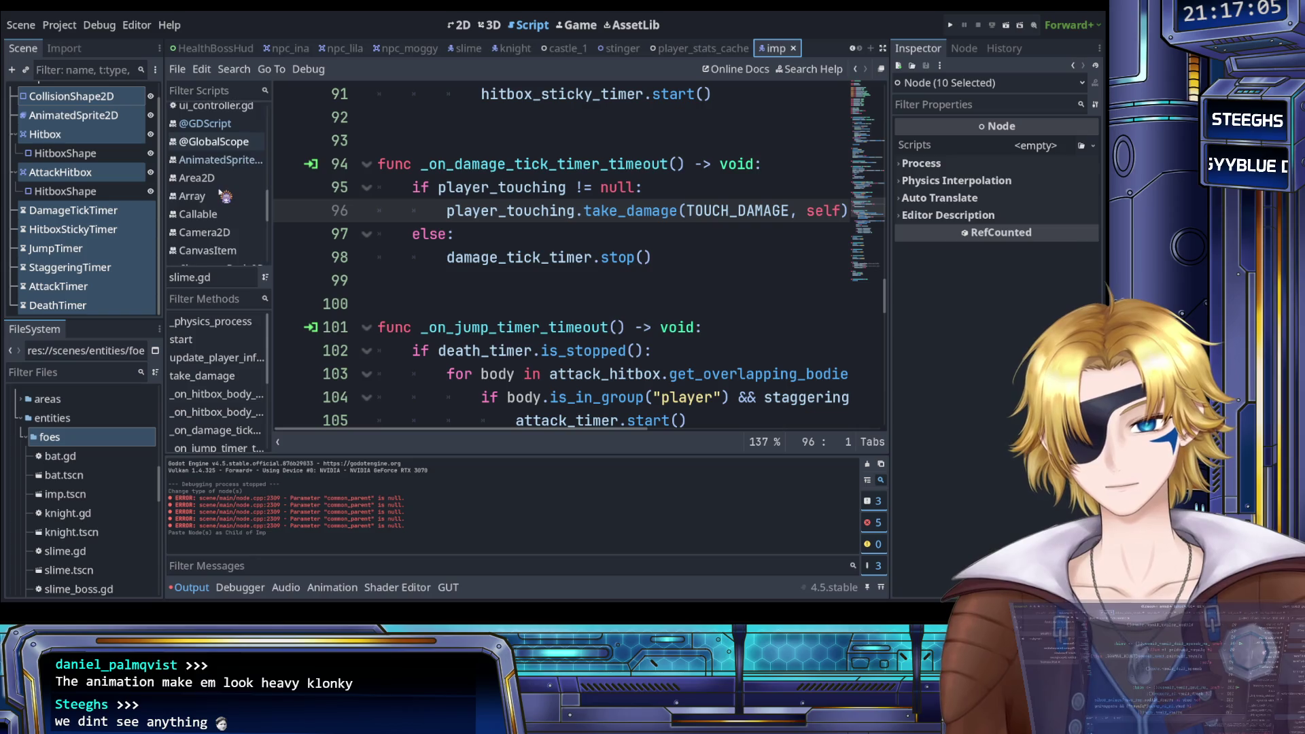
scroll(225, 196, down, 6)
scroll(222, 205, up, 6)
scroll(223, 205, up, 6)
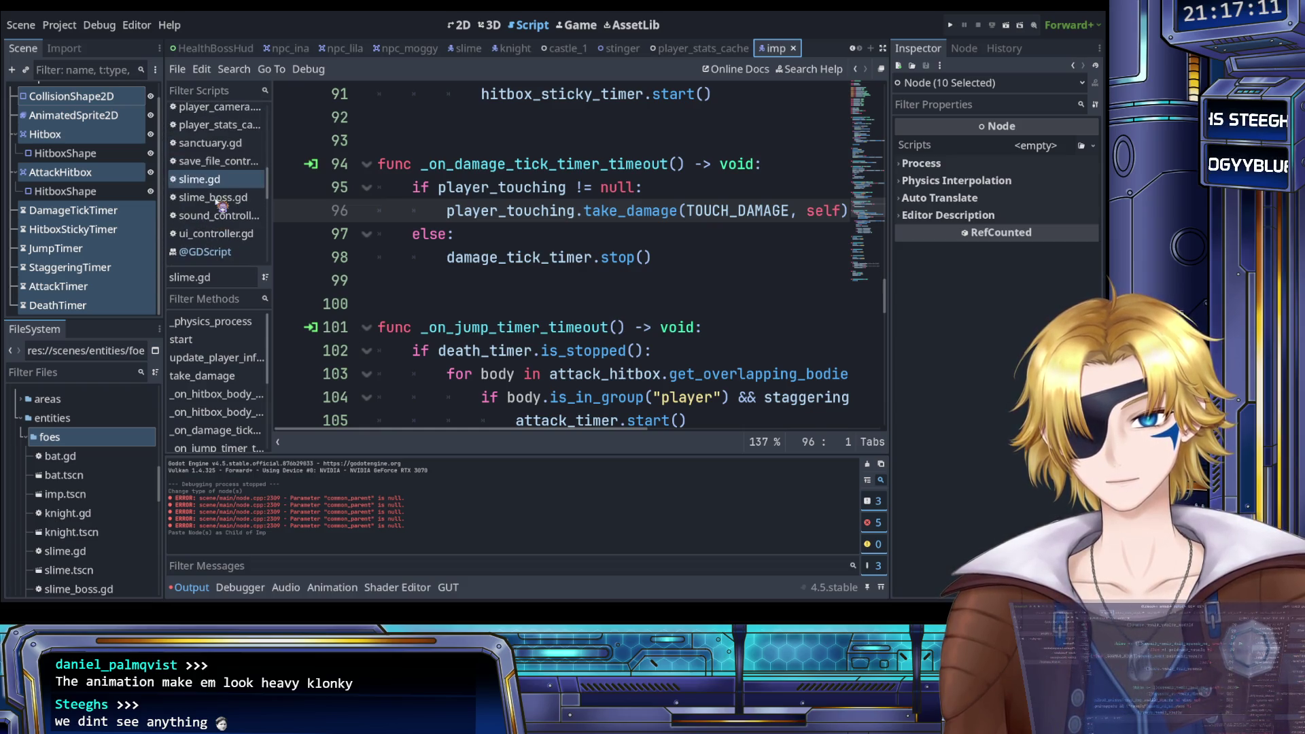
scroll(224, 217, up, 4)
scroll(225, 223, up, 8)
scroll(224, 221, down, 8)
scroll(225, 224, down, 2)
scroll(91, 476, down, 1)
click(87, 472)
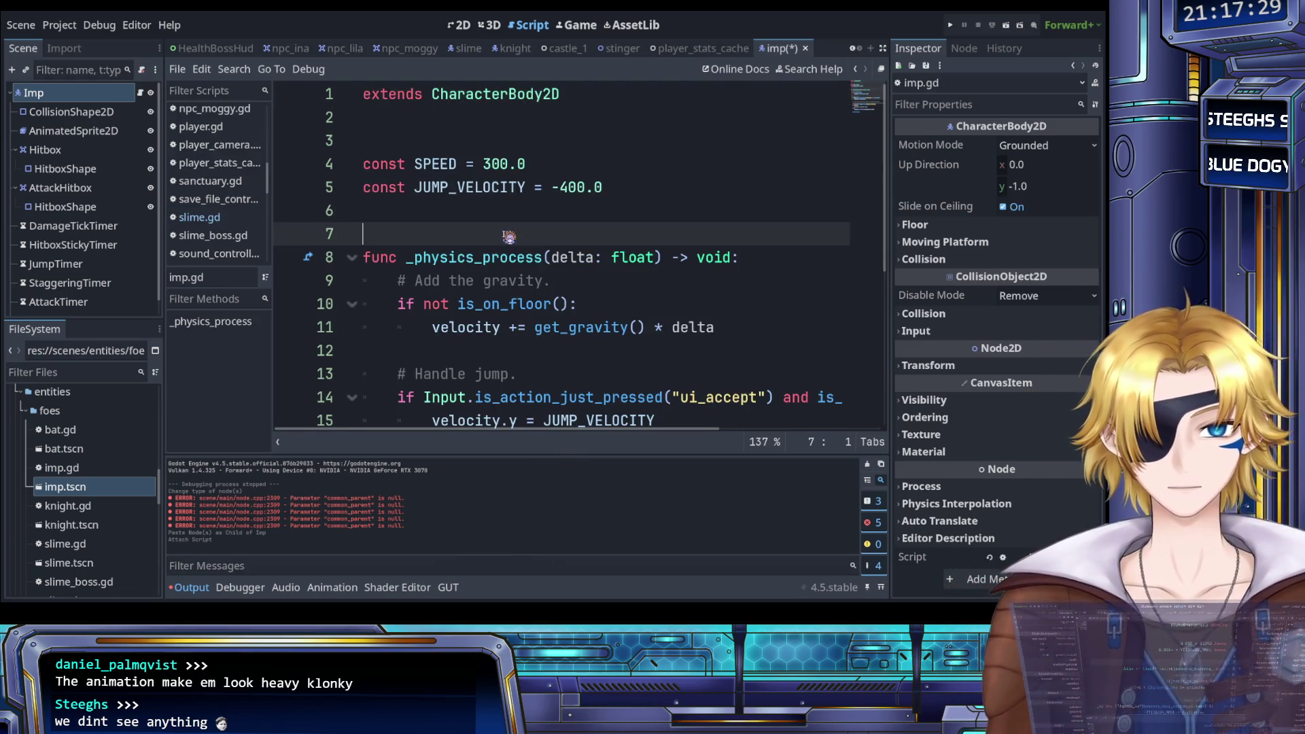
- Replace imp.gd's template code with the copied slime script
key(ctrl+a)
key(ctrl+v)
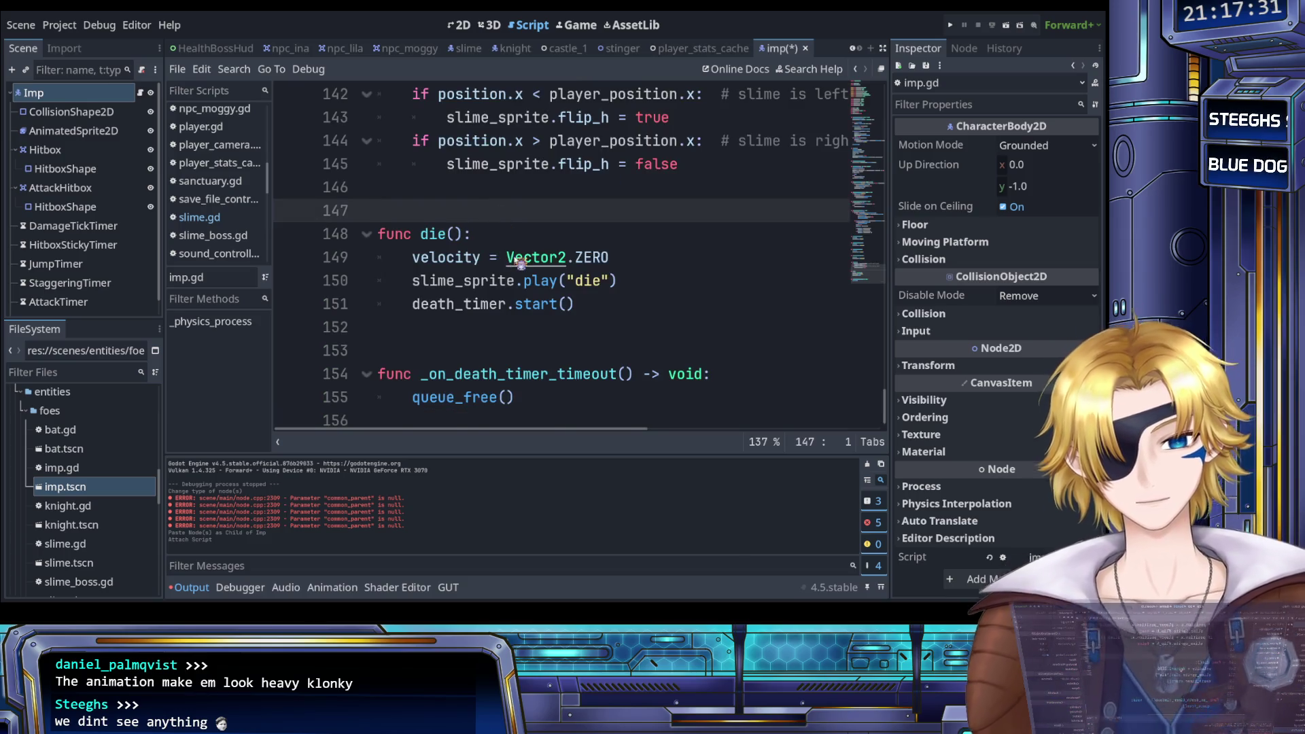
key(ctrl+Home)
click(538, 181)
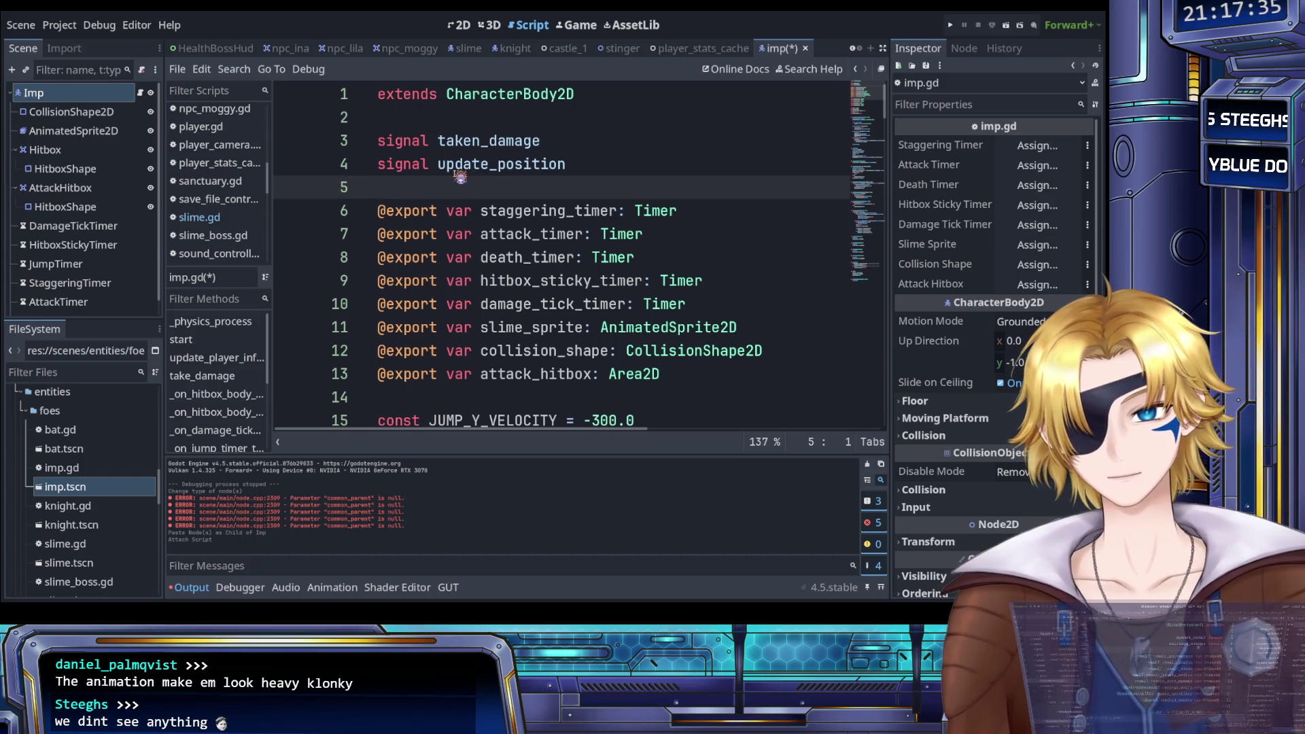
click(521, 211)
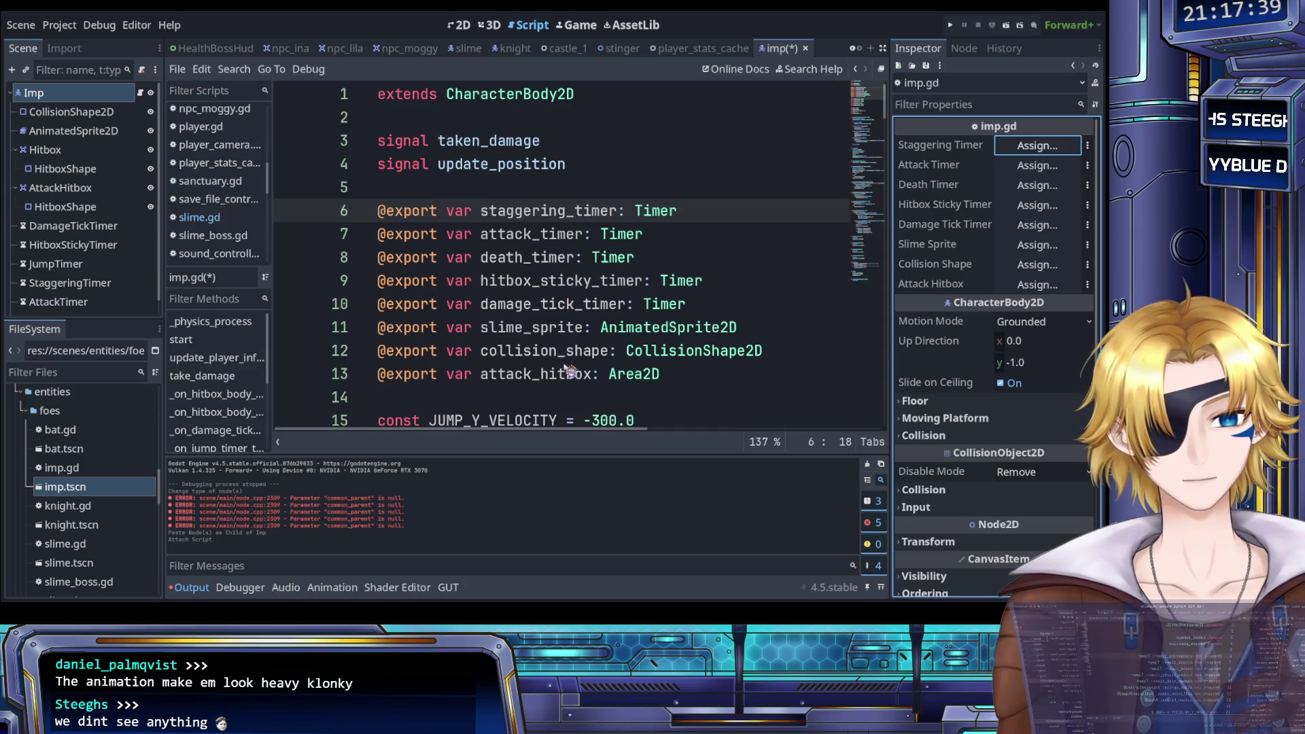
- Assign StaggeringTimer, AttackTimer, DeathTimer, HitboxStickyTimer and DamageTickTimer to their timer exports
drag(536, 455, 1037, 144)
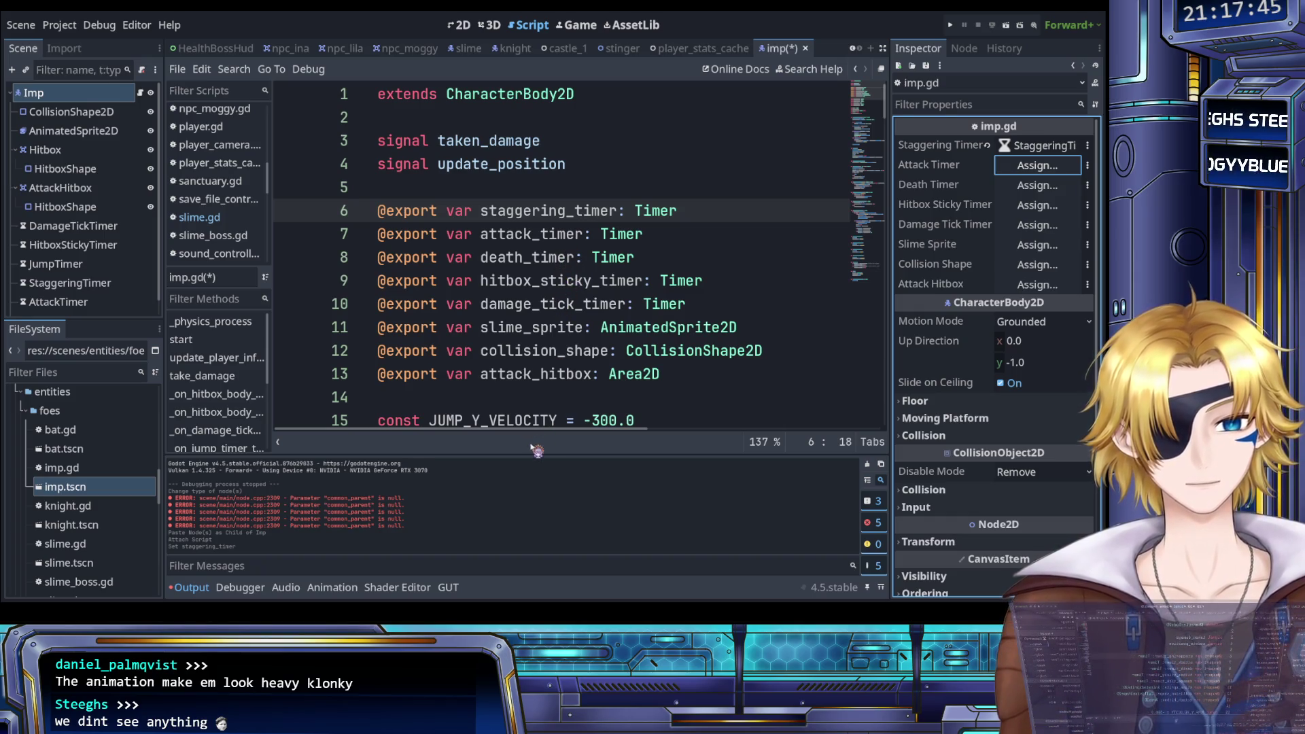
click(537, 450)
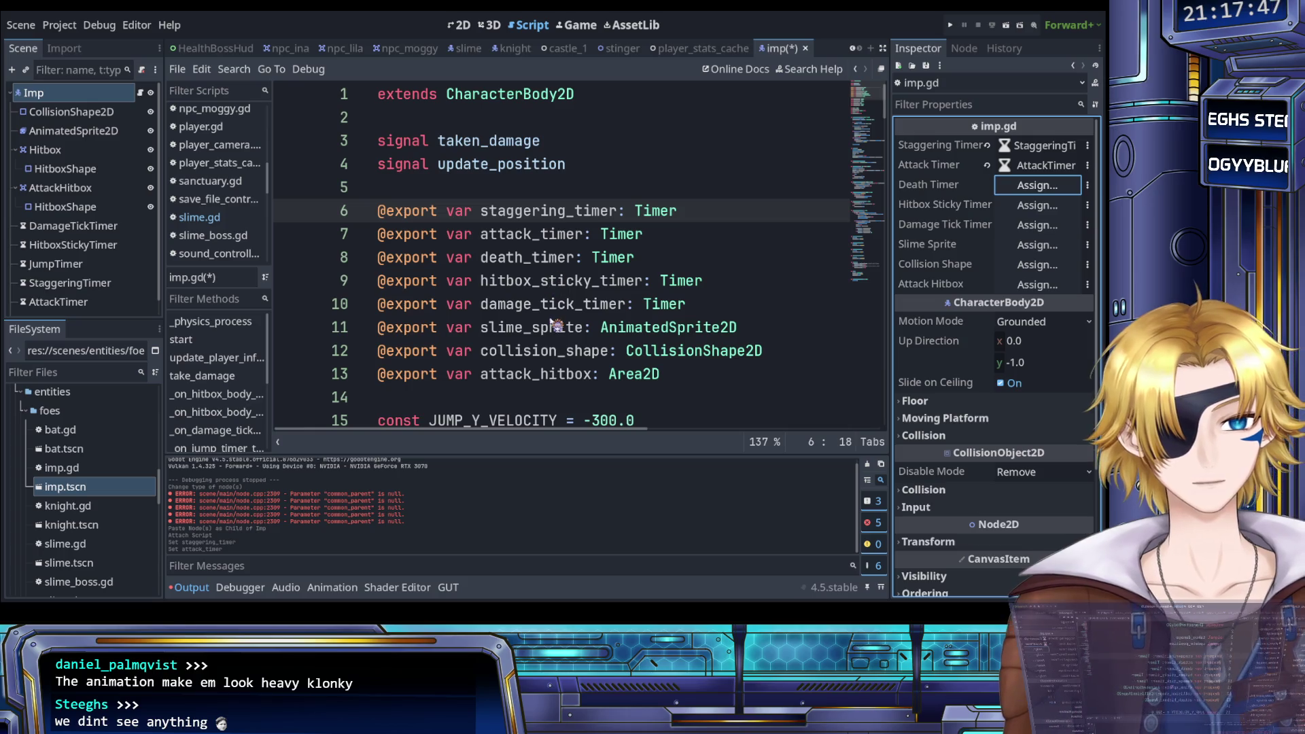
click(516, 448)
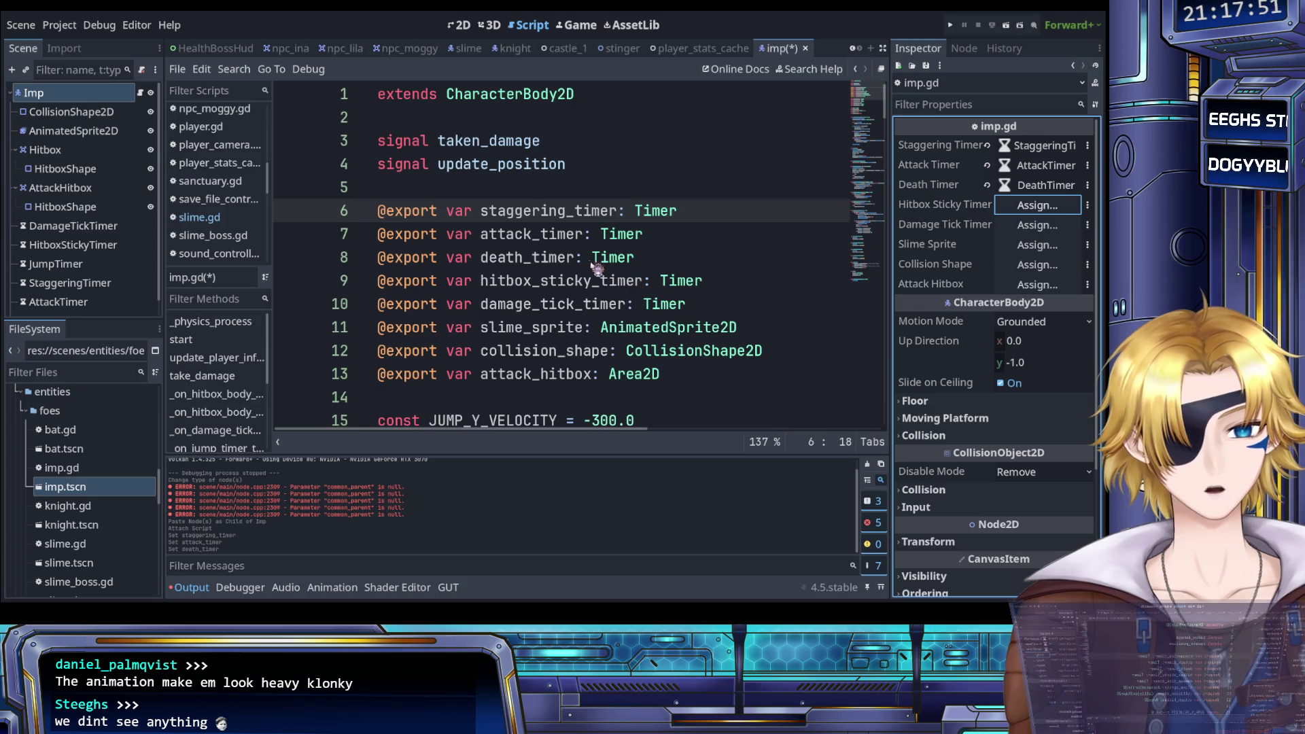
click(954, 259)
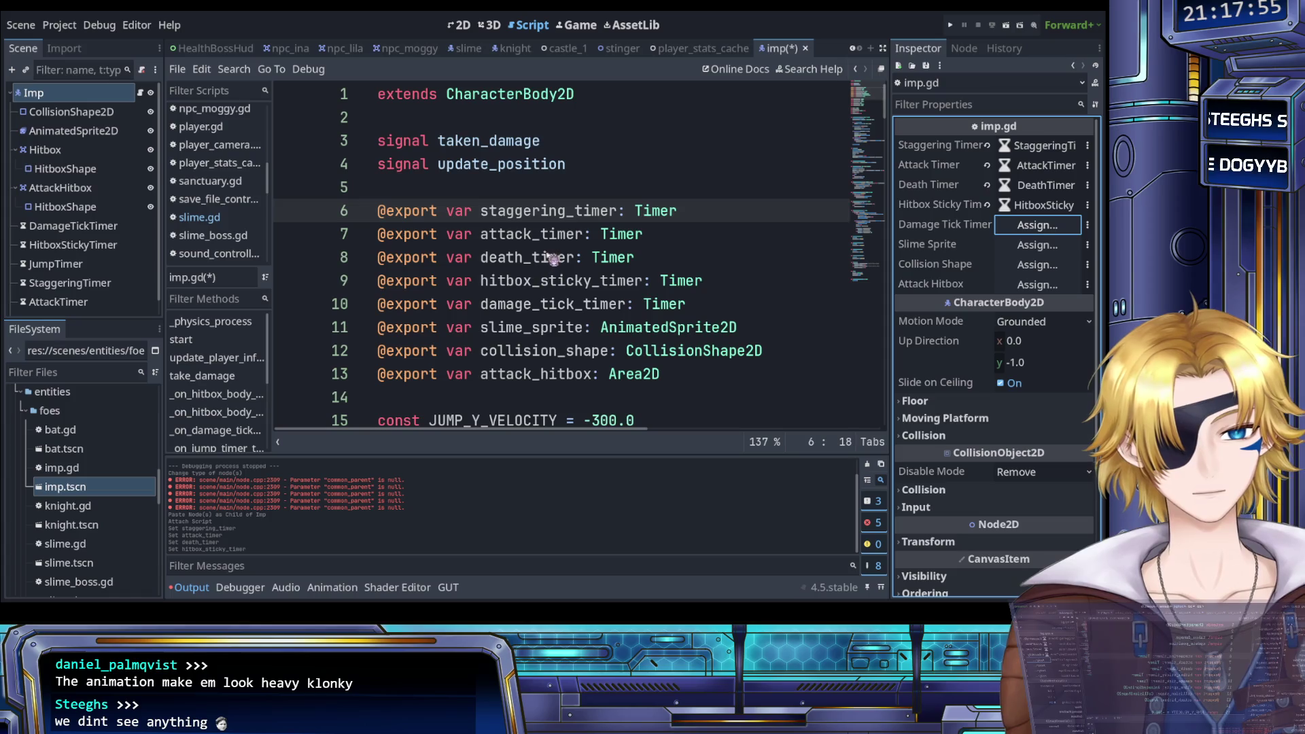
click(520, 452)
click(999, 246)
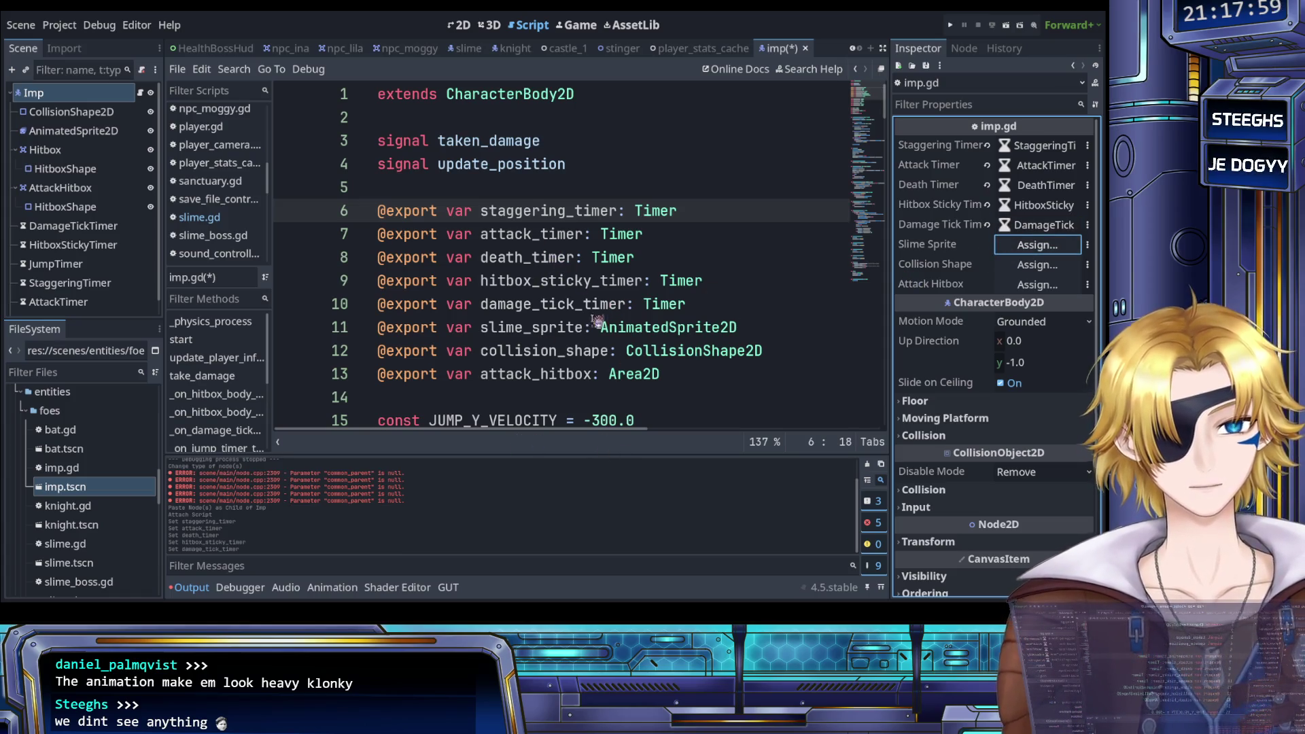
- Select the word 'slime' in the slime_sprite variable name
click(506, 303)
scroll(514, 308, down, 1)
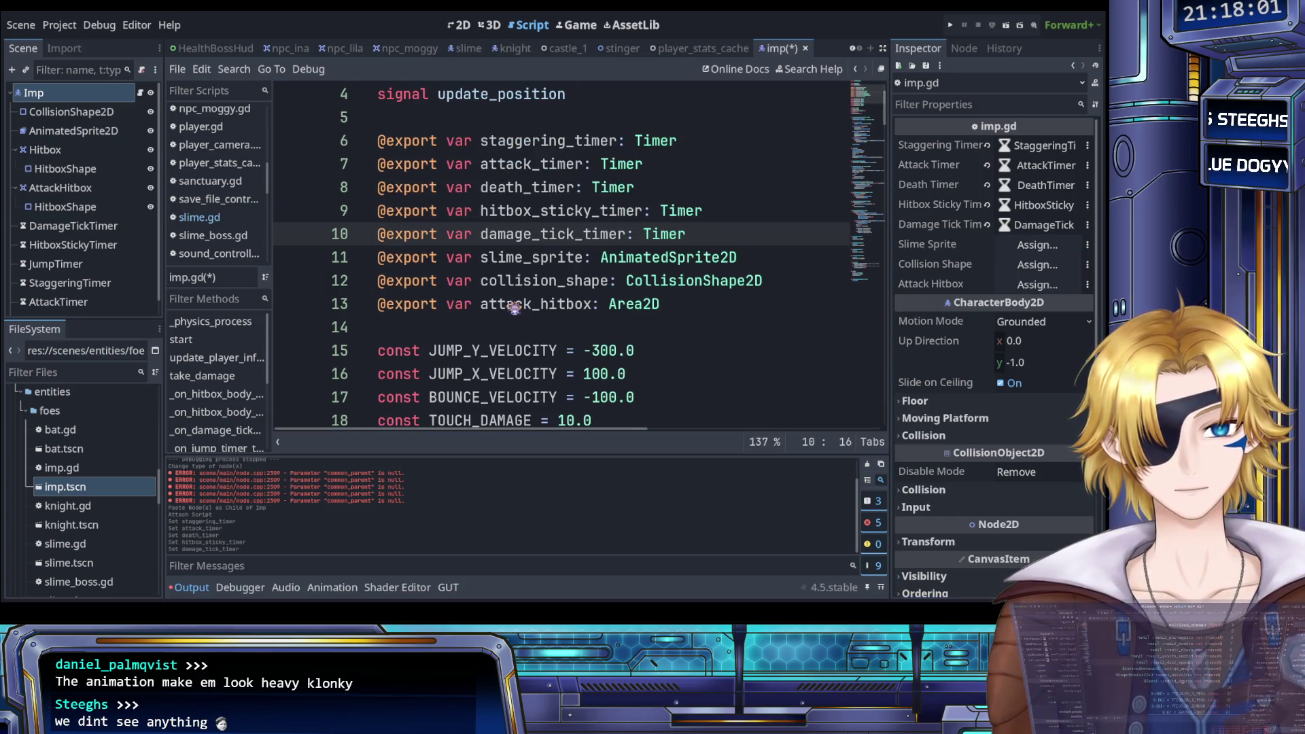
mouse_move(480, 259)
mouse_down()
mouse_move(585, 265)
mouse_move(525, 269)
mouse_up()
- Rename slime_sprite to imp_sprite on line 11 and save the script
text(imp)
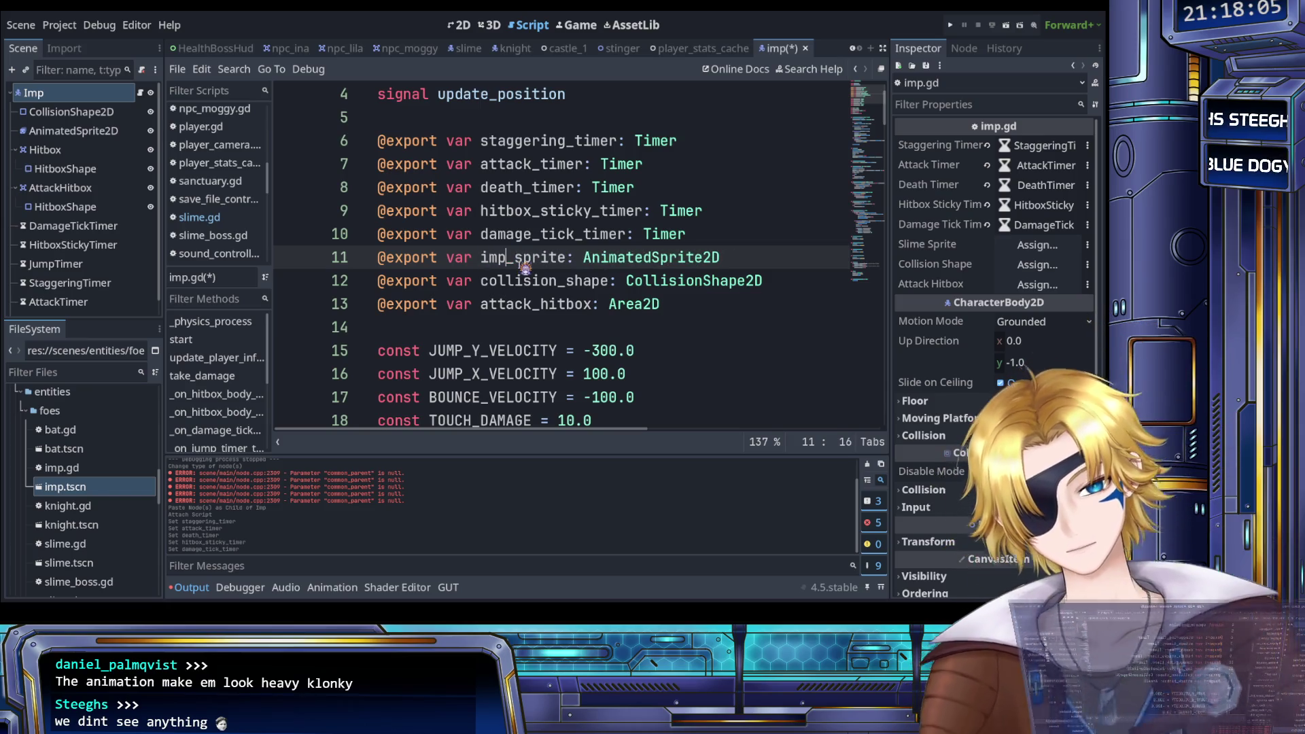
key(ctrl+s)
click(562, 234)
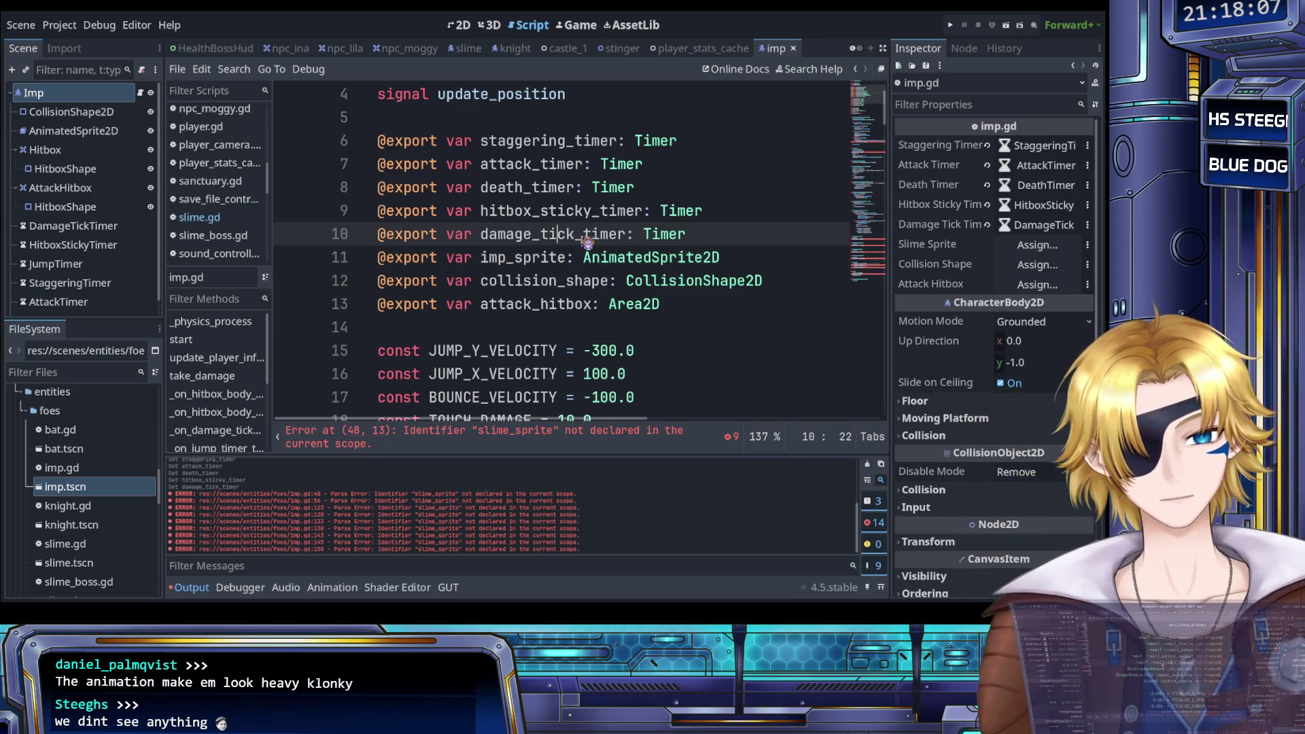
scroll(588, 244, down, 14)
scroll(593, 241, up, 15)
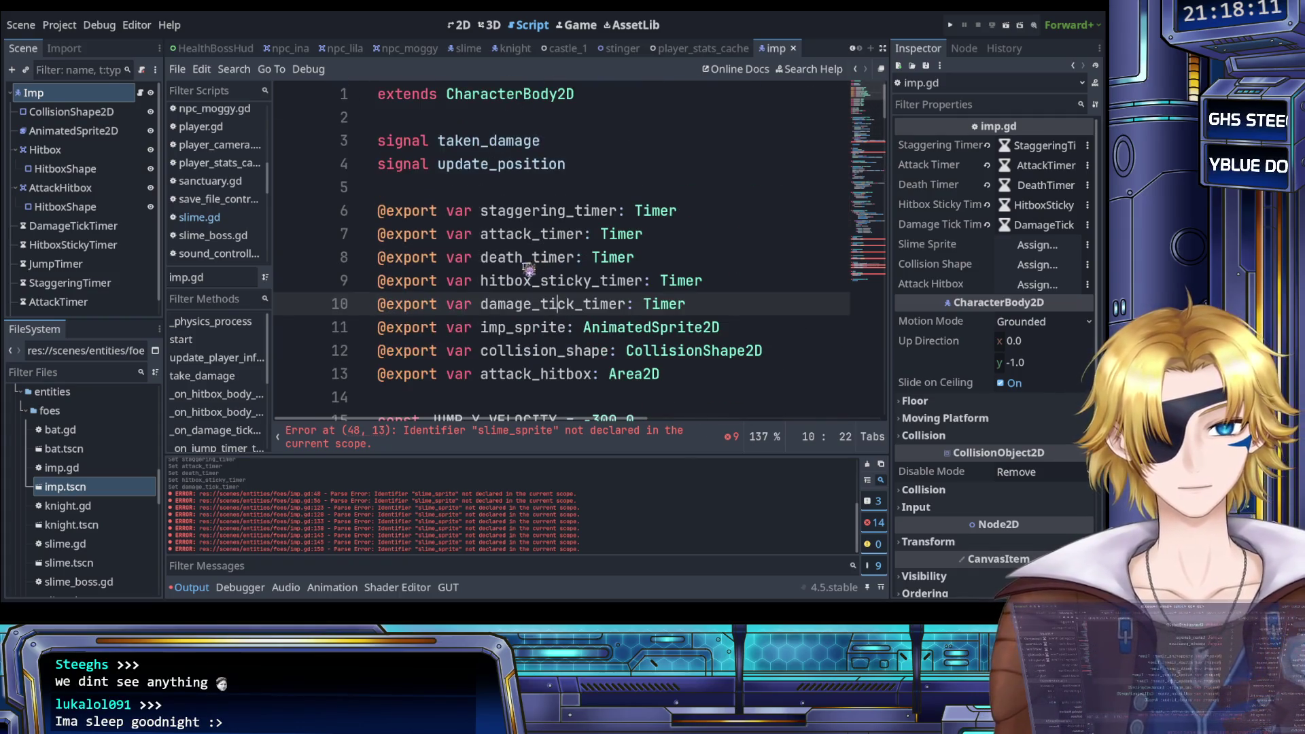
- Replace the leftover slime_sprite references, including line 48, with imp_sprite
double_click(518, 329)
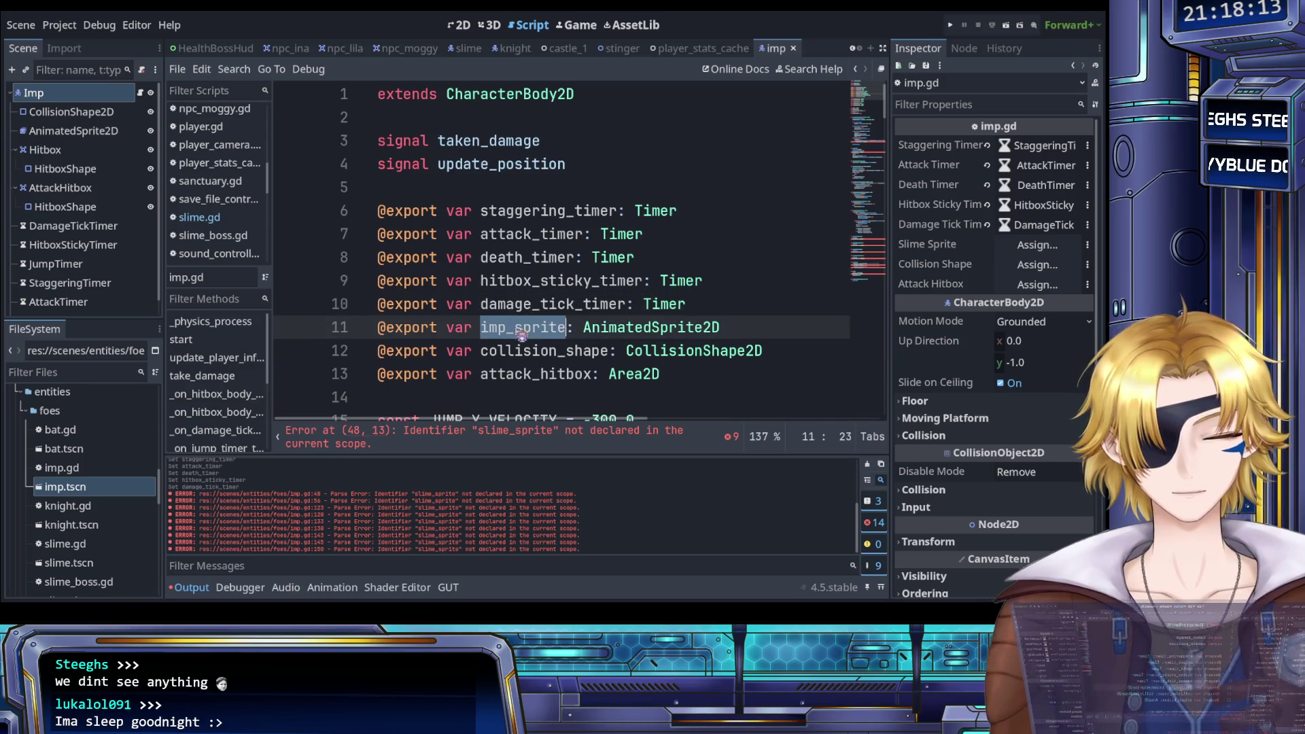
scroll(522, 333, down, 4)
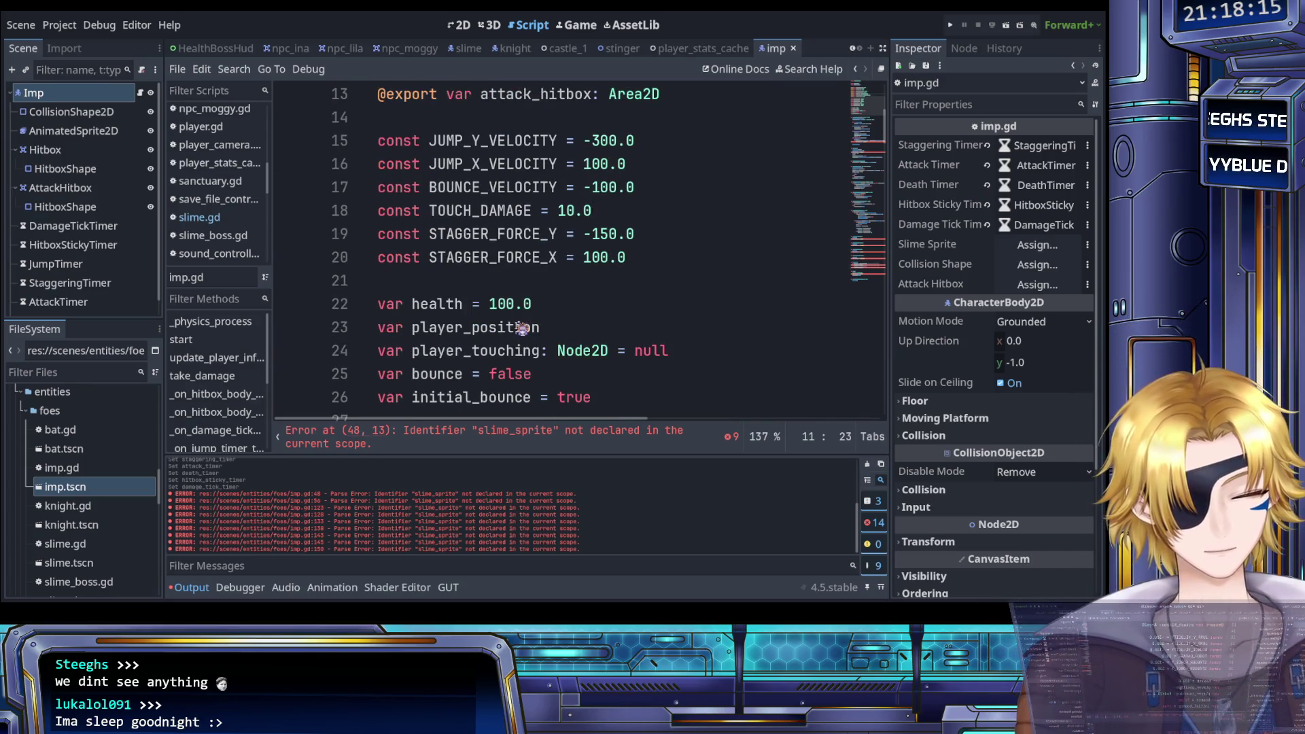
scroll(522, 328, down, 10)
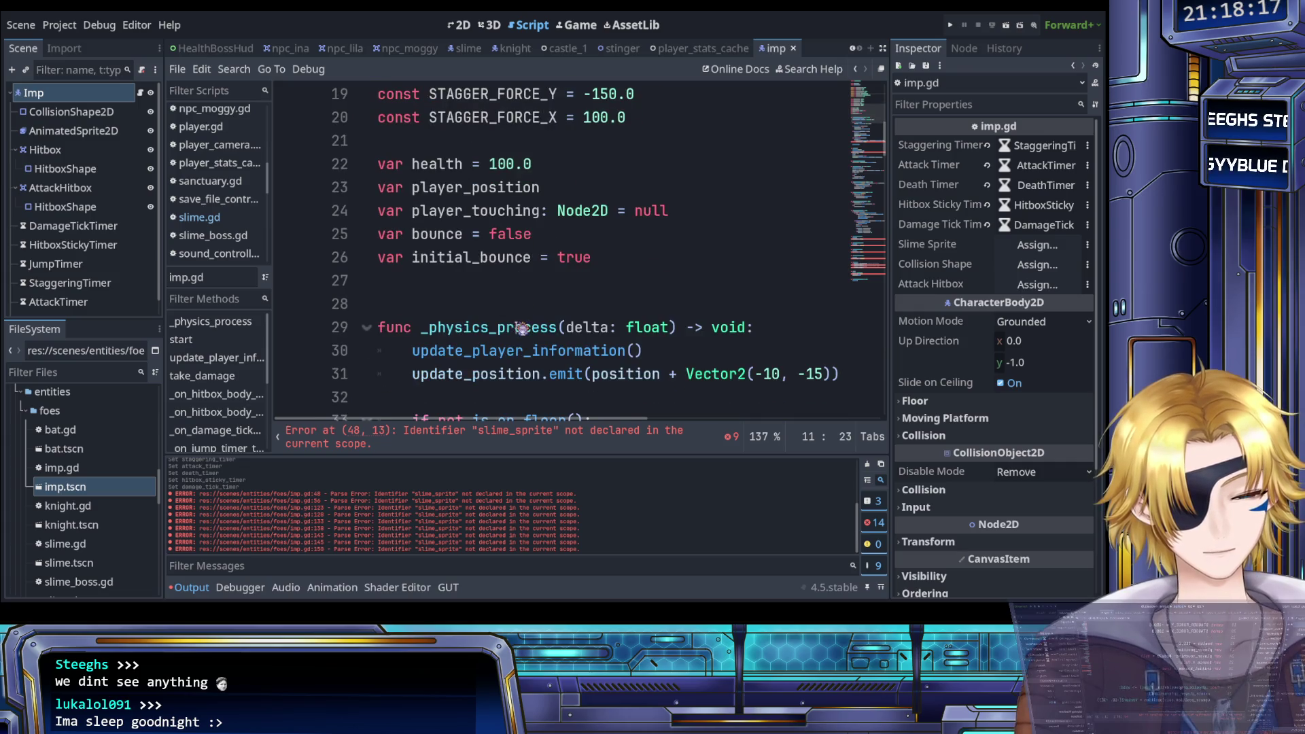
scroll(525, 265, up, 2)
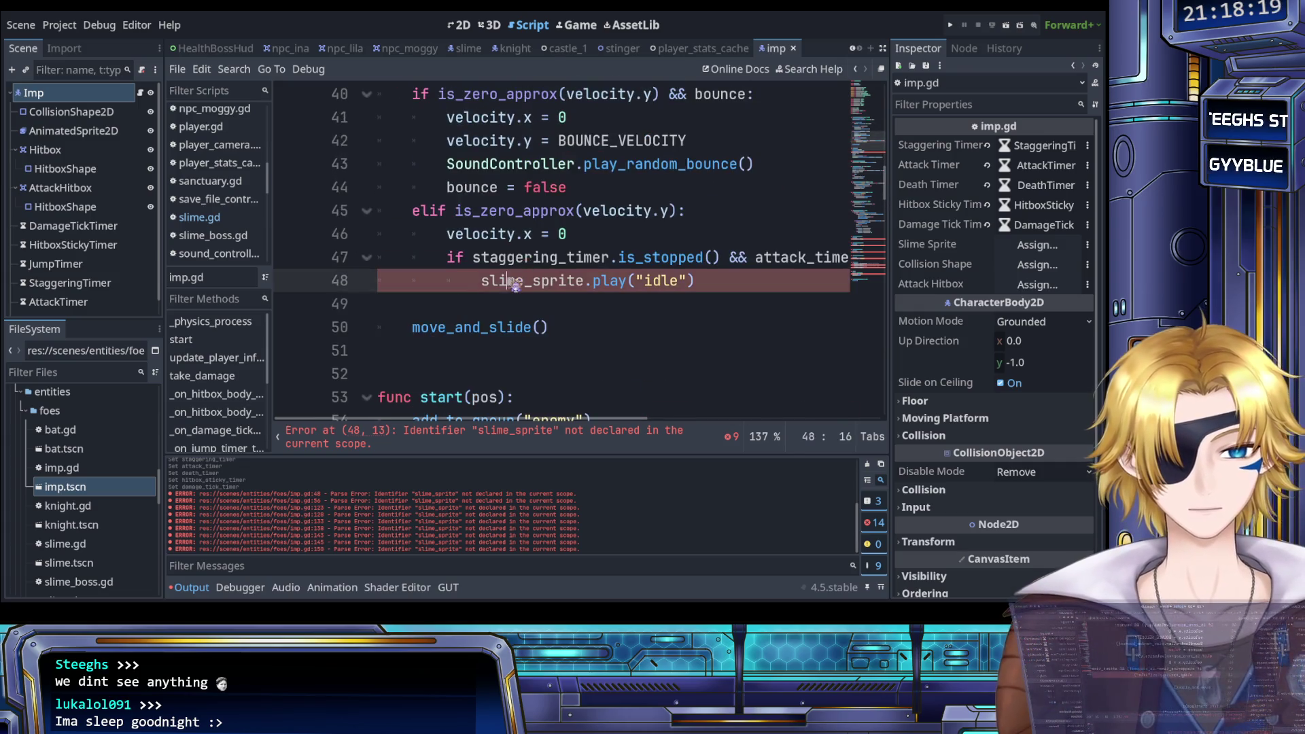
double_click(520, 281)
scroll(519, 282, down, 20)
scroll(518, 282, down, 4)
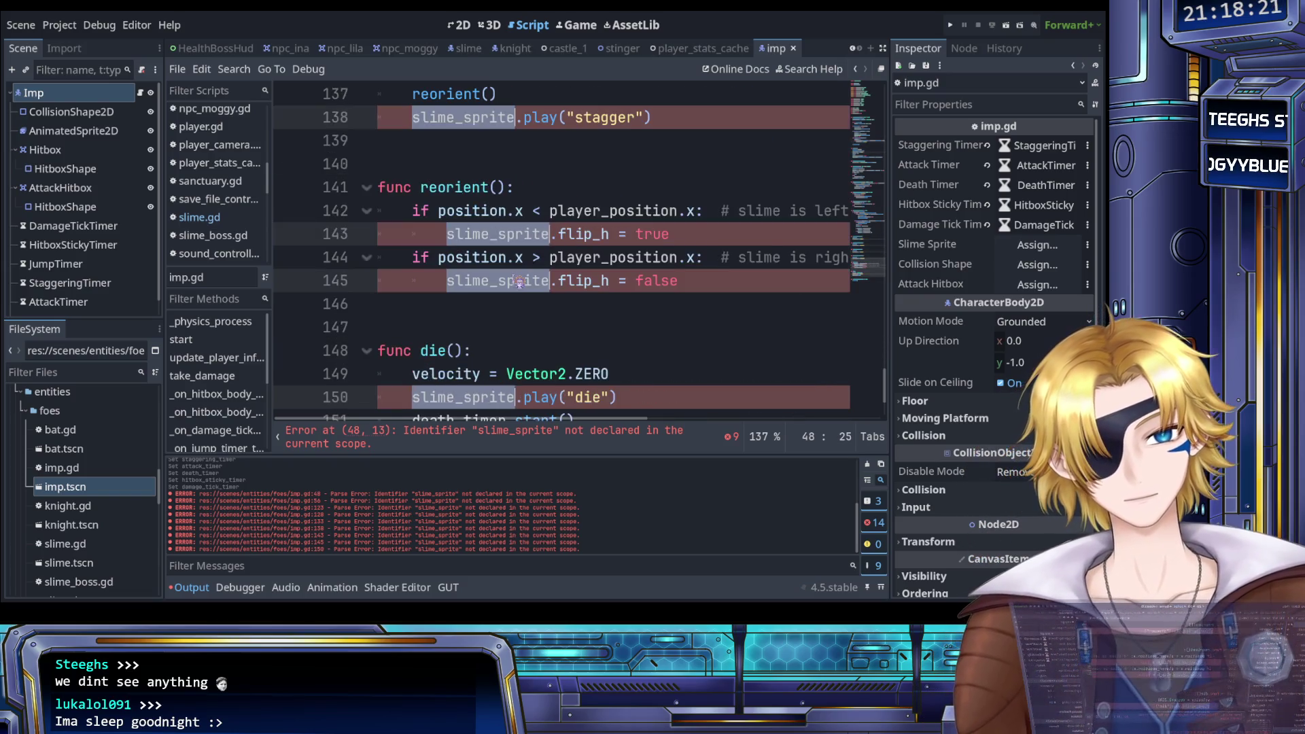
text(imp_sprite.play("idle)
click(572, 234)
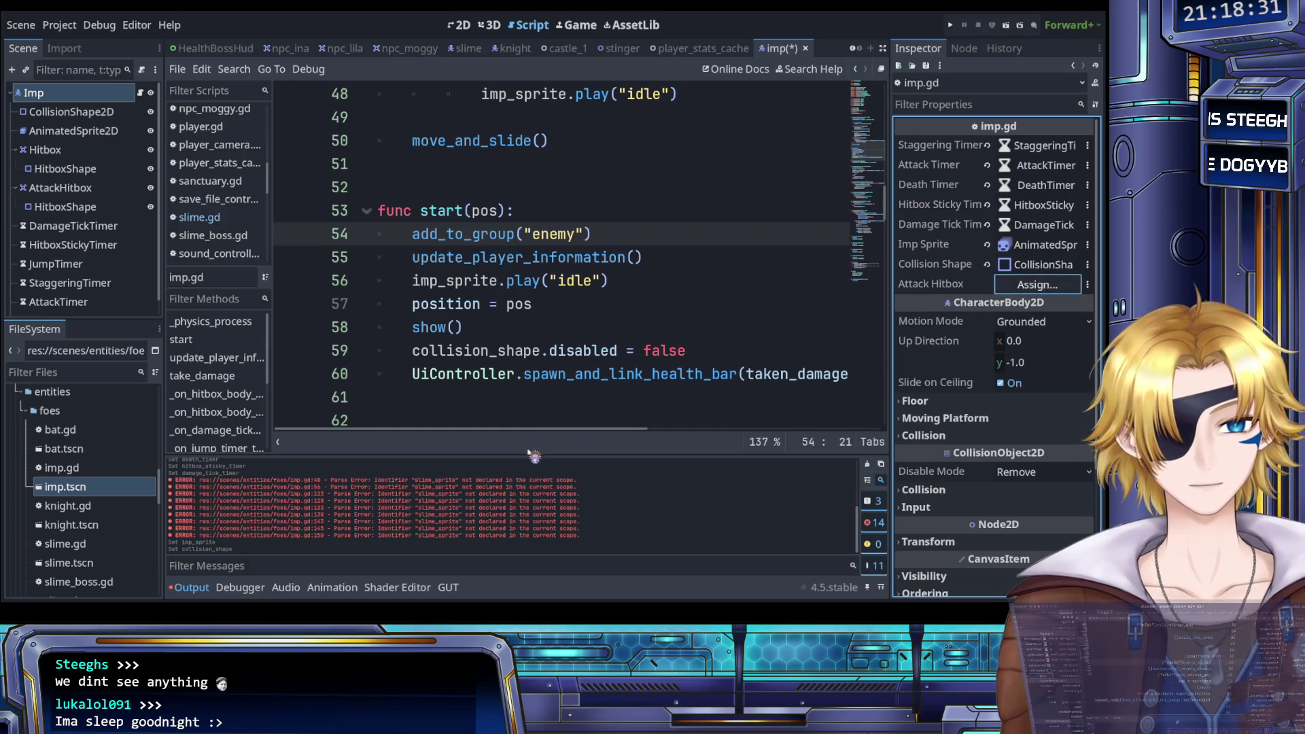
- Save the imp scene with Attack Hitbox pointing to the AttackHitbox node
scroll(1030, 265, down, 1)
scroll(1023, 257, up, 1)
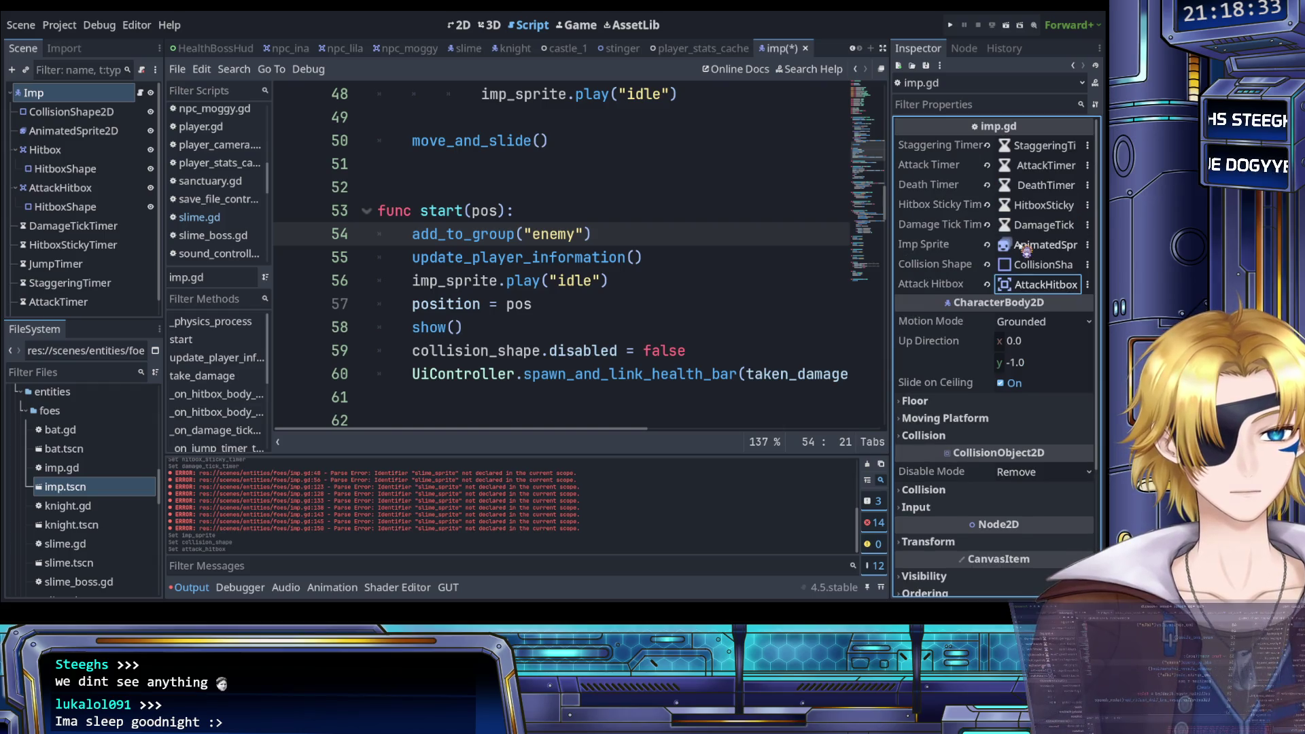
click(586, 213)
key(ctrl+s)
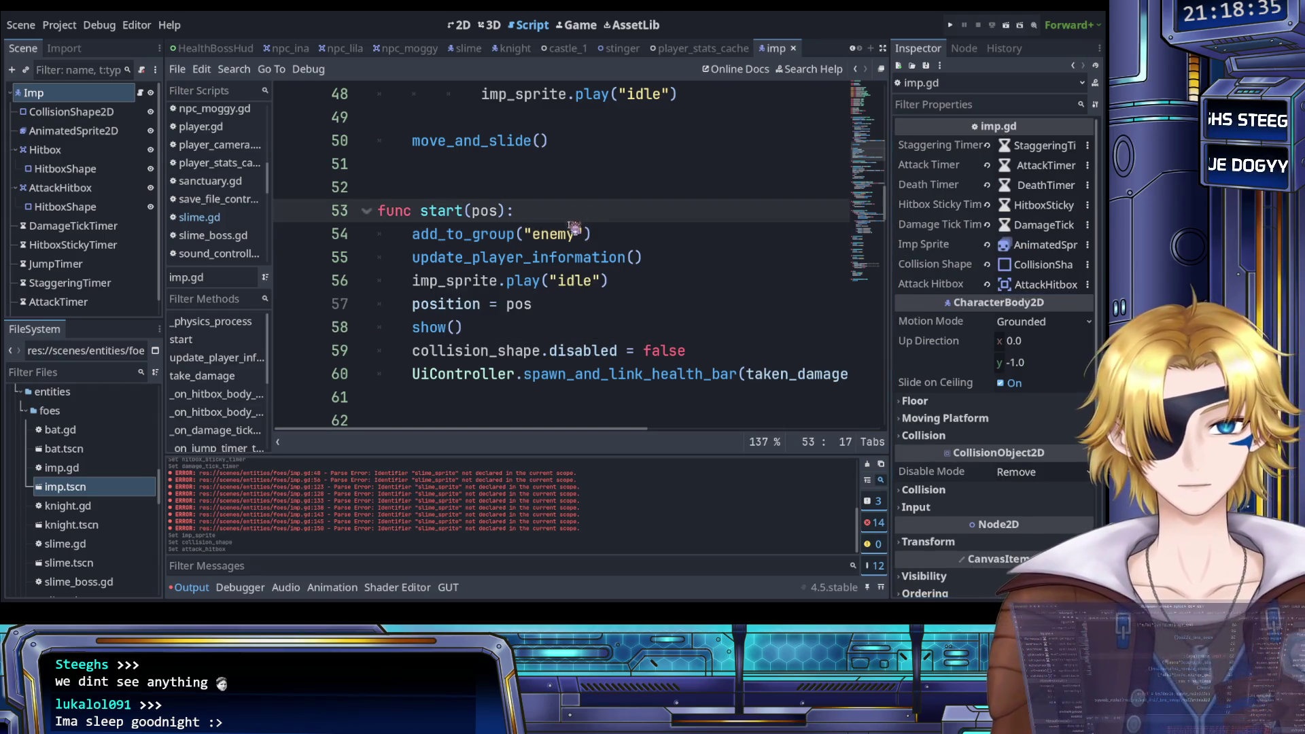
scroll(571, 224, up, 15)
scroll(568, 280, down, 10)
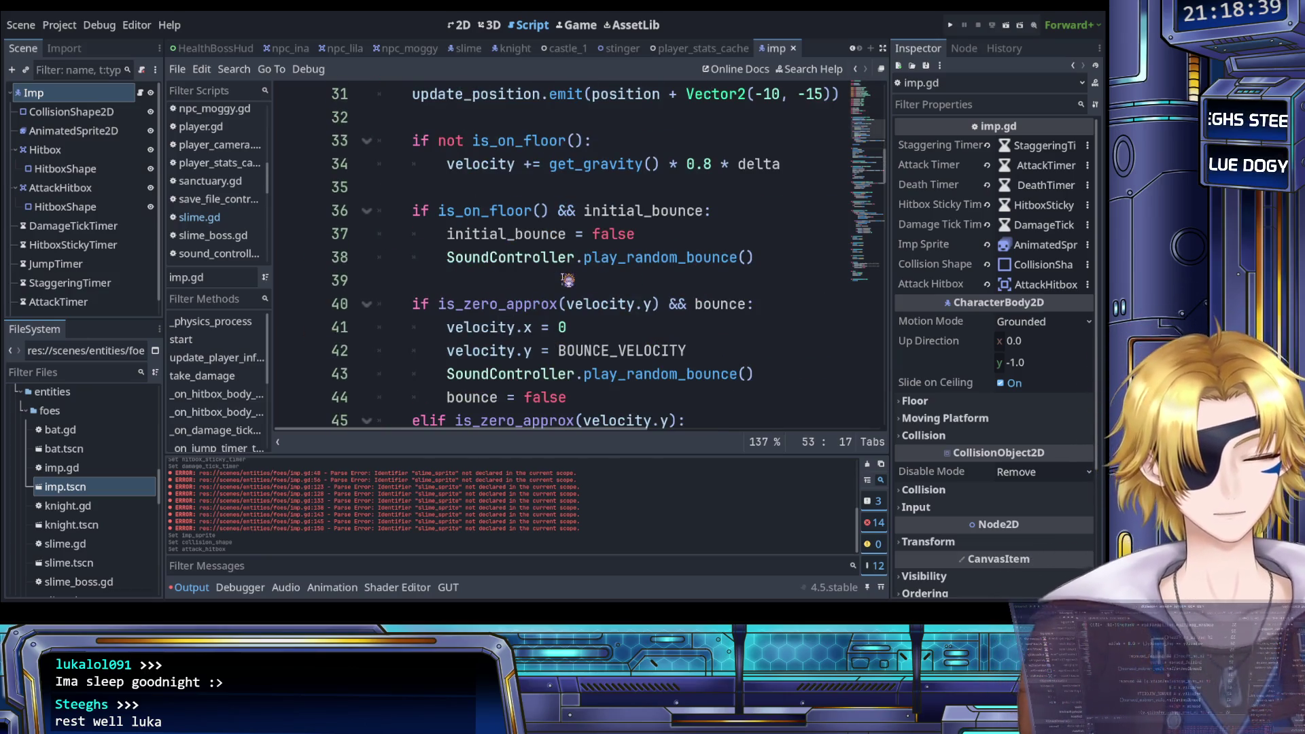
scroll(568, 280, up, 9)
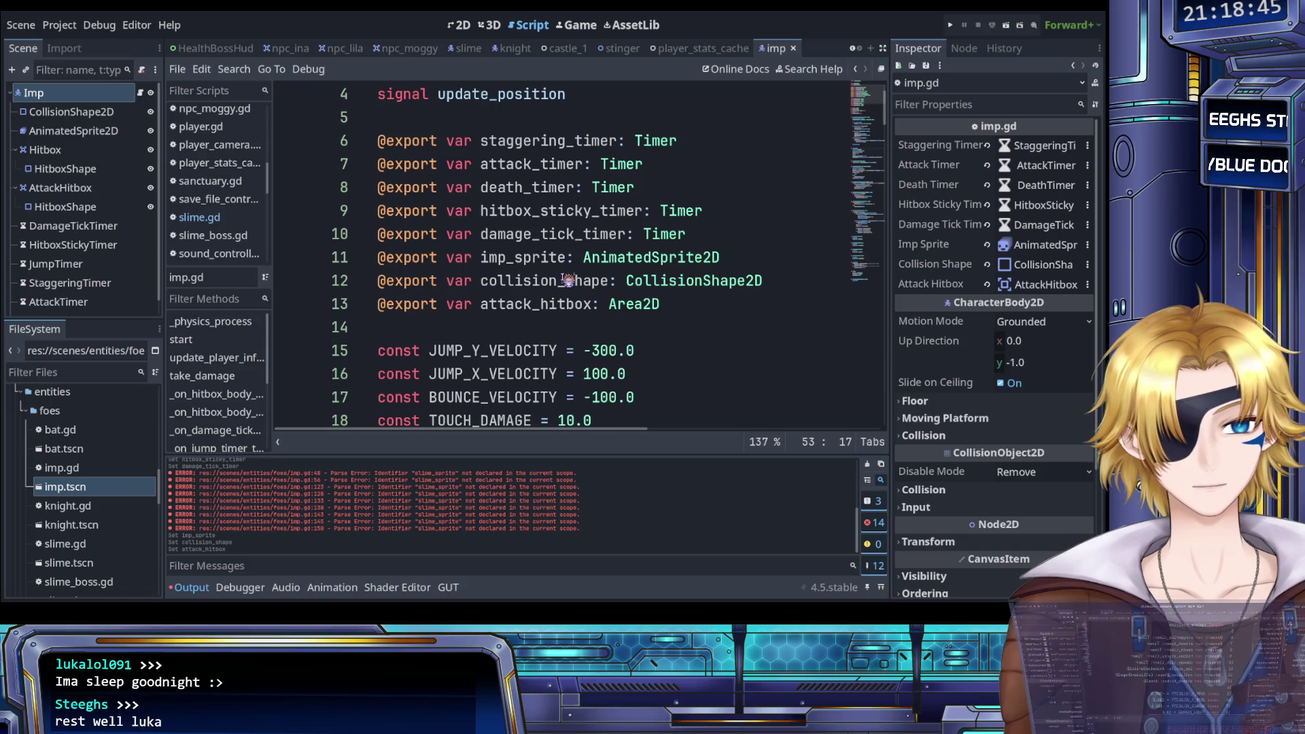
- Delete all five slime frames from the imp's stagger animation
click(75, 132)
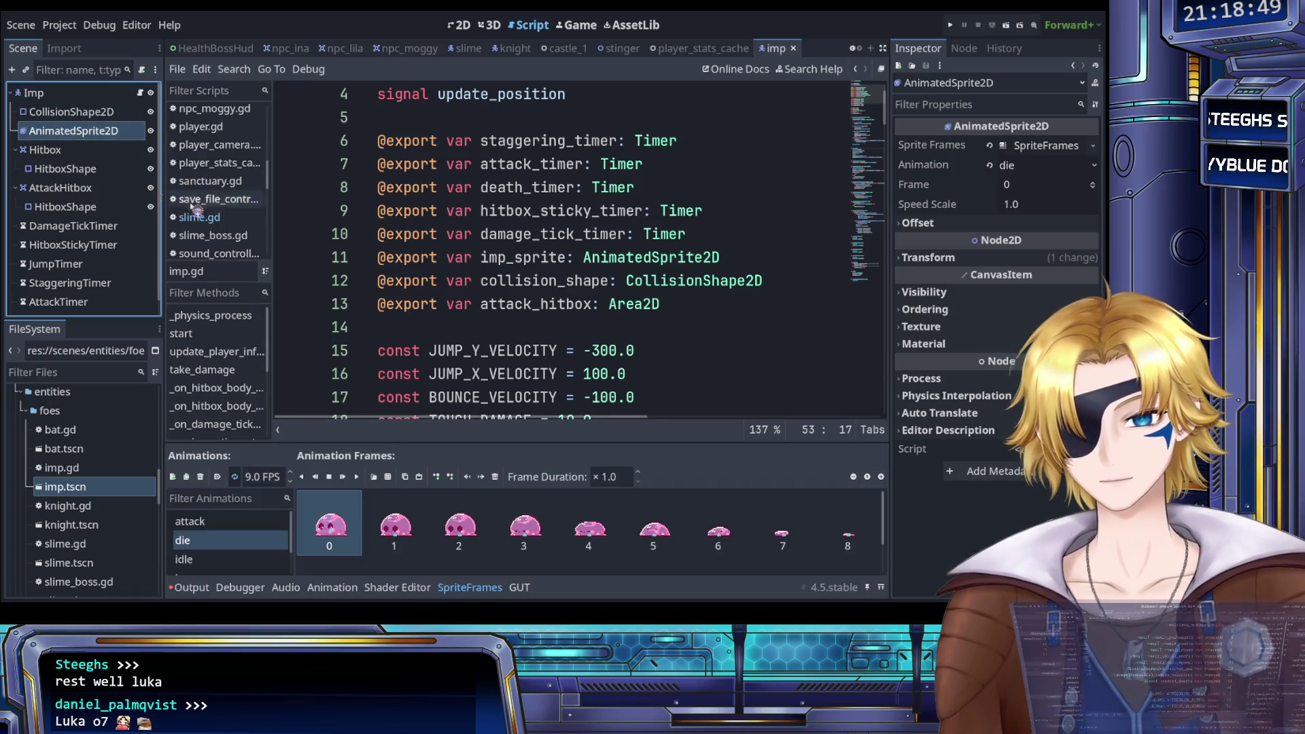
click(231, 521)
scroll(231, 544, down, 2)
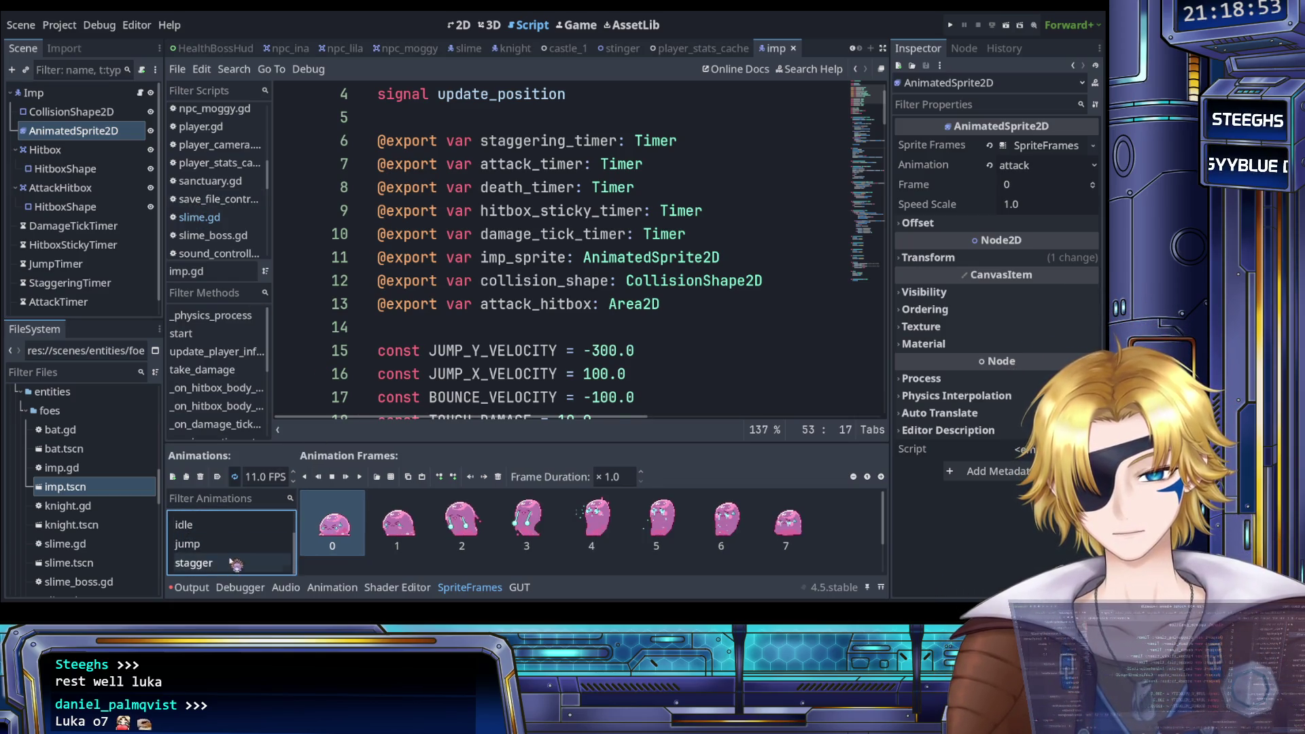
click(235, 564)
click(378, 575)
shift+click(601, 532)
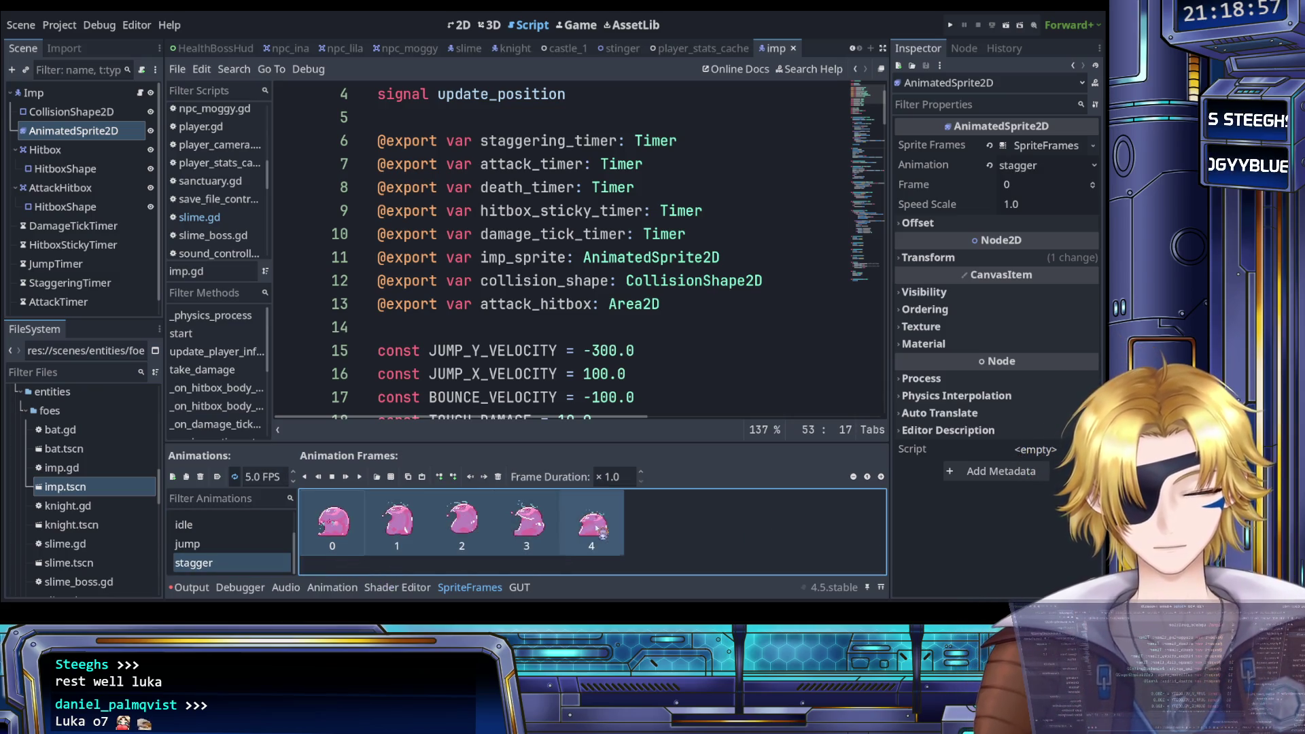
key(Delete)
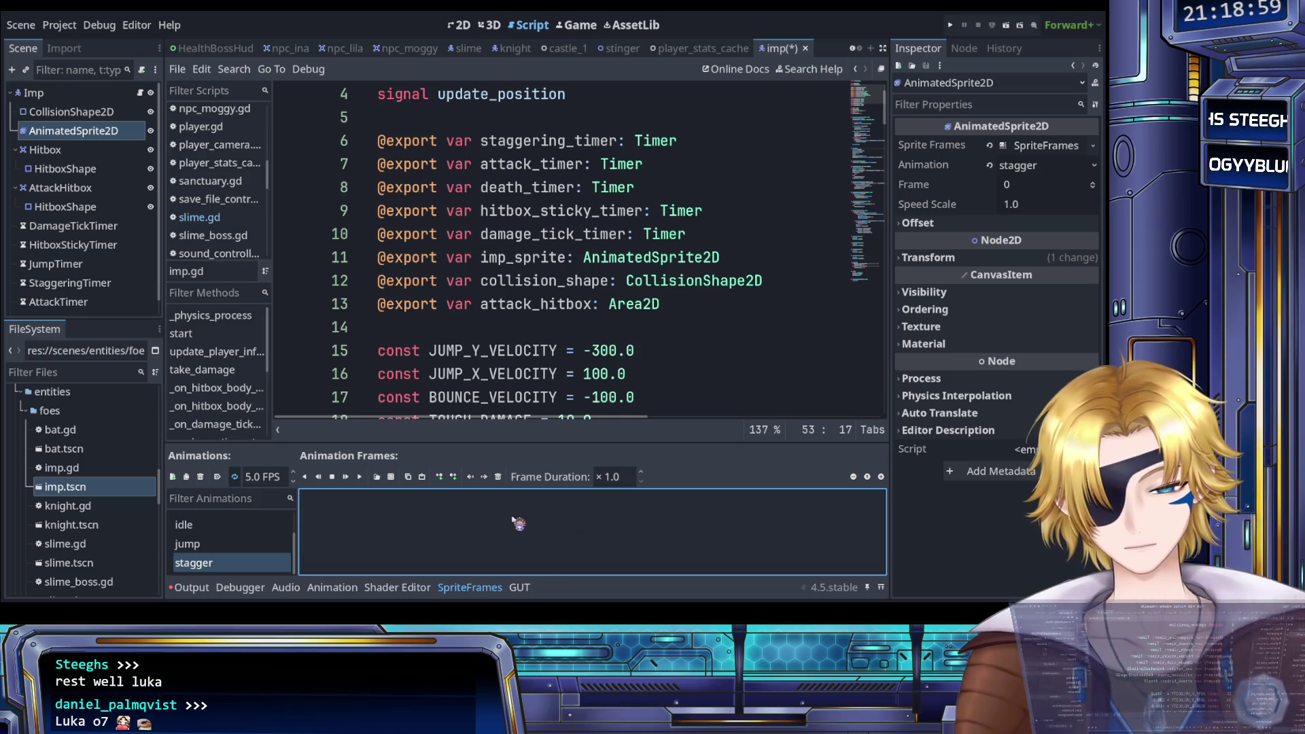
- Compare with the slime scene's stagger frames, then review the imp's jump and attack animations
click(467, 47)
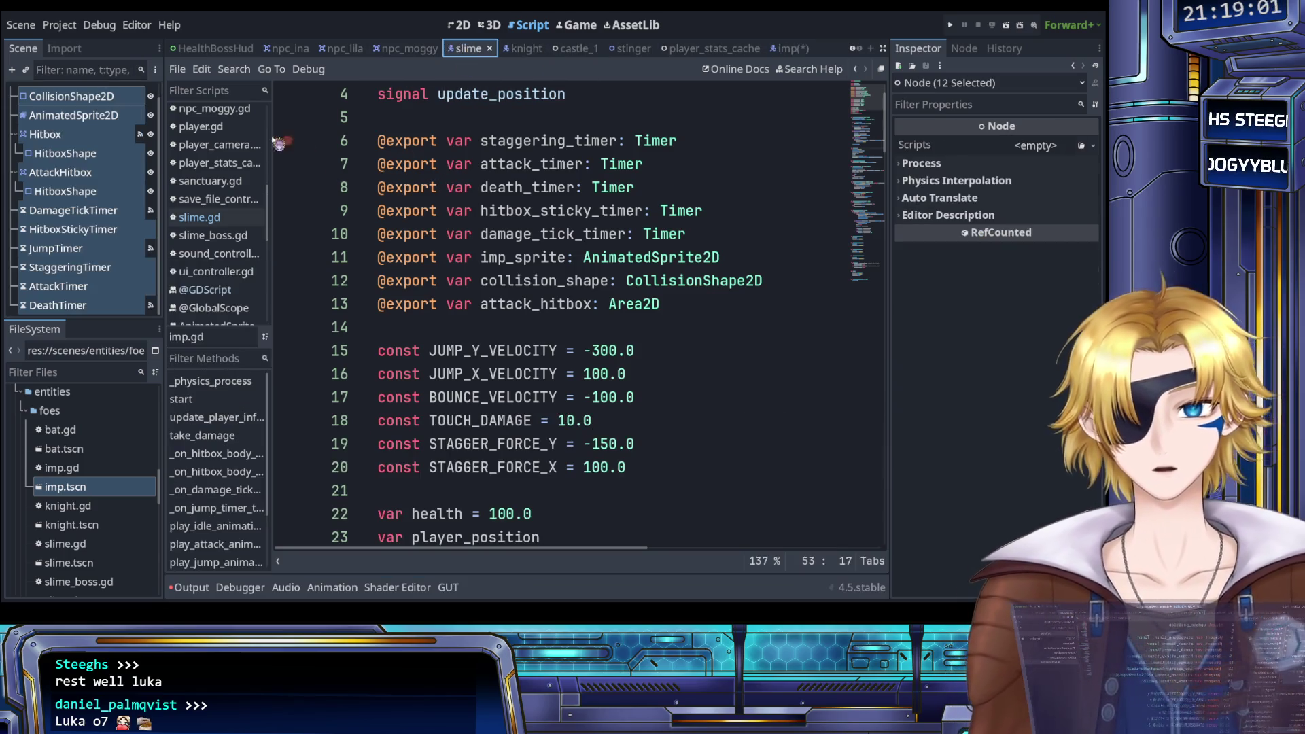
click(78, 120)
click(194, 563)
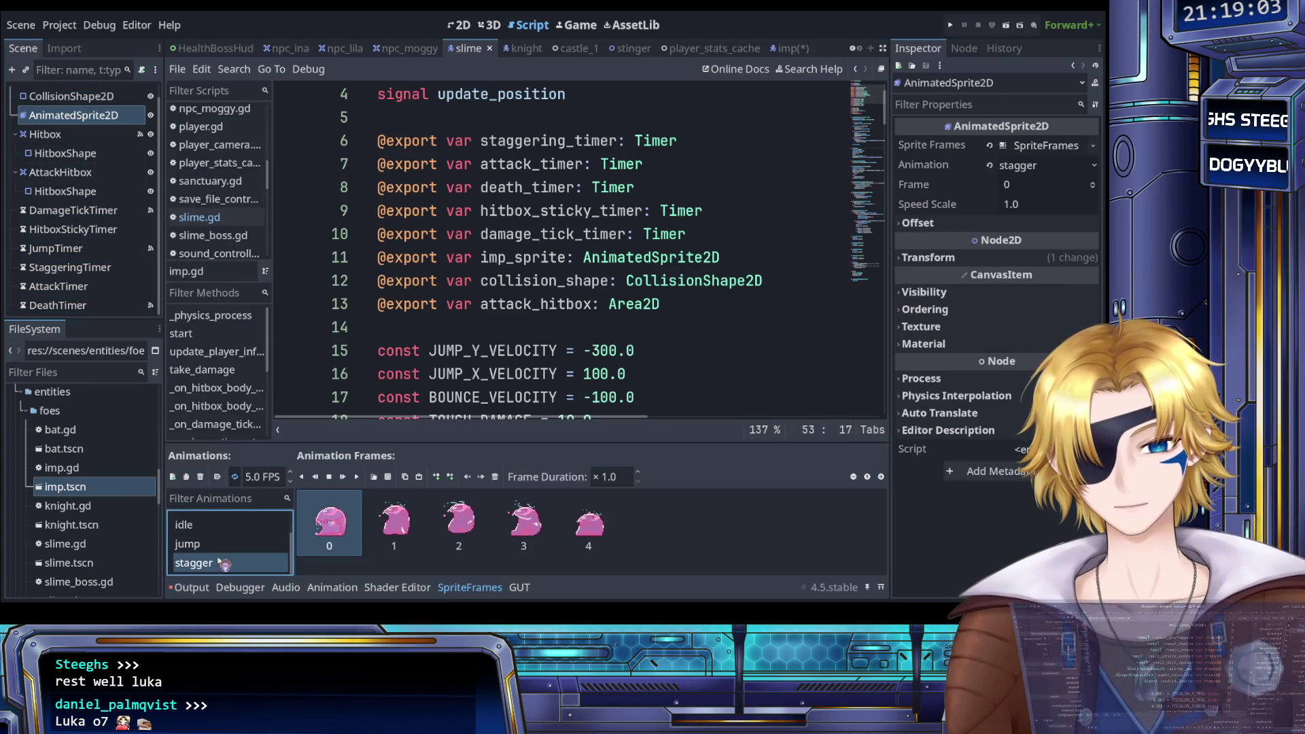
click(788, 48)
click(261, 543)
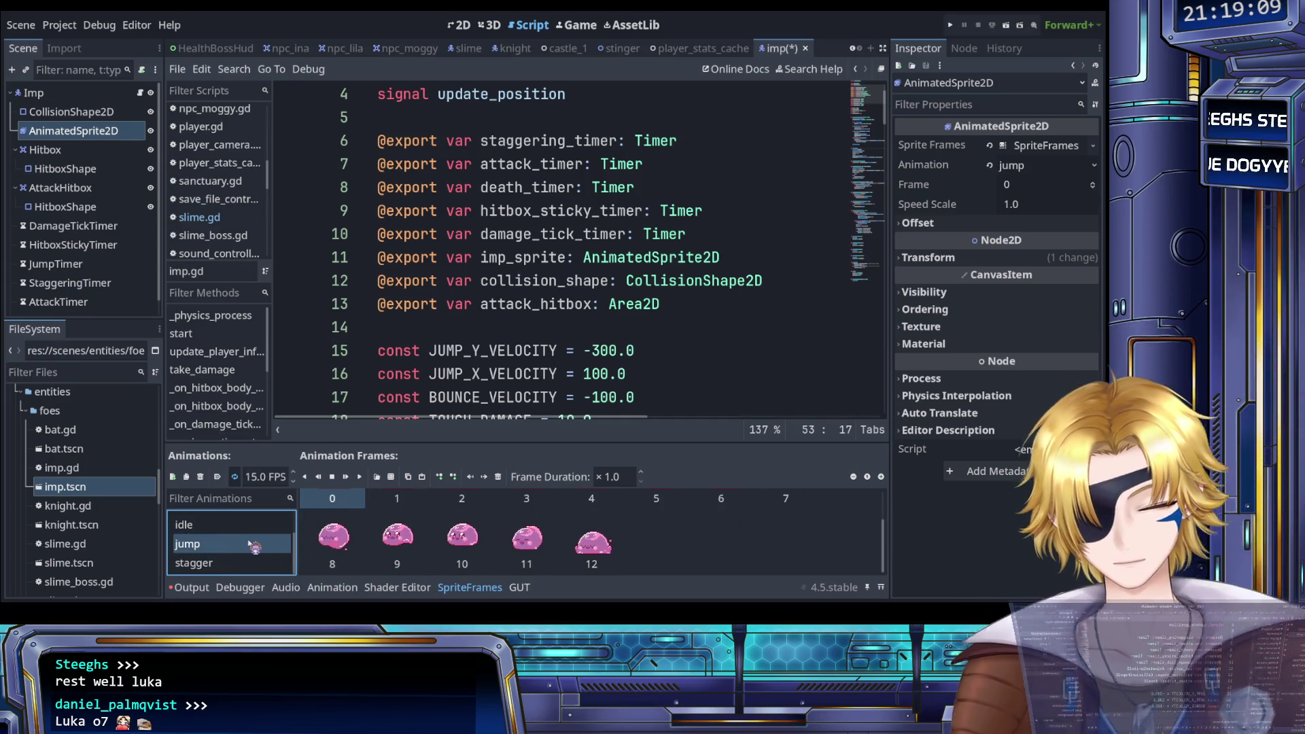
key(Up)
key(Up)
key(Up)
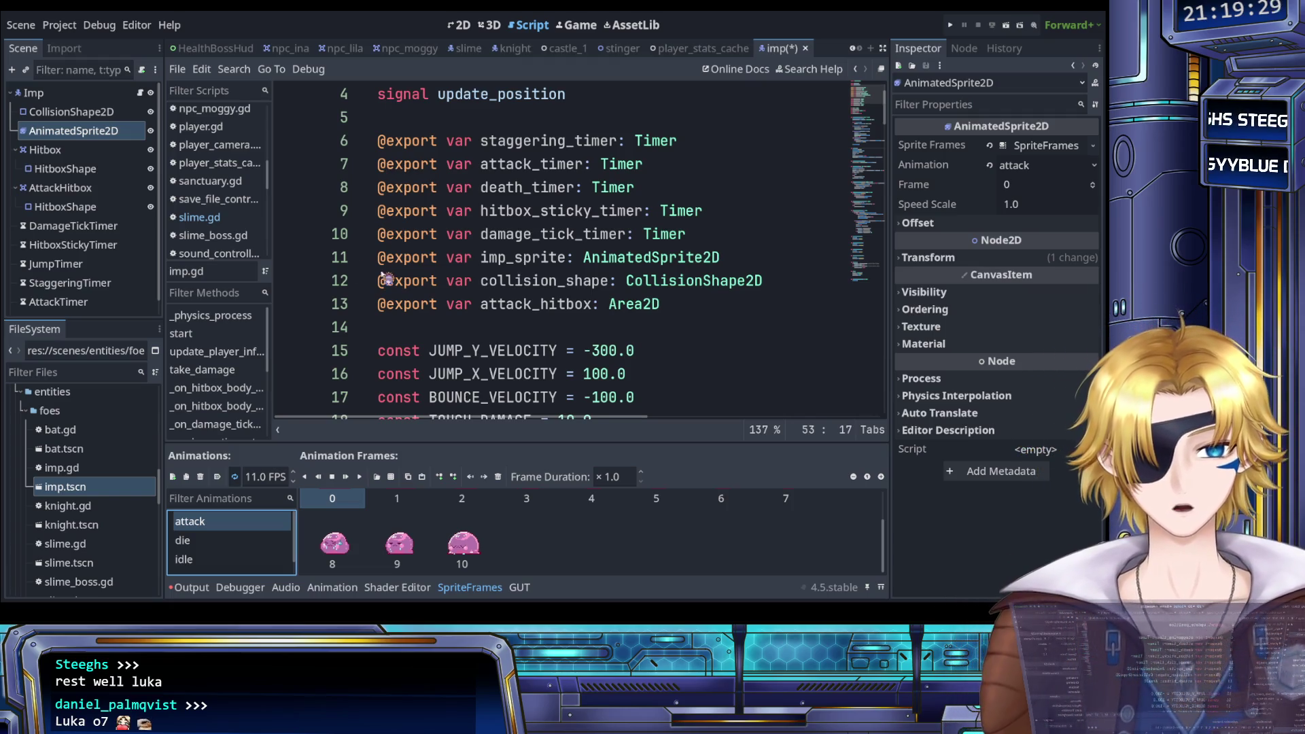
- Clear all the old pink slime frames from the idle animation
click(218, 558)
click(333, 544)
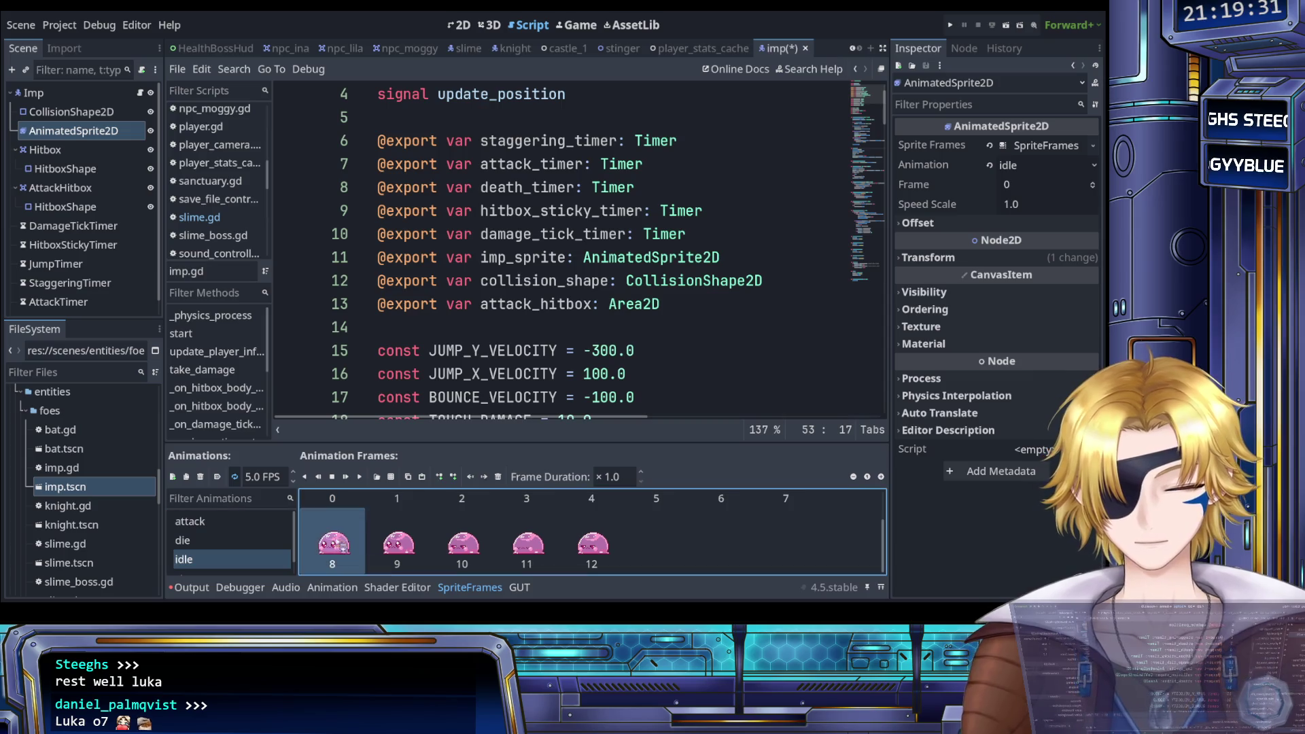
shift+click(591, 543)
drag(715, 533, 716, 532)
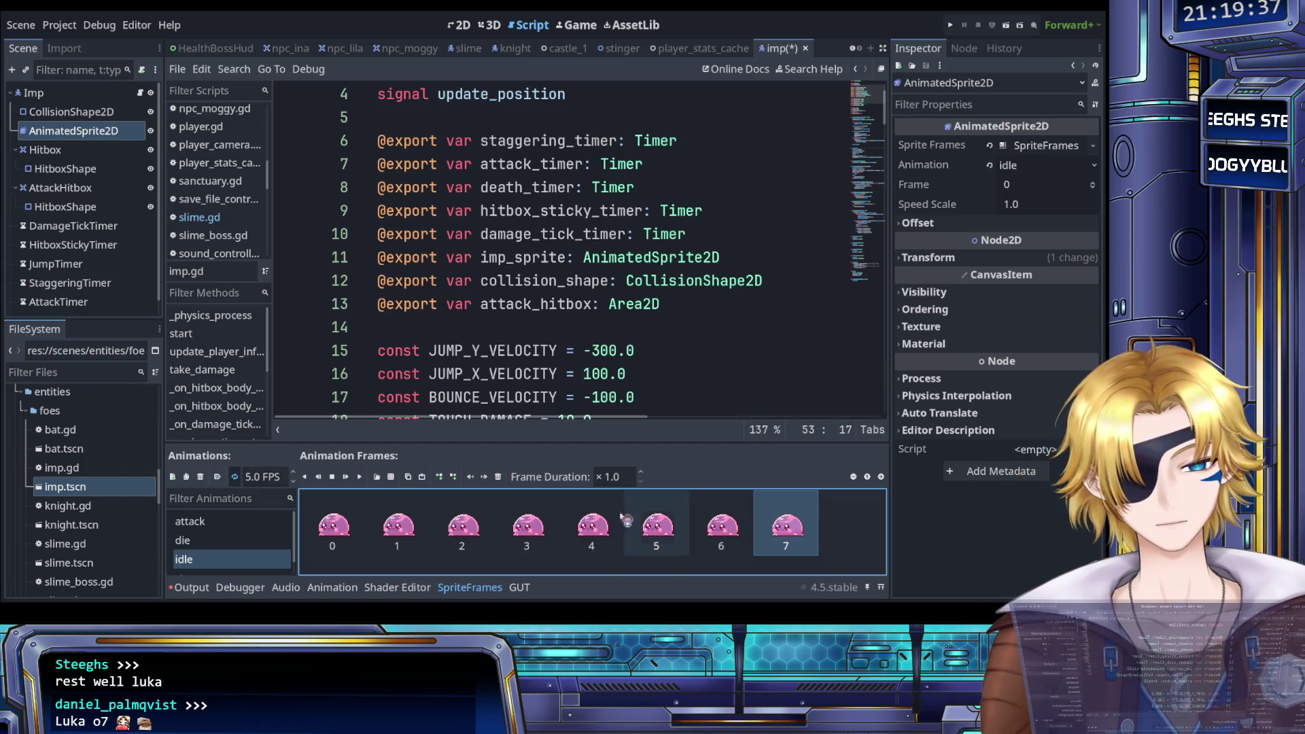
click(333, 527)
shift+click(787, 527)
key(Delete)
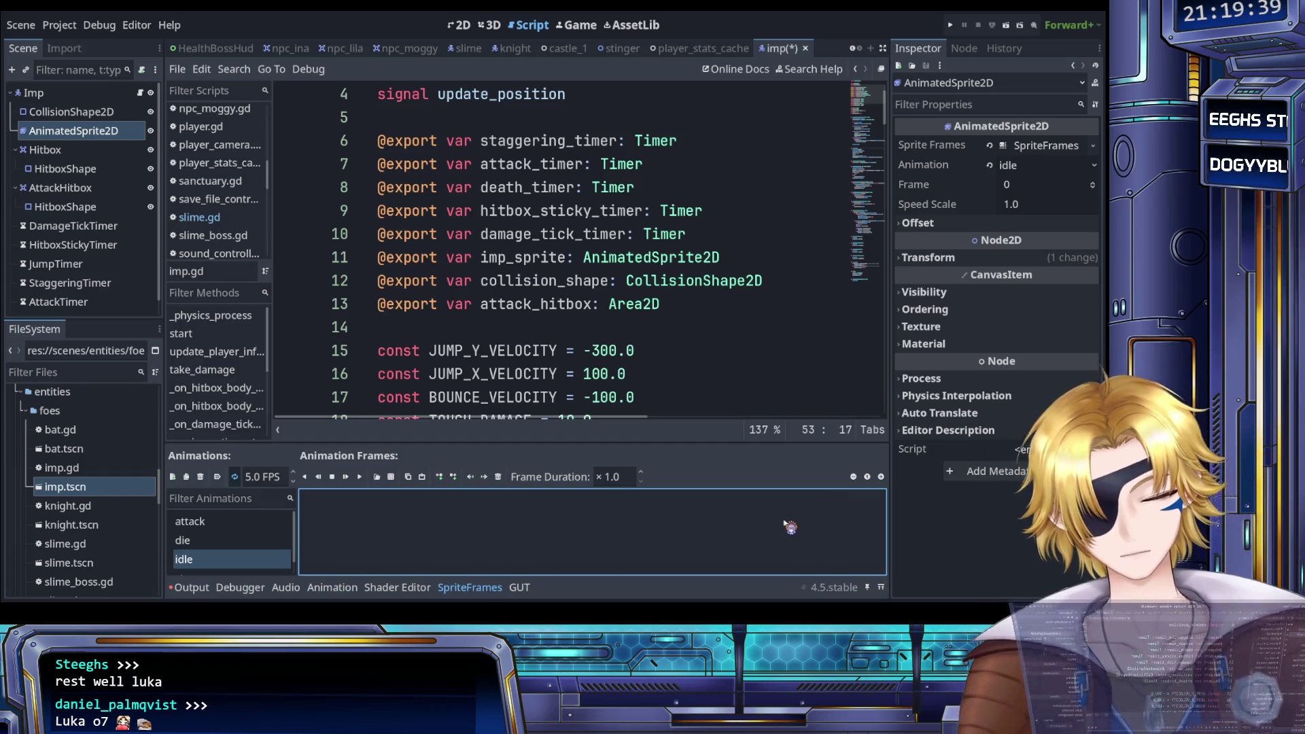
- Load the eight purple imp idle frames from the sprite sheet
click(391, 476)
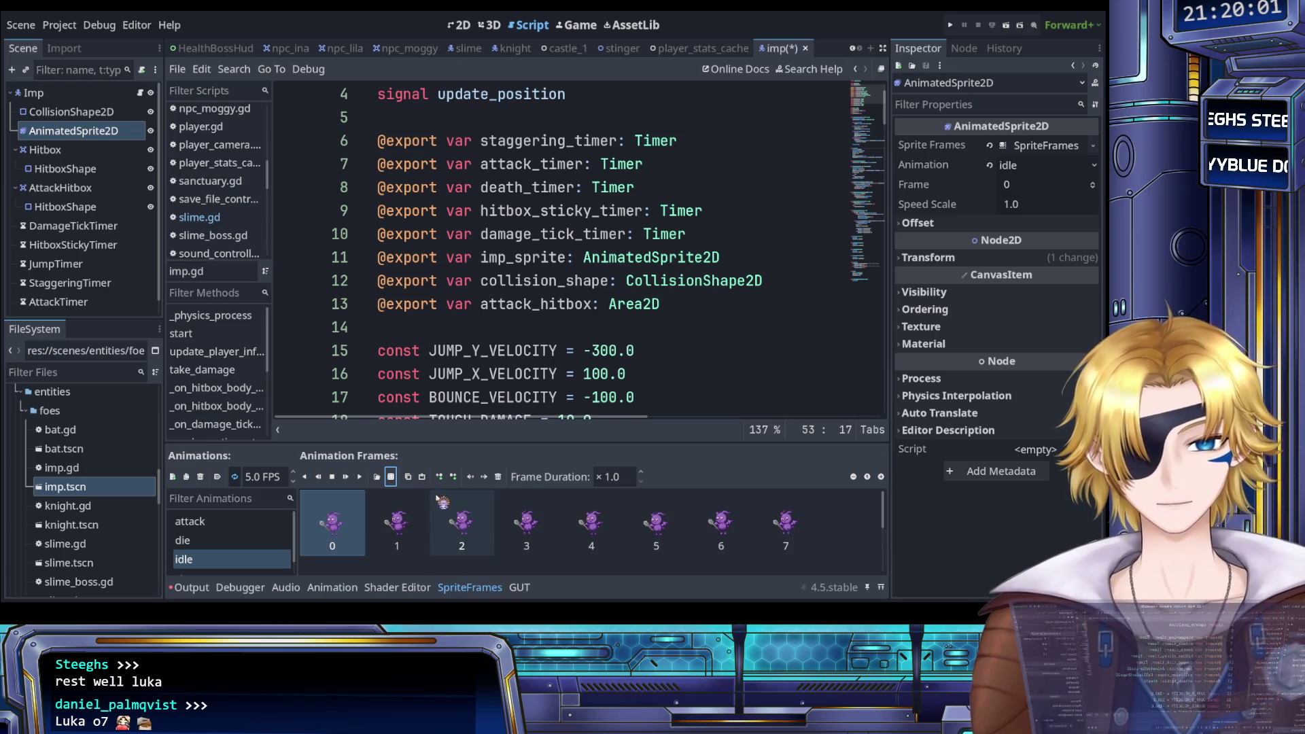
scroll(462, 564, down, 2)
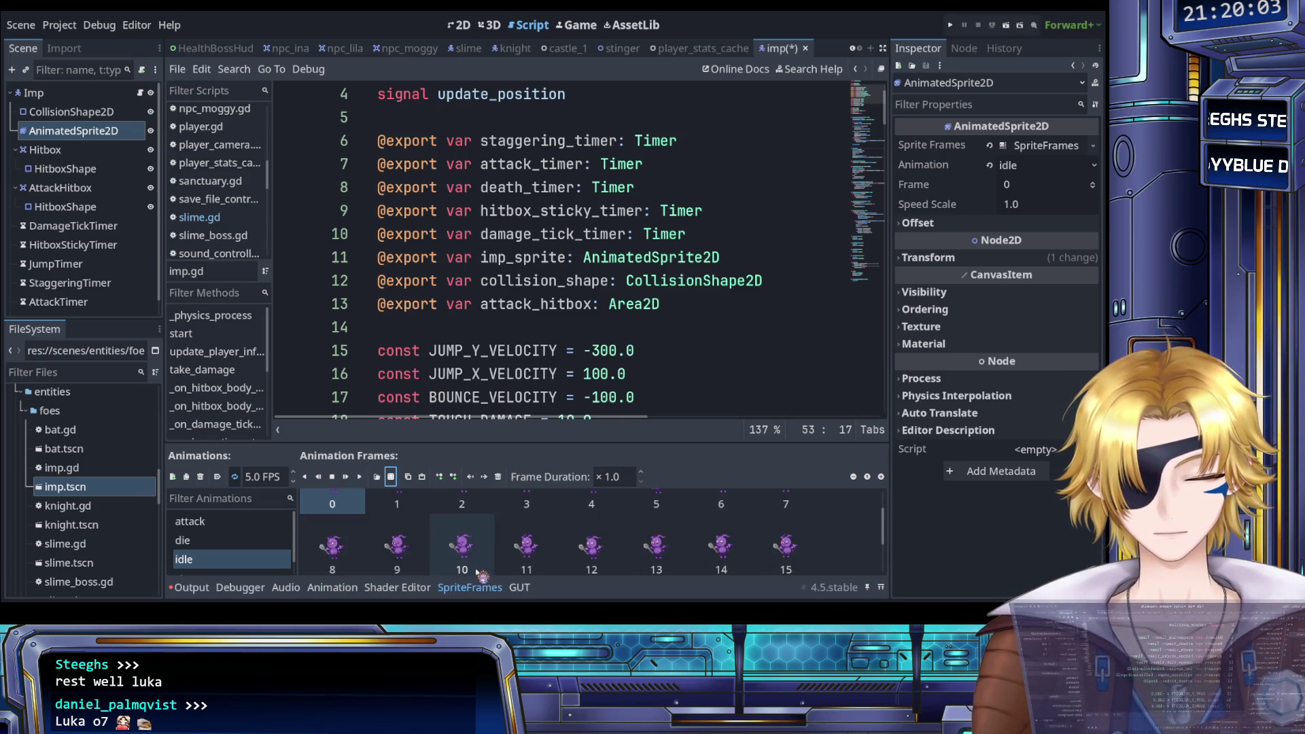
scroll(475, 559, up, 2)
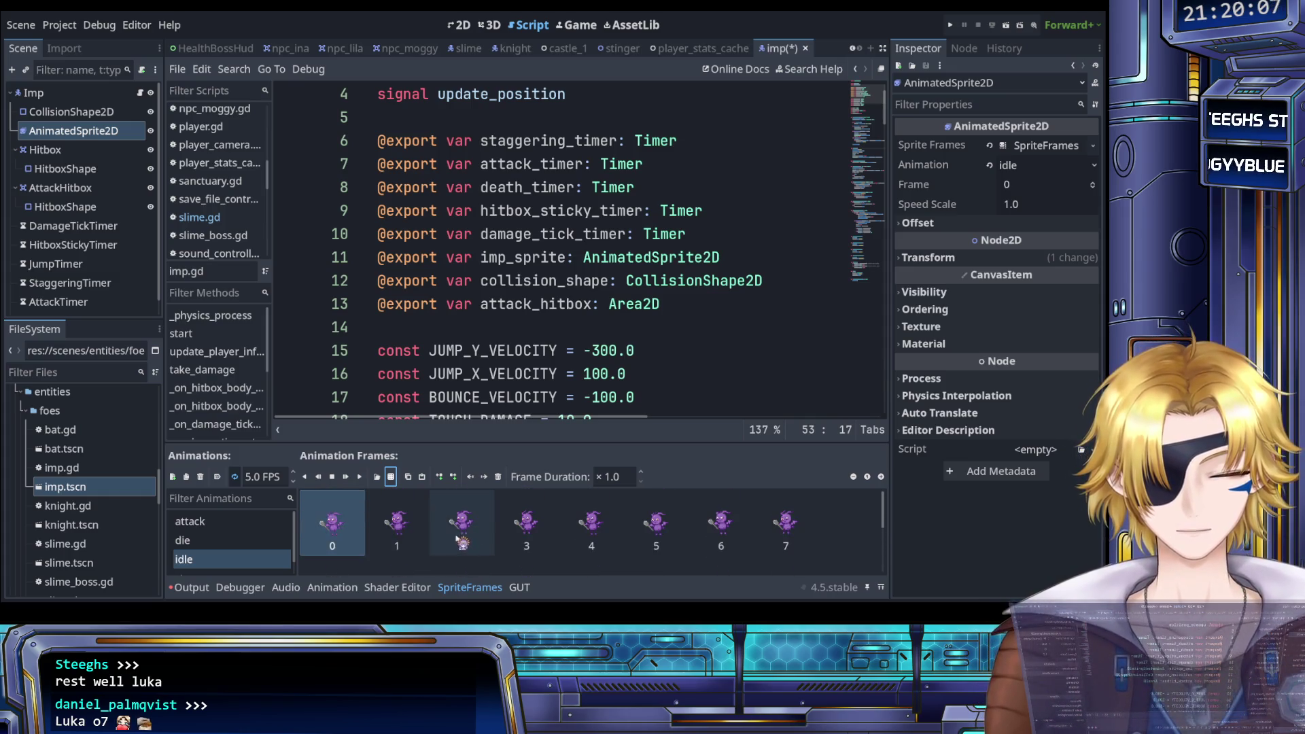
click(461, 25)
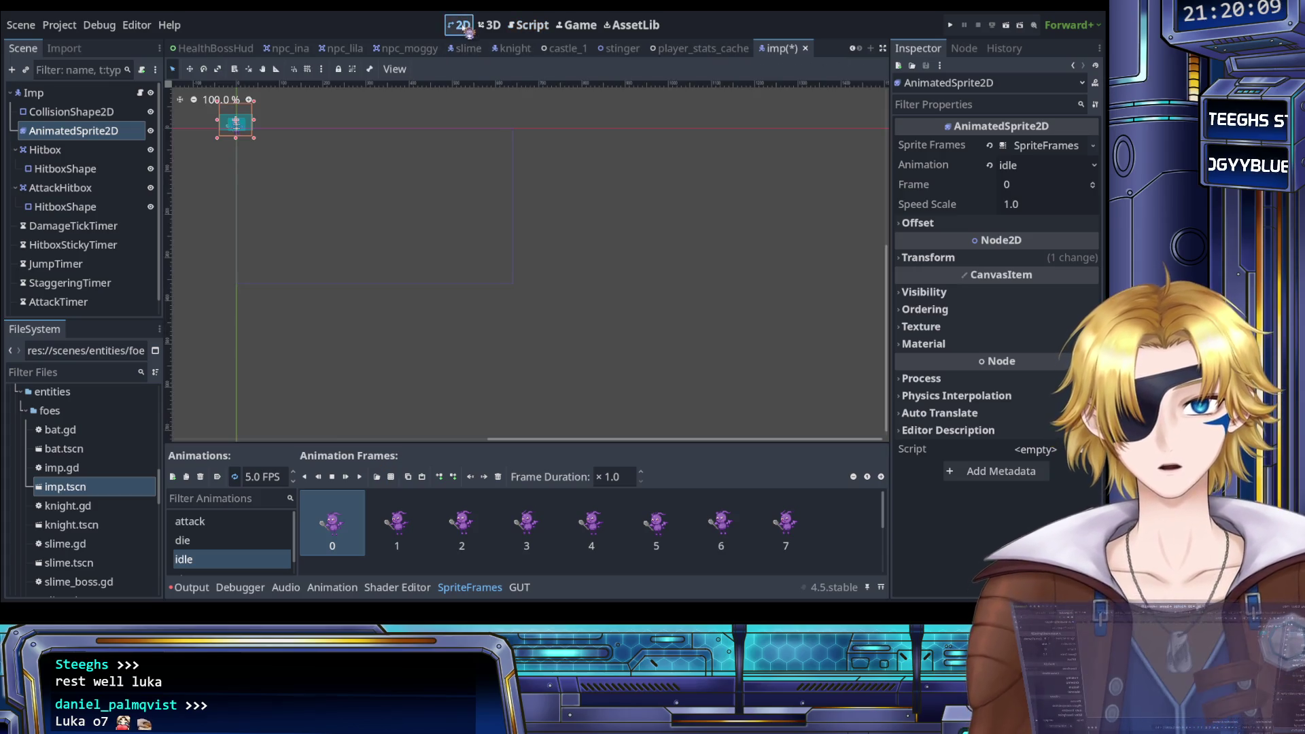
- Center the imp sprite, preview the idle animation and set it to 8 FPS
scroll(217, 124, up, 8)
mouse_move(217, 124)
mouse_down()
mouse_move(218, 163)
mouse_move(271, 271)
mouse_up()
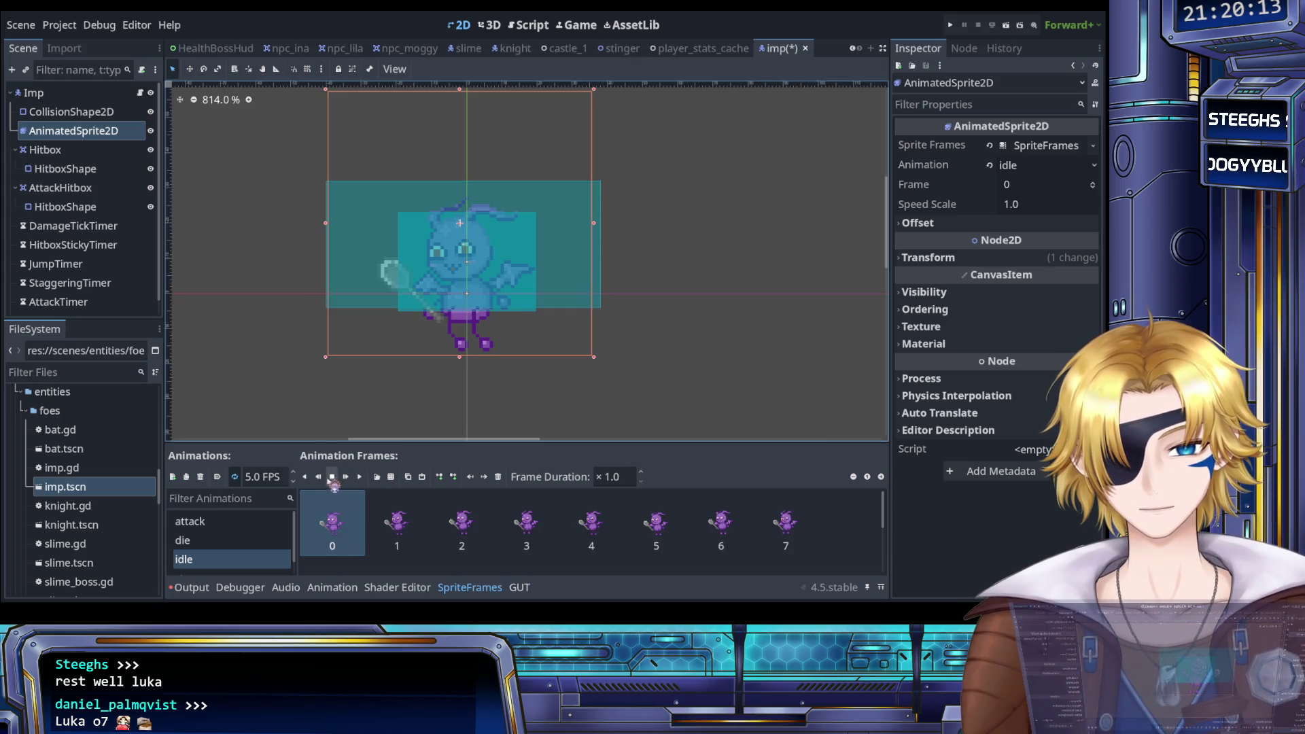
click(361, 478)
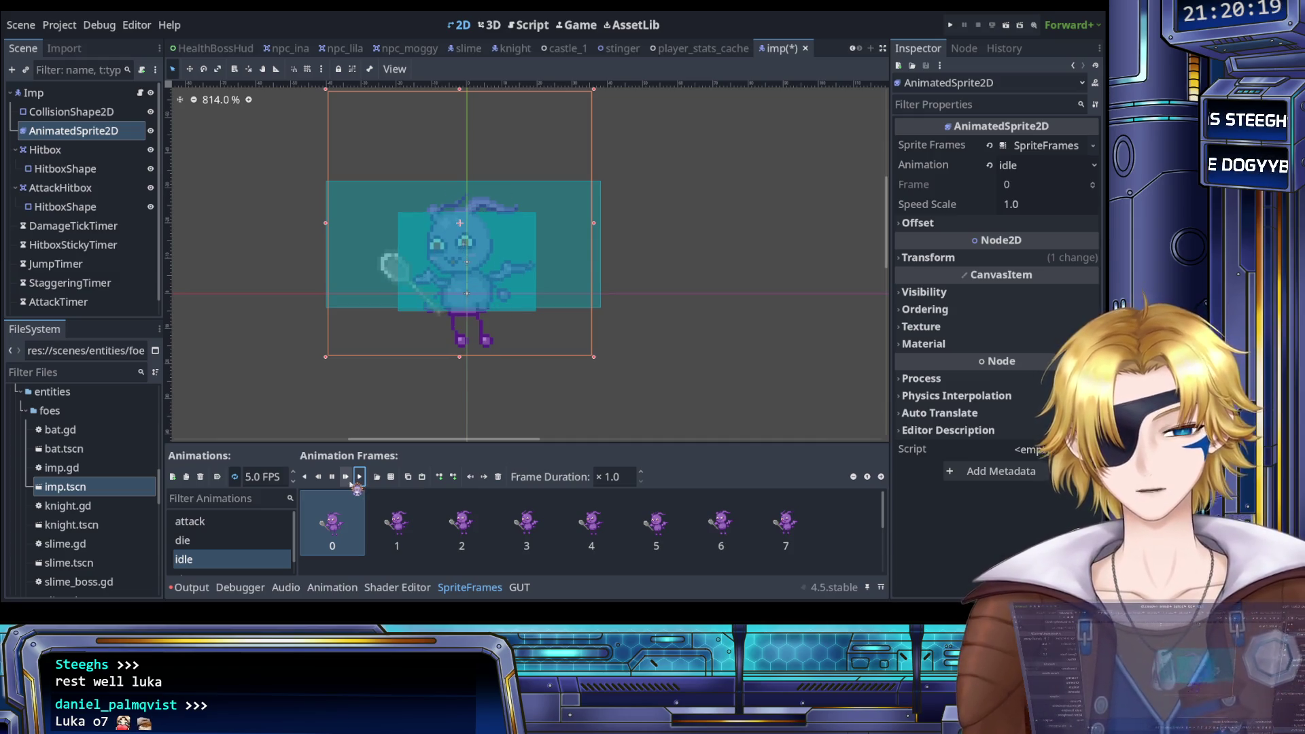
click(266, 484)
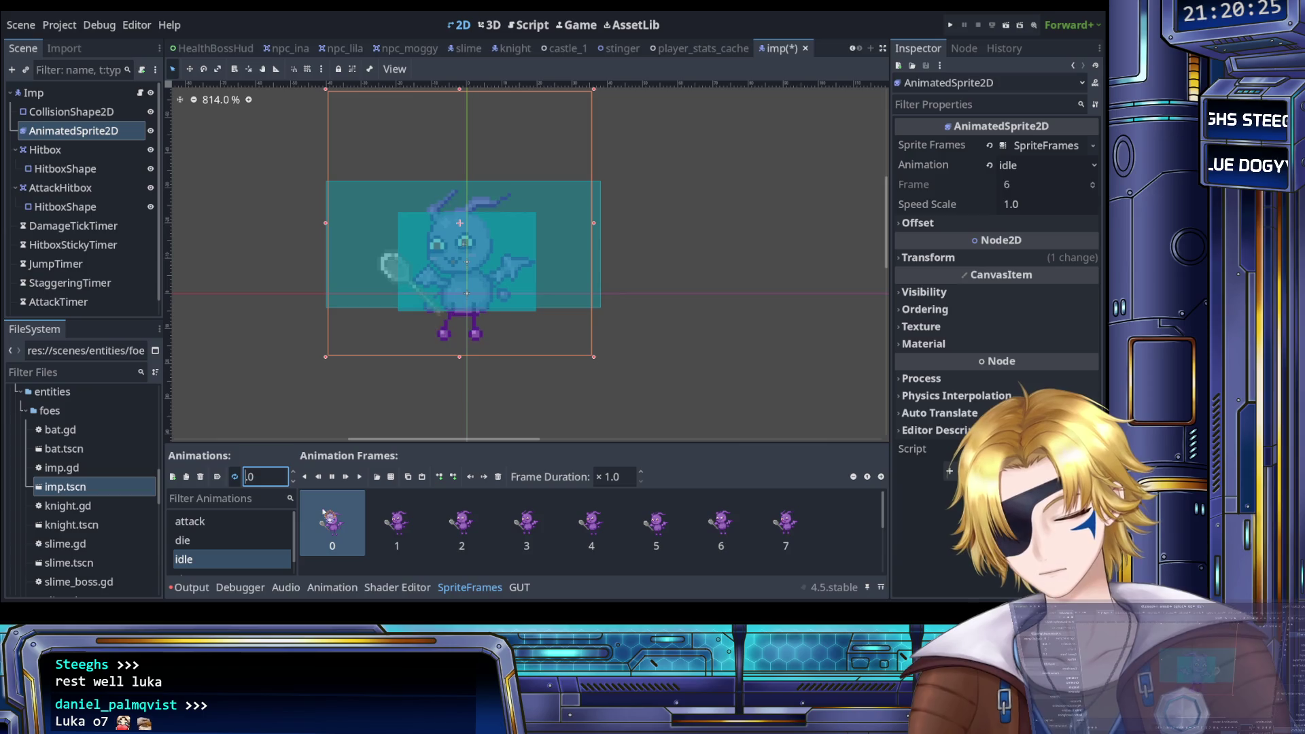
text(8)
key(Return)
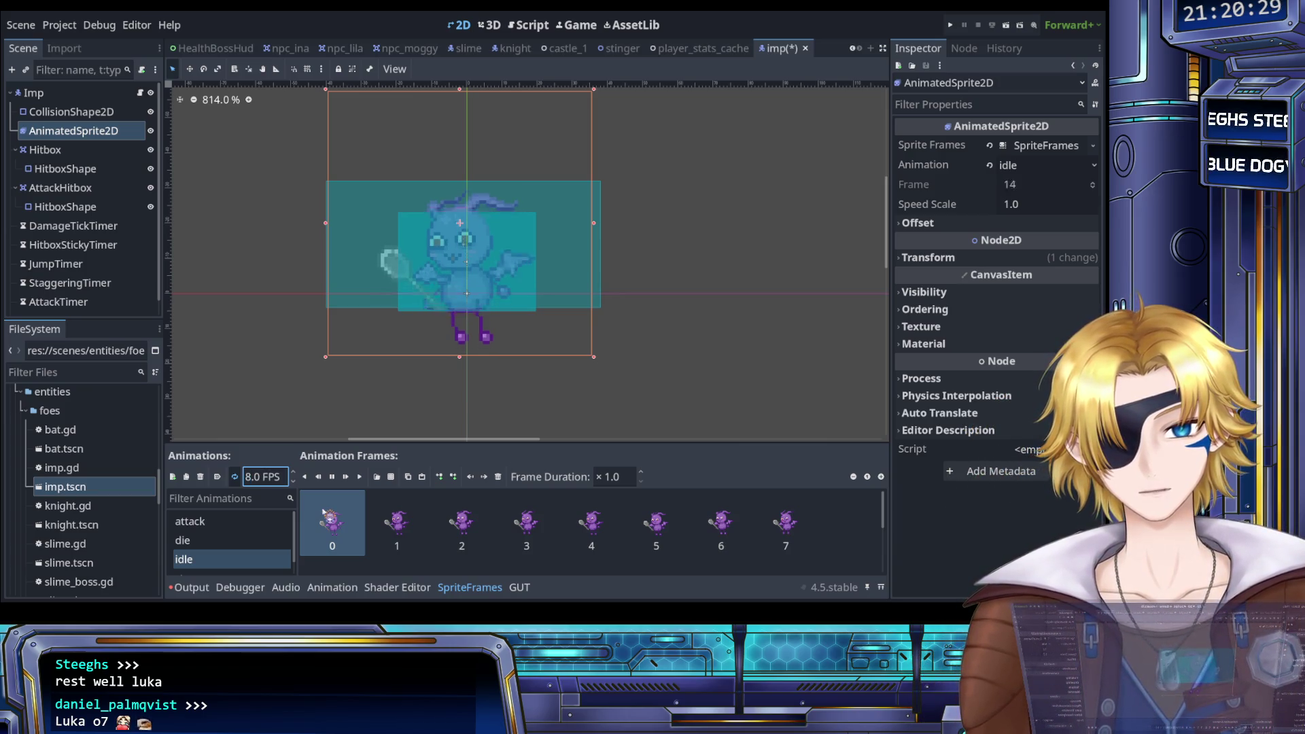
- Try idle animation speeds of 20, 2 and 10 FPS
click(246, 480)
text(20)
key(Return)
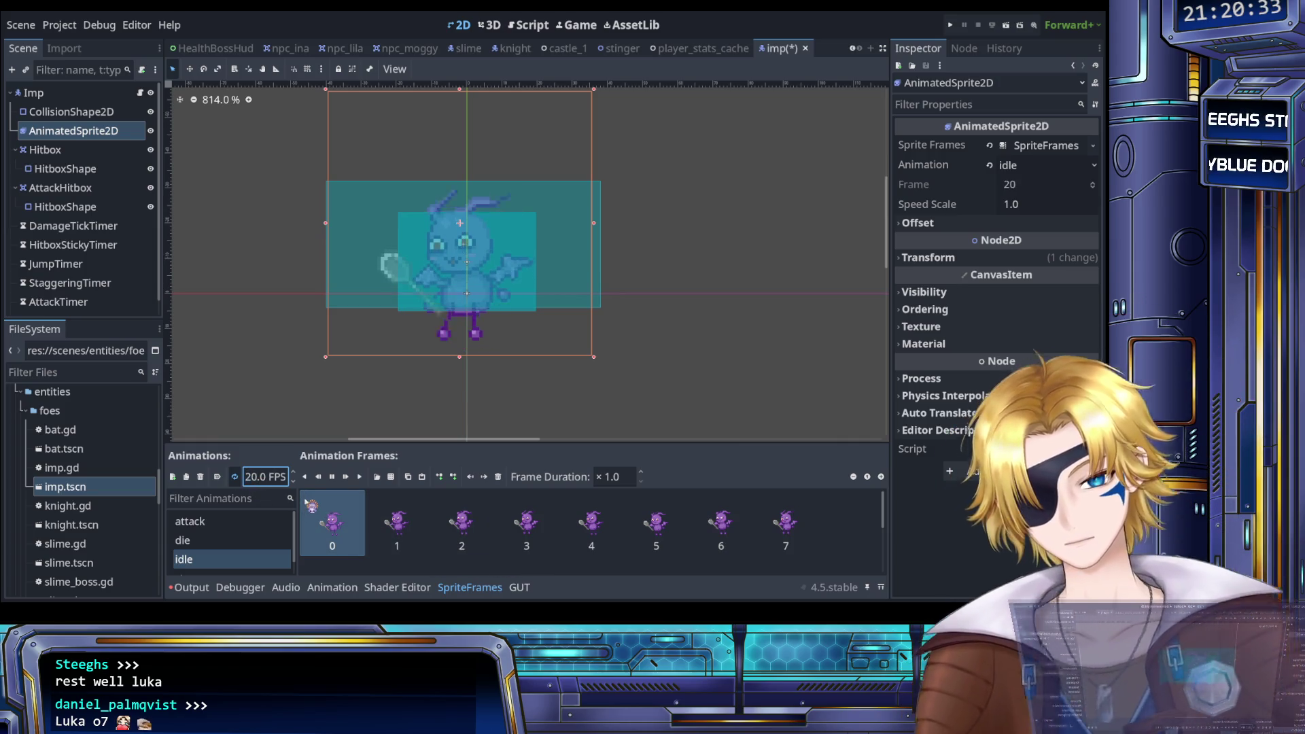
click(257, 477)
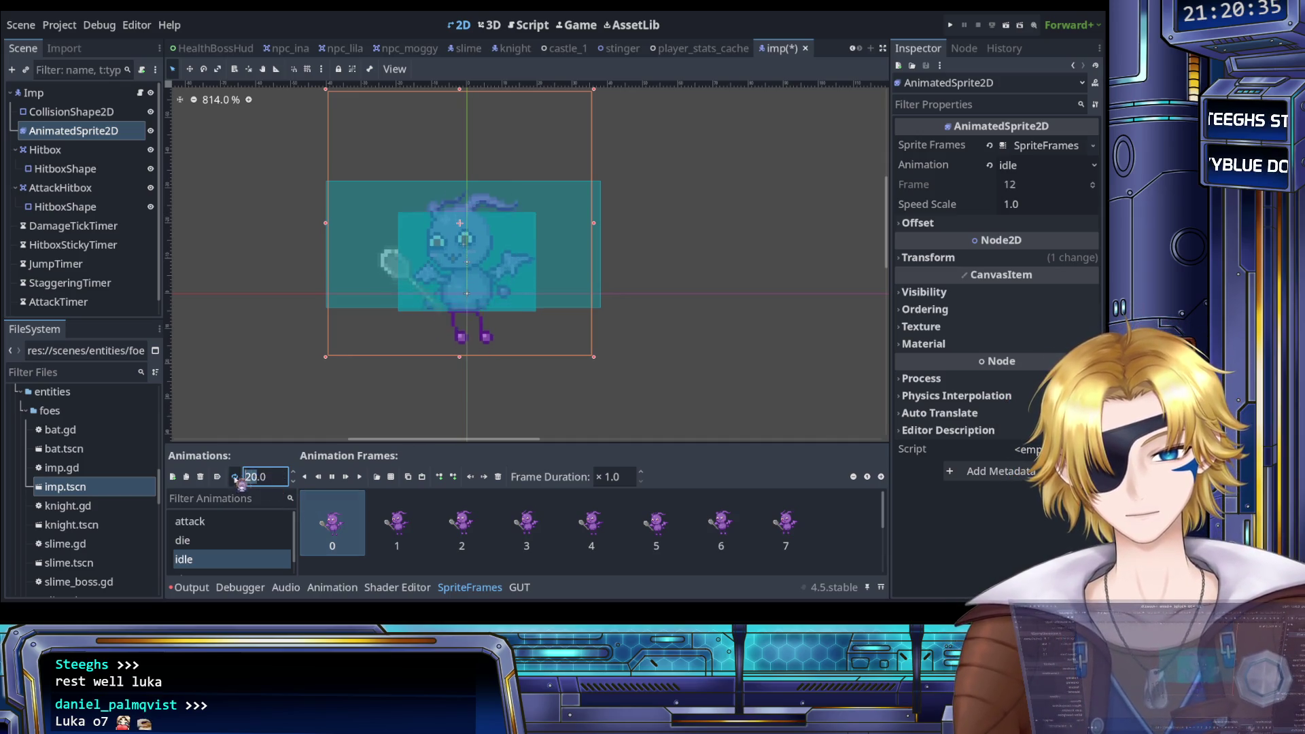
text(2)
key(Return)
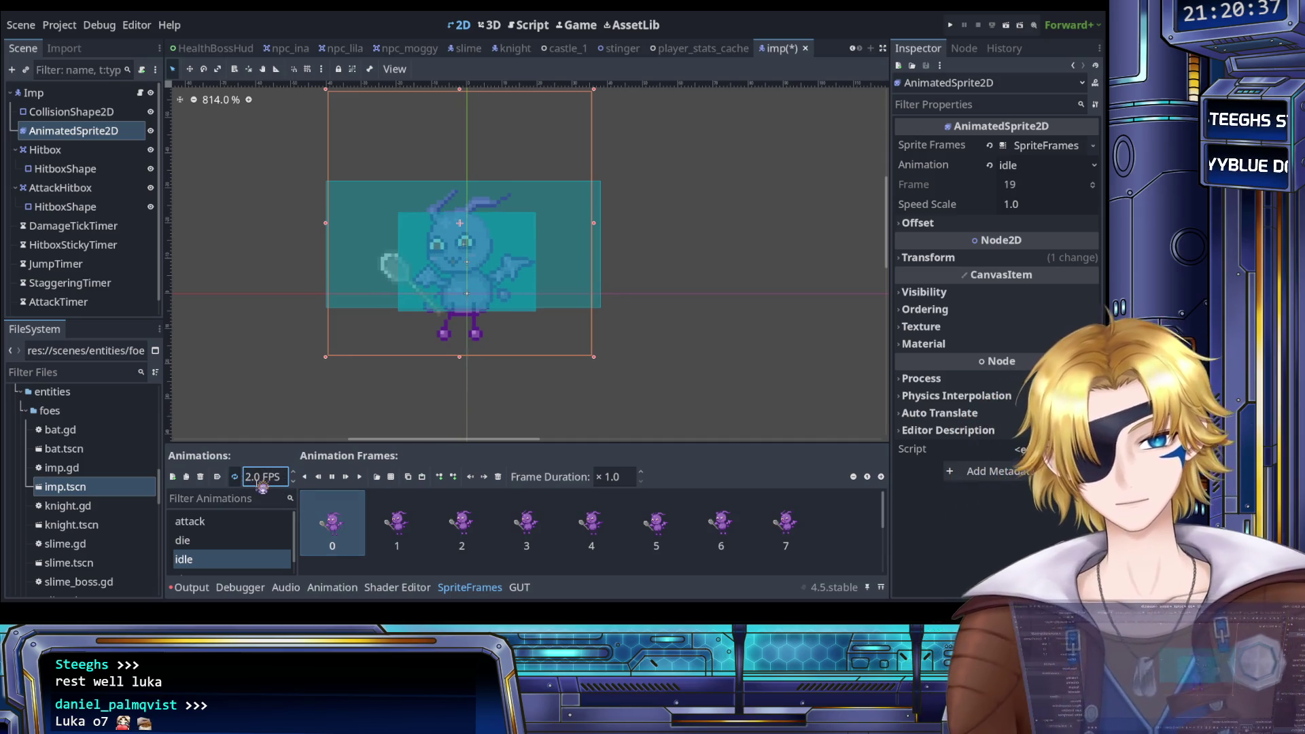
double_click(249, 477)
text(10)
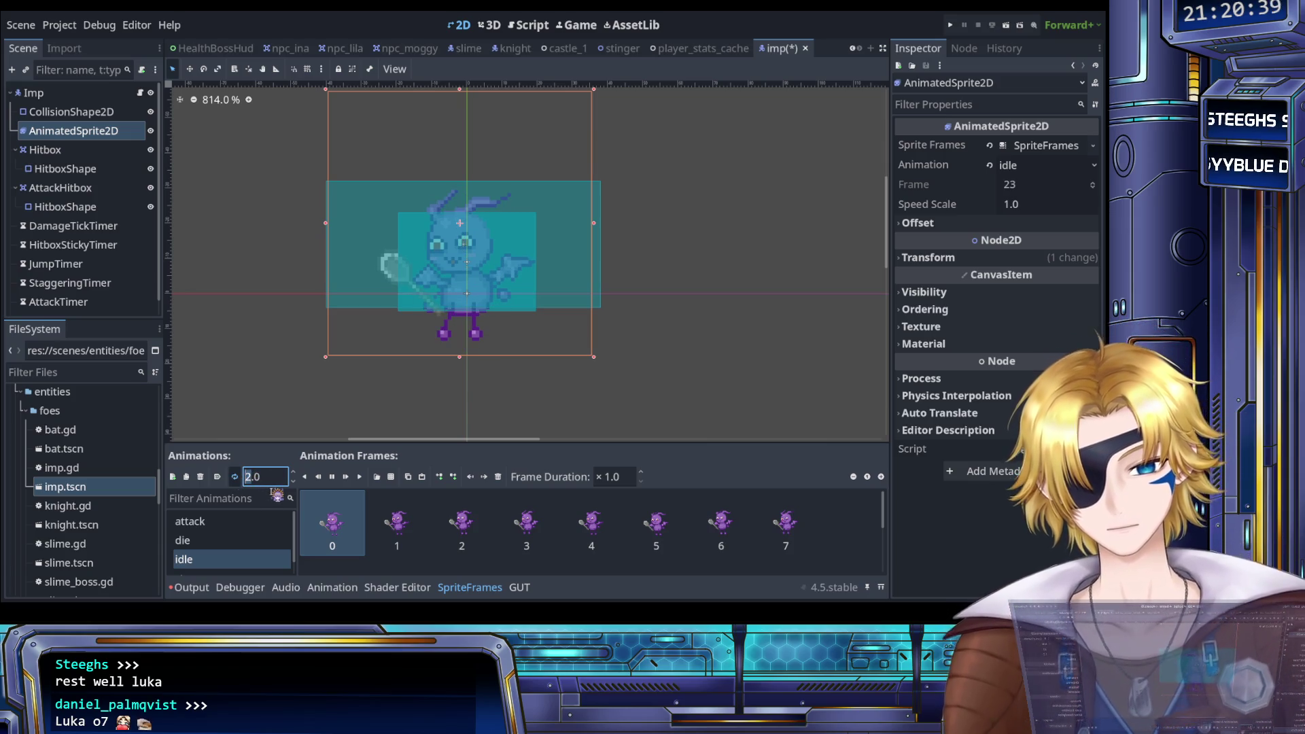
key(Return)
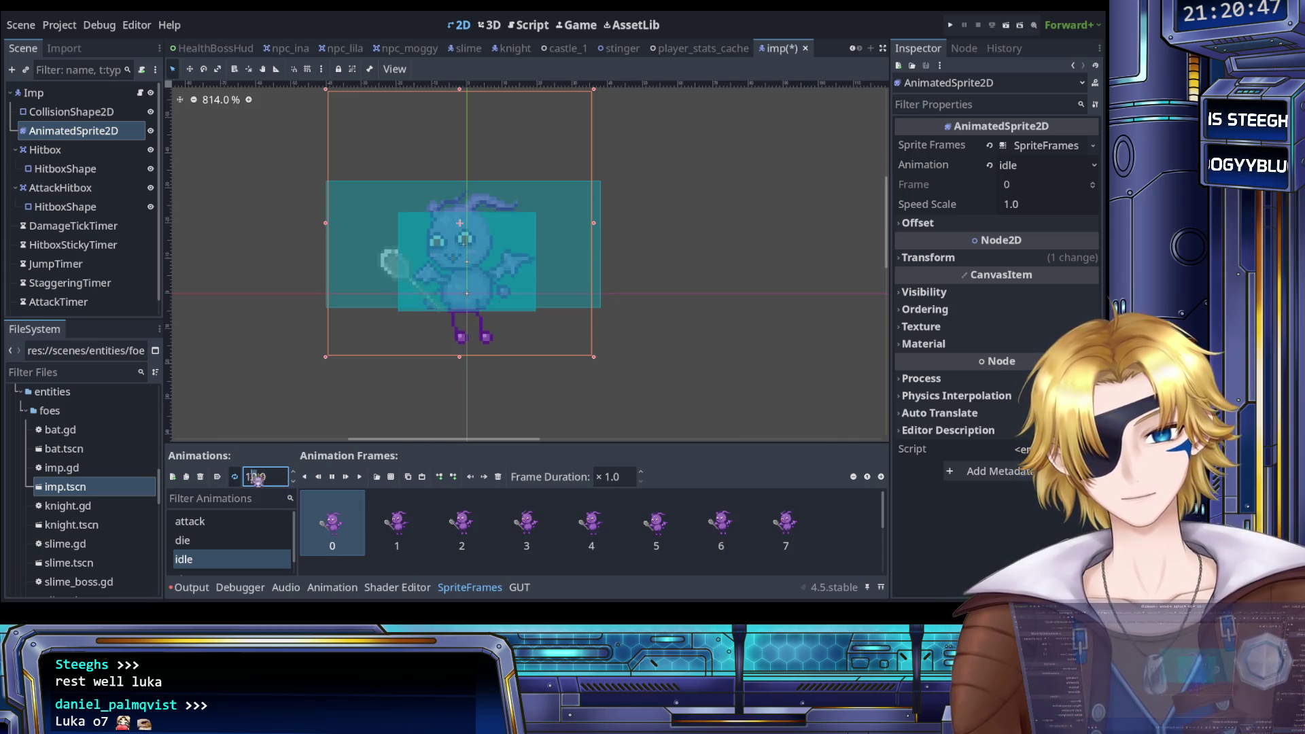
- Settle the idle animation at 8 FPS and save the imp scene
double_click(249, 479)
text(8)
key(Return)
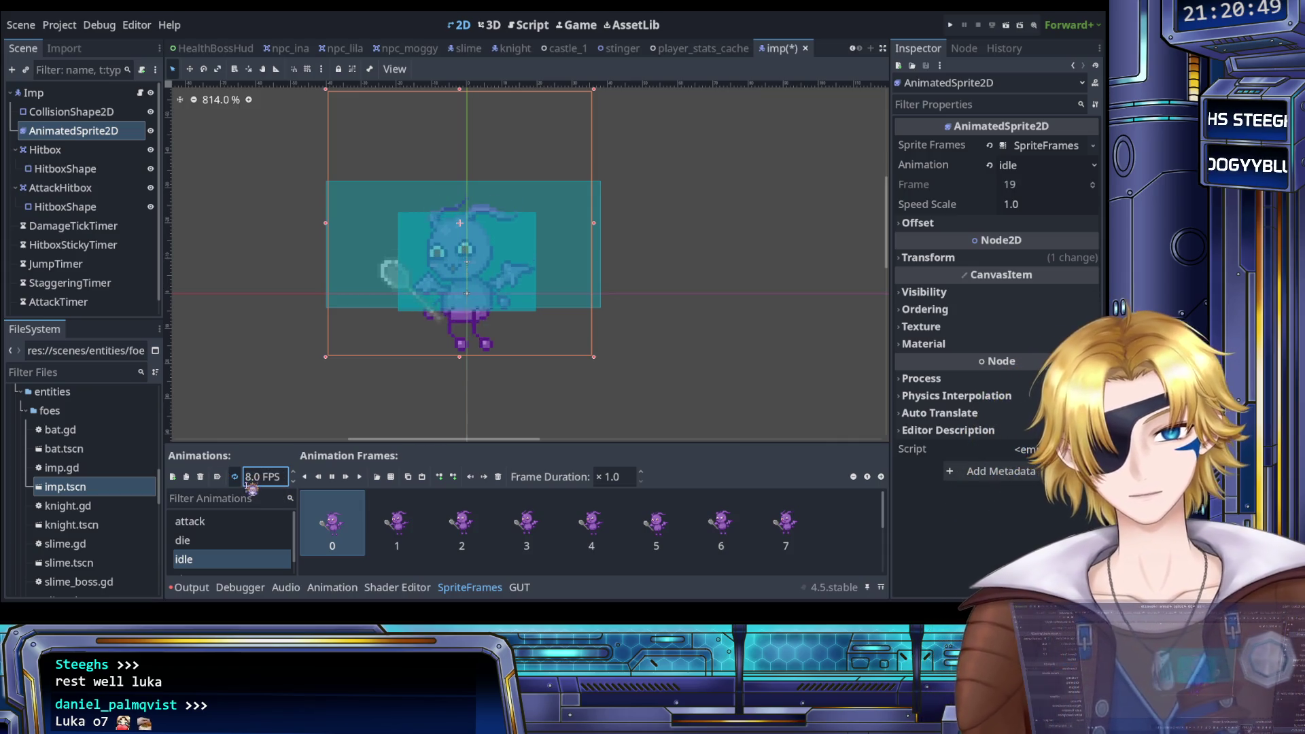
key(ctrl+s)
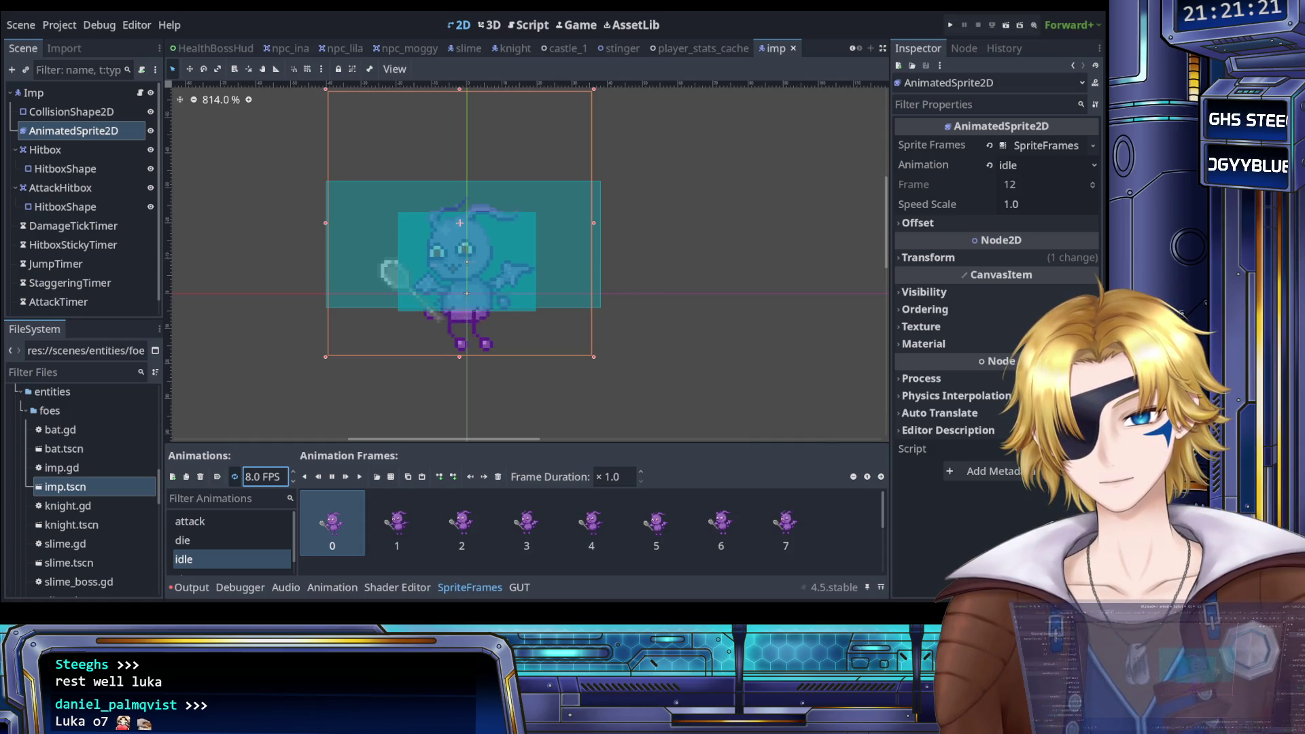
scroll(248, 535, down, 1)
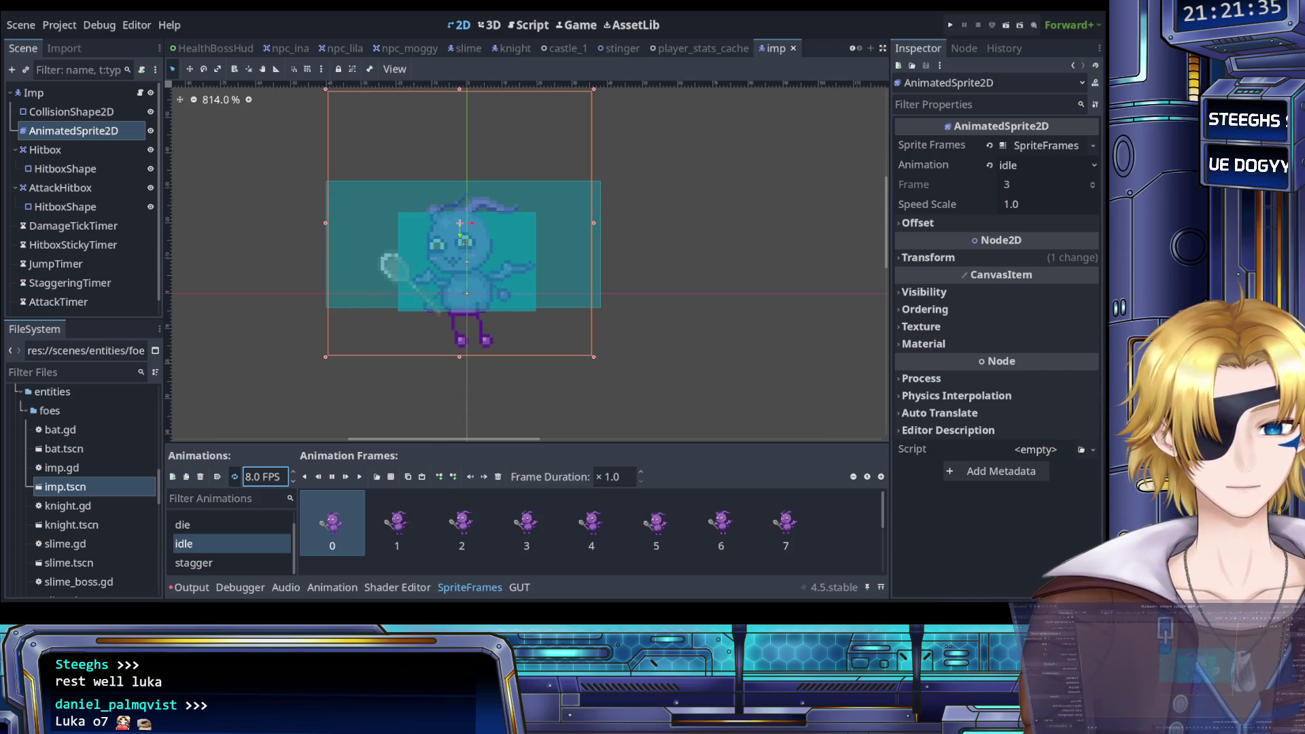
mouse_move(252, 536)
mouse_down()
mouse_move(353, 426)
mouse_move(257, 542)
mouse_move(226, 549)
mouse_move(224, 574)
mouse_move(338, 541)
mouse_move(233, 531)
mouse_up()
- Remove the slime frames from the die animation and add imp death frames from the sprite sheet
scroll(233, 532, up, 1)
click(234, 538)
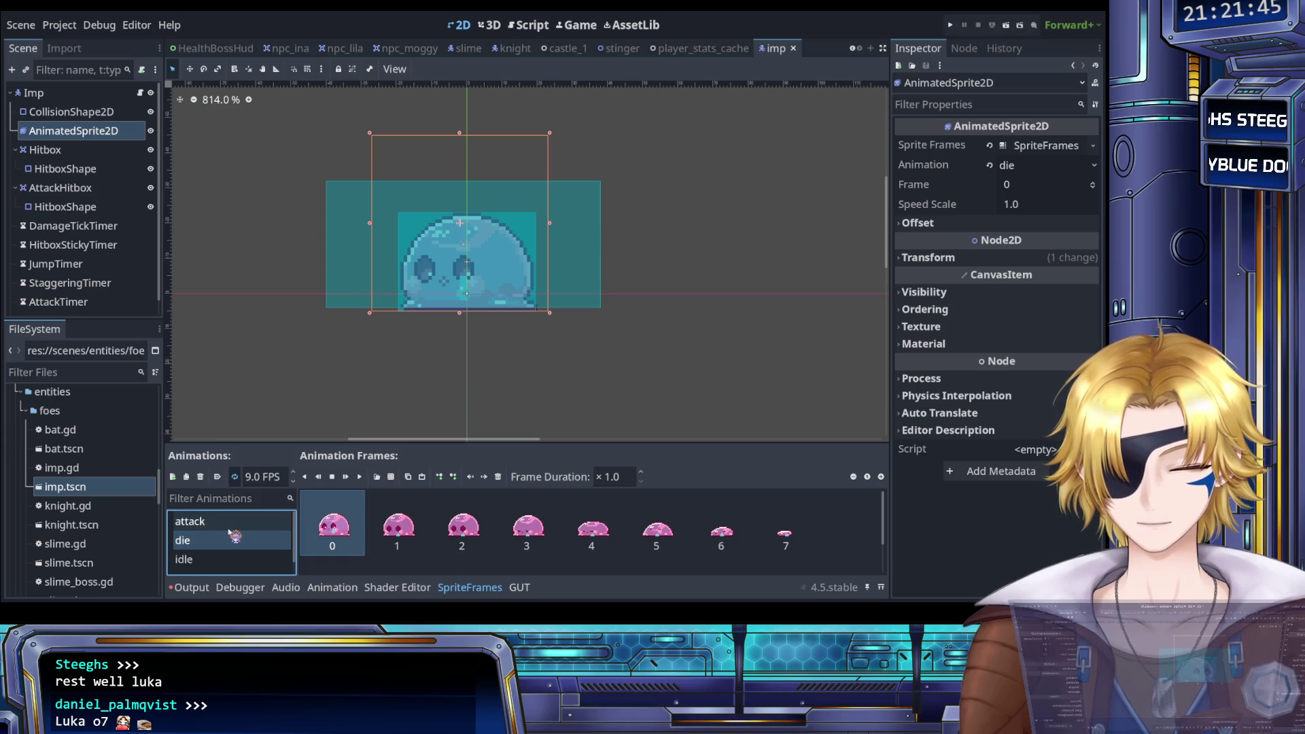
key(ctrl+z)
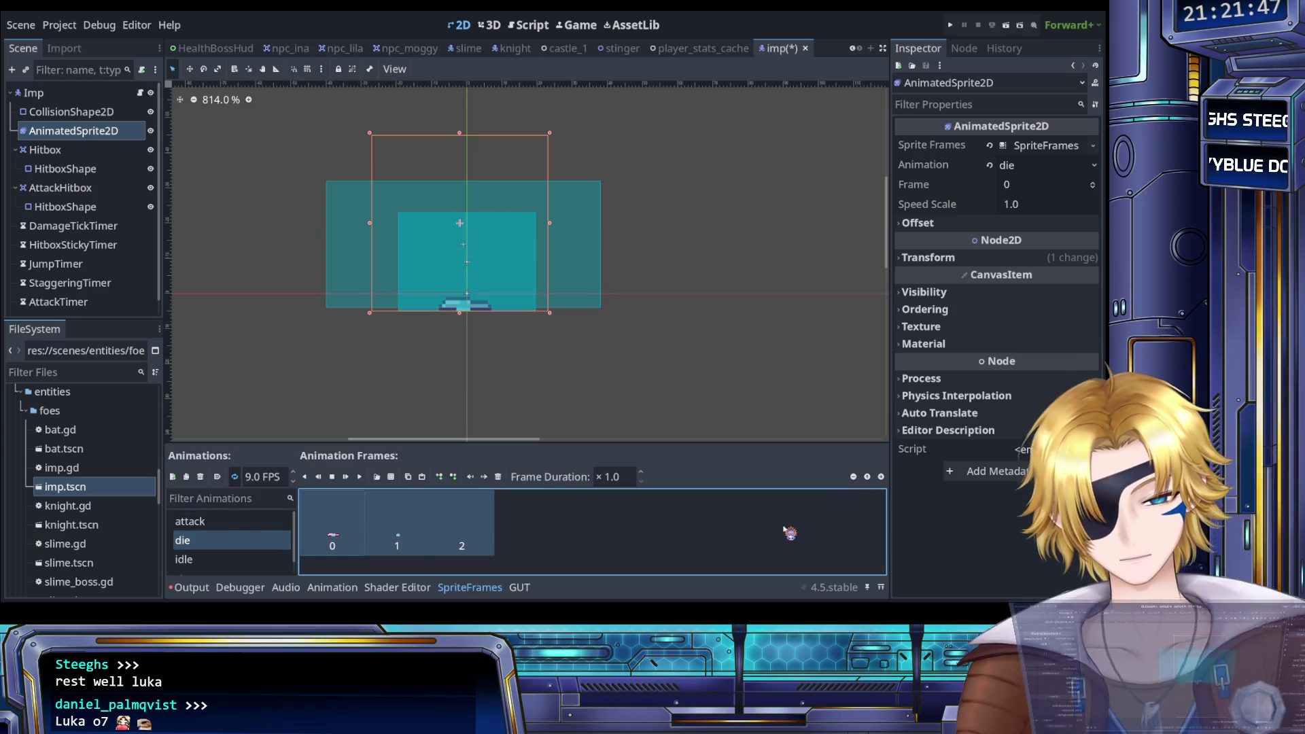
key(ctrl+z)
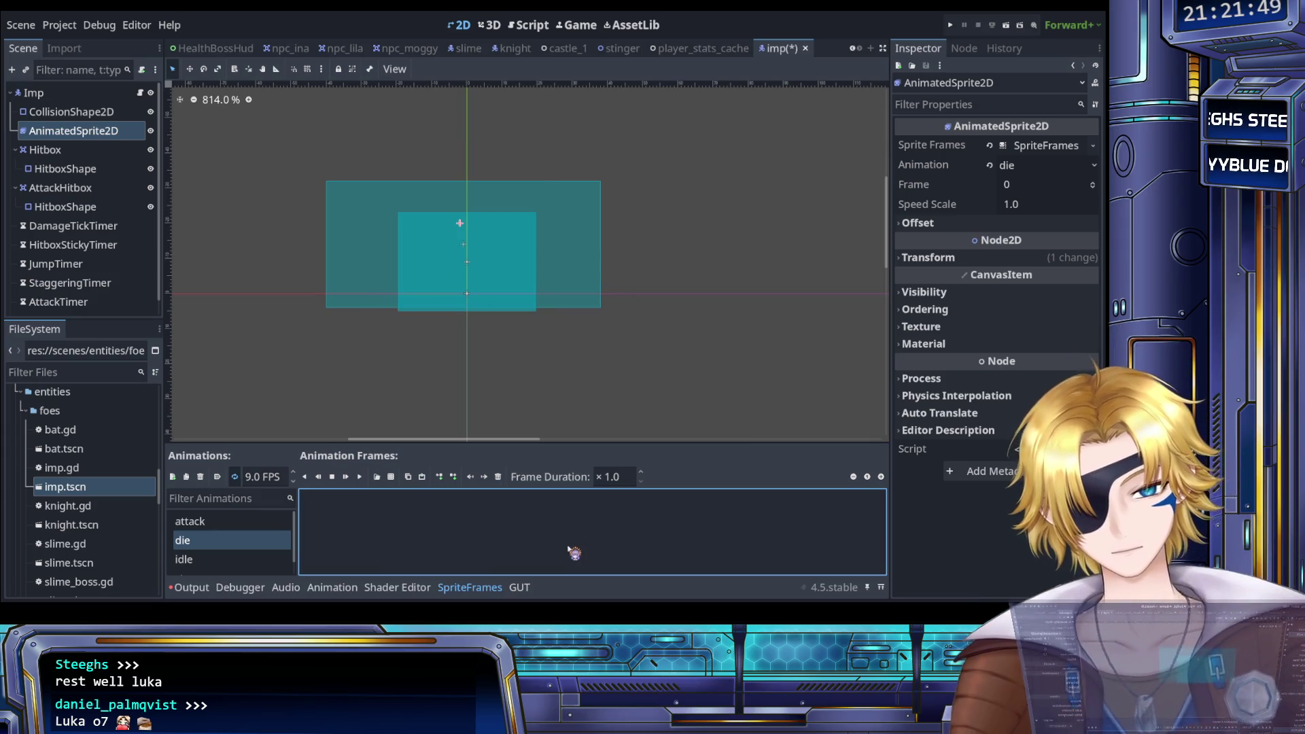
click(391, 477)
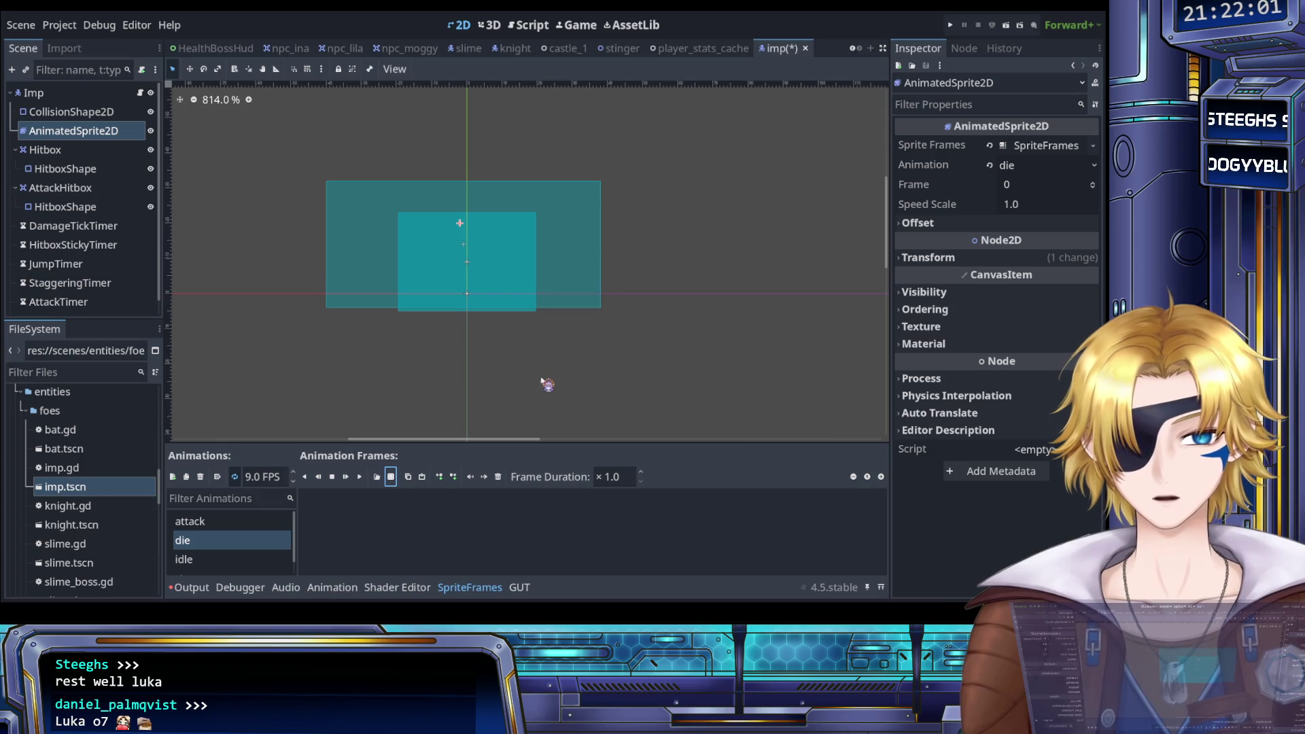
- Set the die animation to 10 FPS and preview it
double_click(253, 476)
text(10)
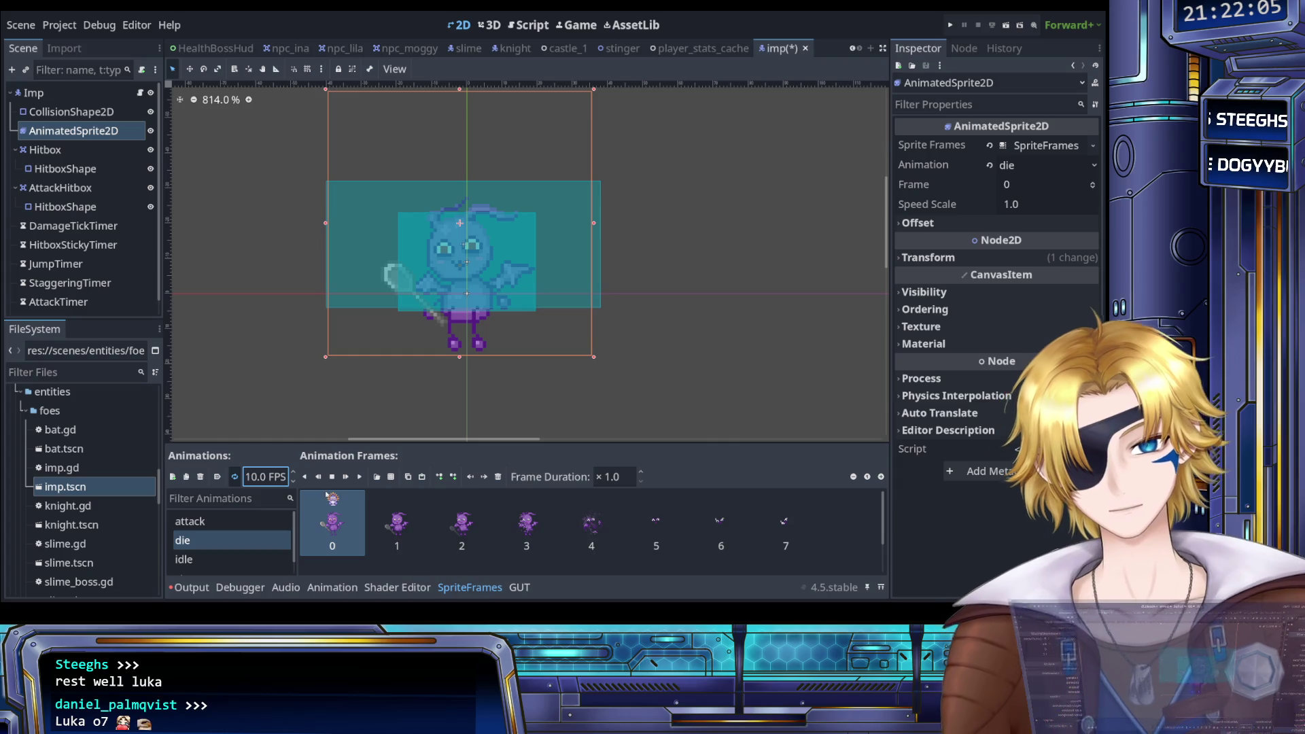
click(359, 477)
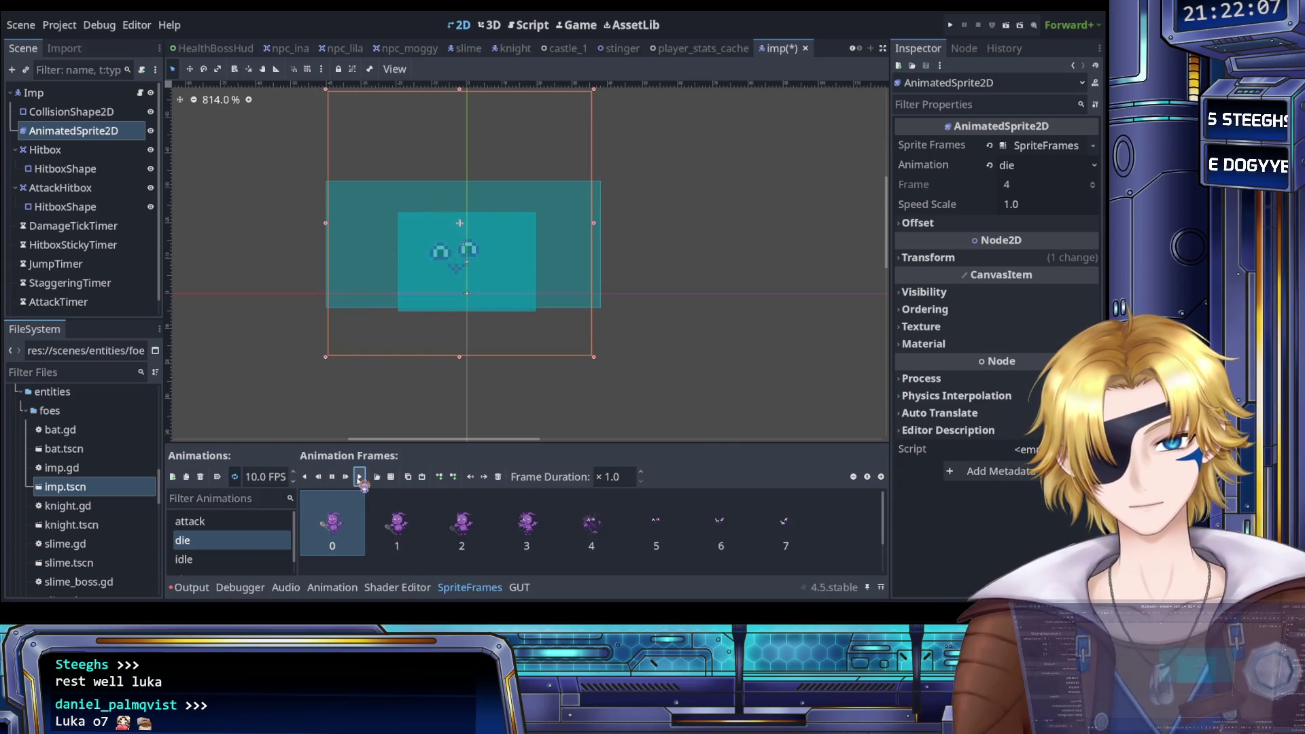
click(483, 568)
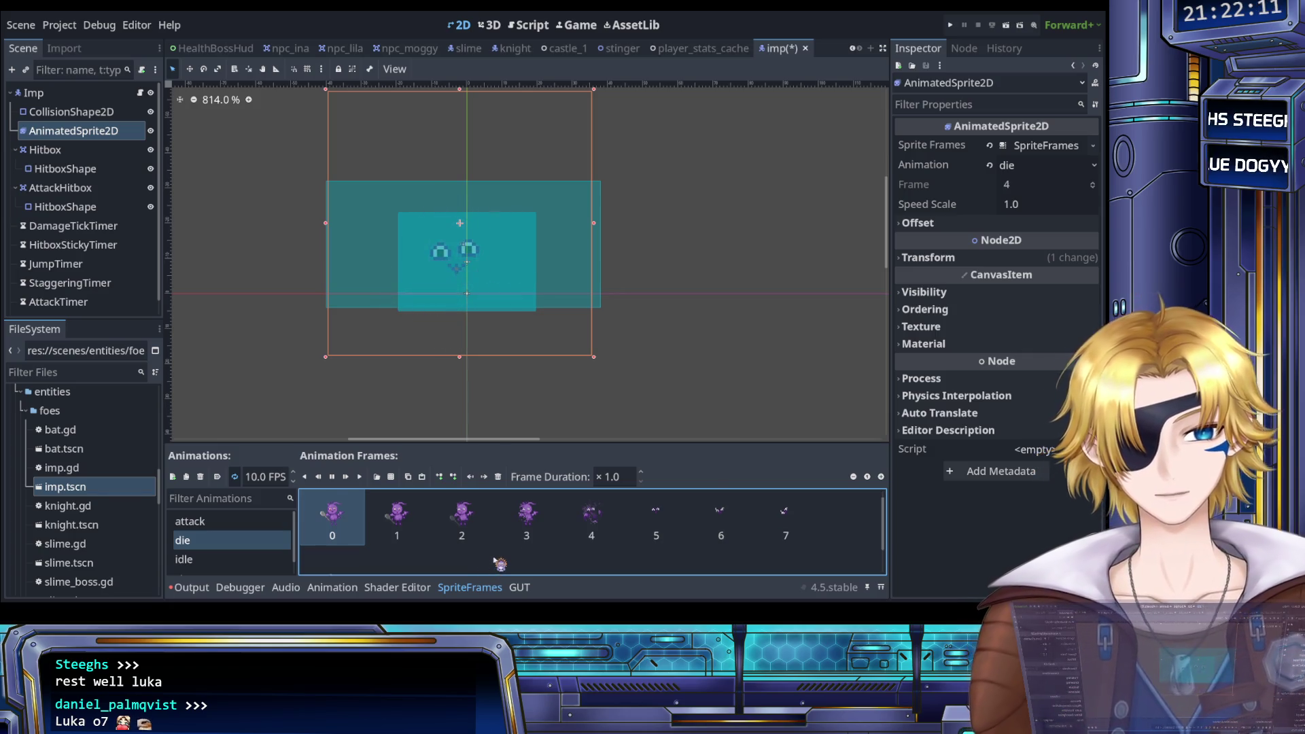
scroll(493, 565, down, 2)
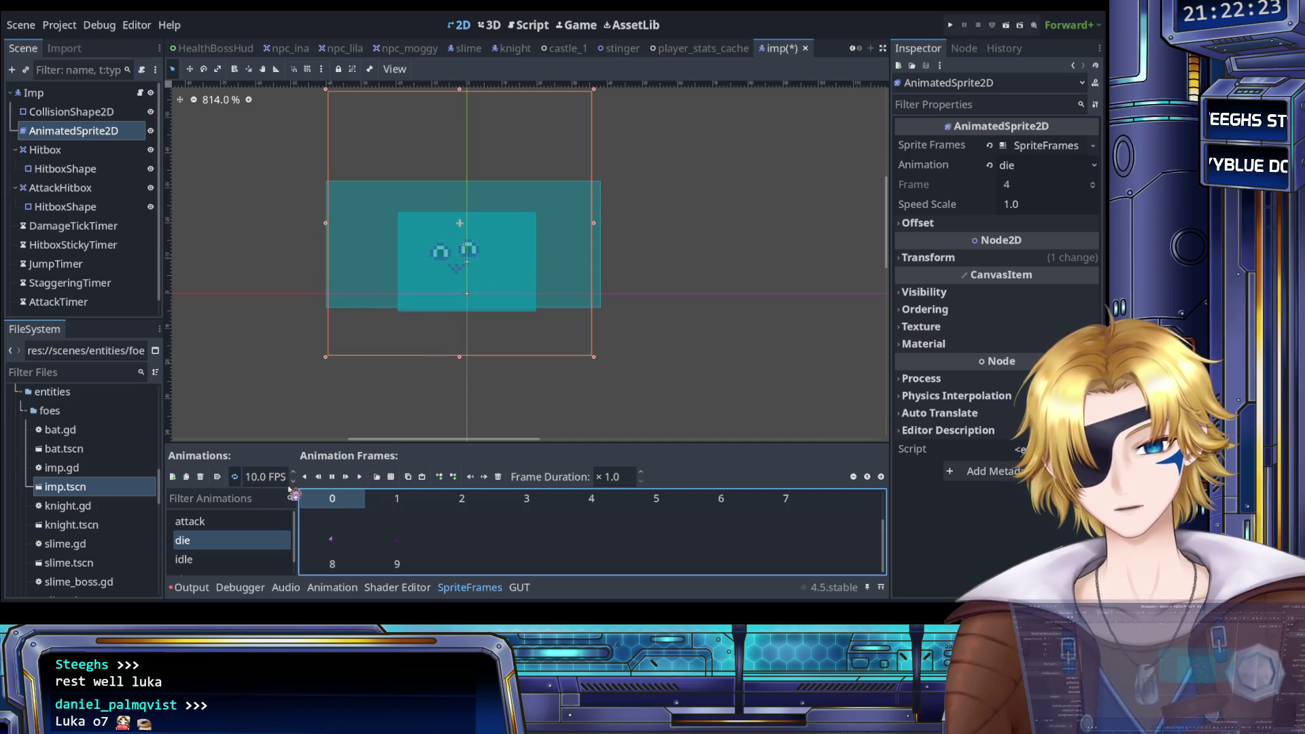
click(251, 521)
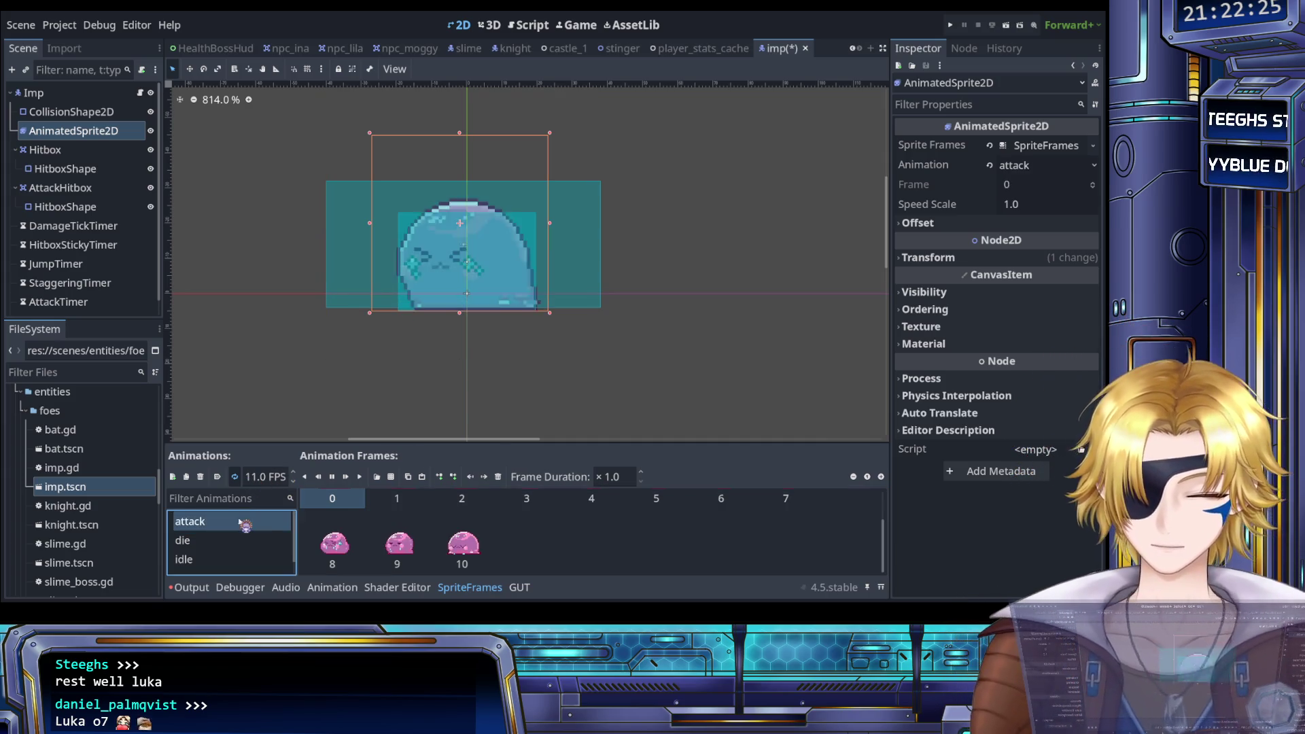
- Clear all the slime frames from the imp's attack animation
mouse_move(462, 543)
mouse_down()
mouse_move(559, 549)
mouse_move(390, 477)
mouse_move(447, 361)
mouse_move(467, 240)
mouse_up()
drag(555, 242, 474, 232)
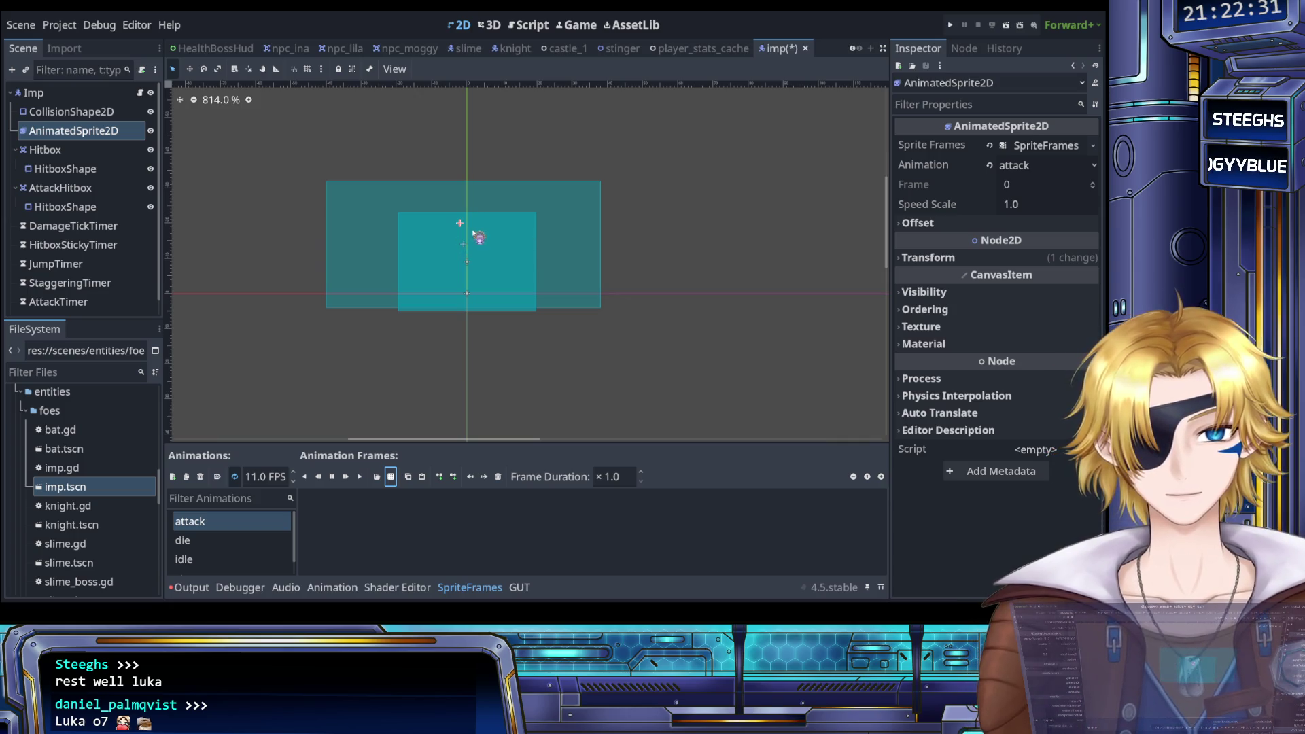
mouse_move(487, 436)
mouse_down()
mouse_move(328, 325)
mouse_move(225, 318)
mouse_up()
mouse_move(677, 321)
mouse_down()
mouse_move(793, 315)
mouse_move(496, 325)
mouse_move(461, 479)
mouse_move(415, 513)
mouse_move(281, 469)
mouse_move(291, 491)
mouse_move(255, 494)
mouse_move(261, 476)
mouse_move(314, 493)
mouse_move(348, 481)
mouse_move(398, 522)
mouse_move(345, 515)
mouse_move(586, 530)
mouse_up()
click(745, 554)
key(ctrl+a)
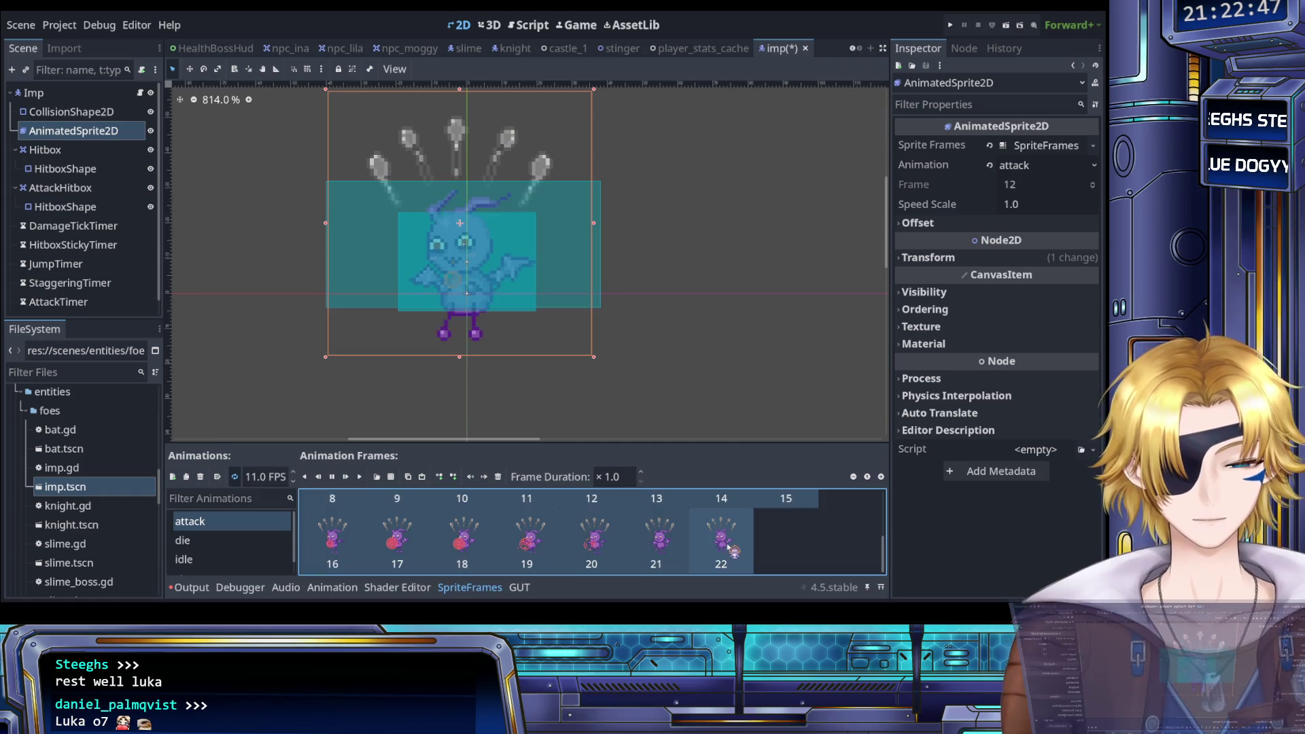
key(Delete)
- Add the imp fan-attack frames from the sprite sheet and set attack to 8 FPS
click(391, 477)
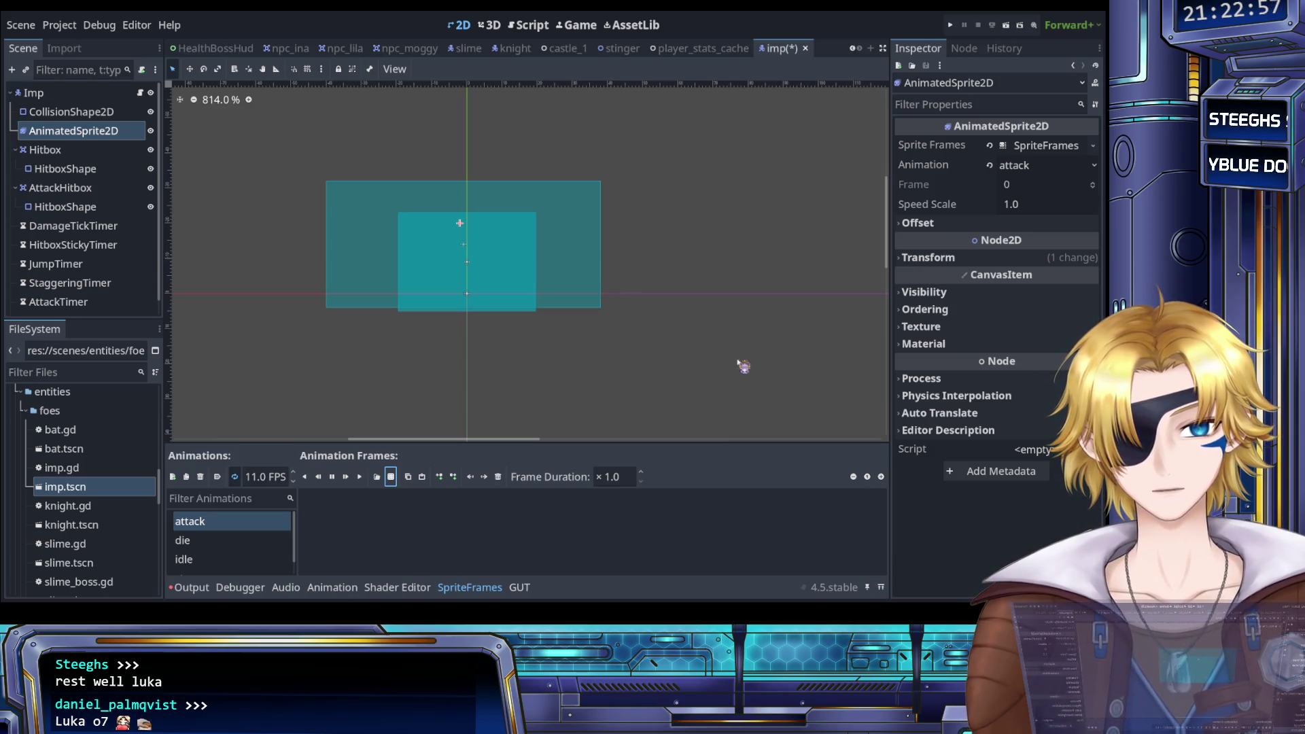
click(258, 477)
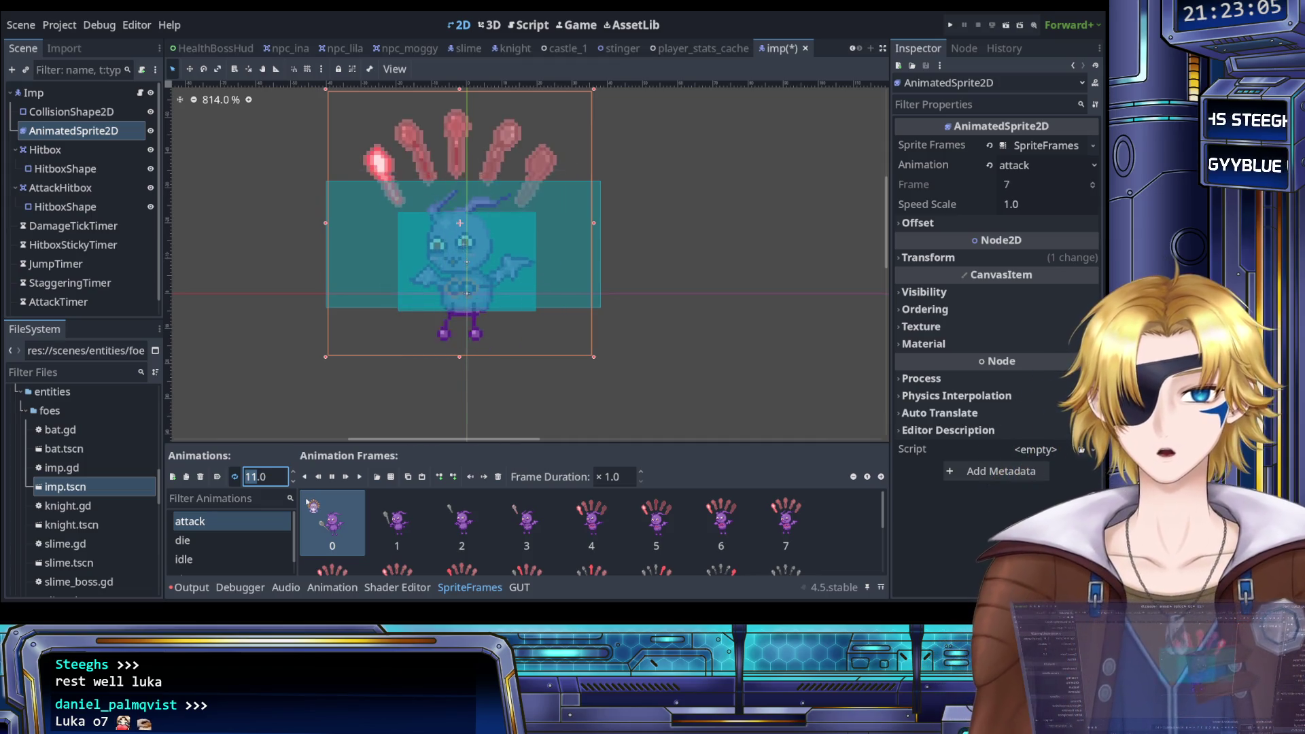
text(8)
key(Return)
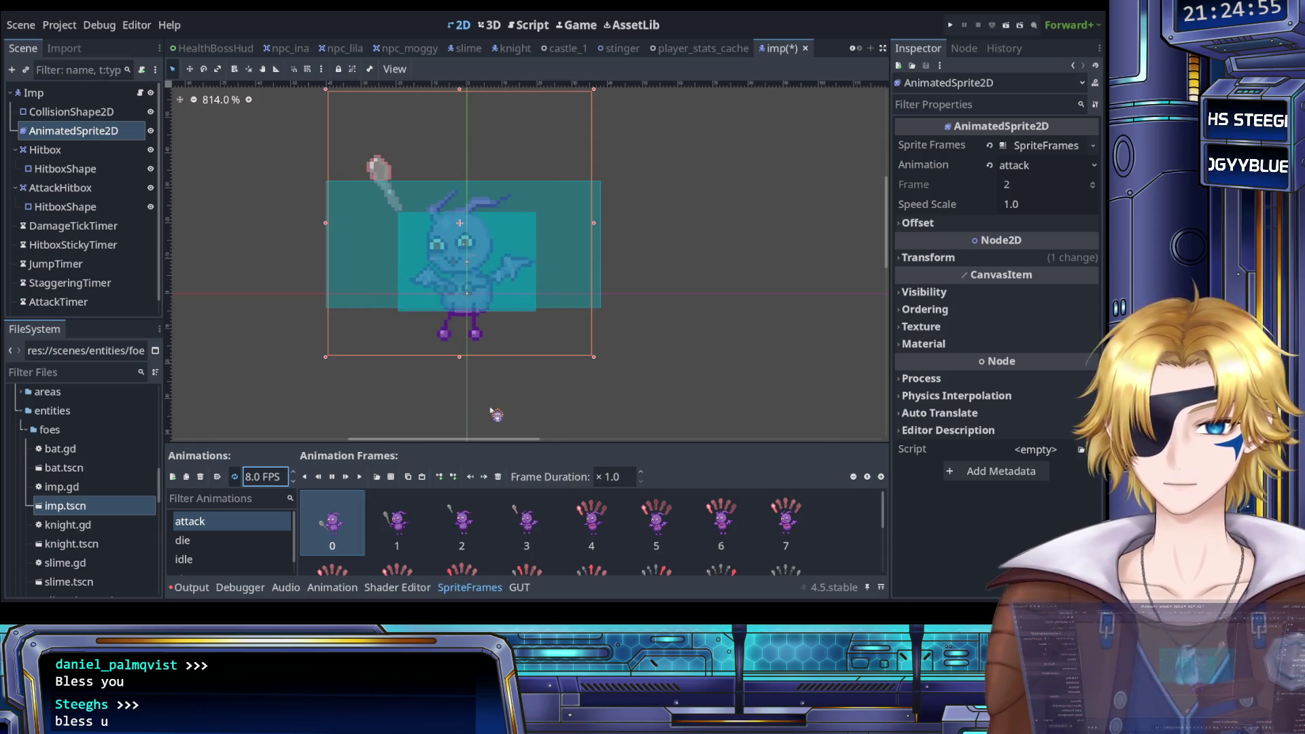
click(224, 541)
- Fill the empty stagger animation with five imp frames from the sprite sheet and preview it
scroll(223, 542, down, 1)
click(221, 543)
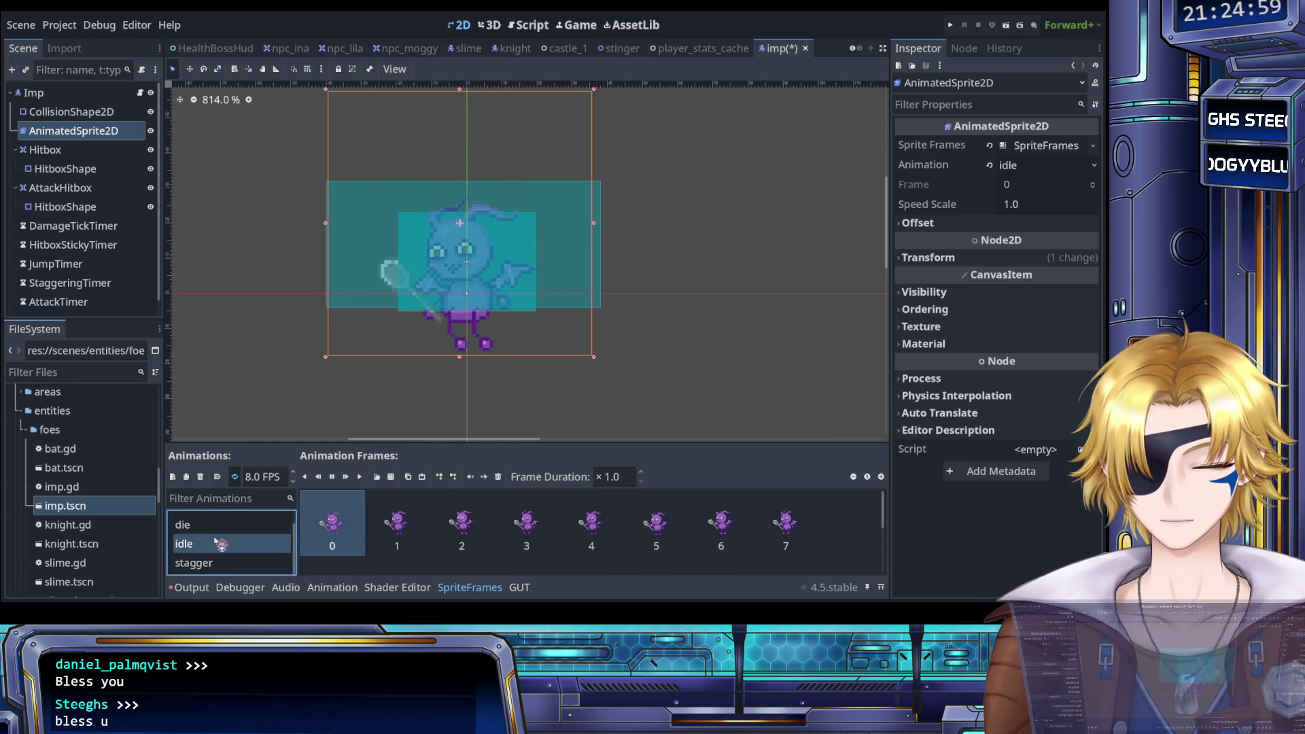
click(224, 563)
click(365, 539)
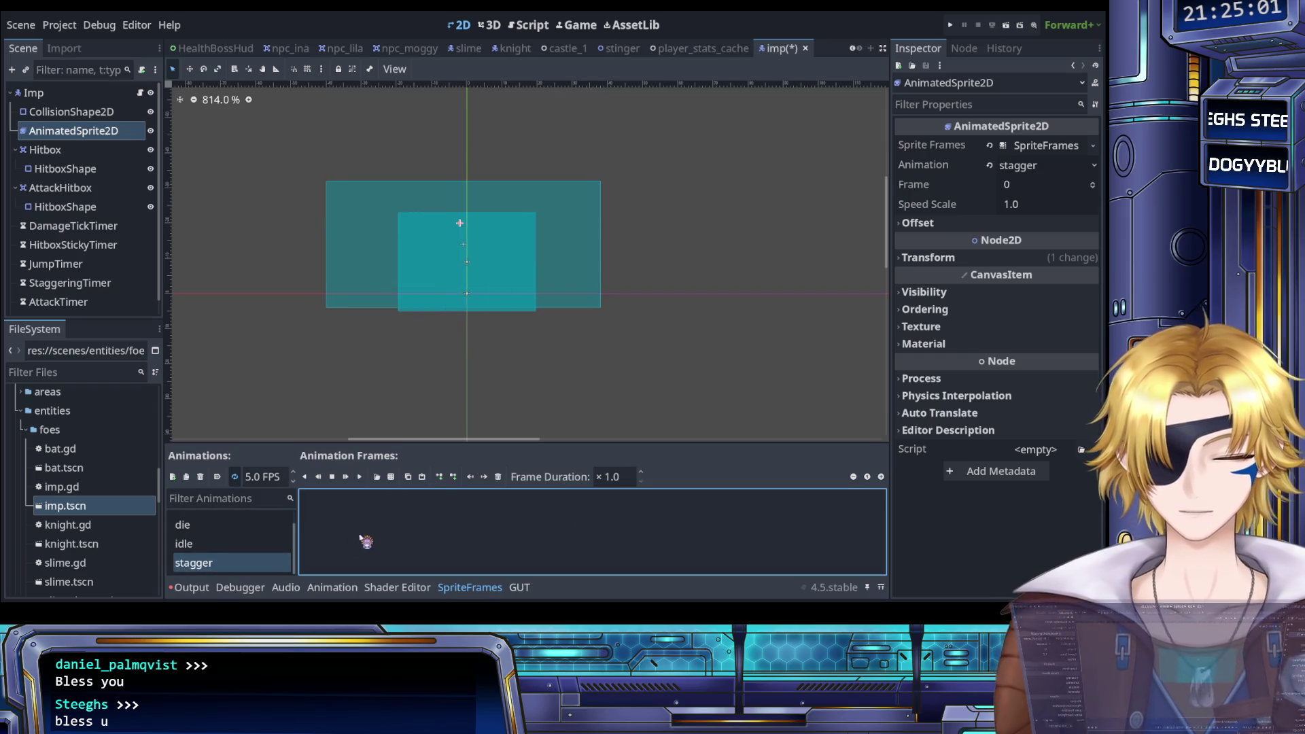
click(394, 479)
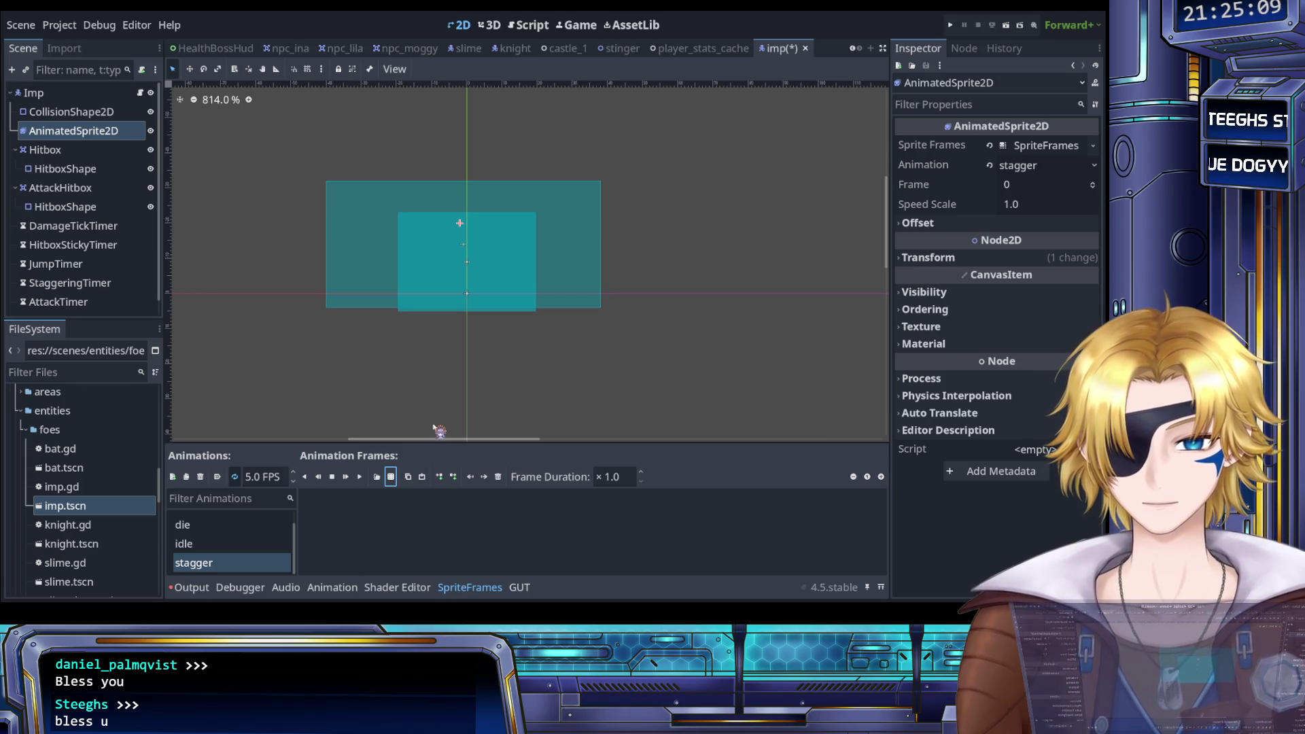
drag(452, 457, 451, 505)
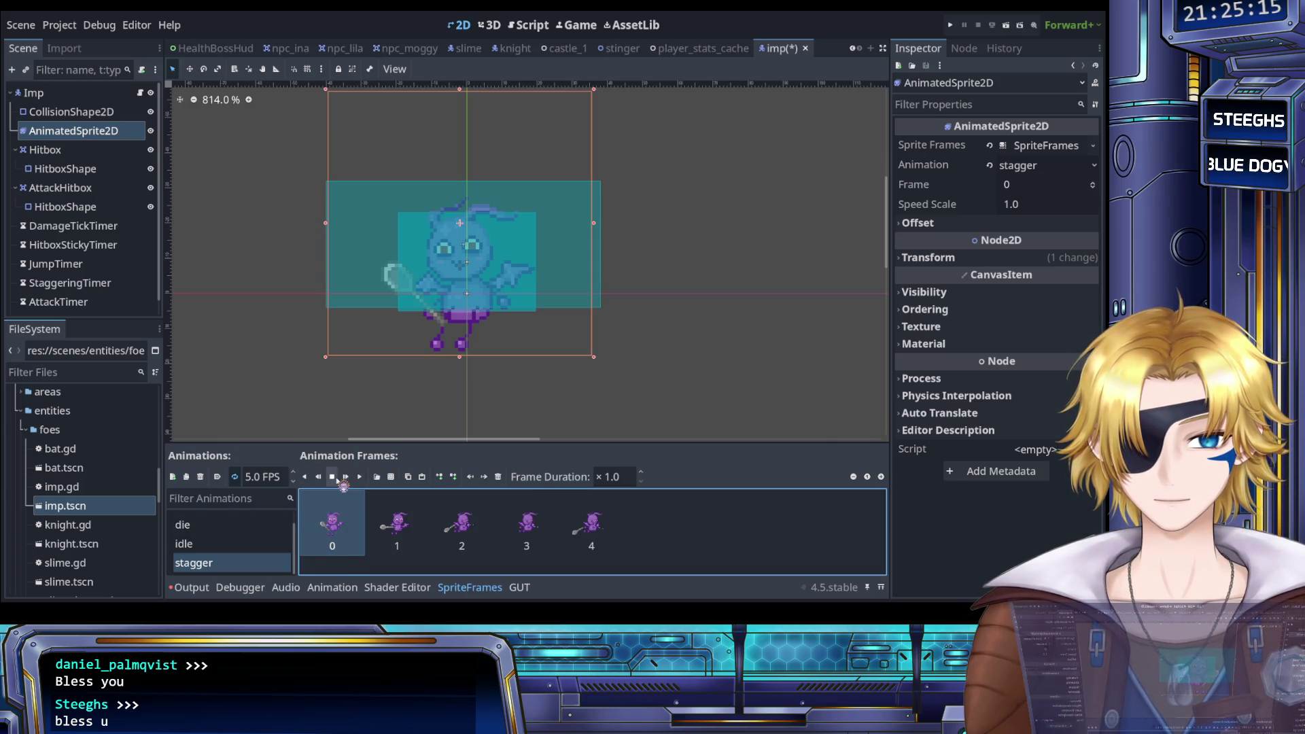
click(360, 478)
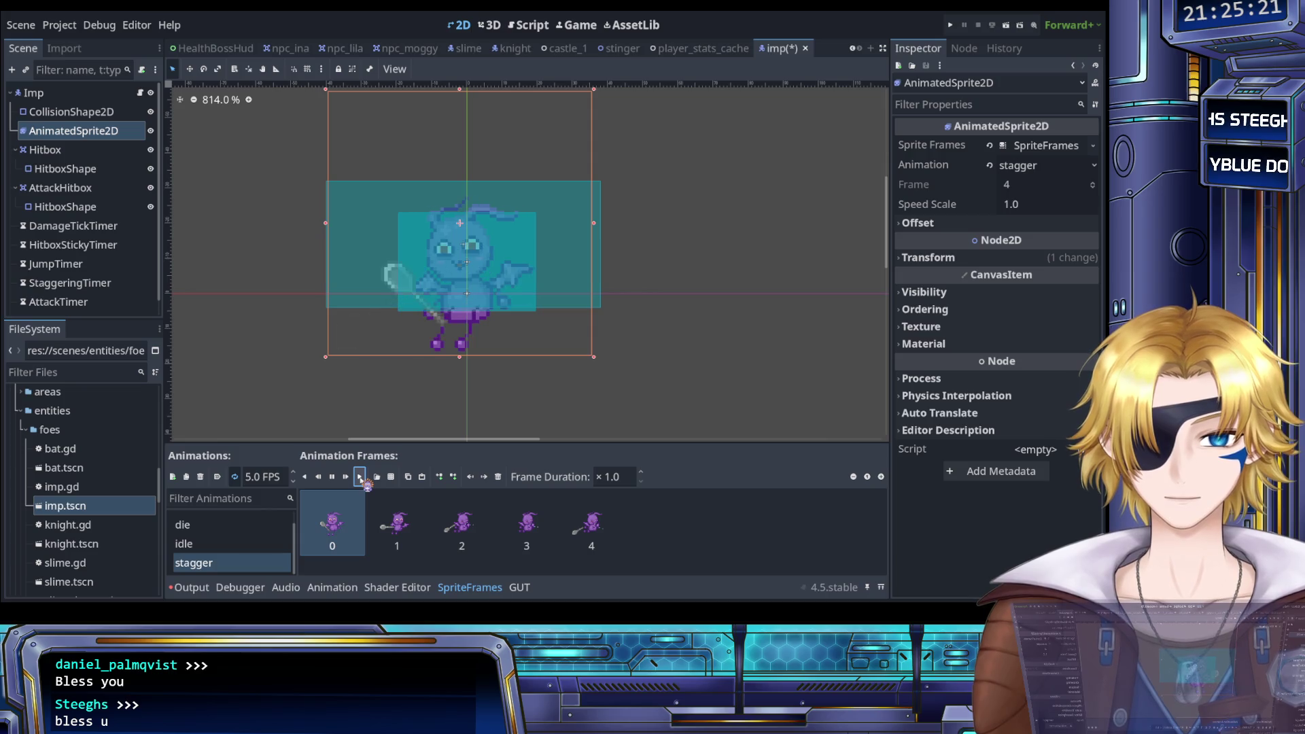
- Try 8 and 6 FPS, set stagger to 5 FPS, and save the imp scene
click(253, 479)
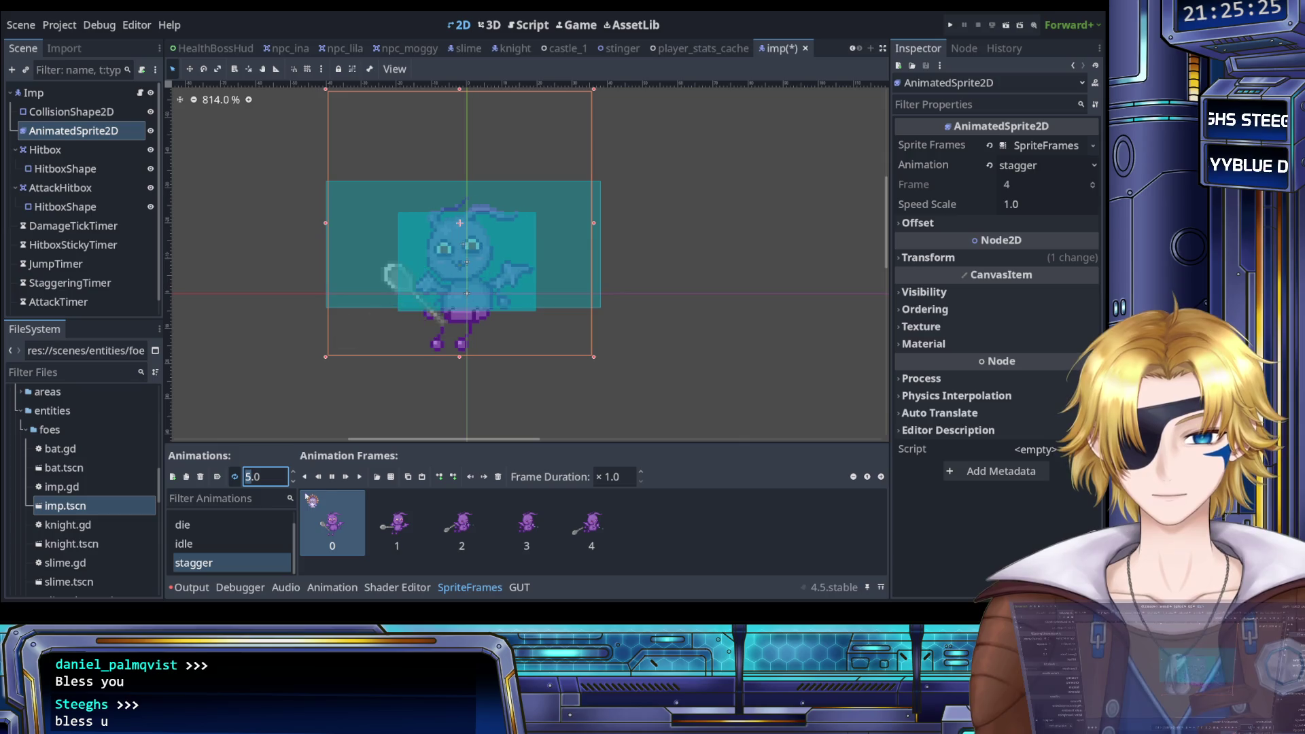
text(8)
key(Return)
mouse_move(306, 496)
mouse_down()
mouse_move(399, 575)
mouse_move(255, 478)
mouse_move(474, 568)
mouse_move(257, 480)
mouse_move(645, 577)
mouse_move(626, 554)
mouse_up()
text(6)
key(Return)
text(5)
key(ctrl+s)
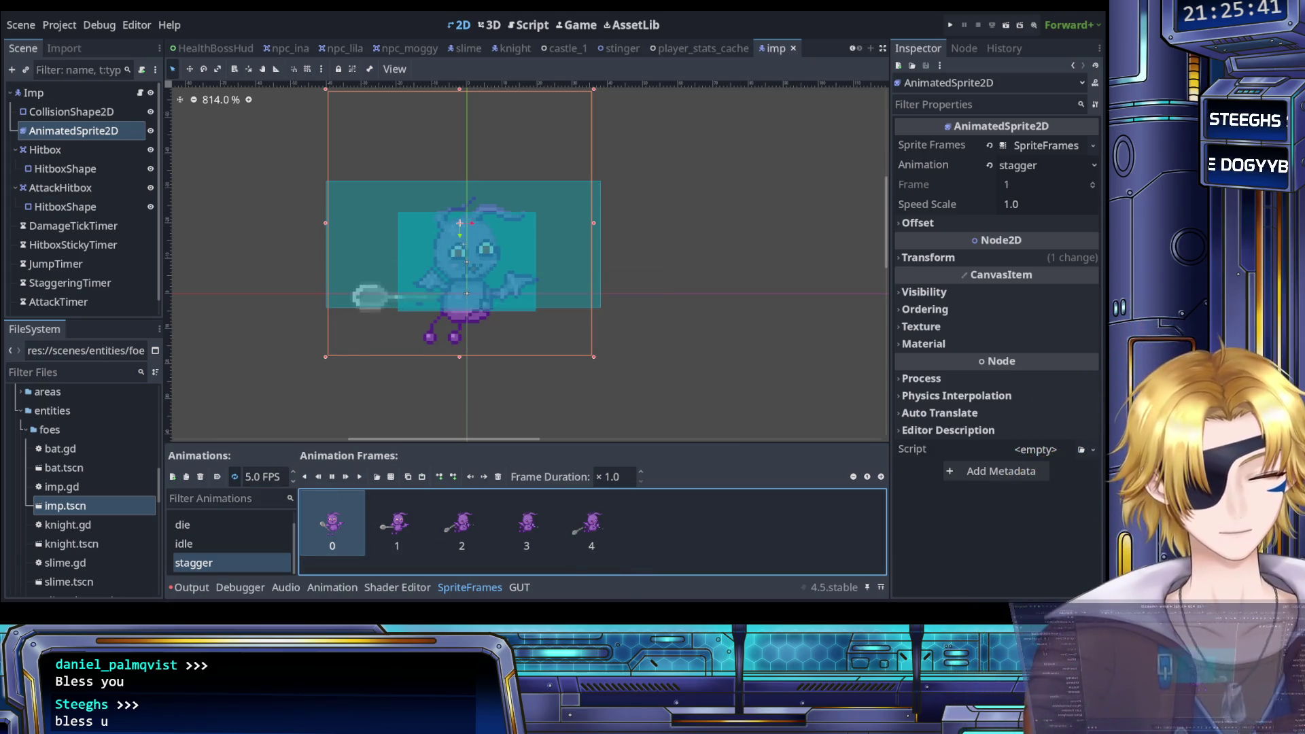
drag(626, 553, 524, 368)
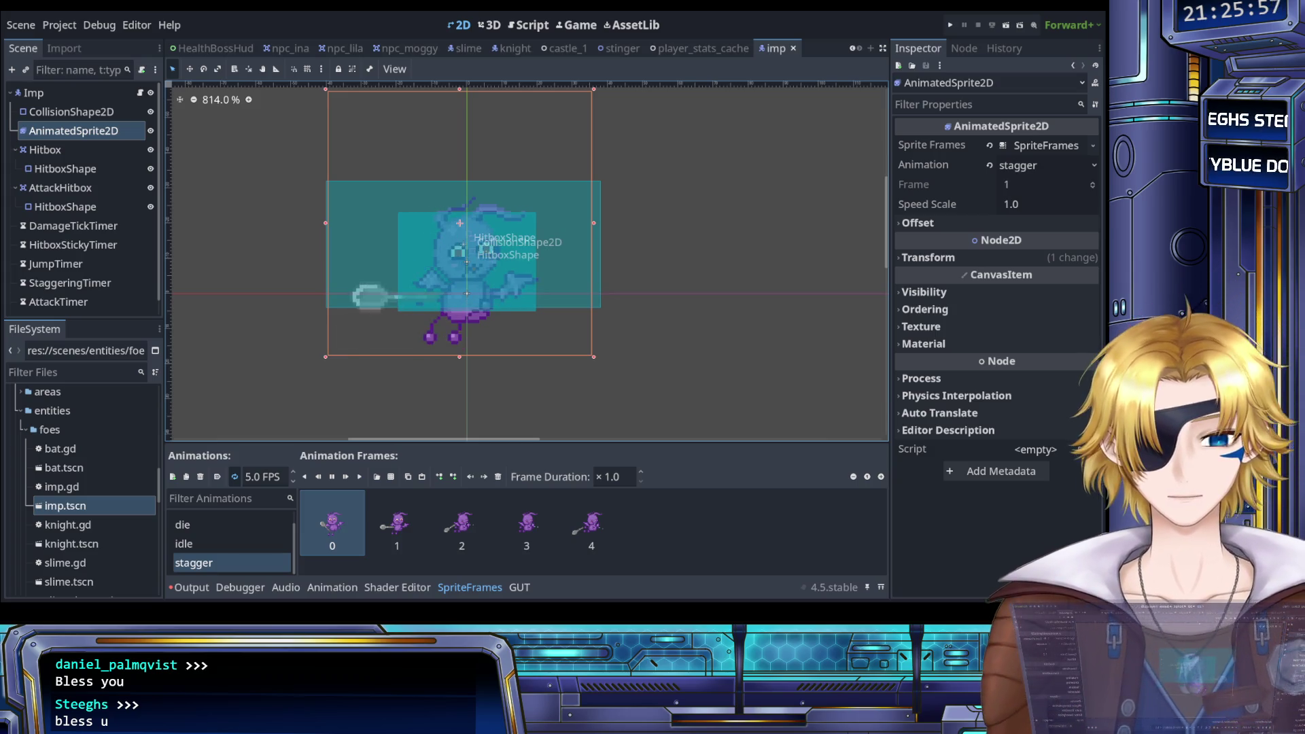
scroll(290, 265, up, 1)
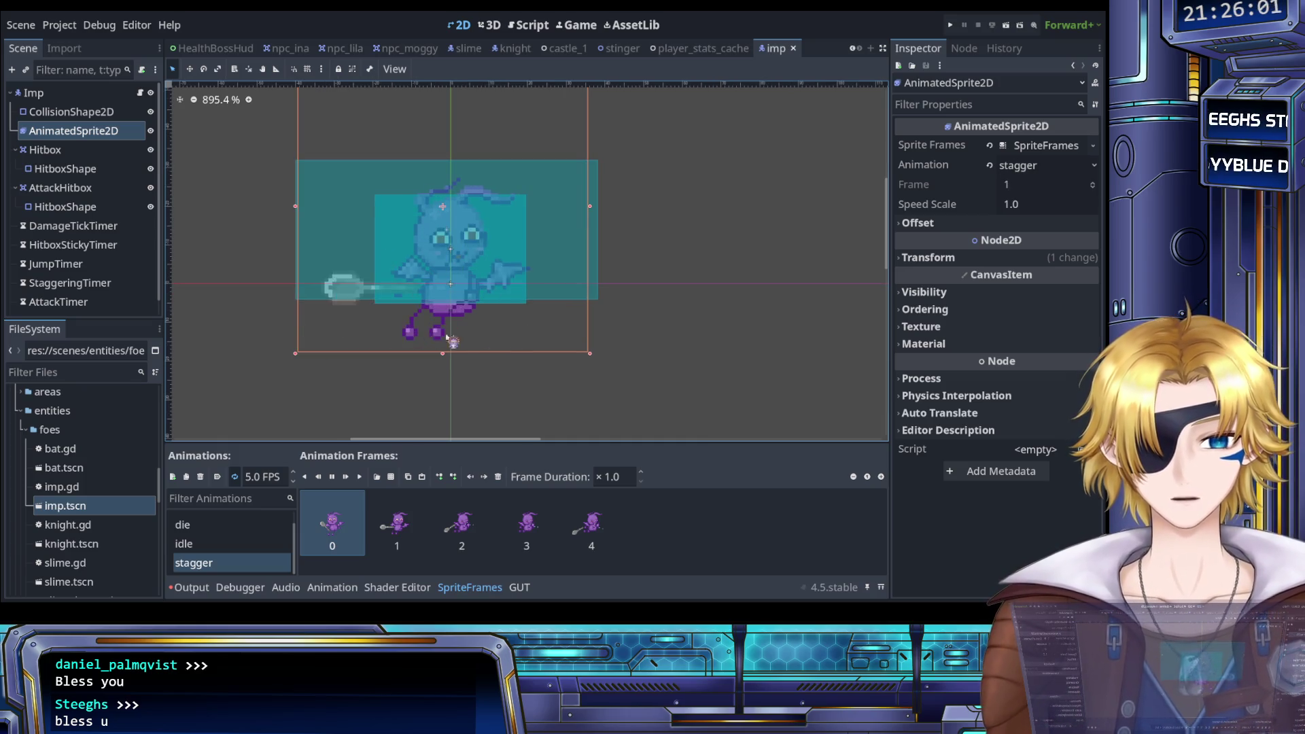
scroll(231, 549, up, 1)
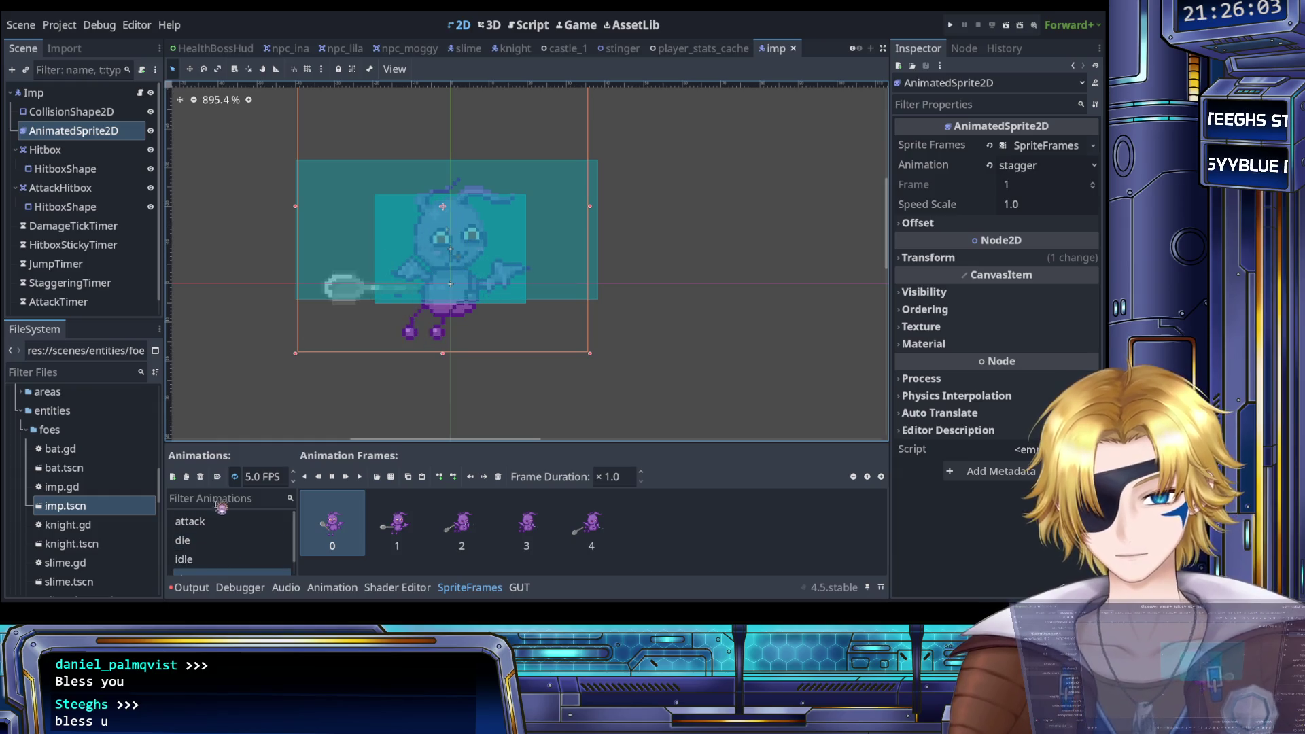
- Create a 'move' animation filled with eight imp frames from the sprite sheet
click(173, 477)
scroll(219, 527, down, 1)
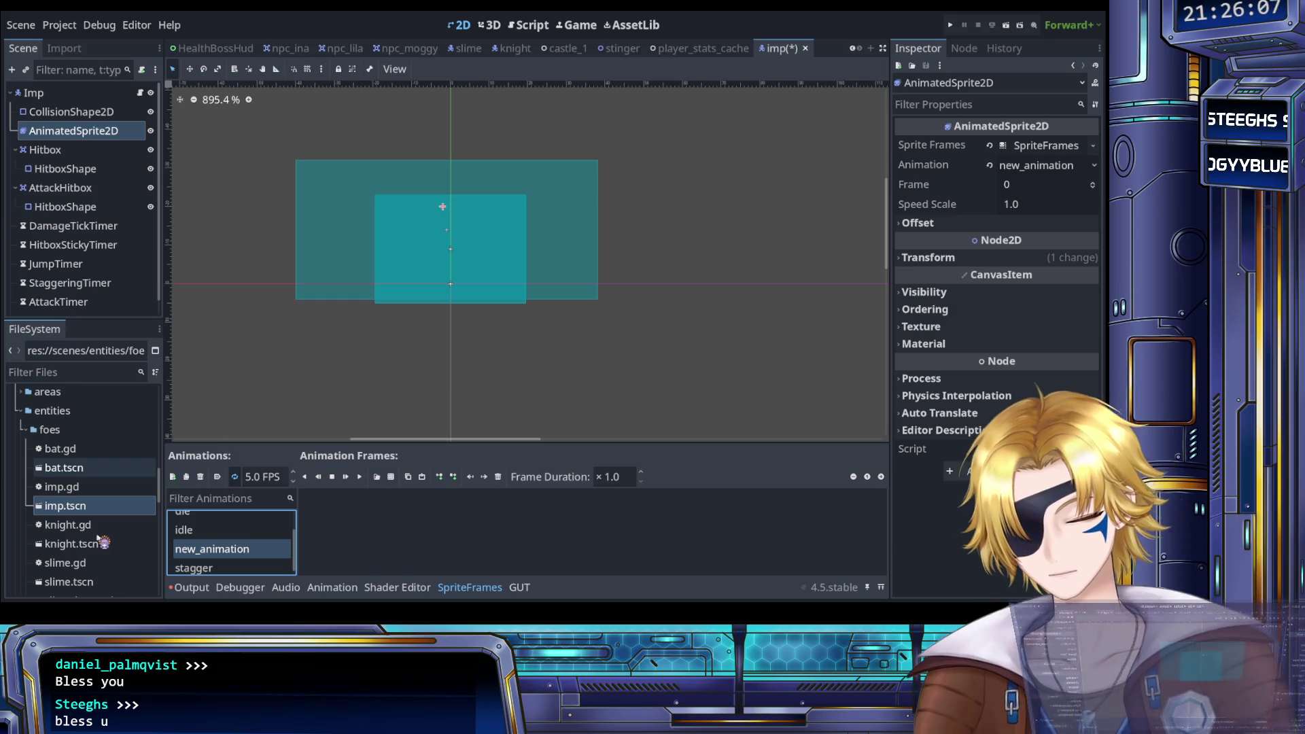
text(move)
click(333, 544)
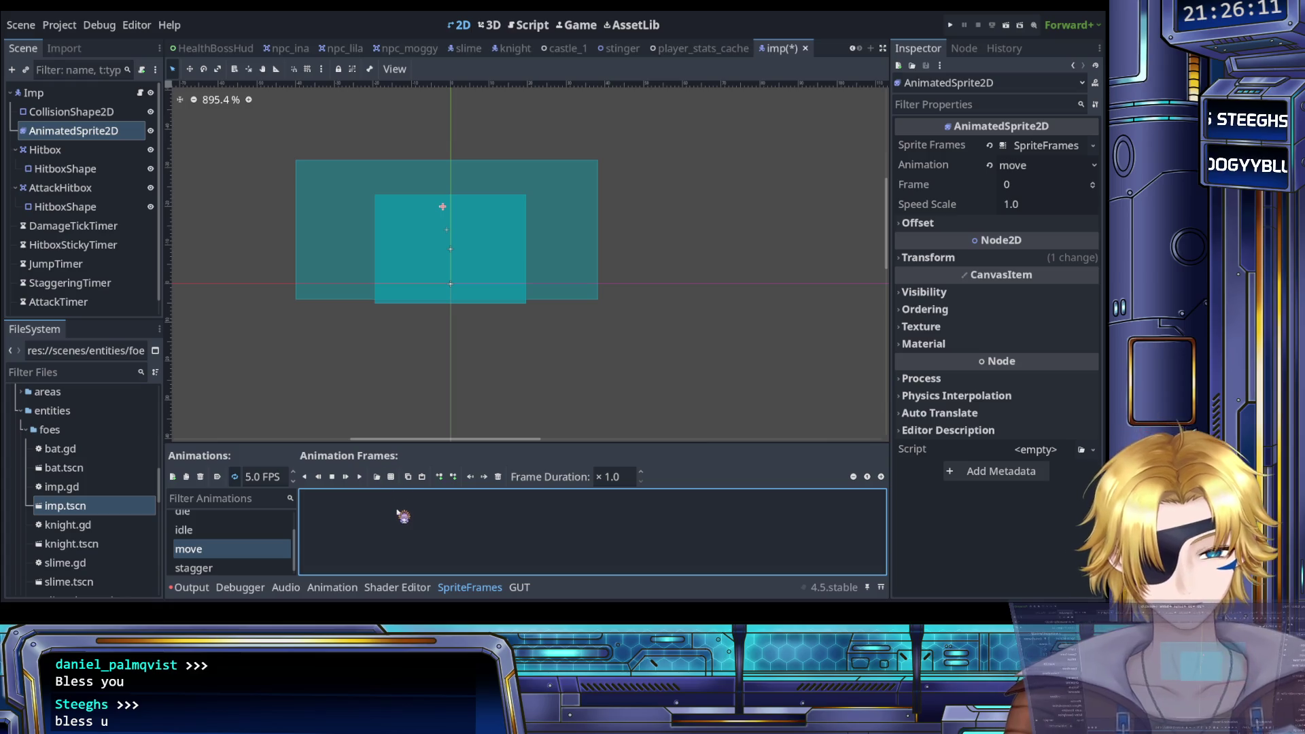
click(391, 477)
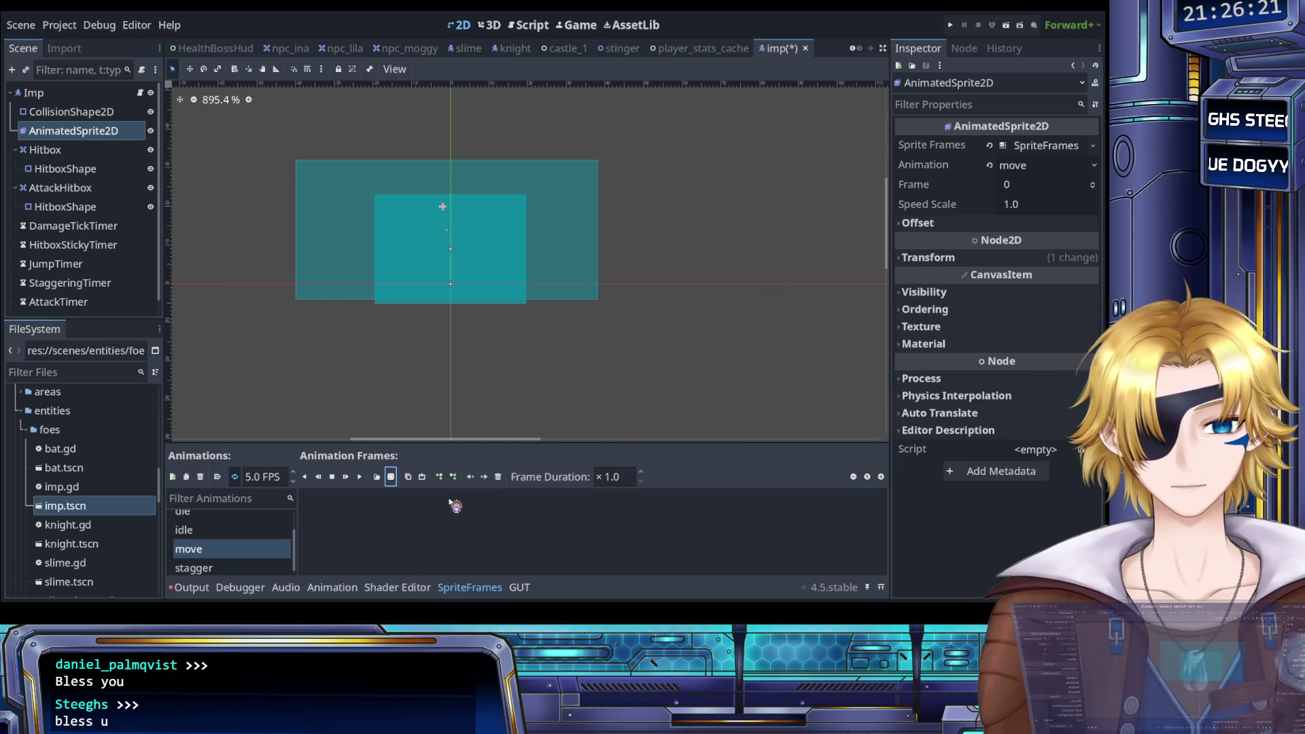
key(ctrl+v)
click(359, 476)
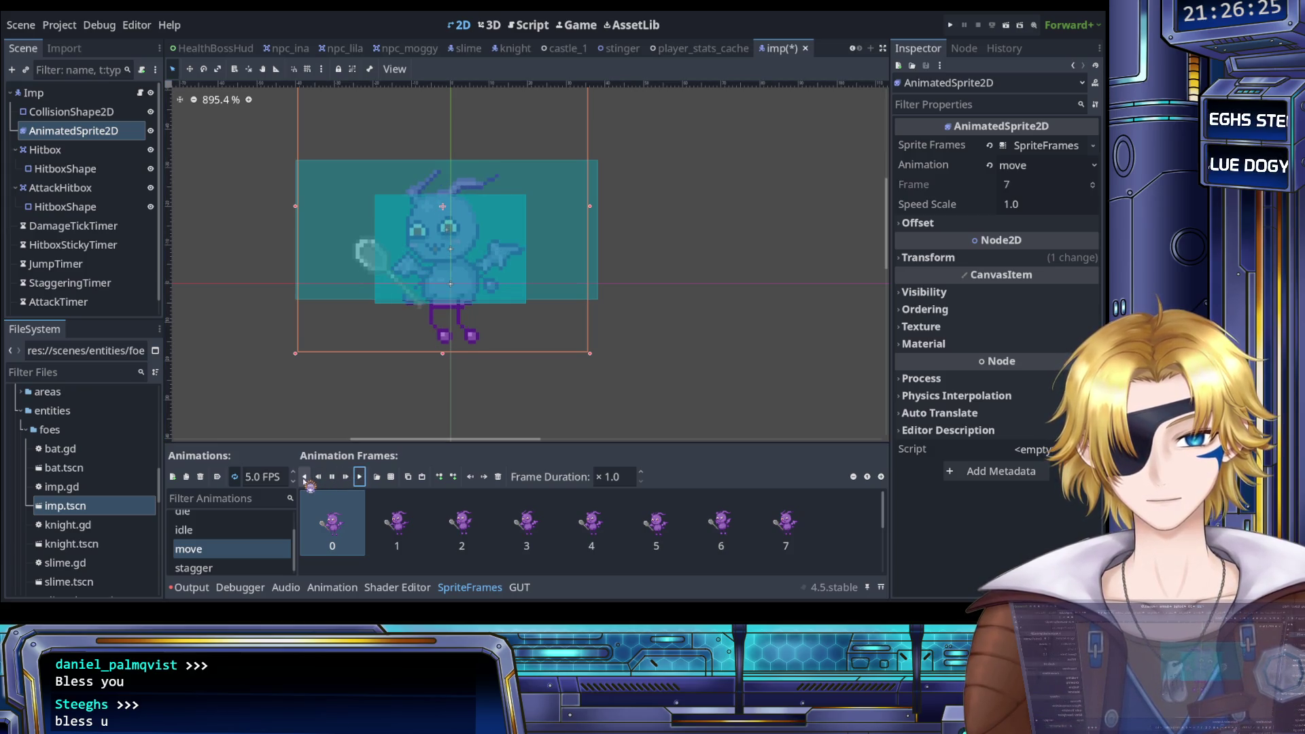
- Set the move animation to 8 FPS and save the imp scene
key(shift+Tab)
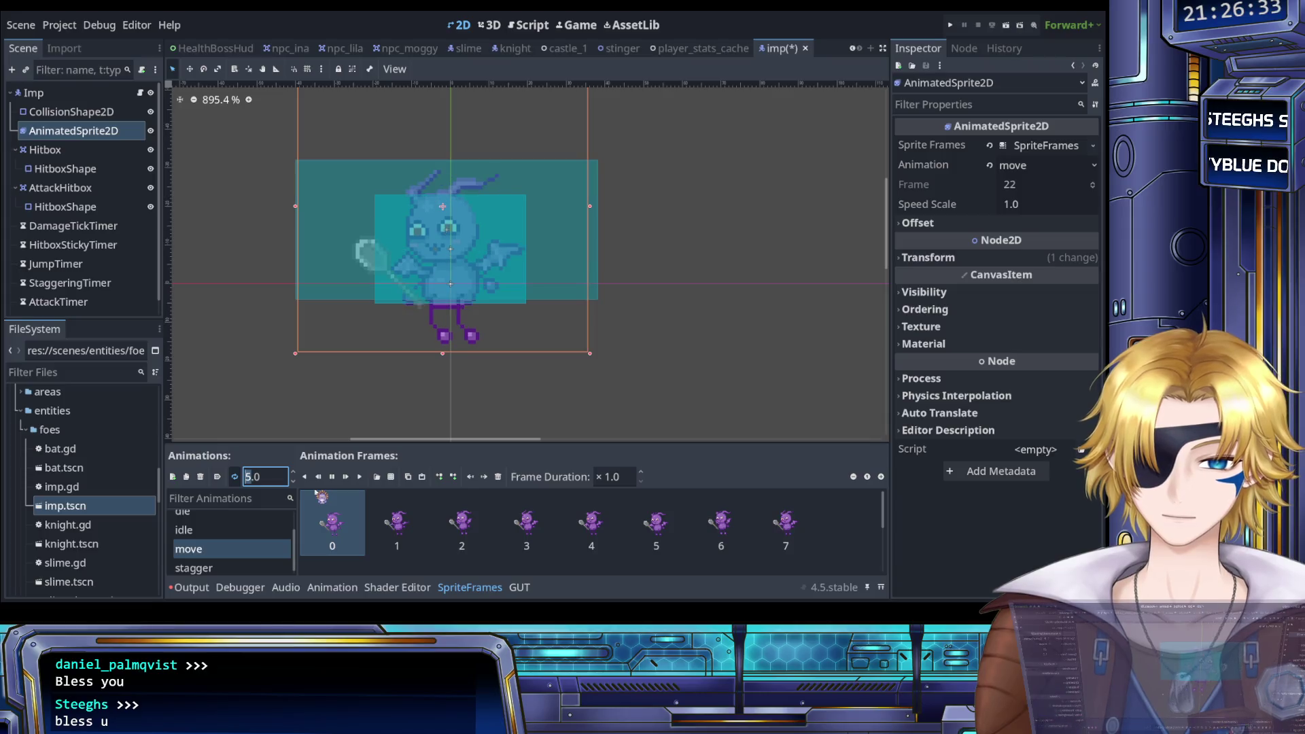
mouse_move(319, 496)
mouse_down()
mouse_move(398, 566)
mouse_move(483, 579)
mouse_move(210, 542)
mouse_move(252, 477)
mouse_up()
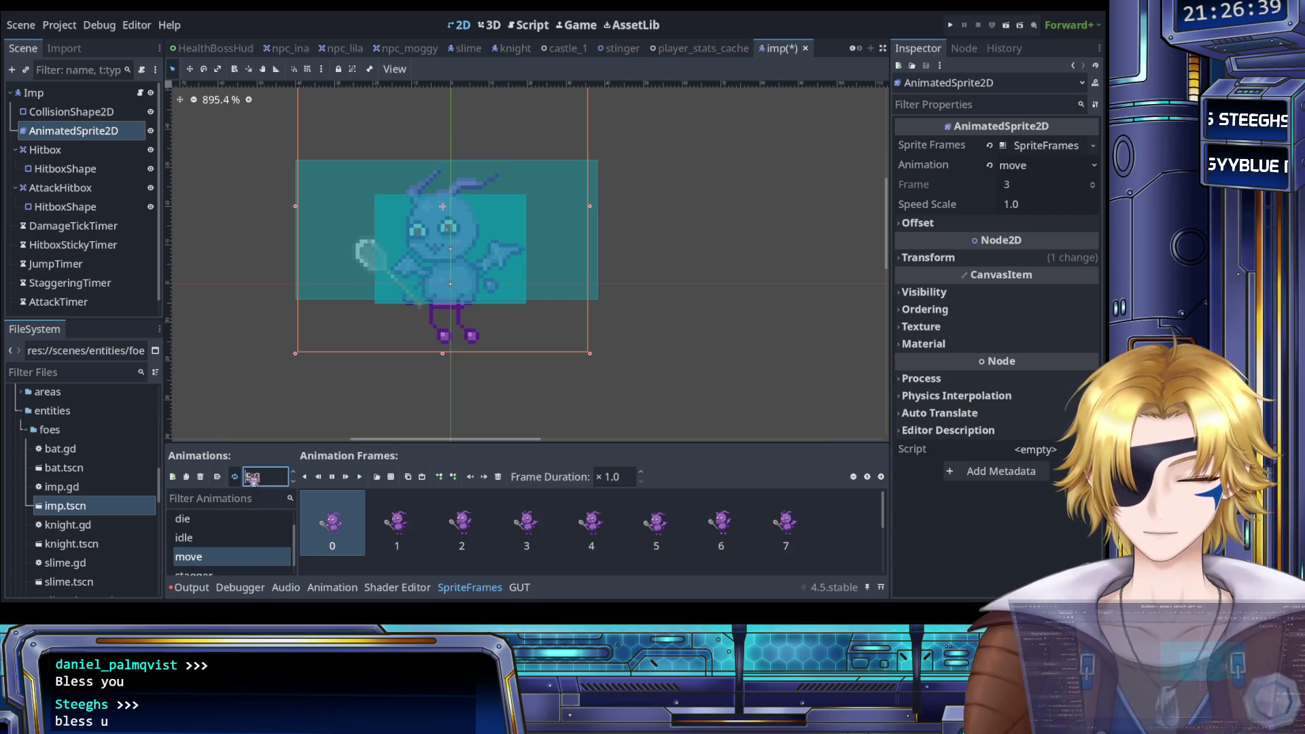
text(8)
key(Return)
mouse_move(375, 501)
mouse_down()
mouse_move(788, 526)
mouse_move(850, 552)
mouse_move(656, 522)
mouse_move(616, 483)
mouse_up()
key(ctrl+s)
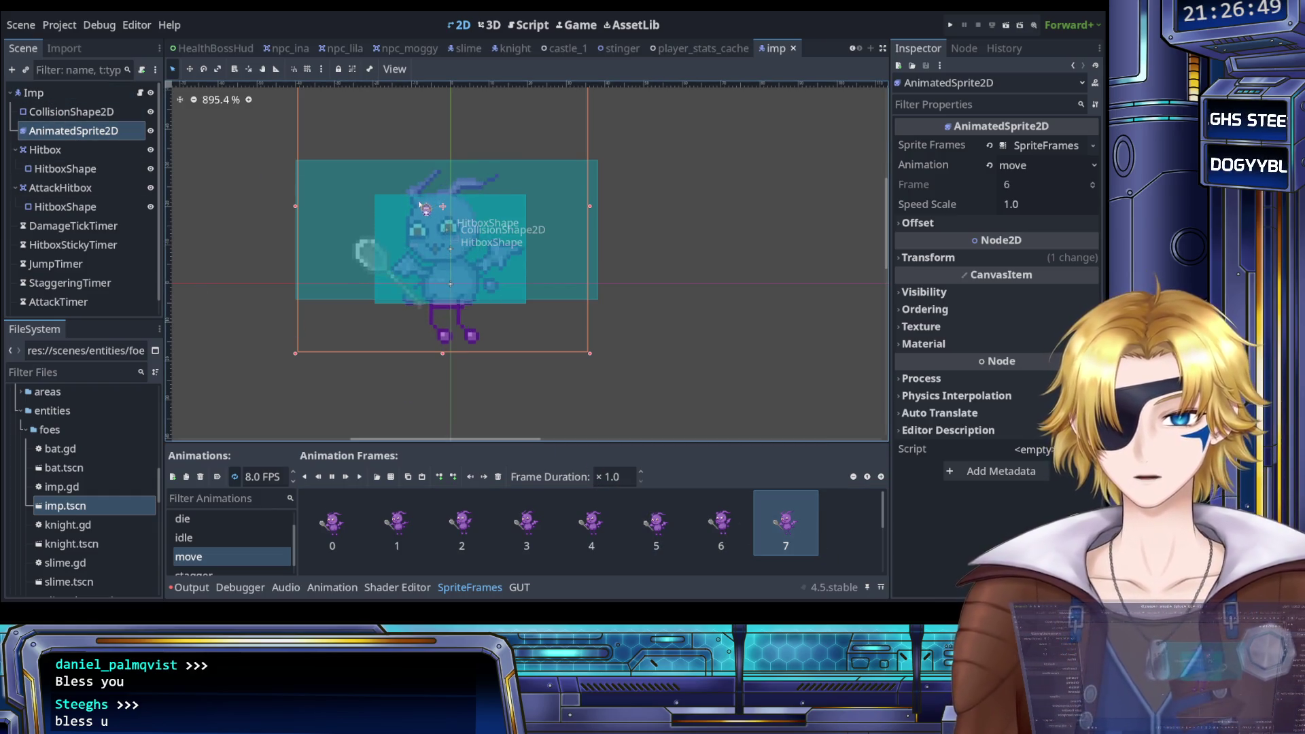
click(102, 150)
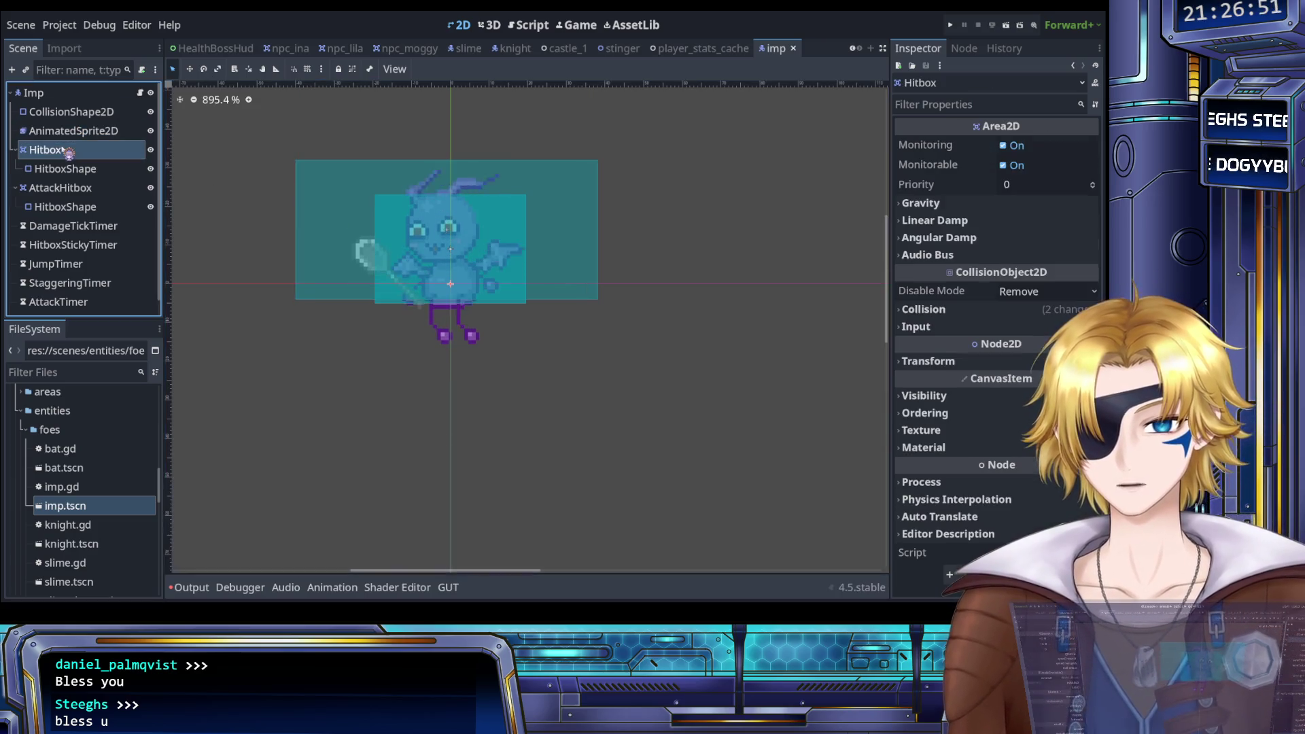
- Inspect the Hitbox's collision shape and its rectangle on the canvas
click(73, 130)
click(65, 169)
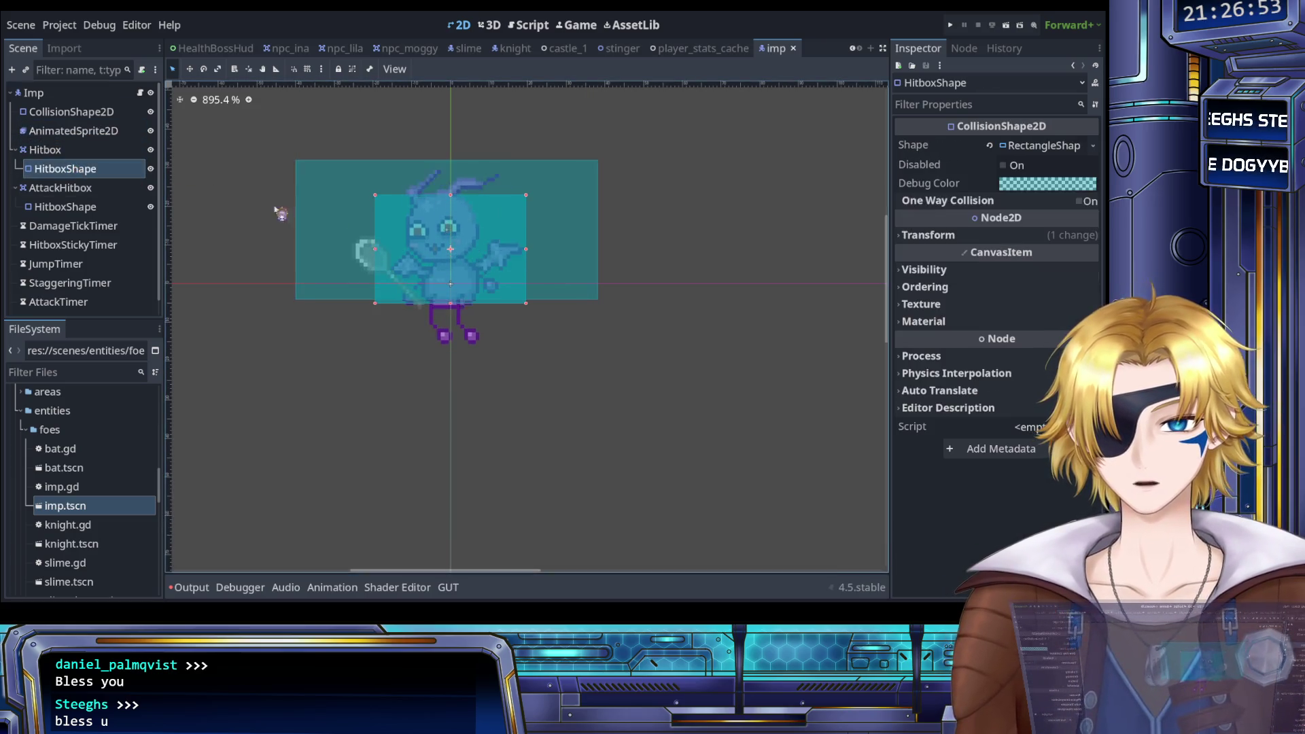
click(413, 200)
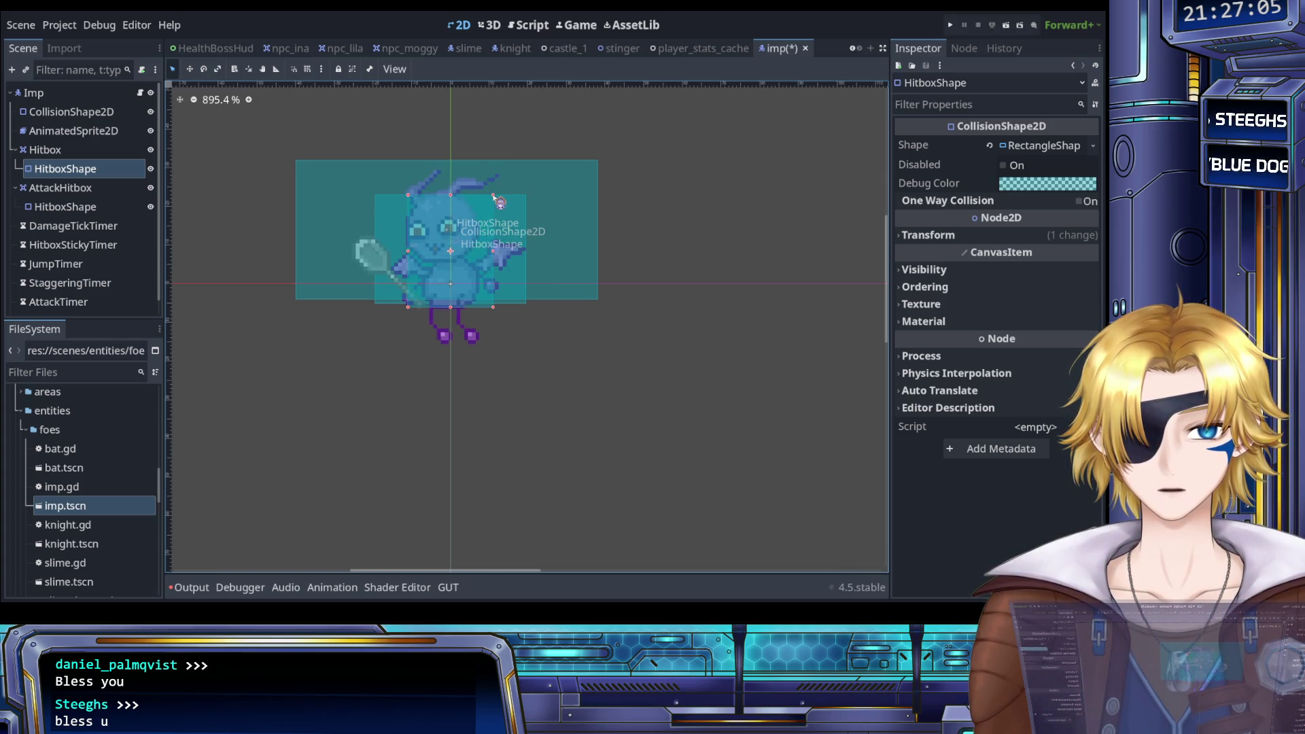
- Delete the AttackHitbox node together with its collision shape
click(62, 188)
click(68, 207)
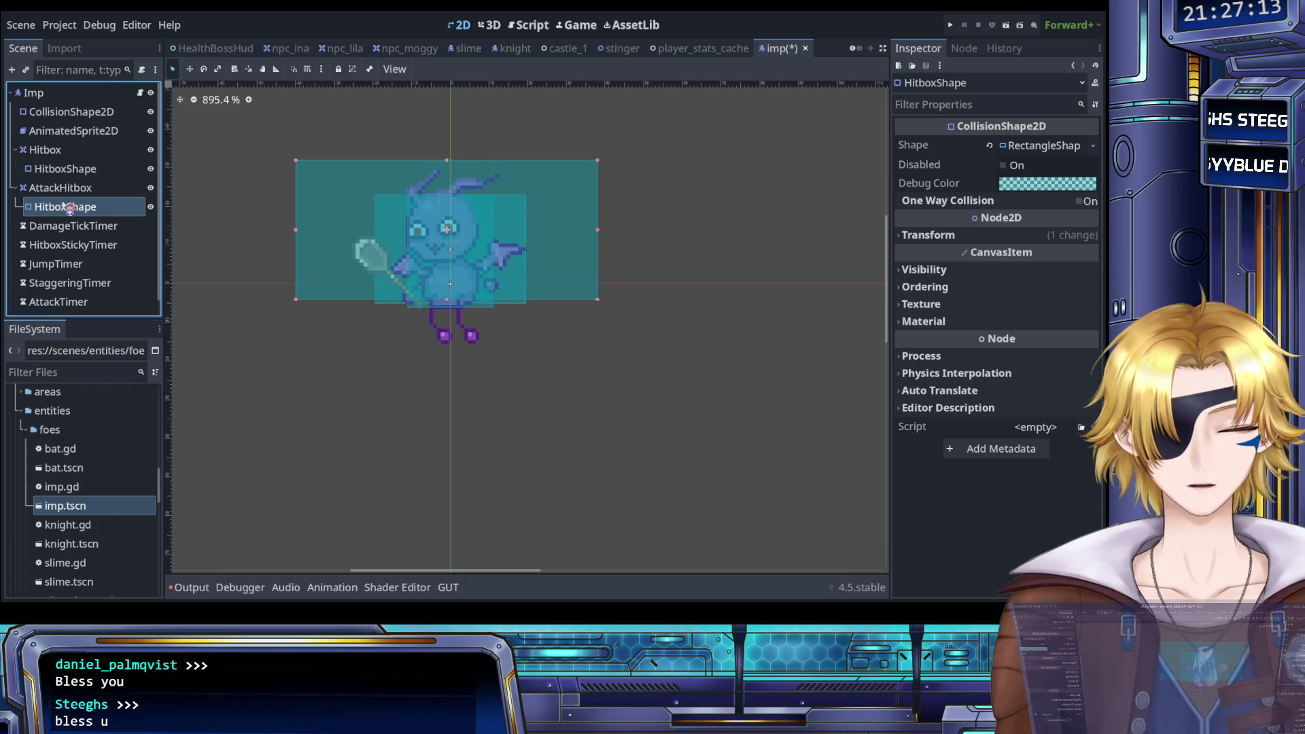
click(77, 190)
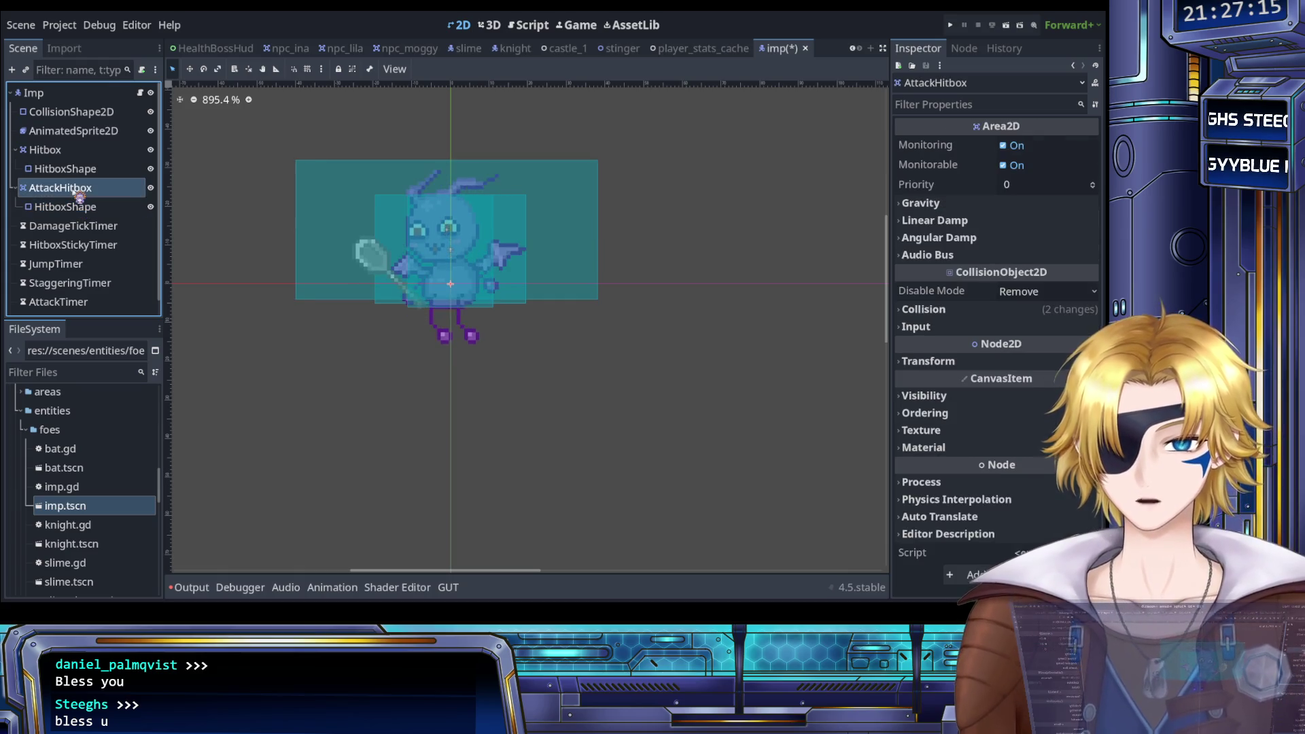
key(Delete)
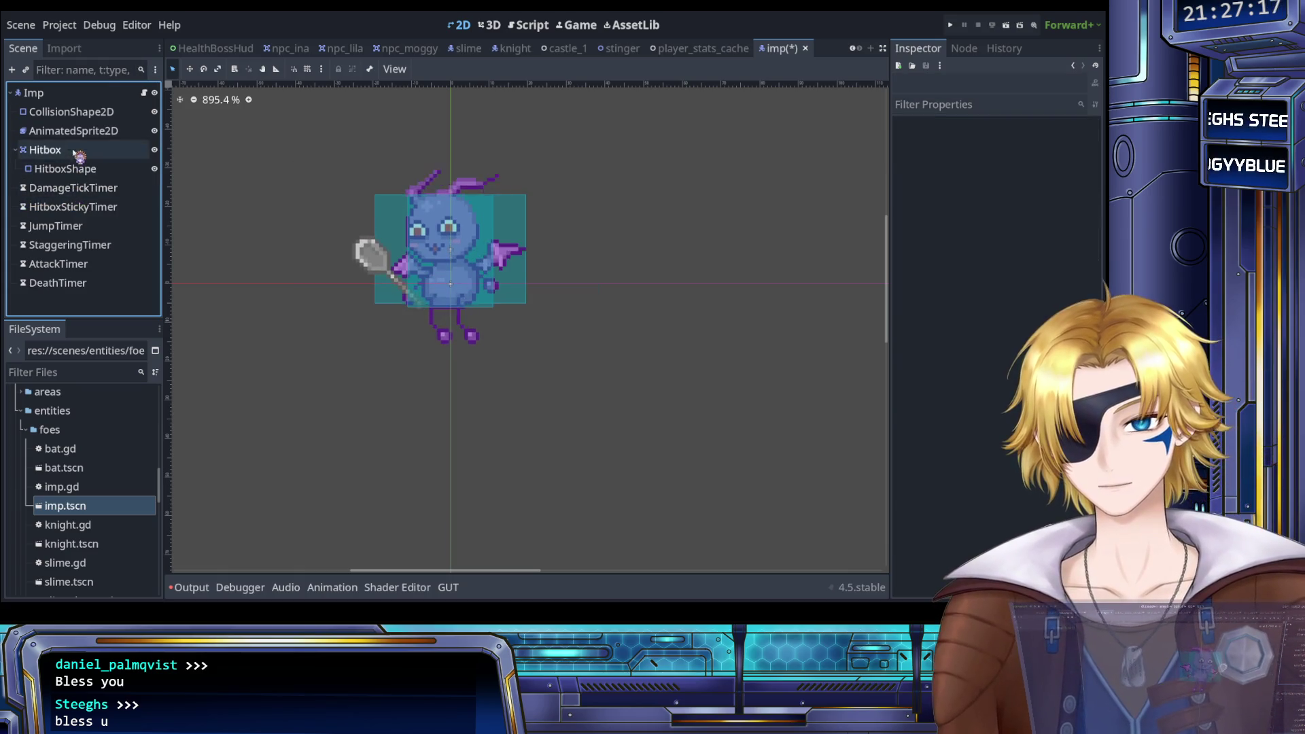
click(80, 151)
- Check the imp's AnimatedSprite2D and CollisionShape2D, then save the imp scene
click(84, 133)
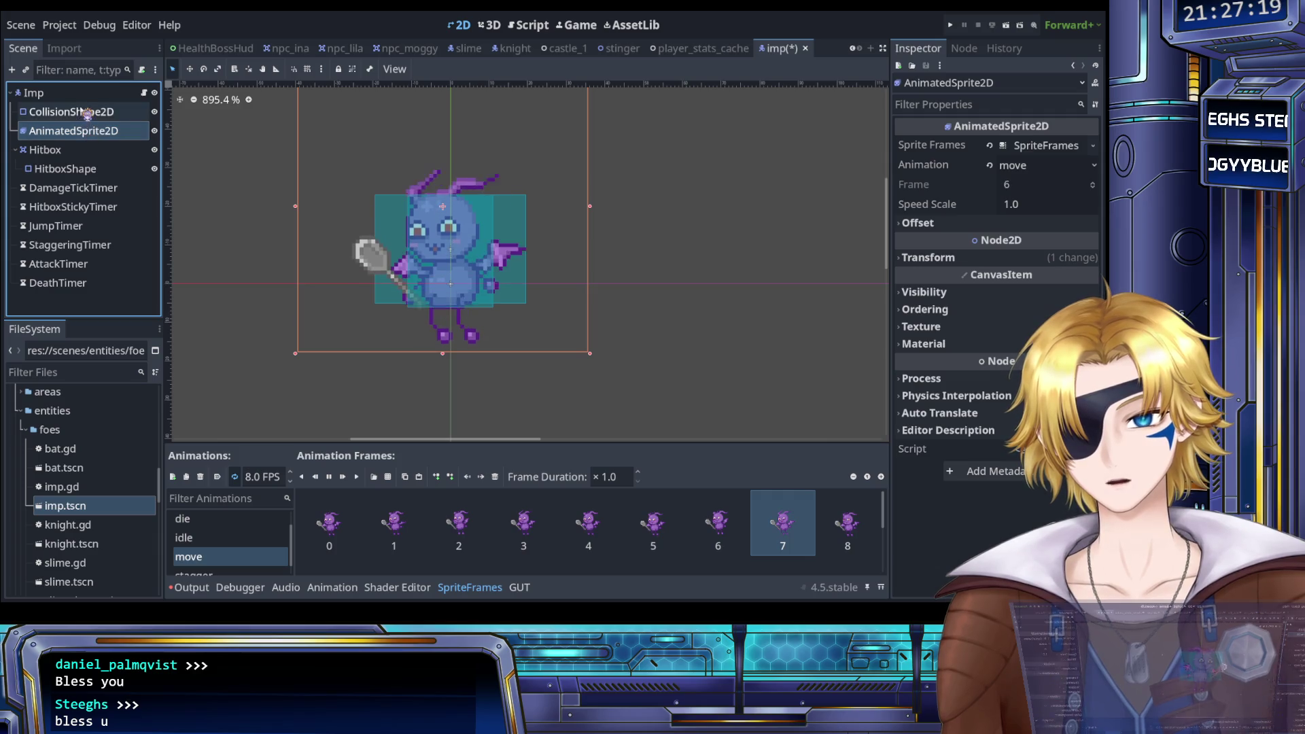
click(81, 112)
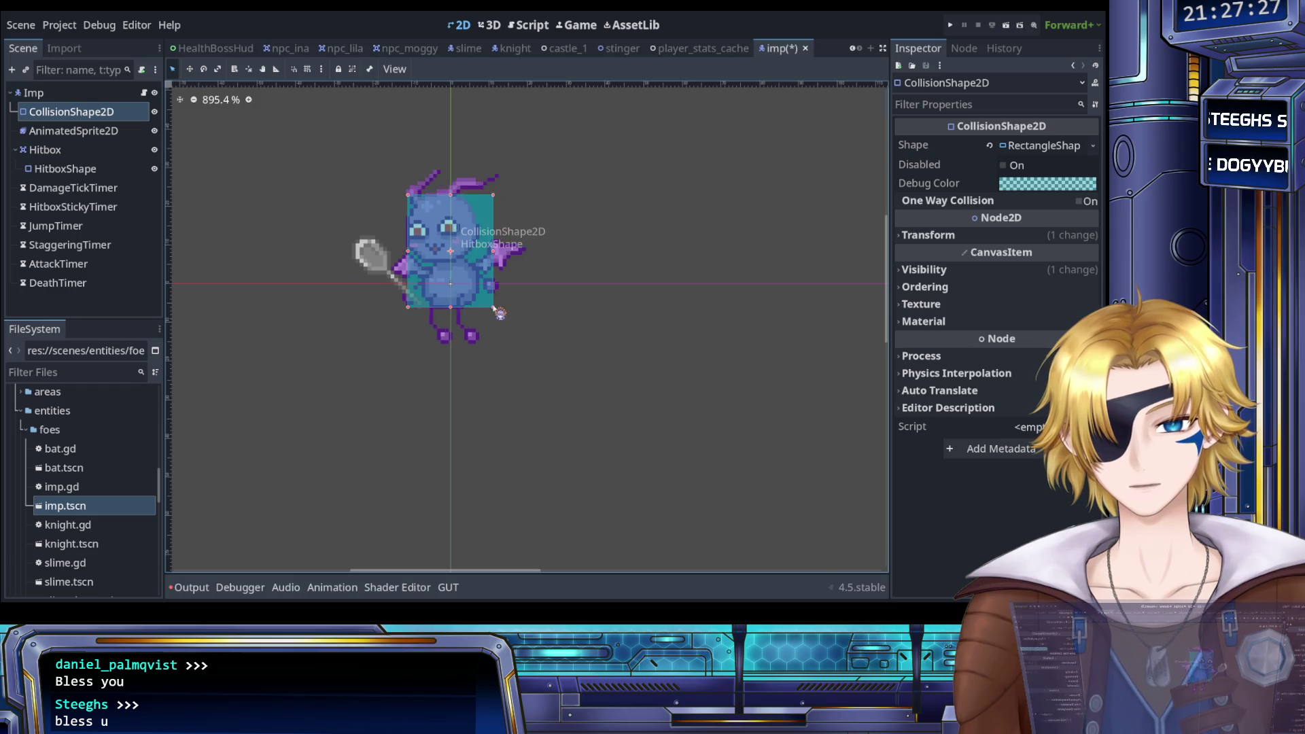
key(ctrl+s)
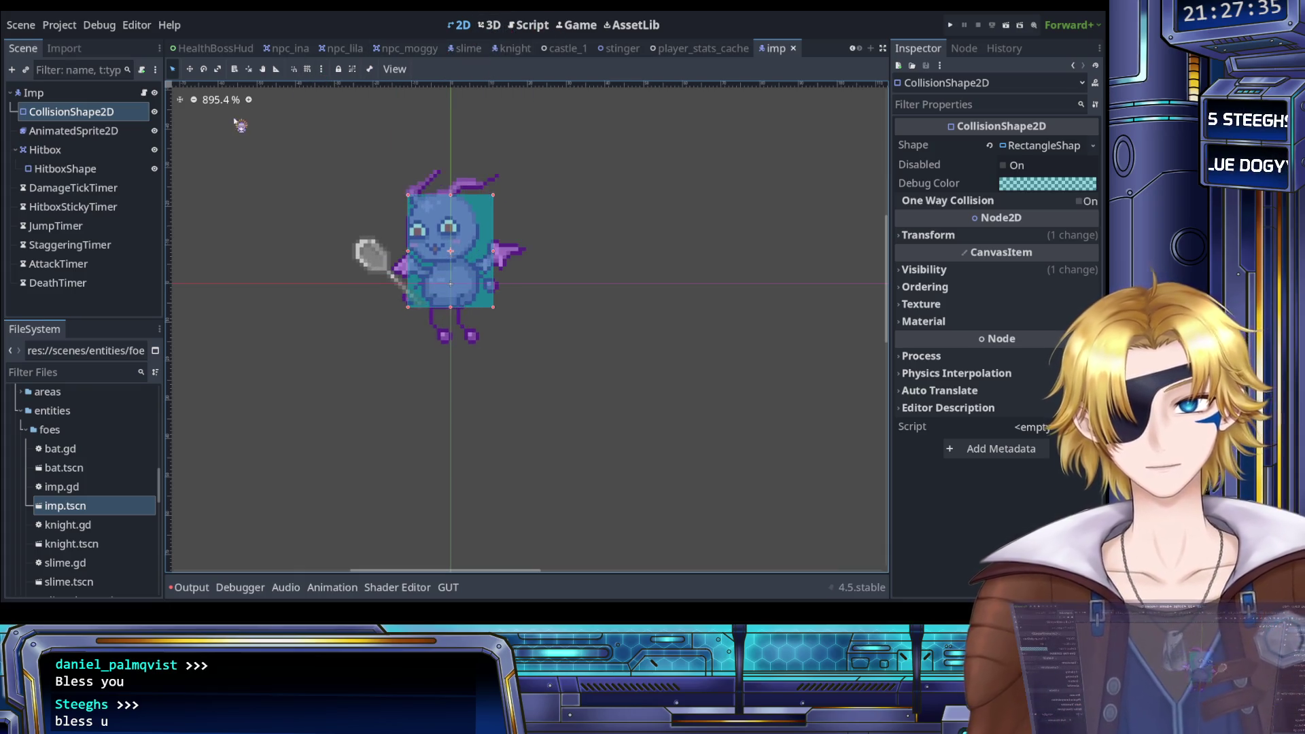
click(533, 27)
- Remove the attack_hitbox export declaration from imp.gd
scroll(530, 217, up, 2)
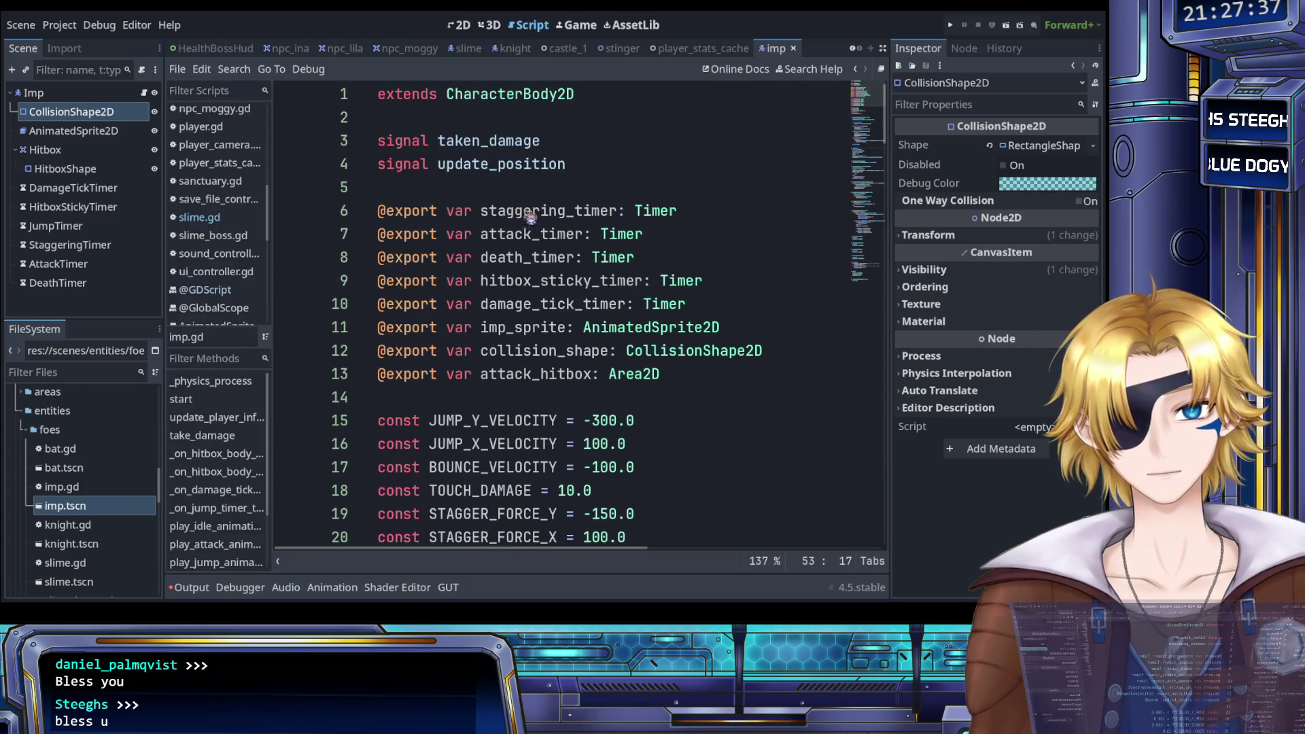
scroll(563, 241, down, 3)
scroll(476, 238, up, 1)
click(348, 233)
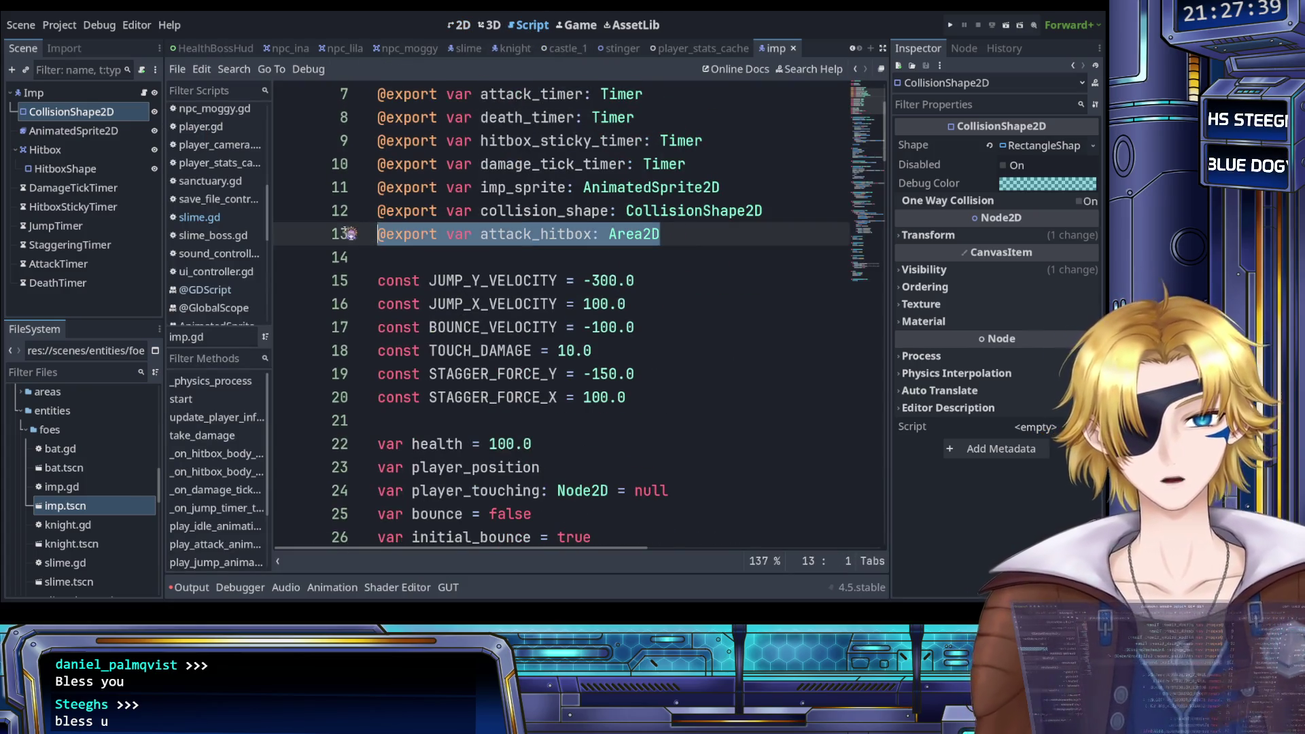
key(BackSpace)
key(BackSpace)
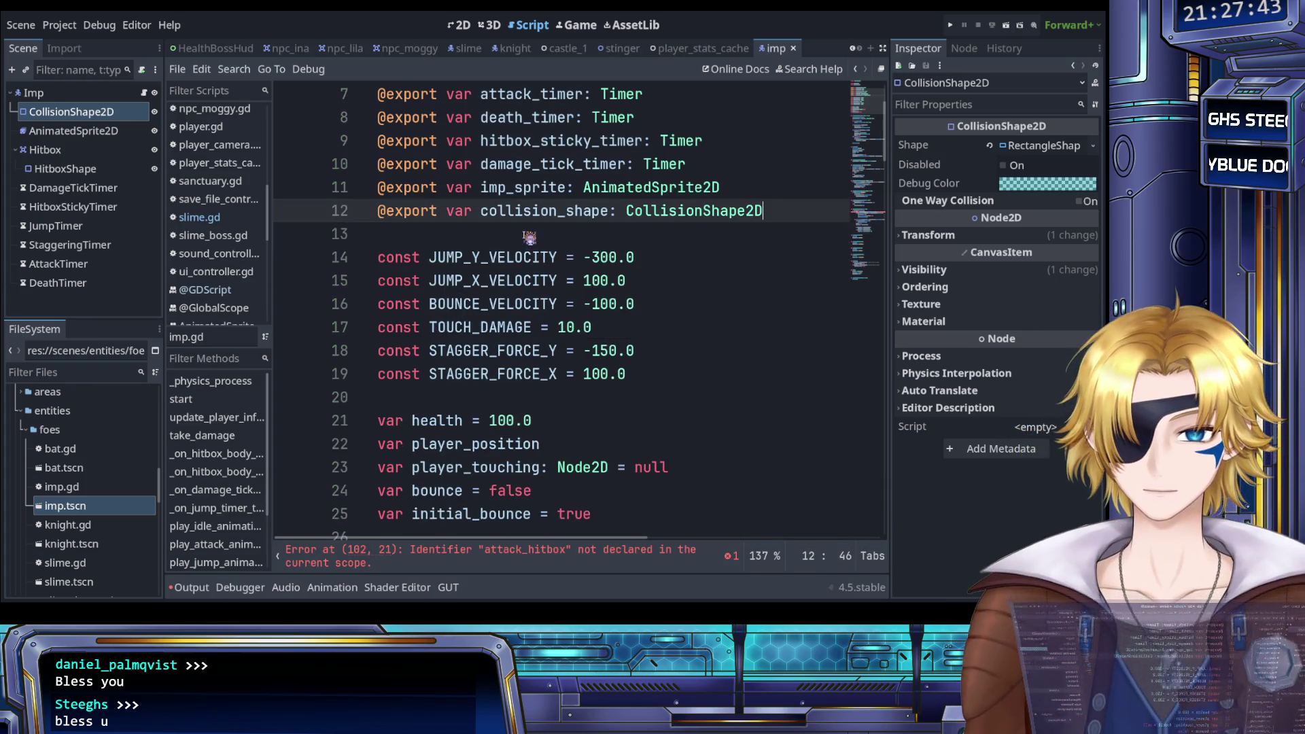
- Delete the jump timer timeout function
scroll(445, 228, down, 8)
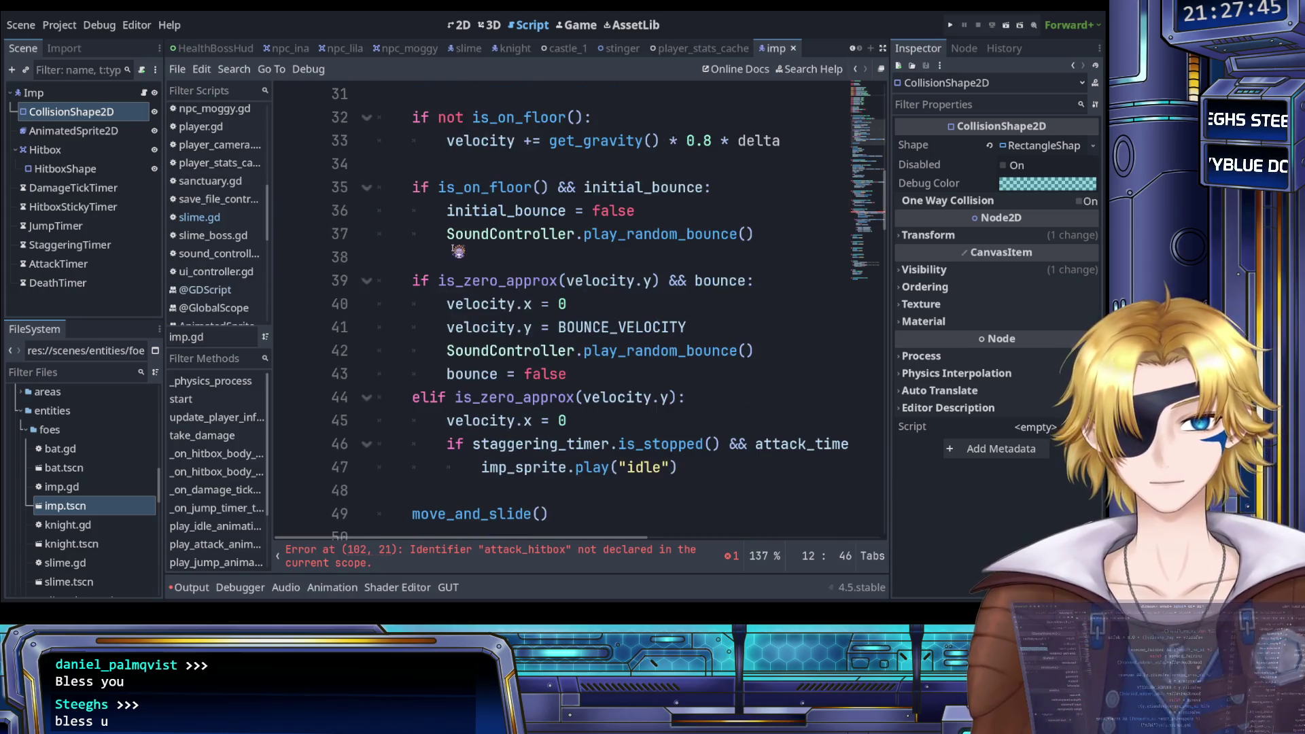
scroll(448, 238, up, 4)
scroll(457, 255, down, 10)
scroll(457, 254, down, 15)
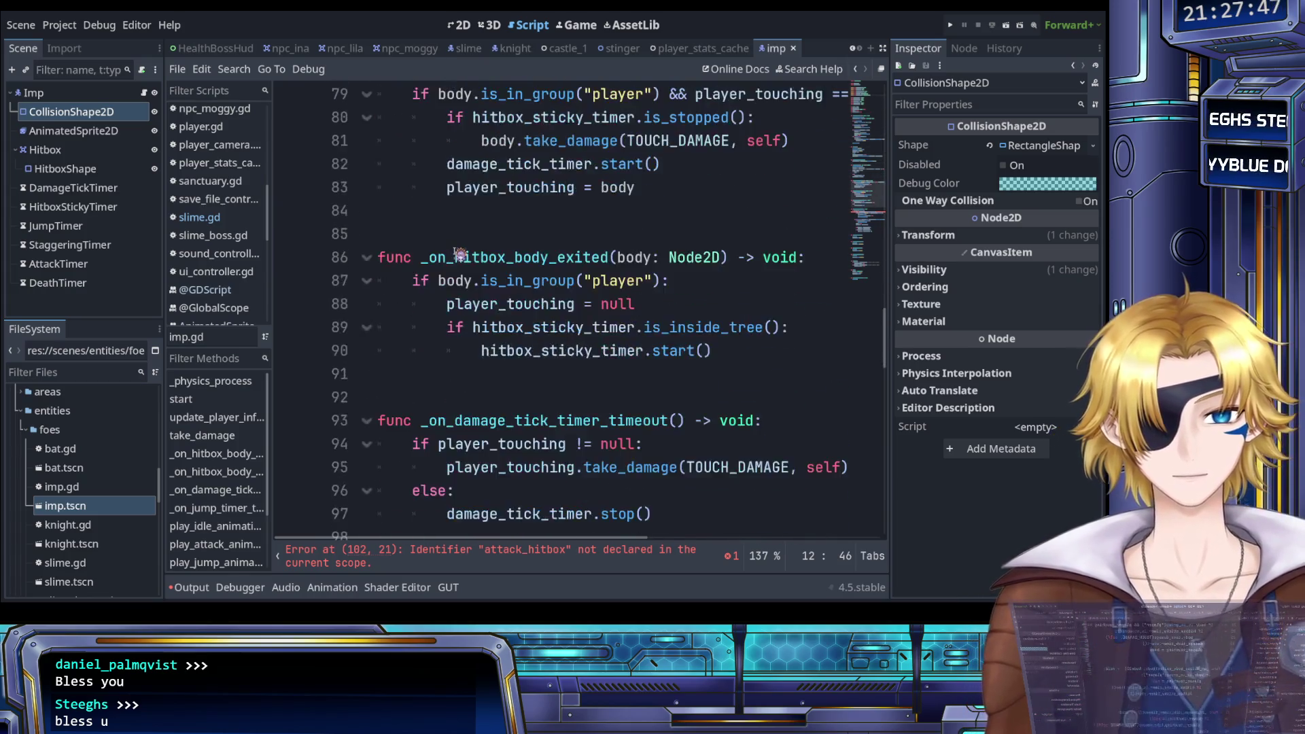
scroll(459, 255, up, 7)
scroll(459, 254, down, 8)
scroll(459, 255, up, 2)
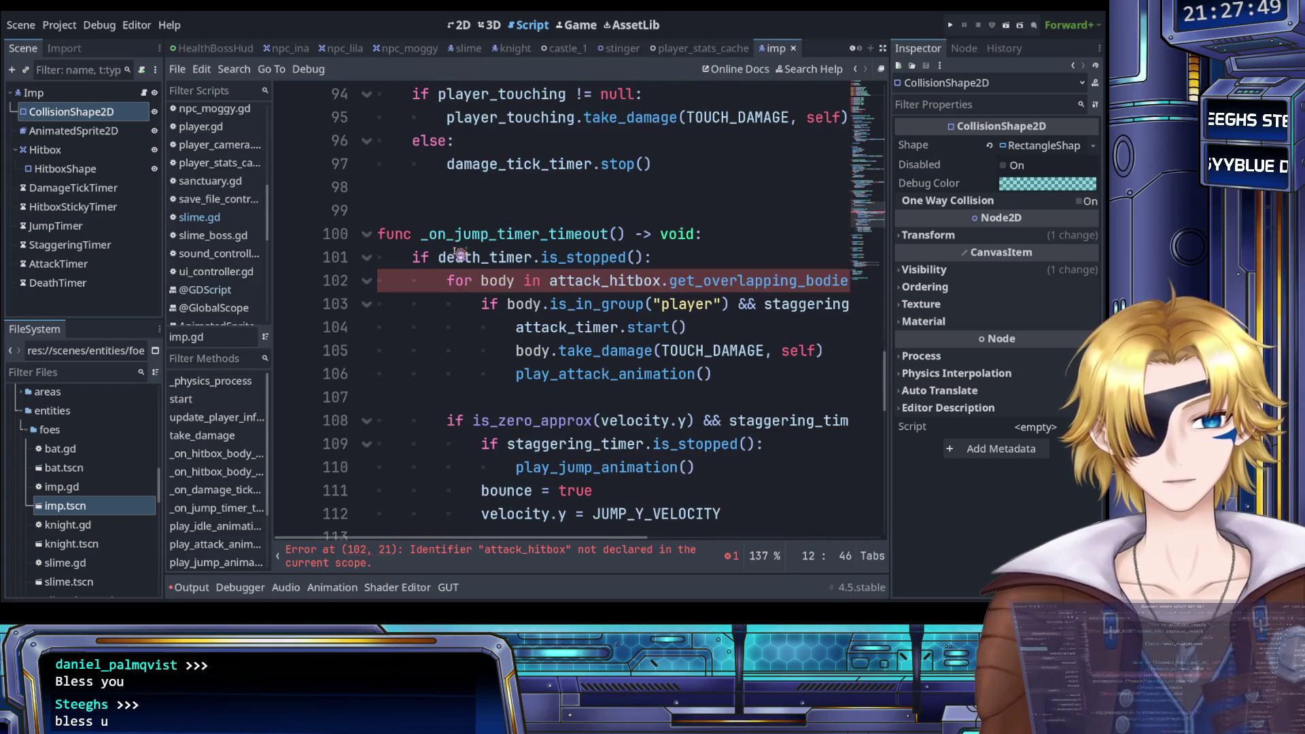
mouse_move(382, 234)
mouse_down()
mouse_move(477, 236)
mouse_move(462, 347)
mouse_move(444, 371)
mouse_up()
scroll(472, 238, down, 4)
scroll(477, 236, down, 1)
scroll(477, 236, up, 5)
scroll(477, 236, down, 4)
key(BackSpace)
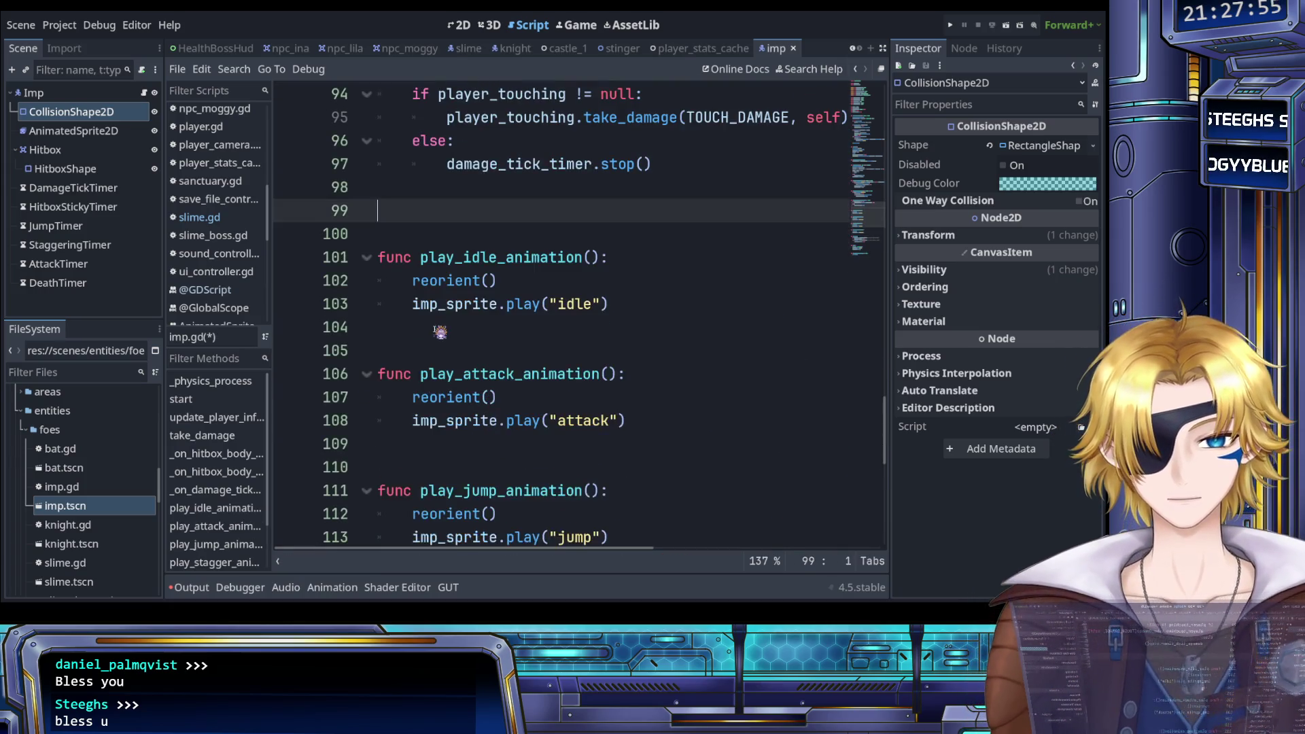
- Rename play_jump_animation to play_move_animation and have it play "move" instead of "jump"
scroll(441, 323, up, 1)
scroll(442, 324, down, 3)
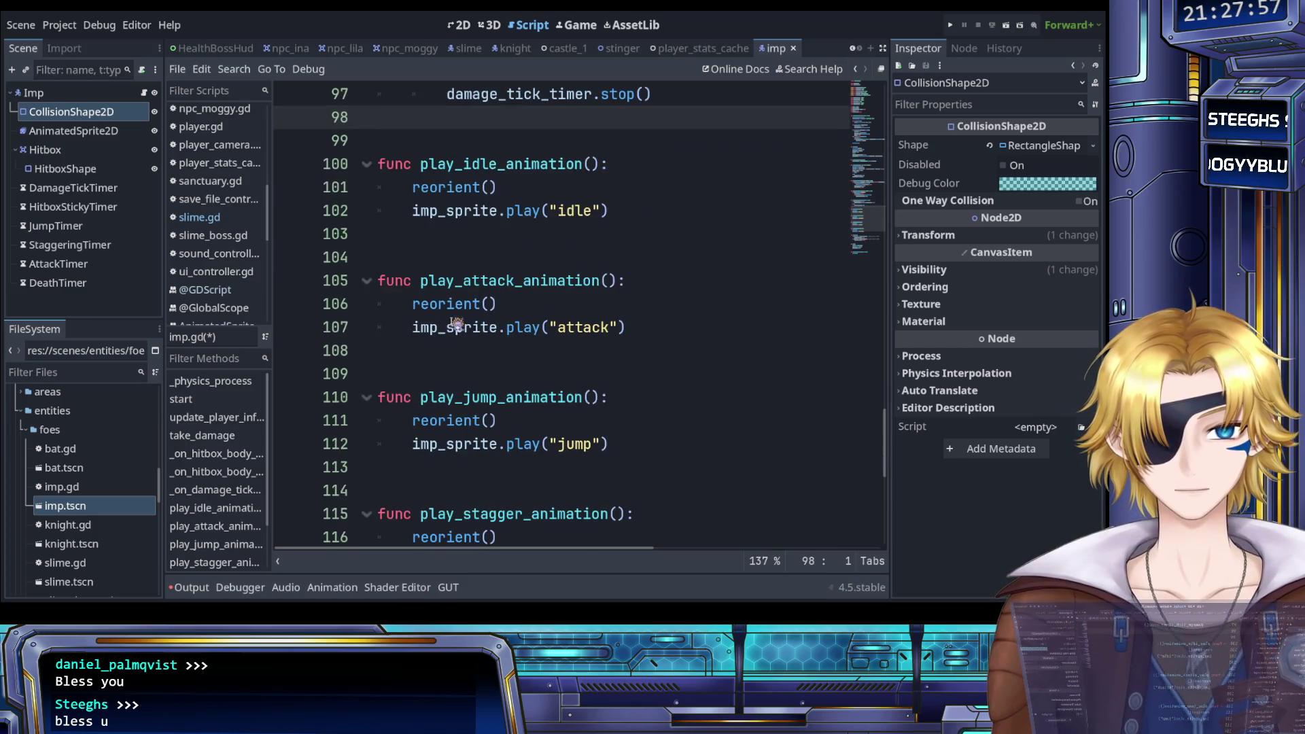
scroll(598, 272, down, 2)
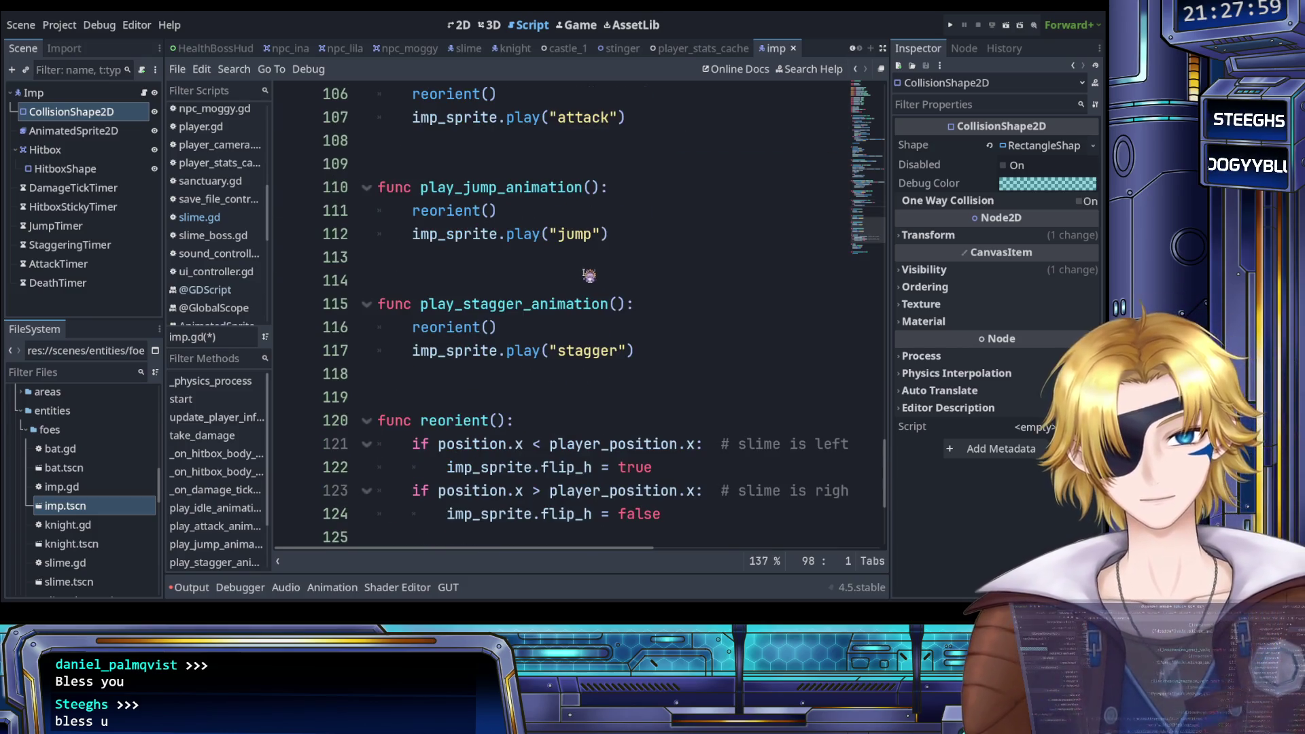
click(586, 238)
double_click(473, 189)
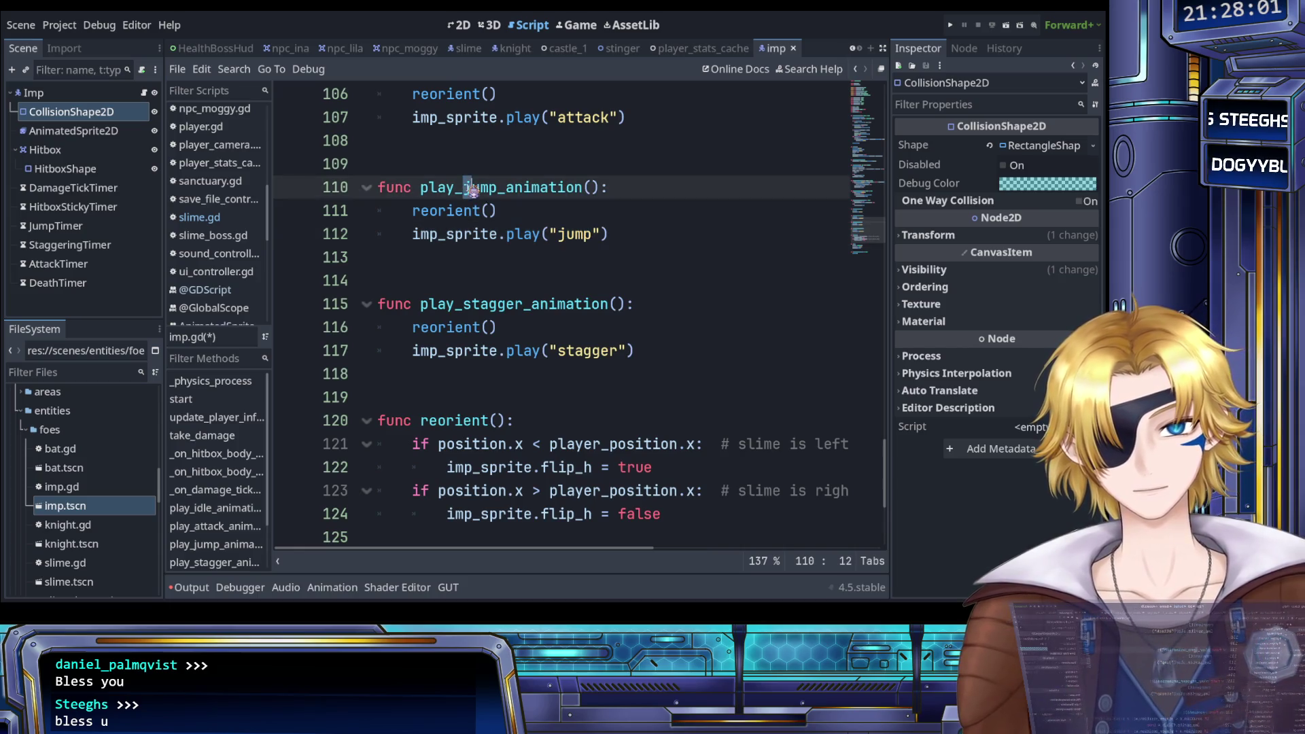
text(move)
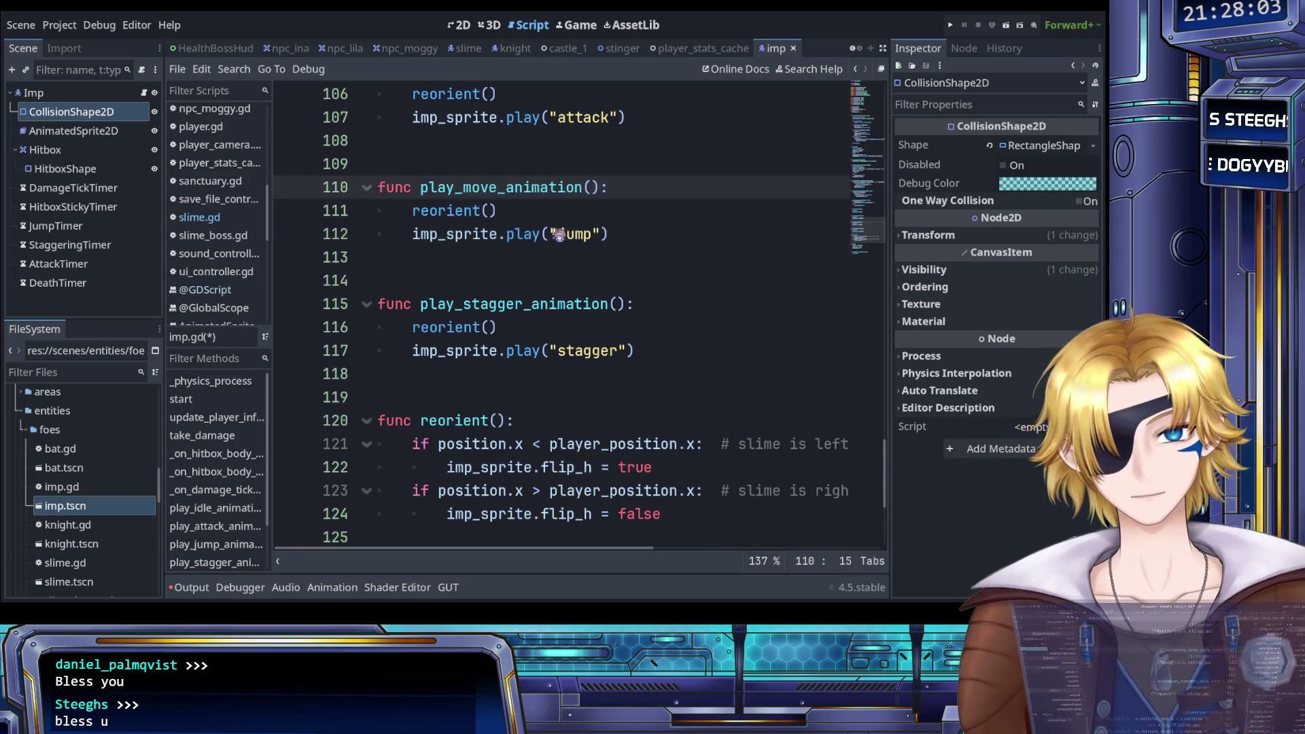
double_click(573, 237)
text(move)
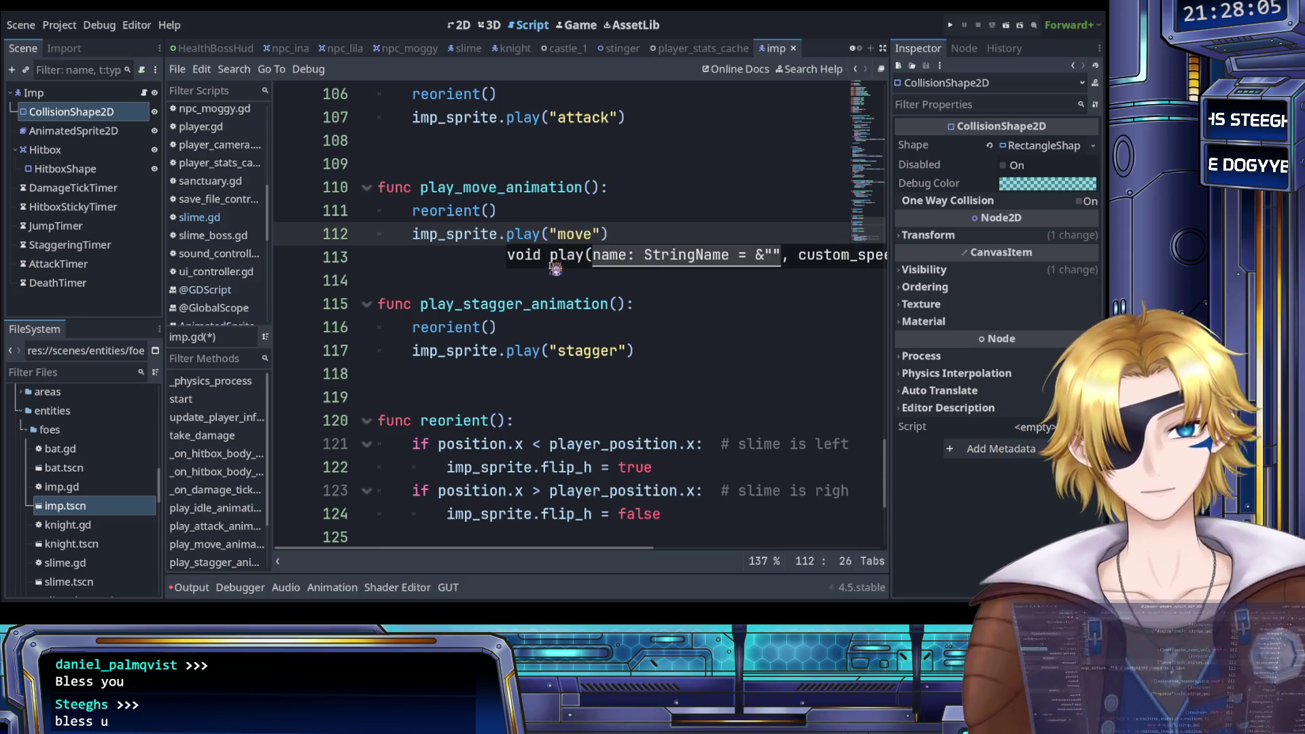
click(544, 265)
- Strip the trailing slime comments from the reorient checks on lines 121 and 123
scroll(576, 346, down, 2)
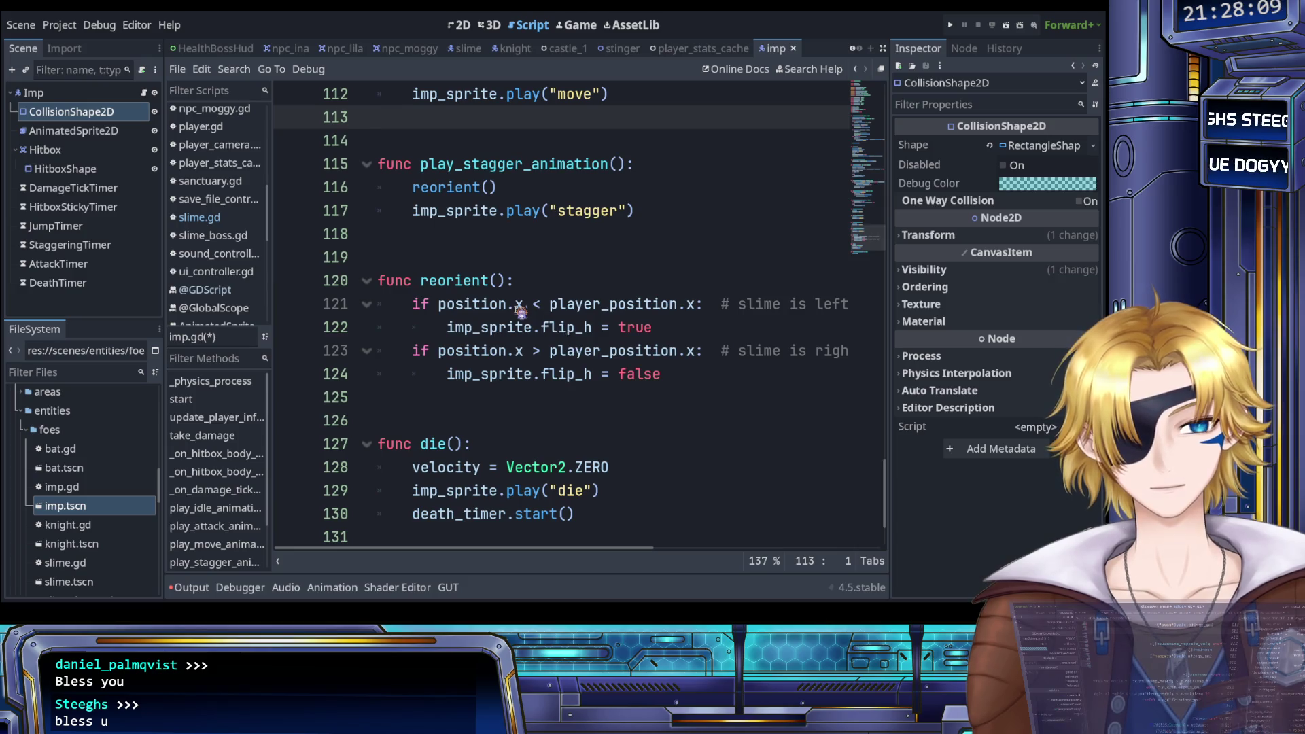
scroll(471, 347, down, 1)
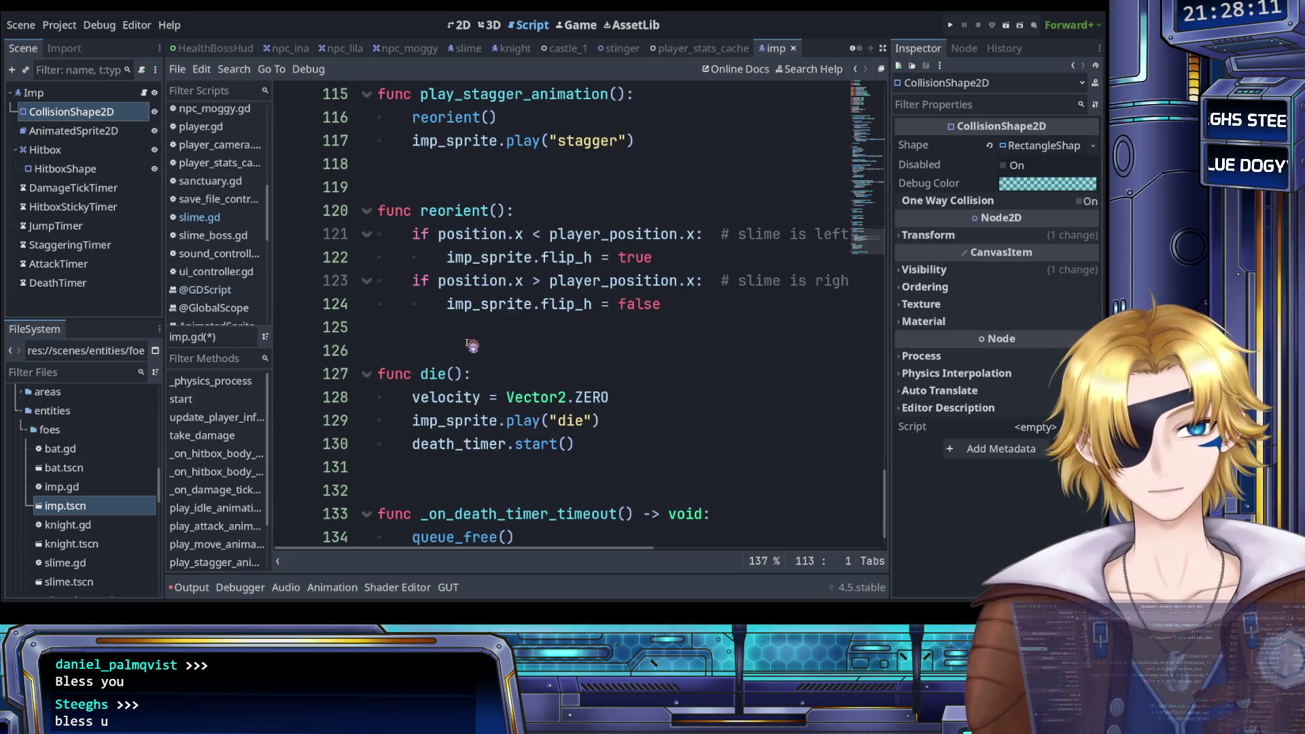
scroll(476, 340, up, 1)
scroll(476, 340, right, 5)
drag(488, 304, 743, 305)
key(BackSpace)
drag(741, 351, 487, 358)
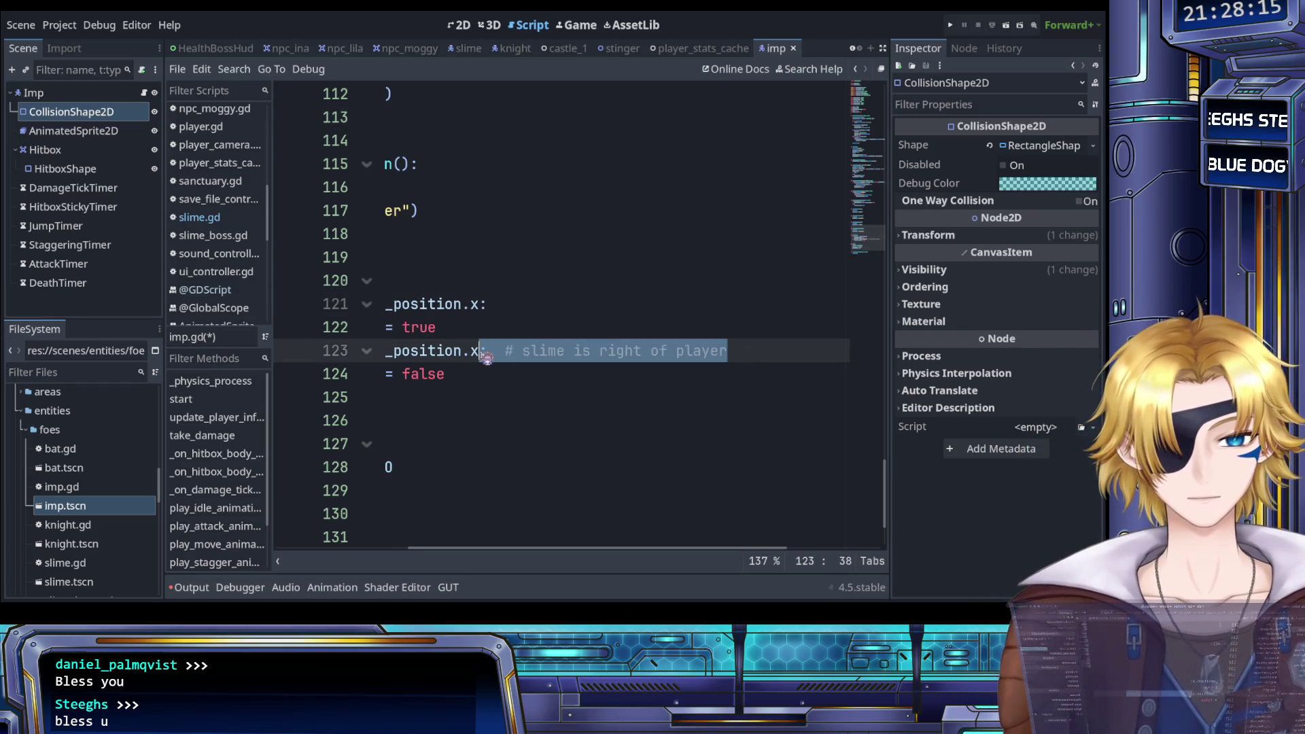
key(BackSpace)
text(:)
- Move to the die function's animation line
scroll(550, 377, down, 2)
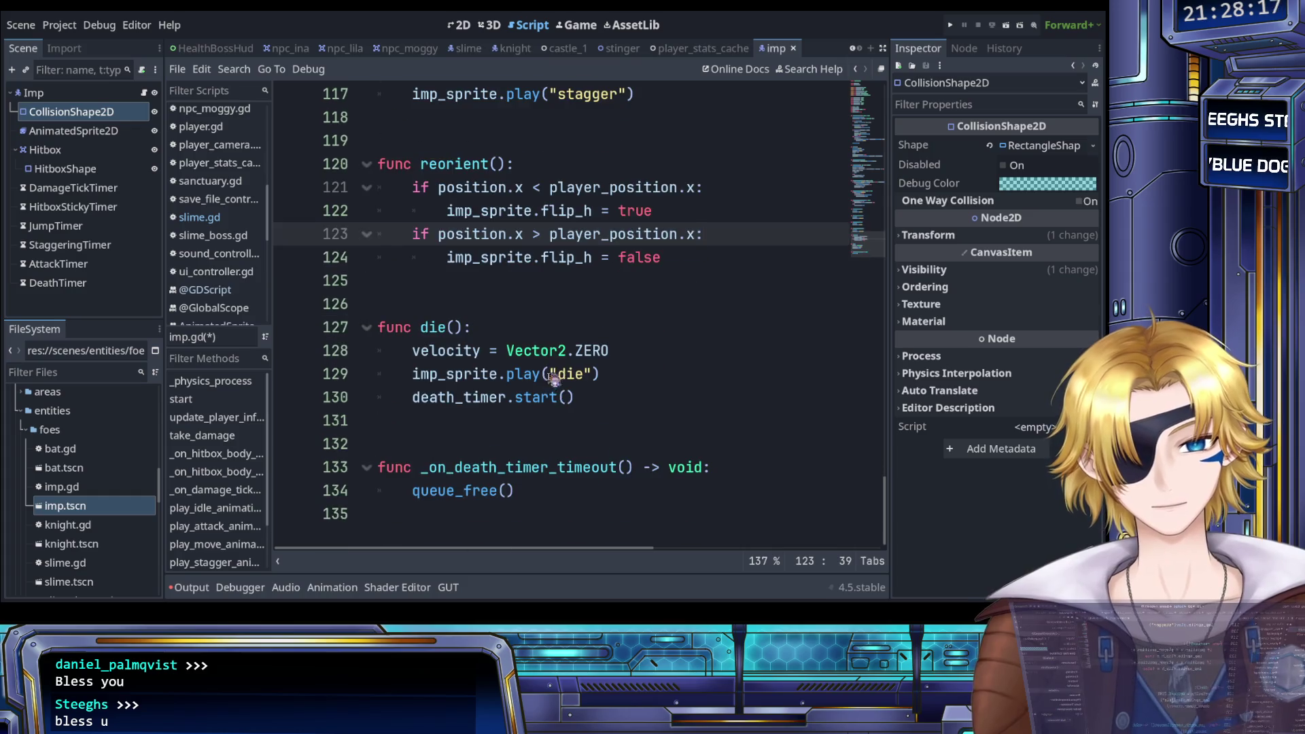
click(524, 327)
scroll(524, 327, up, 3)
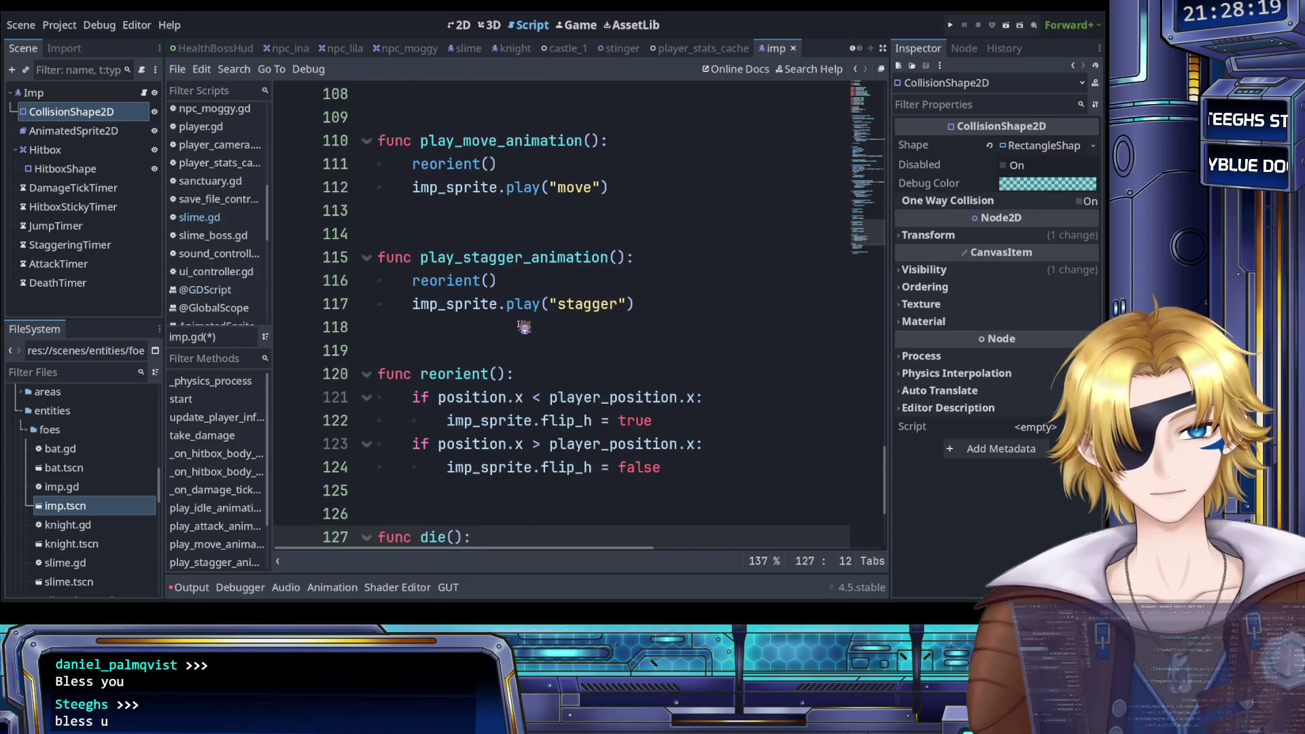
scroll(524, 327, down, 3)
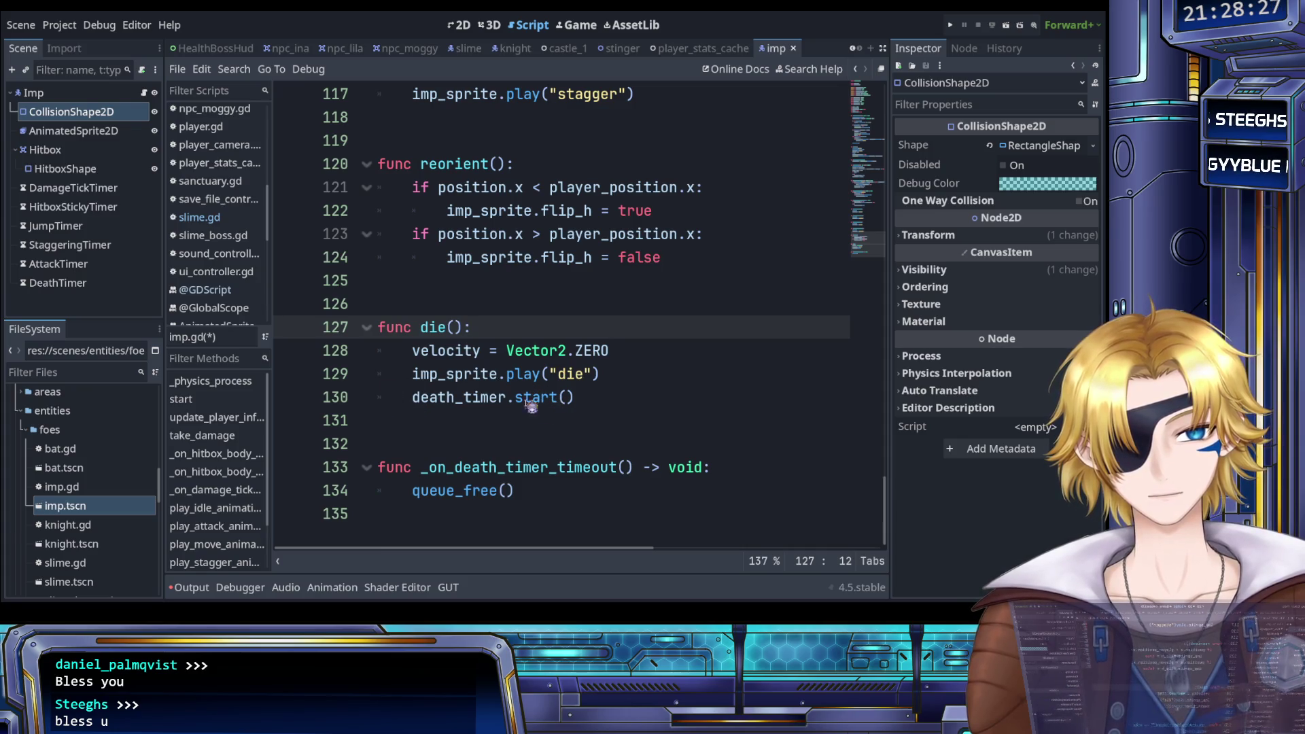
click(488, 374)
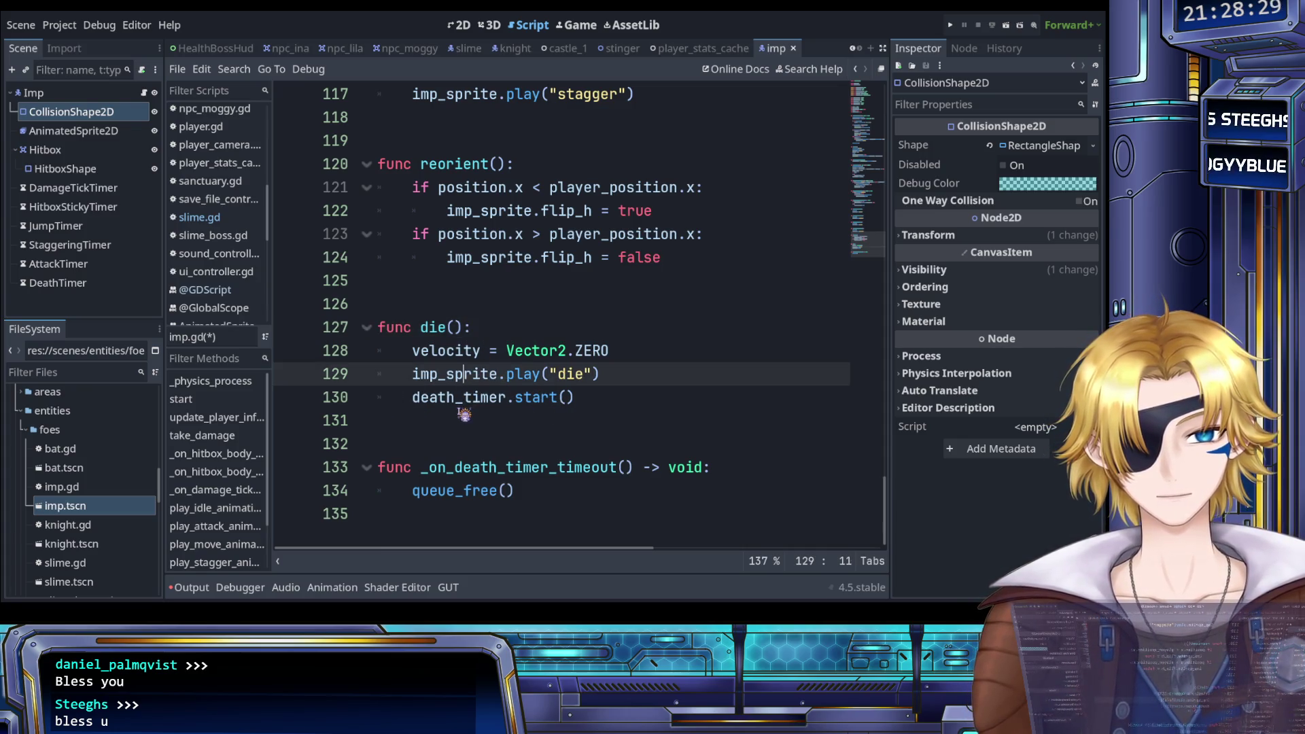
scroll(464, 414, up, 1)
scroll(464, 414, down, 1)
scroll(462, 411, up, 4)
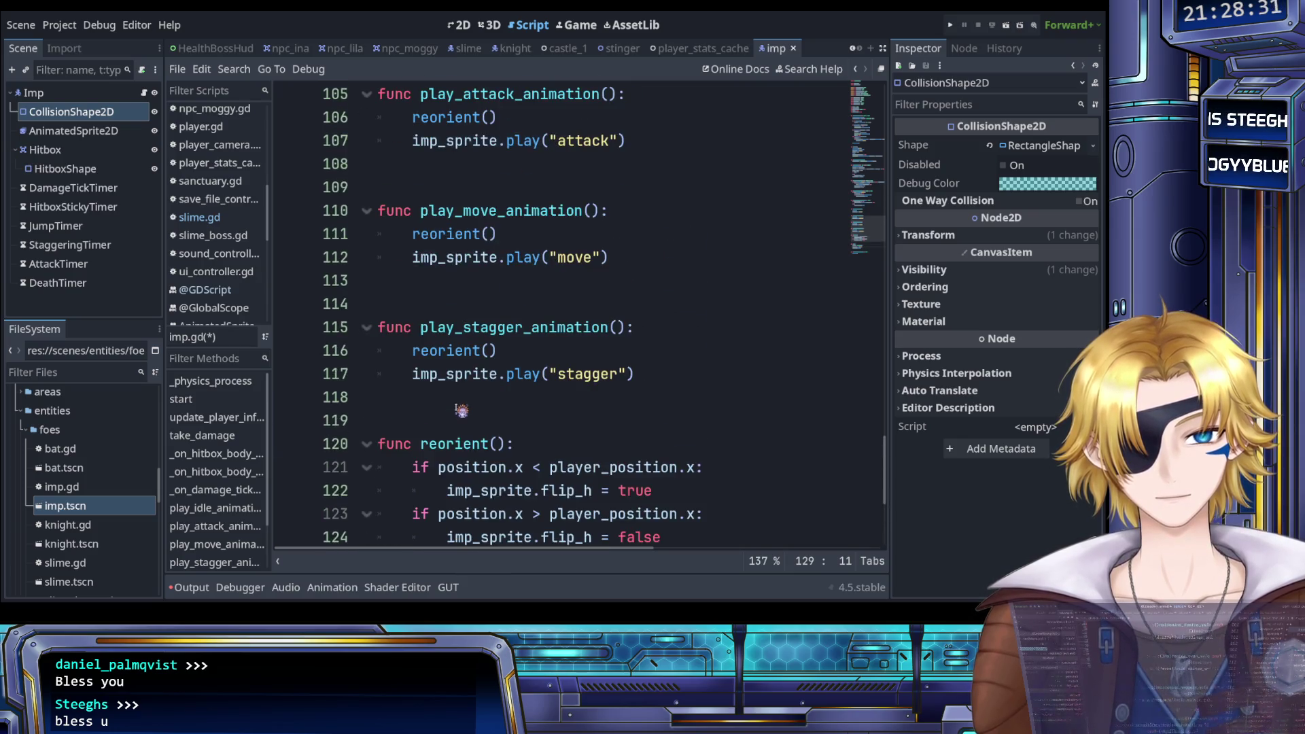
scroll(462, 408, up, 3)
scroll(462, 408, up, 4)
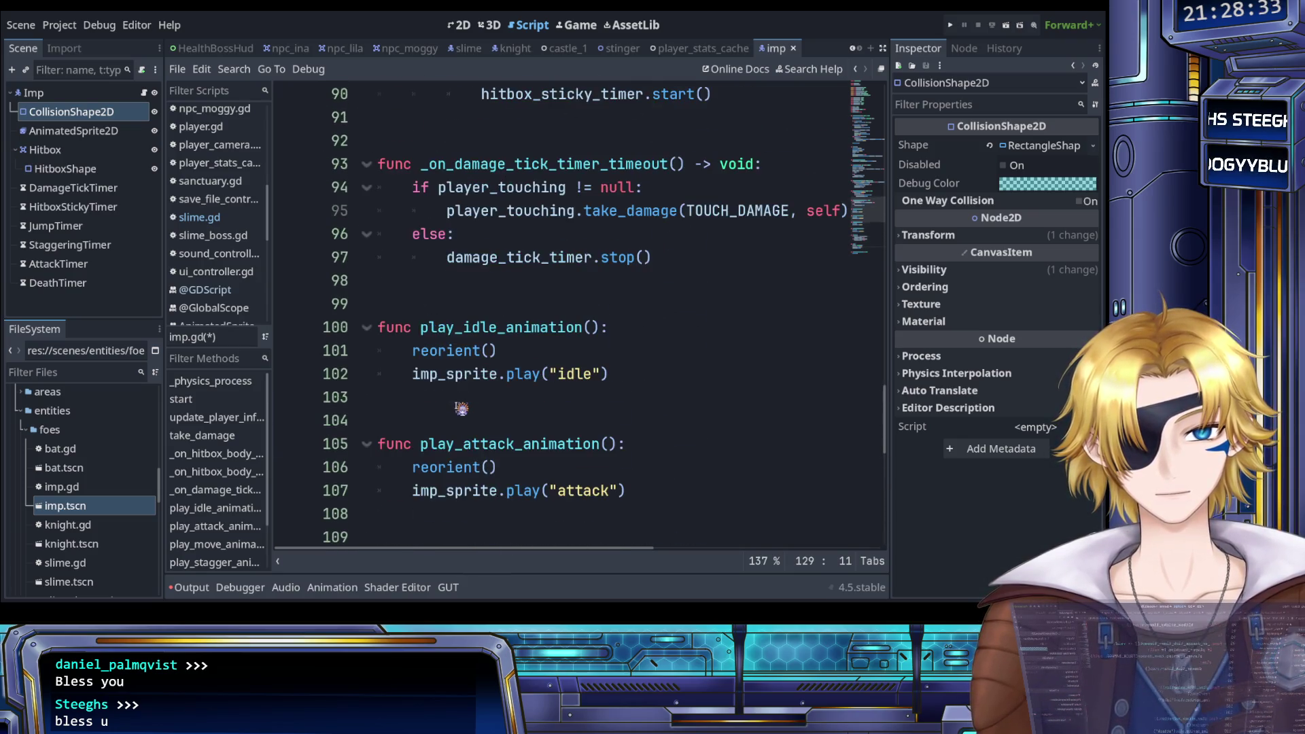
scroll(462, 409, down, 8)
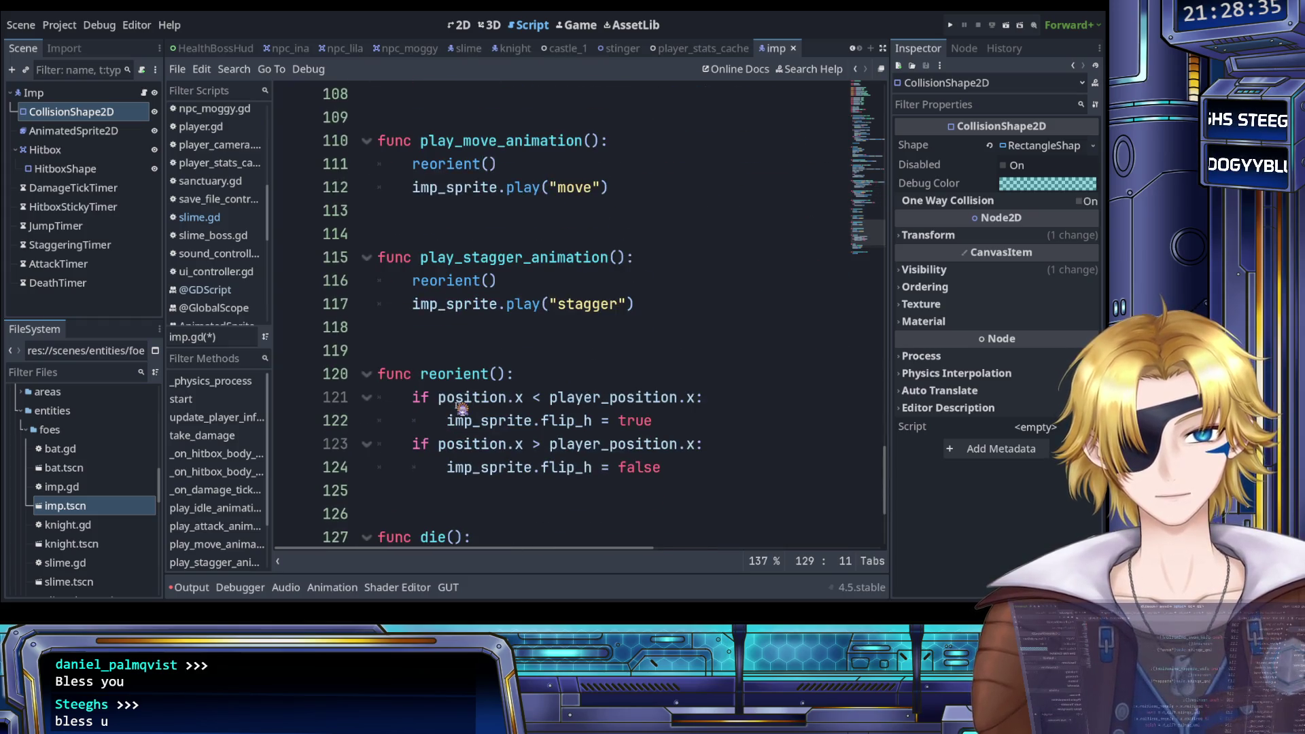
scroll(462, 409, down, 3)
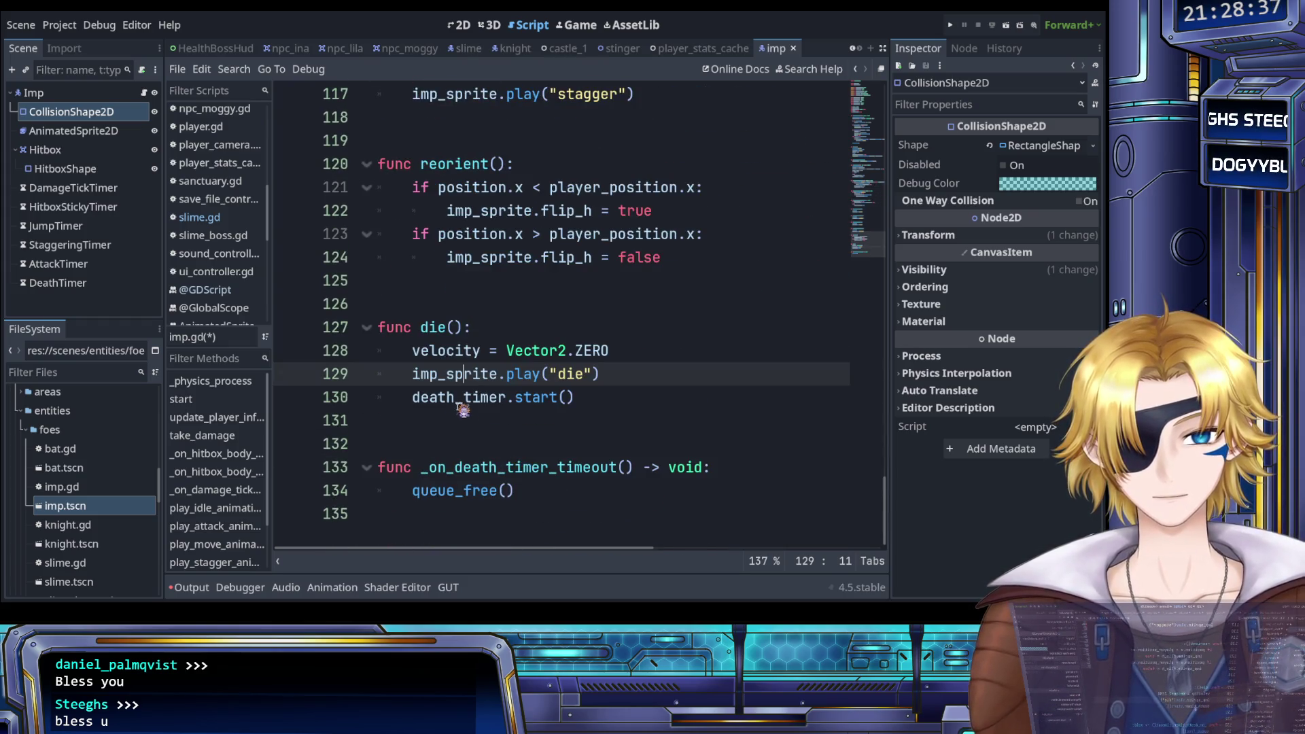
click(546, 485)
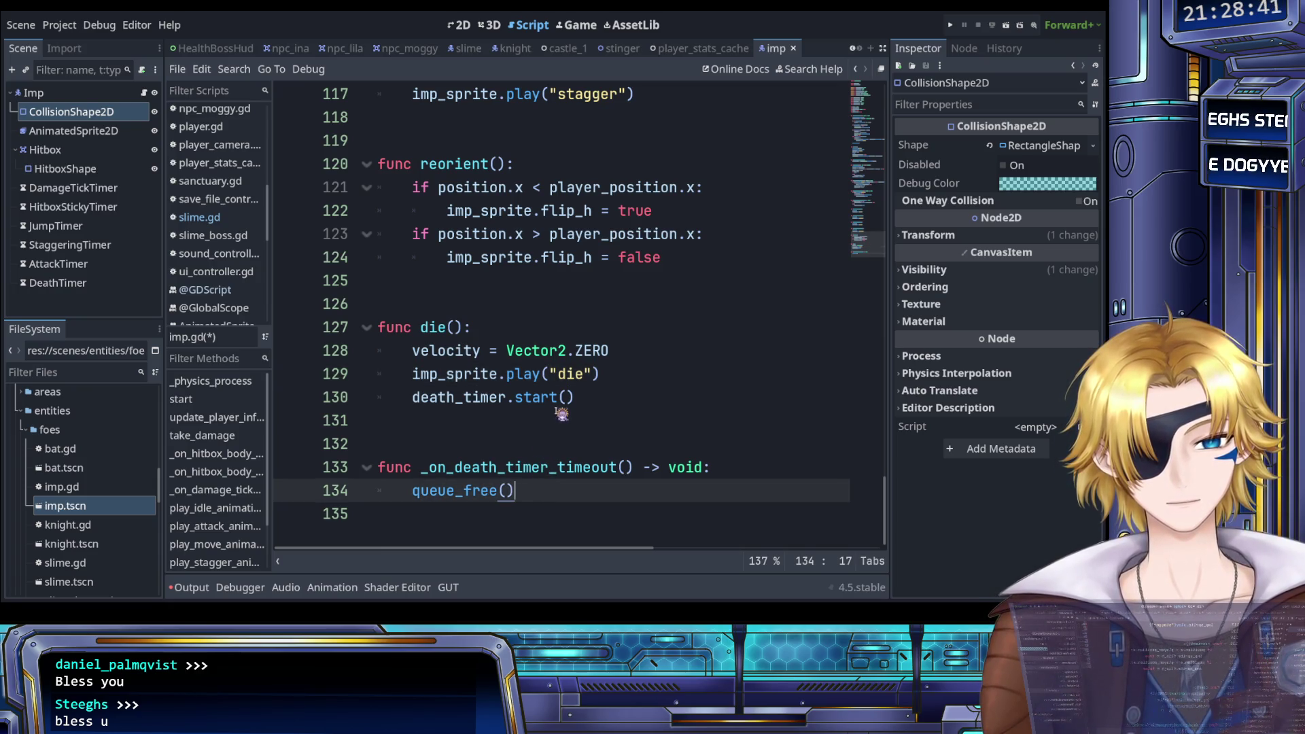
scroll(561, 413, up, 11)
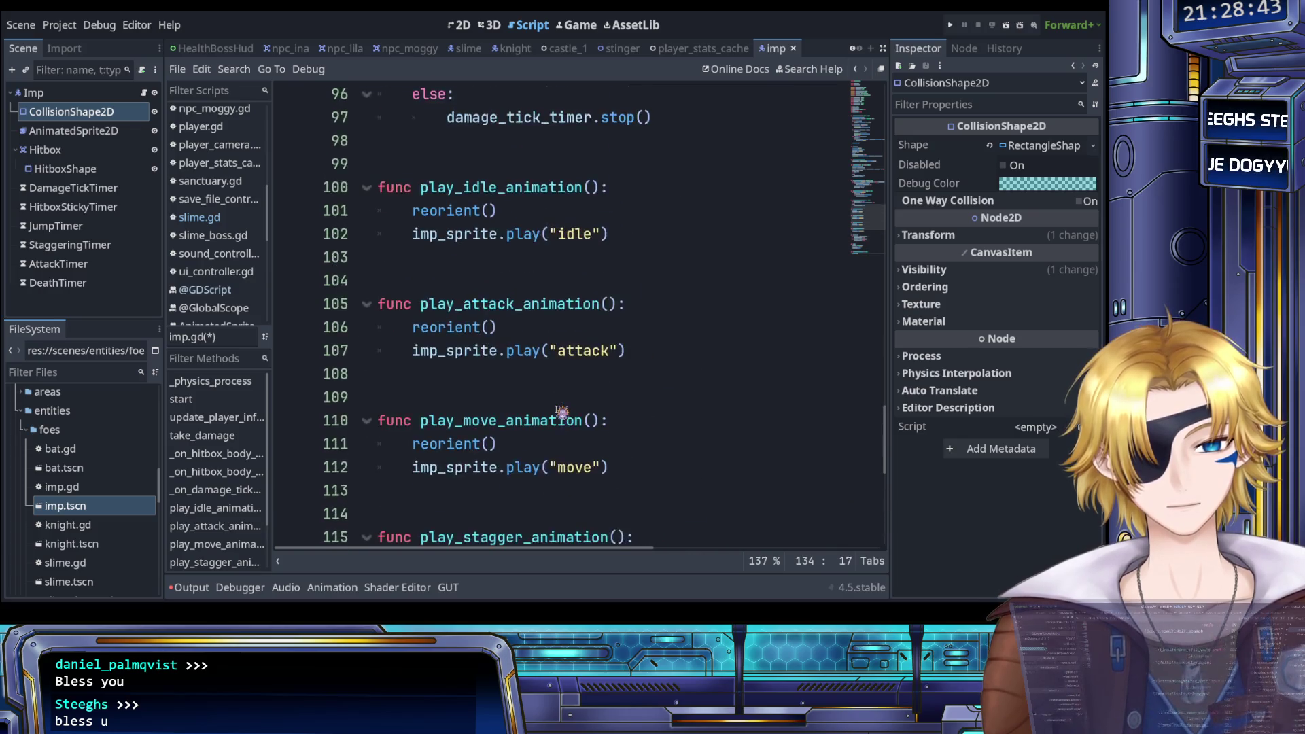
scroll(562, 413, up, 7)
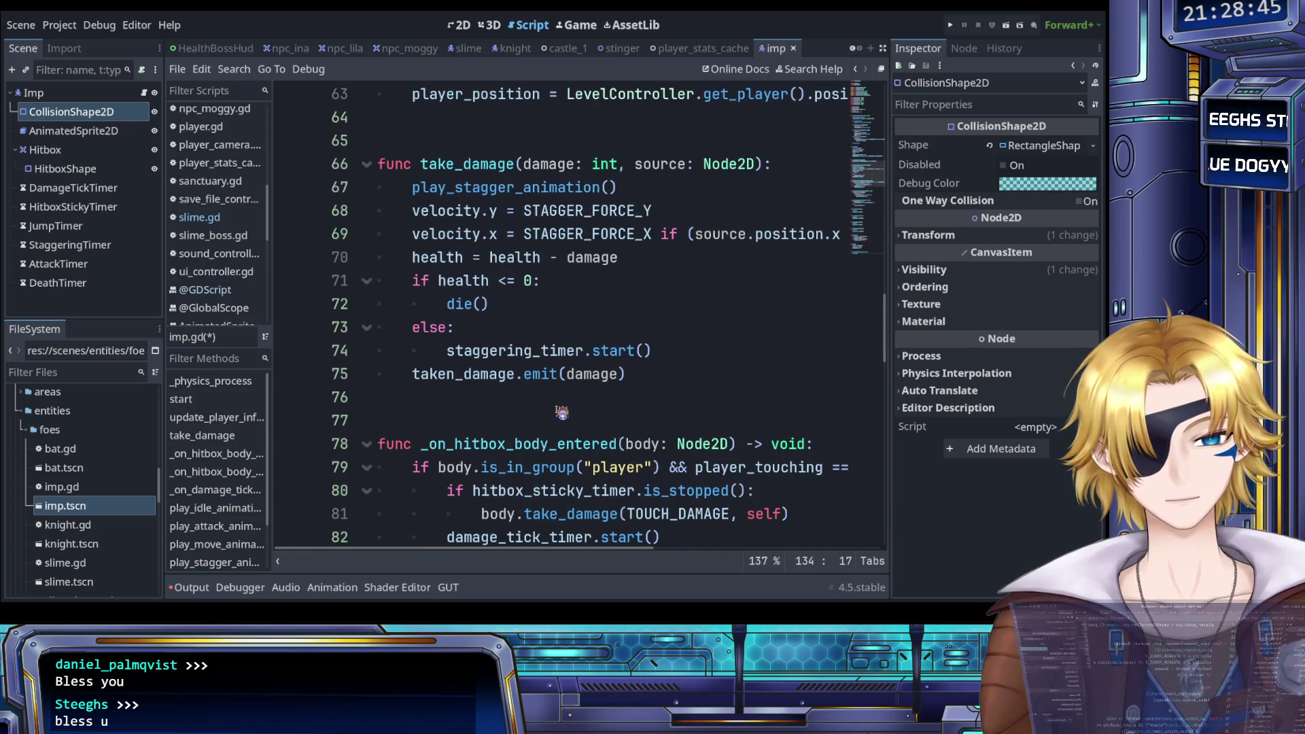
scroll(561, 413, up, 3)
click(517, 398)
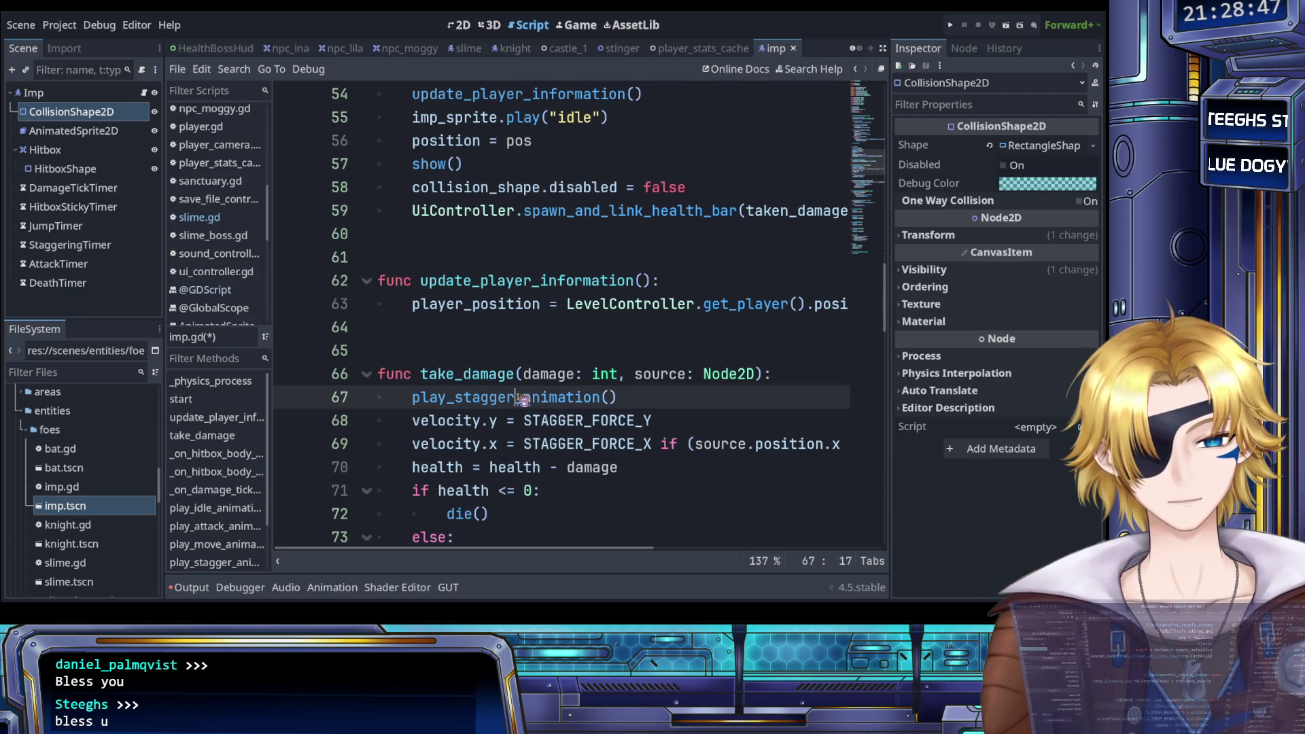
scroll(449, 399, down, 1)
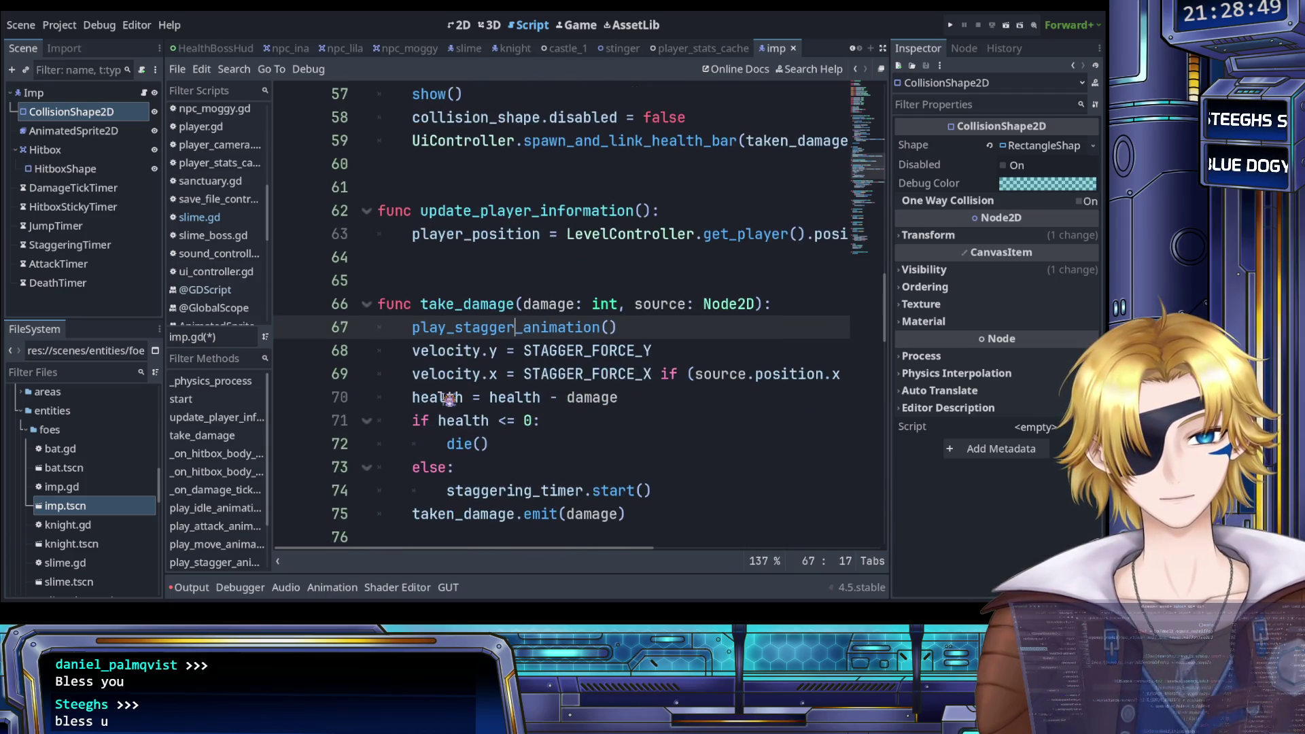
scroll(449, 399, down, 15)
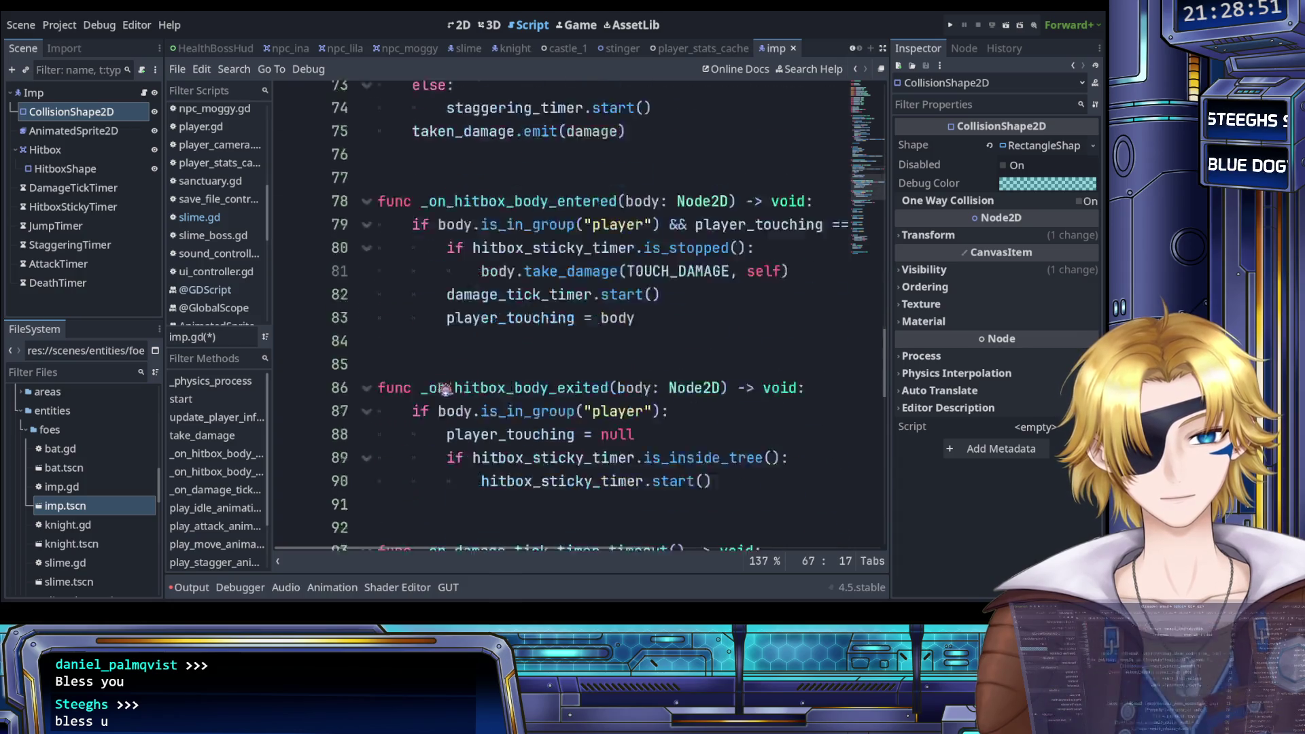
scroll(469, 401, down, 5)
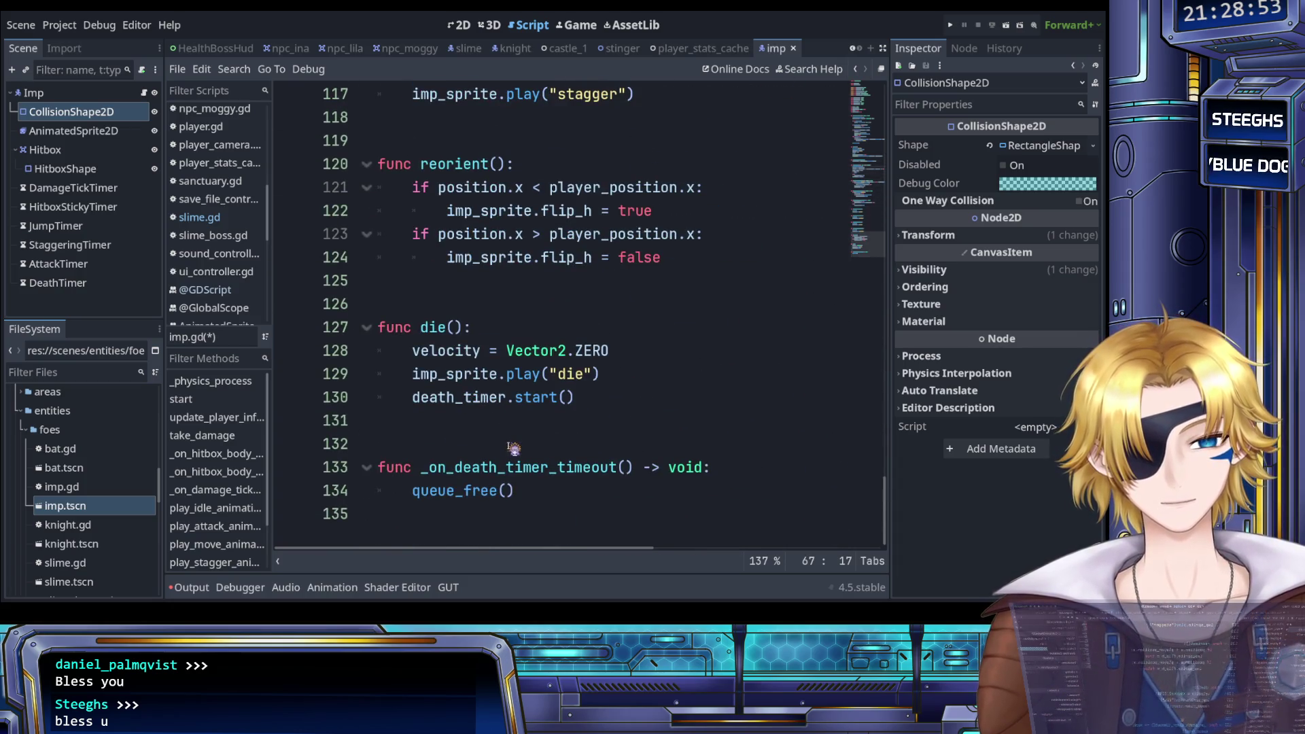
scroll(510, 448, up, 13)
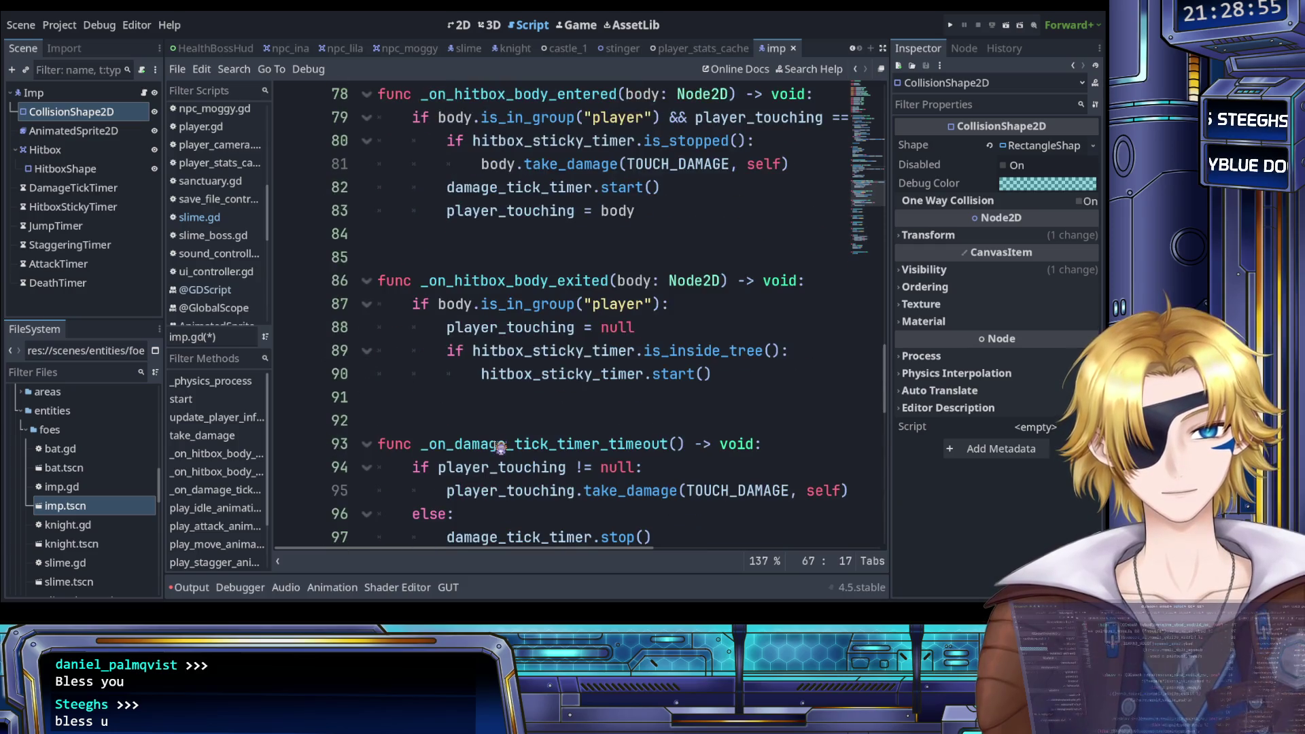
scroll(499, 447, down, 2)
scroll(517, 312, up, 1)
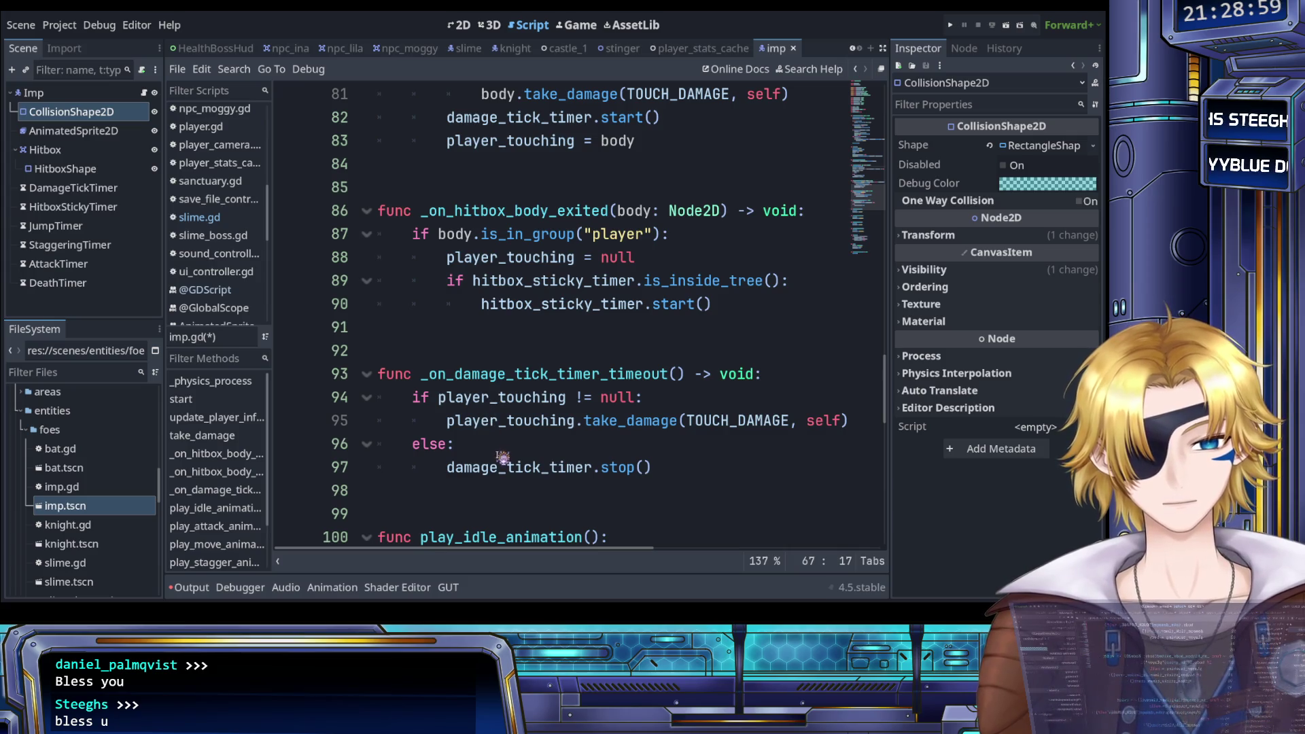
scroll(518, 450, right, 2)
scroll(517, 448, left, 2)
scroll(515, 447, up, 4)
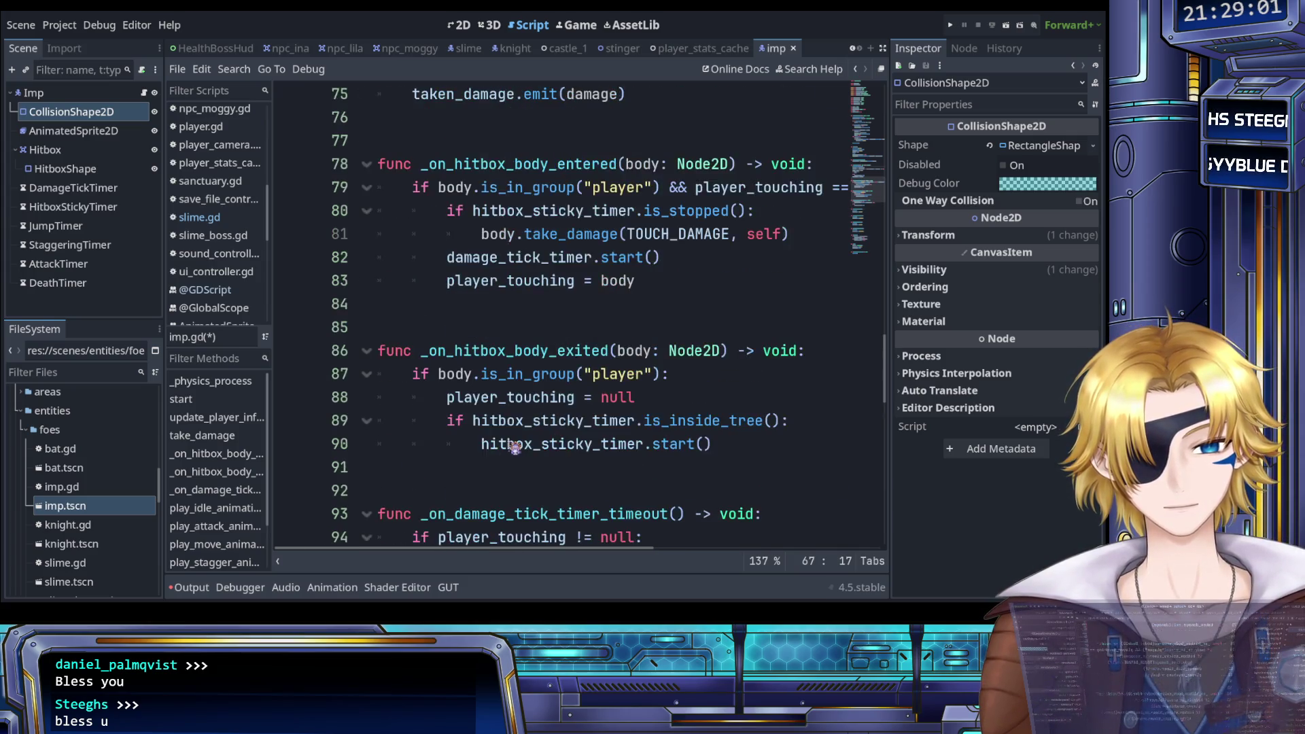
scroll(515, 447, up, 3)
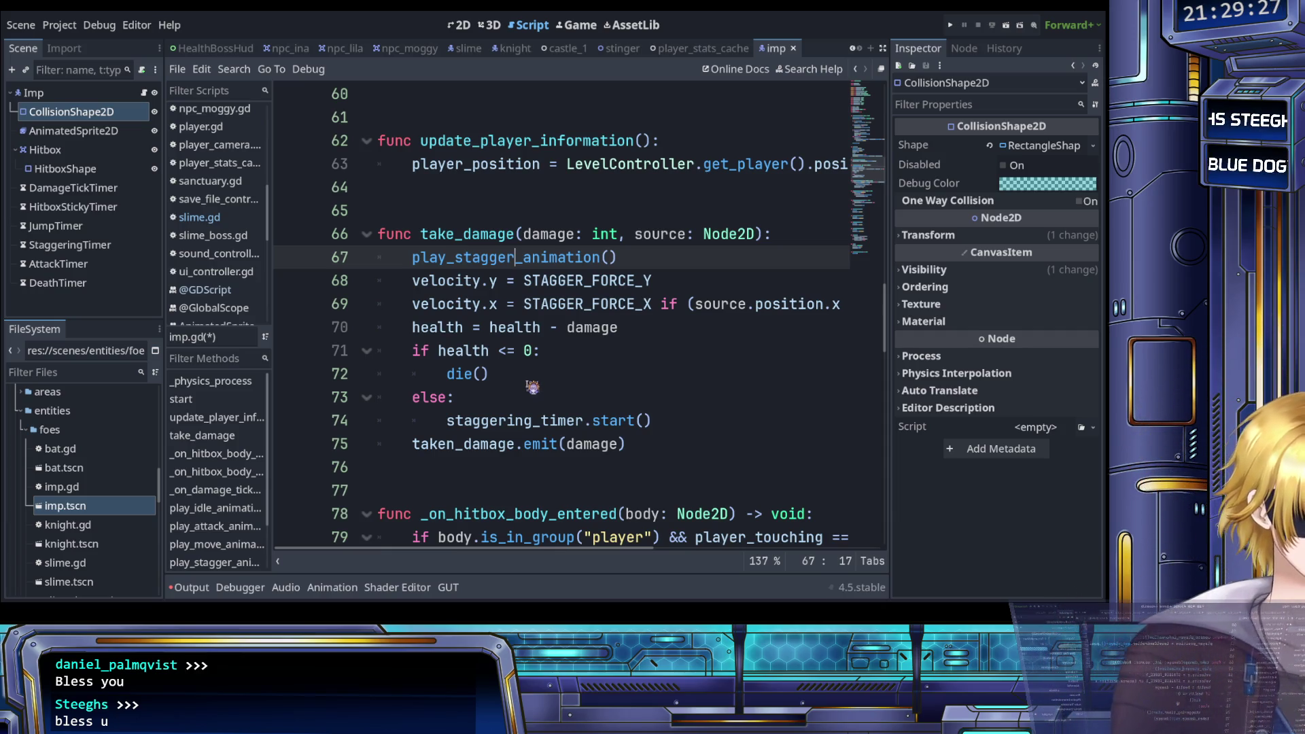
click(566, 369)
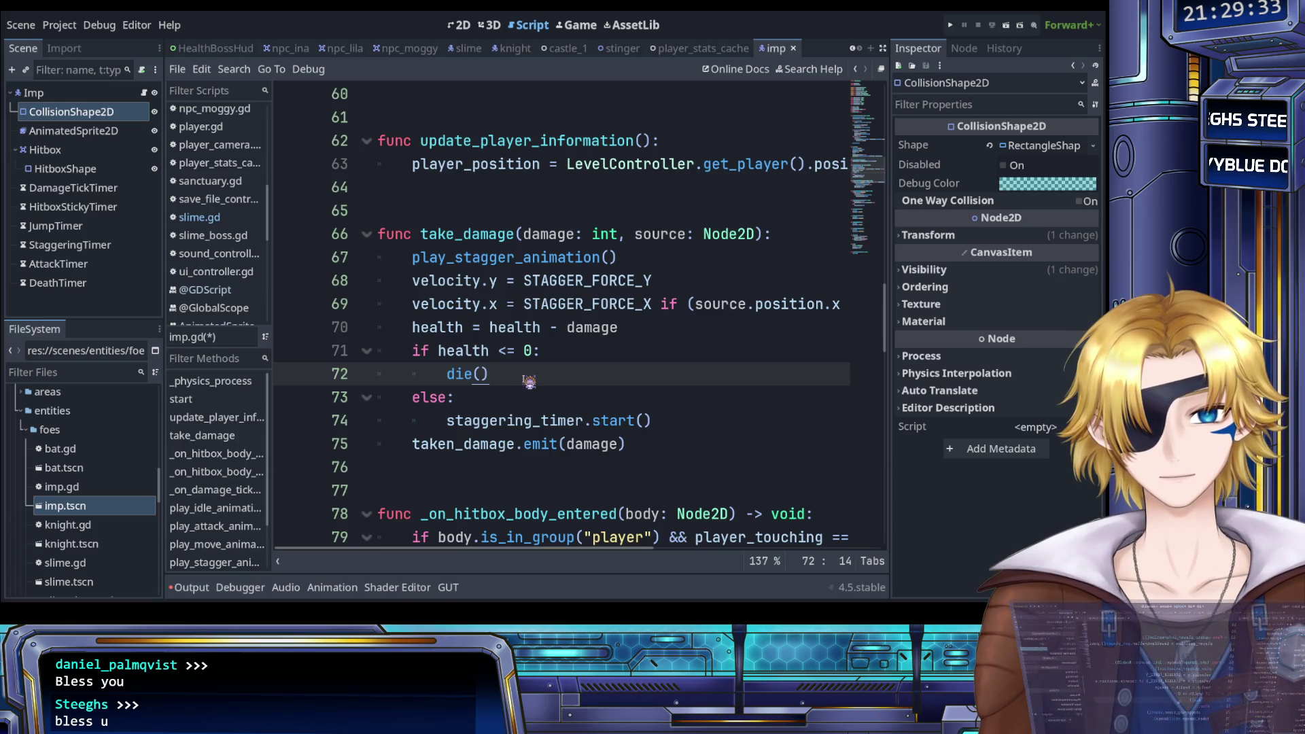
scroll(529, 381, up, 1)
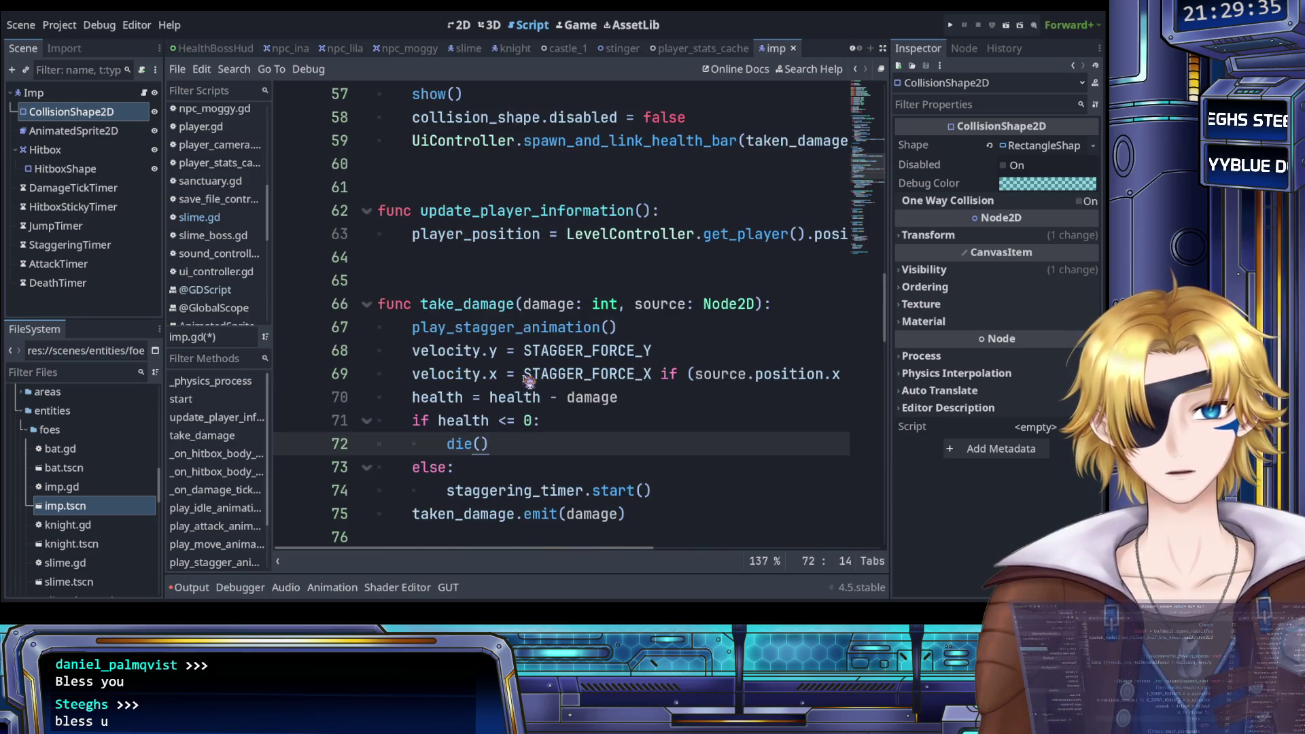
scroll(528, 381, right, 1)
scroll(529, 381, left, 1)
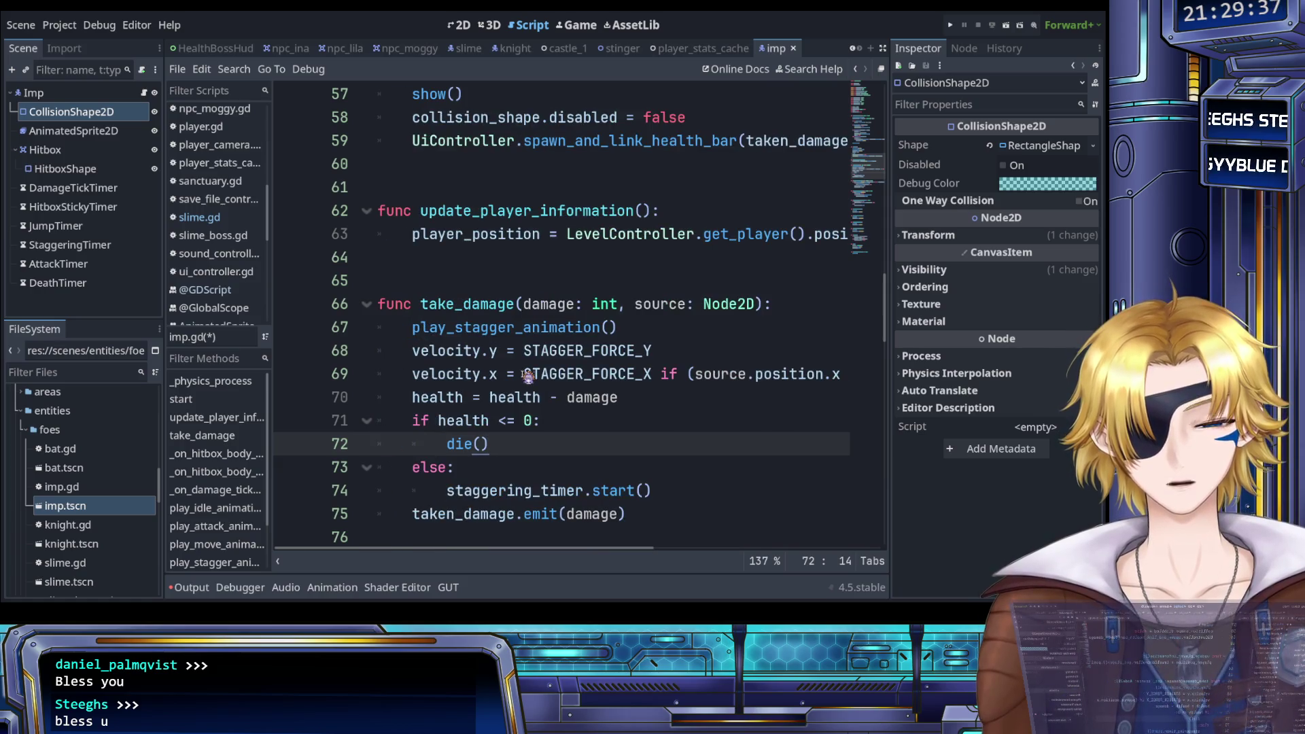
scroll(529, 378, up, 1)
scroll(528, 376, up, 1)
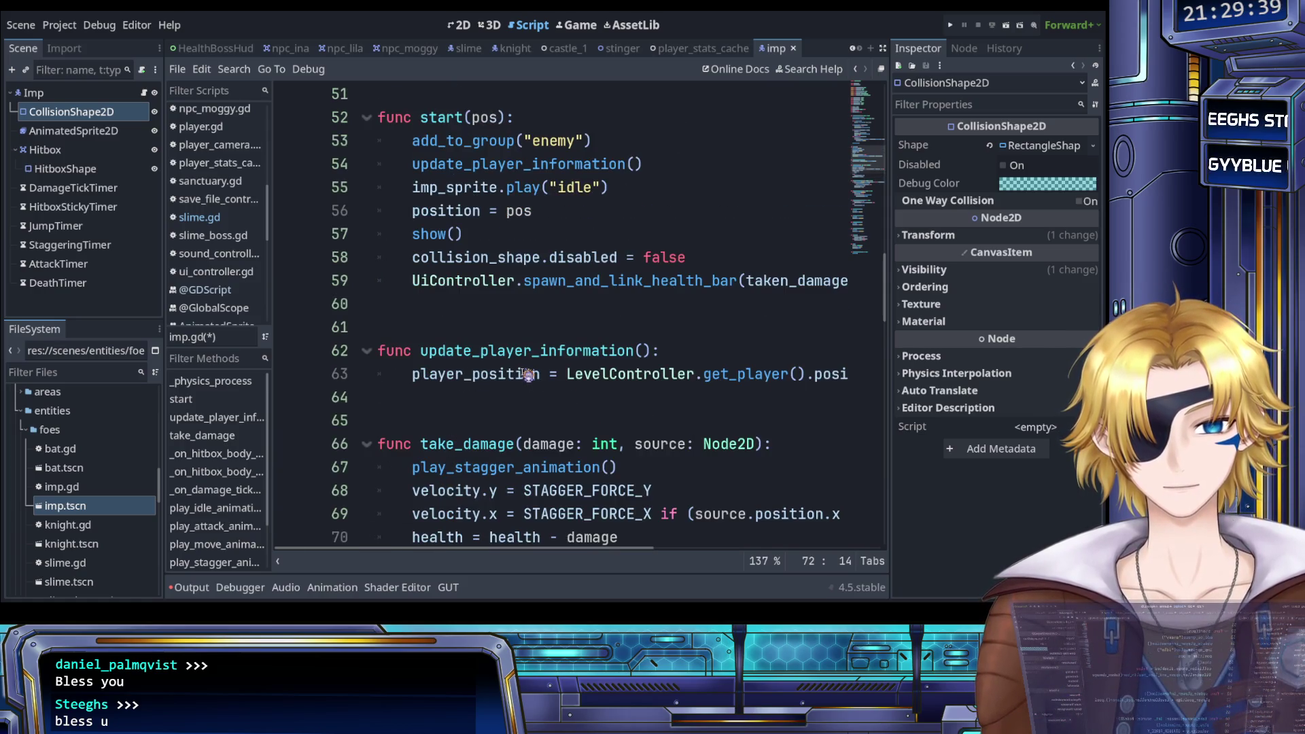
scroll(529, 376, up, 4)
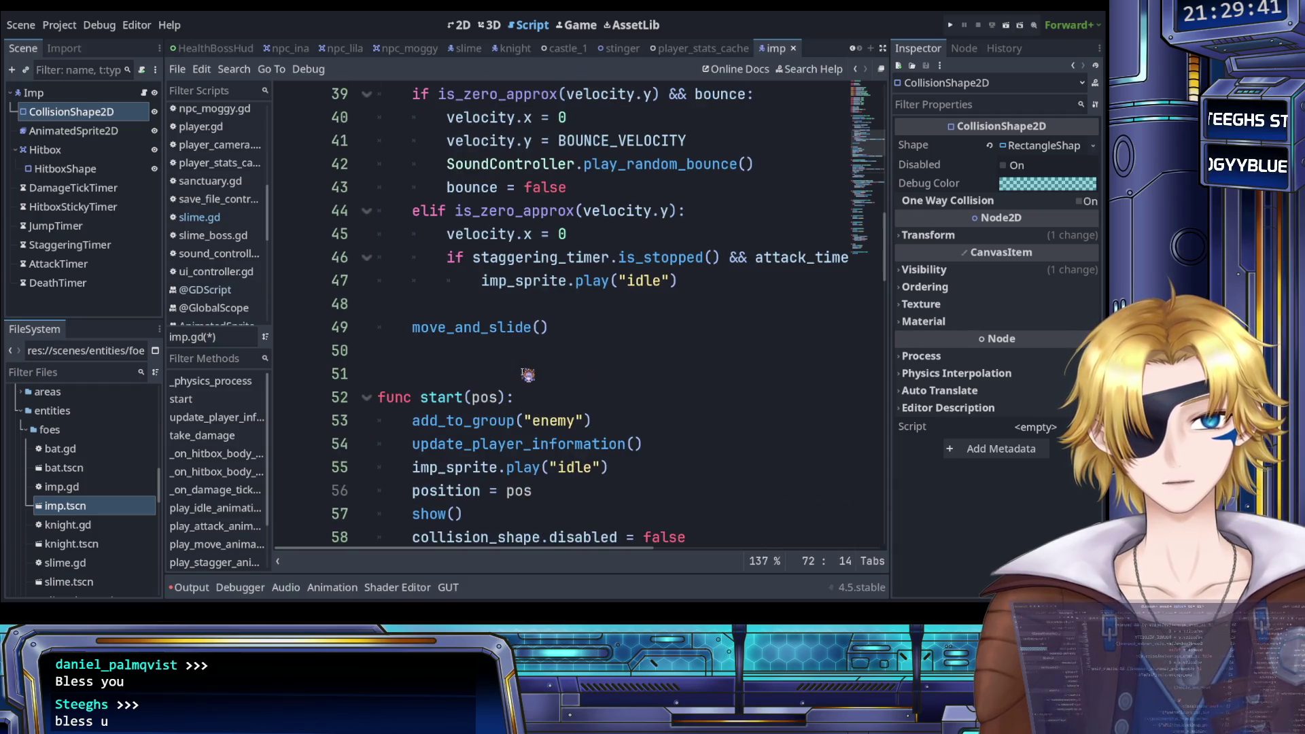
scroll(529, 376, up, 4)
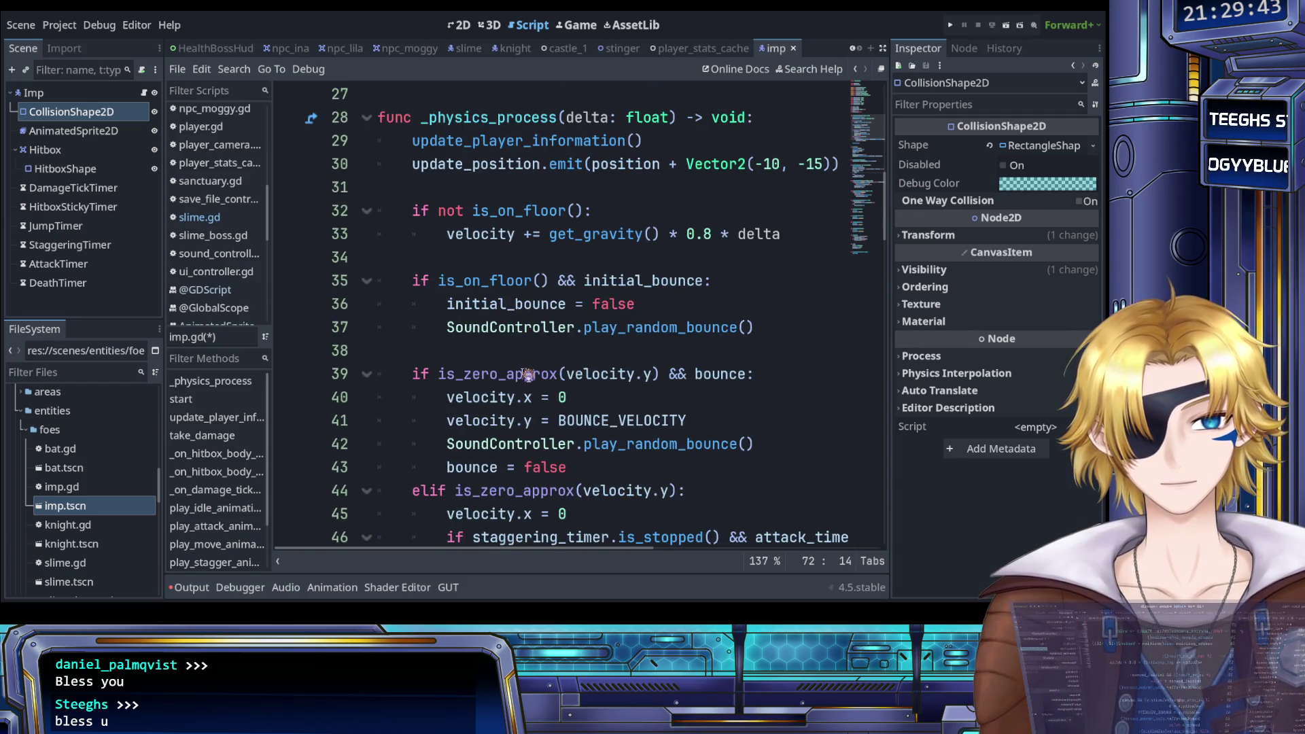
scroll(529, 375, up, 2)
scroll(529, 376, down, 5)
scroll(529, 376, up, 3)
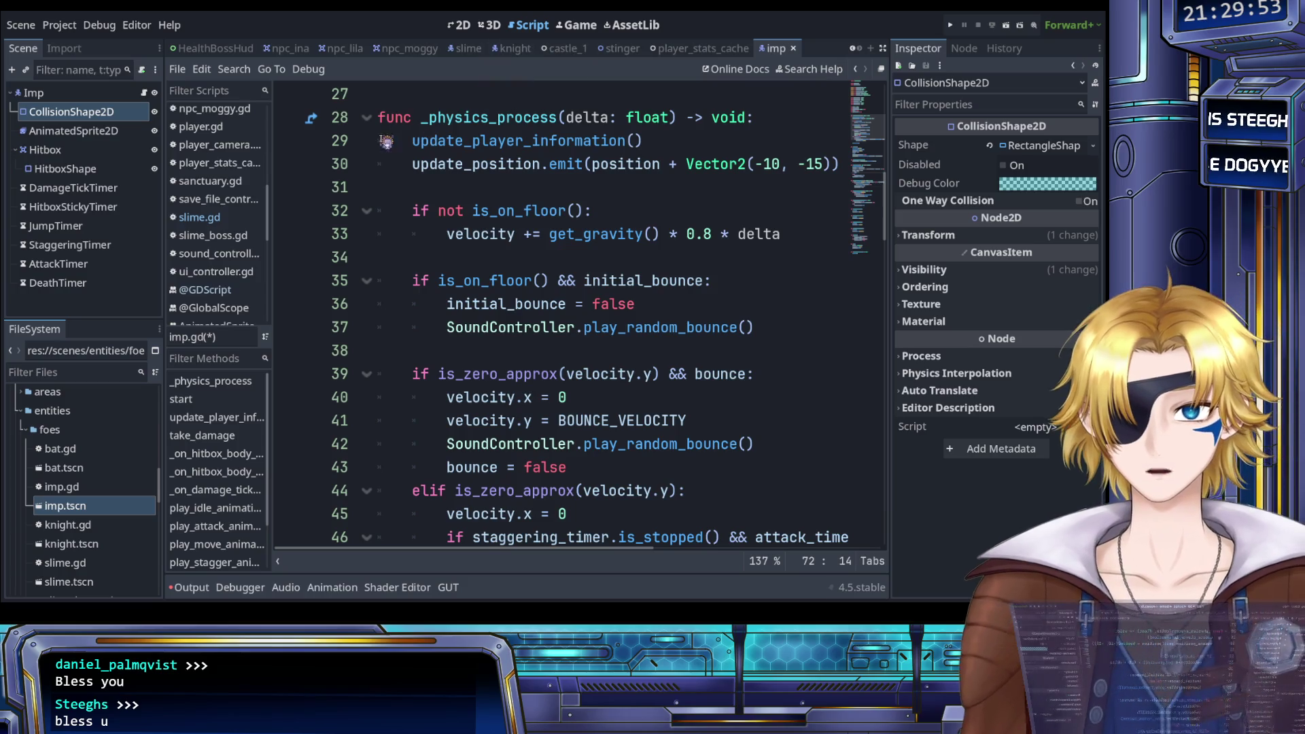
scroll(231, 201, up, 5)
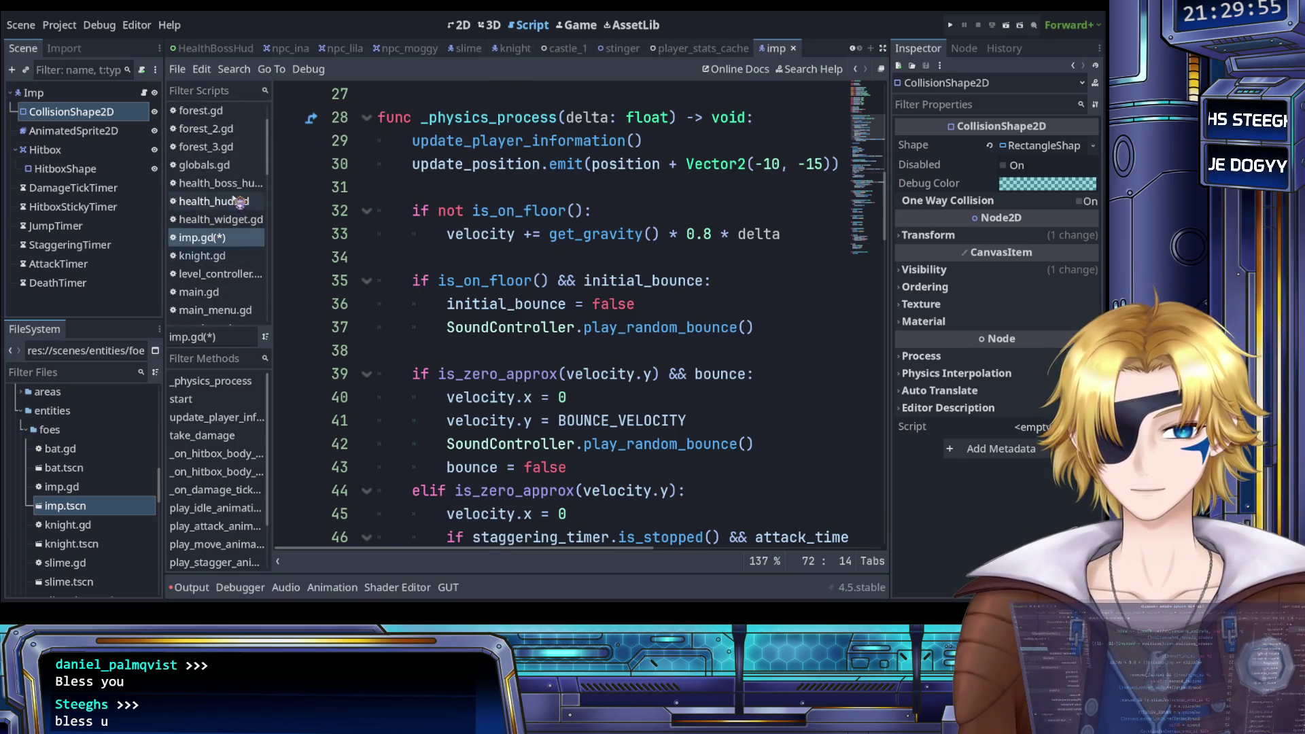
scroll(237, 202, up, 3)
click(198, 113)
scroll(432, 254, up, 2)
scroll(432, 254, up, 10)
scroll(450, 257, down, 1)
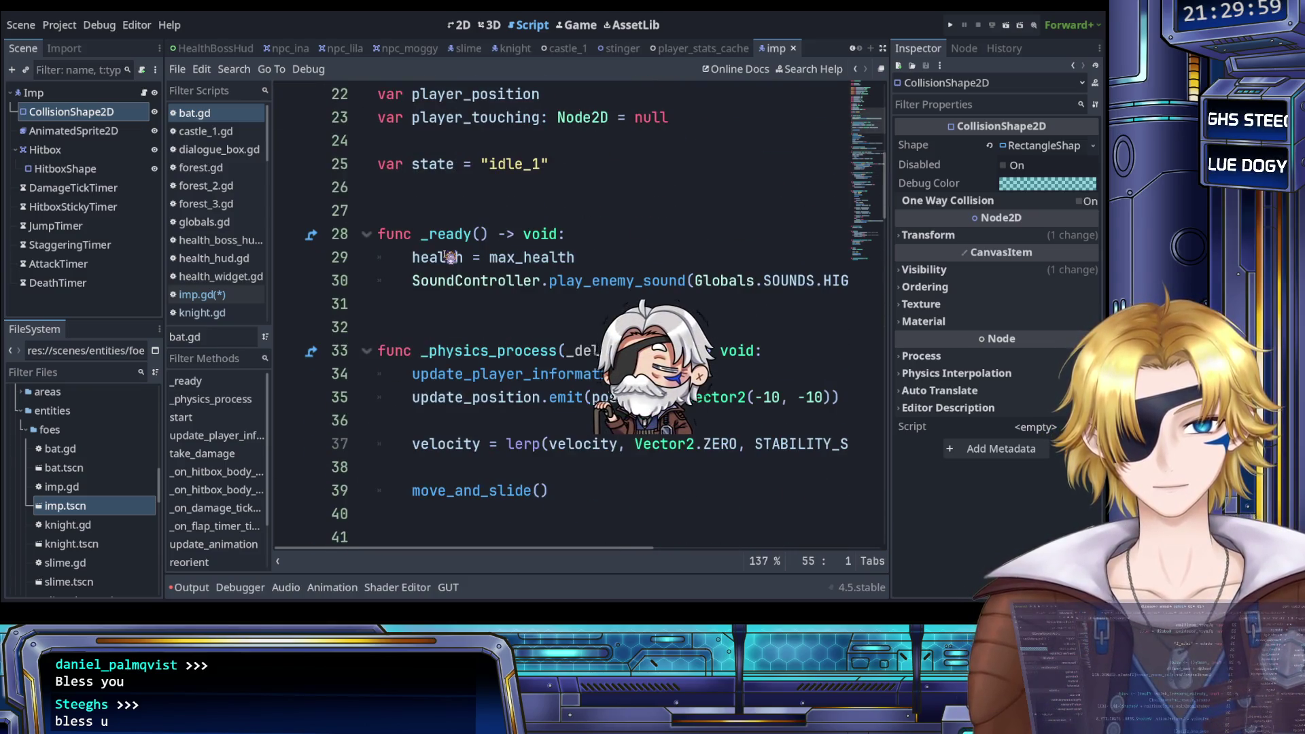
scroll(450, 257, down, 1)
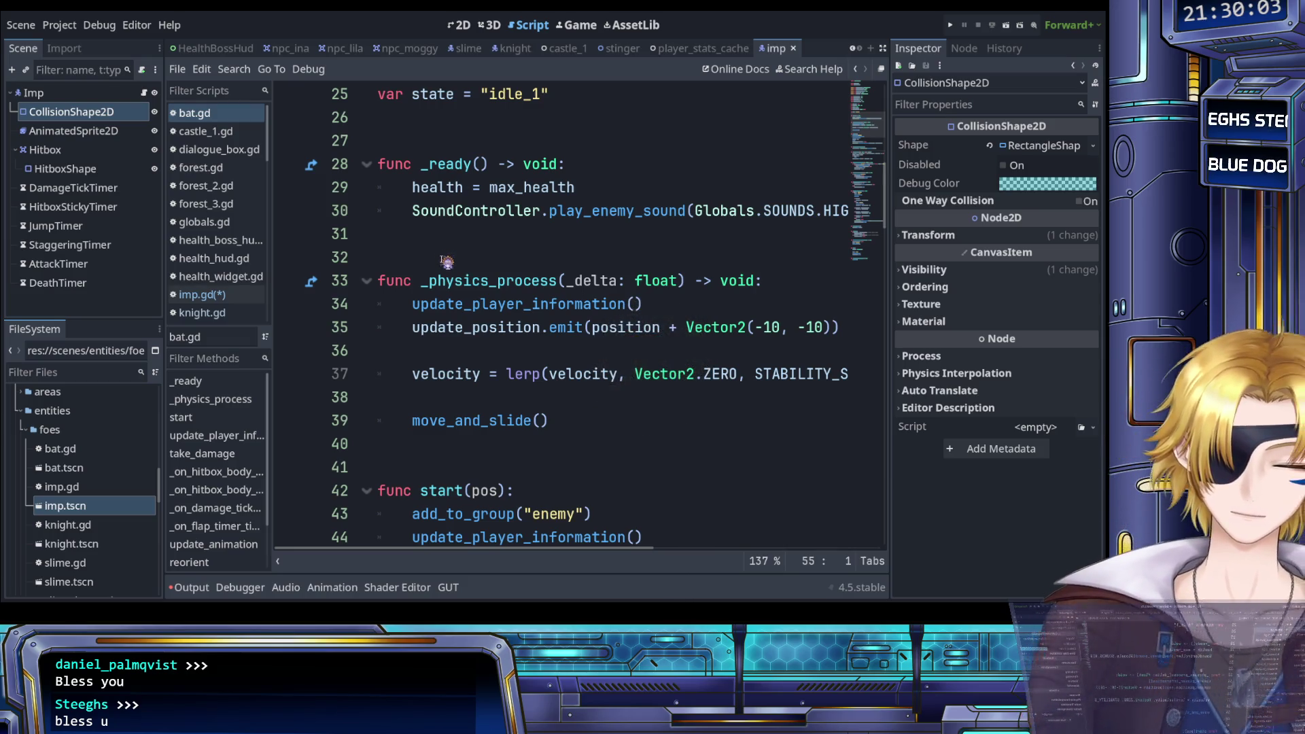
scroll(445, 261, down, 1)
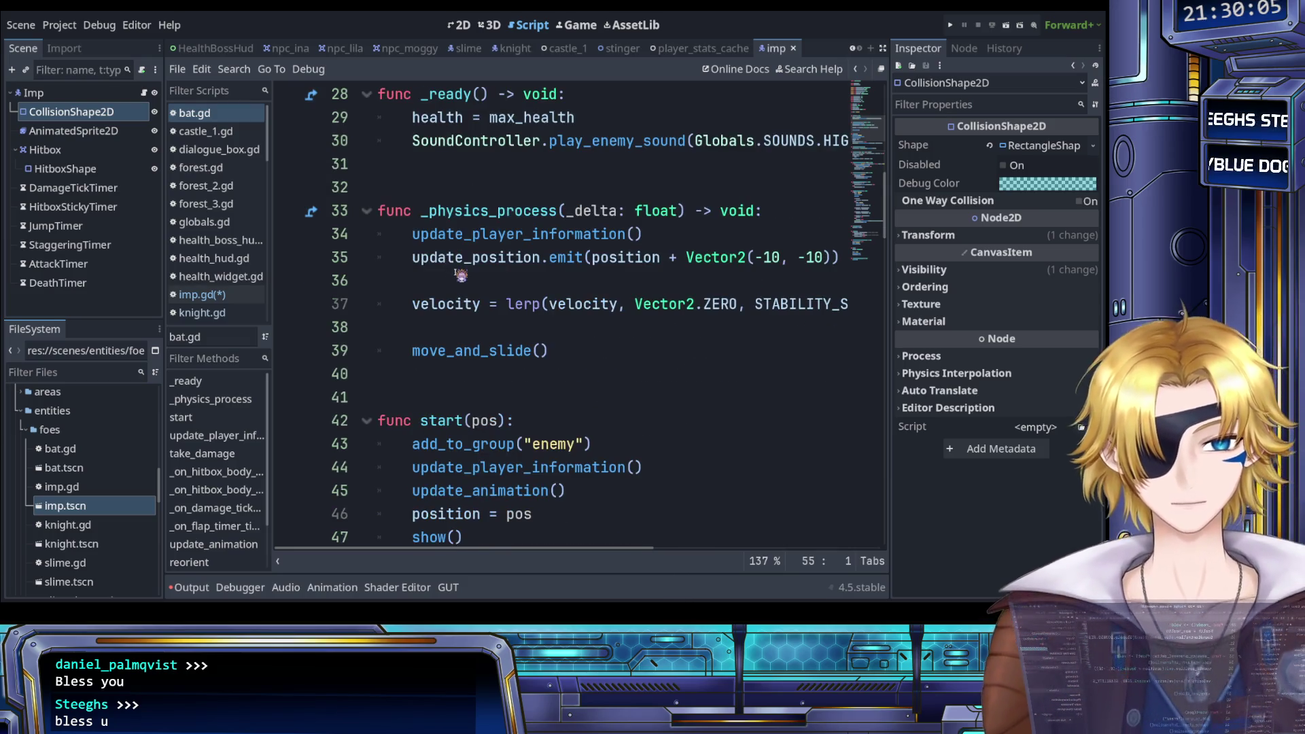
scroll(435, 275, right, 3)
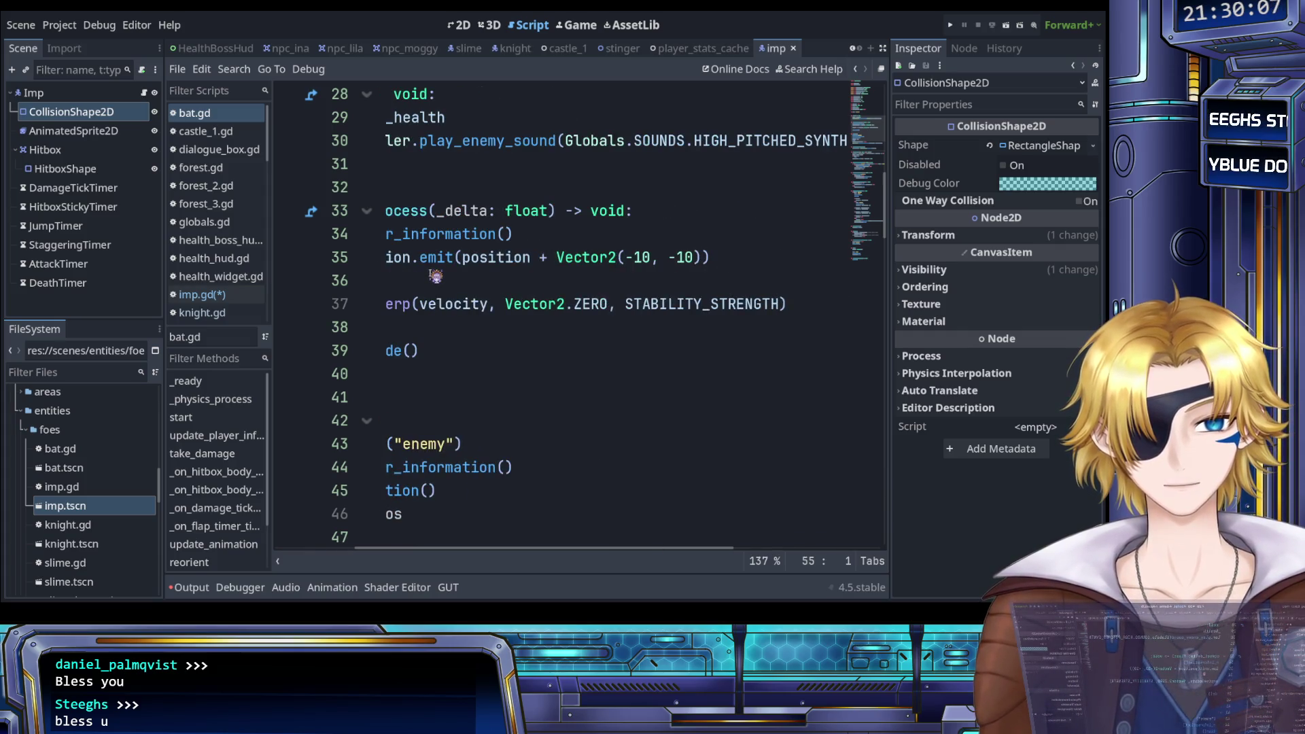
scroll(434, 275, left, 3)
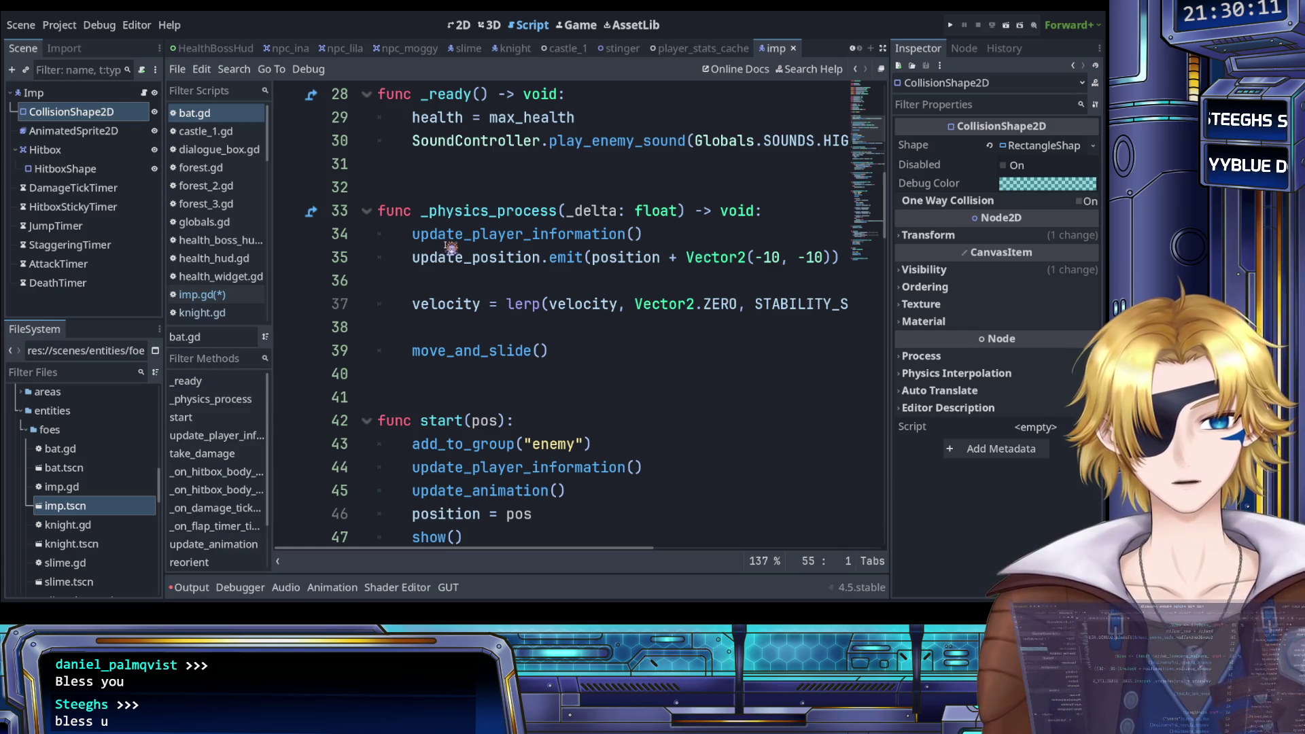
click(414, 304)
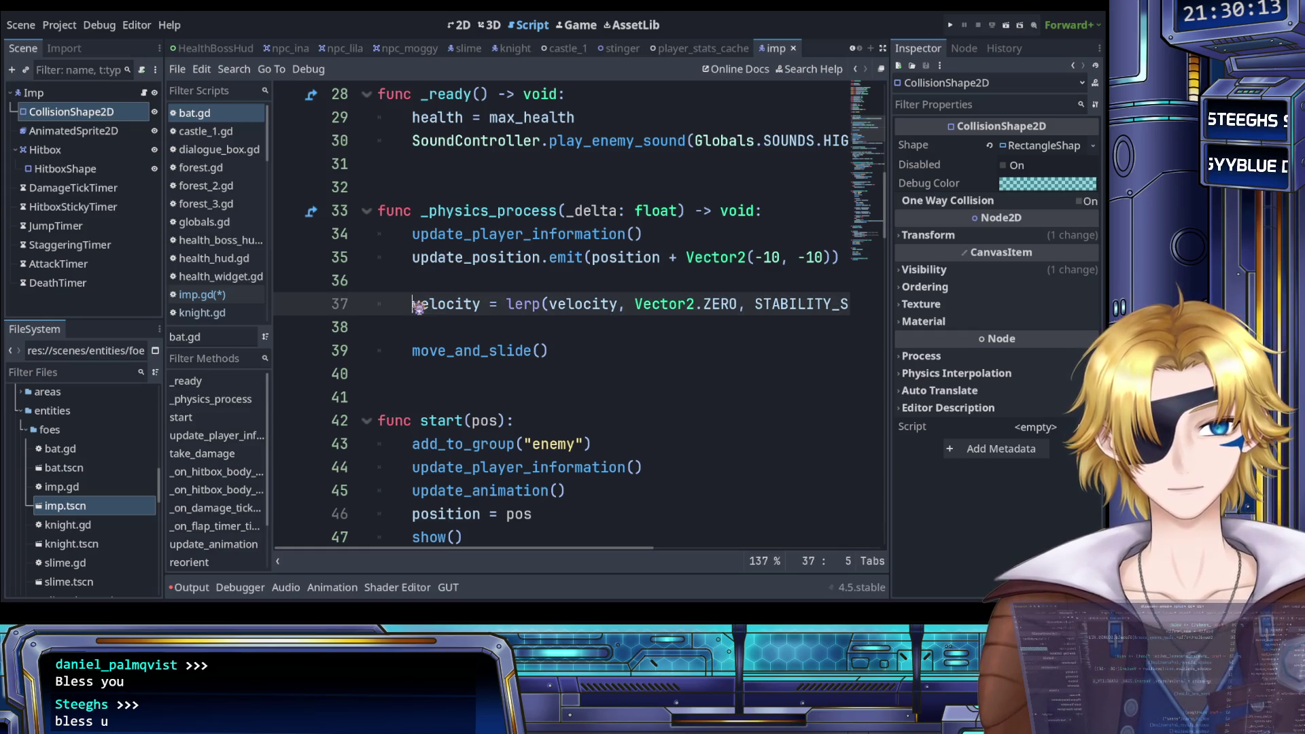
scroll(417, 306, right, 3)
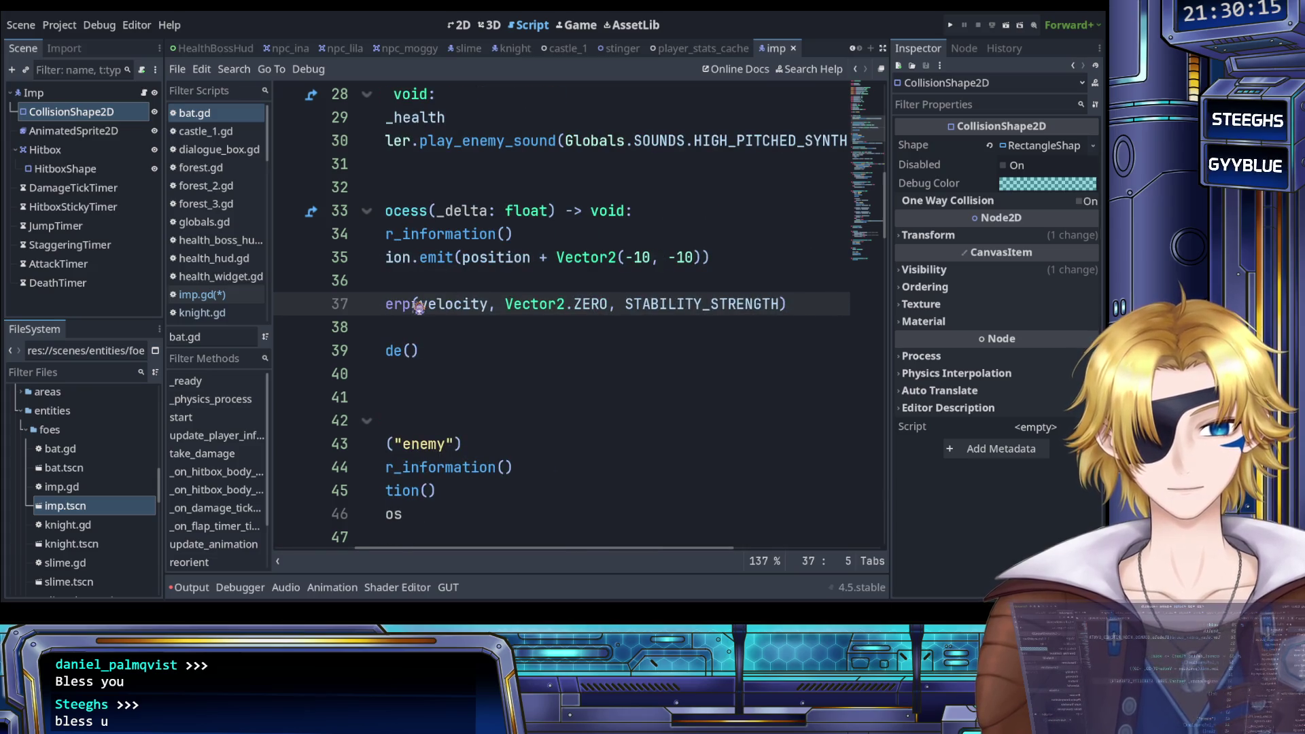
scroll(418, 307, left, 3)
scroll(418, 306, right, 3)
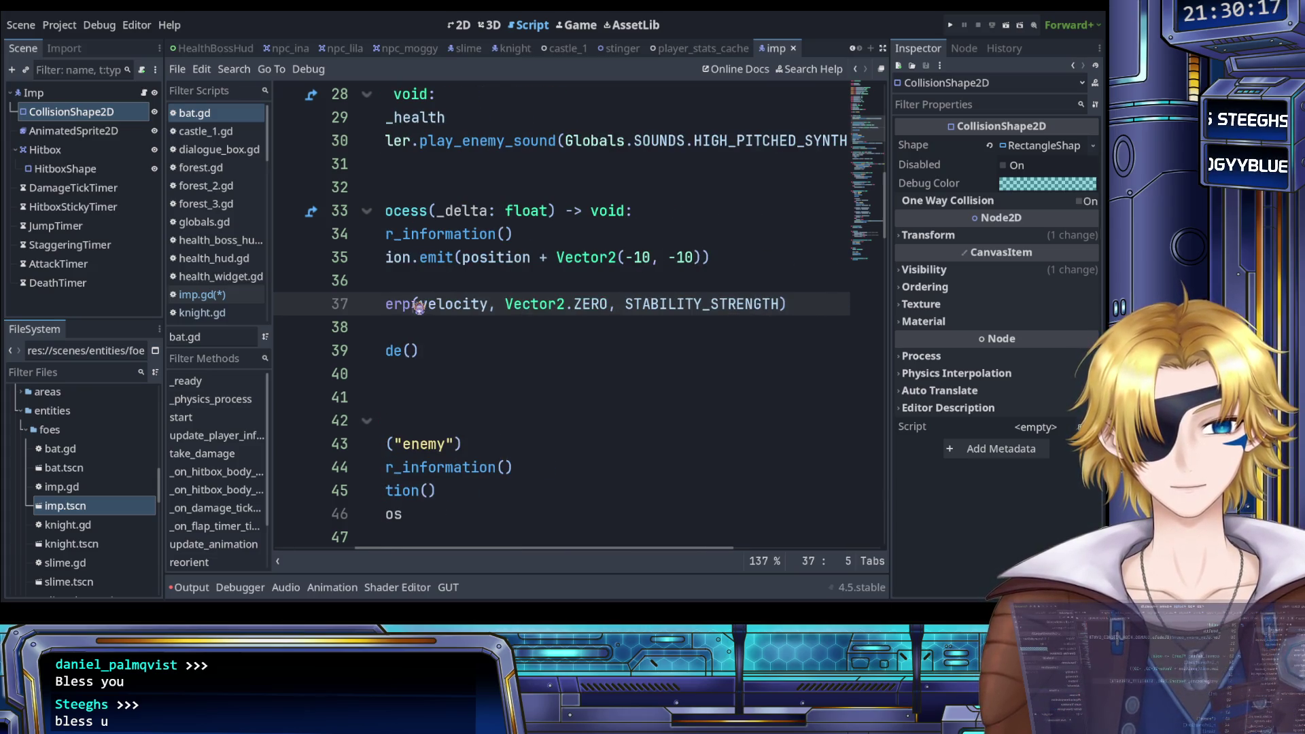
scroll(418, 307, left, 3)
scroll(418, 307, up, 9)
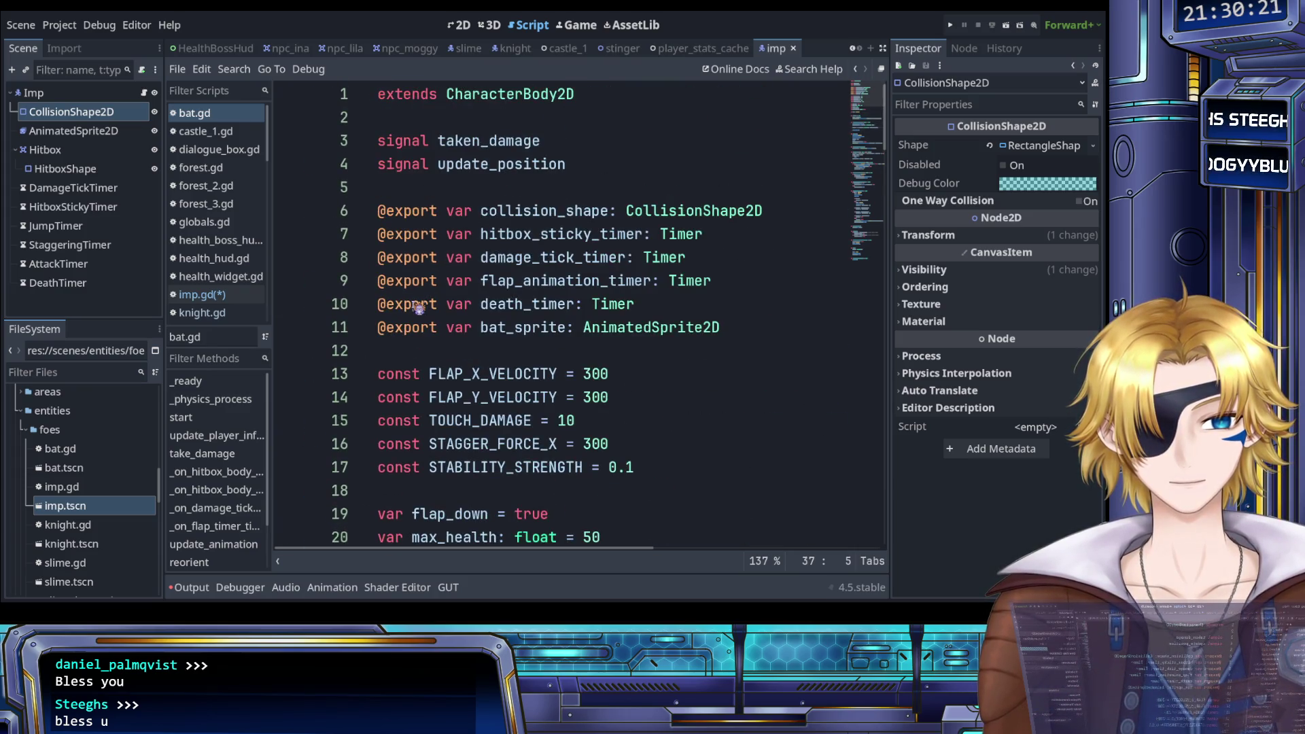
scroll(418, 307, down, 11)
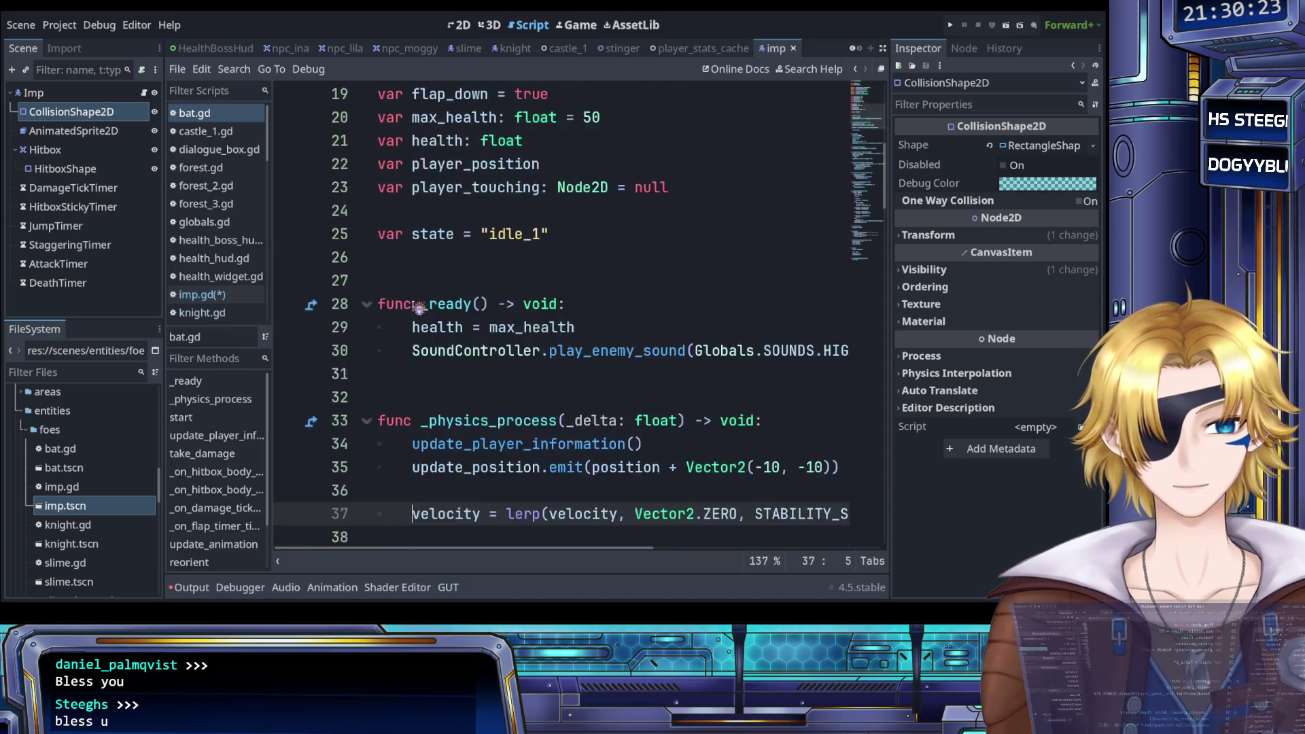
scroll(418, 307, up, 1)
scroll(418, 307, up, 1)
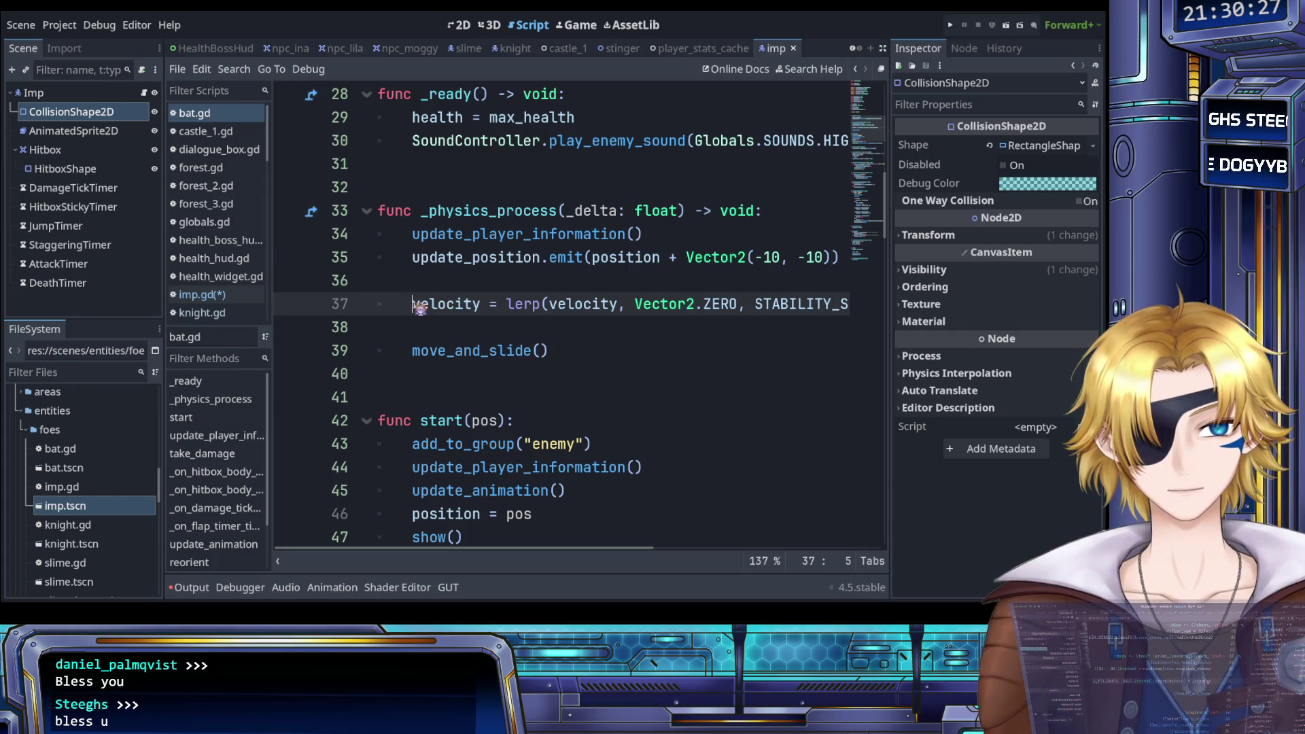
mouse_move(430, 308)
mouse_down()
mouse_move(399, 303)
mouse_move(795, 311)
mouse_up()
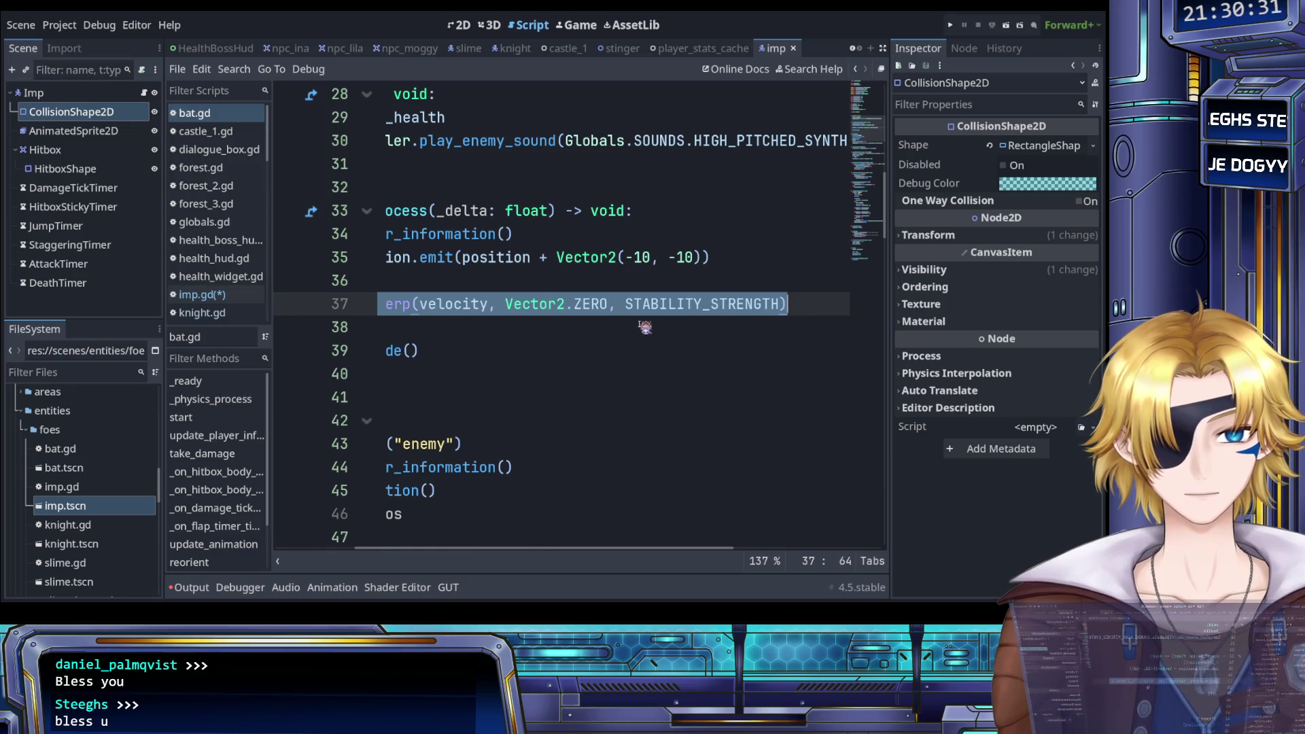
click(642, 329)
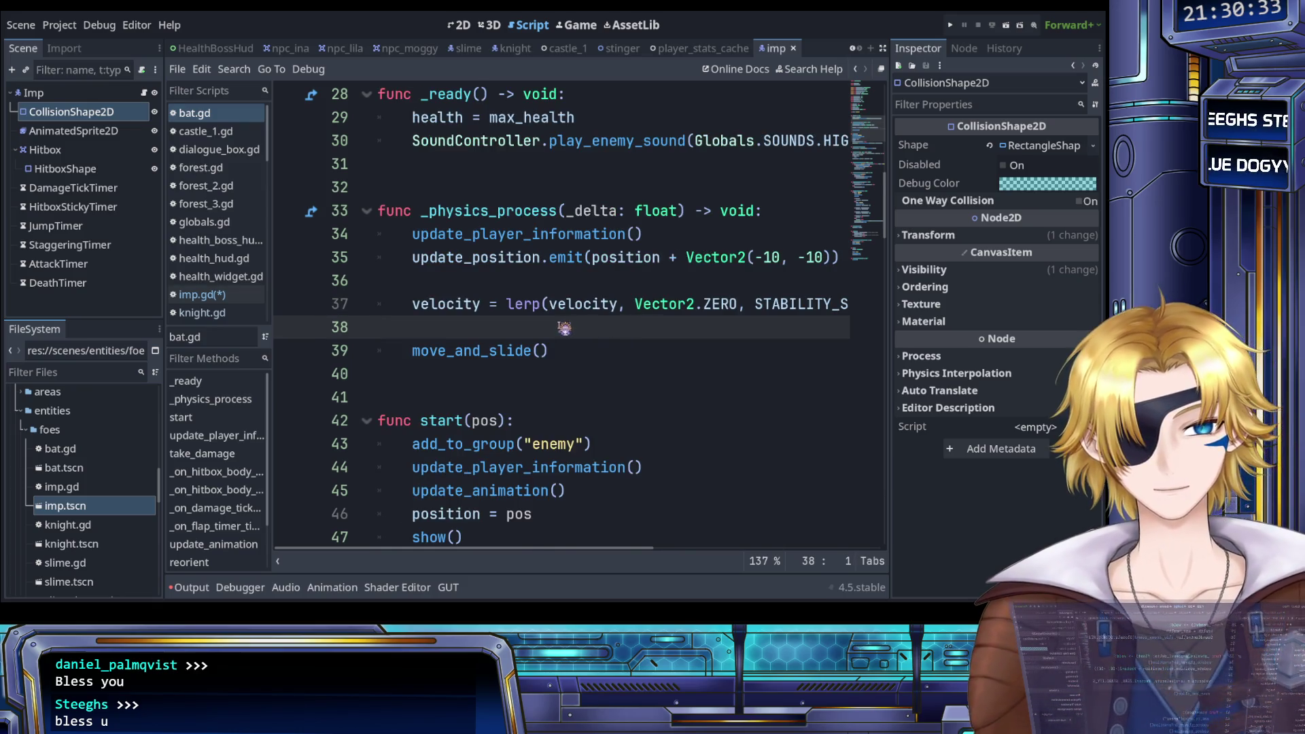
scroll(564, 328, down, 4)
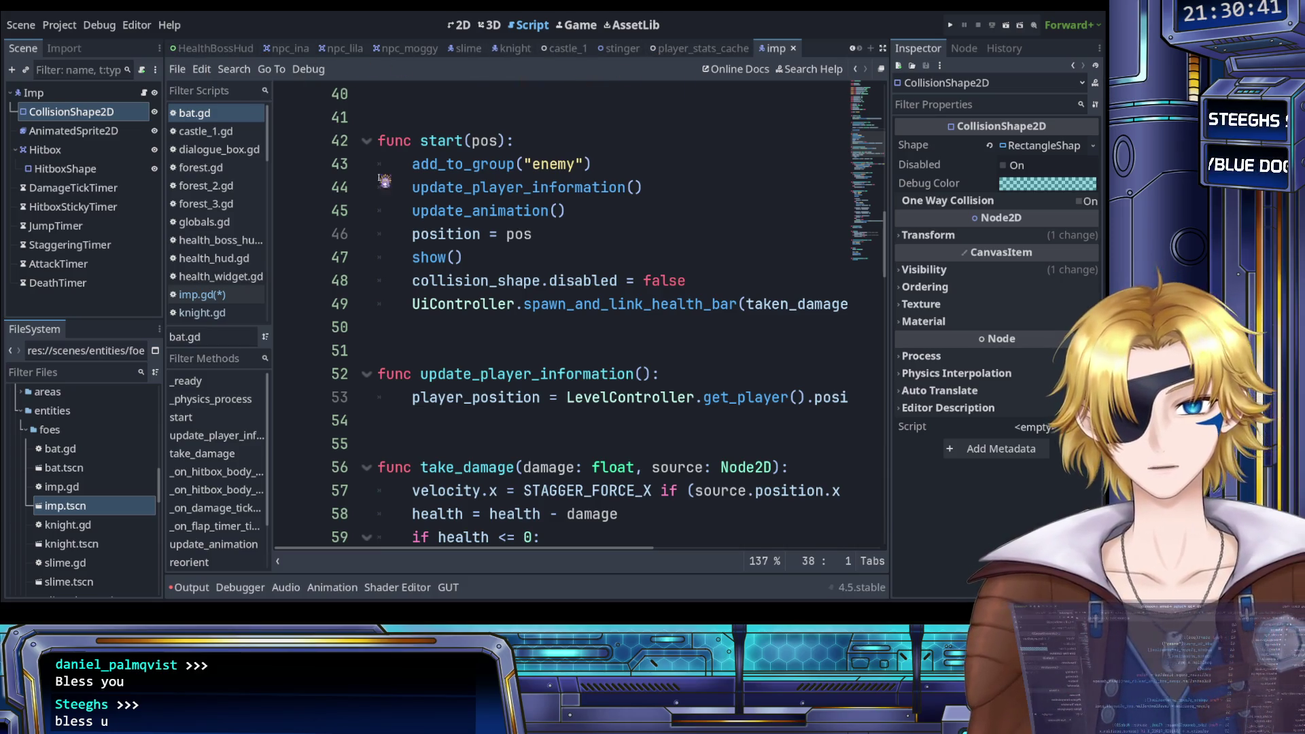
click(216, 299)
scroll(474, 304, up, 2)
scroll(475, 304, down, 2)
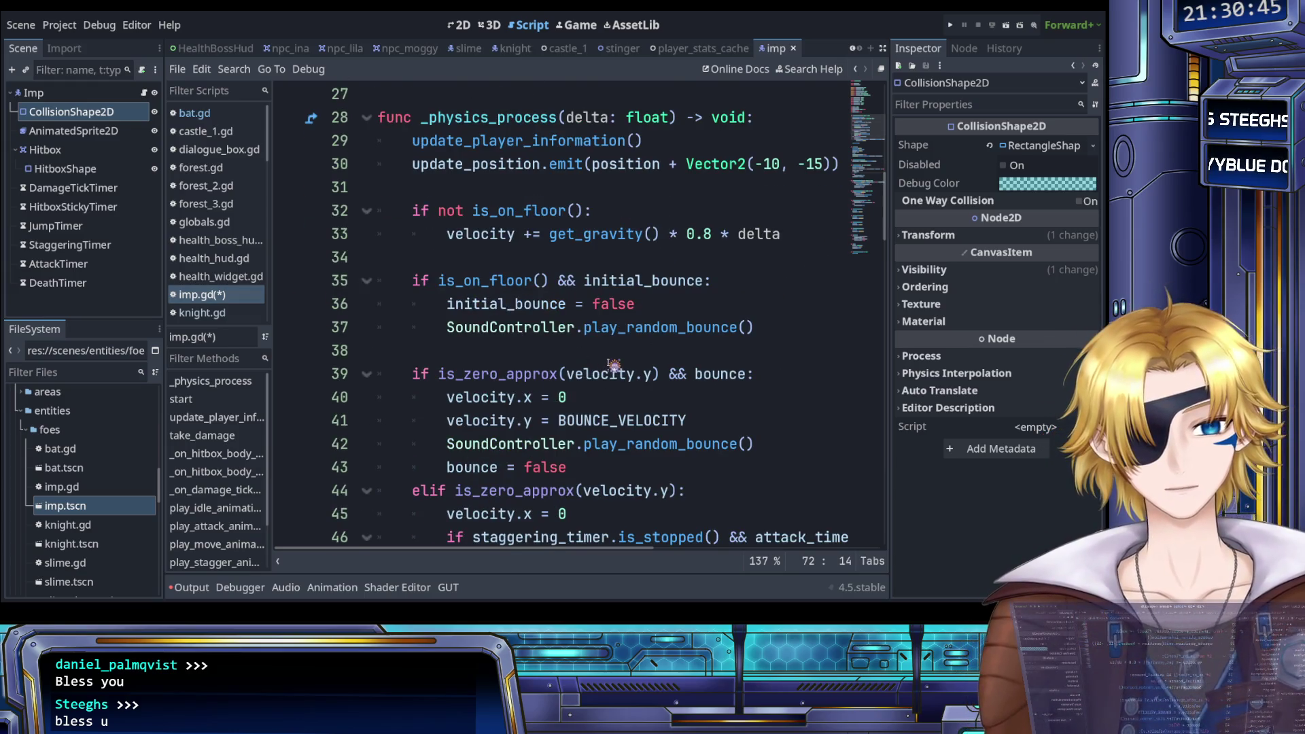
scroll(614, 366, down, 2)
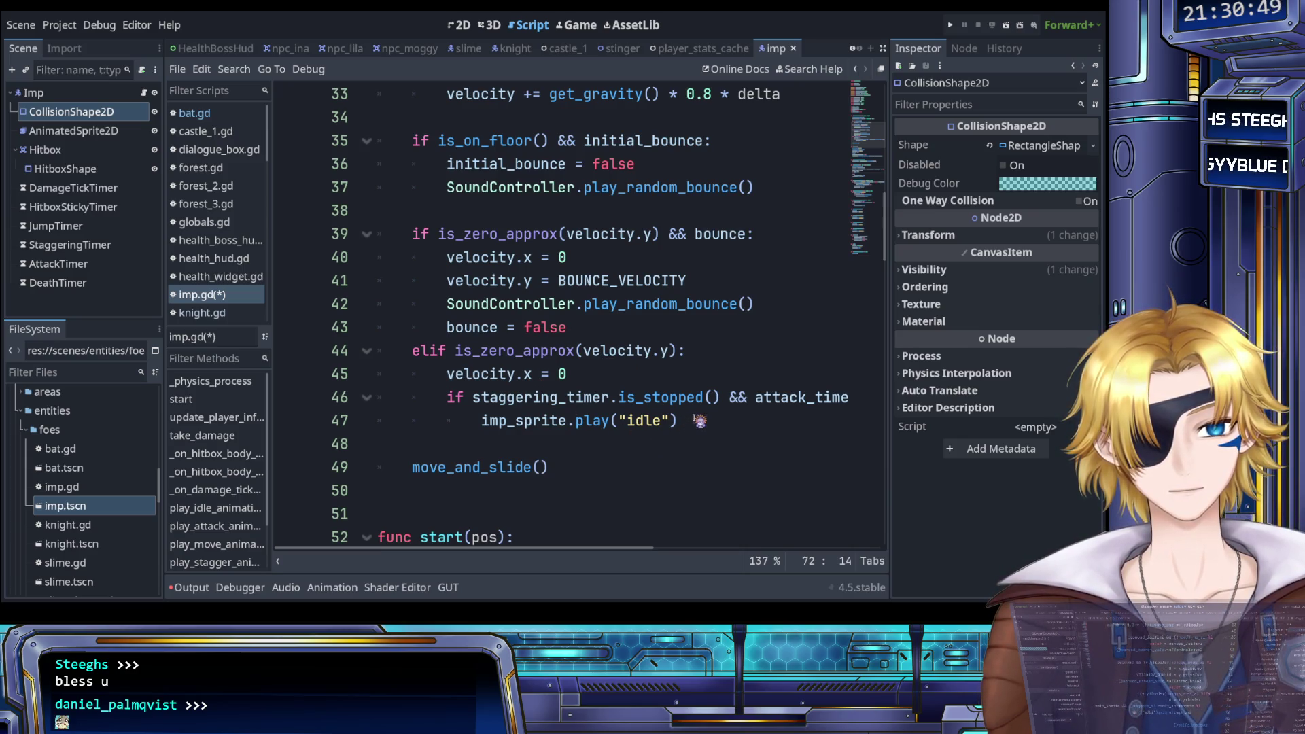
scroll(662, 419, right, 3)
scroll(660, 417, left, 3)
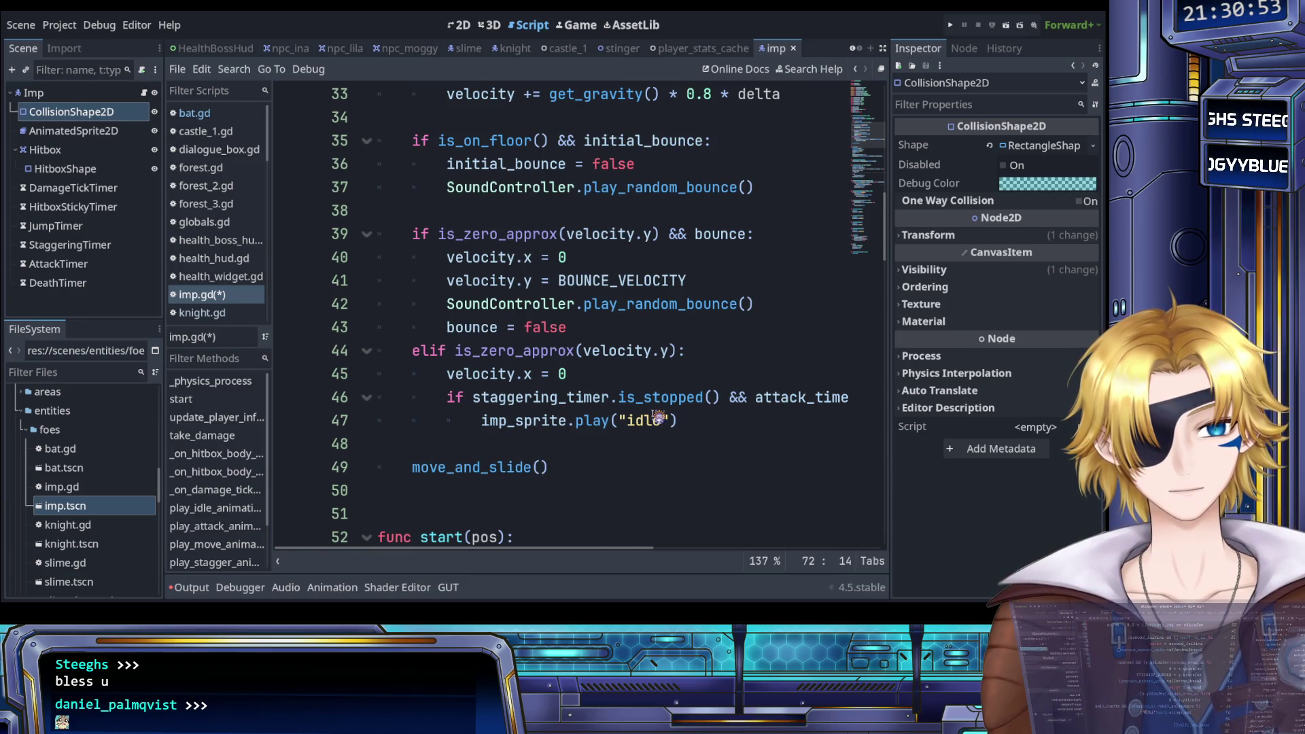
- Replace the old gravity and bounce code with the bat's pasted velocity lerp line, and save
click(431, 350)
drag(431, 350, 418, 292)
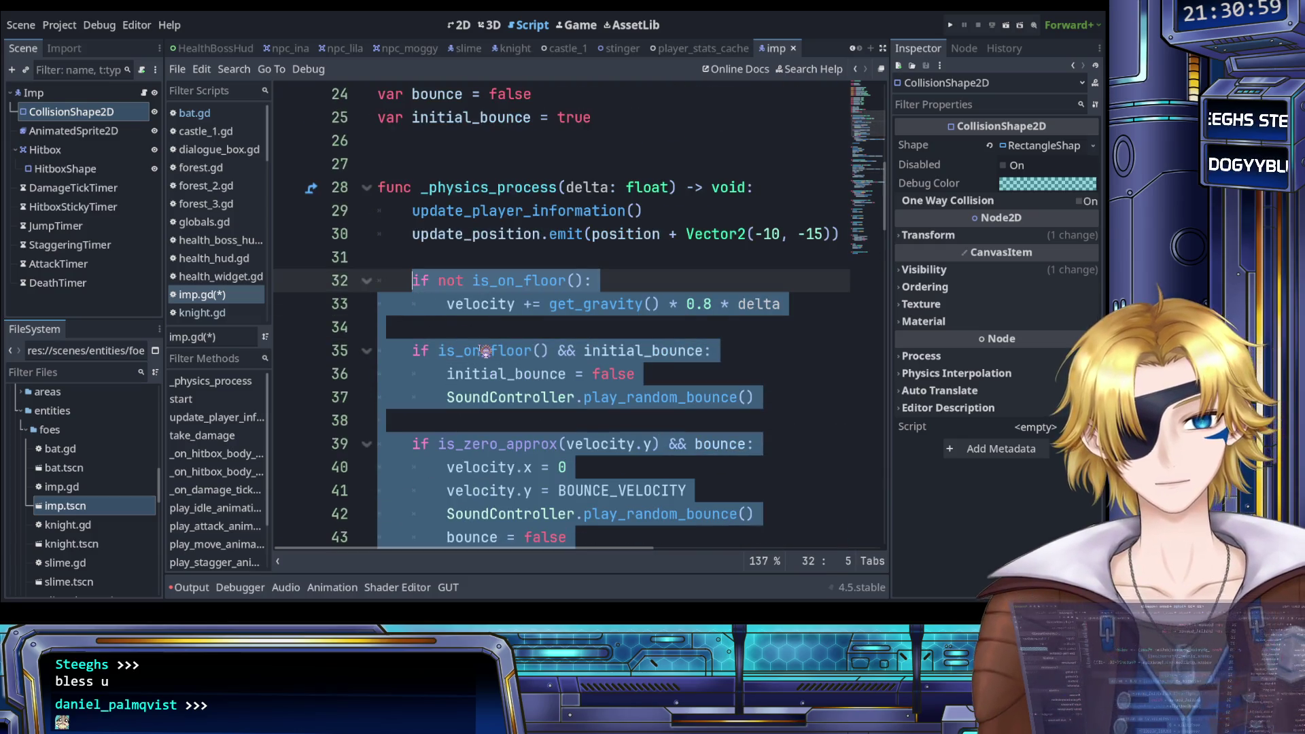
key(Delete)
key(Return)
key(Return)
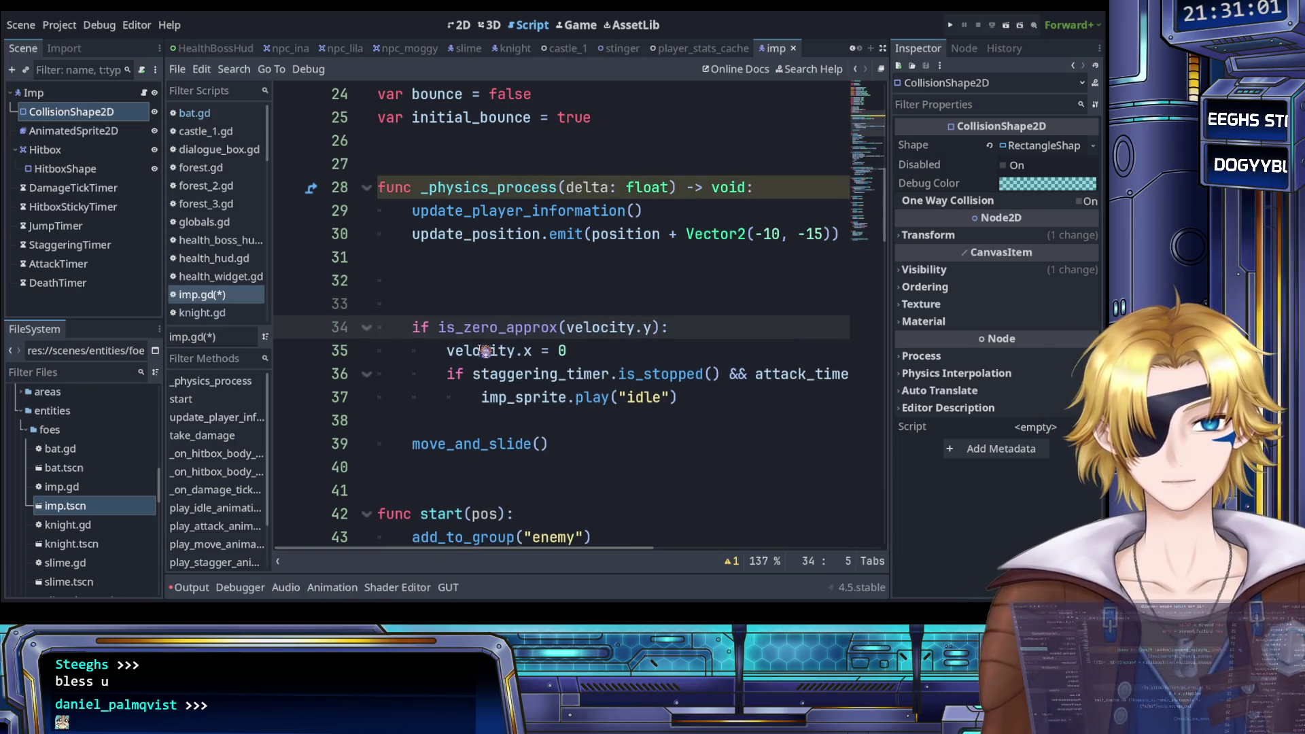
key(Up)
key(Up)
text(velocity = lerp(velocity, Vector2.ZERO, STABILITY_STRENGTH))
key(ctrl+s)
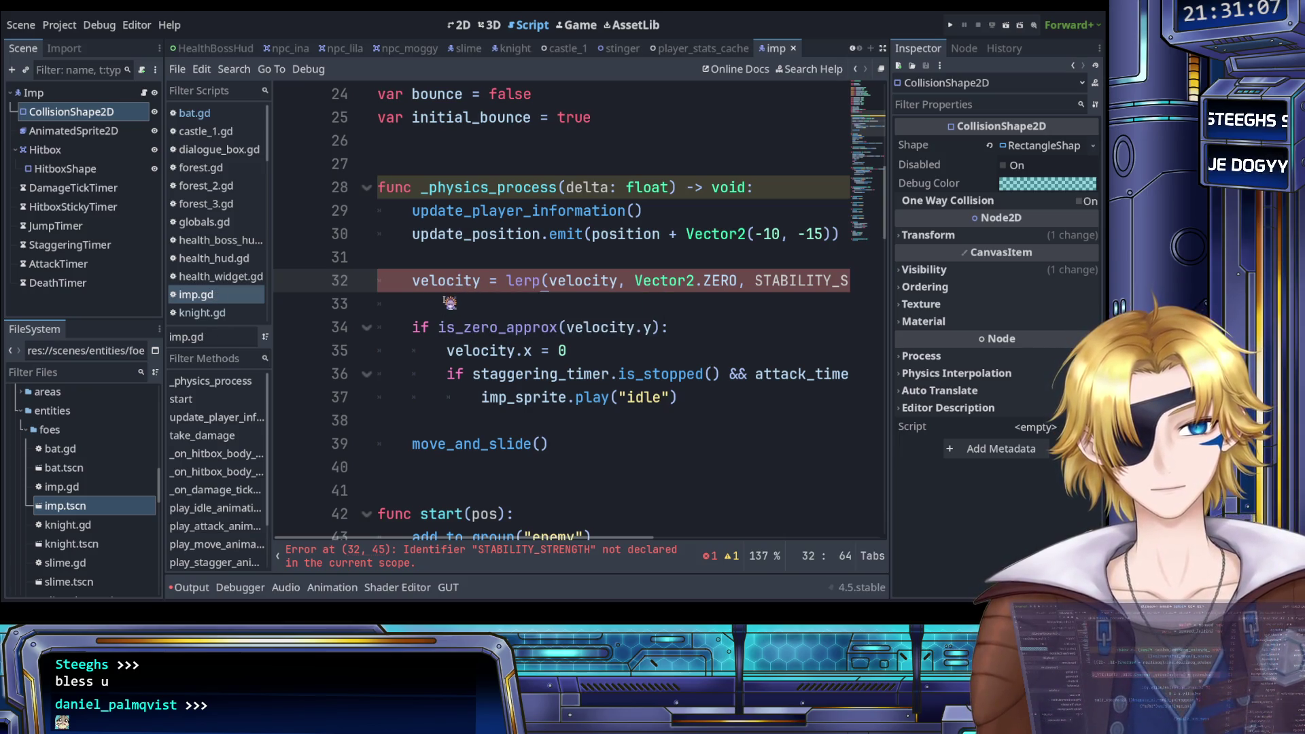
- Copy the STABILITY_STRENGTH constant line from bat.gd
scroll(449, 302, right, 3)
scroll(502, 300, left, 3)
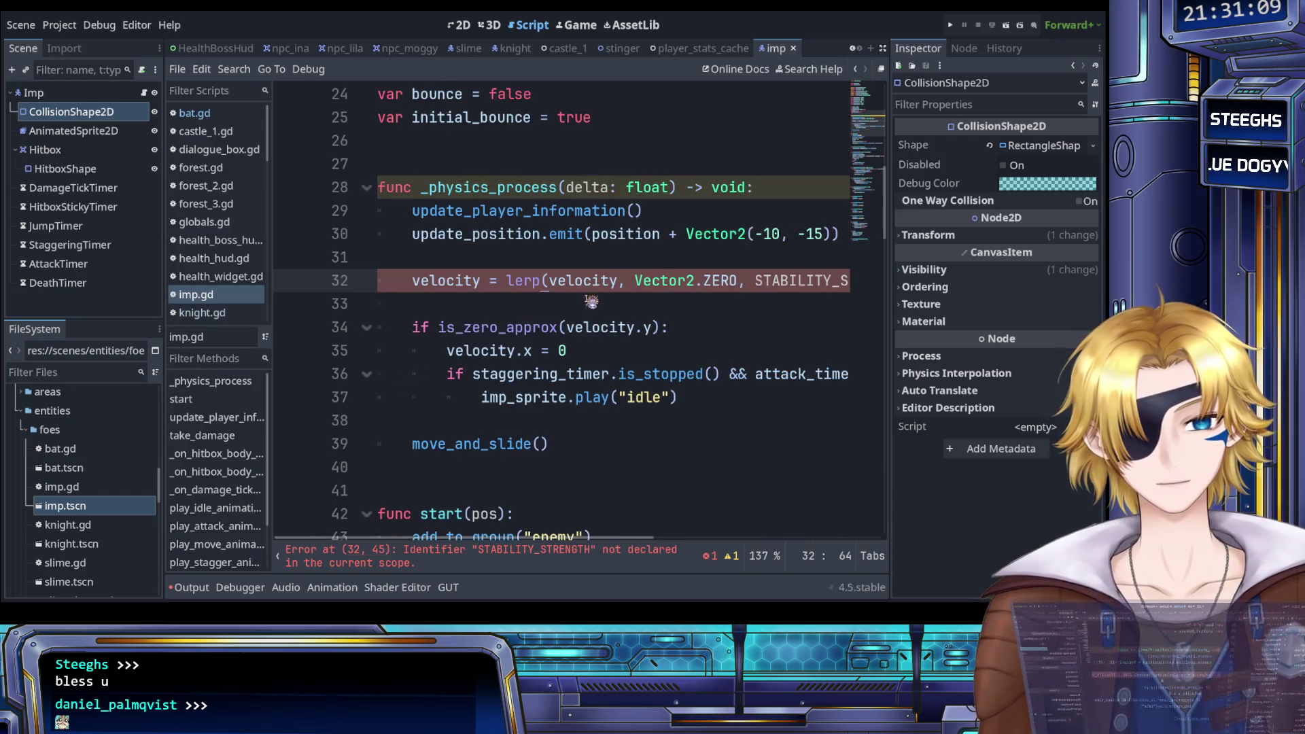
click(194, 113)
scroll(597, 234, up, 10)
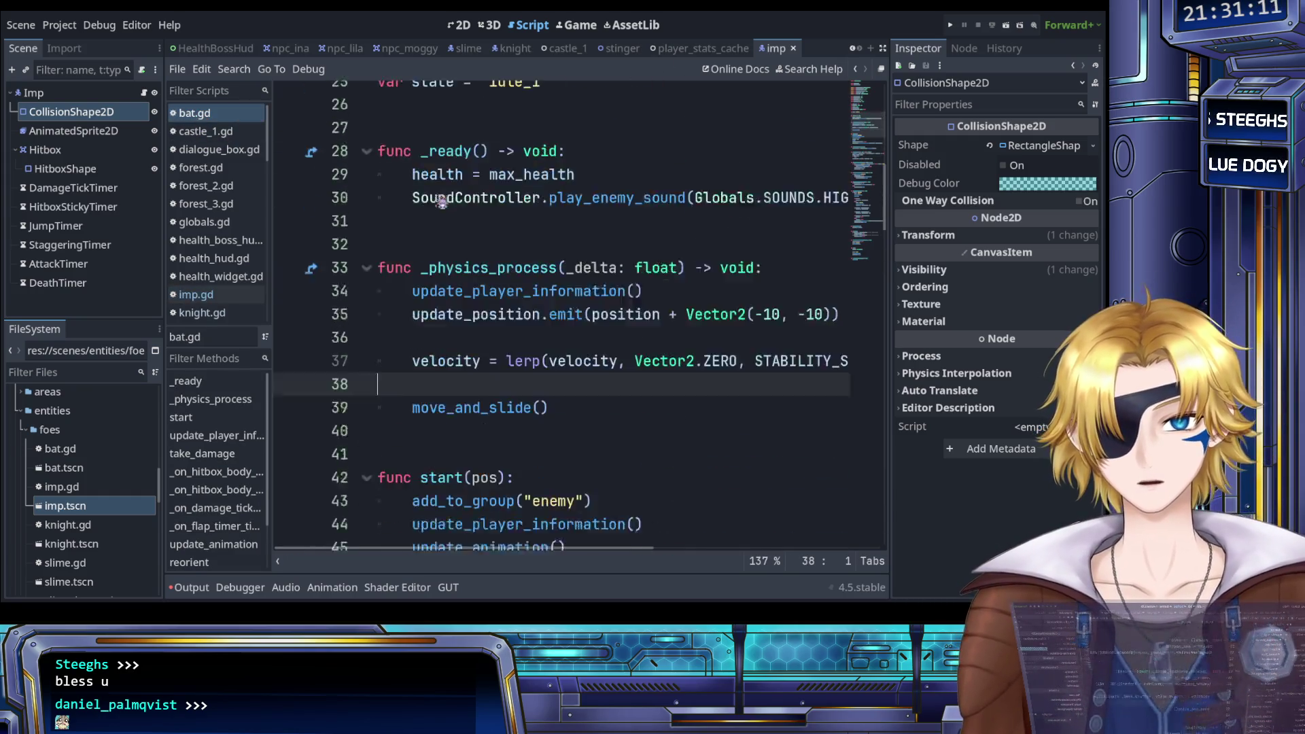
scroll(598, 234, down, 1)
drag(654, 258, 363, 260)
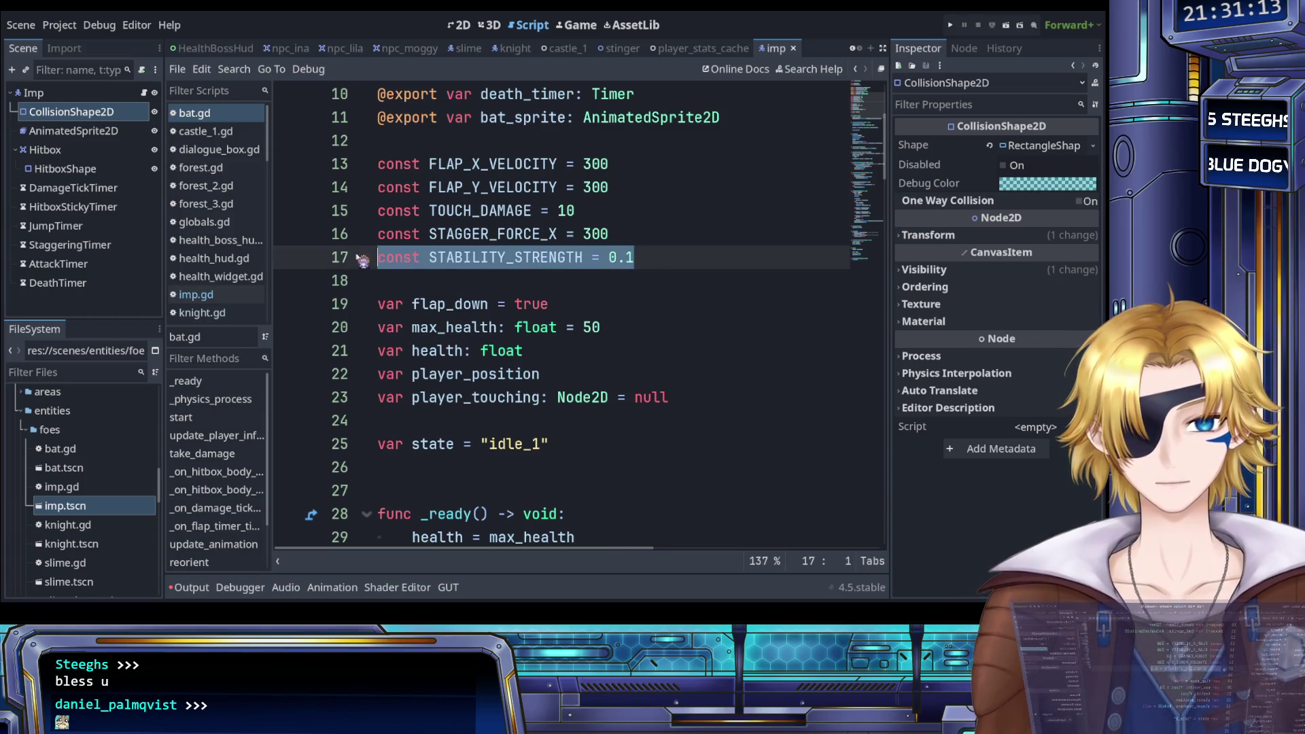
click(657, 192)
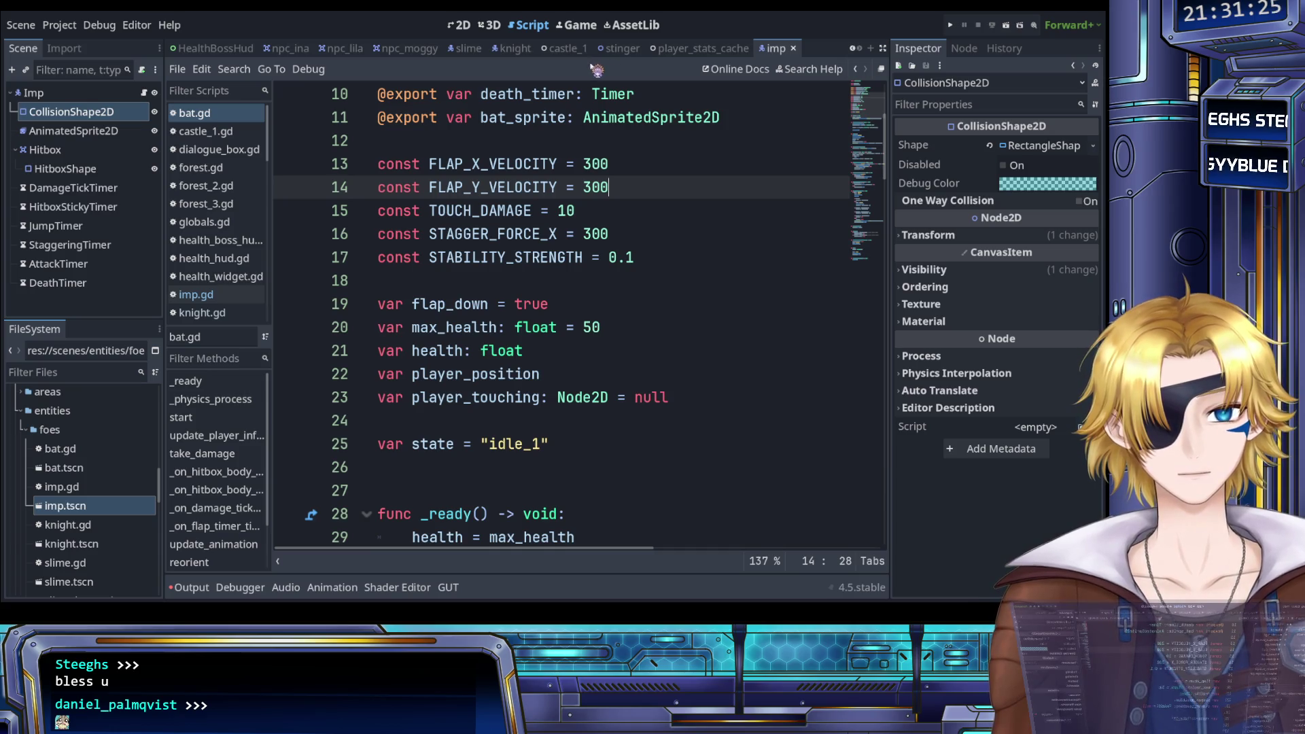
- Add const STABILITY_STRENGTH = 0.1 after STAGGER_FORCE_X in imp.gd
click(222, 296)
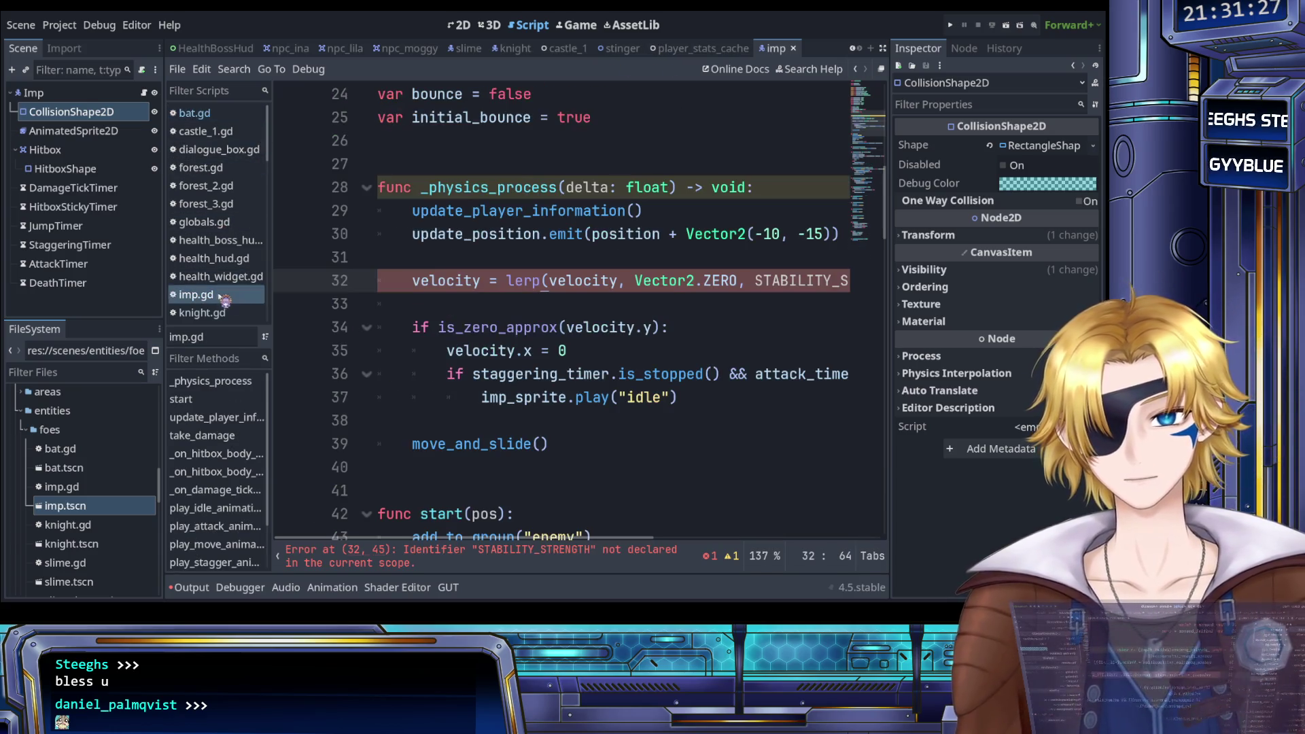
scroll(445, 275, up, 4)
click(673, 259)
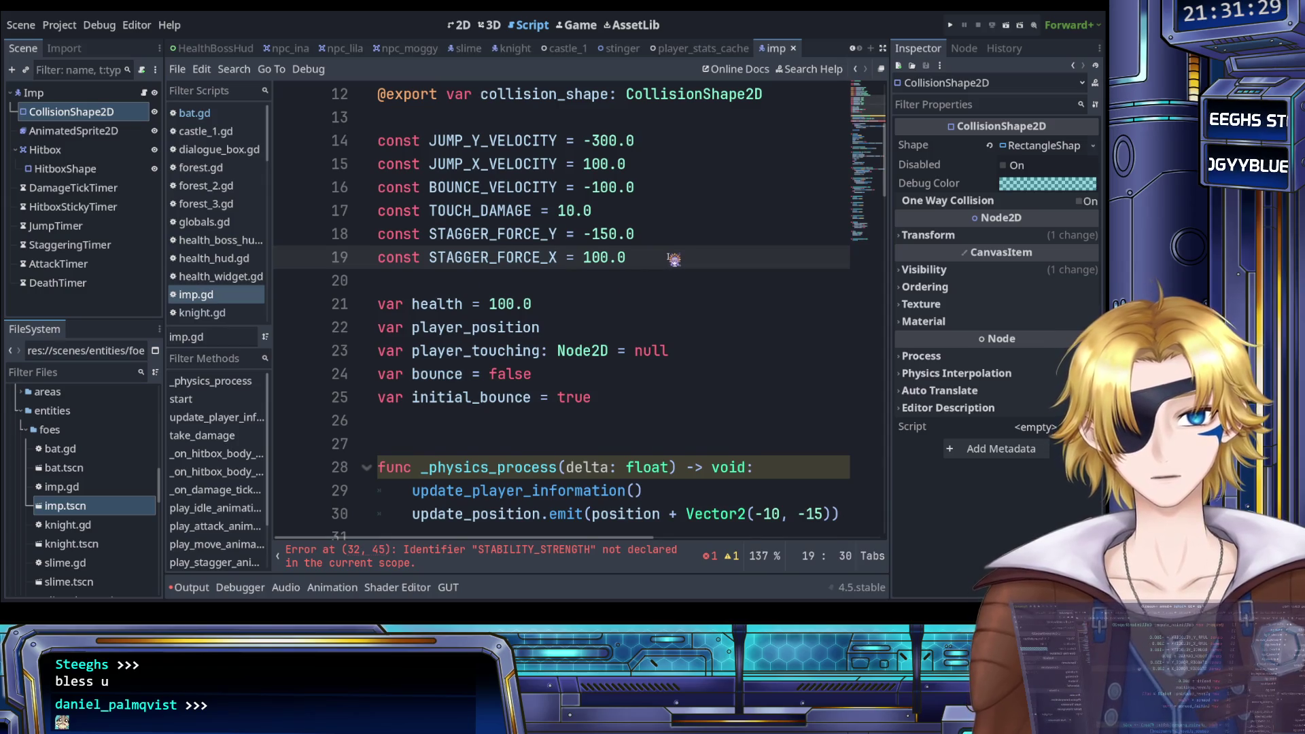
key(Return)
text(const STABILITY_STRENGTH = 0.1)
- Delete the unused jump and bounce constants and the leftover blank line
mouse_move(634, 187)
mouse_down()
mouse_move(517, 143)
mouse_move(442, 156)
mouse_move(350, 146)
mouse_up()
key(BackSpace)
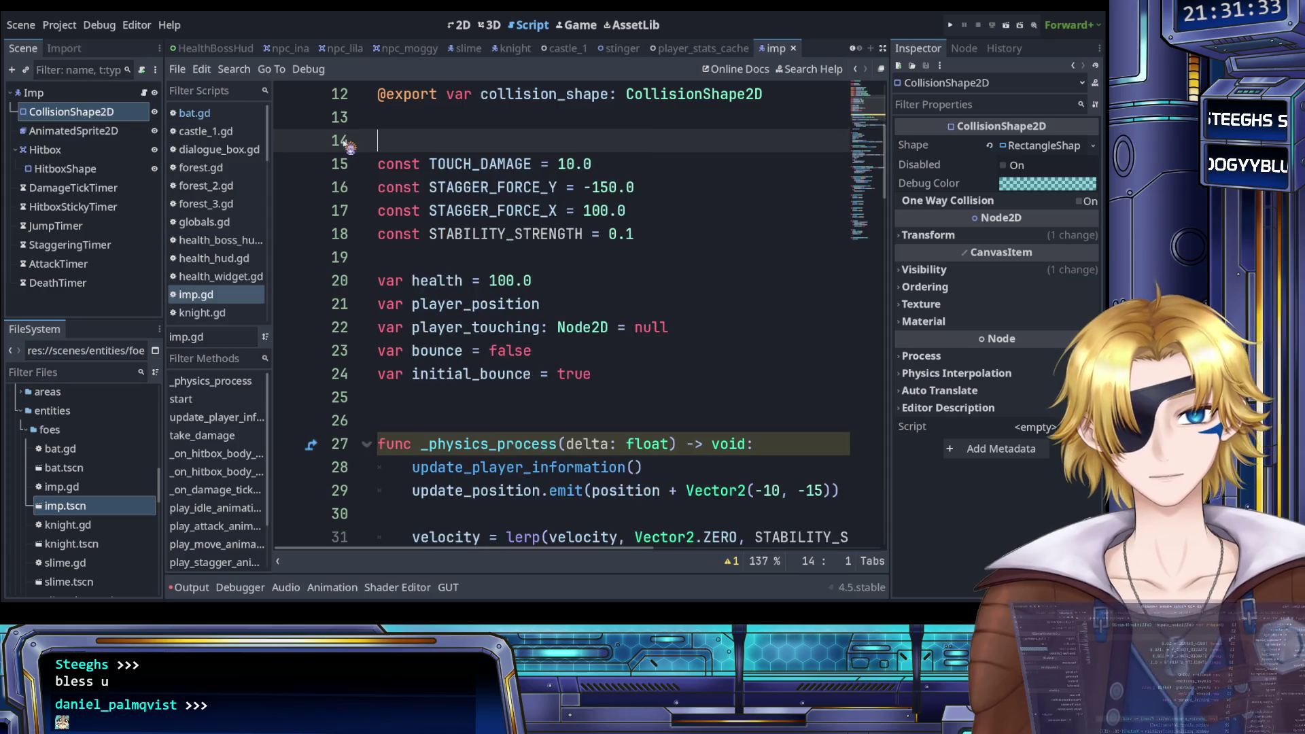
key(BackSpace)
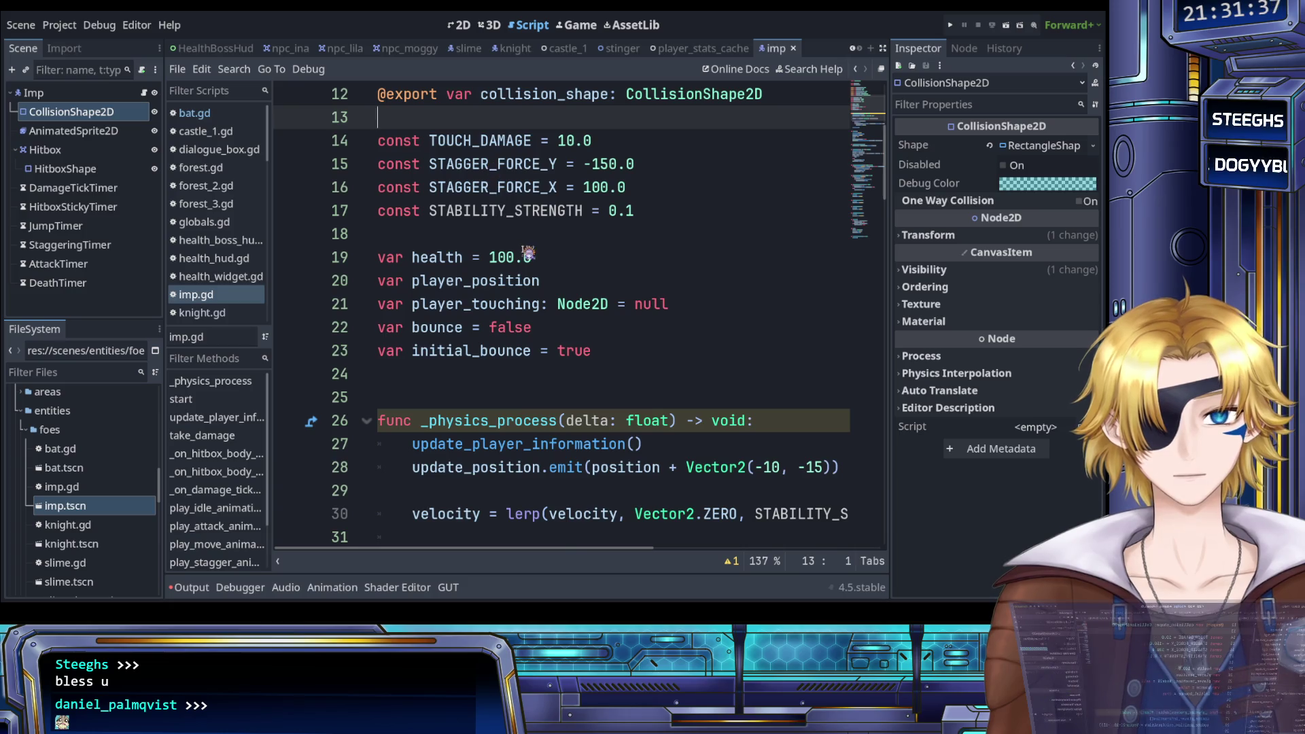
scroll(528, 253, down, 4)
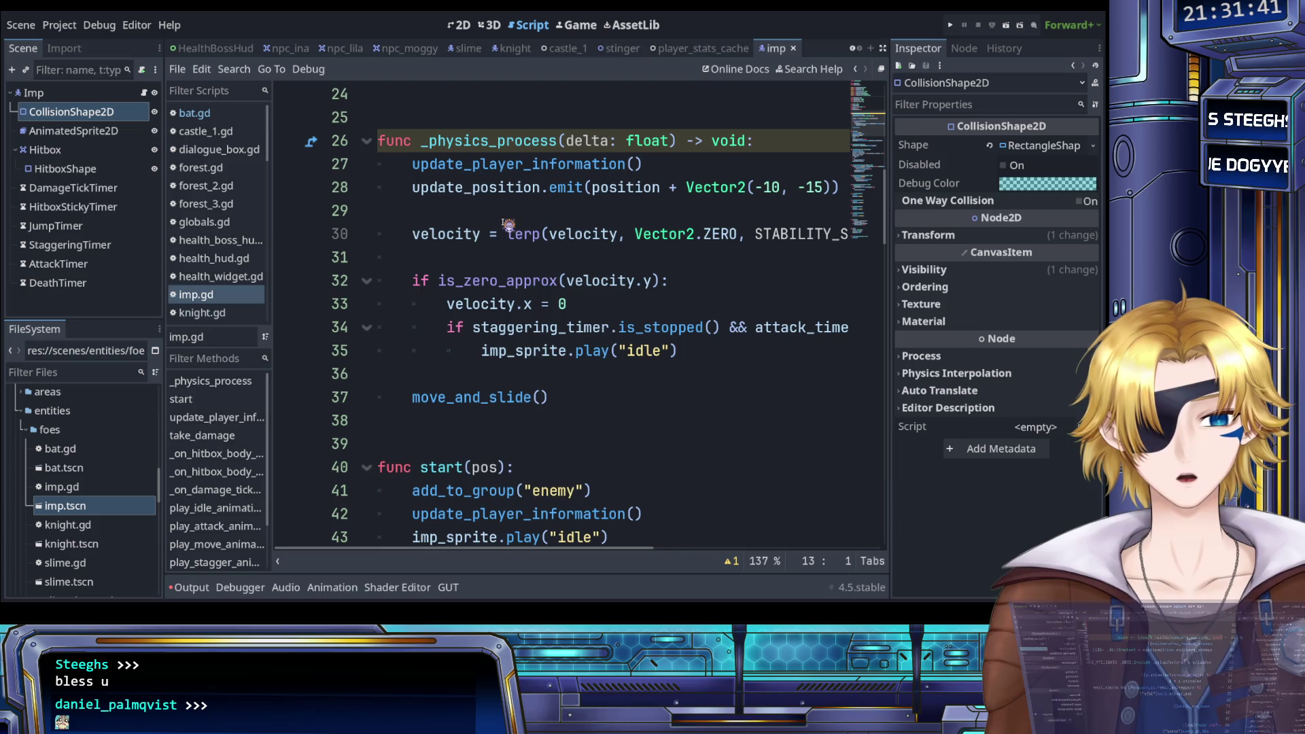
- Compare imp.gd's _physics_process delta parameter against bat.gd and save
click(568, 147)
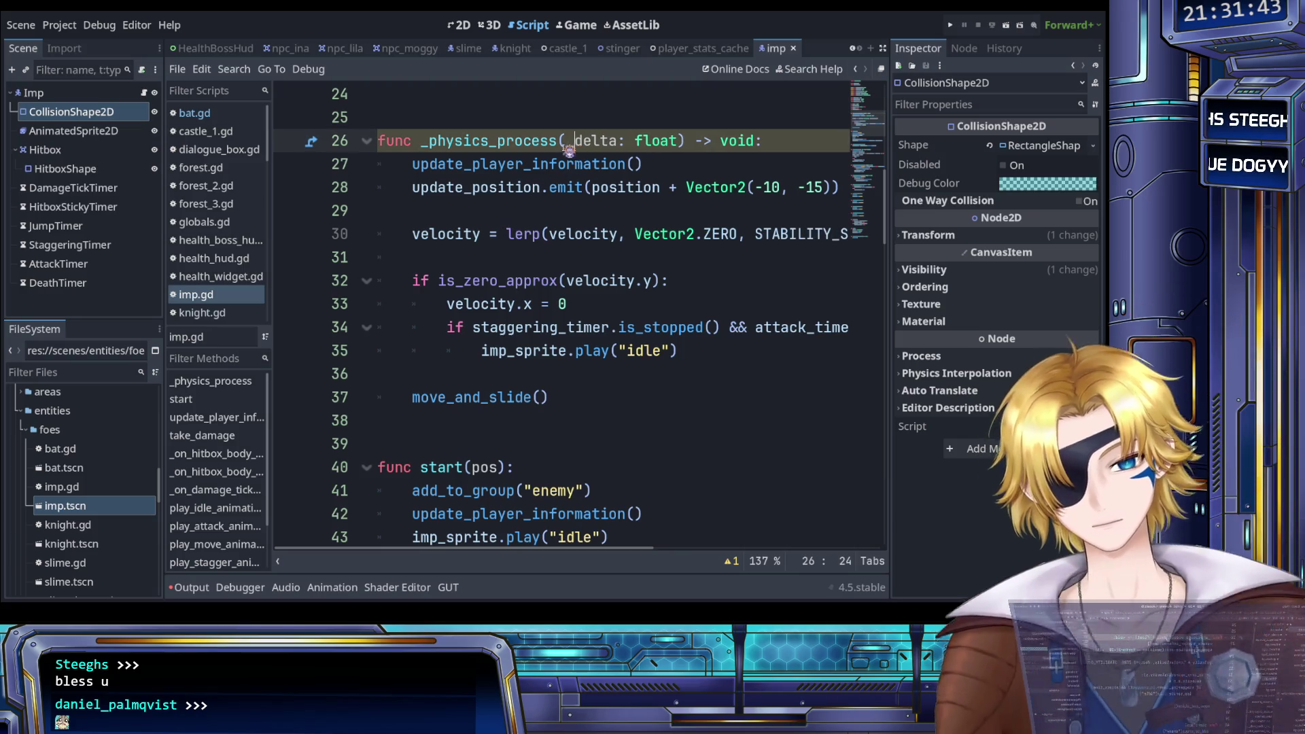
click(194, 112)
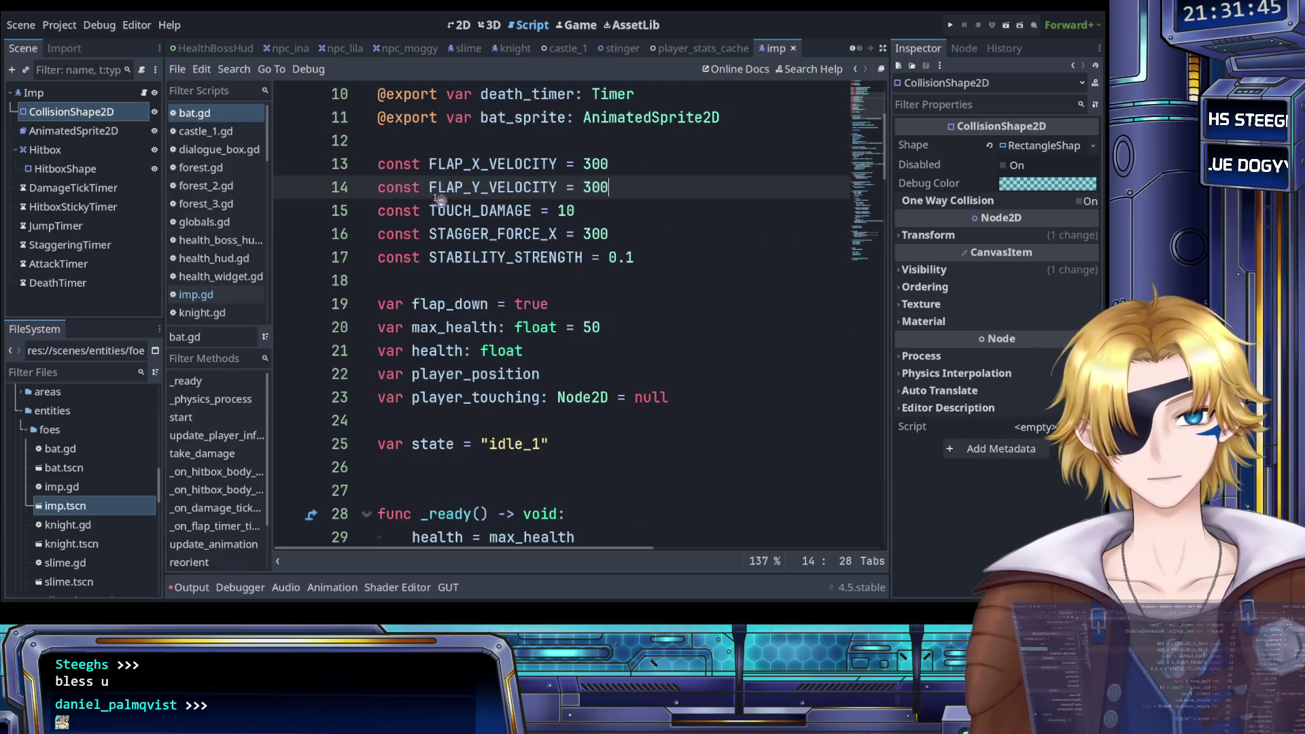
scroll(440, 200, down, 7)
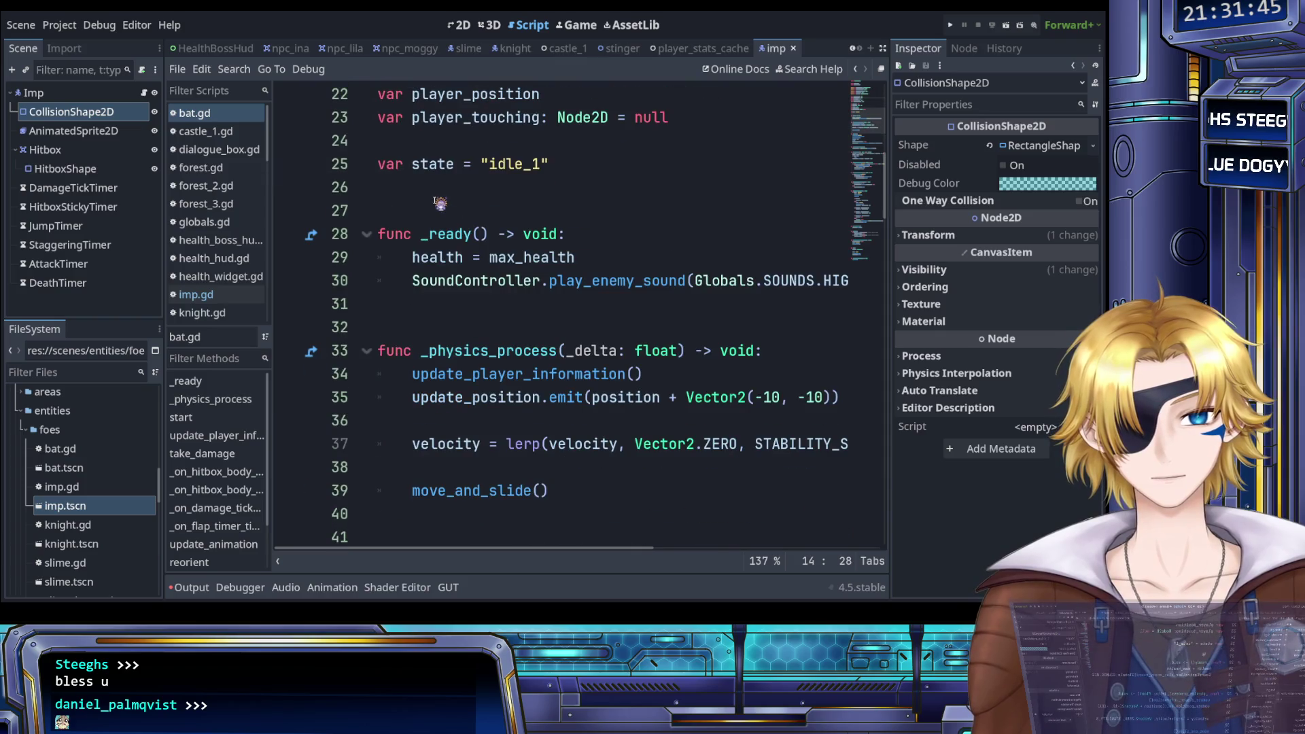
click(221, 294)
key(ctrl+s)
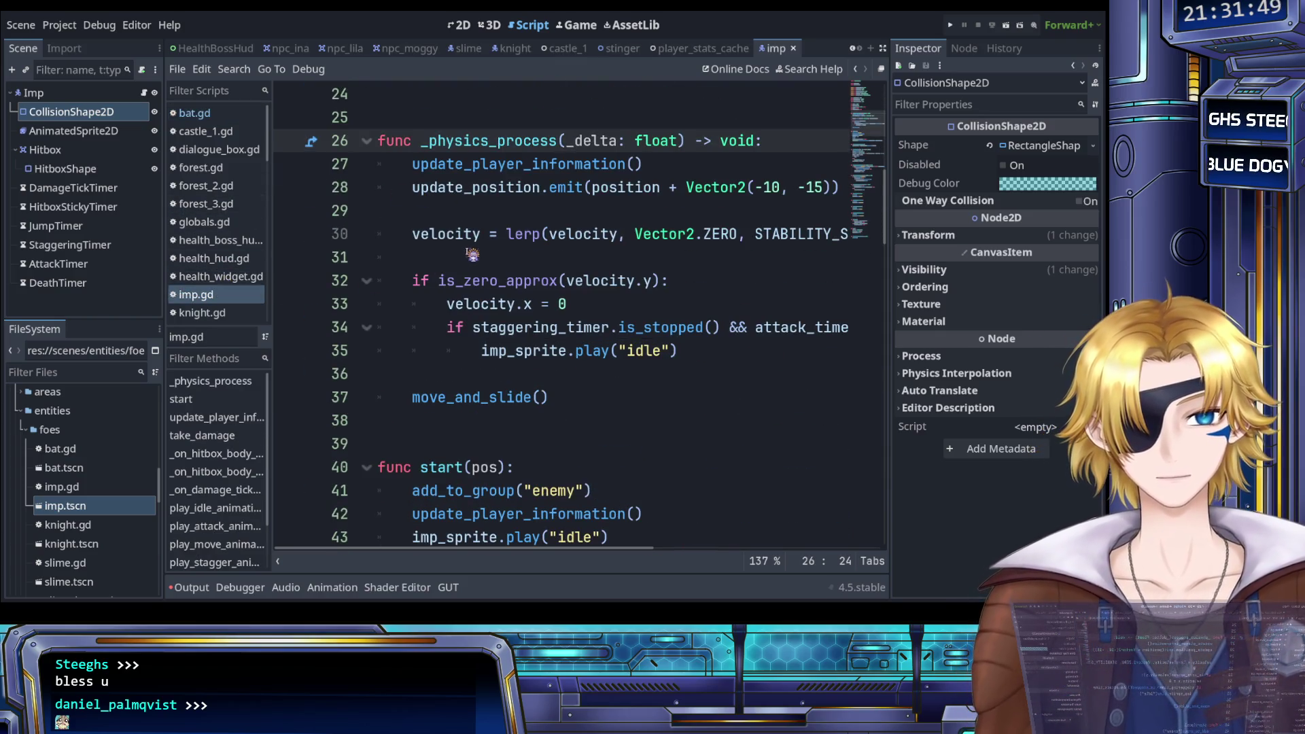
- Review the velocity lerp line and select text in the line 32 idle condition
scroll(472, 255, right, 5)
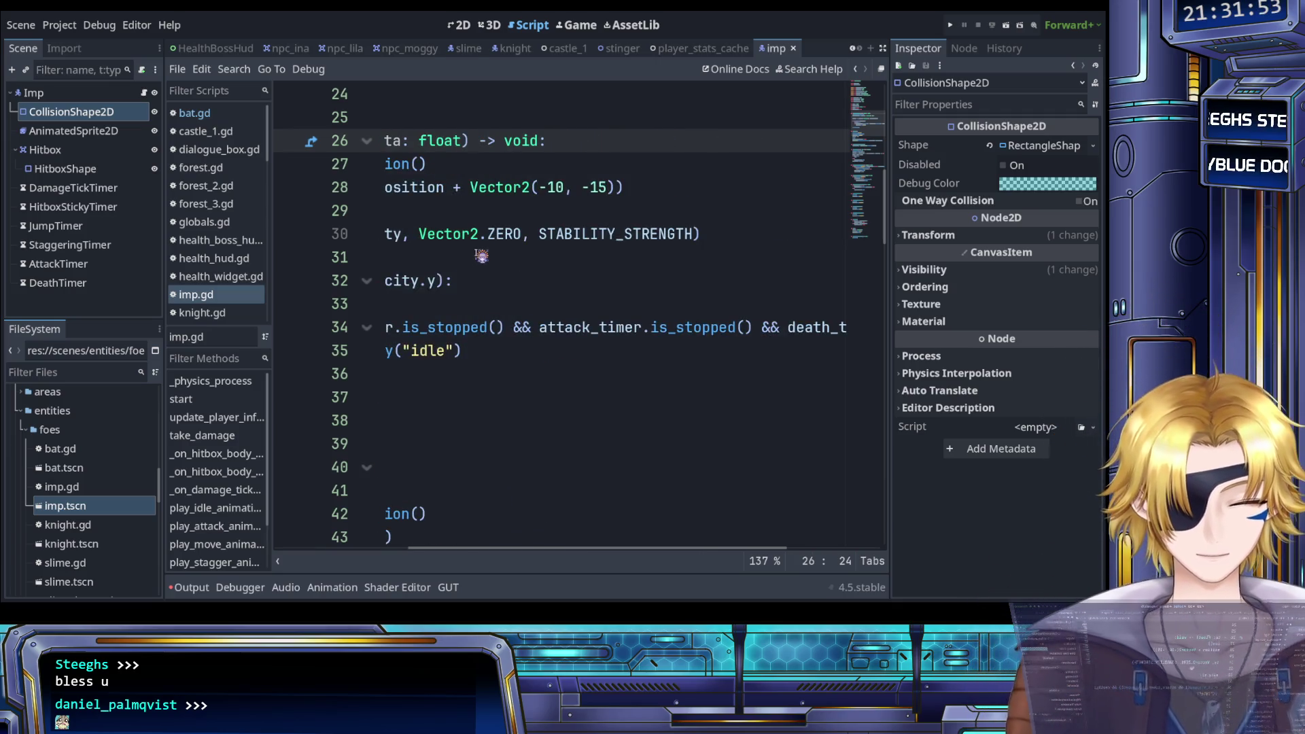
scroll(476, 254, left, 4)
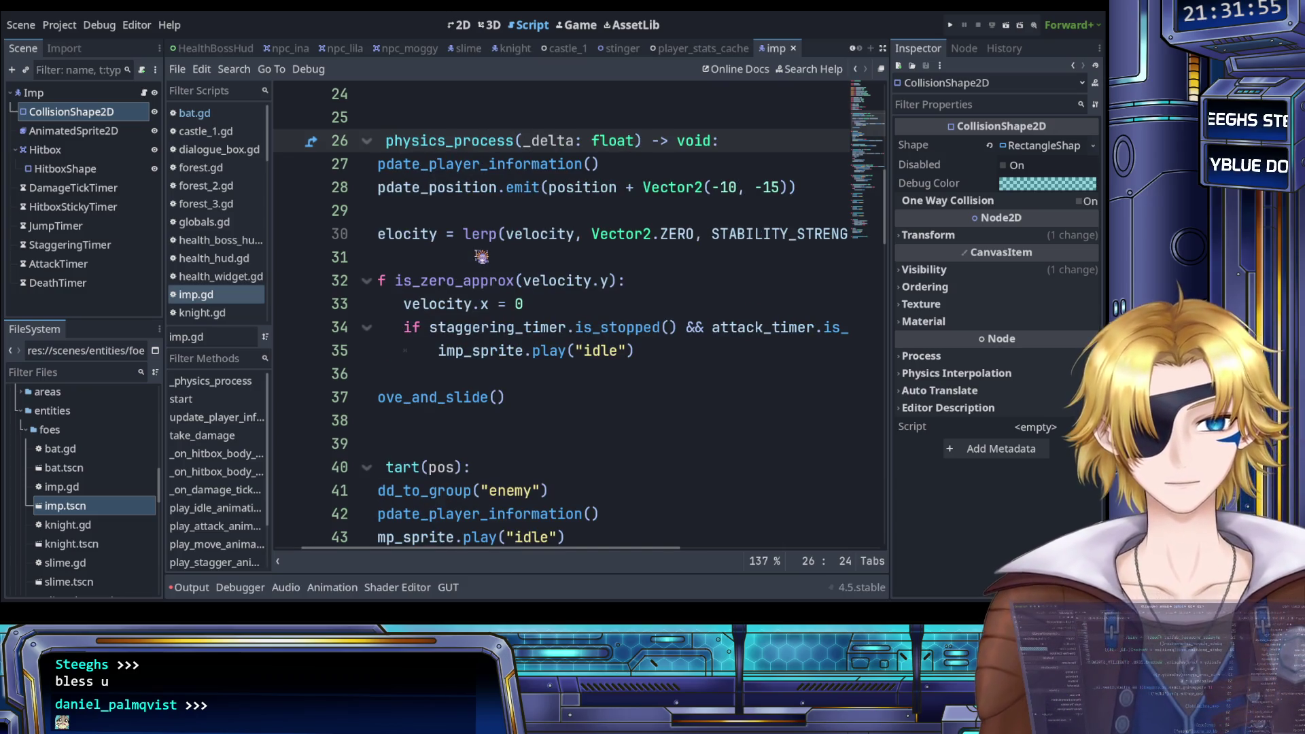
scroll(481, 256, left, 1)
click(464, 235)
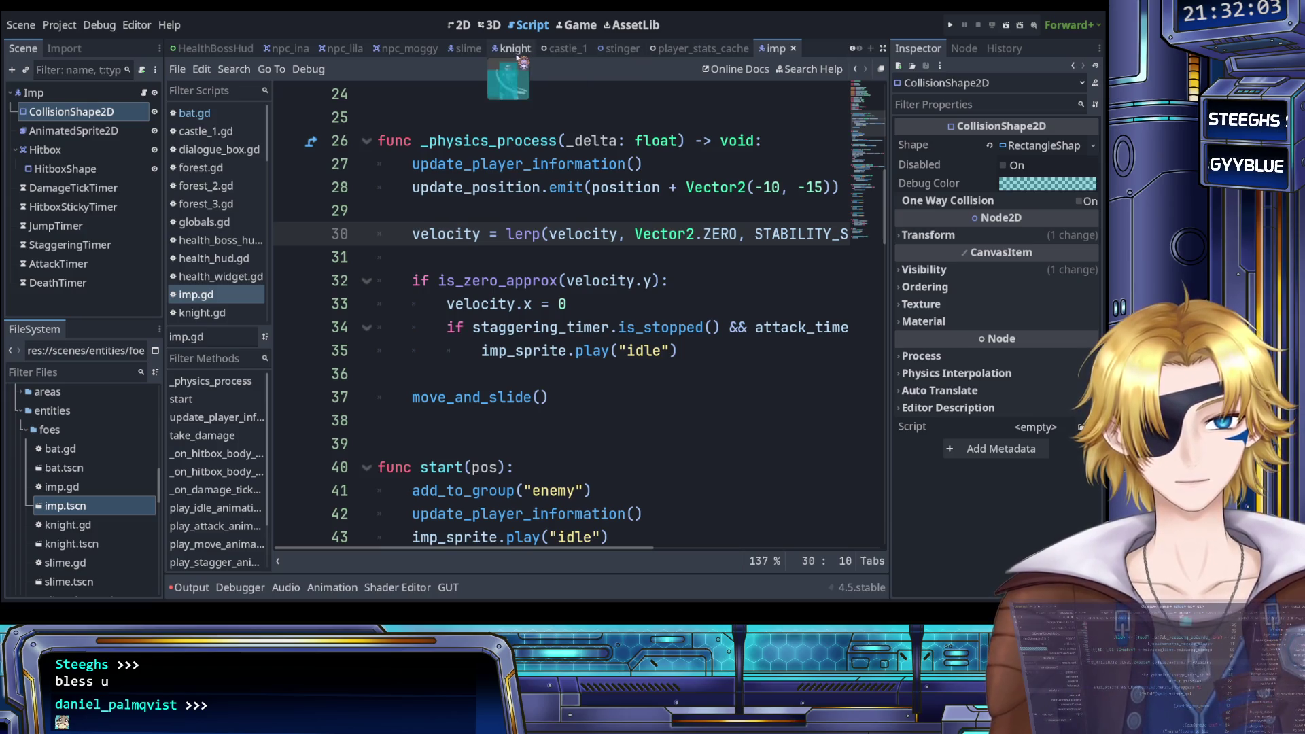
scroll(518, 205, right, 4)
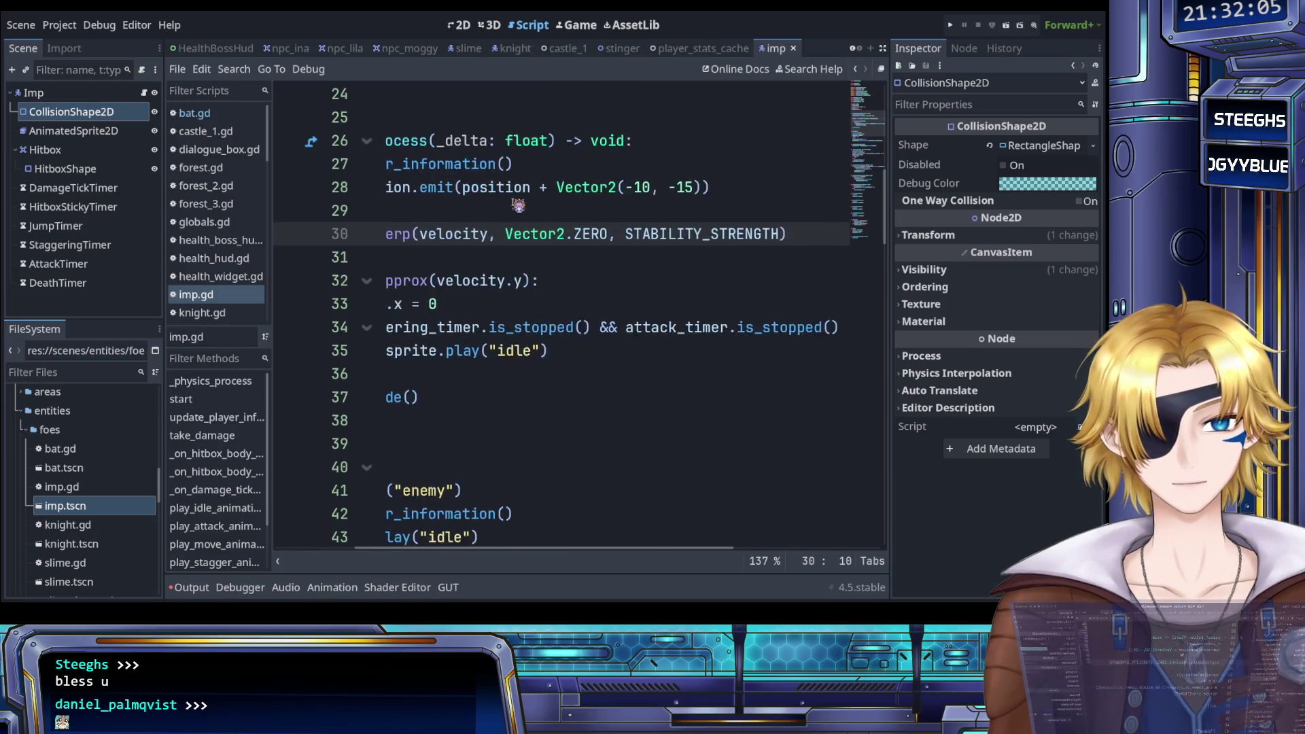
scroll(517, 205, left, 4)
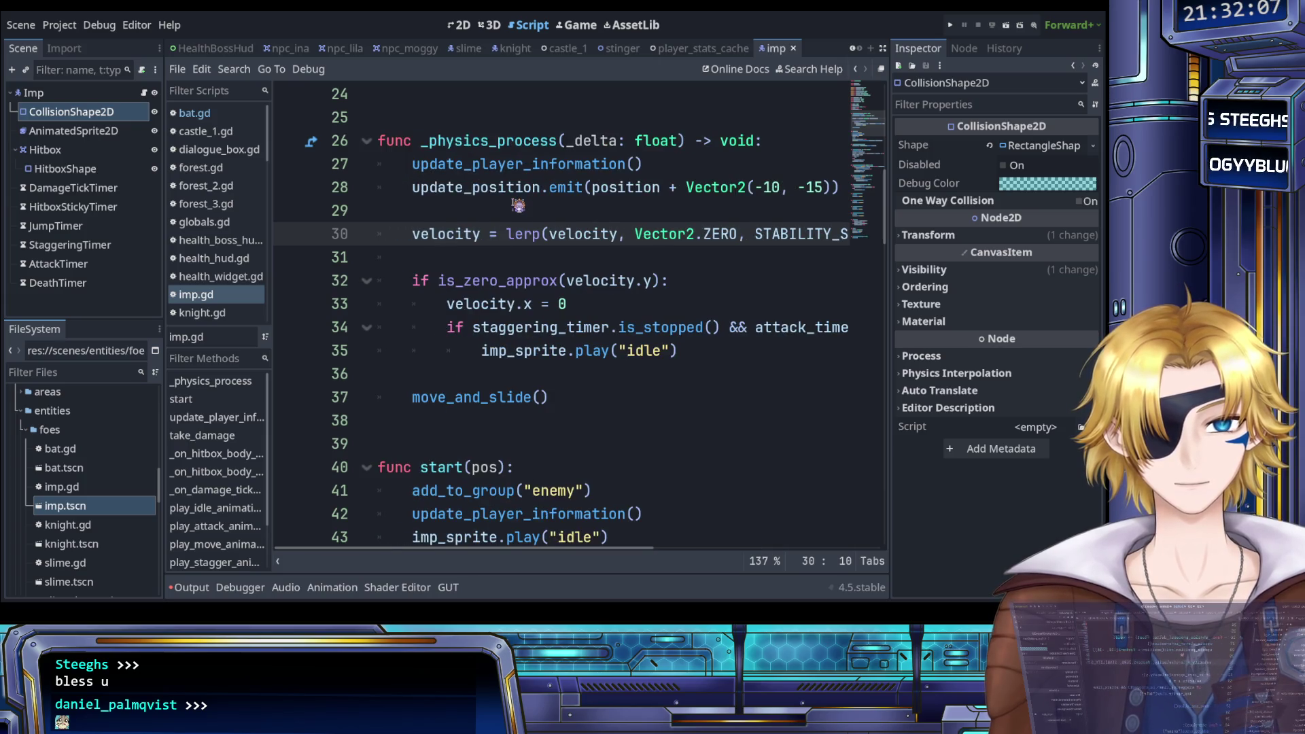
scroll(518, 205, down, 1)
drag(439, 211, 544, 212)
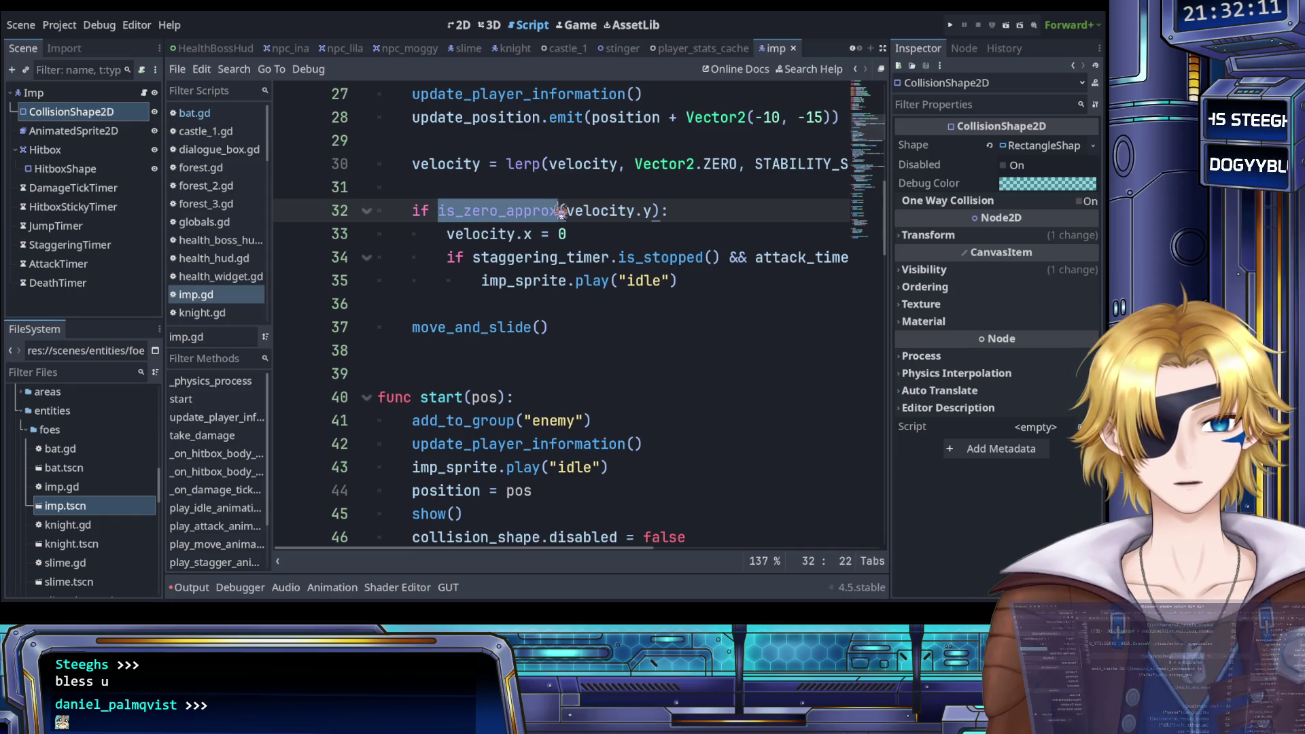
- Make the idle condition test is_zero_approx(velocity.x) instead of velocity.y, and save
click(584, 212)
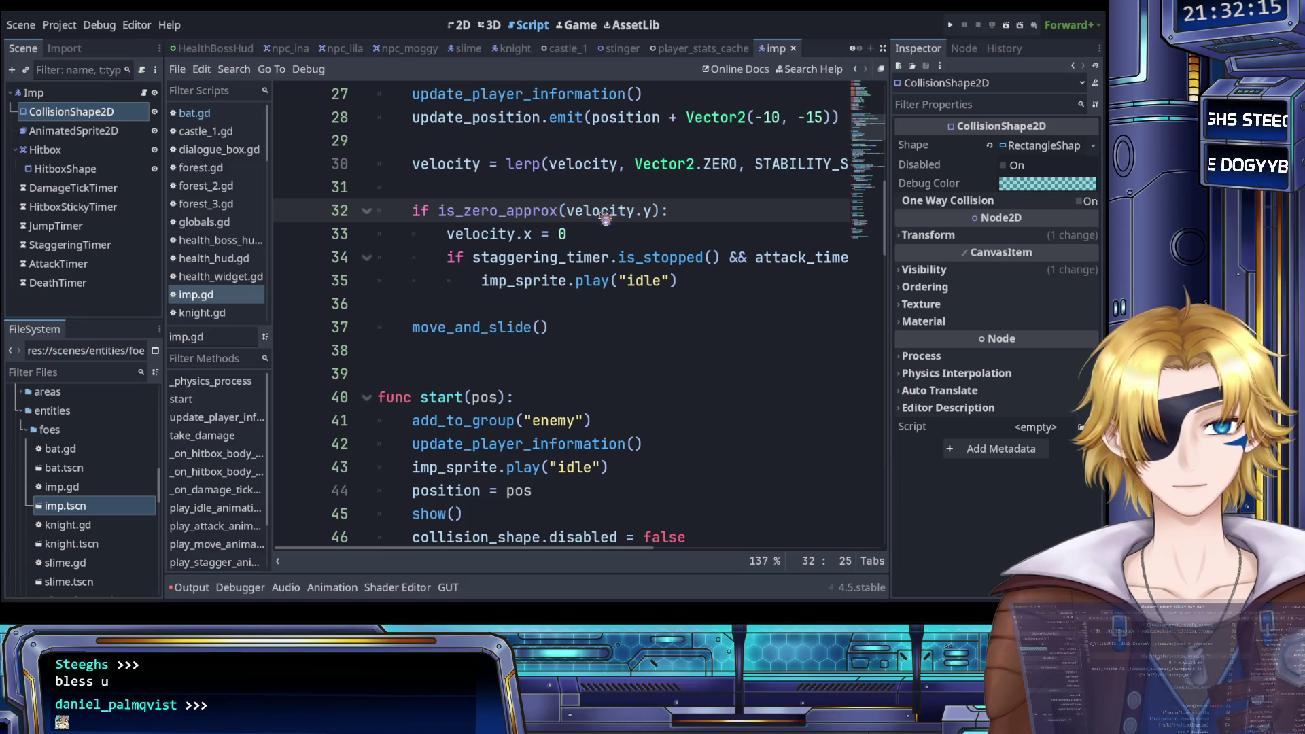
click(577, 235)
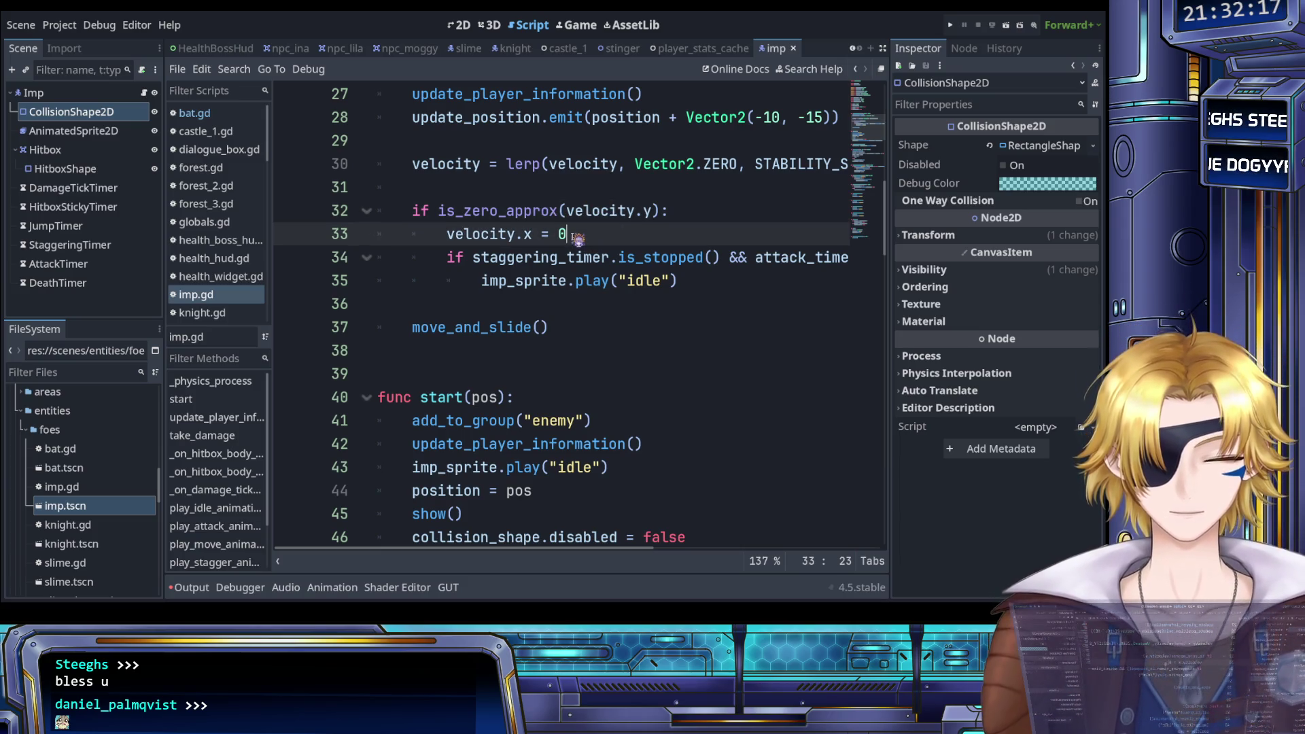
click(654, 211)
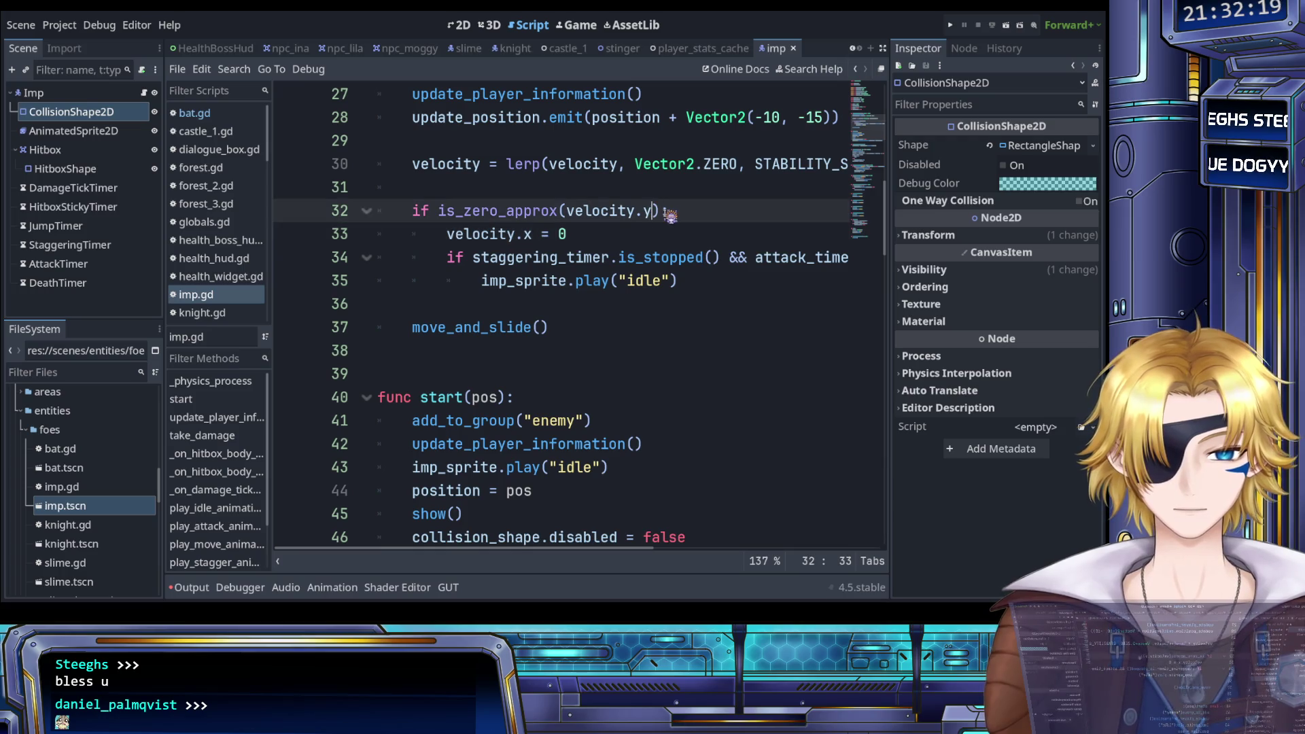
key(ctrl+s)
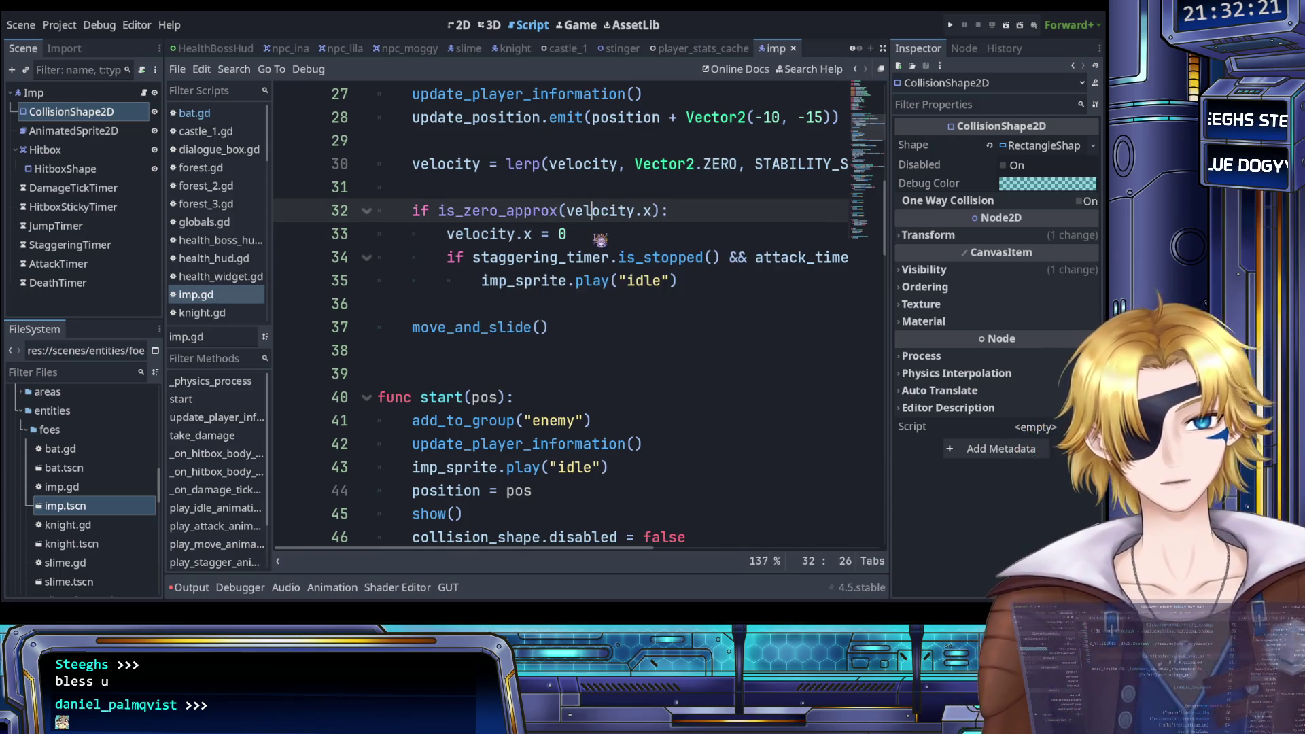
- Delete the velocity.x = 0 statement and its empty line
click(599, 239)
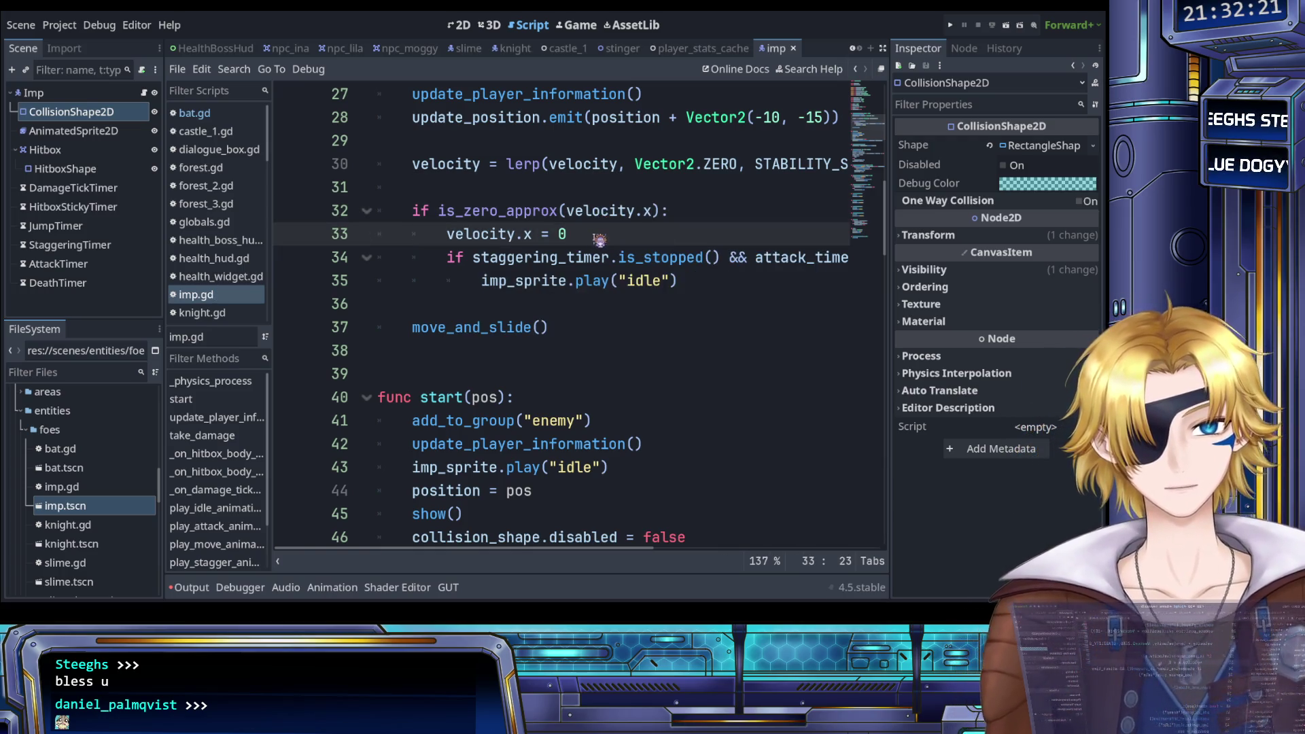
click(654, 212)
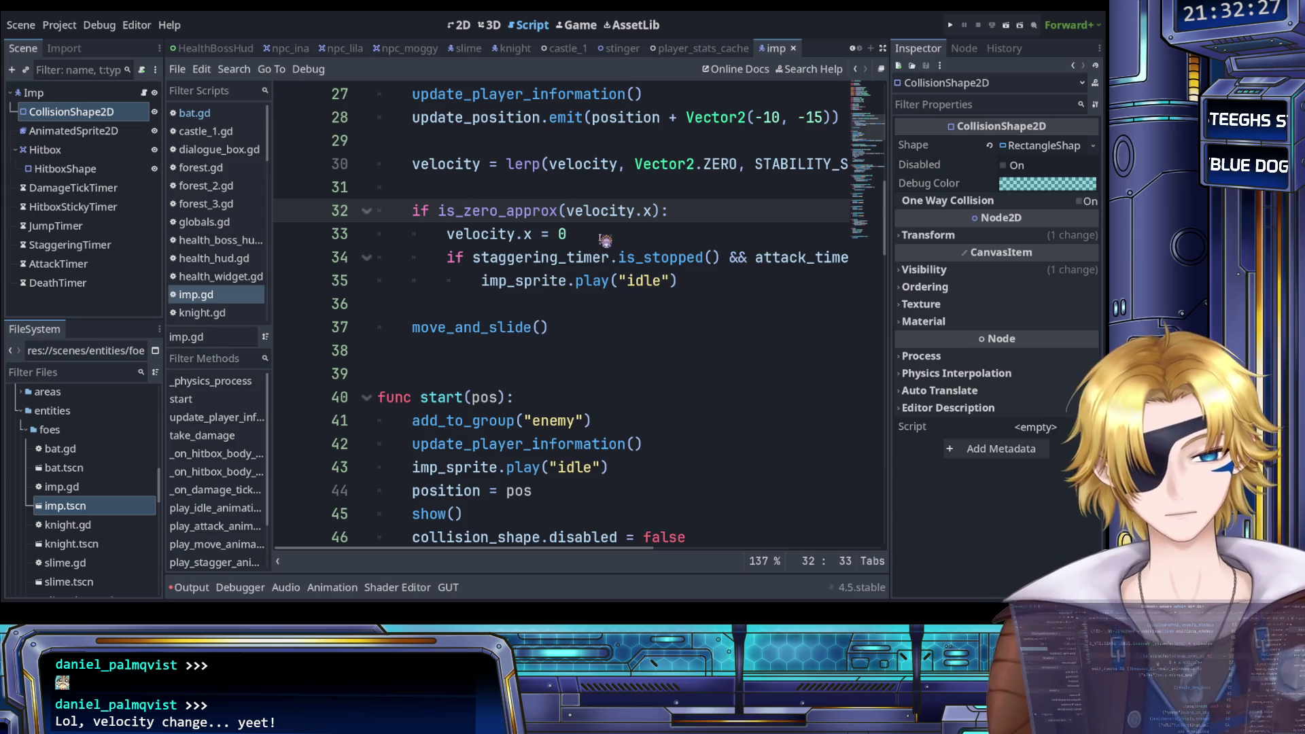
drag(448, 234, 594, 236)
key(BackSpace)
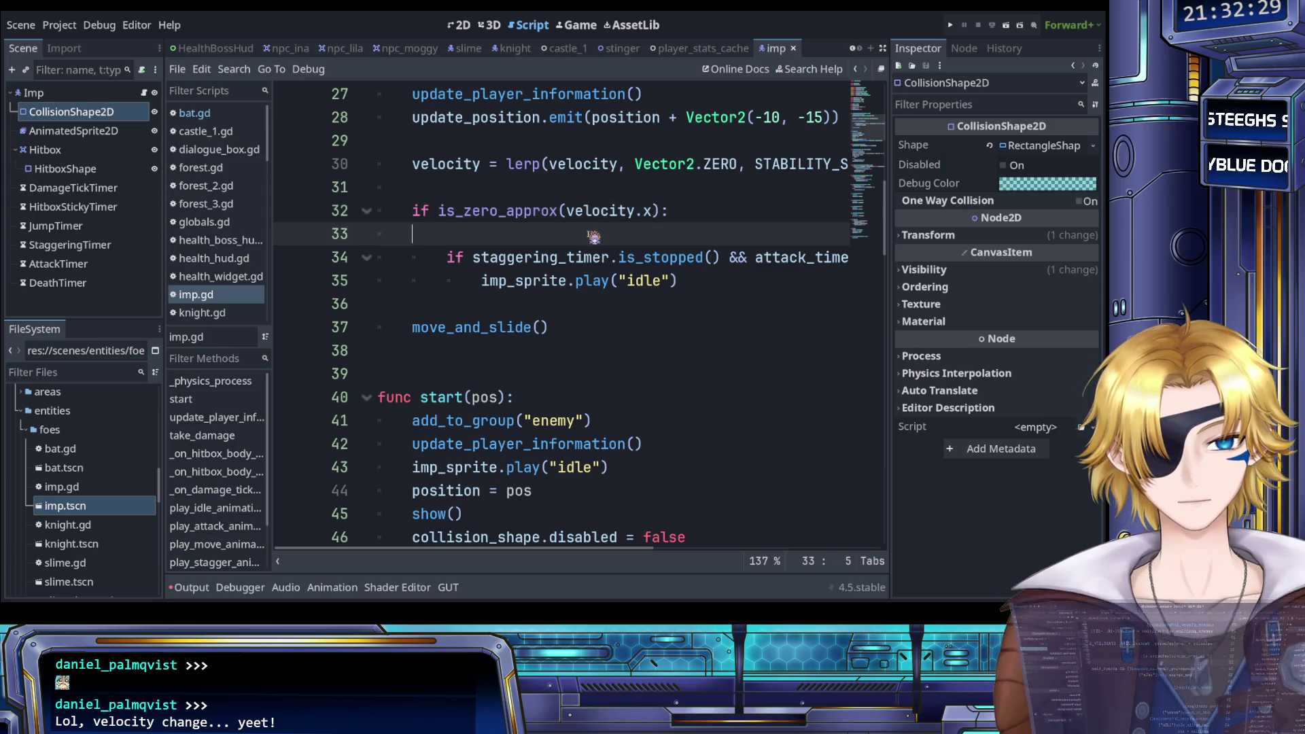
key(BackSpace)
key(BackSpace)
- Start a new elif branch below the idle animation line
scroll(488, 253, right, 2)
scroll(488, 253, left, 2)
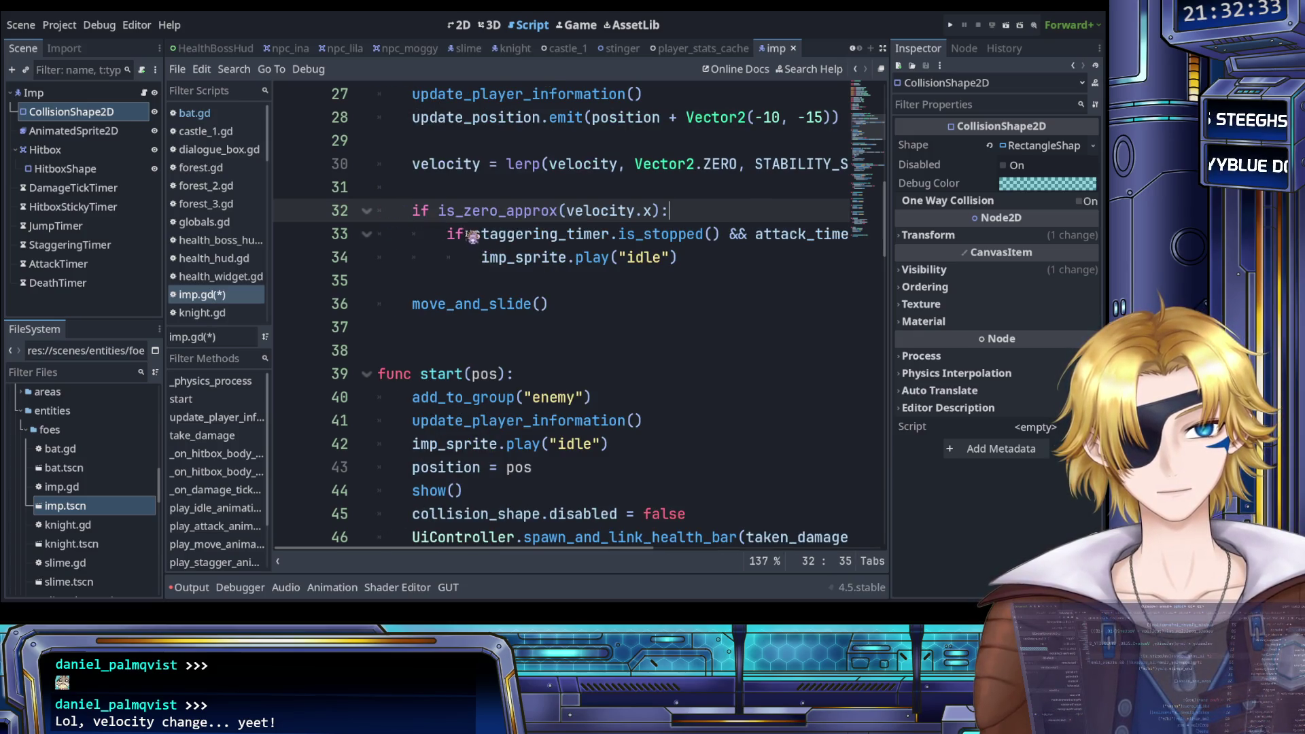
scroll(475, 236, right, 6)
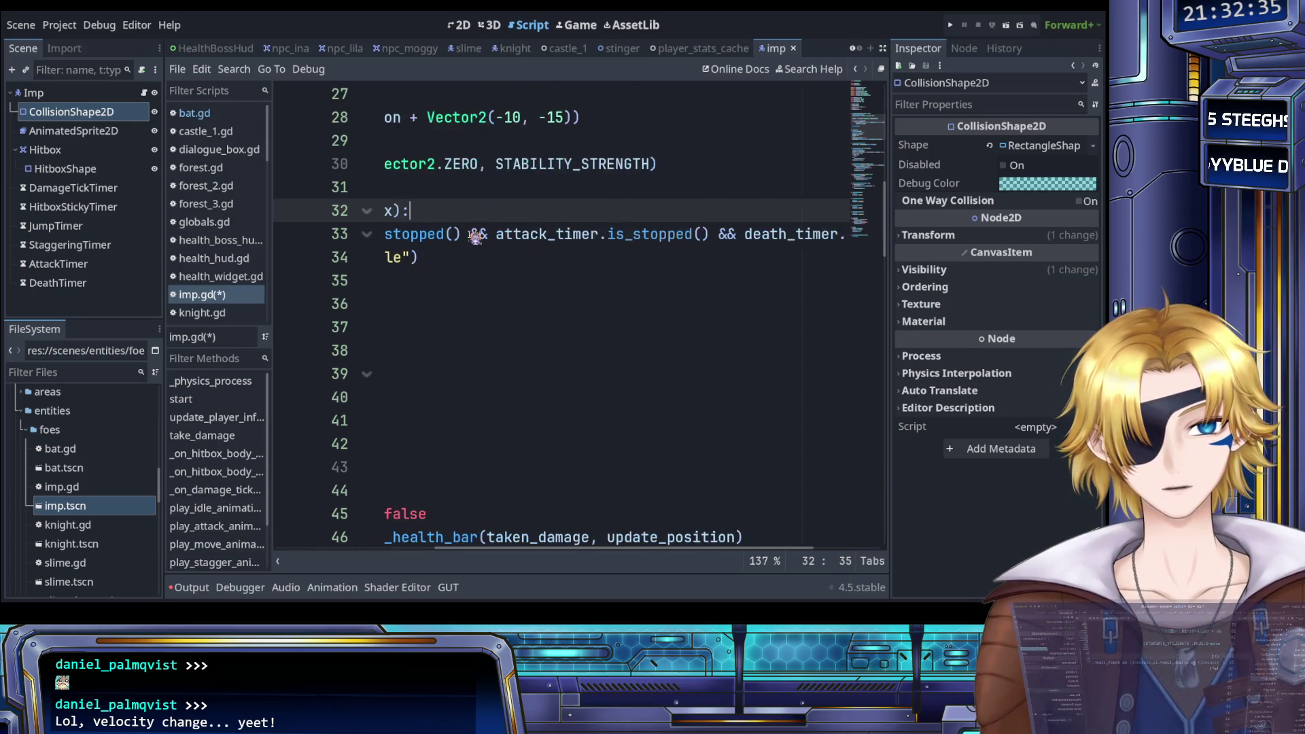
scroll(475, 236, left, 4)
scroll(475, 235, left, 2)
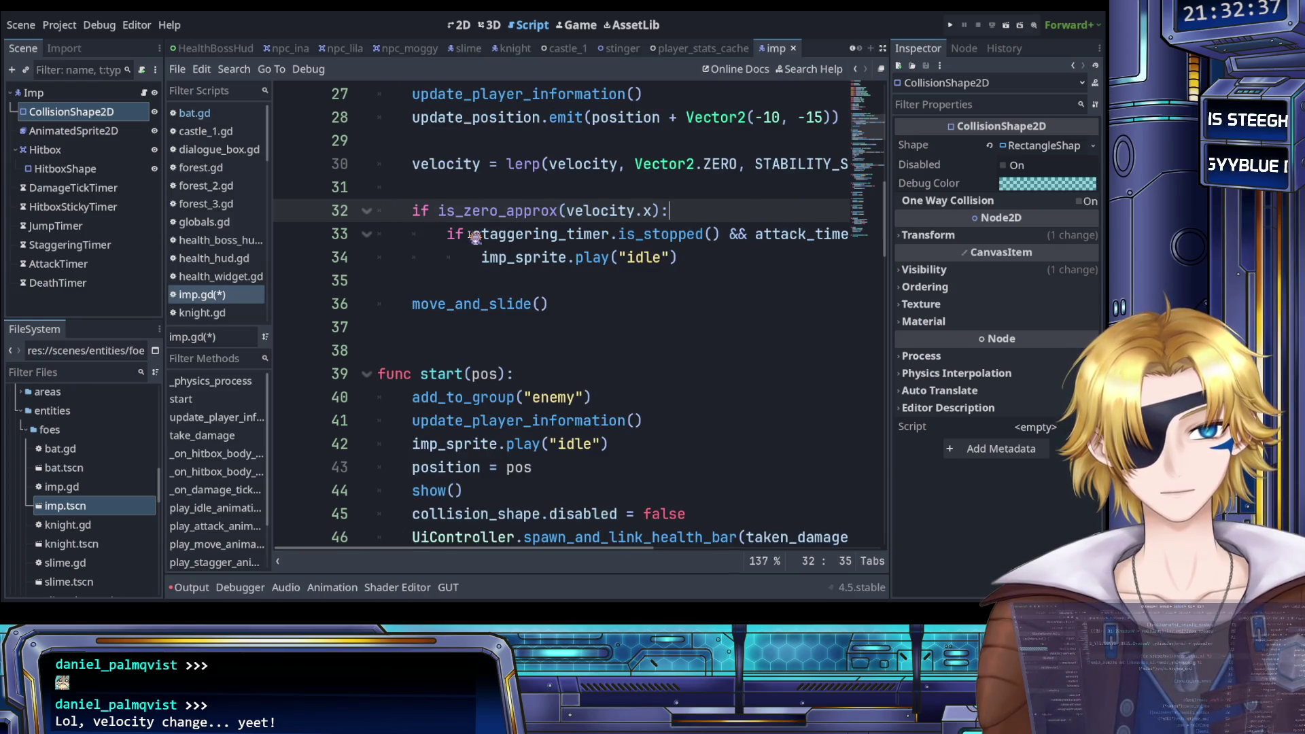
click(574, 281)
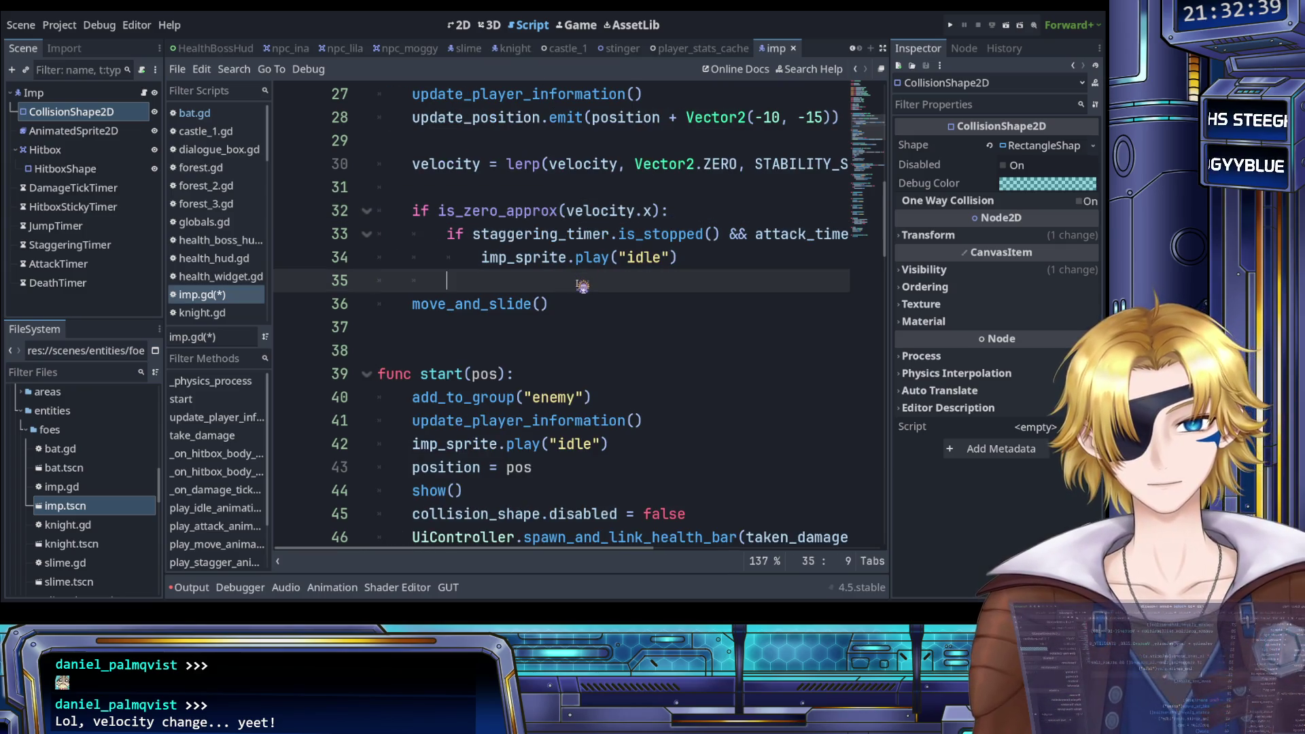
key(Return)
click(582, 286)
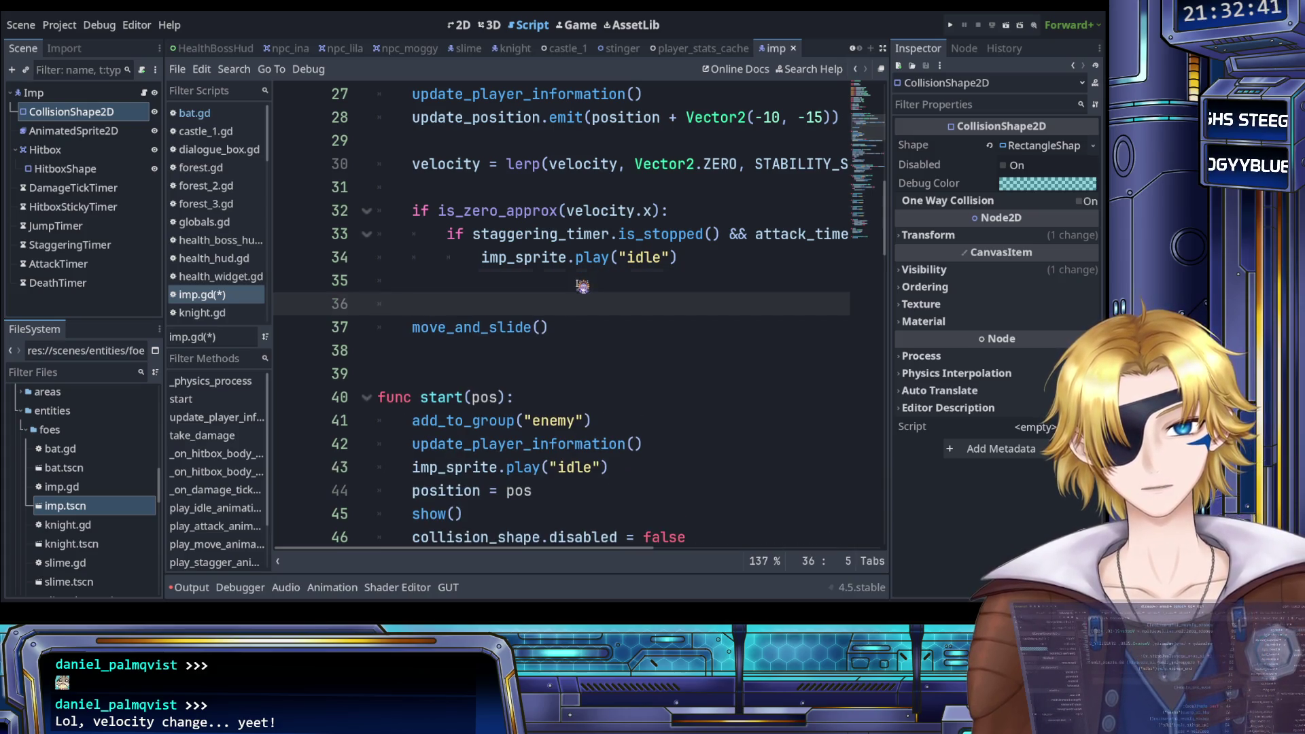
text(else:)
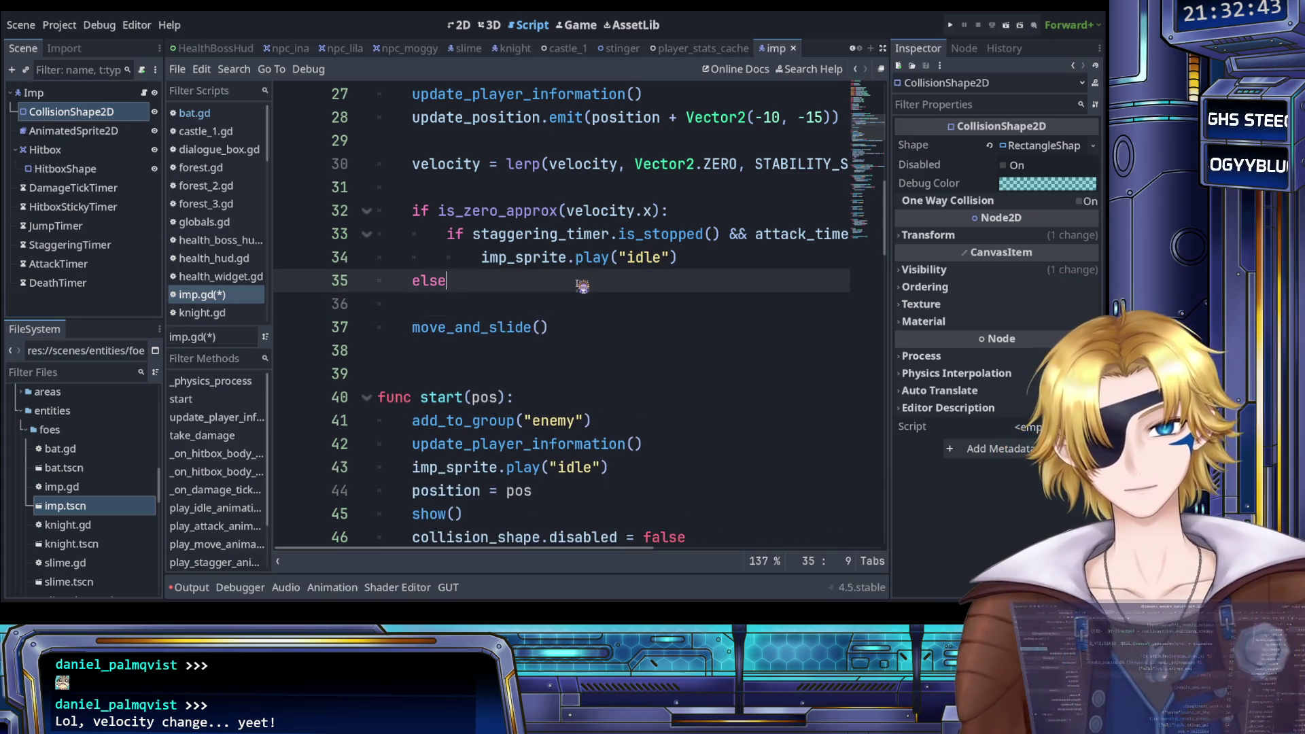
text(if)
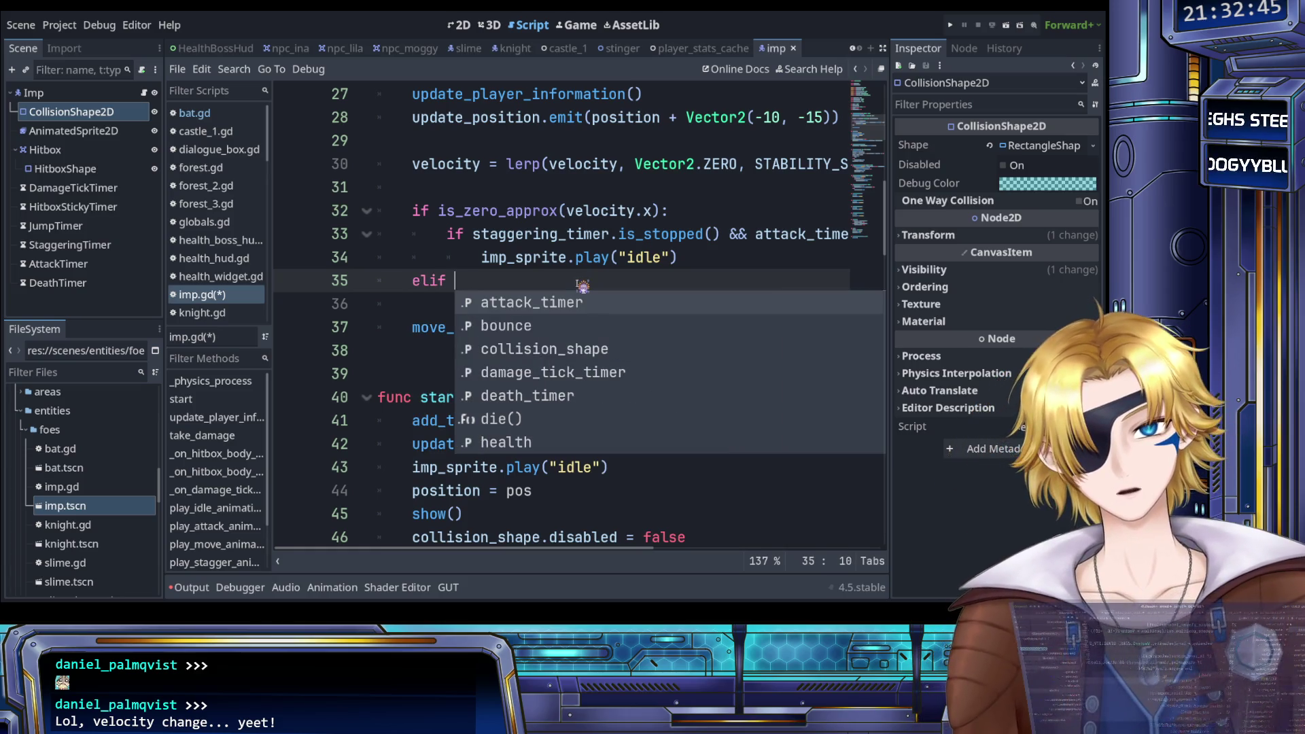
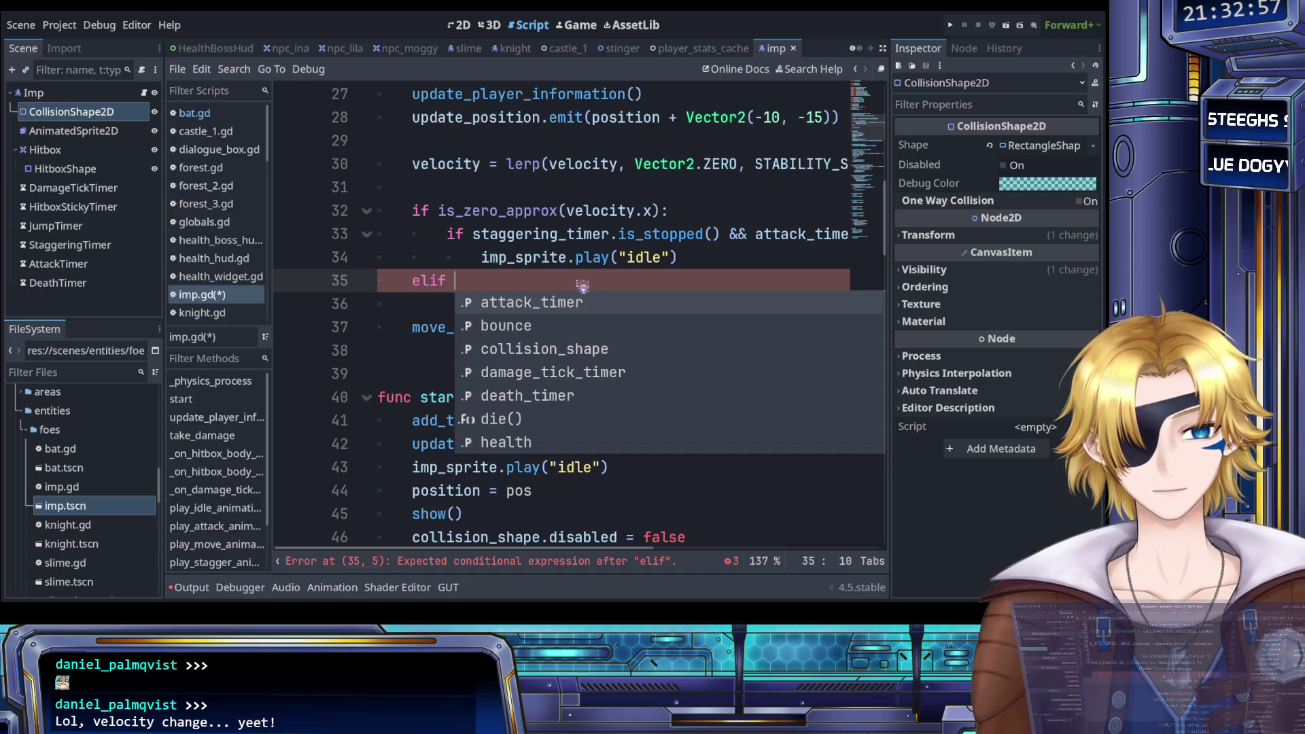
- Delete the unfinished elif and its empty line 35 from imp.gd, then save the script
key(BackSpace)
key(BackSpace)
key(BackSpace)
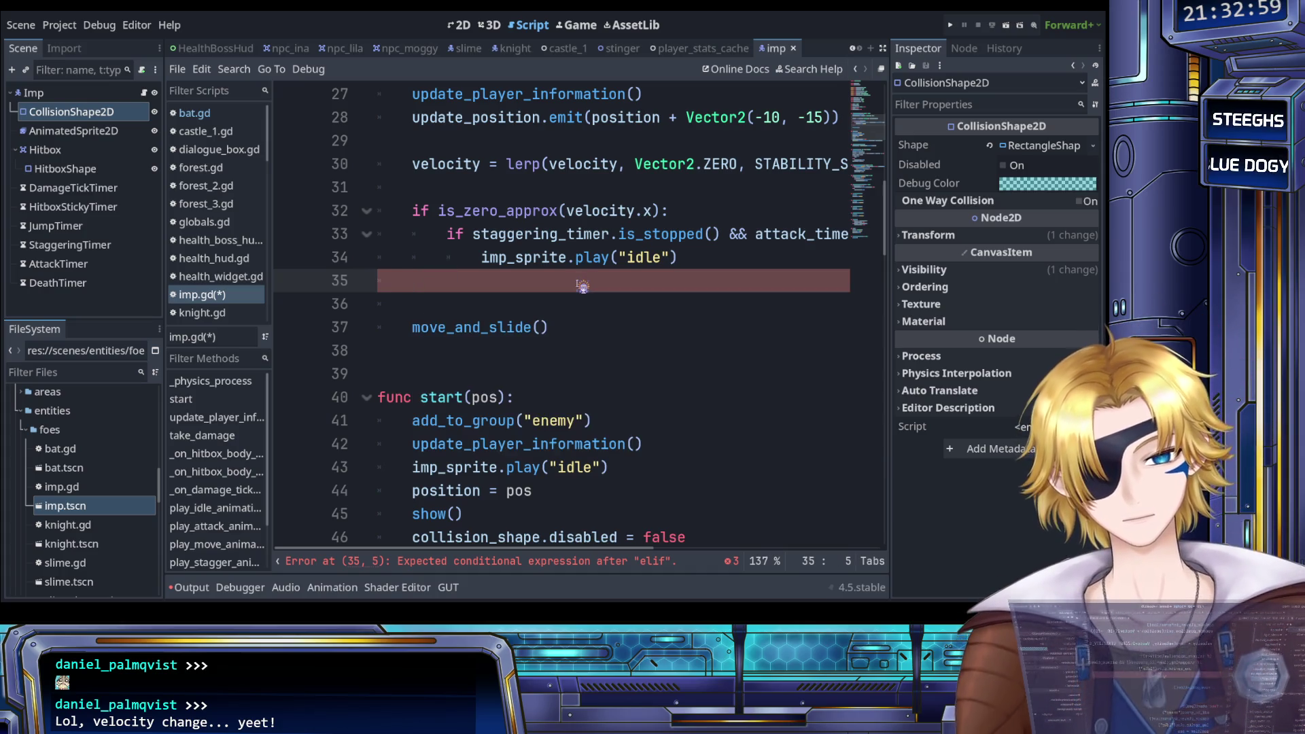
key(BackSpace)
key(BackSpace)
key(ctrl+s)
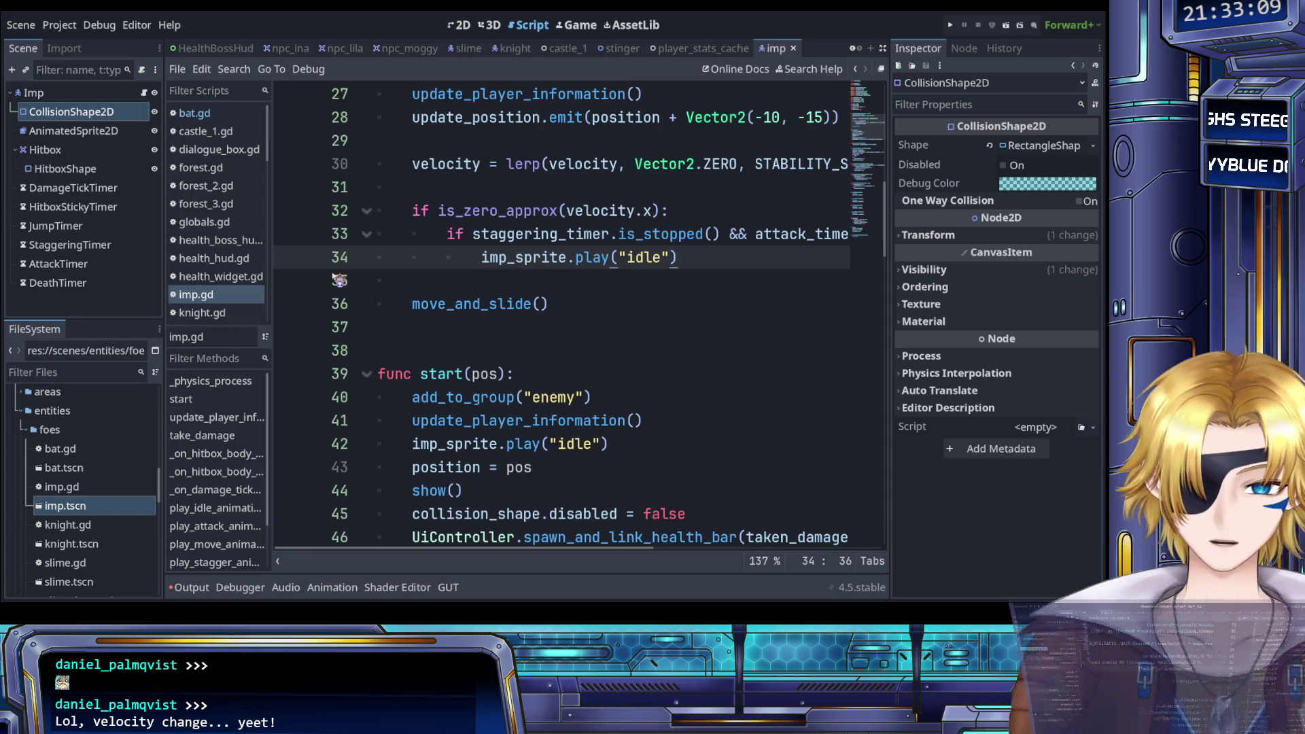
click(97, 228)
scroll(407, 261, up, 9)
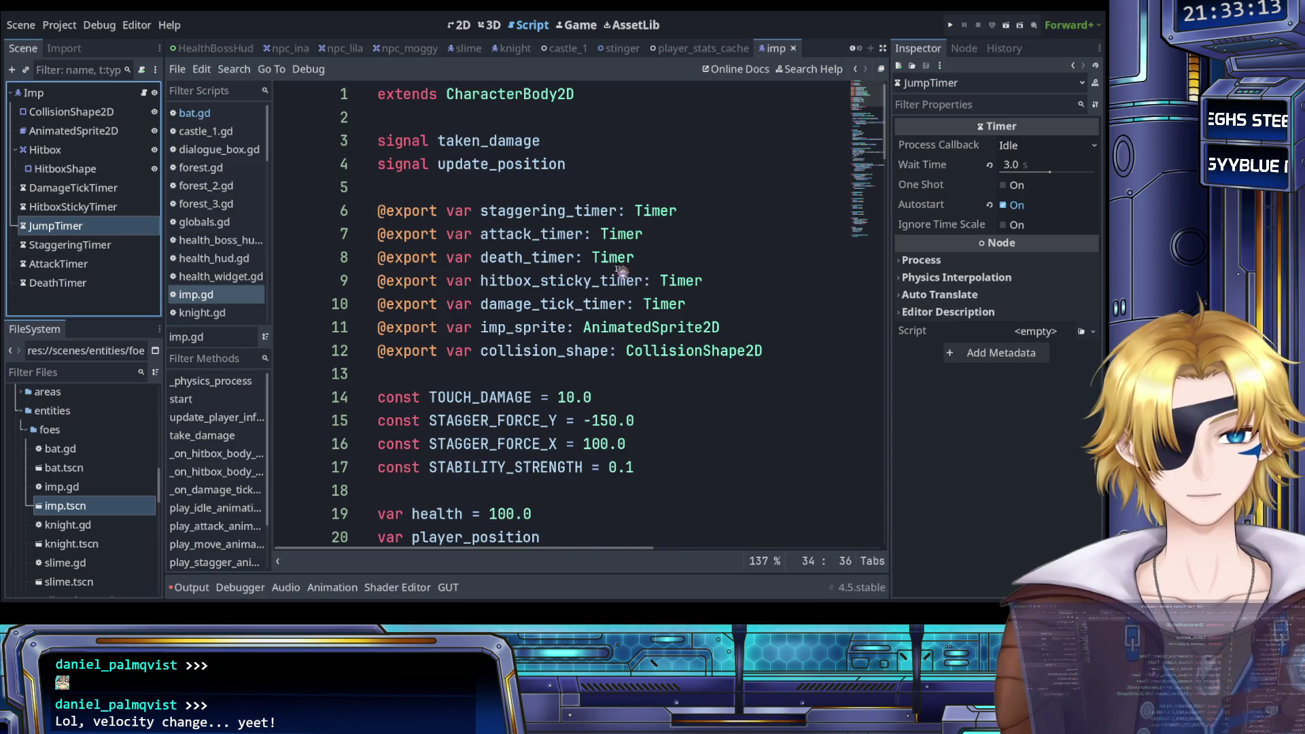
- Rename the JumpTimer node to MoveTimer
click(653, 257)
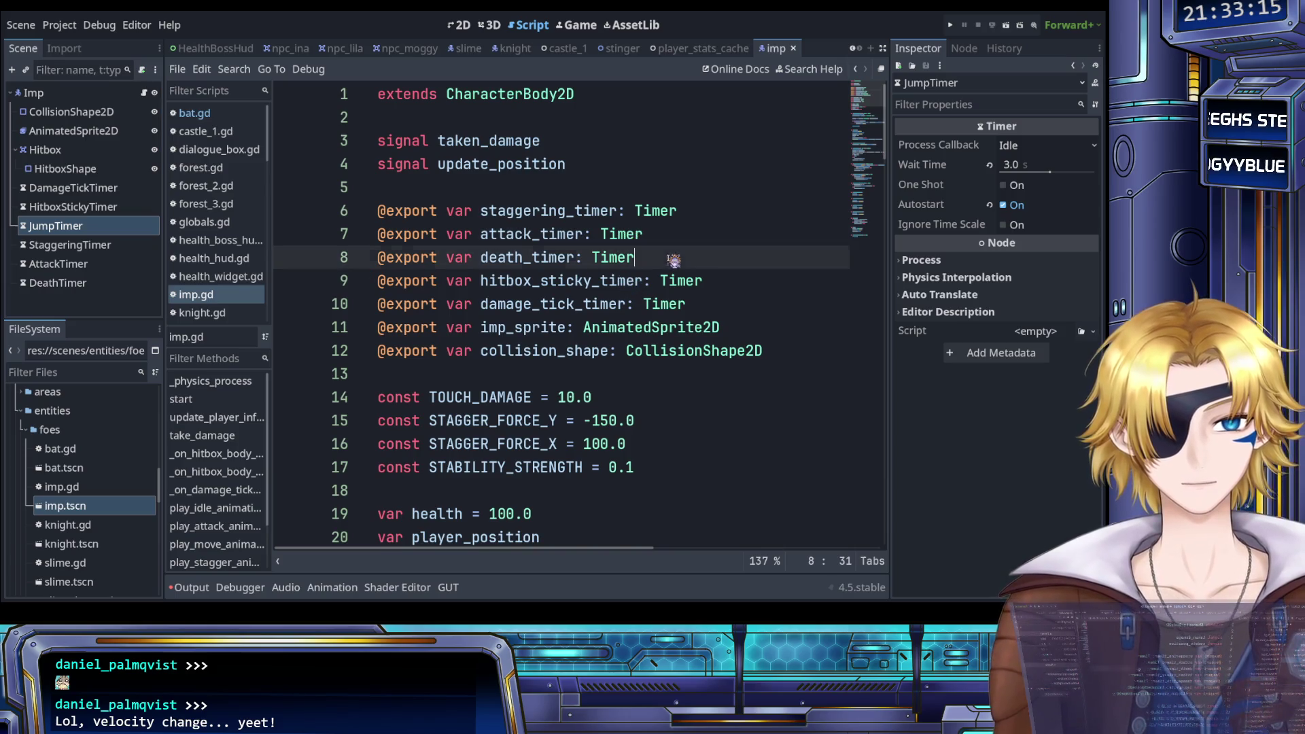
click(99, 227)
double_click(39, 227)
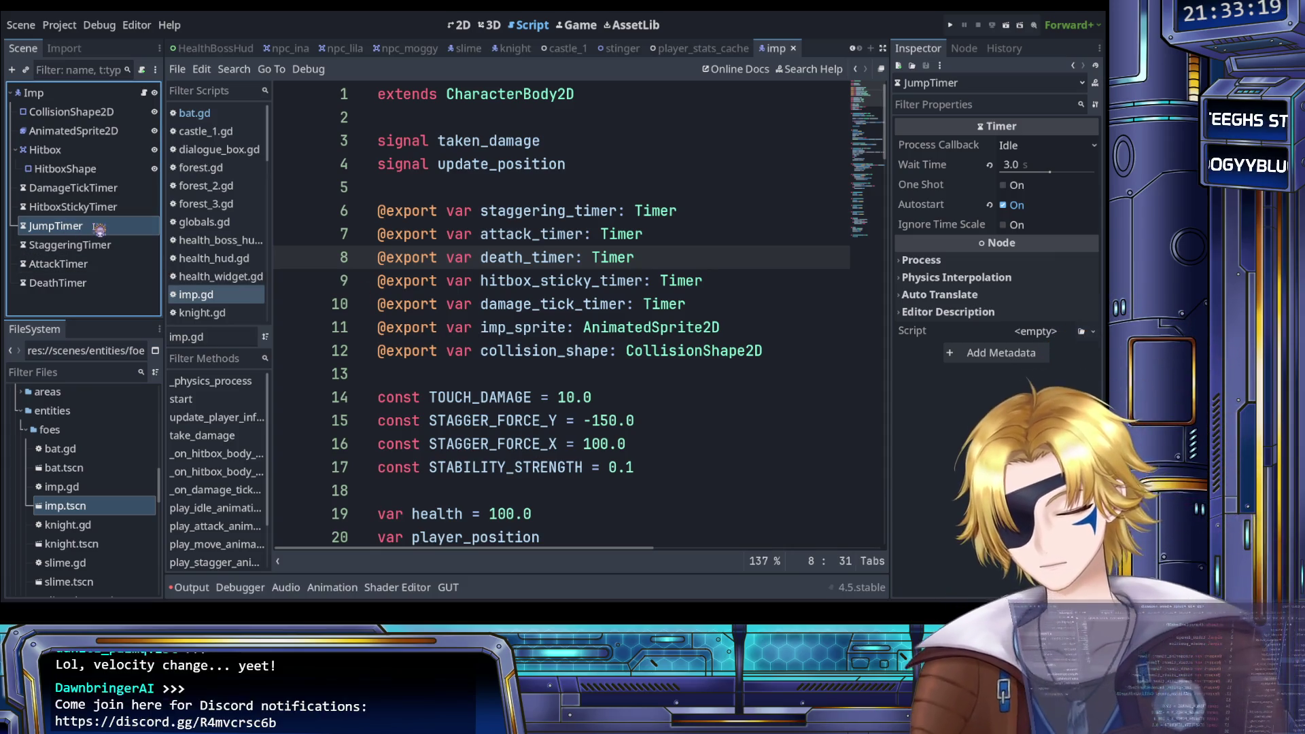
text(moveTimer)
key(Return)
double_click(40, 227)
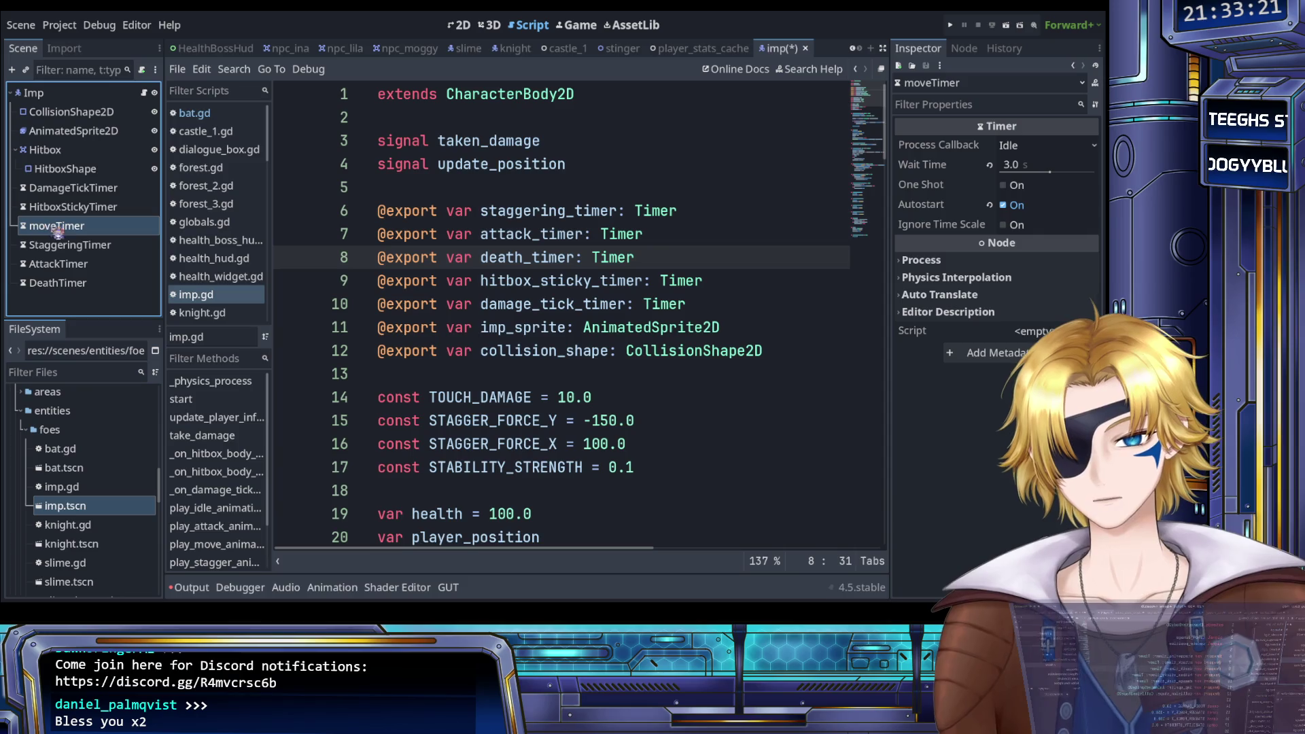
text(MoveTimer)
key(Return)
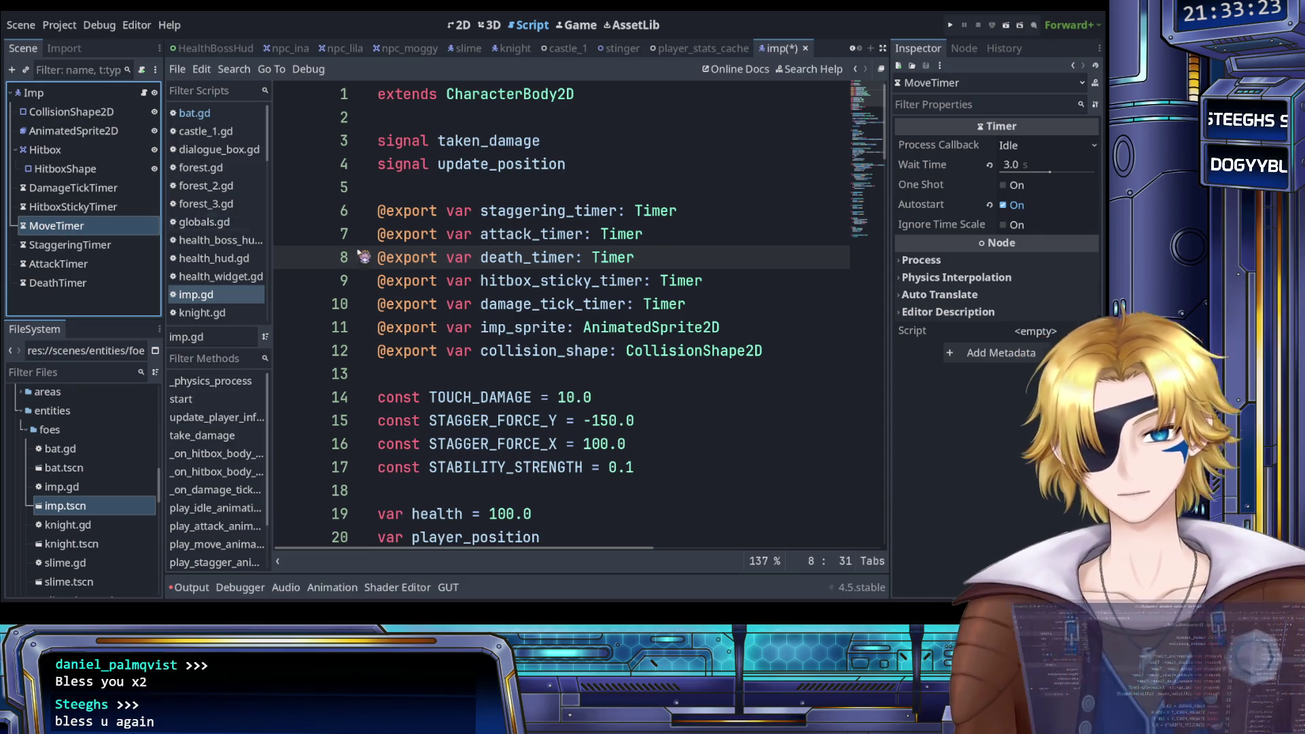
click(488, 280)
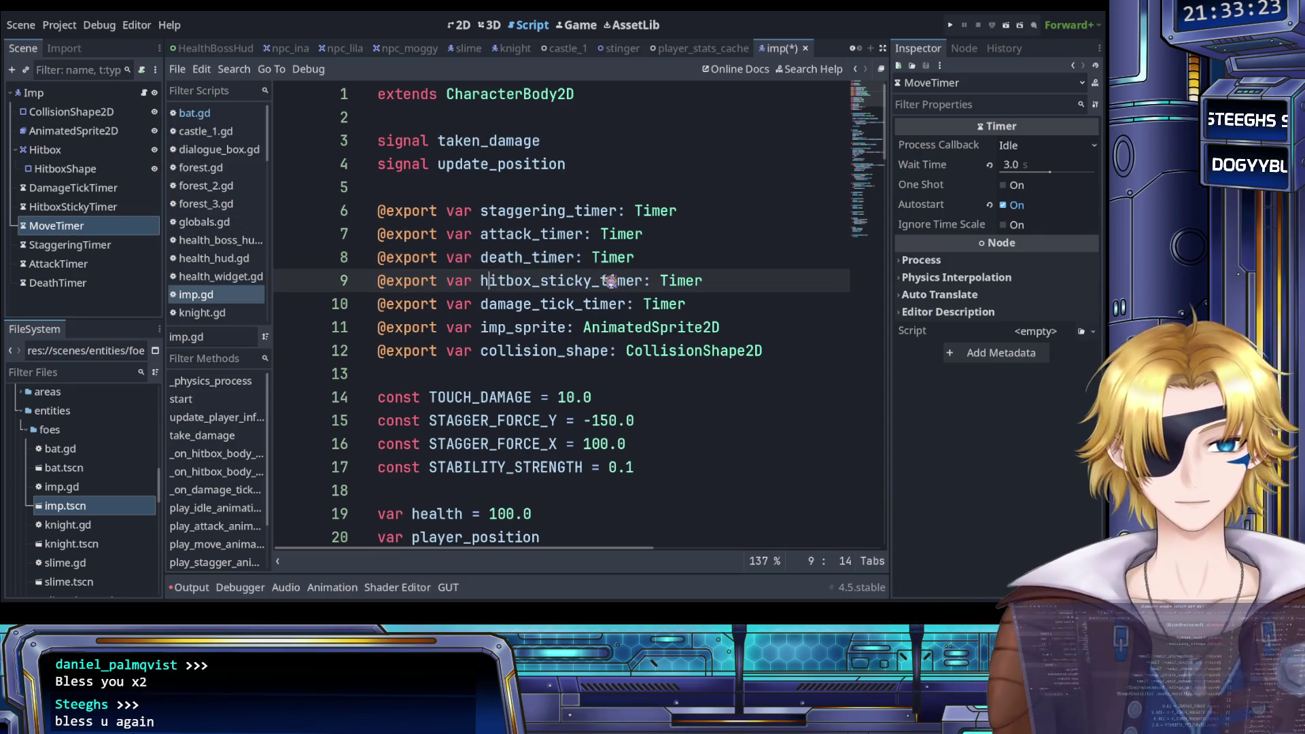
click(702, 258)
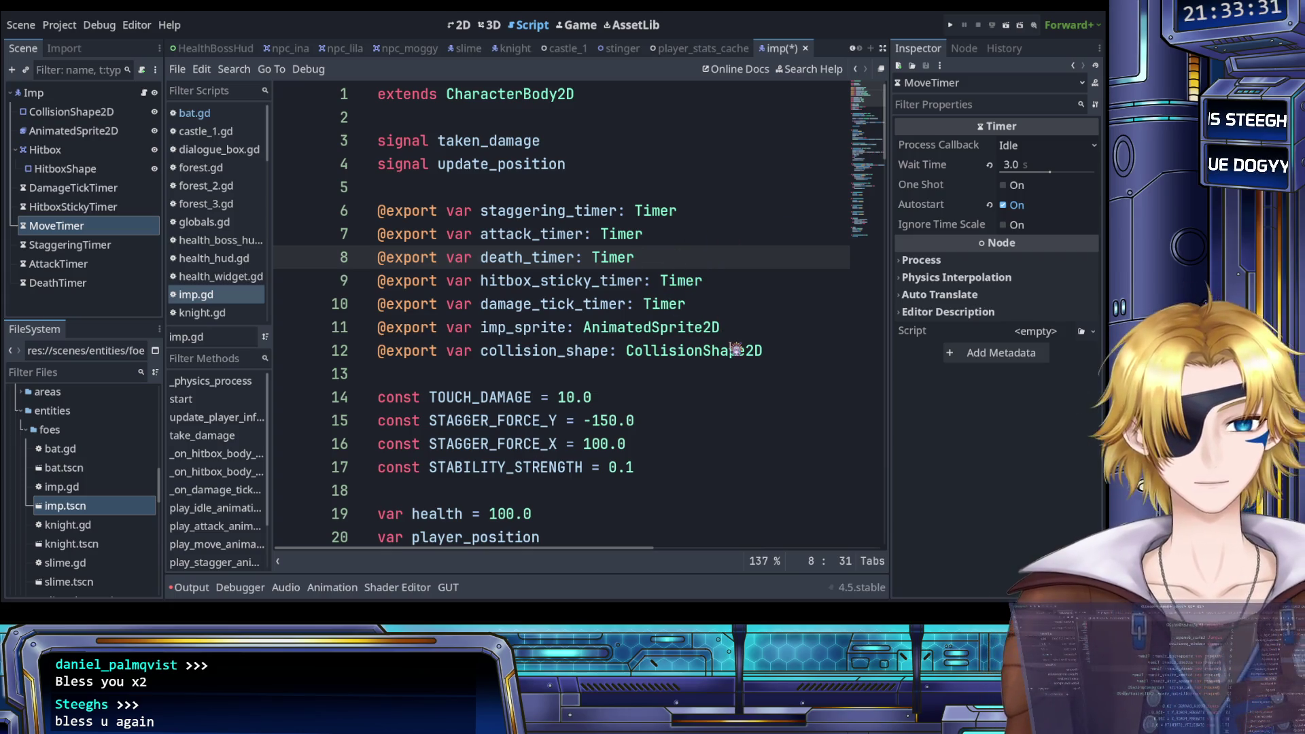
click(710, 311)
key(Return)
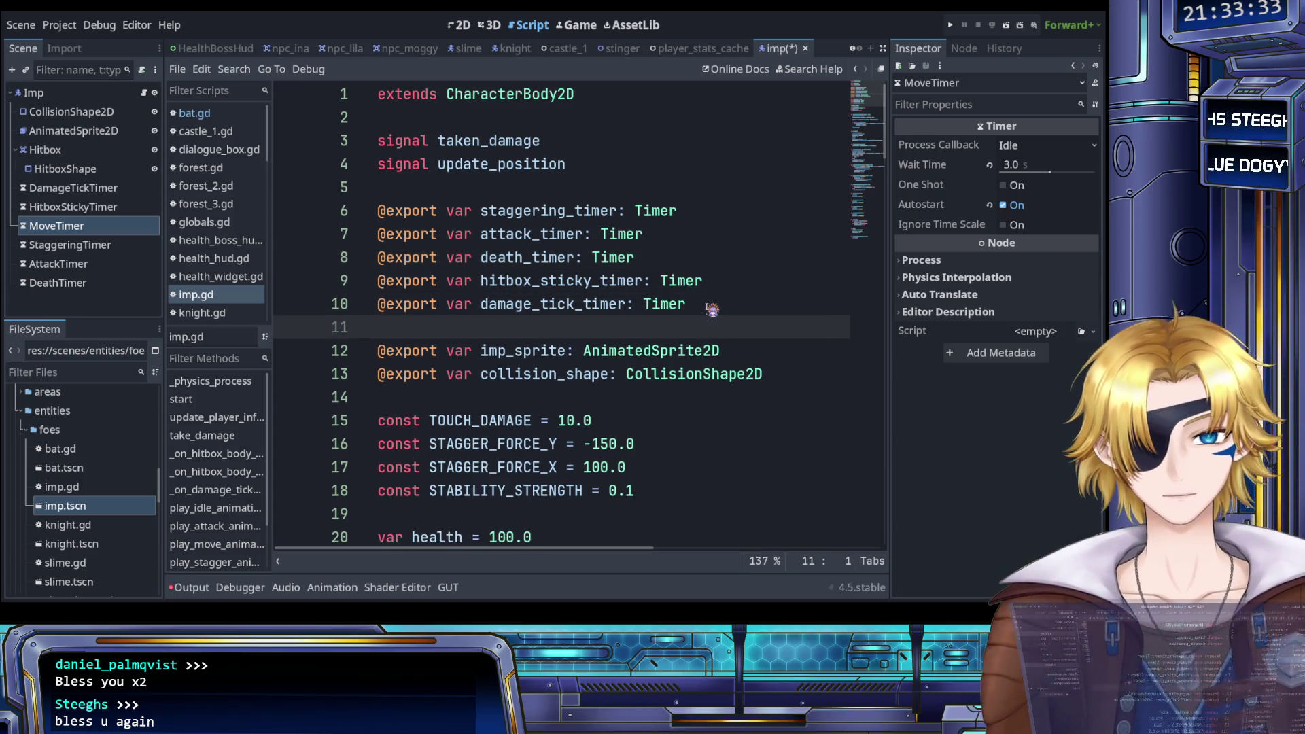
text(@export var move_ti)
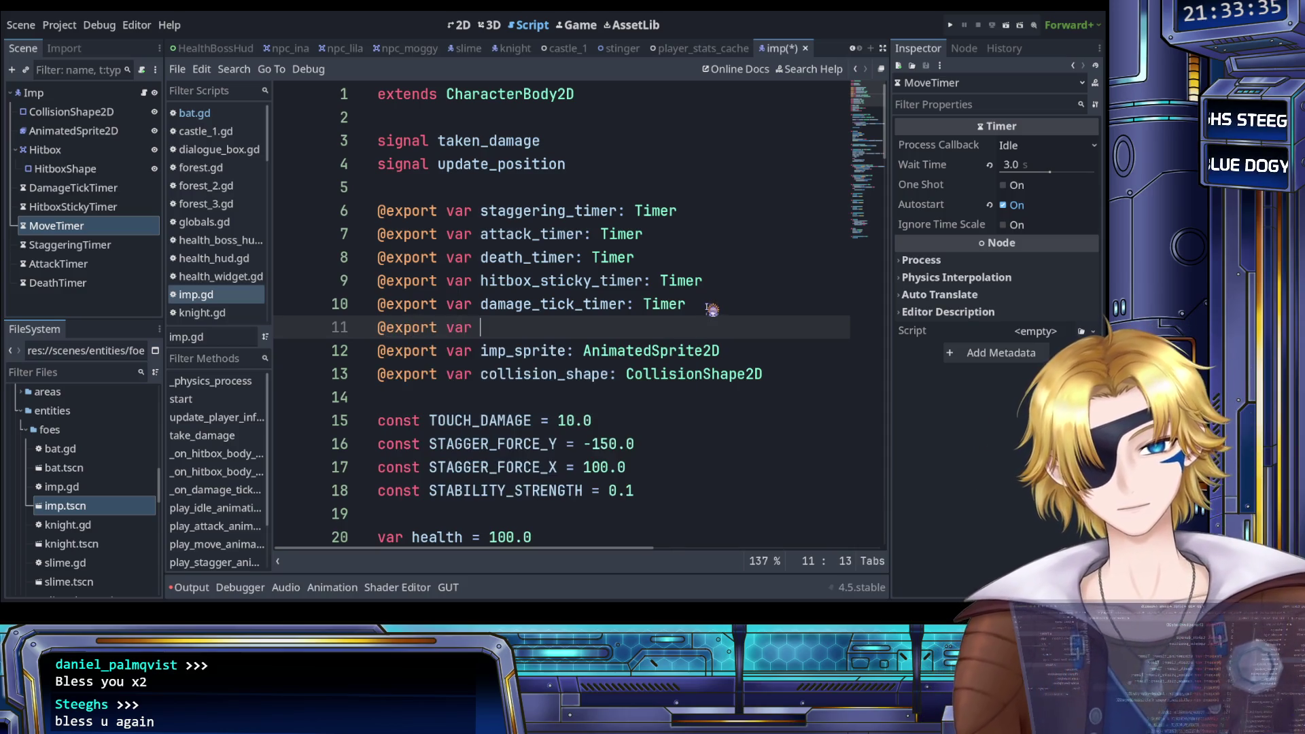
text(mer: Timer)
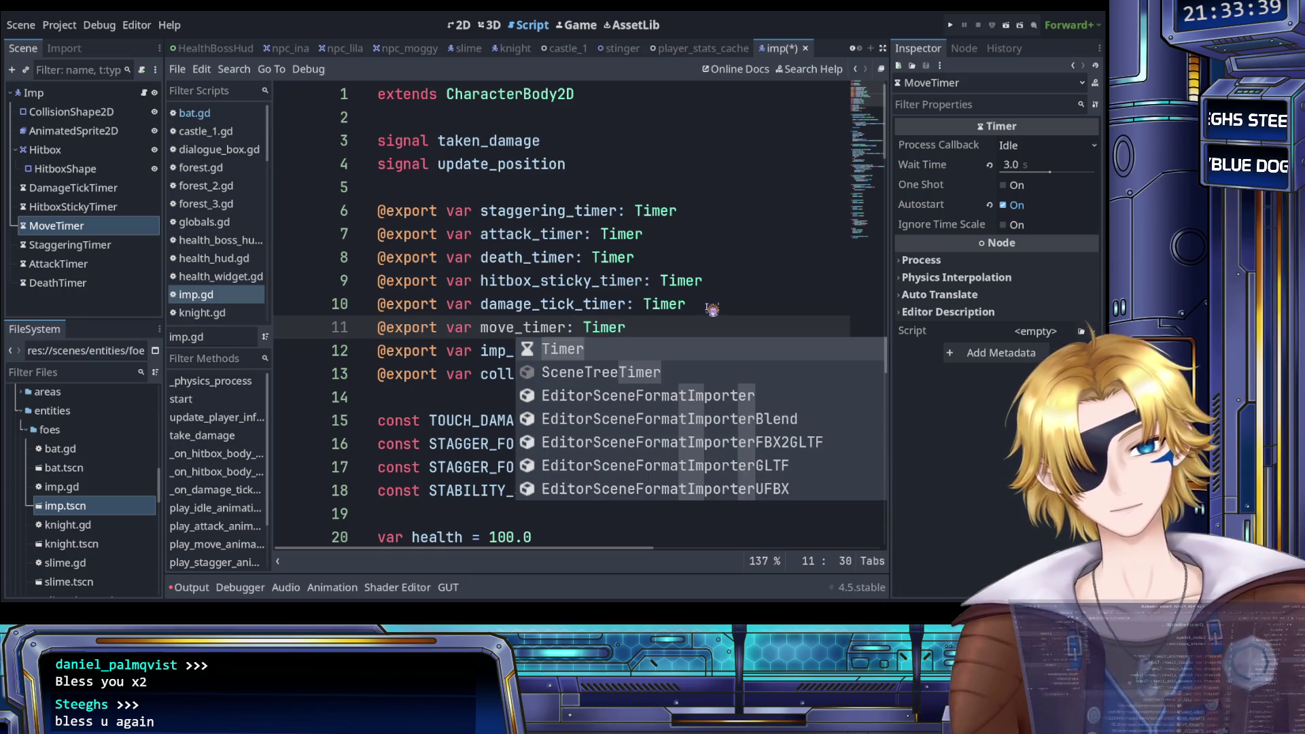
click(712, 309)
key(ctrl+s)
- Assign MoveTimer to the Imp's Move Timer property, save the scene, and list the Imp's signals
click(34, 92)
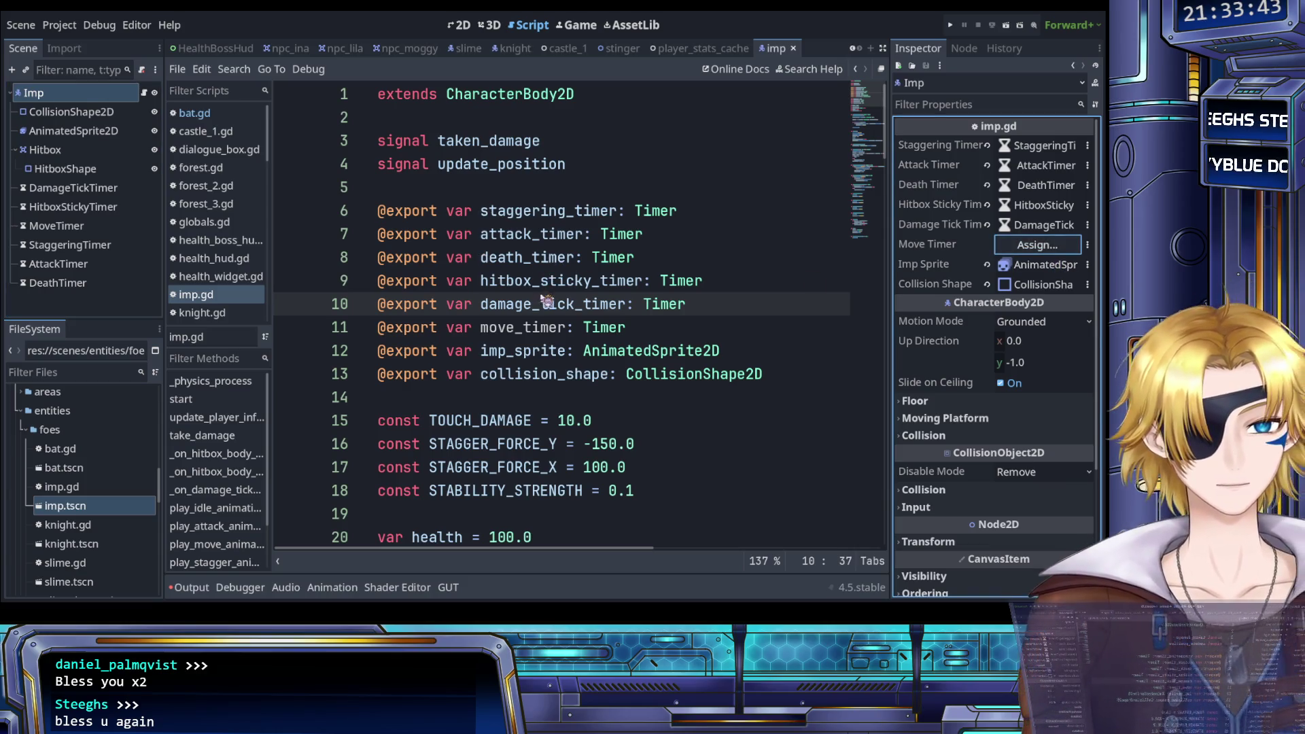
click(626, 306)
key(ctrl+s)
double_click(537, 328)
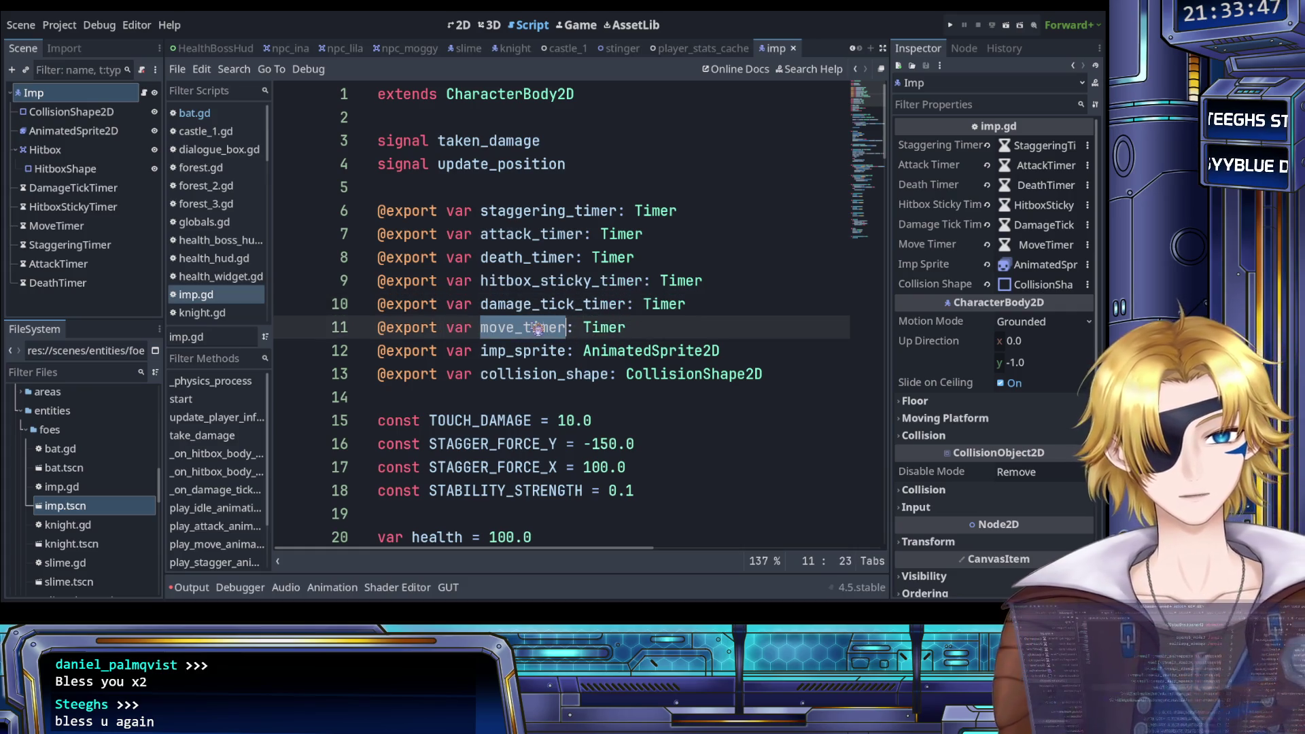
click(677, 328)
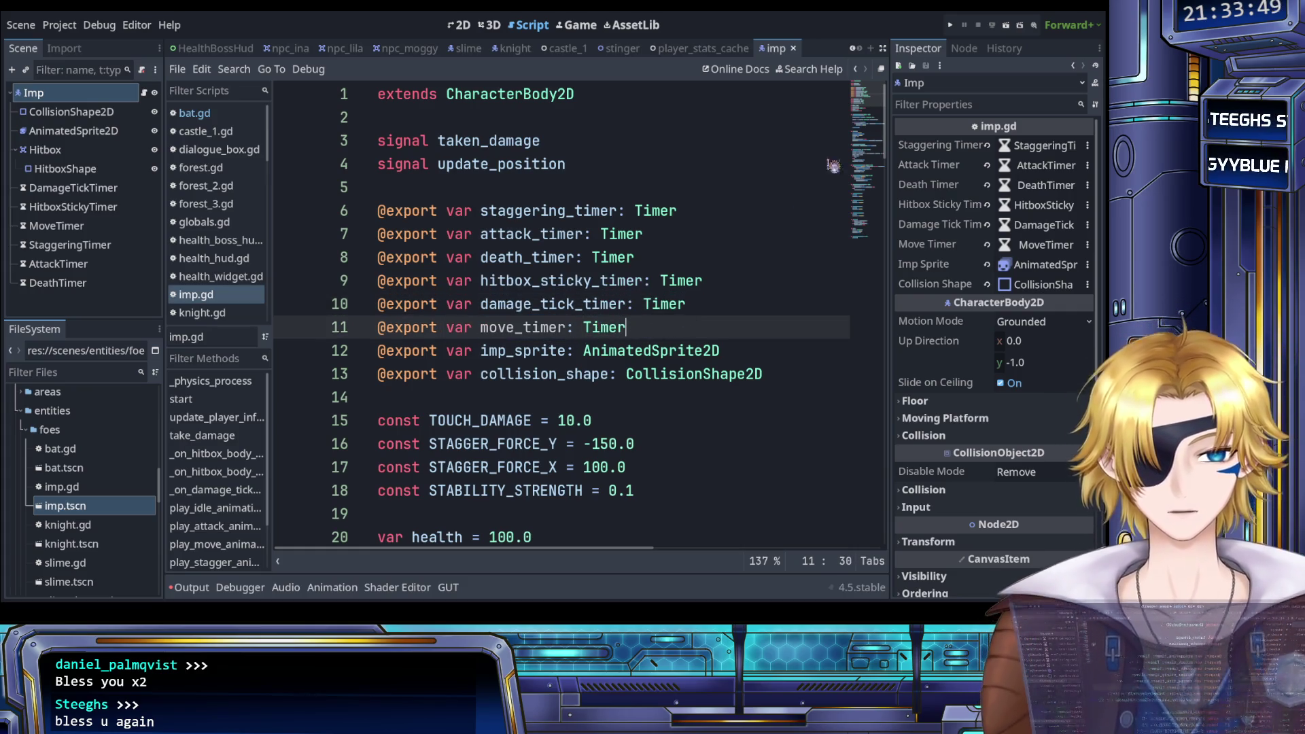
click(1004, 48)
click(963, 48)
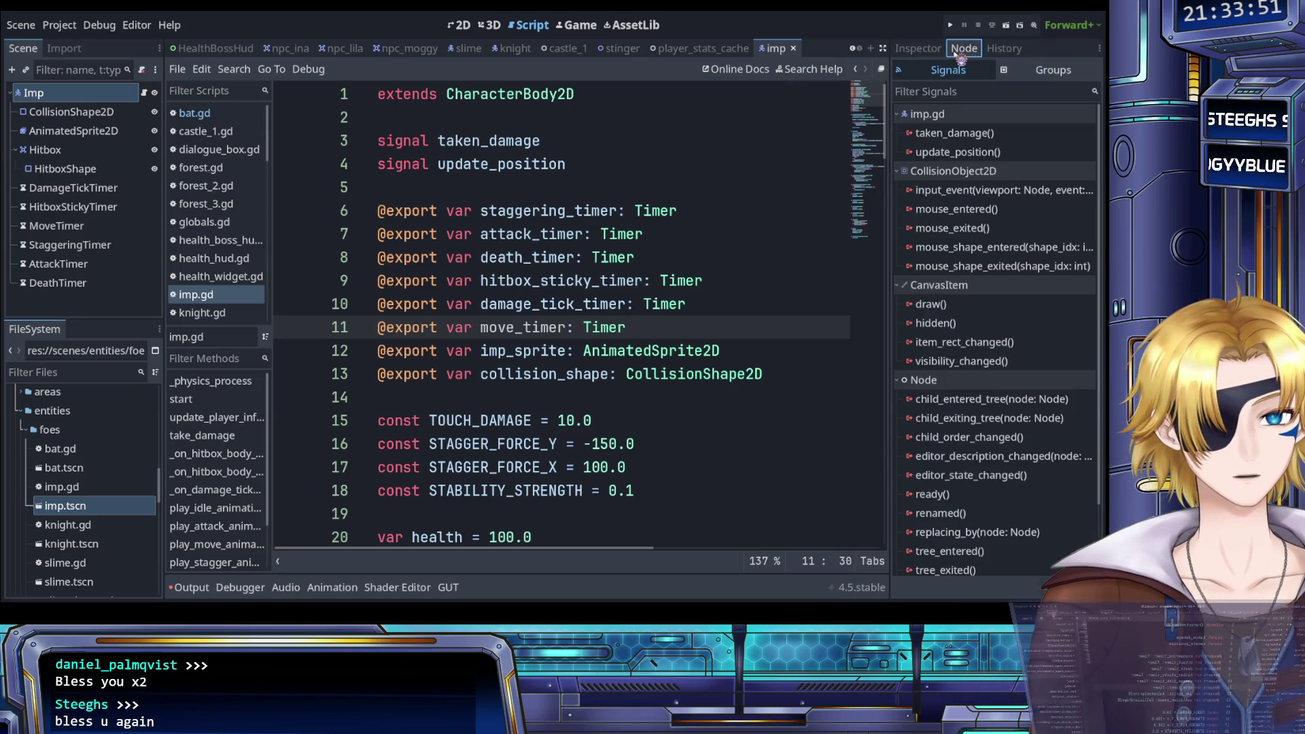
click(102, 188)
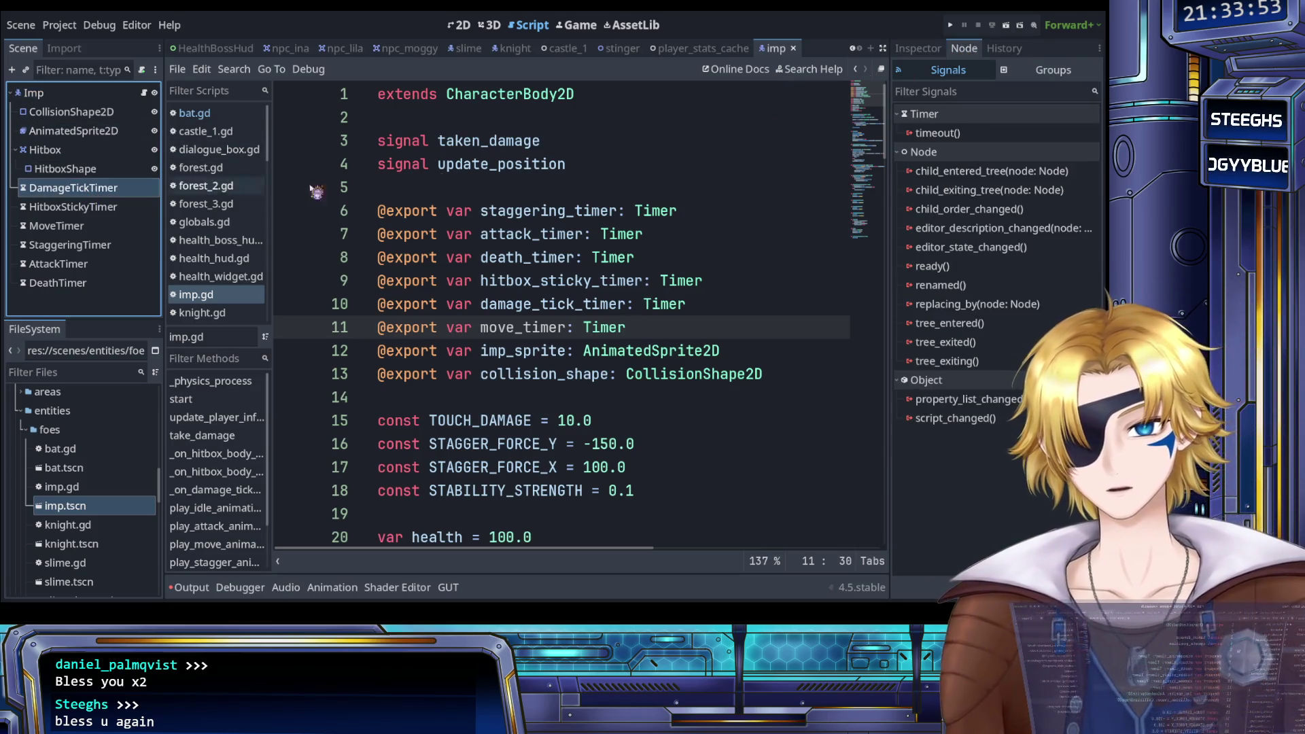
scroll(567, 266, down, 20)
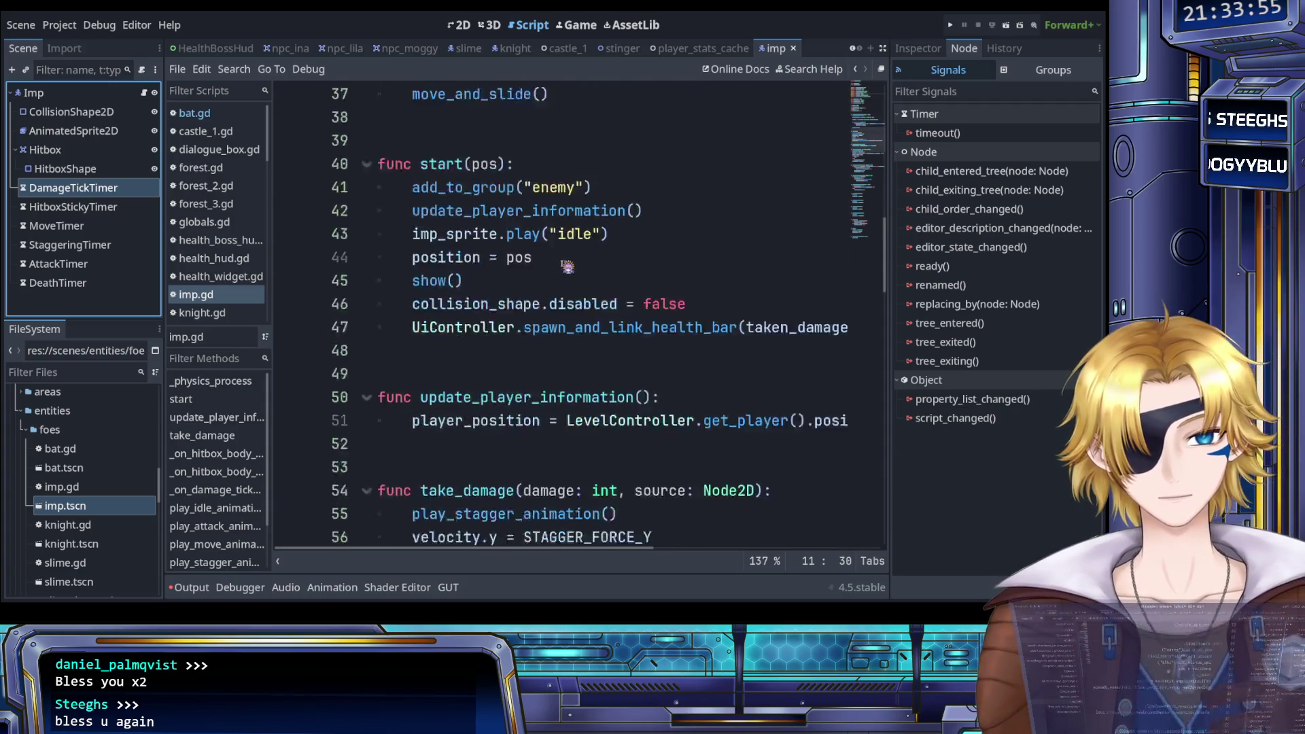
scroll(568, 266, down, 5)
scroll(567, 266, up, 5)
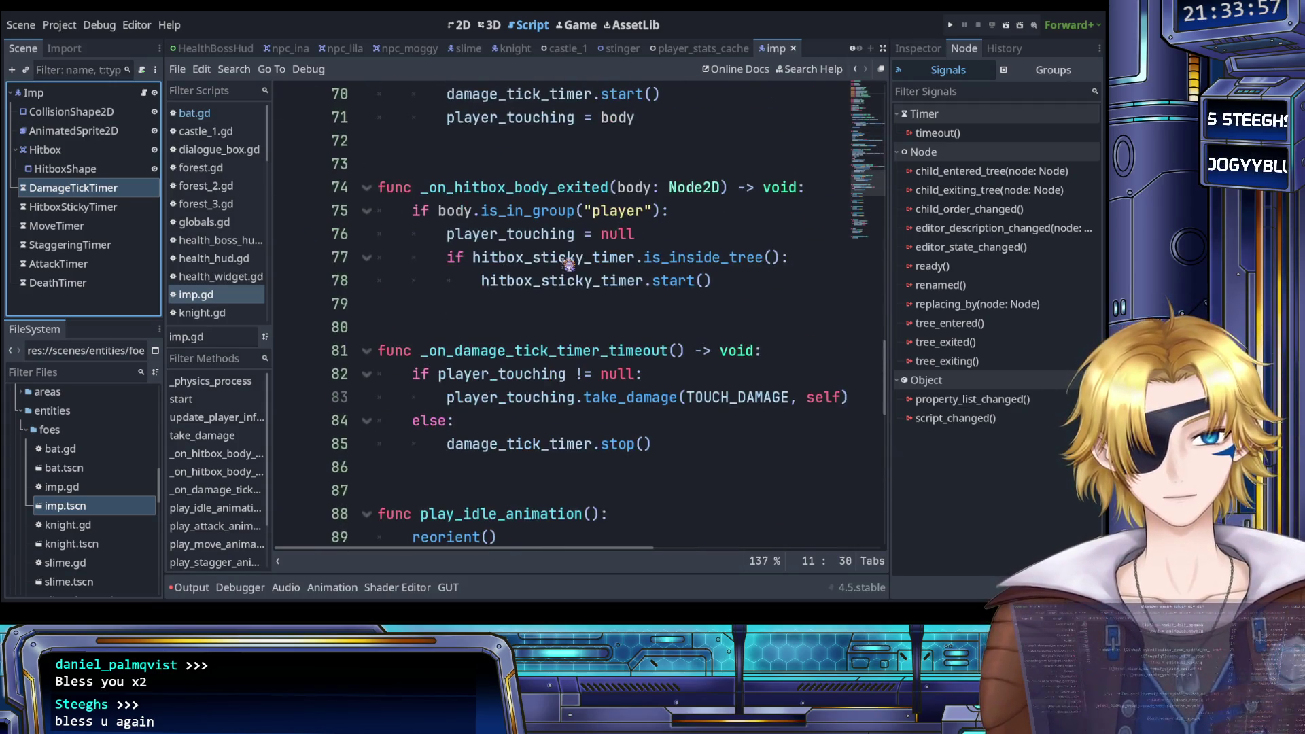
click(943, 134)
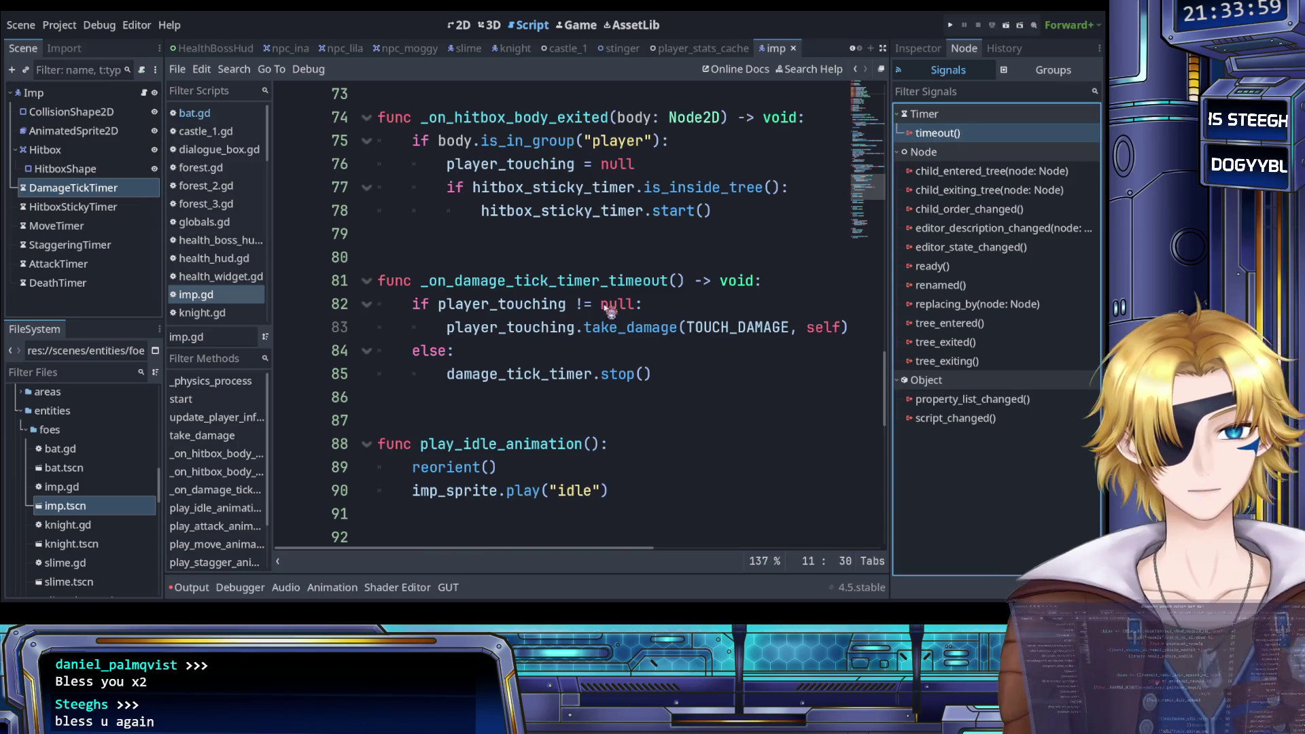
drag(532, 414, 532, 414)
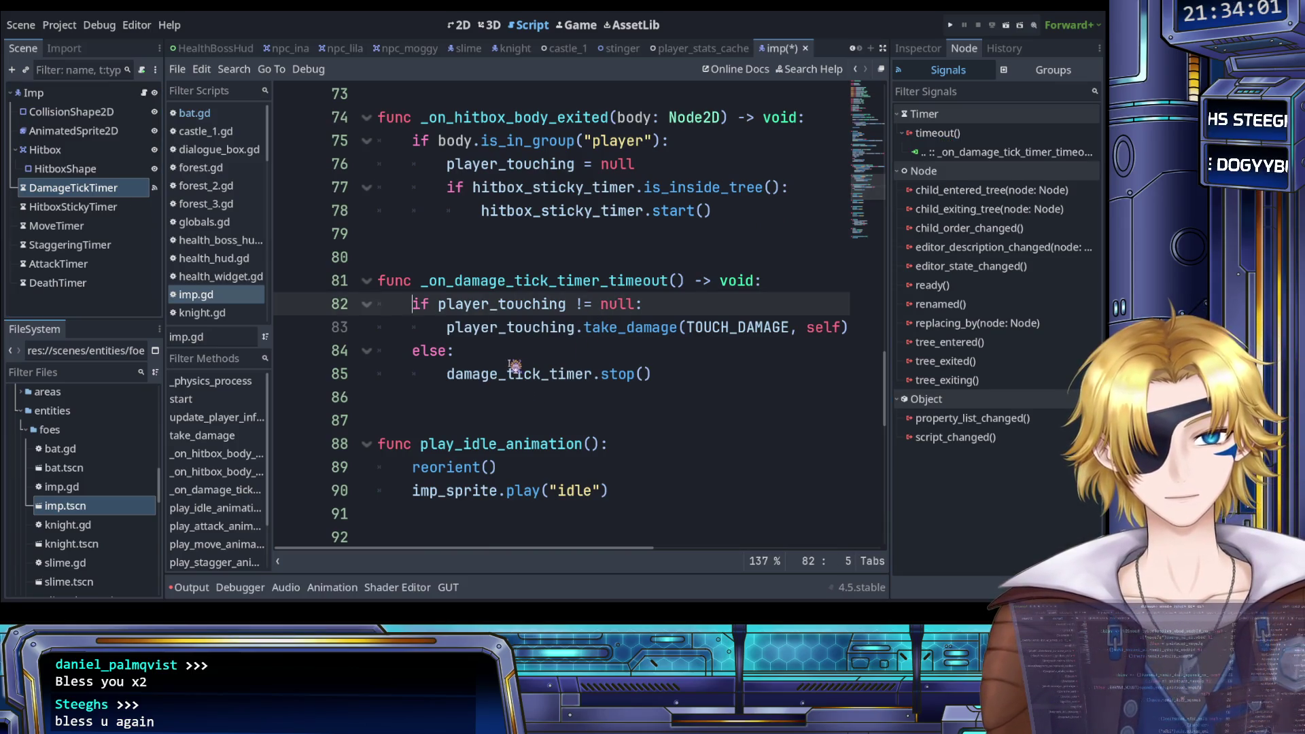
click(71, 208)
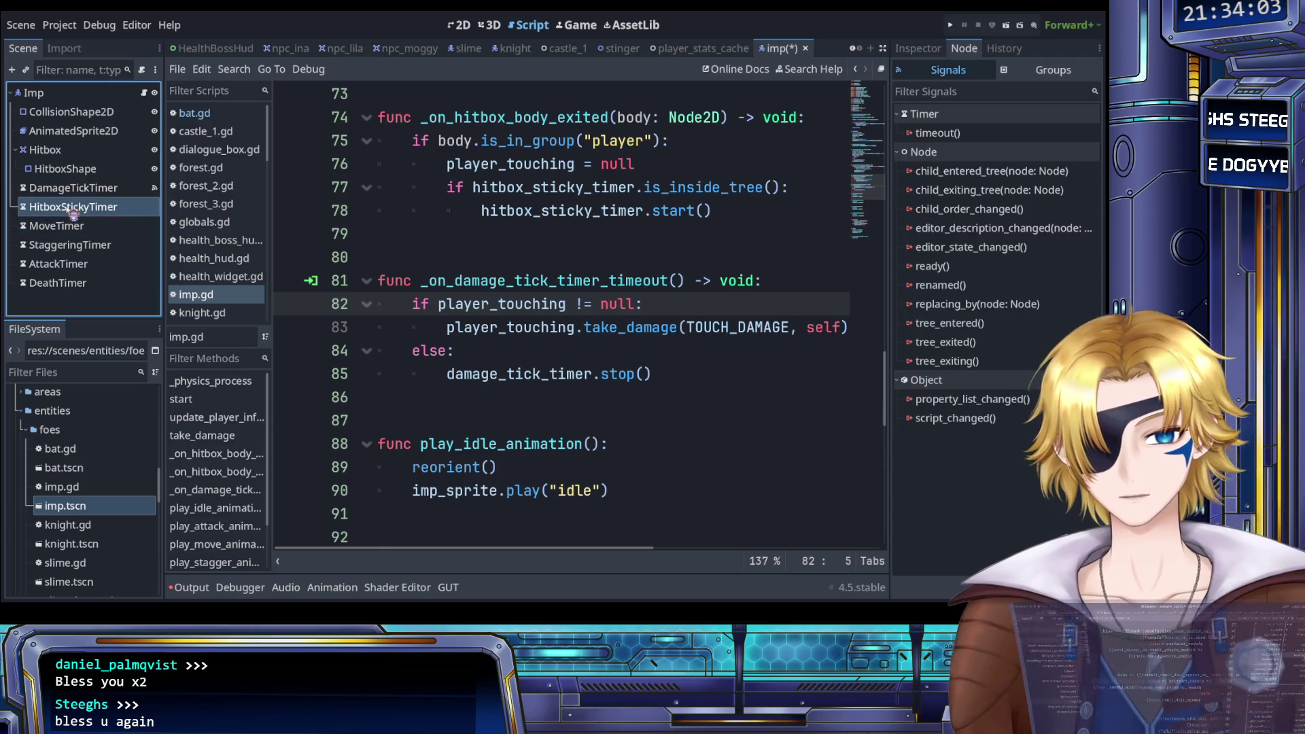
scroll(673, 300, up, 3)
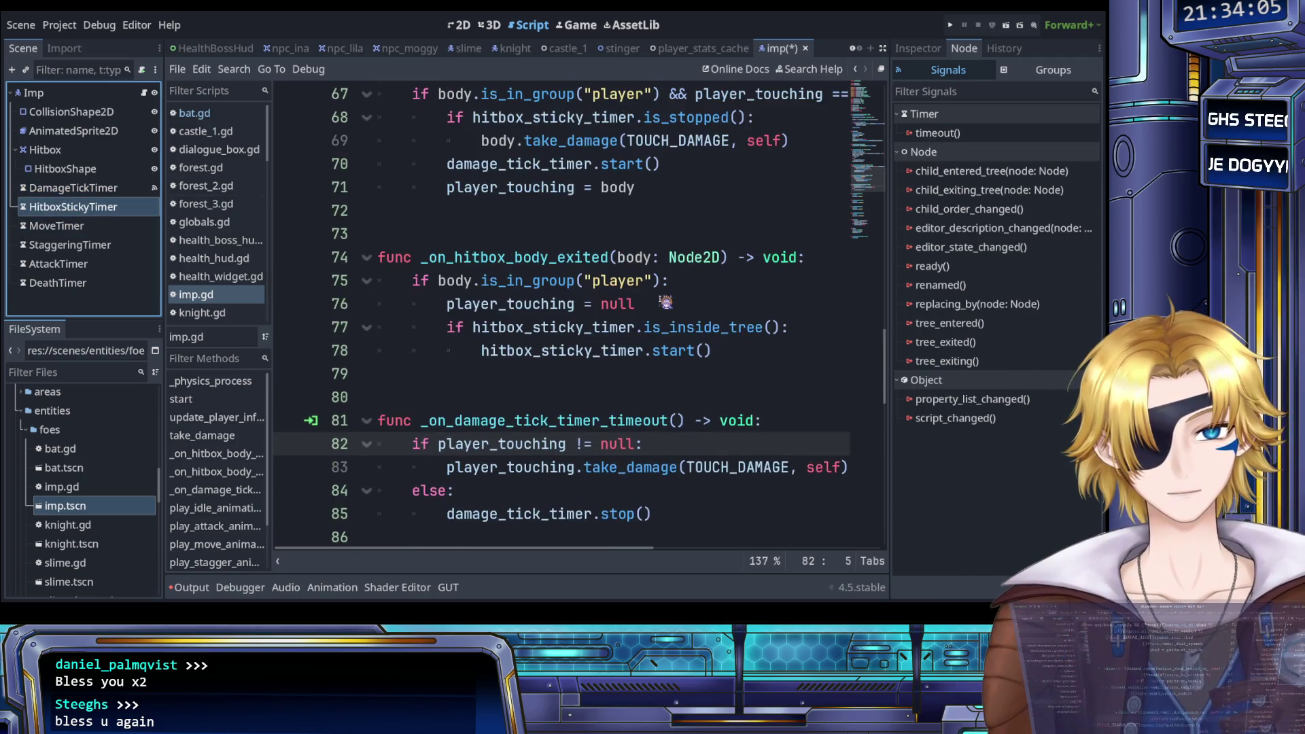
scroll(673, 300, up, 3)
scroll(662, 294, down, 2)
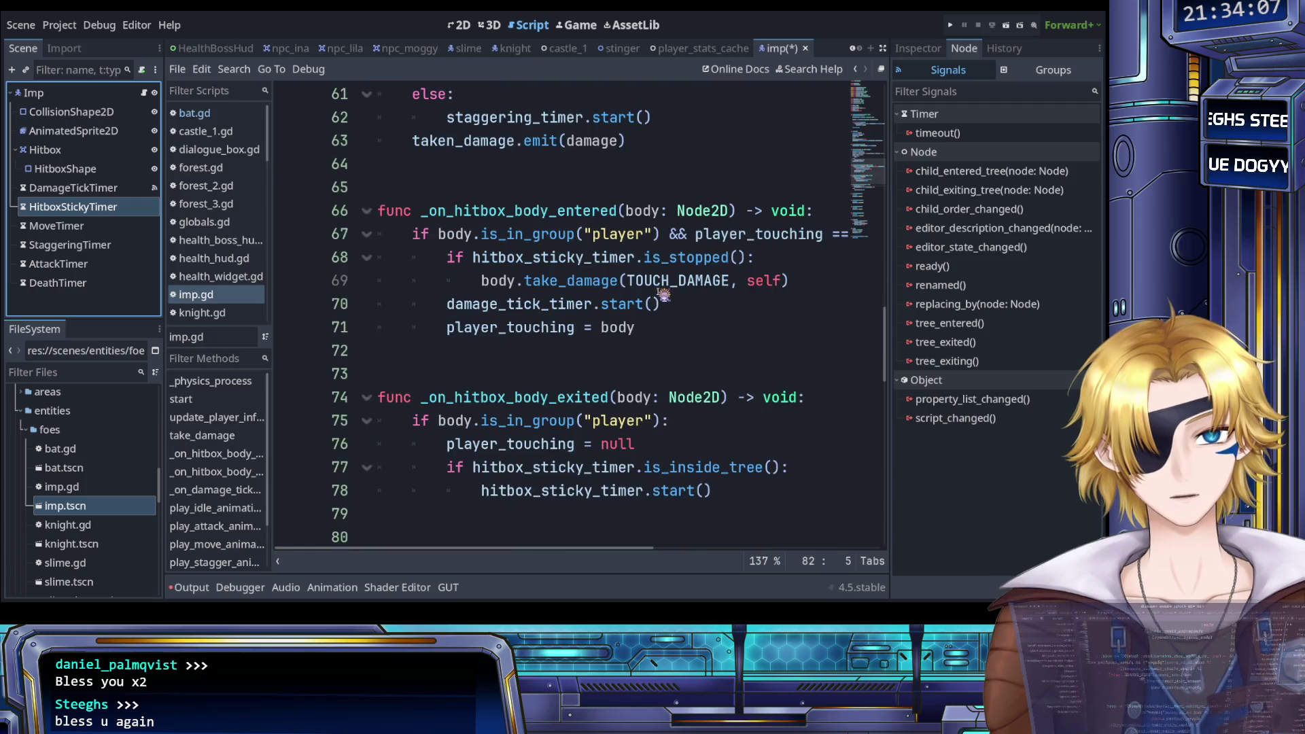
scroll(651, 299, down, 15)
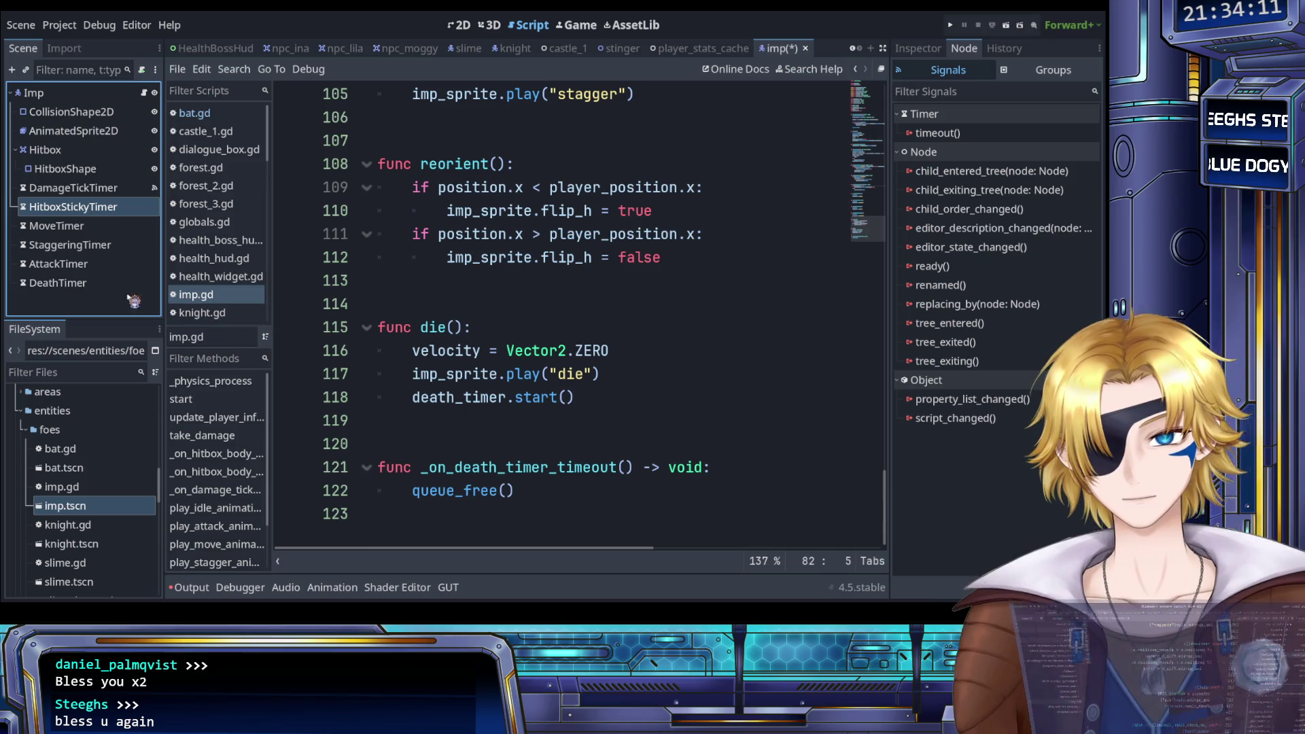
click(68, 283)
click(960, 133)
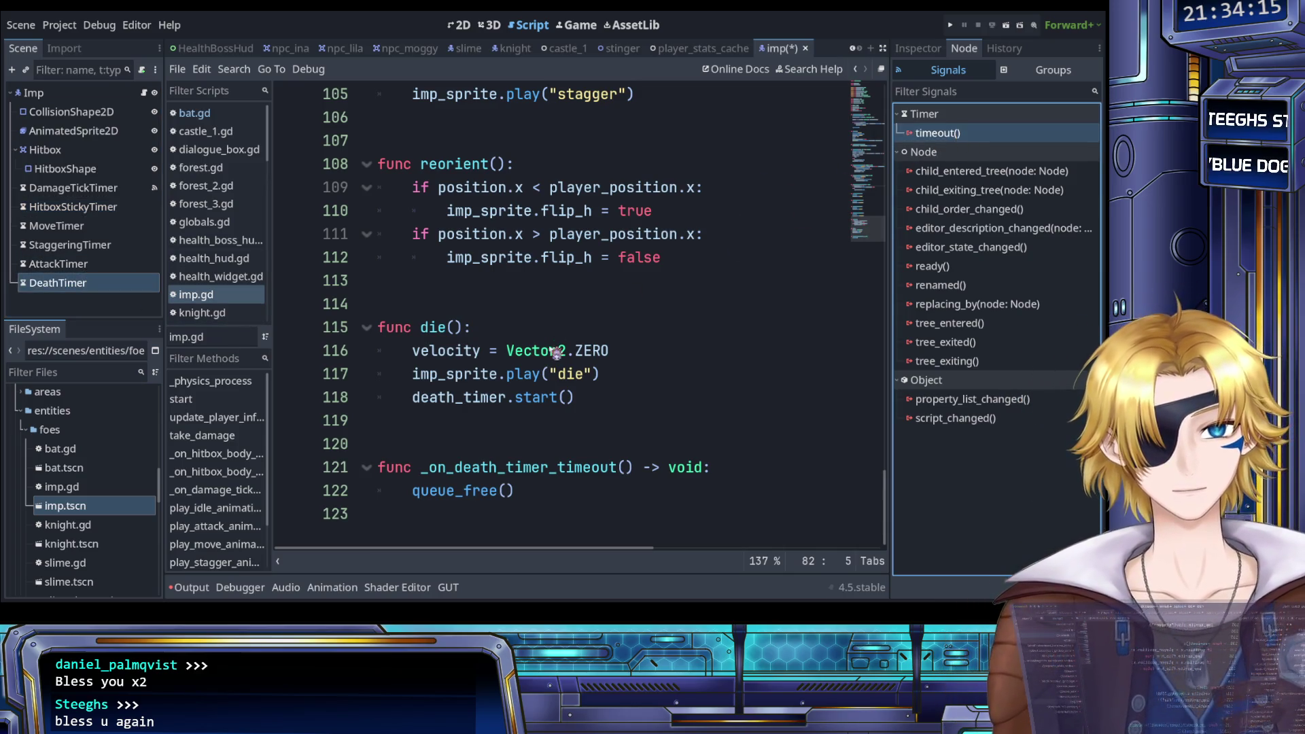
drag(530, 406, 518, 407)
mouse_move(88, 264)
mouse_down()
mouse_move(349, 295)
mouse_move(156, 265)
mouse_up()
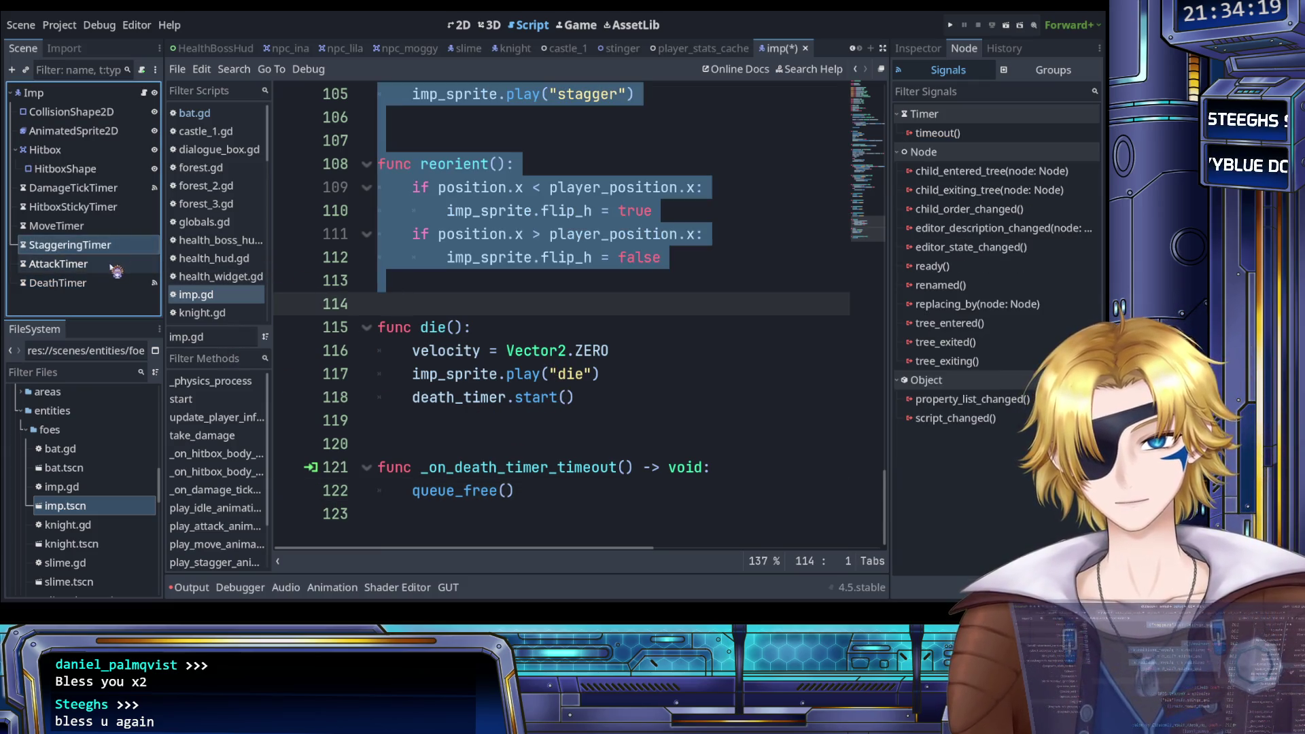
click(937, 136)
drag(593, 407, 527, 409)
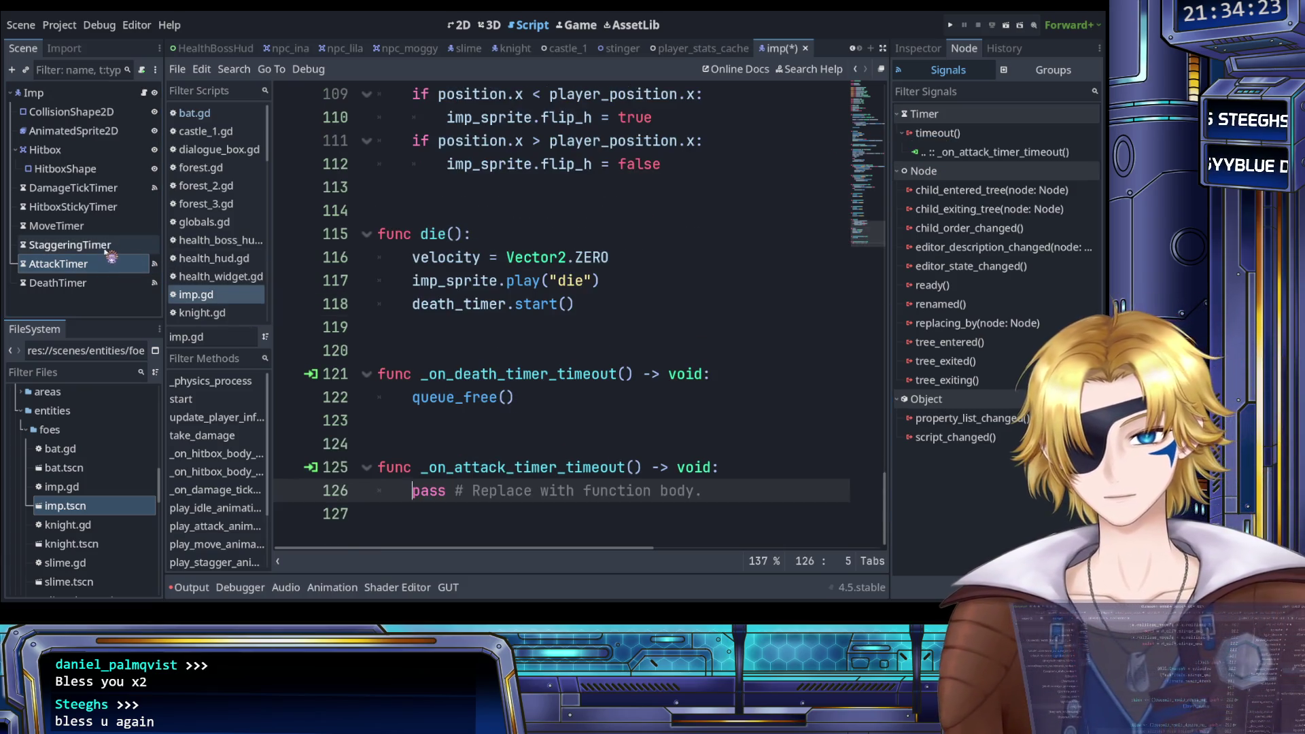
click(106, 246)
scroll(376, 294, up, 3)
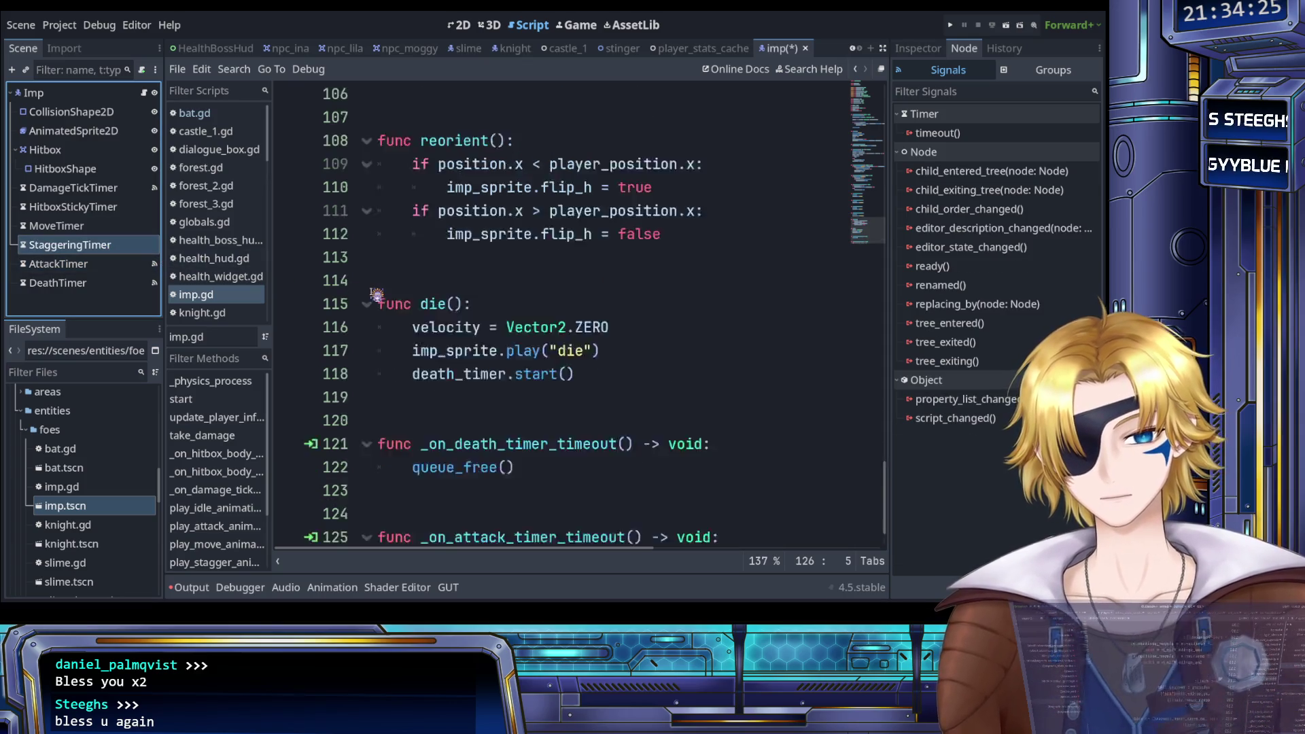
scroll(374, 293, up, 3)
scroll(374, 296, down, 2)
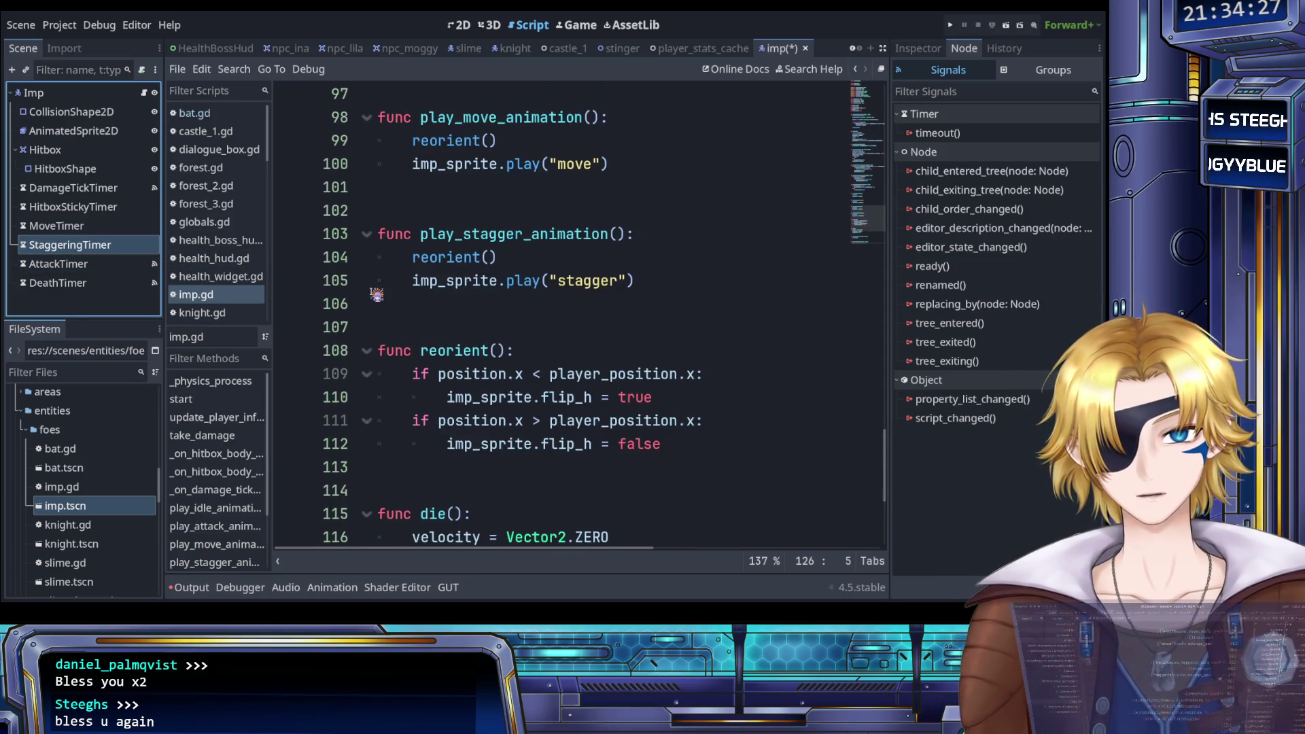
scroll(419, 309, up, 9)
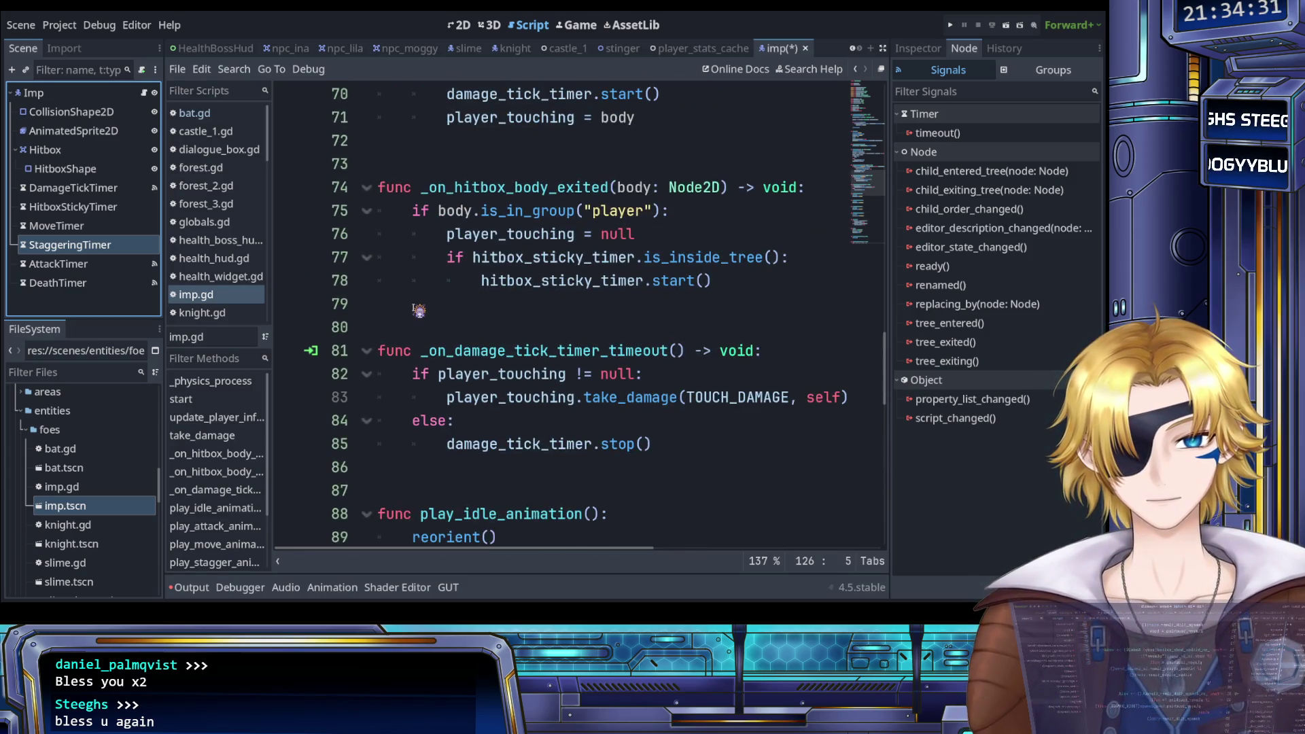
scroll(419, 310, up, 5)
scroll(417, 306, down, 1)
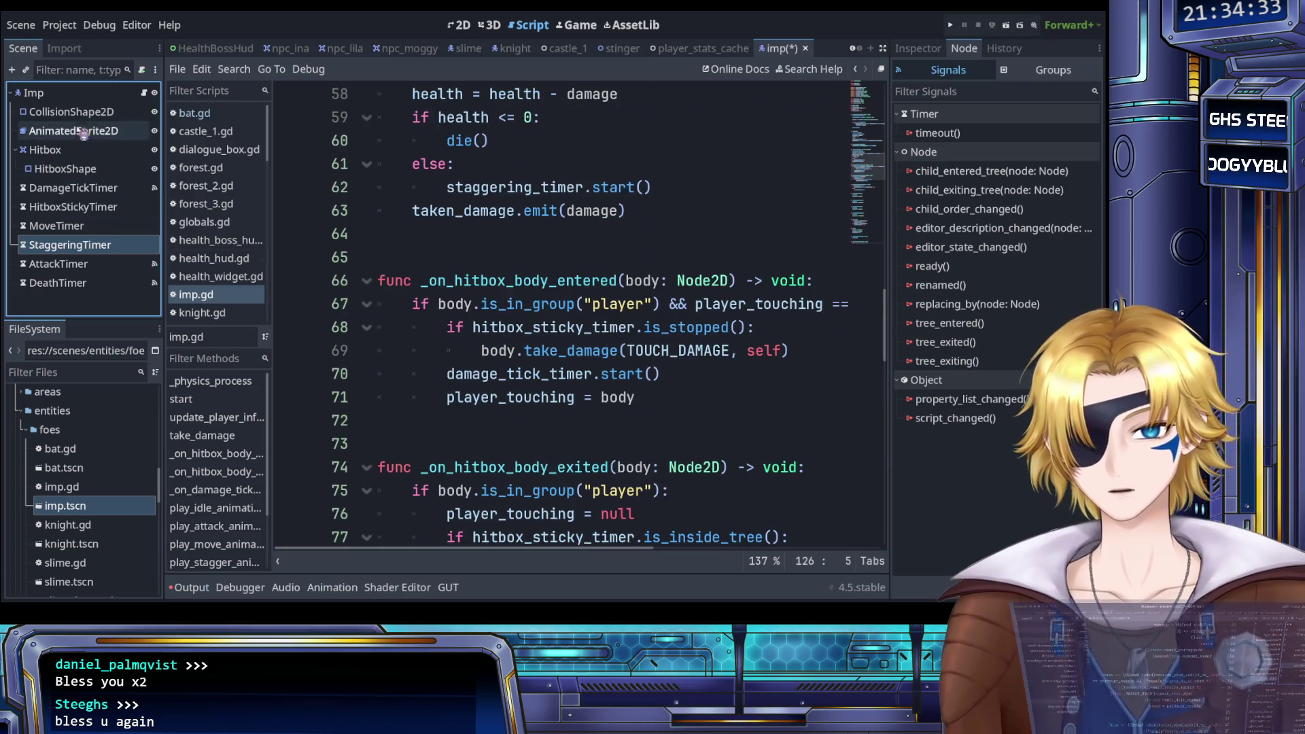
- Connect the Hitbox's body_entered signal to _on_hitbox_body_entered
click(34, 92)
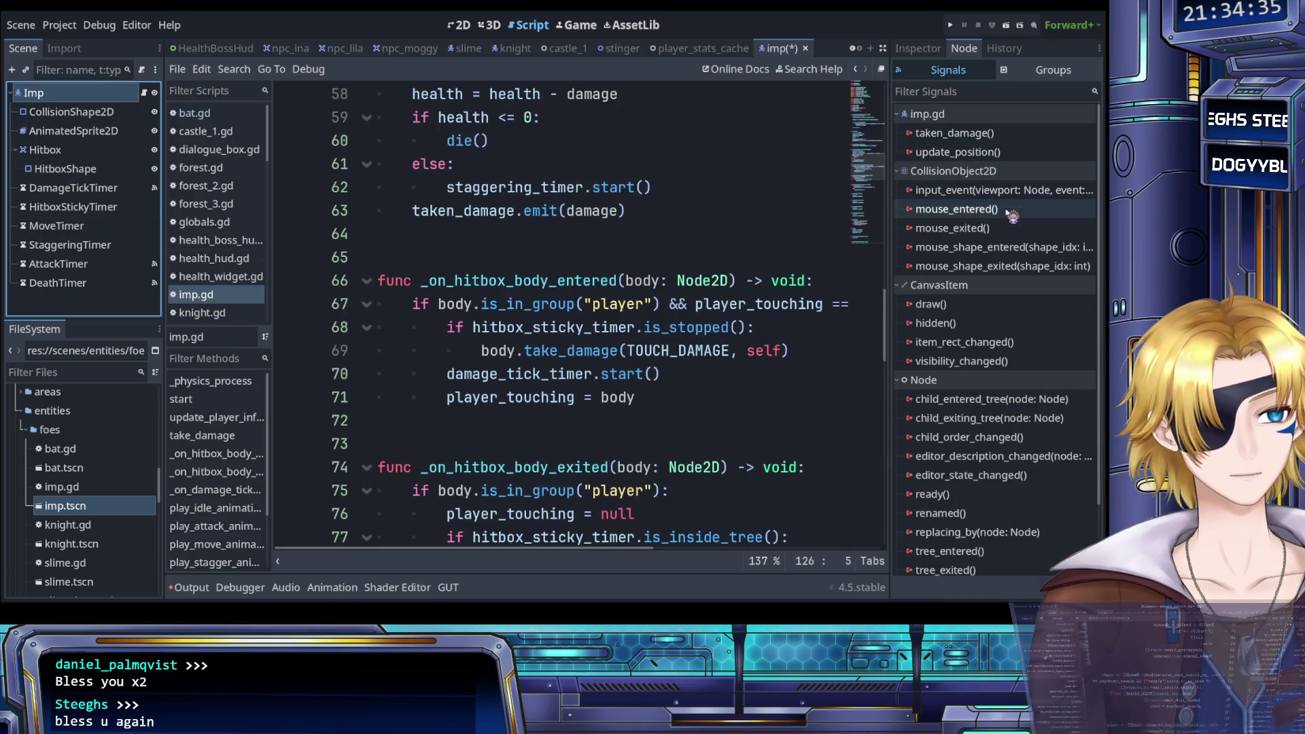
click(139, 151)
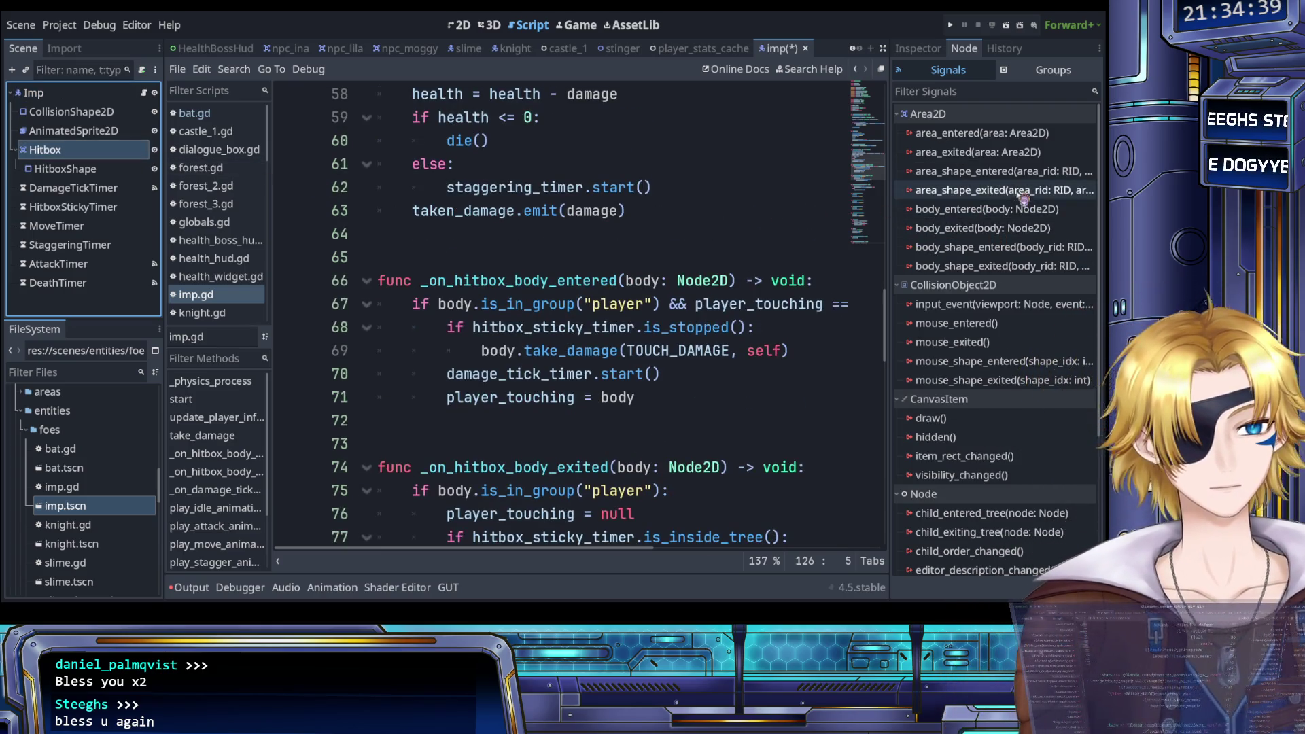
click(989, 133)
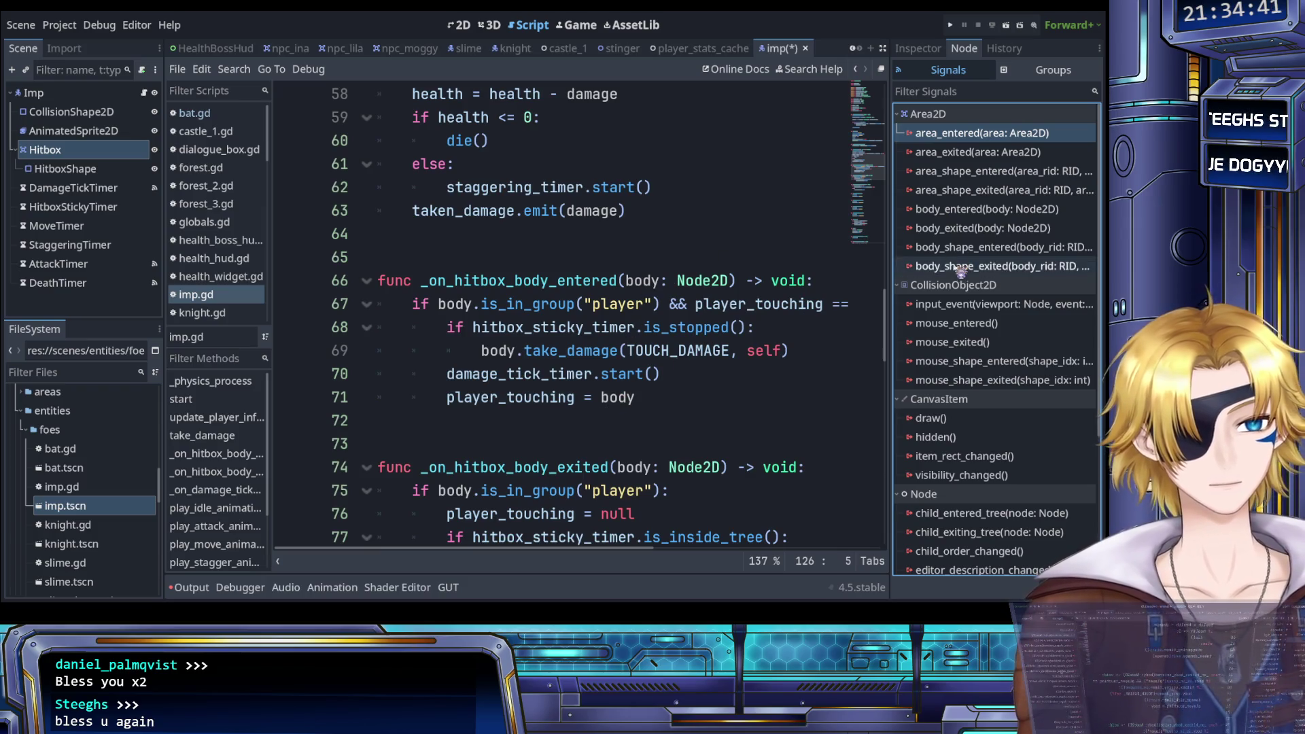
click(976, 210)
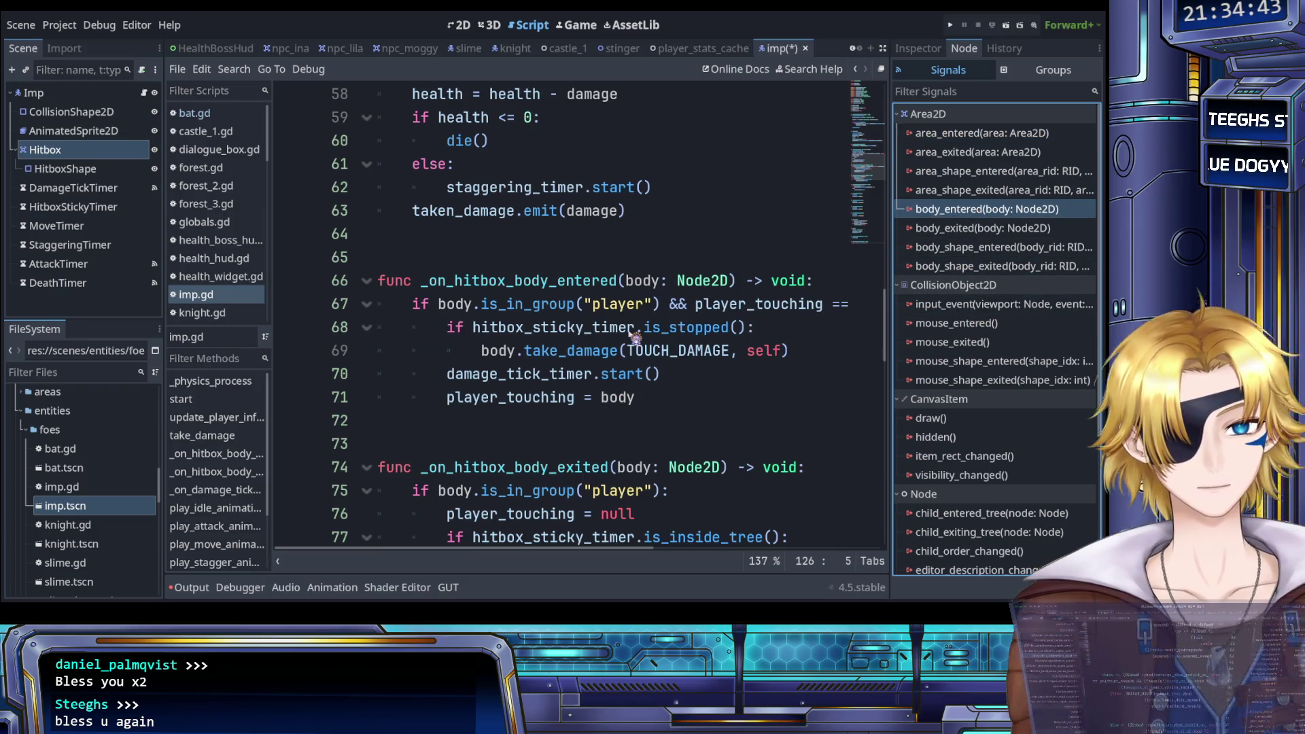
drag(541, 413, 542, 406)
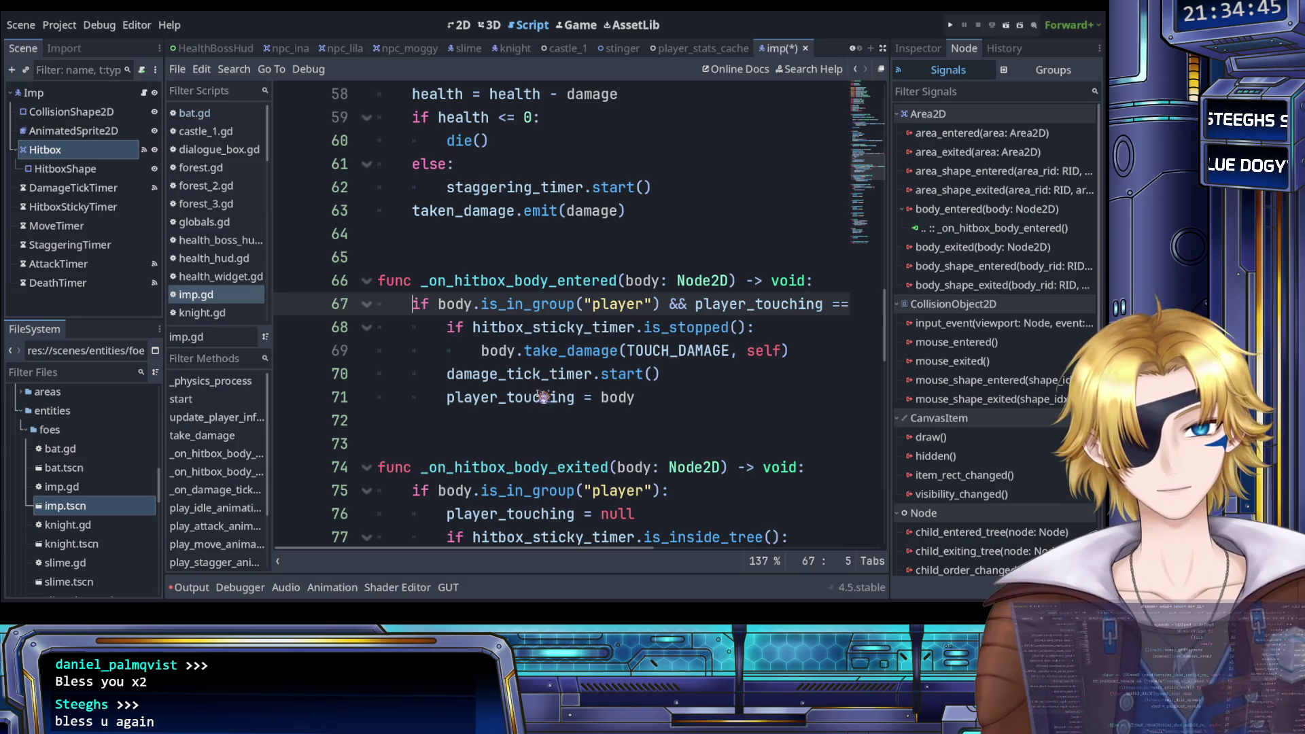
- Connect body_exited to _on_hitbox_body_exited and save imp.gd
click(980, 249)
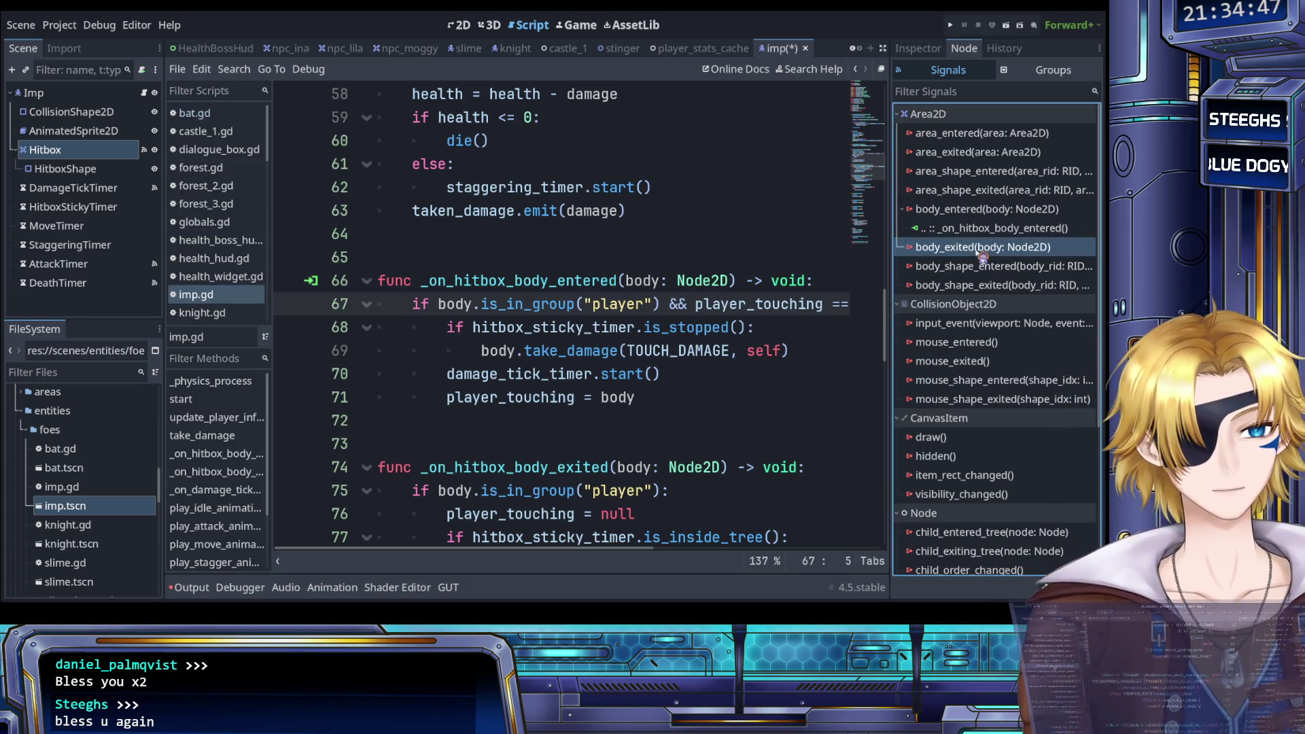
drag(598, 414, 529, 406)
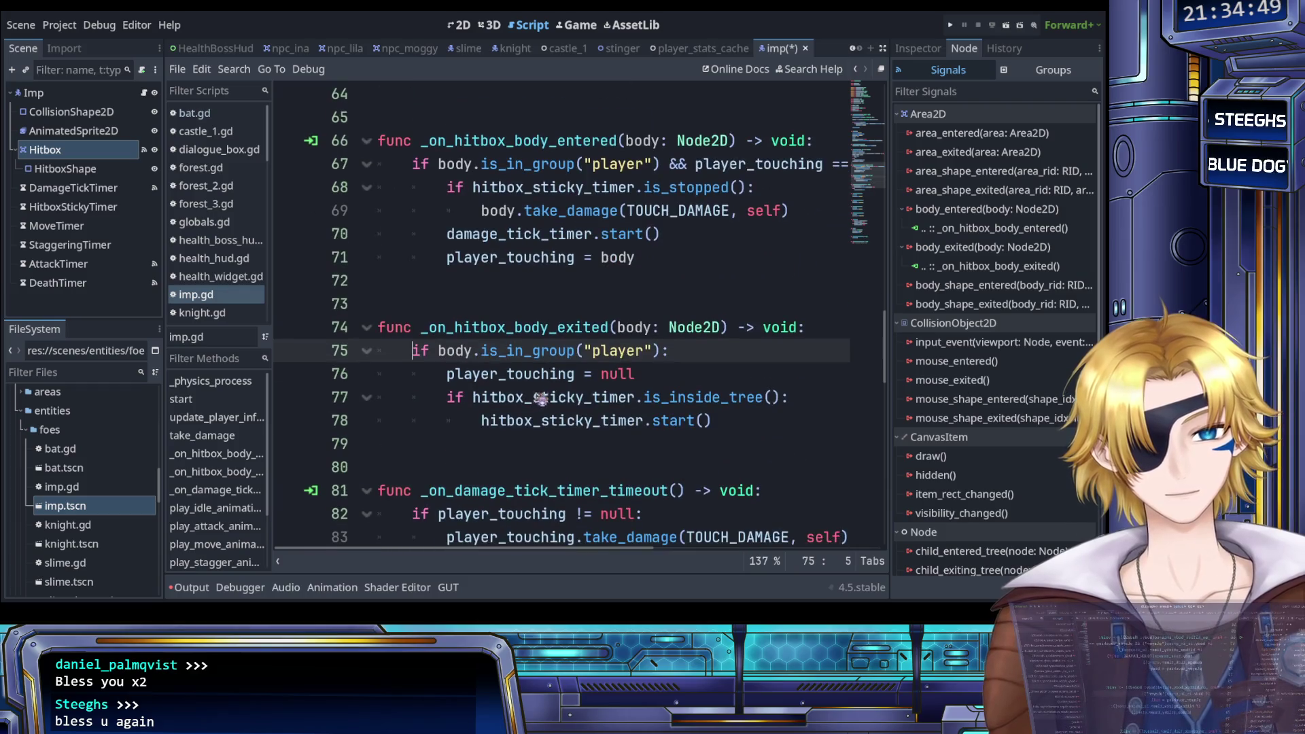
key(Up)
key(Up)
key(Up)
key(ctrl+s)
scroll(548, 296, up, 5)
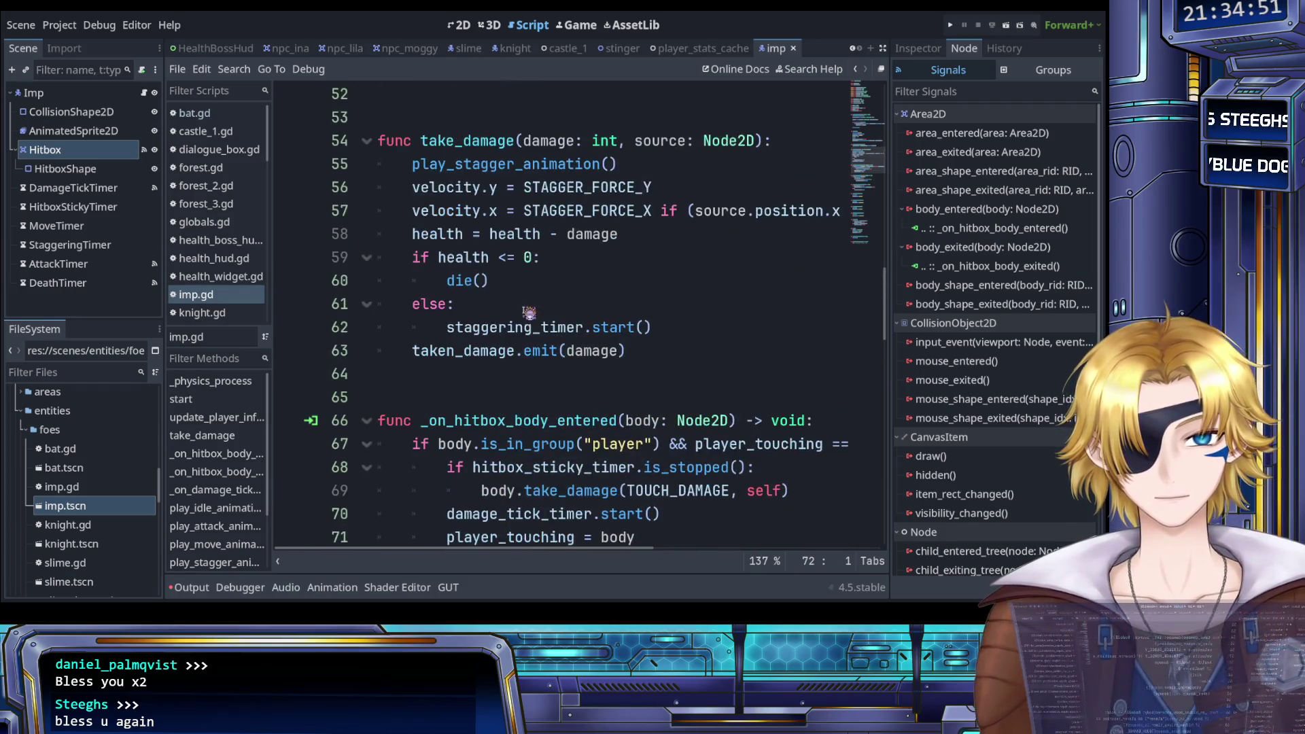
scroll(525, 315, up, 1)
scroll(524, 314, up, 10)
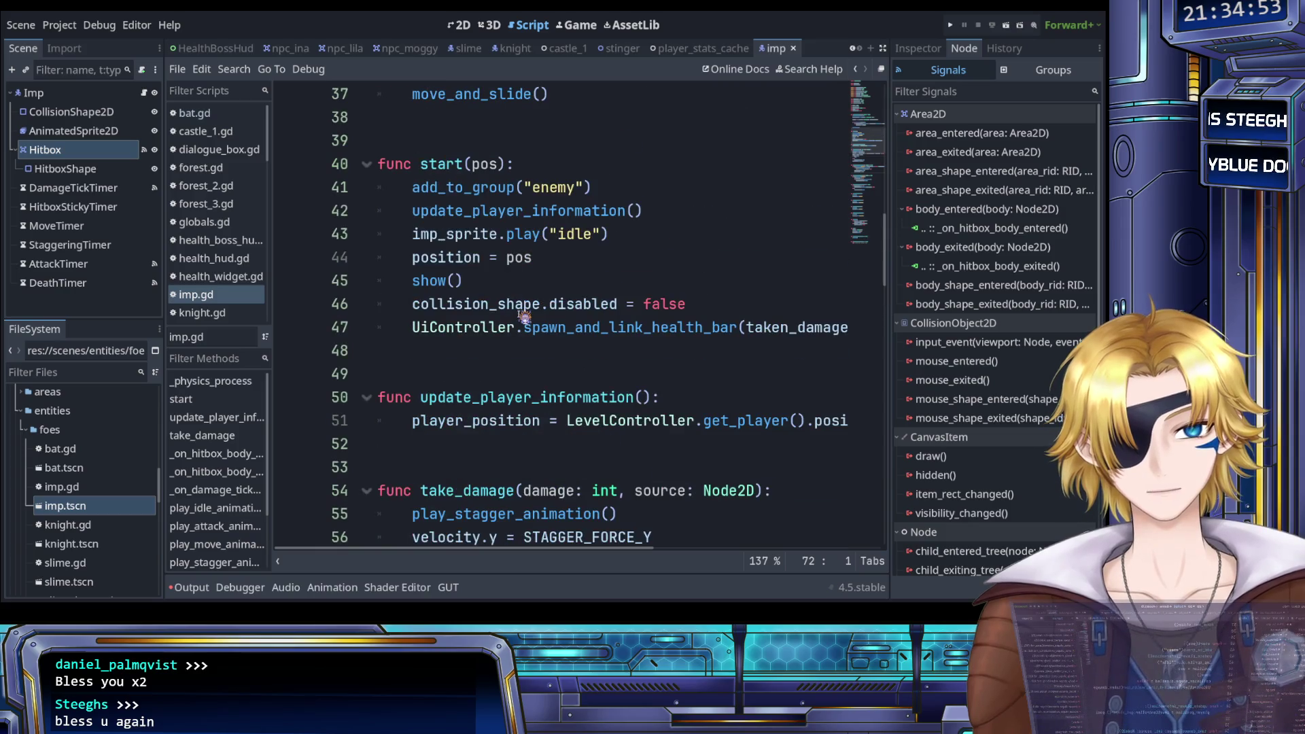
scroll(525, 330, down, 2)
scroll(525, 331, down, 20)
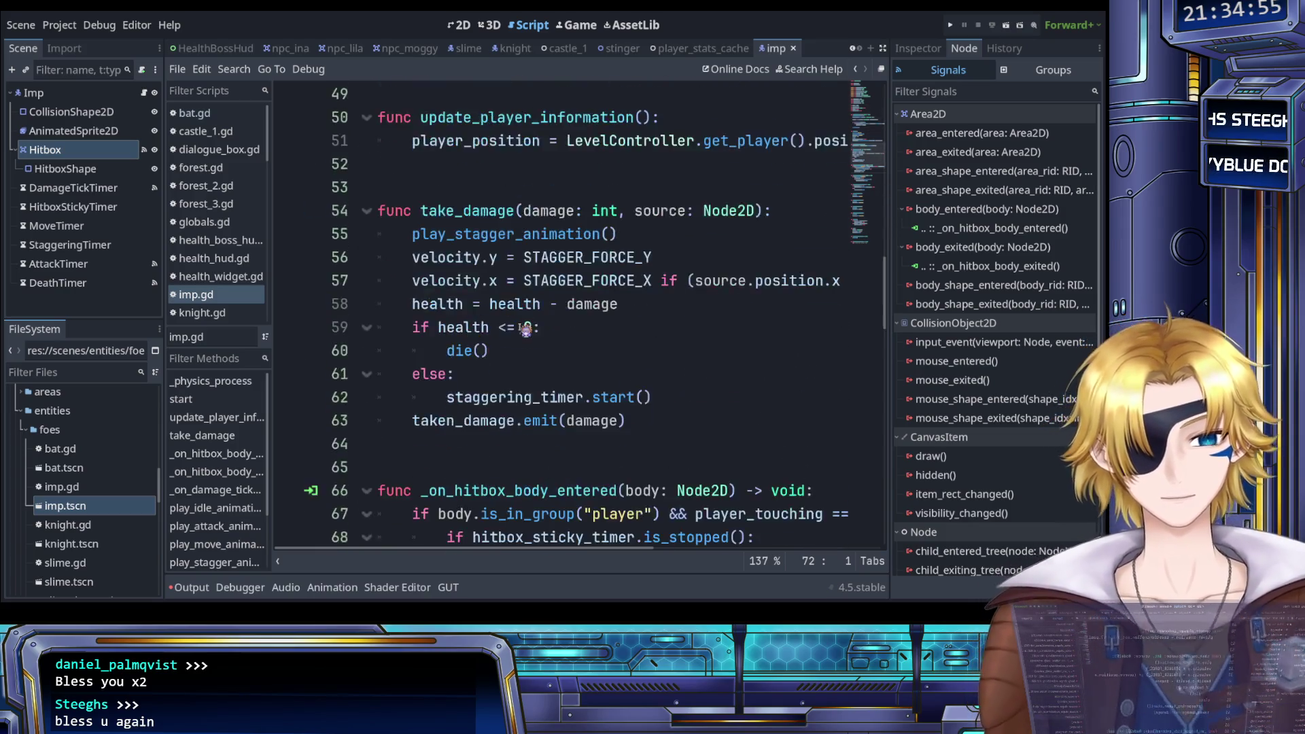
scroll(525, 329, down, 5)
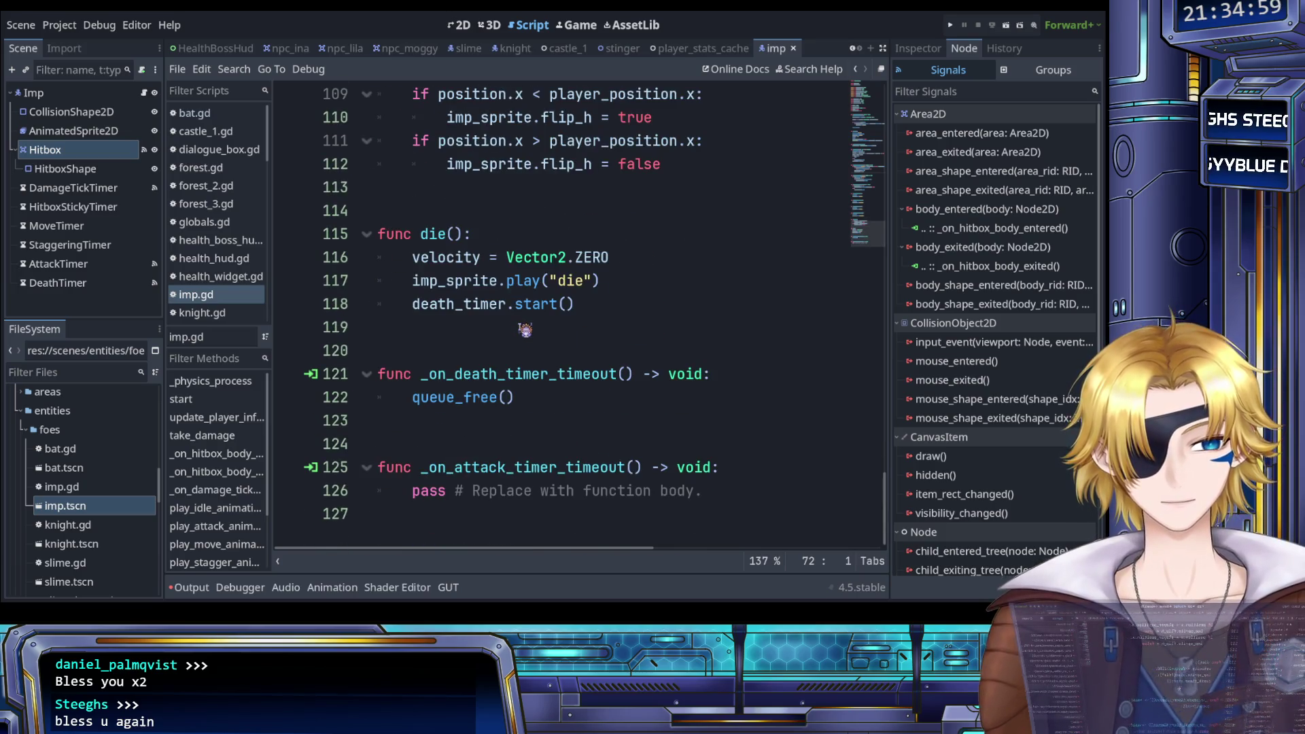
click(126, 231)
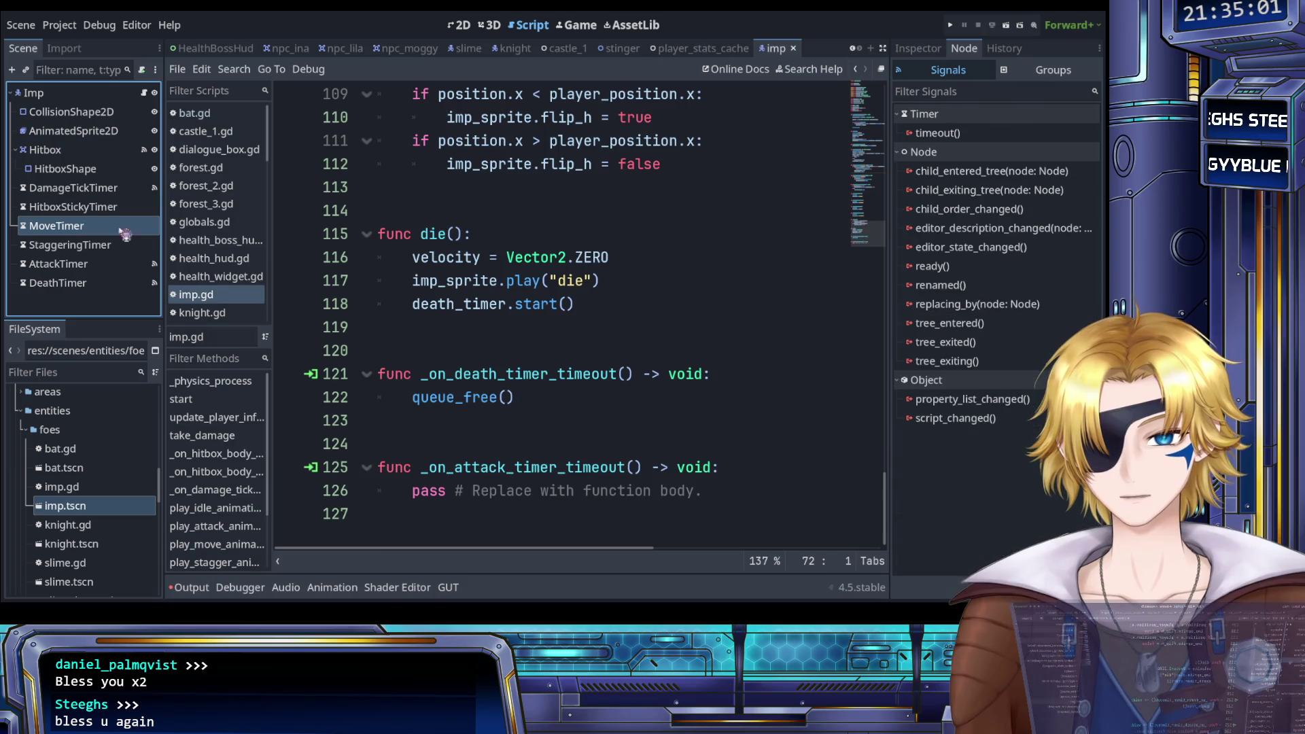
- Connect MoveTimer's timeout signal to a new handler function in imp.gd
click(928, 134)
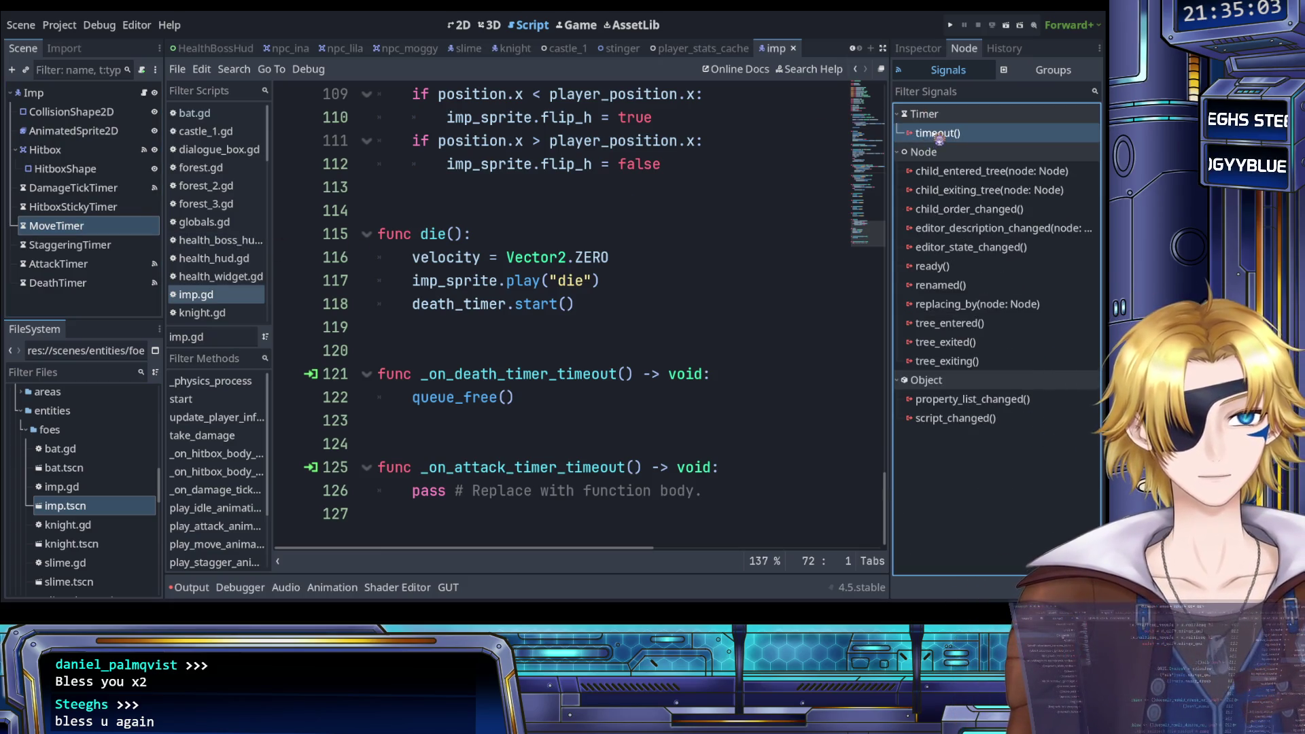
key(Return)
click(918, 48)
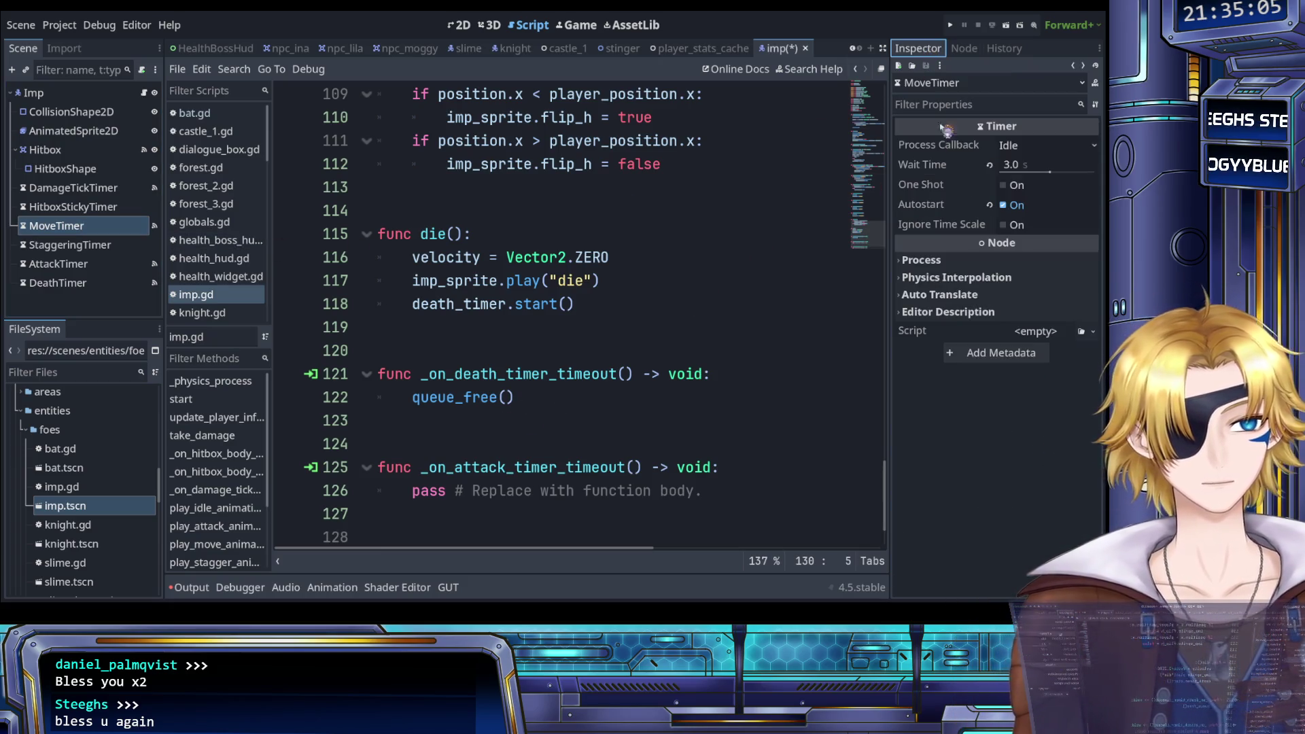
- Set MoveTimer's Wait Time to 5.0 seconds and save
click(1016, 166)
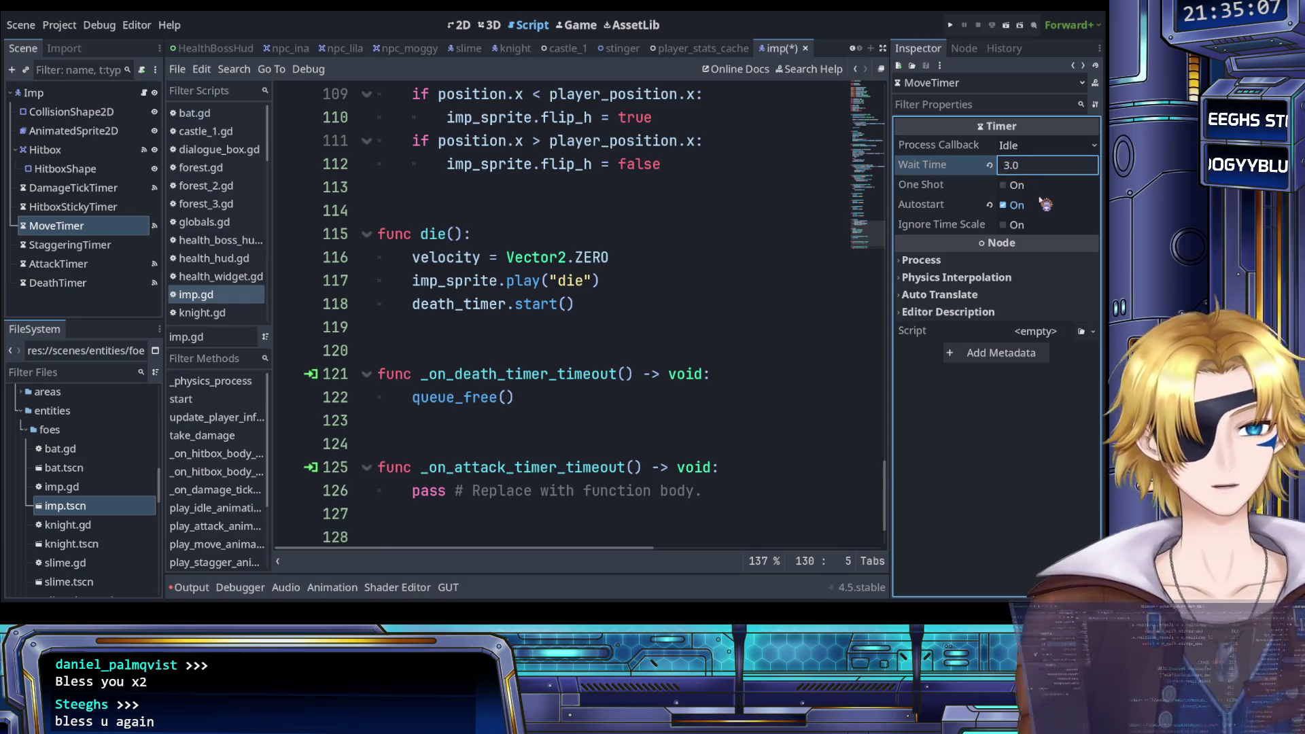
text(5)
click(634, 327)
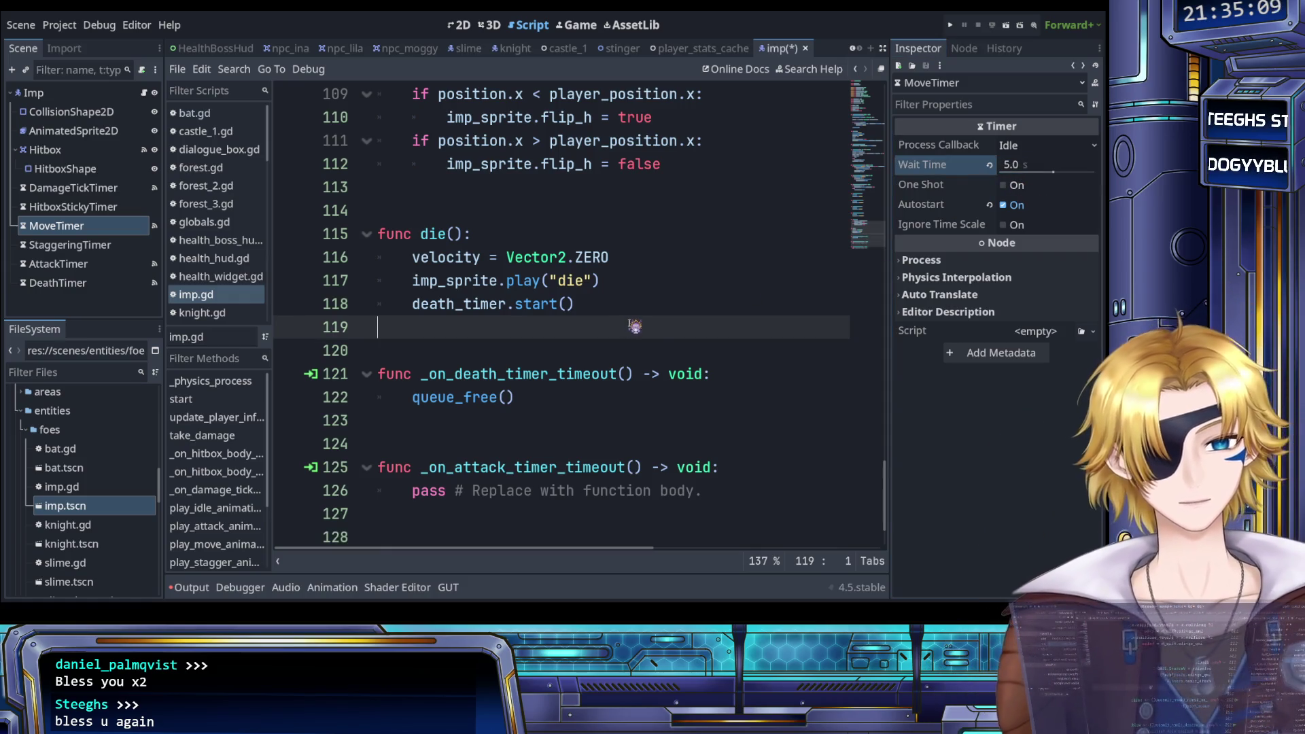
key(ctrl+s)
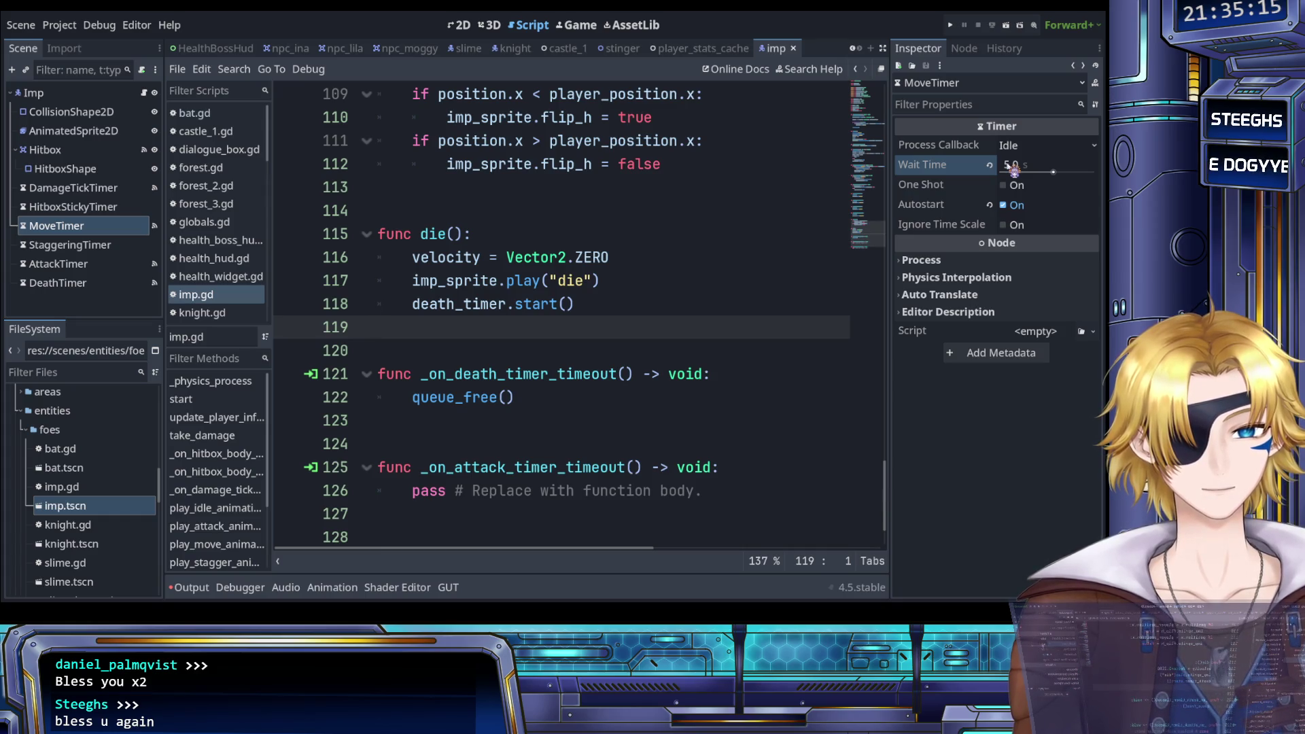
click(1013, 170)
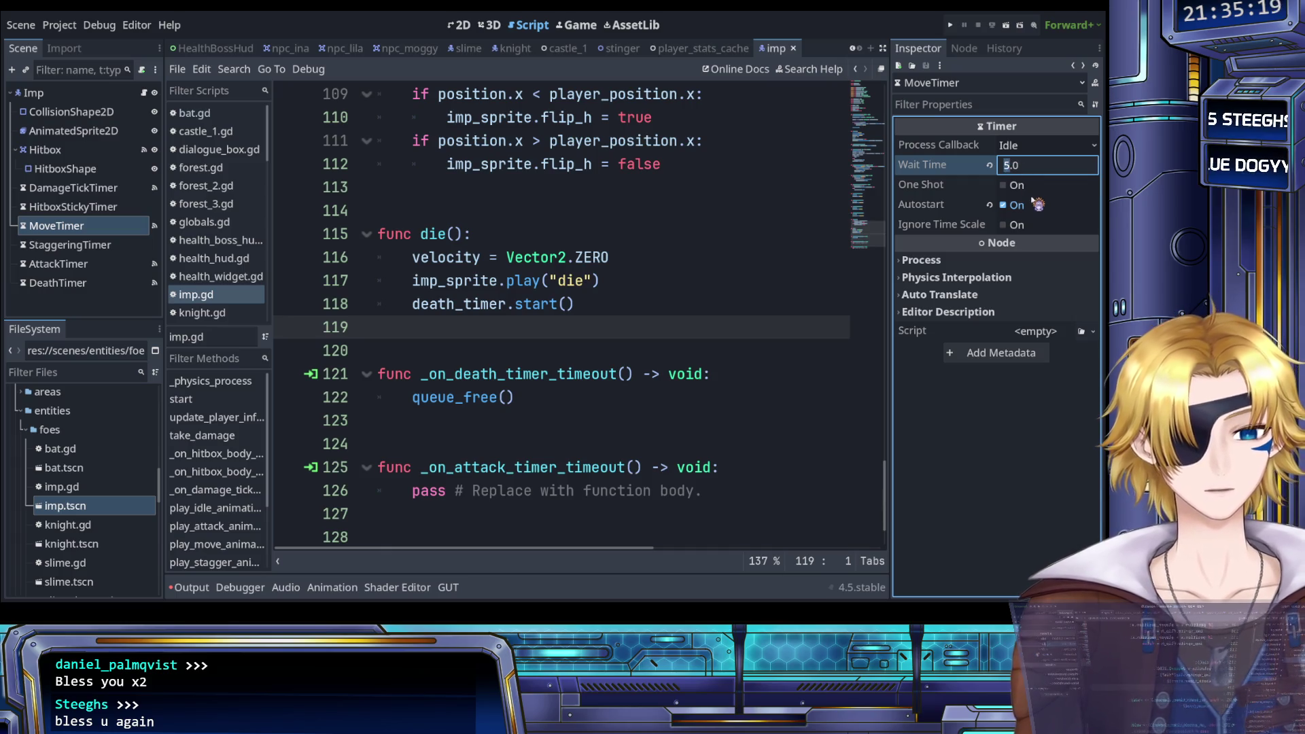
click(839, 242)
click(87, 266)
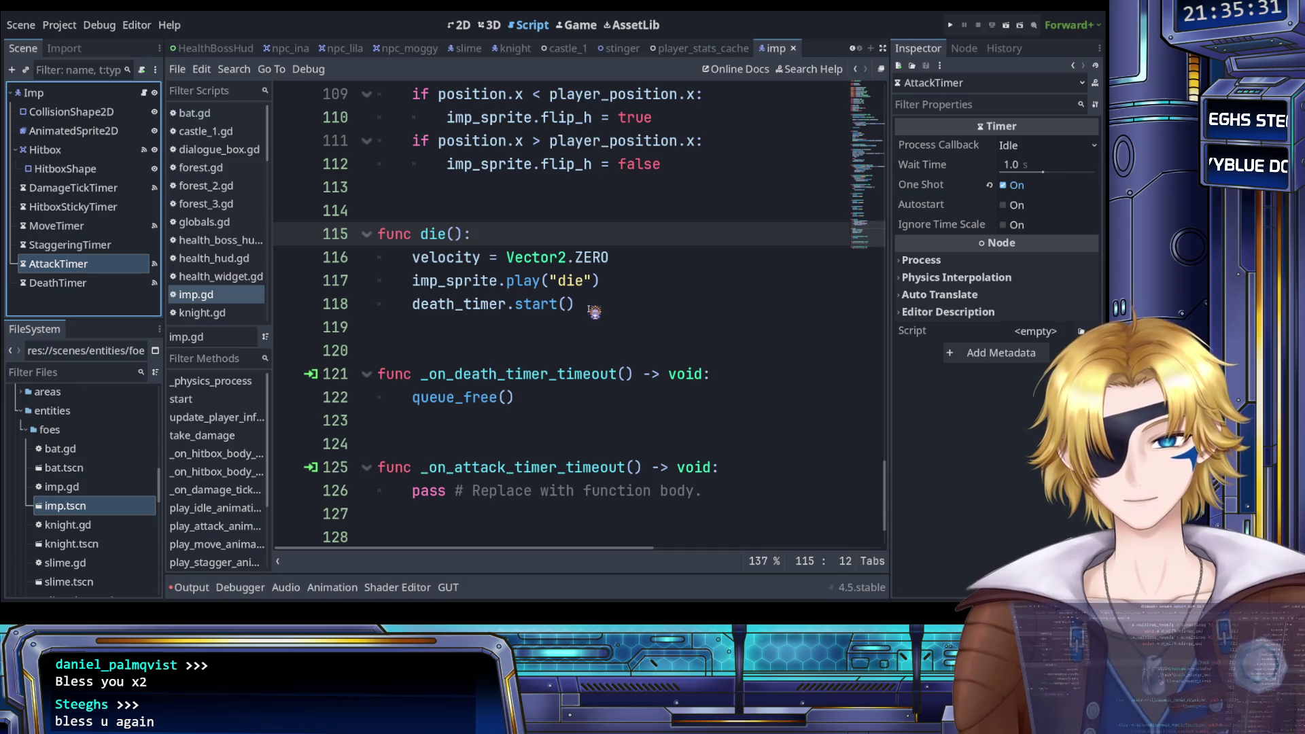
- Remove the parentheses around FLAP_VELOCITY * -1 in _on_move_timer_timeout and save
click(568, 395)
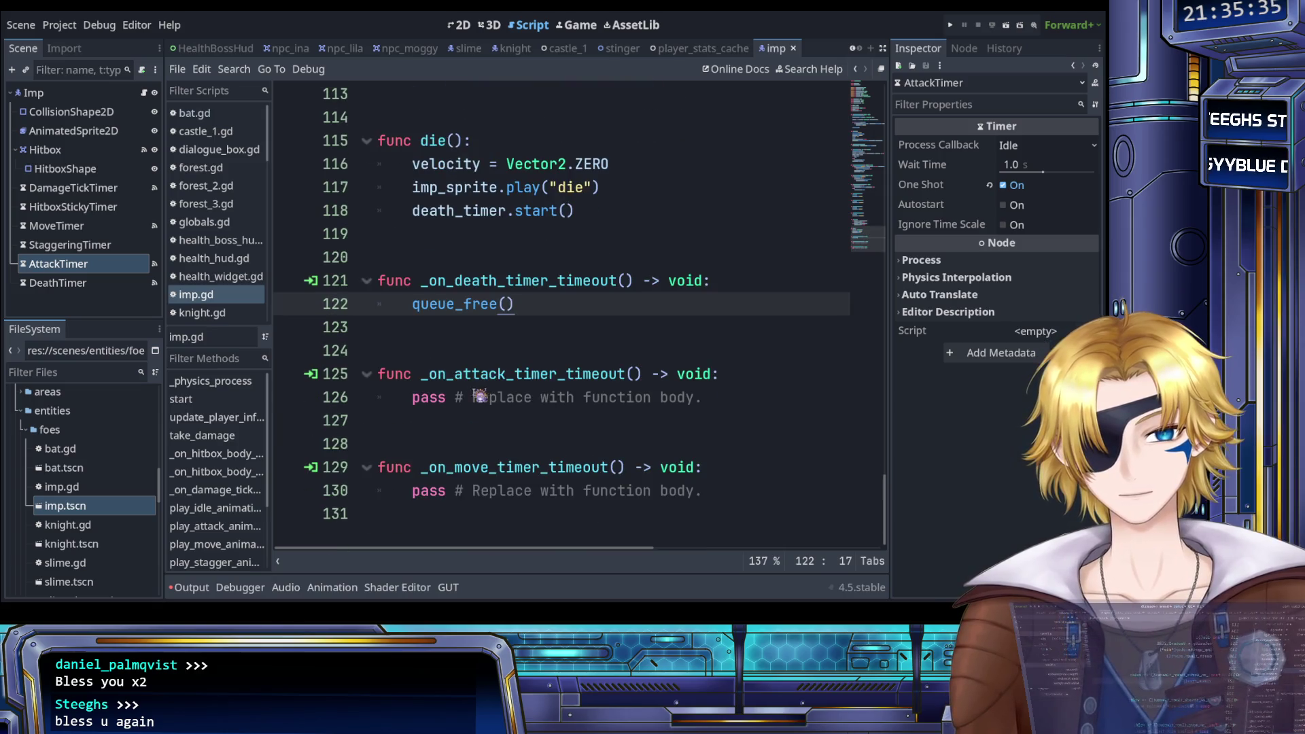
click(492, 412)
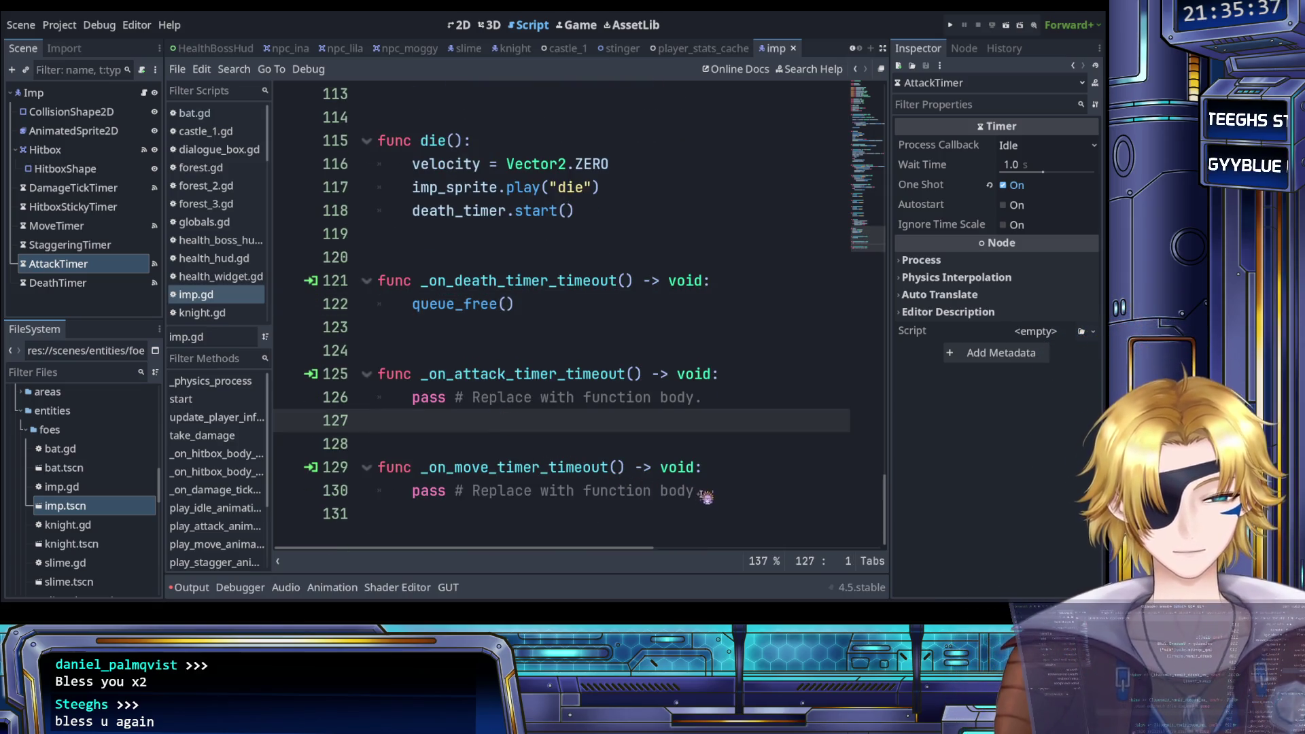
drag(706, 491, 413, 490)
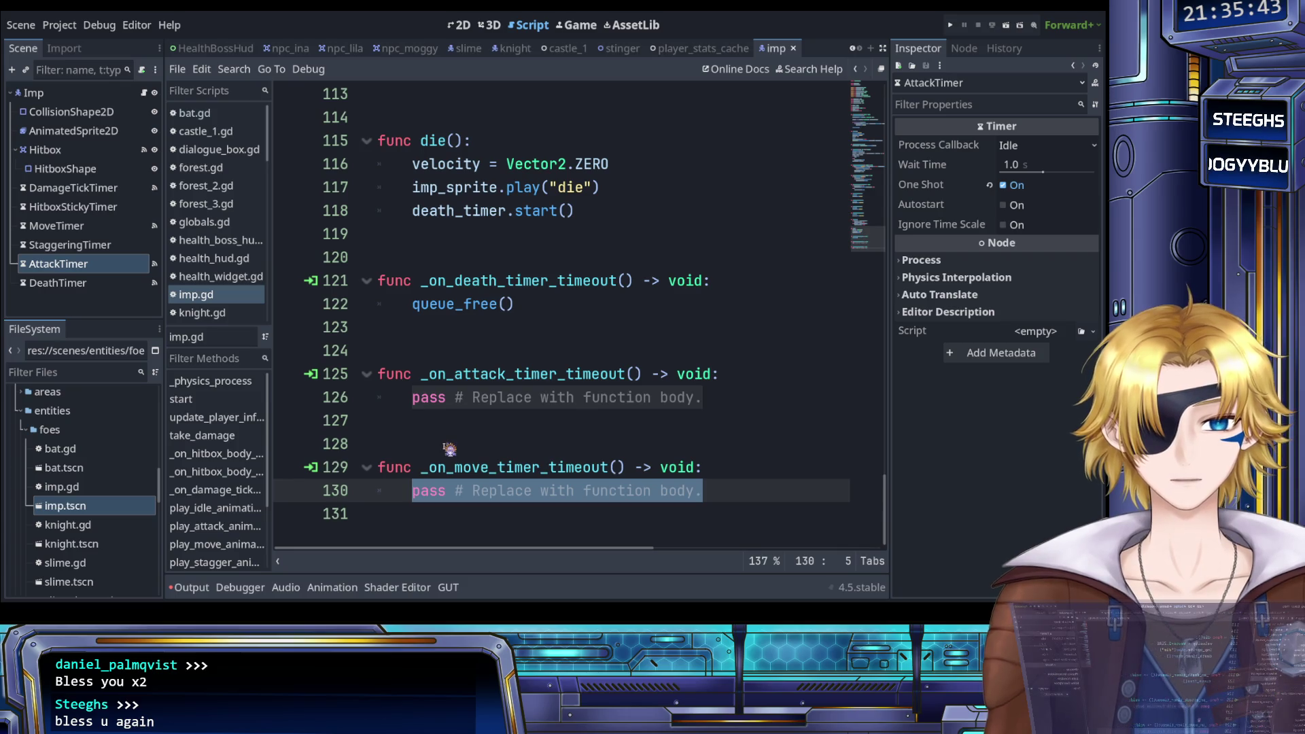
scroll(455, 449, up, 8)
scroll(487, 450, down, 3)
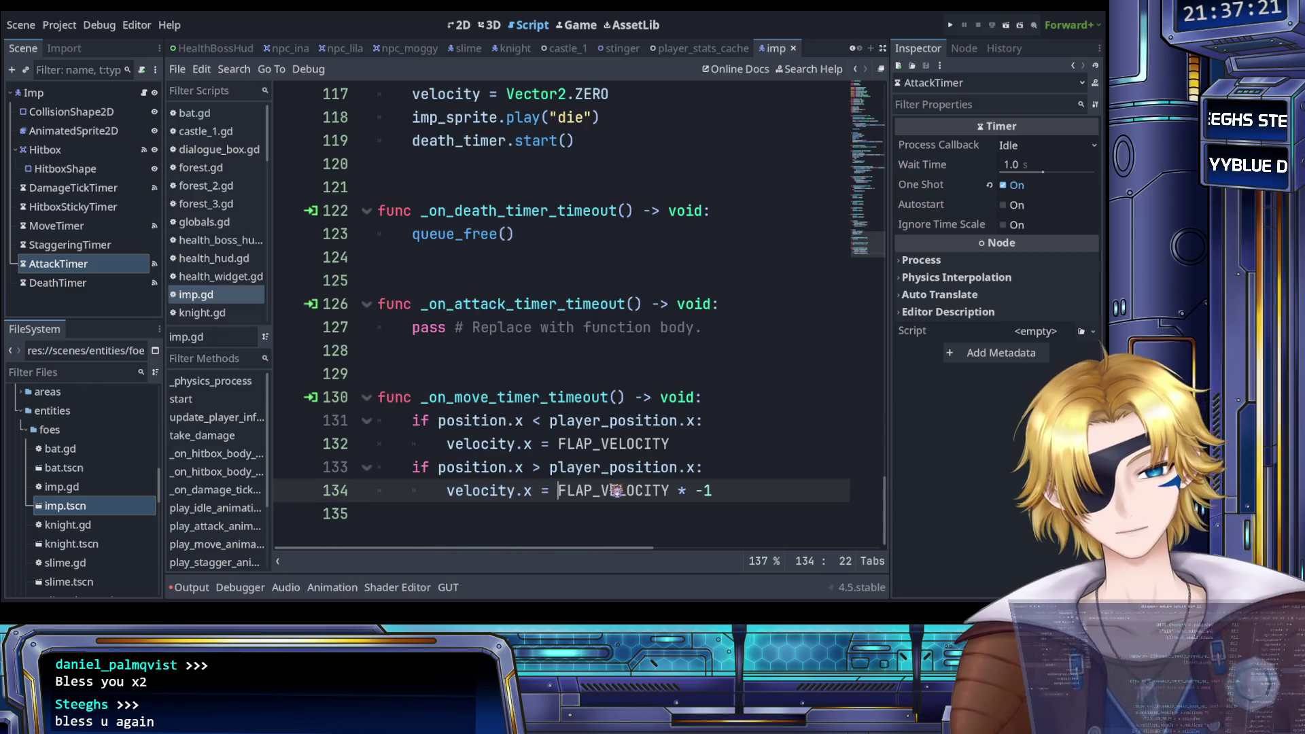
text())
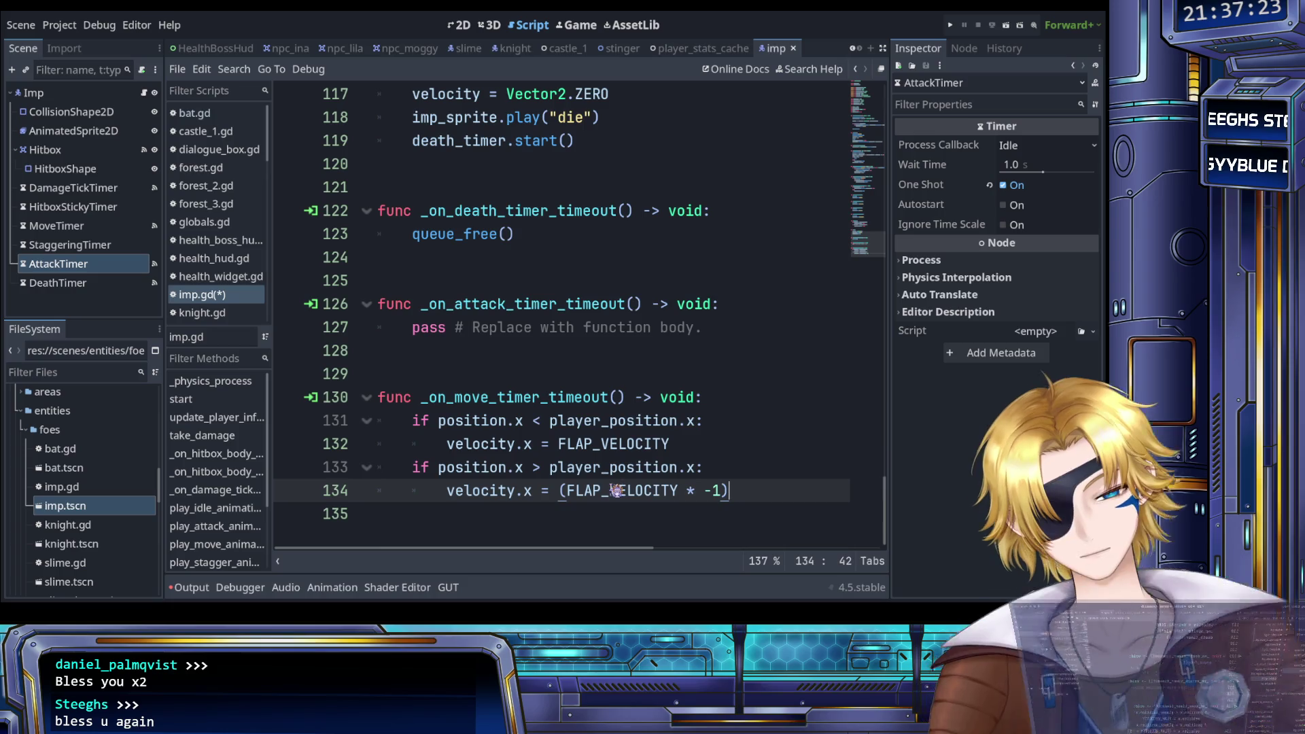
click(636, 466)
key(ctrl+s)
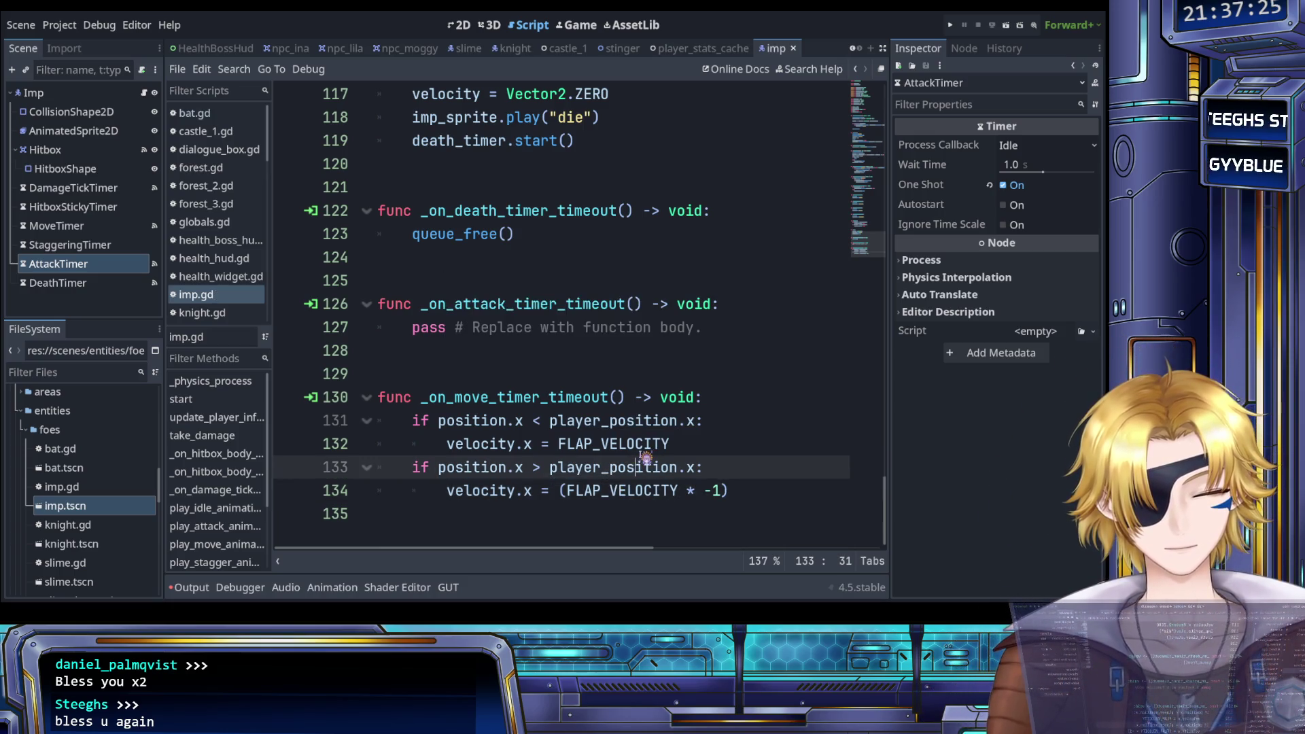
click(561, 491)
key(Delete)
click(737, 492)
key(BackSpace)
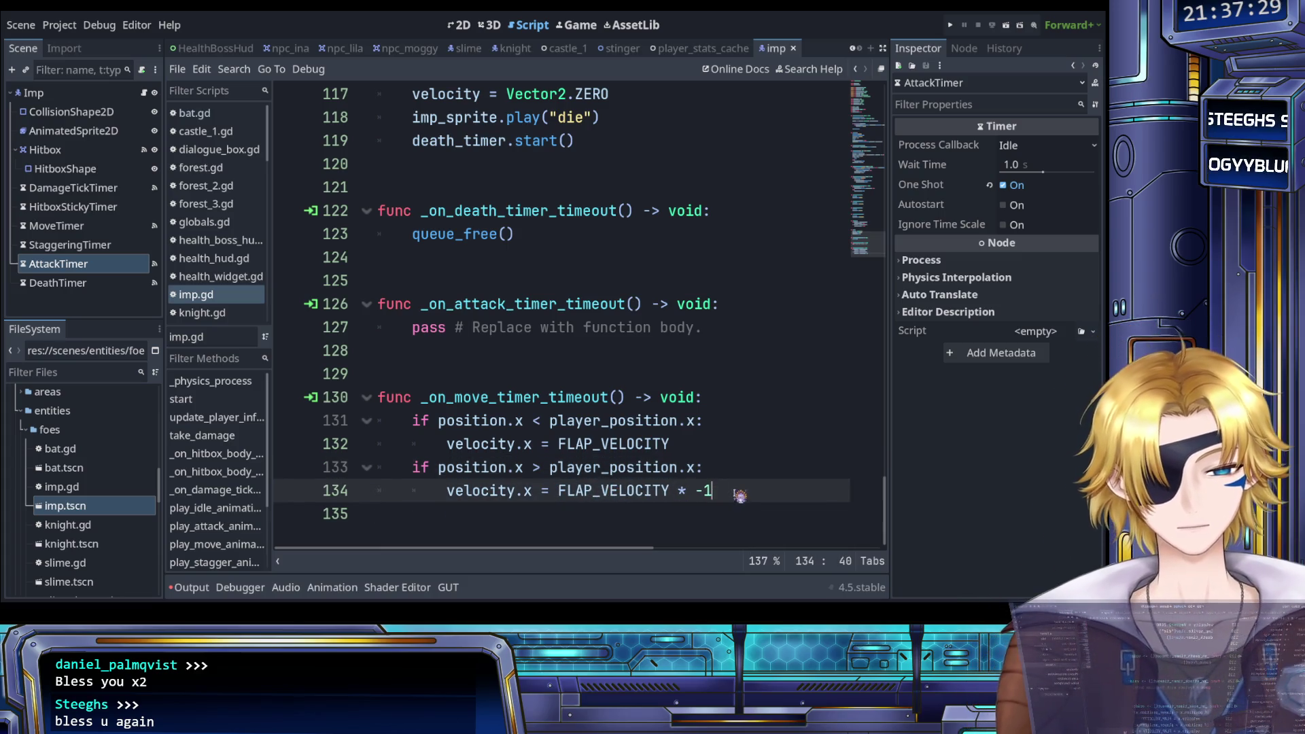
click(712, 449)
key(ctrl+s)
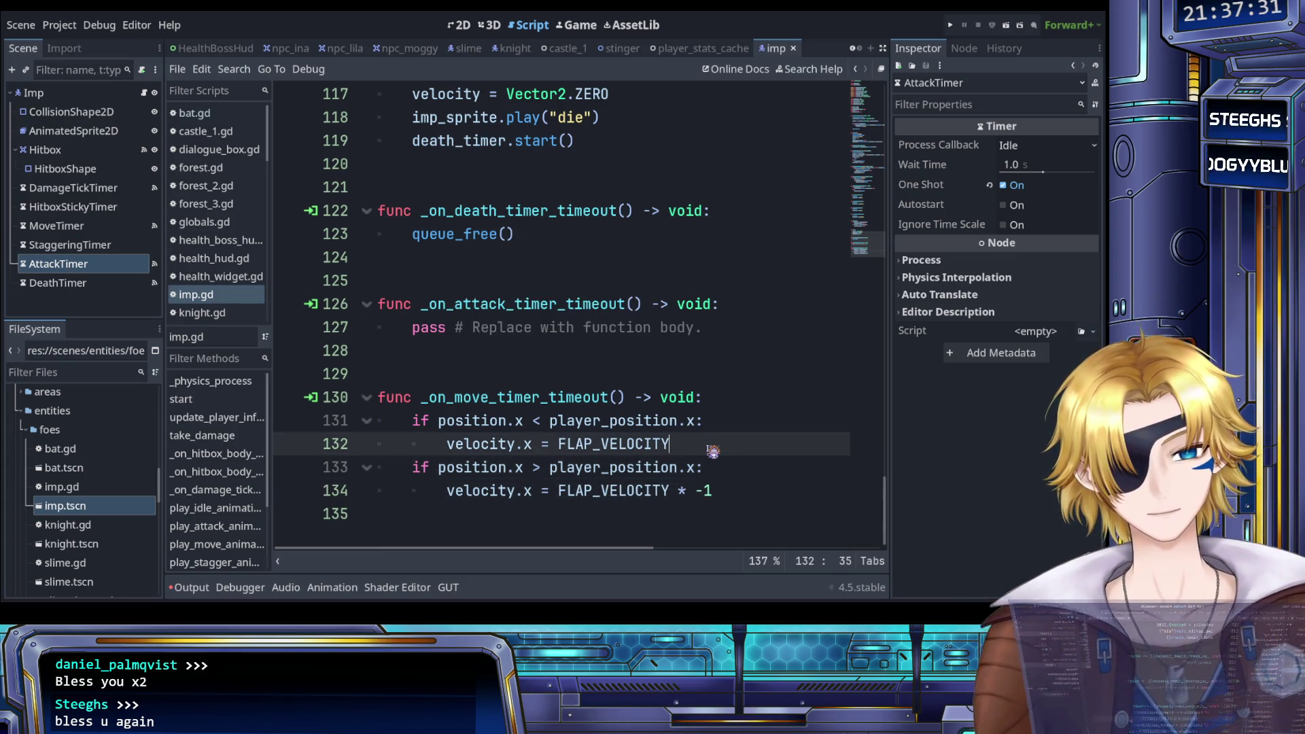
- Replace the * -1 multiplier with -FLAP_VELOCITY on line 134, save, and add new lines below
drag(740, 491, 679, 497)
key(BackSpace)
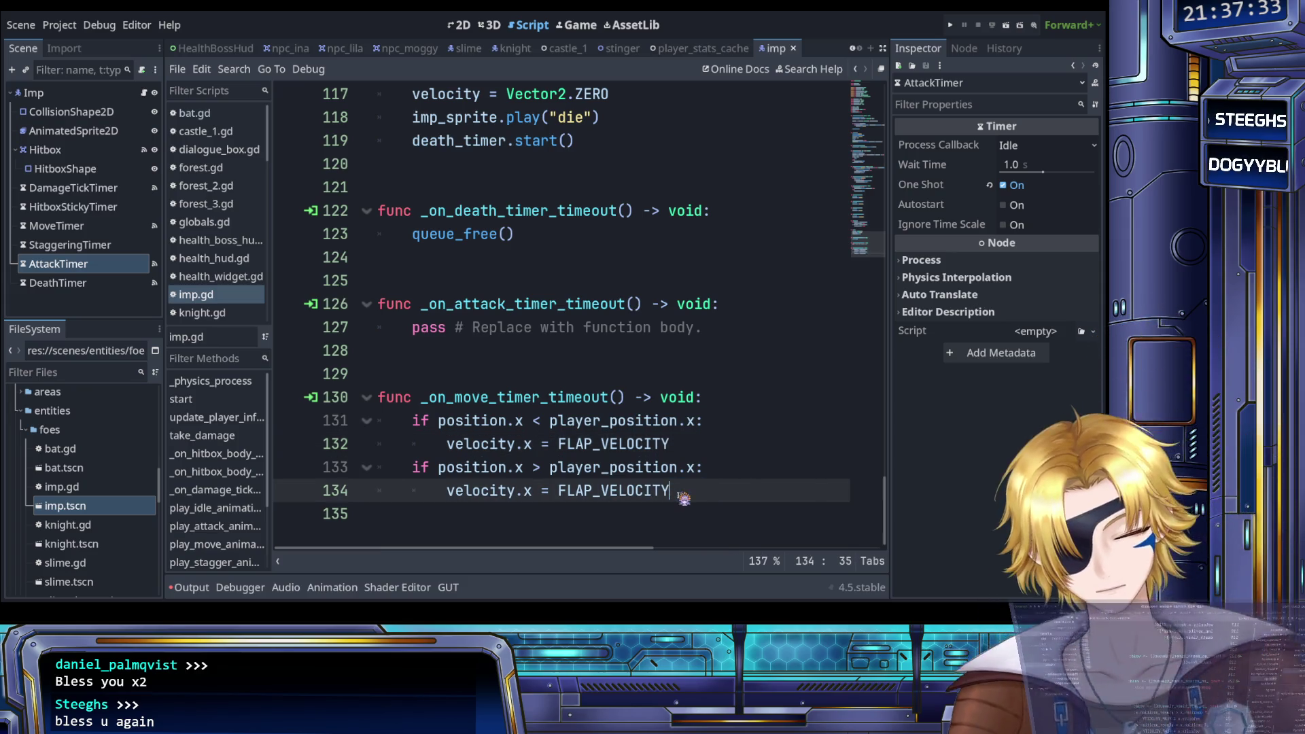
text(-)
key(ctrl+s)
click(737, 469)
click(568, 491)
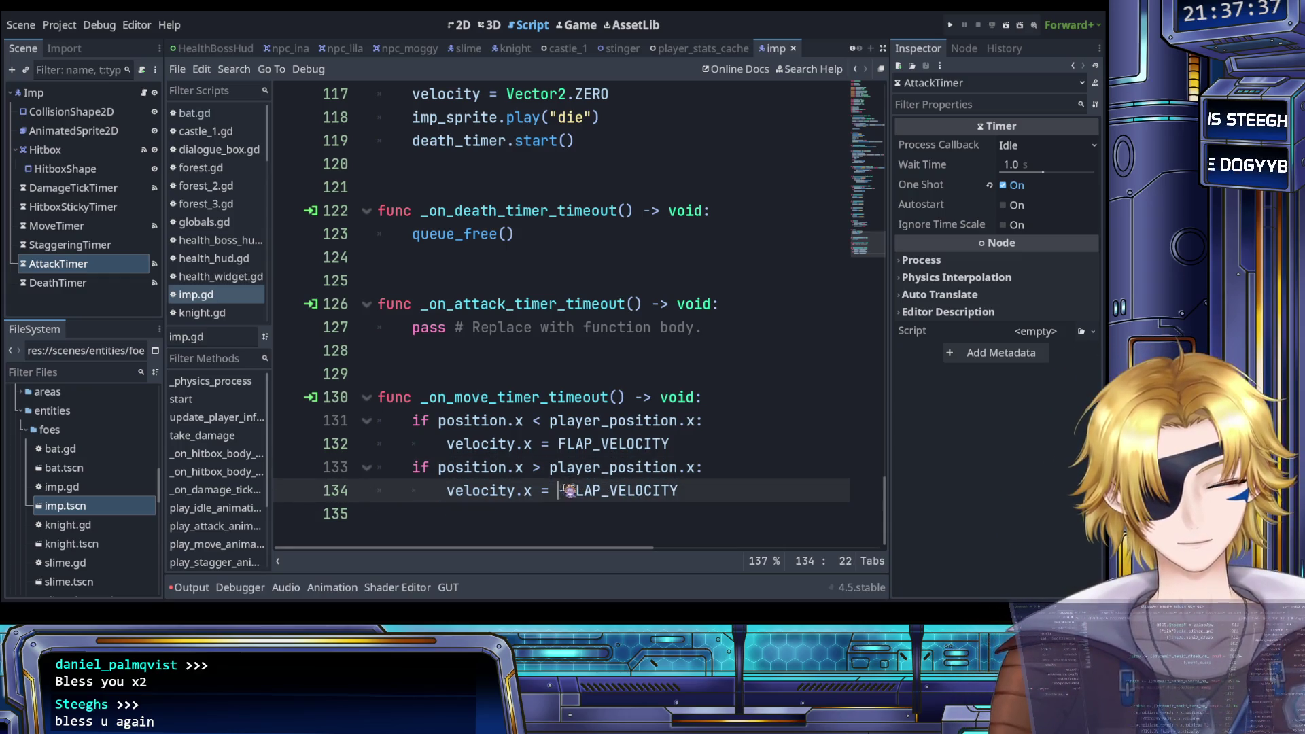
click(575, 495)
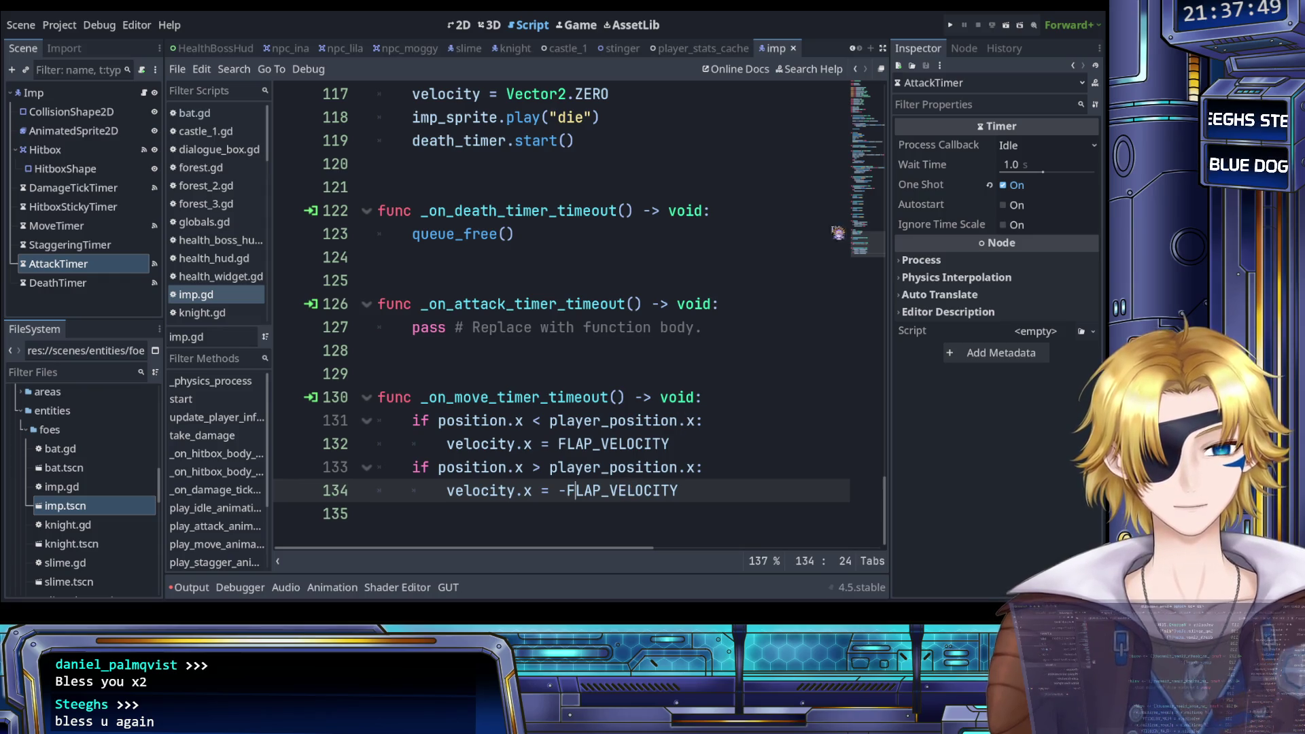
click(691, 492)
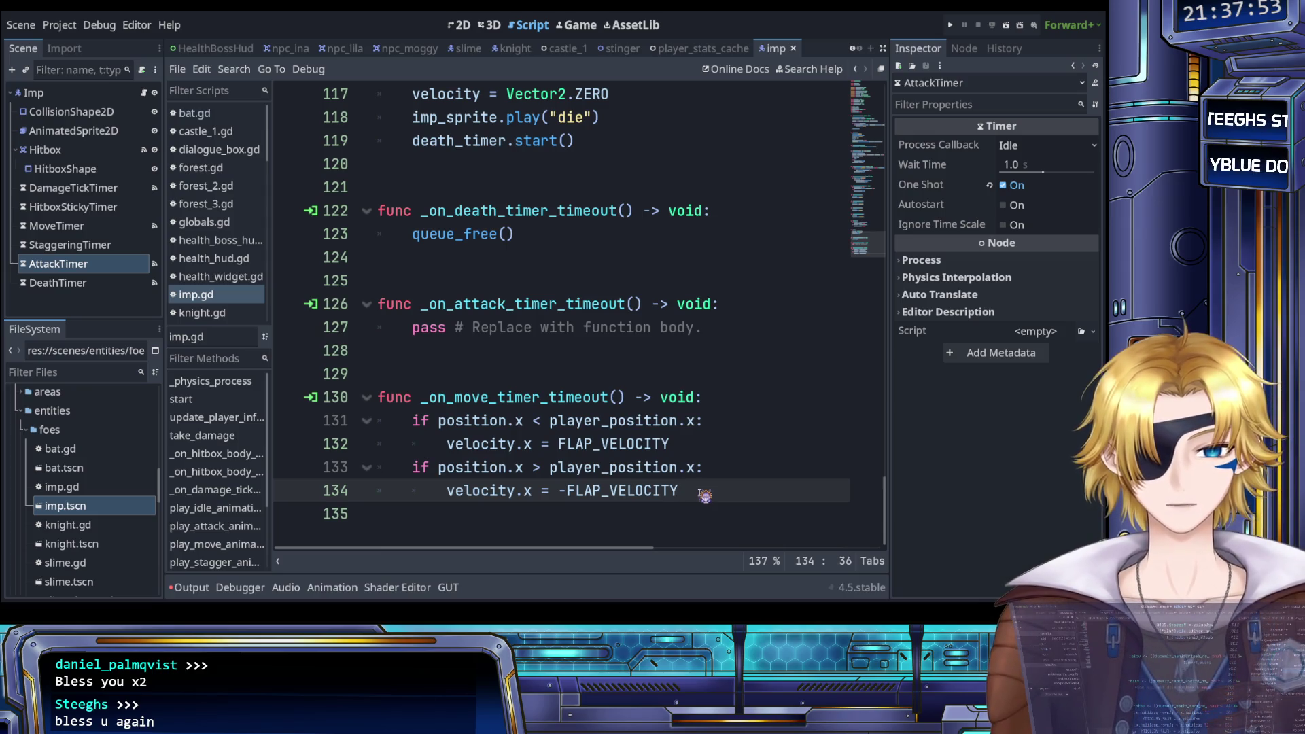
key(Return)
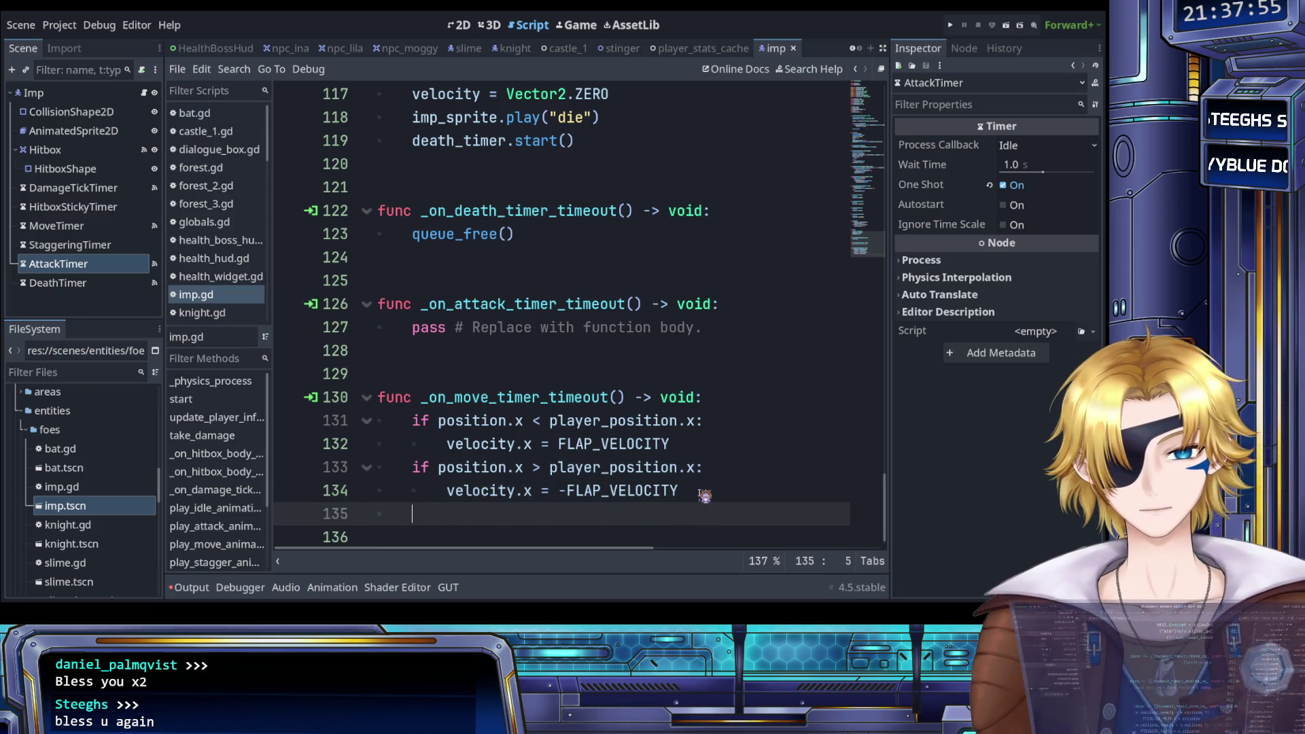
key(Return)
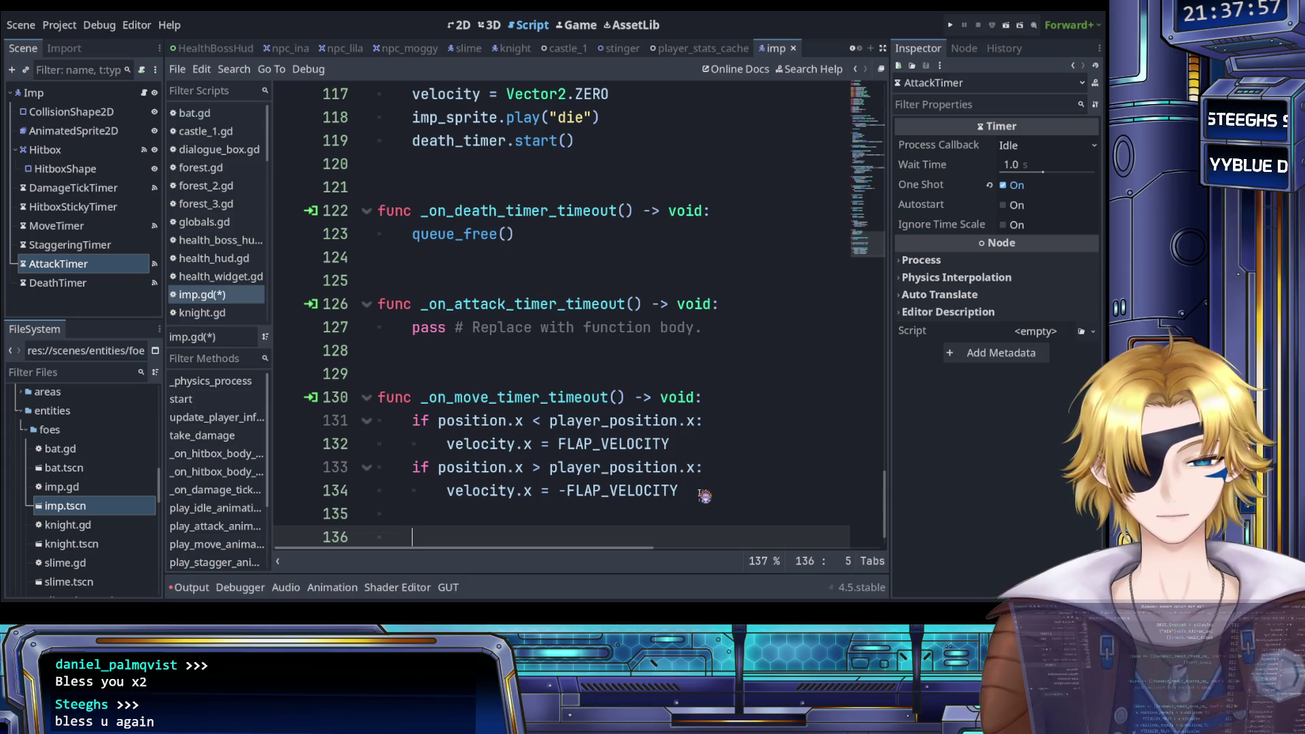
key(Up)
key(Down)
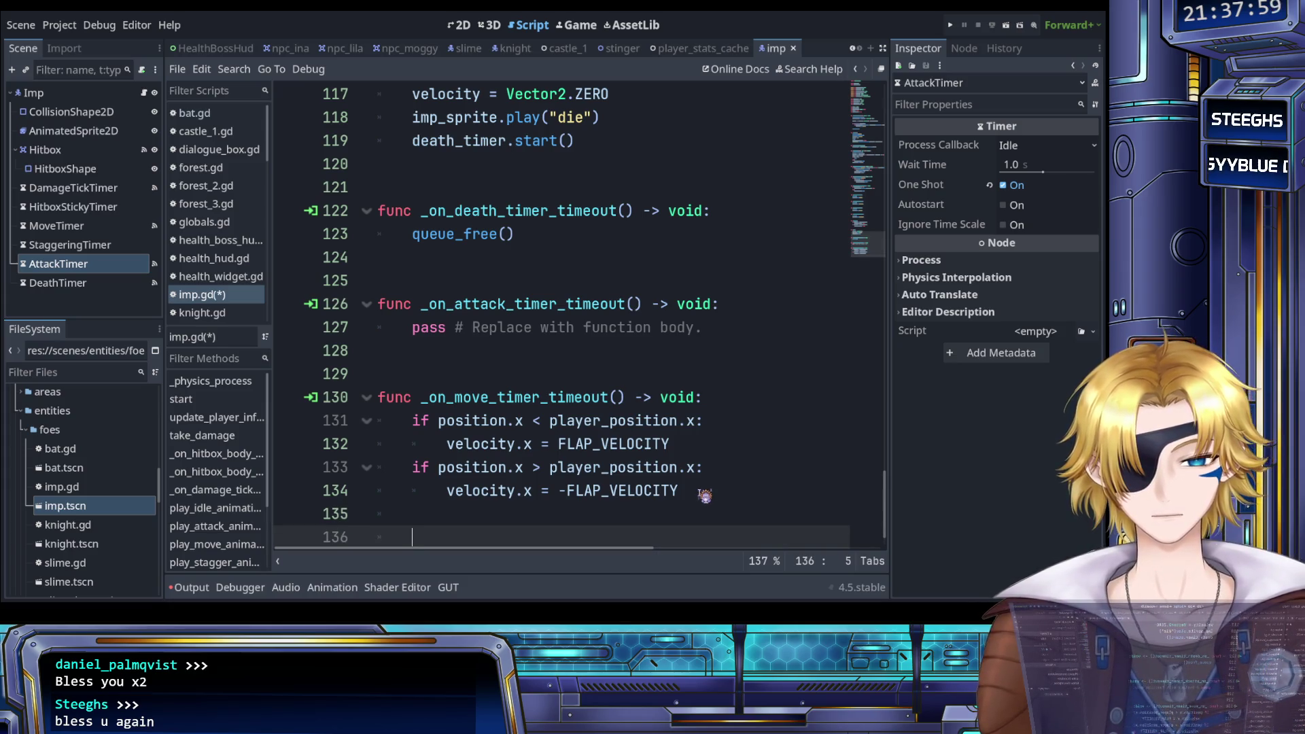
scroll(711, 476, down, 1)
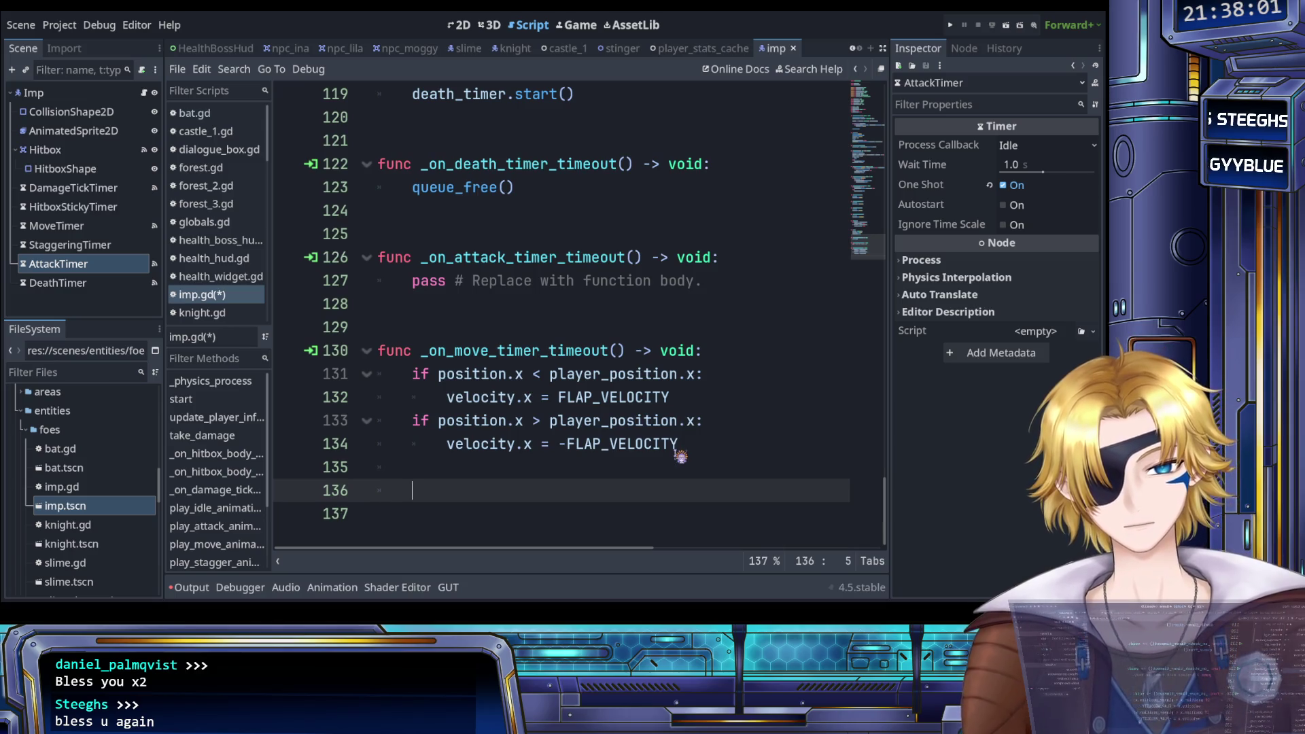
- Add attack_timer.start() at the end of _on_move_timer_timeout and save
text(attack_ti)
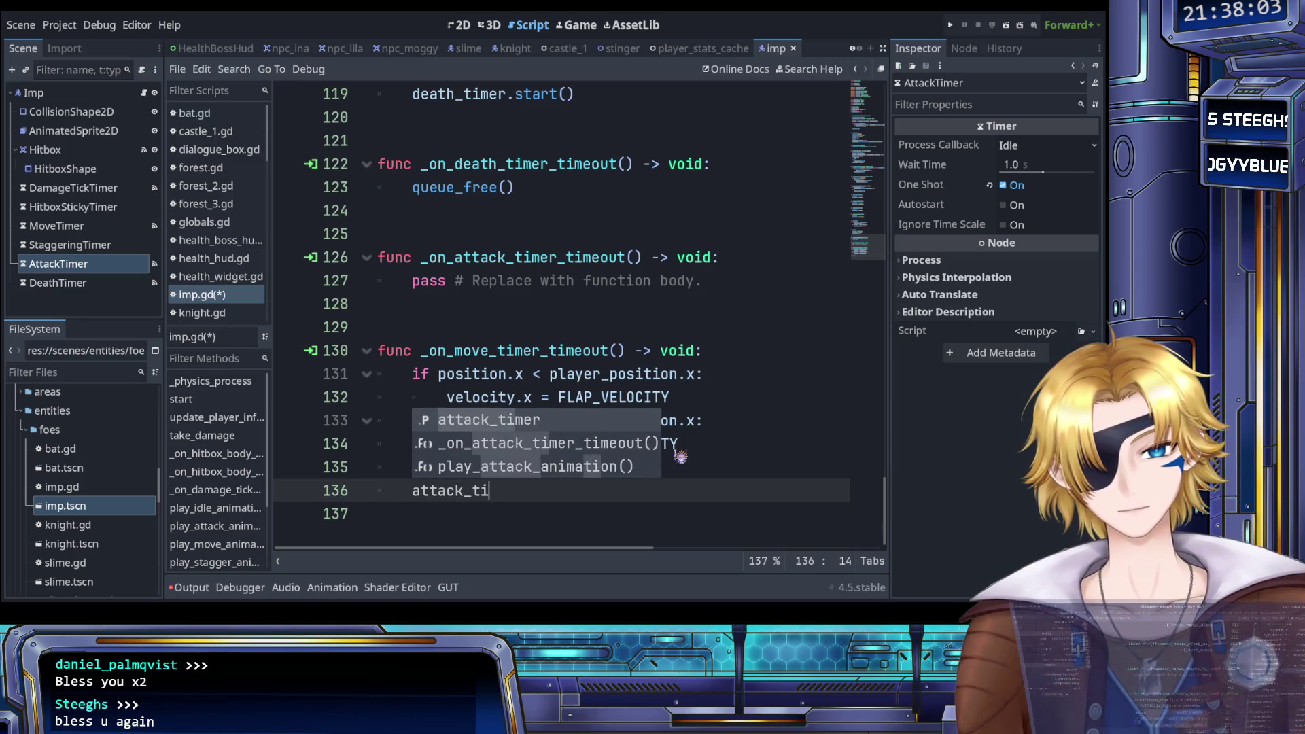
key(Return)
text(.s)
key(Return)
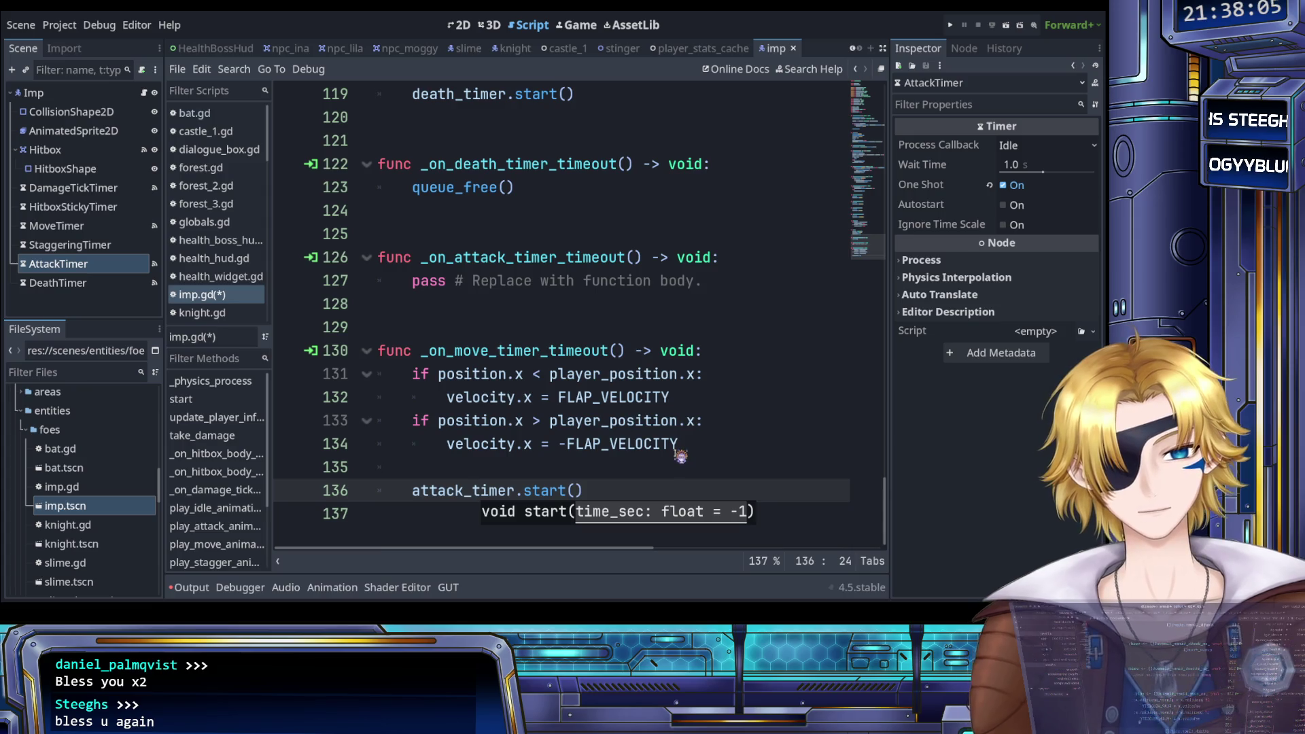
text())
key(ctrl+s)
- Review the Staggering, Attack, Move, Death, HitboxSticky and DamageTick timer settings
click(87, 250)
click(89, 263)
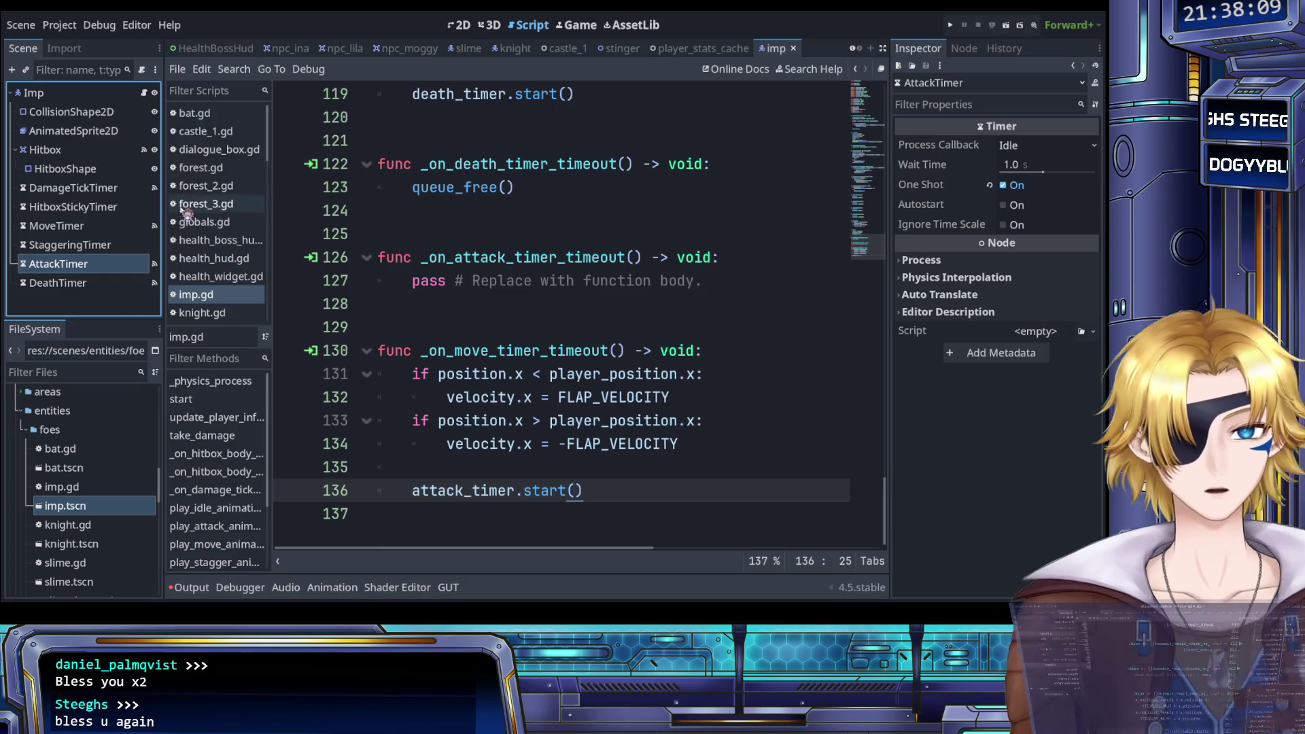
click(93, 229)
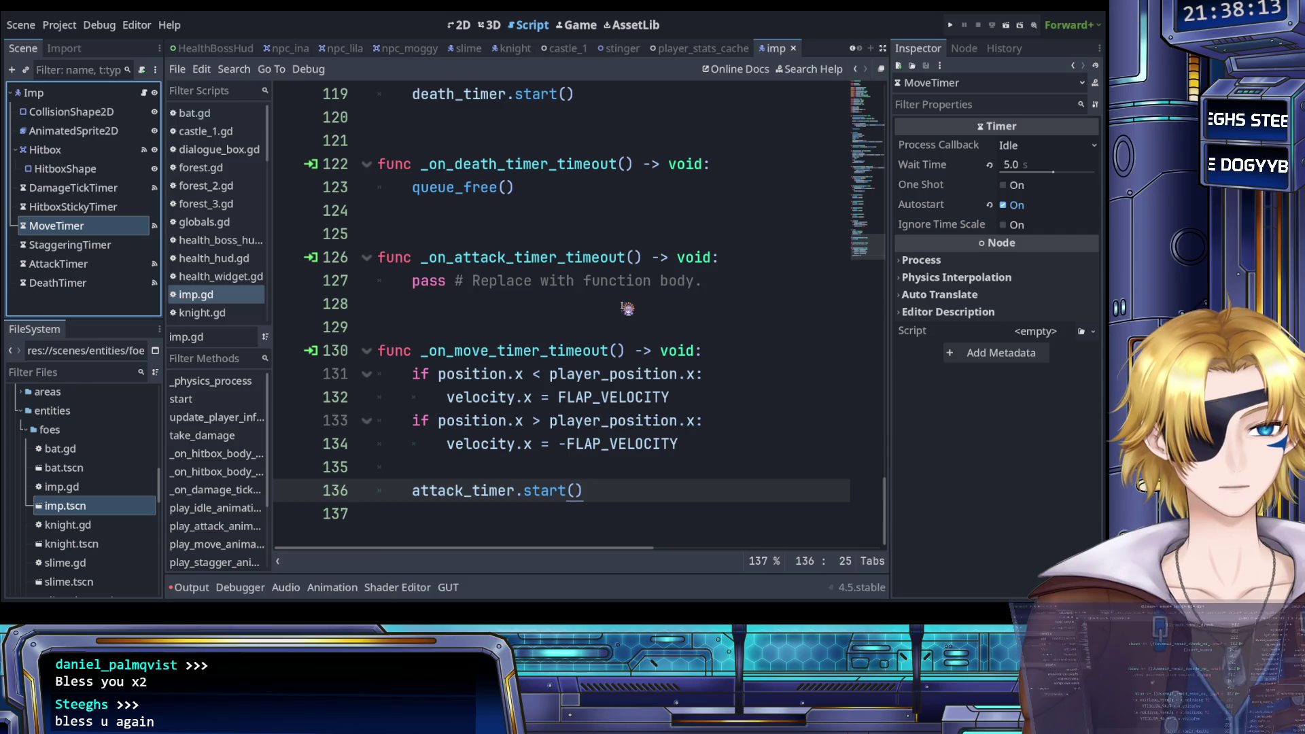
click(81, 283)
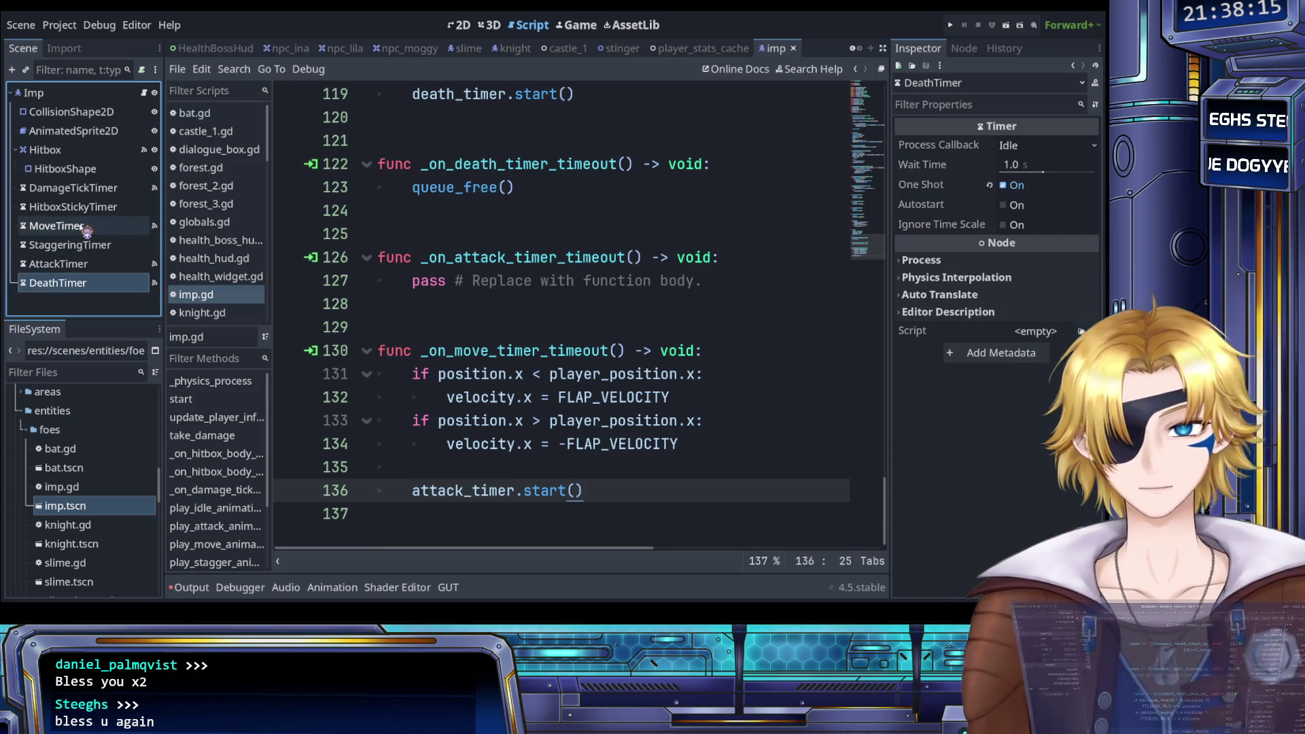
click(86, 230)
click(95, 213)
click(102, 189)
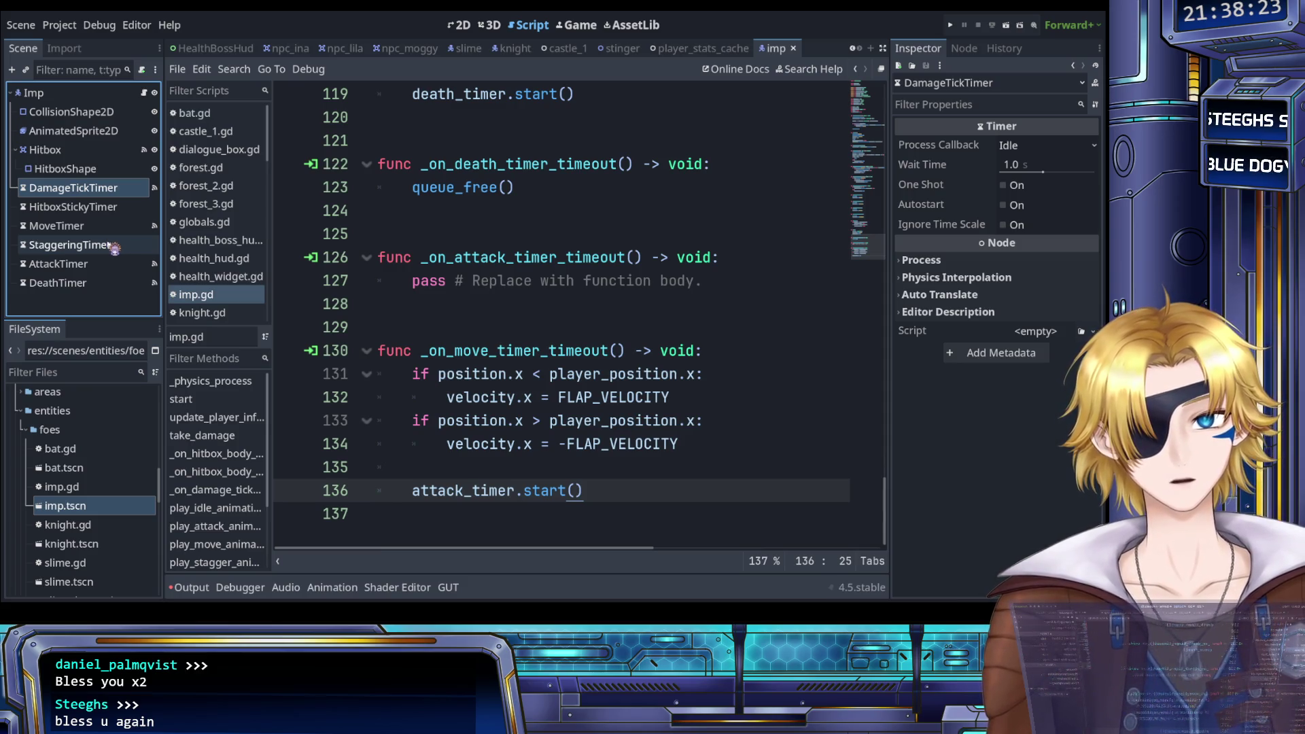
- Go to the damage tick handler's placeholder comment on line 127
scroll(441, 301, up, 2)
scroll(441, 301, up, 4)
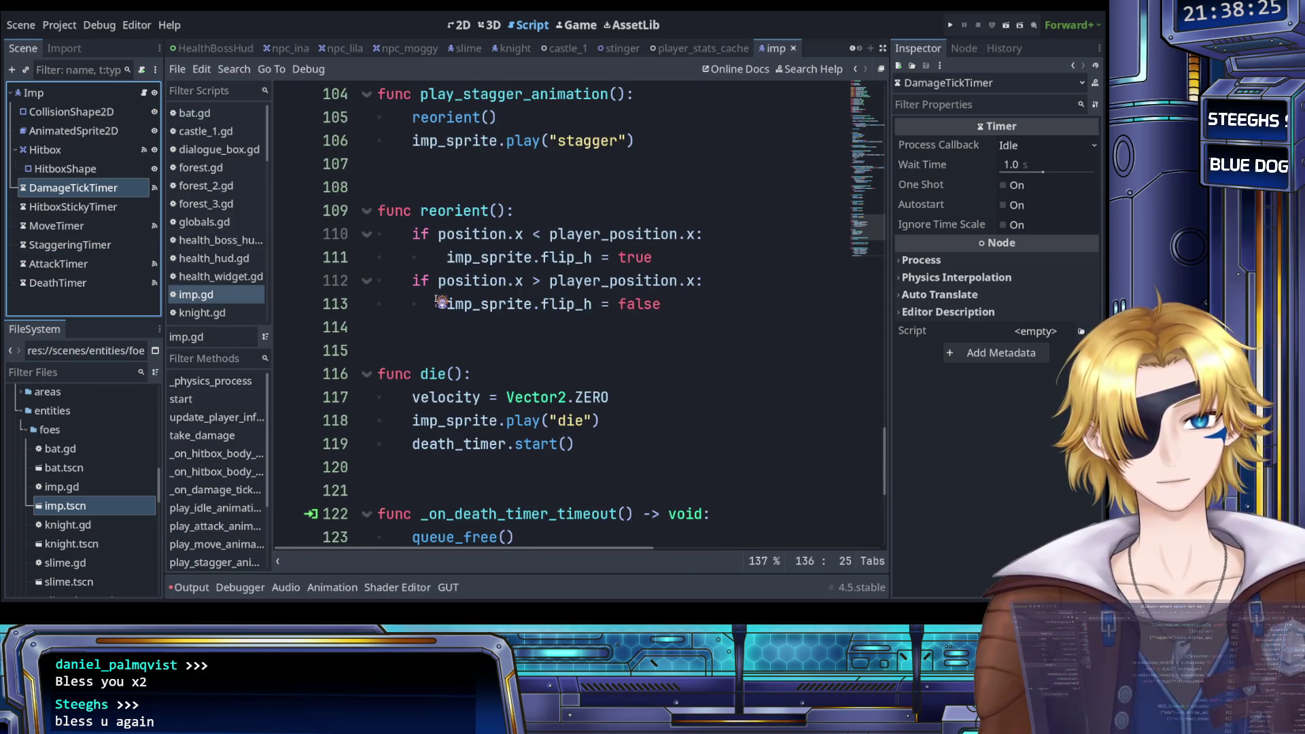
scroll(441, 301, up, 3)
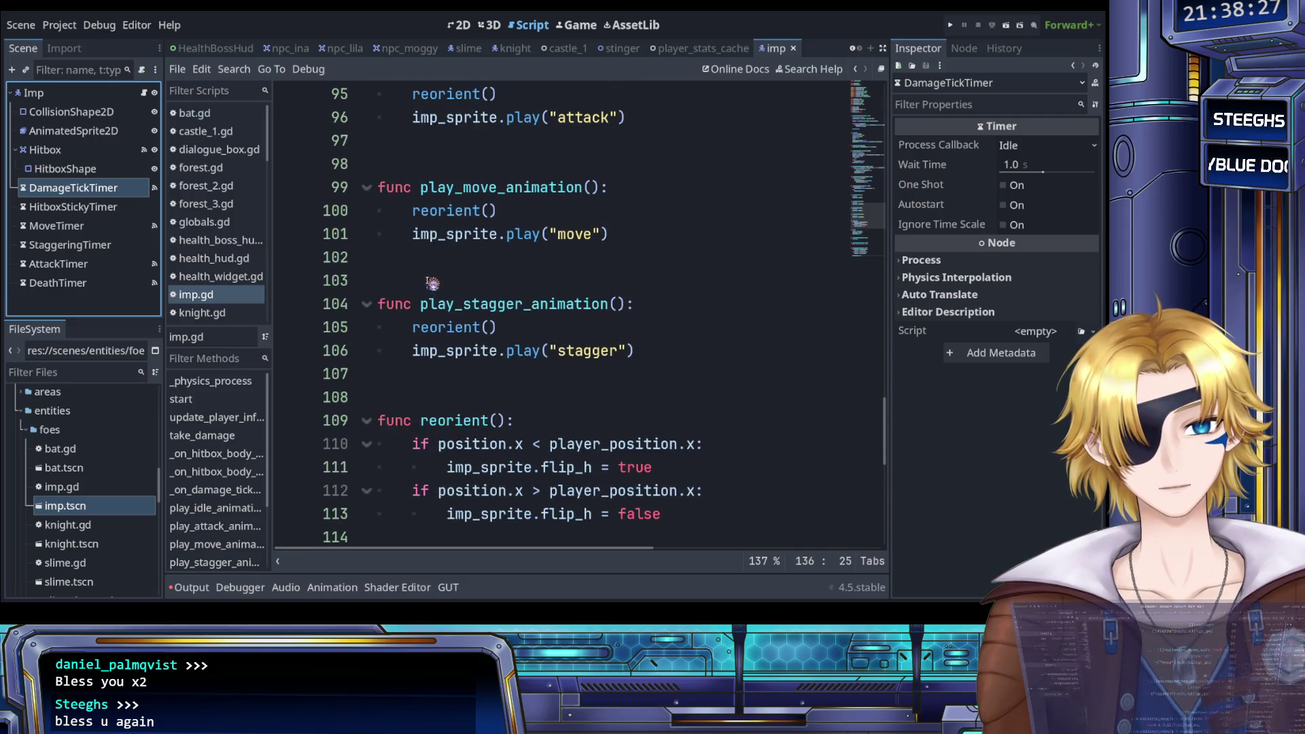
scroll(433, 282, up, 3)
scroll(432, 282, up, 5)
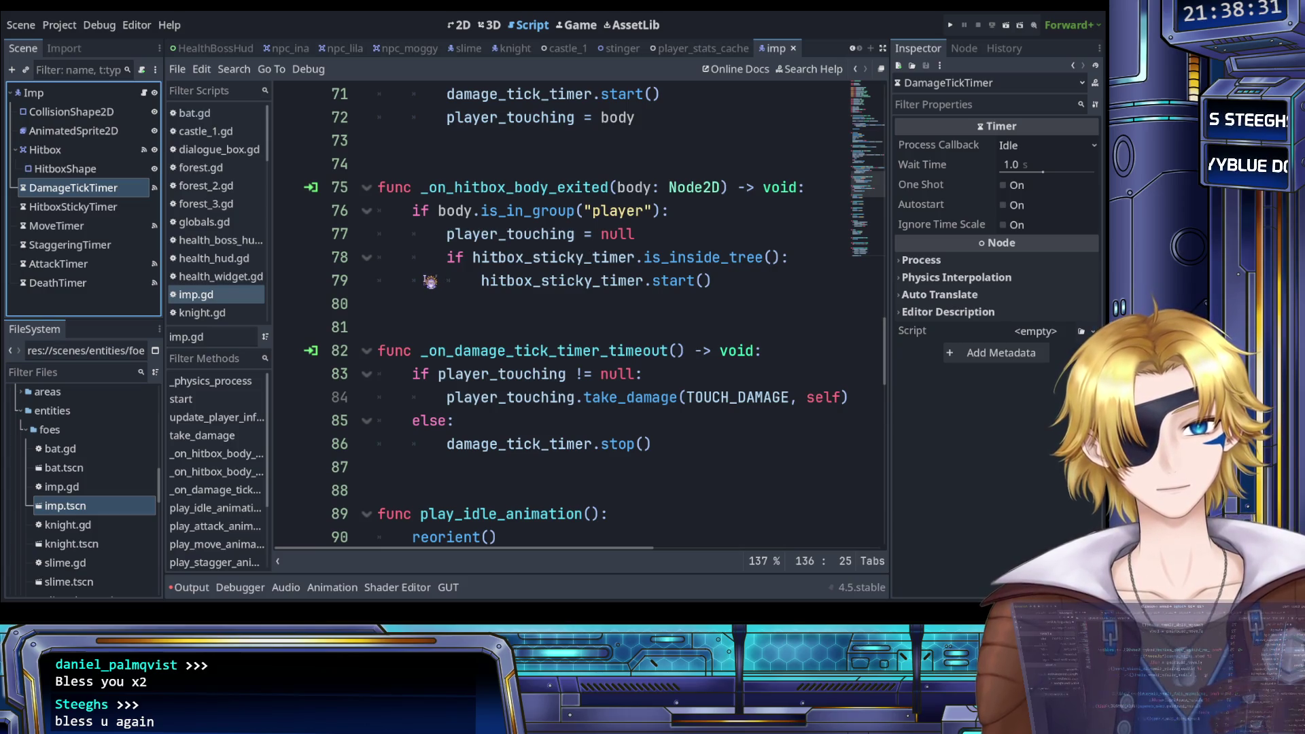
click(491, 350)
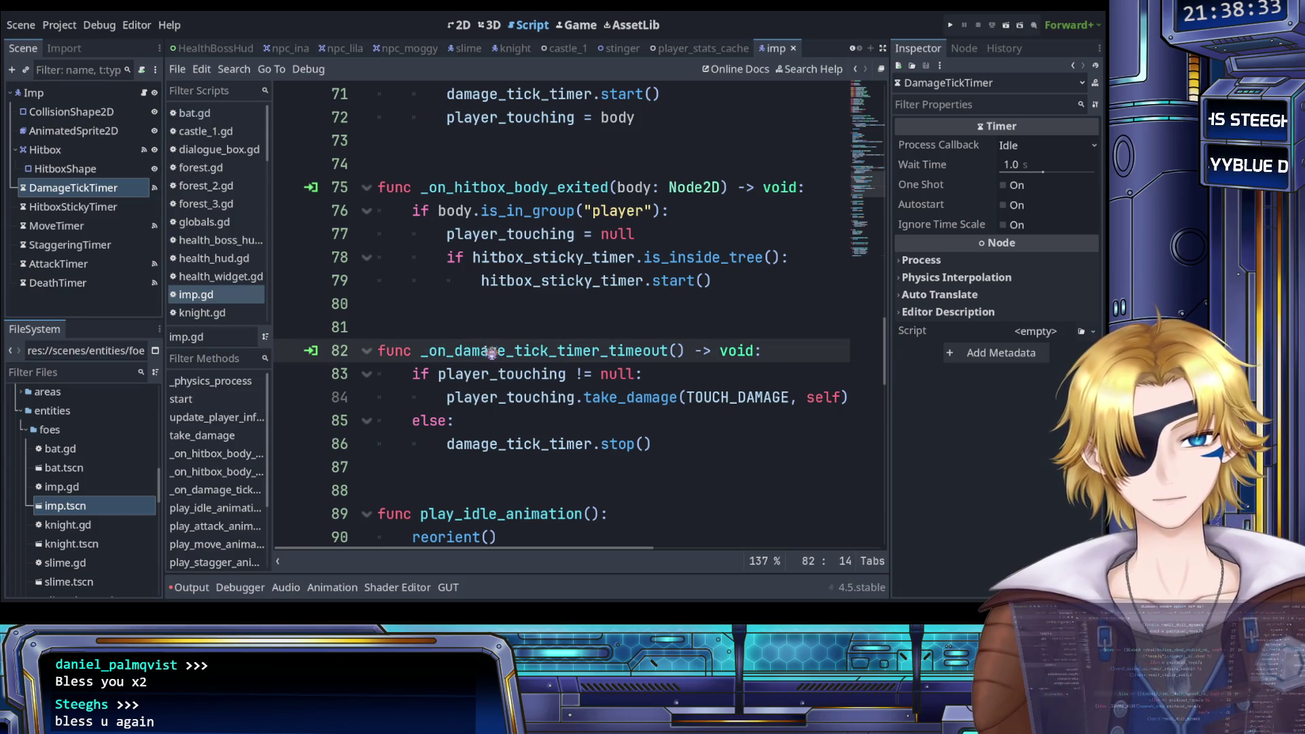
scroll(490, 351, down, 16)
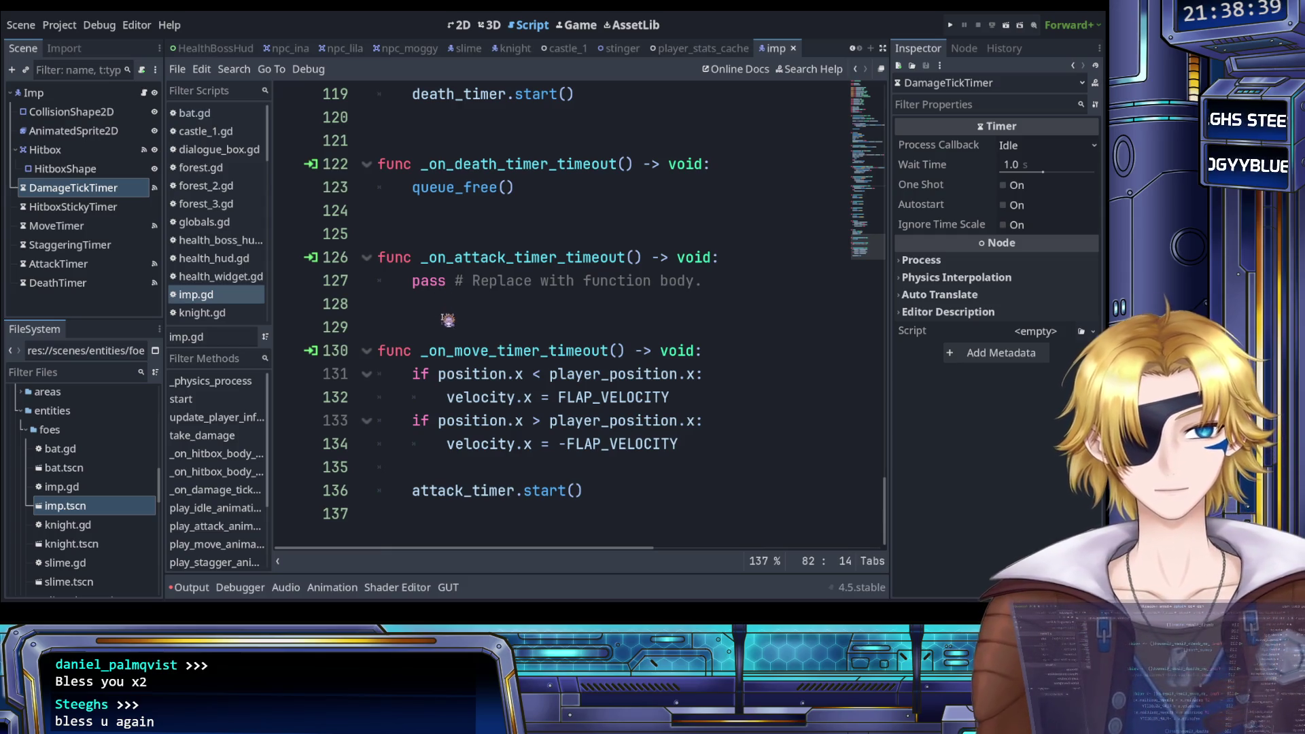
scroll(448, 321, up, 4)
scroll(449, 324, down, 3)
click(498, 354)
drag(455, 351, 706, 353)
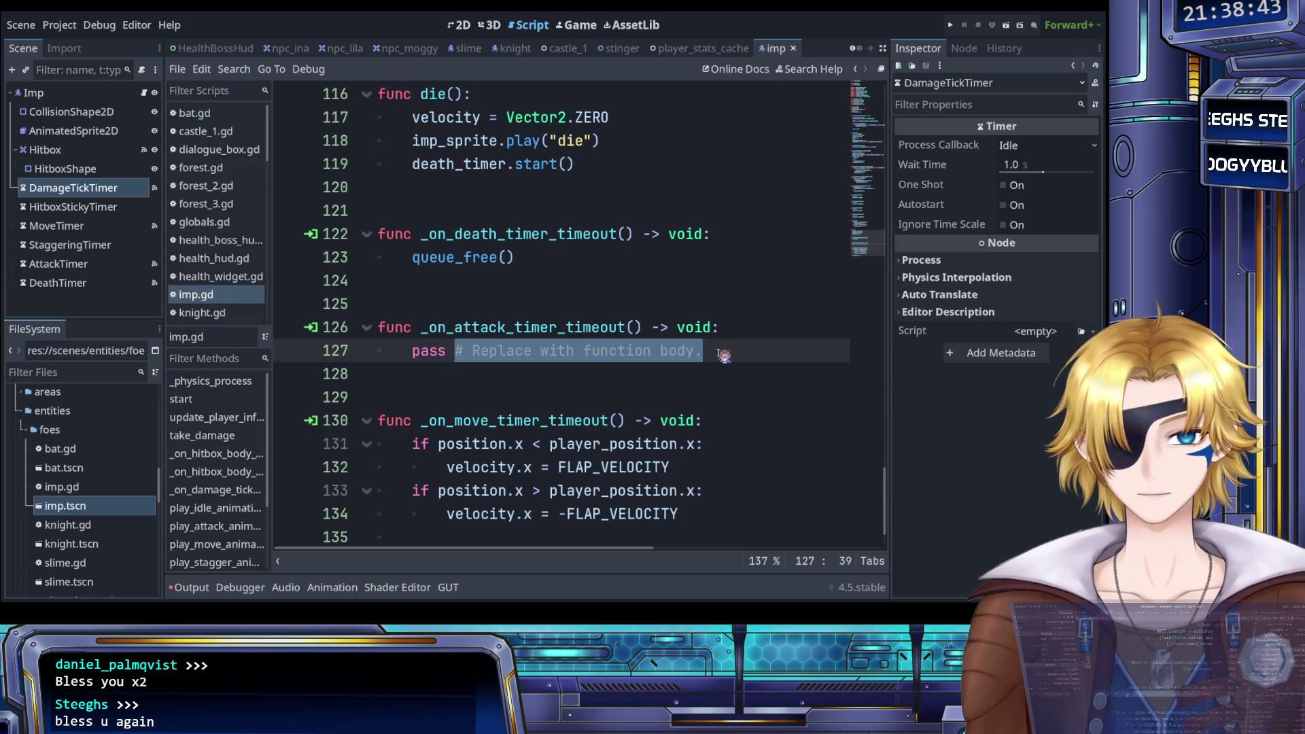
key(BackSpace)
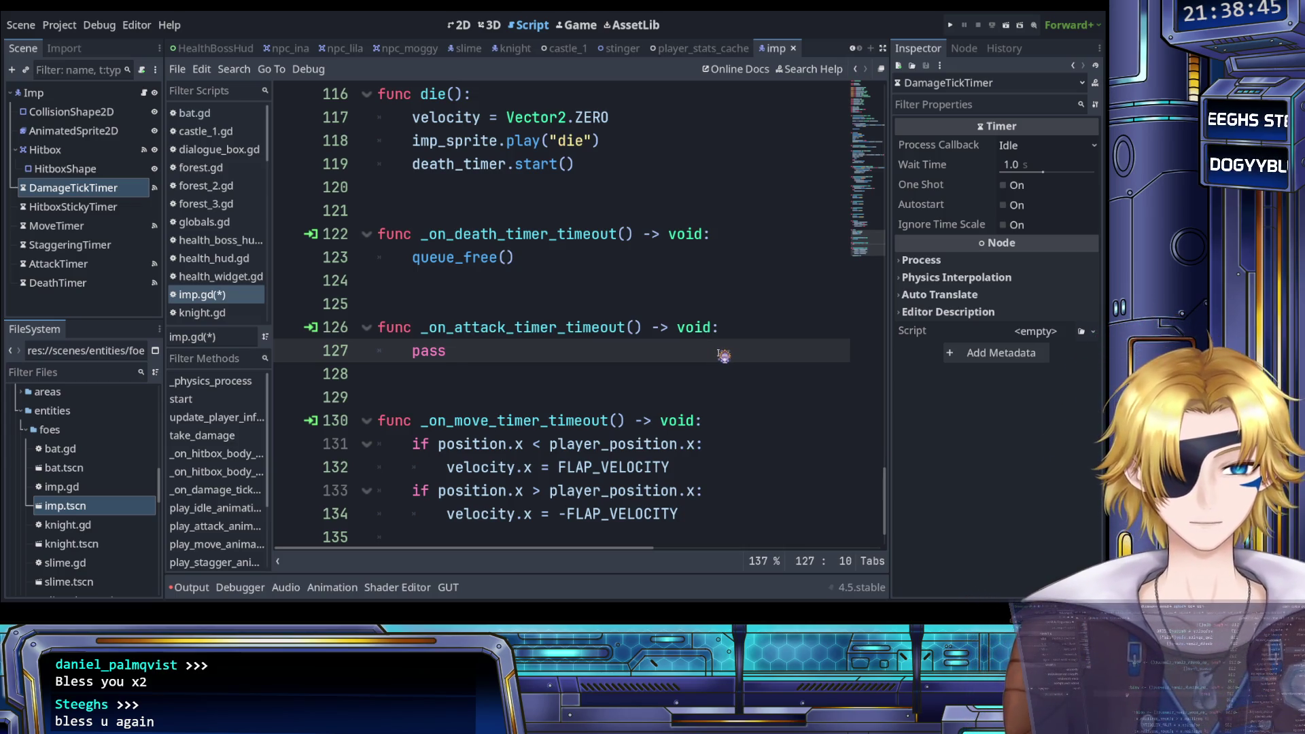
key(BackSpace)
key(BackSpace)
key(BackSpace)
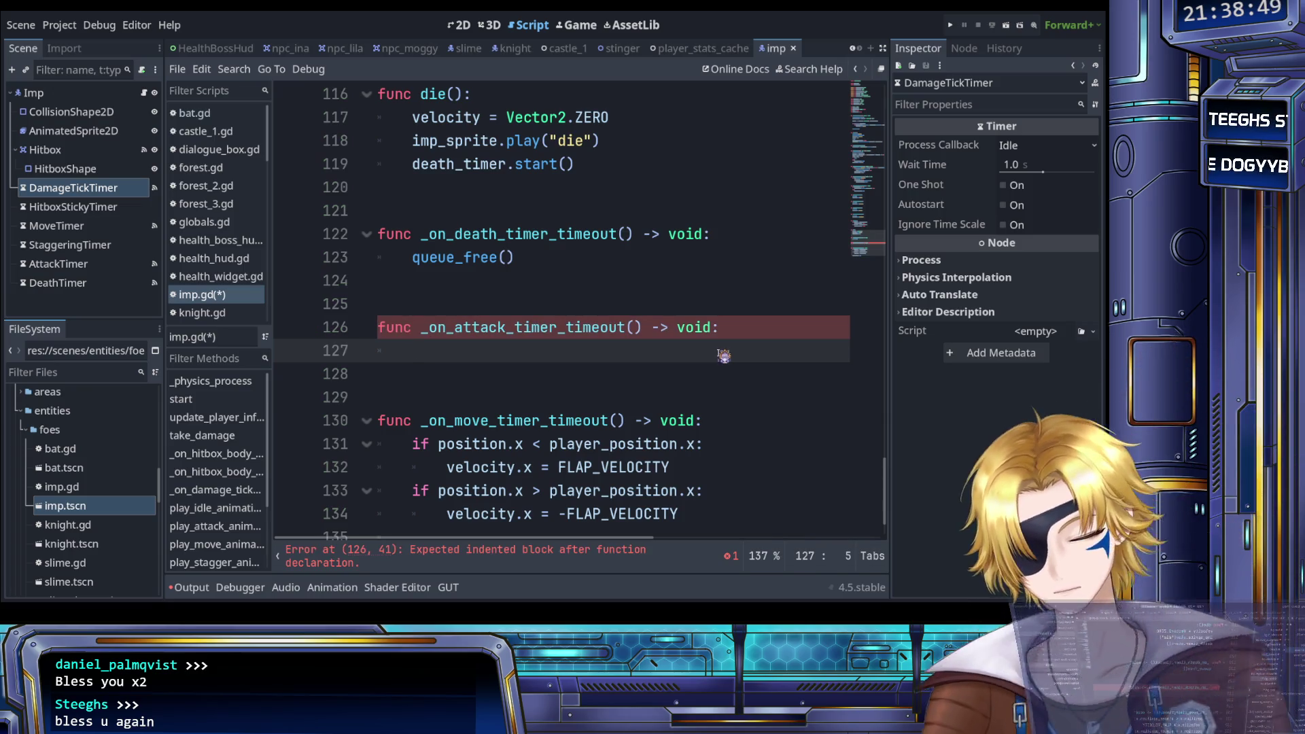
text(imp)
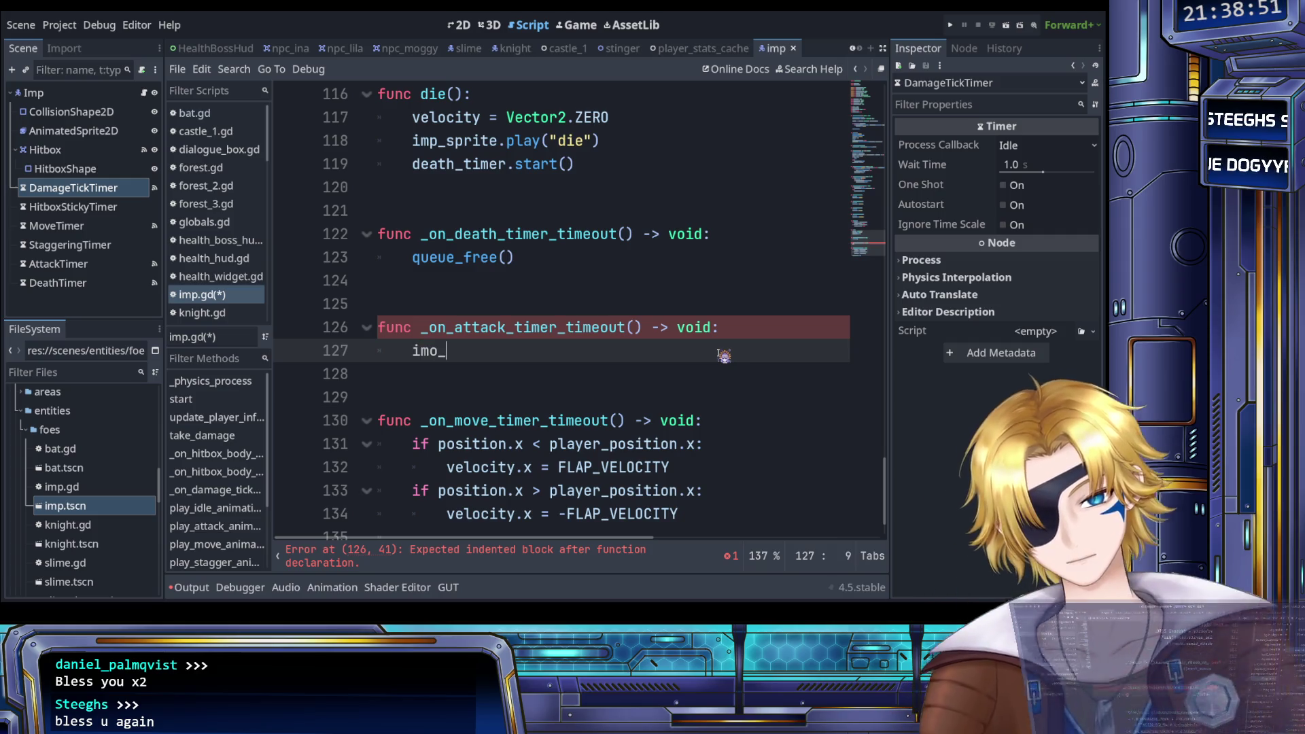
key(BackSpace)
key(BackSpace)
key(BackSpace)
key(BackSpace)
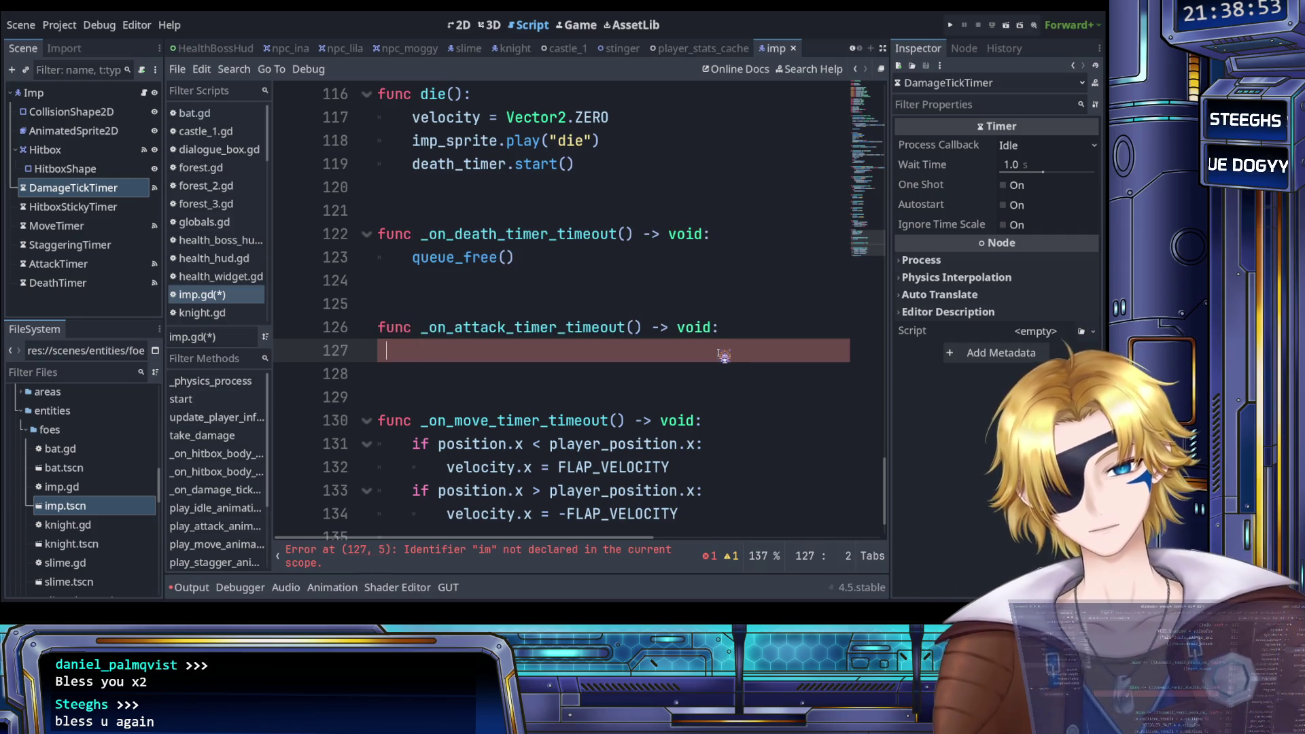
text(play)
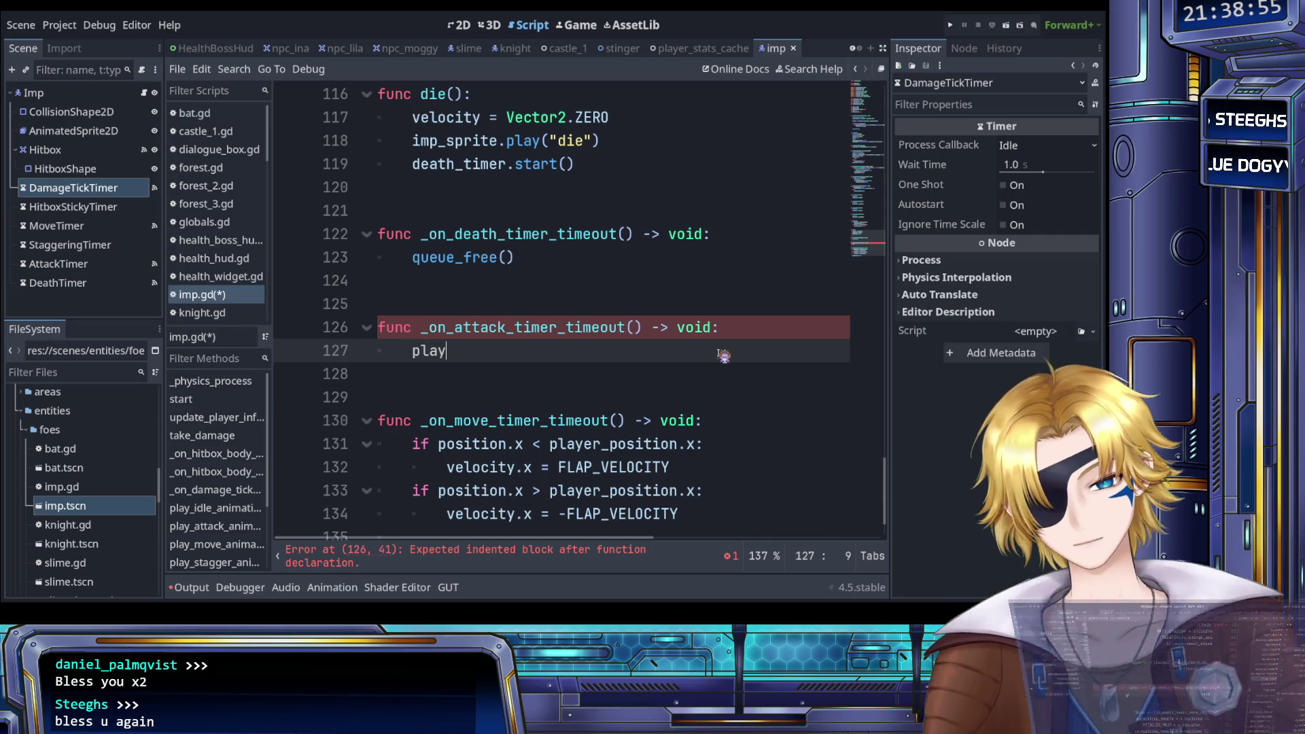
key(Return)
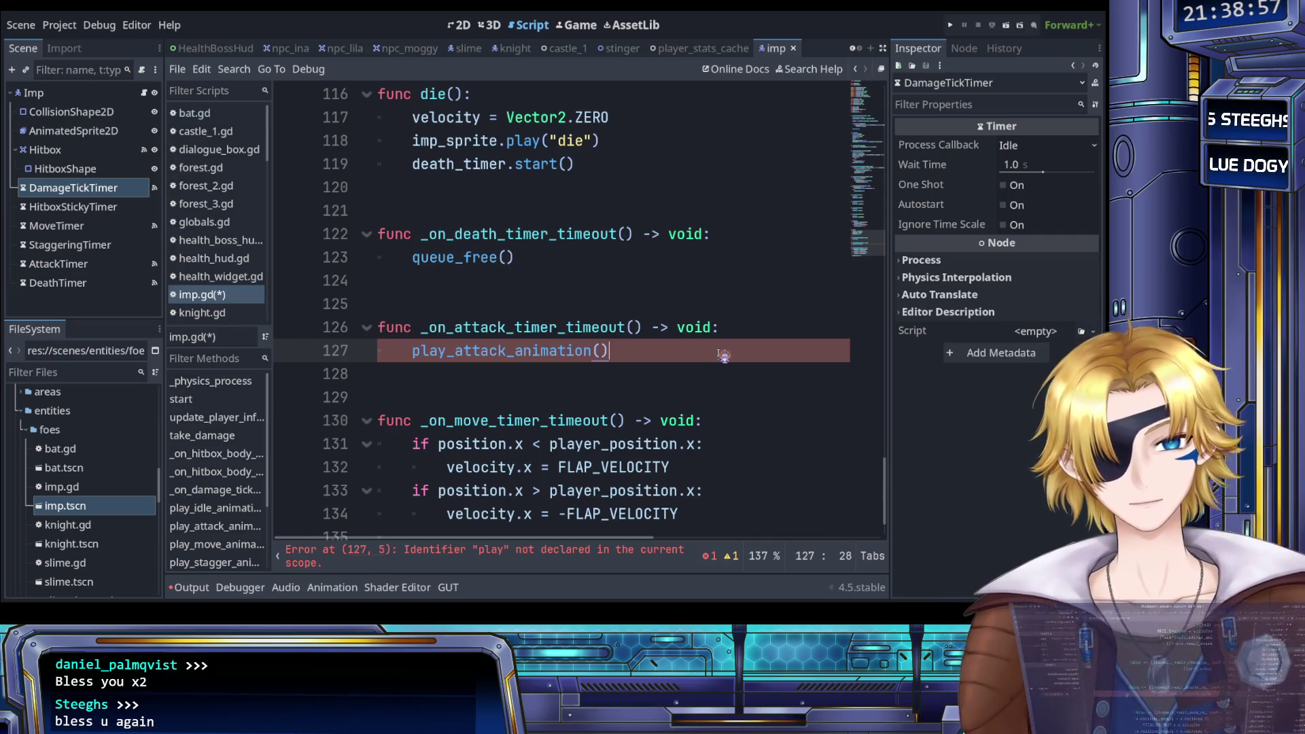
key(ctrl+s)
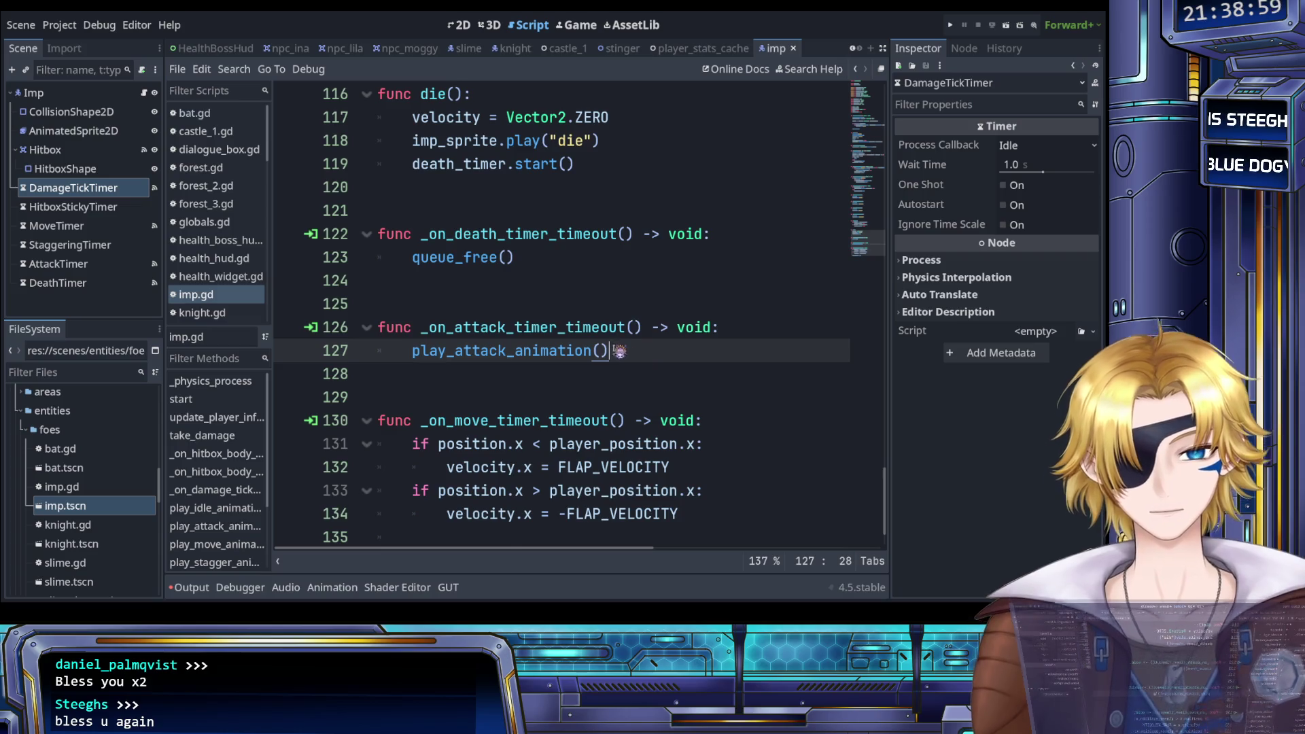
scroll(615, 350, up, 3)
scroll(607, 347, down, 3)
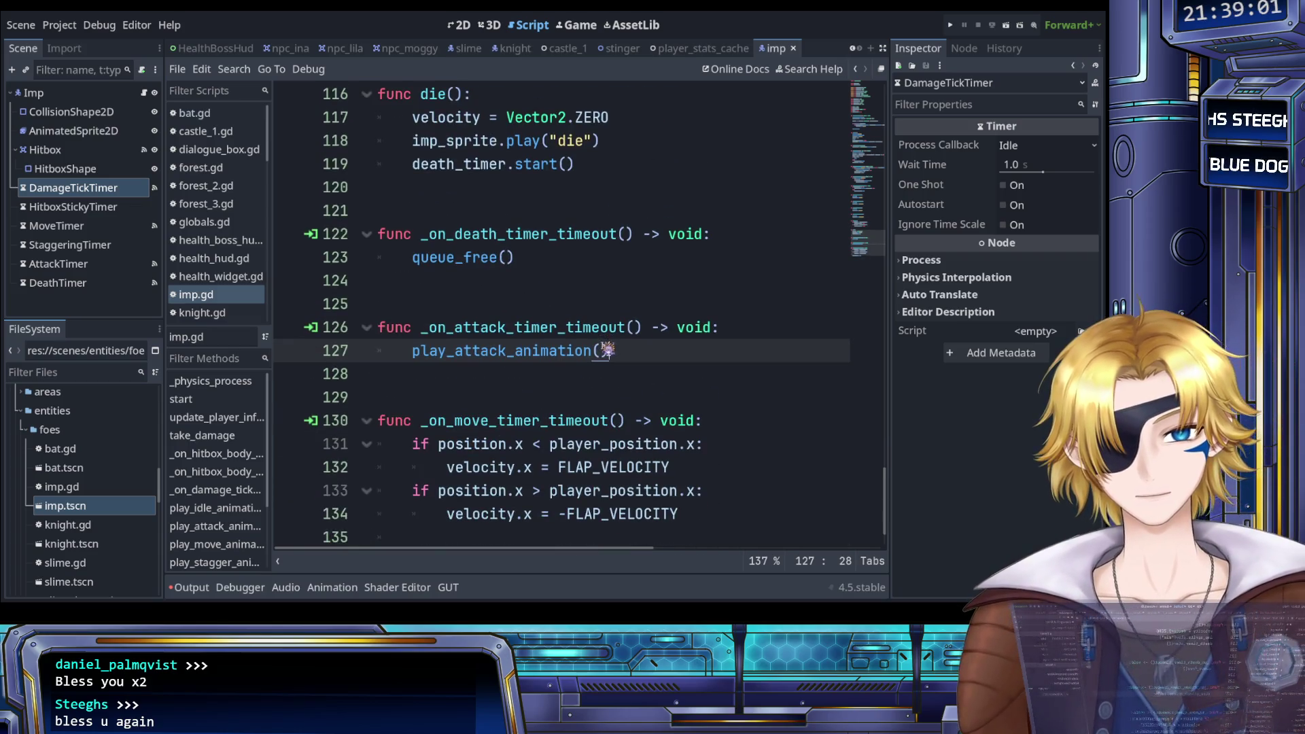
scroll(607, 349, up, 1)
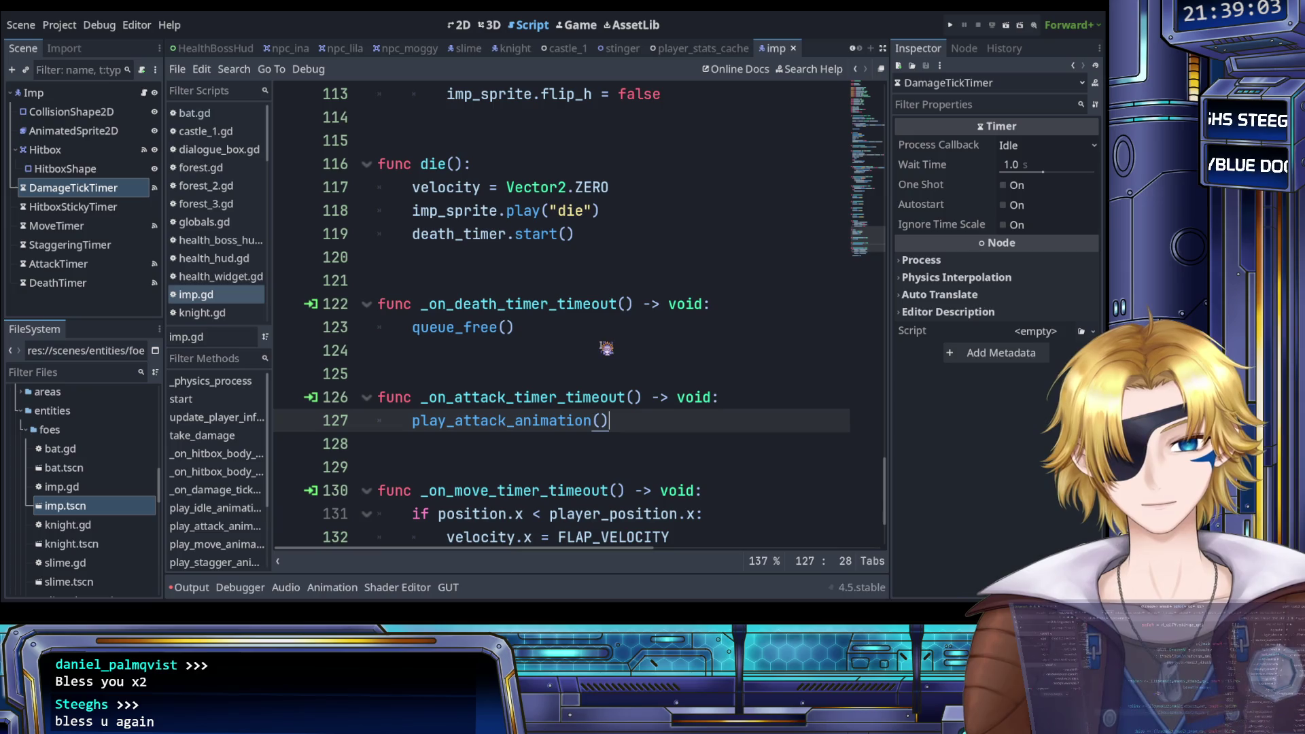
scroll(606, 348, up, 4)
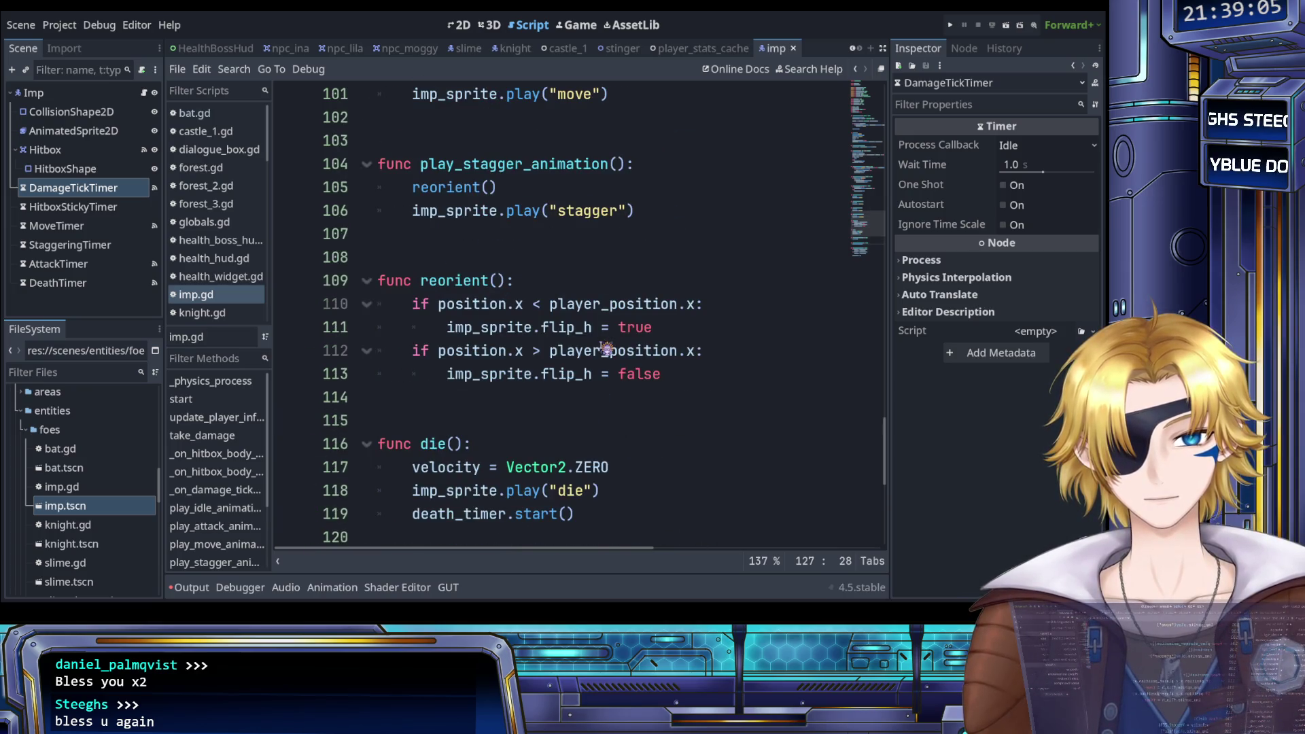
scroll(606, 348, up, 18)
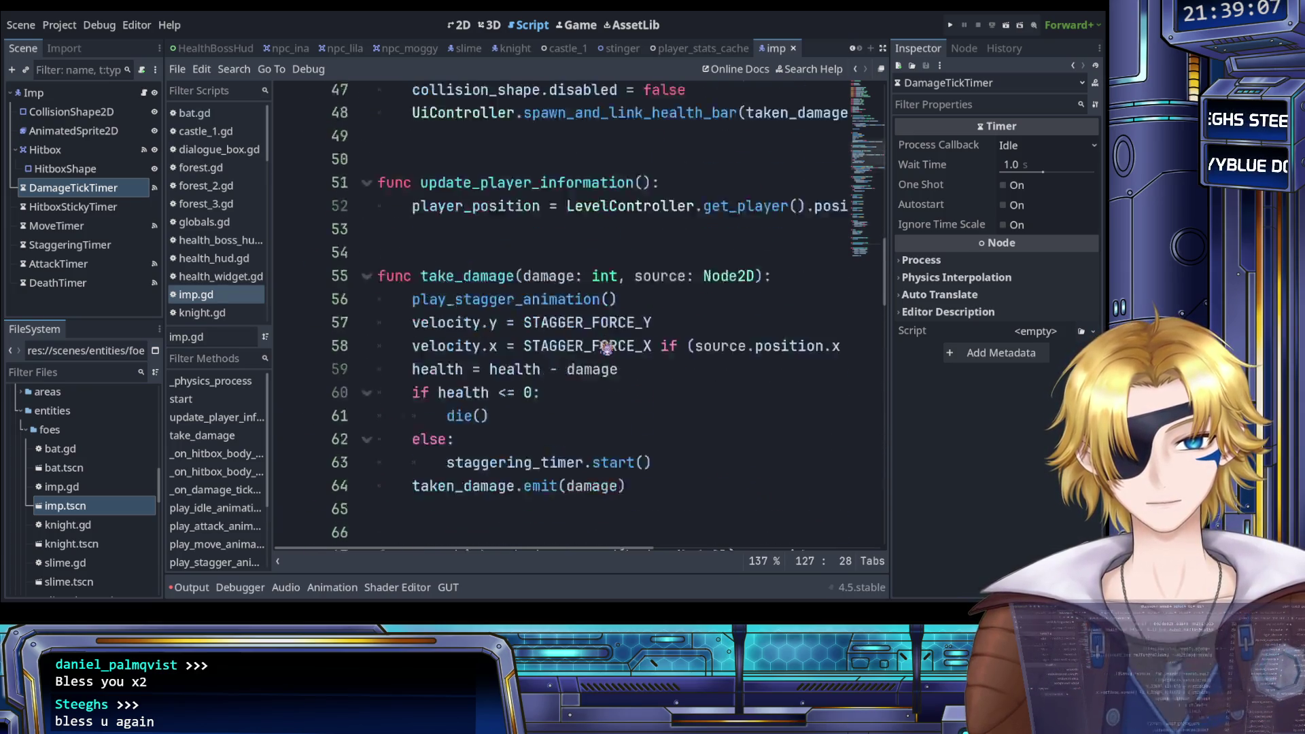
scroll(606, 349, up, 3)
scroll(607, 348, down, 3)
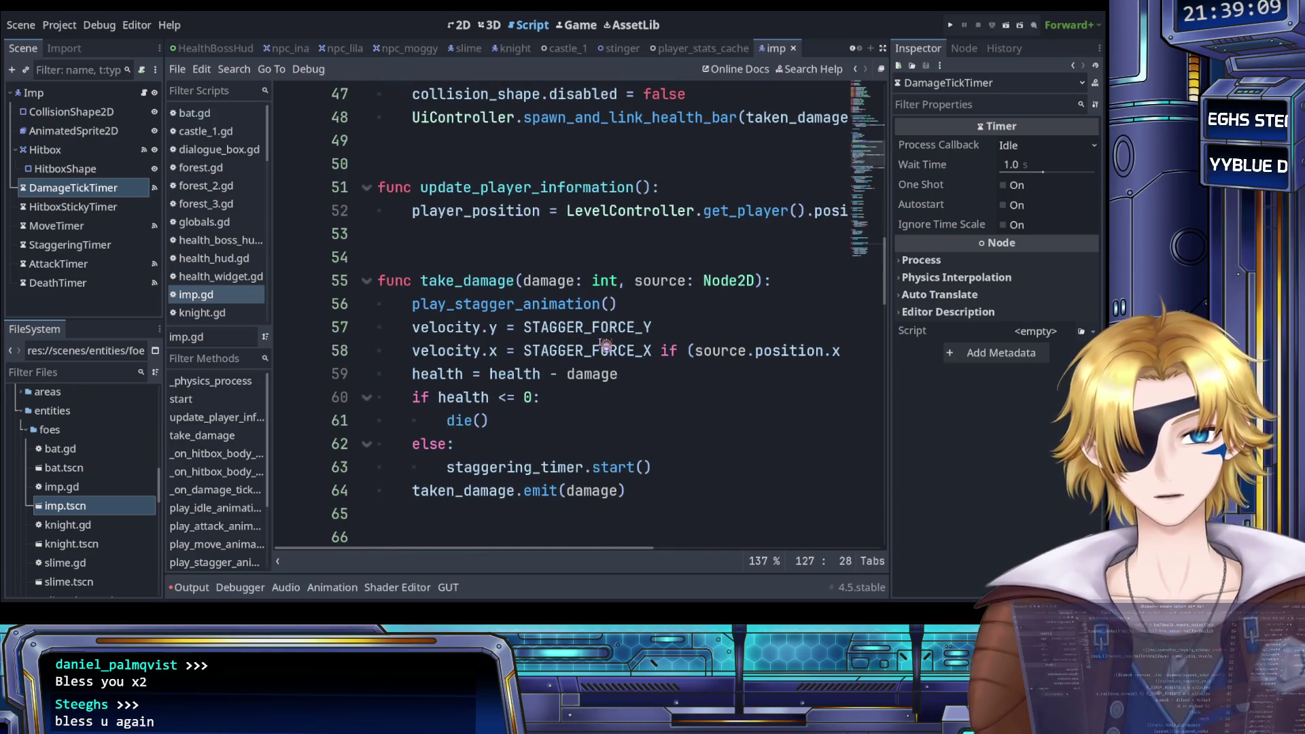
scroll(604, 345, down, 3)
scroll(603, 346, down, 15)
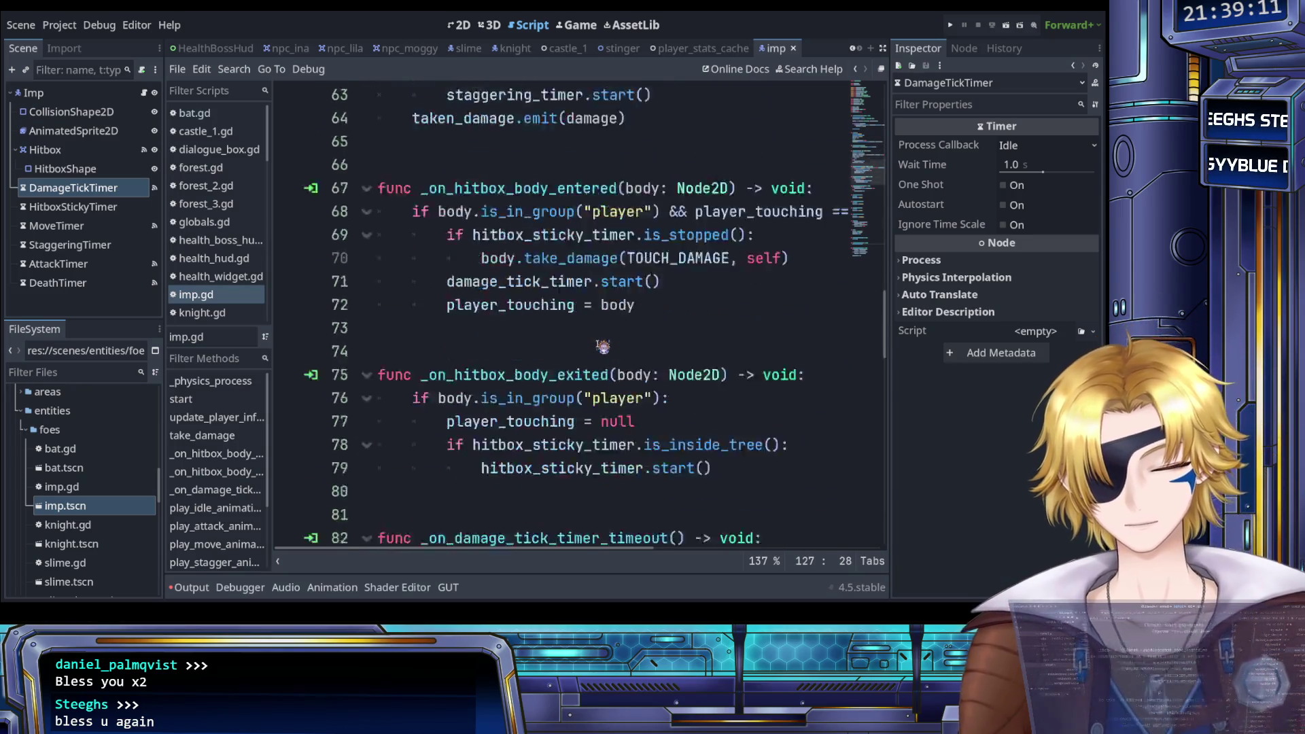
scroll(602, 351, up, 1)
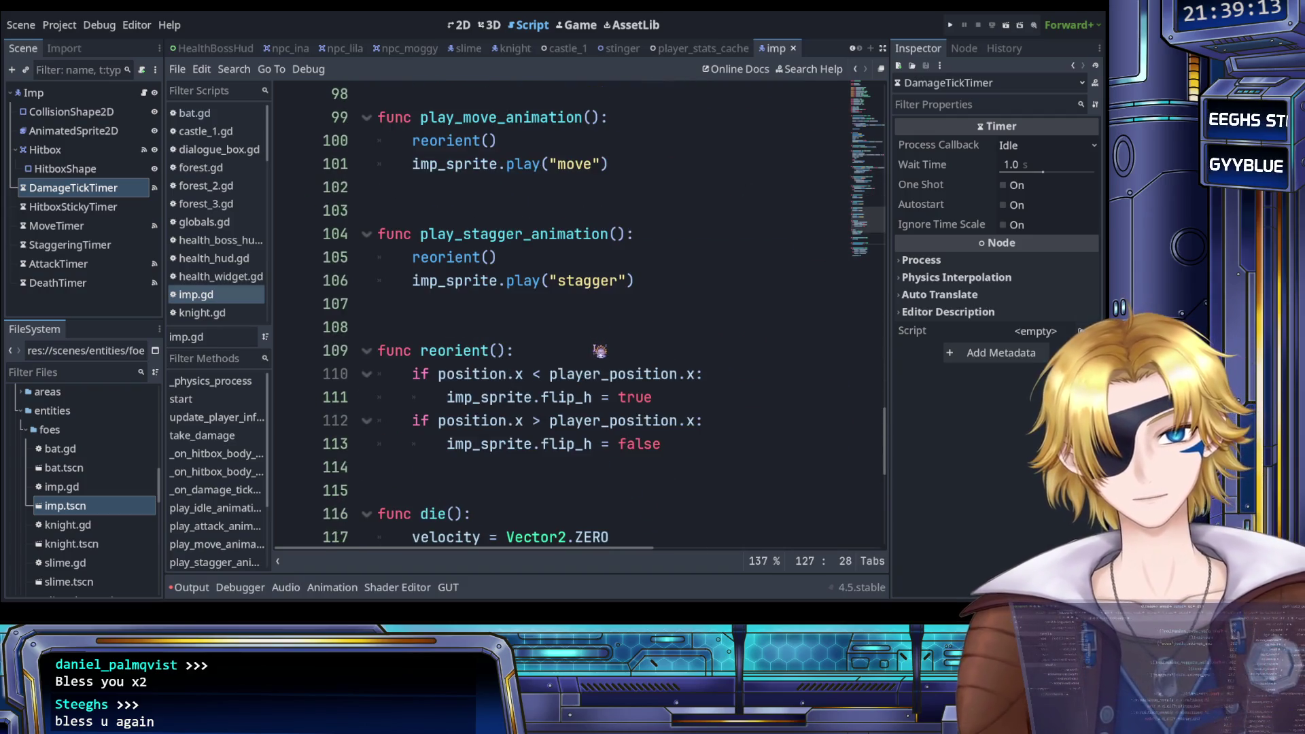
scroll(599, 350, up, 2)
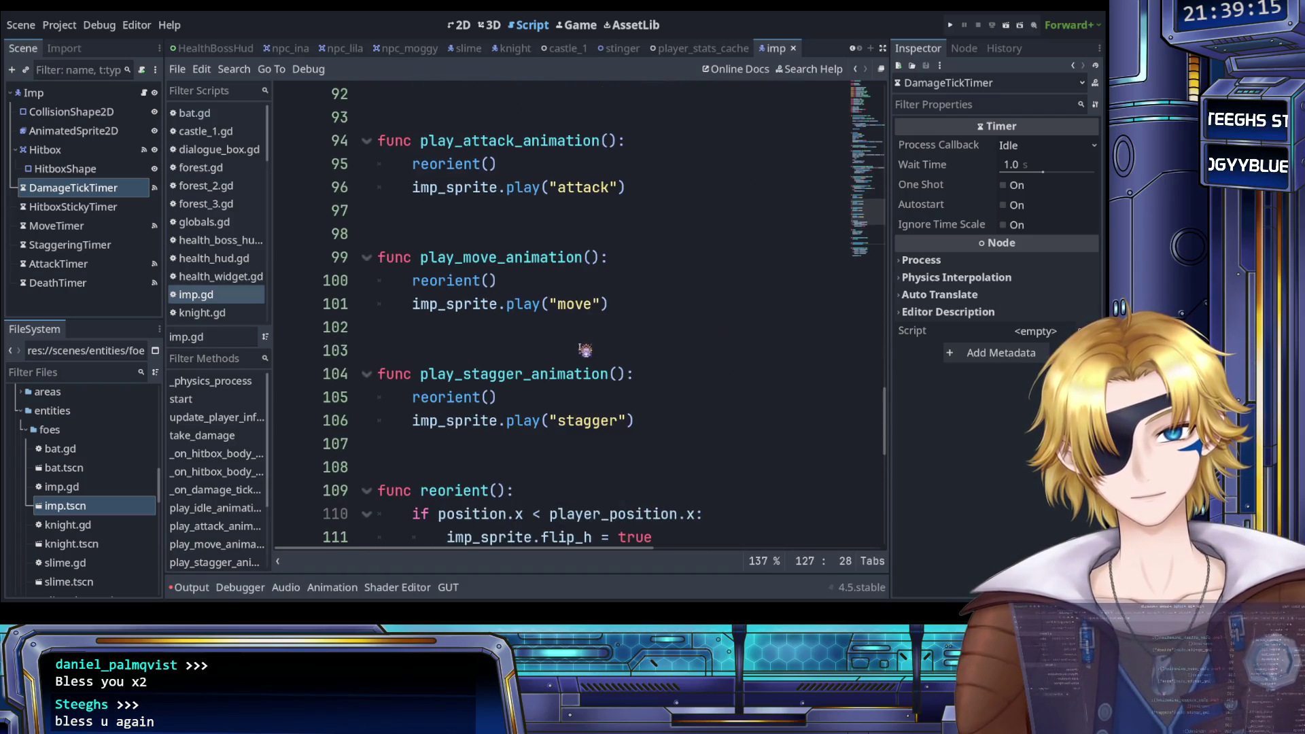
scroll(507, 348, down, 7)
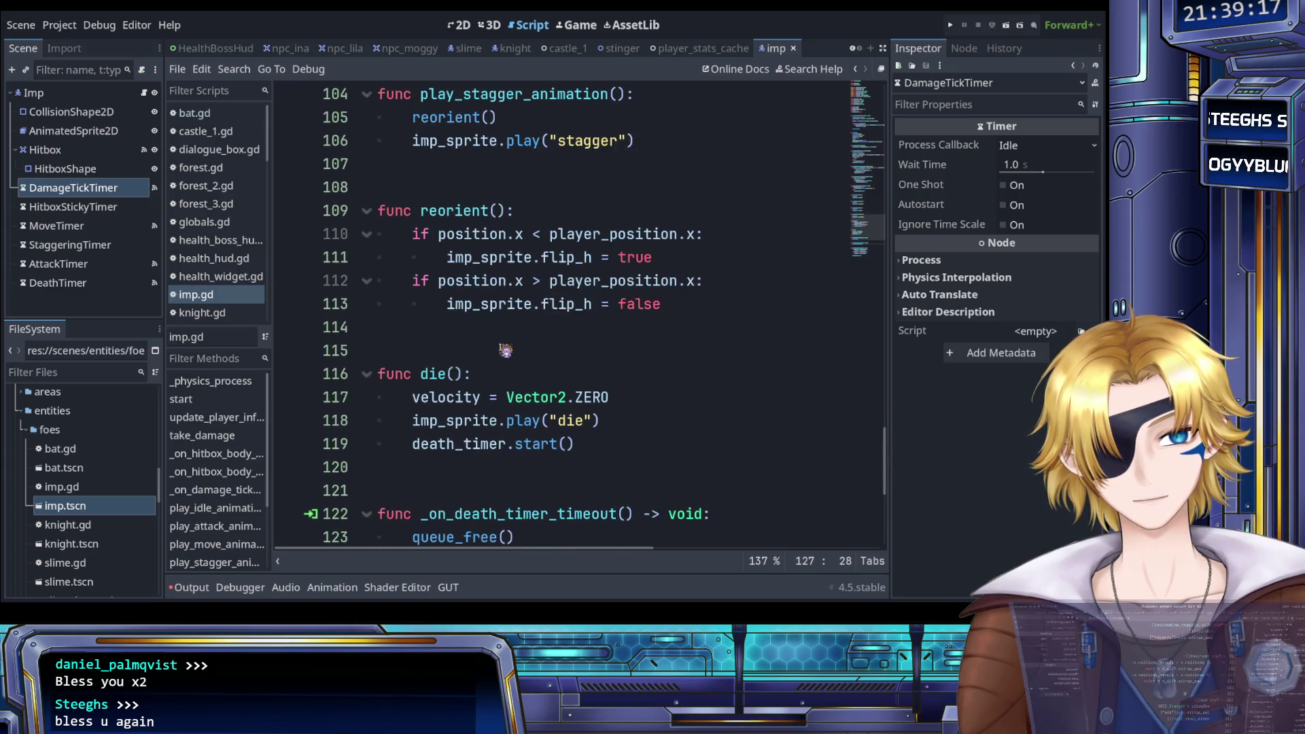
click(524, 213)
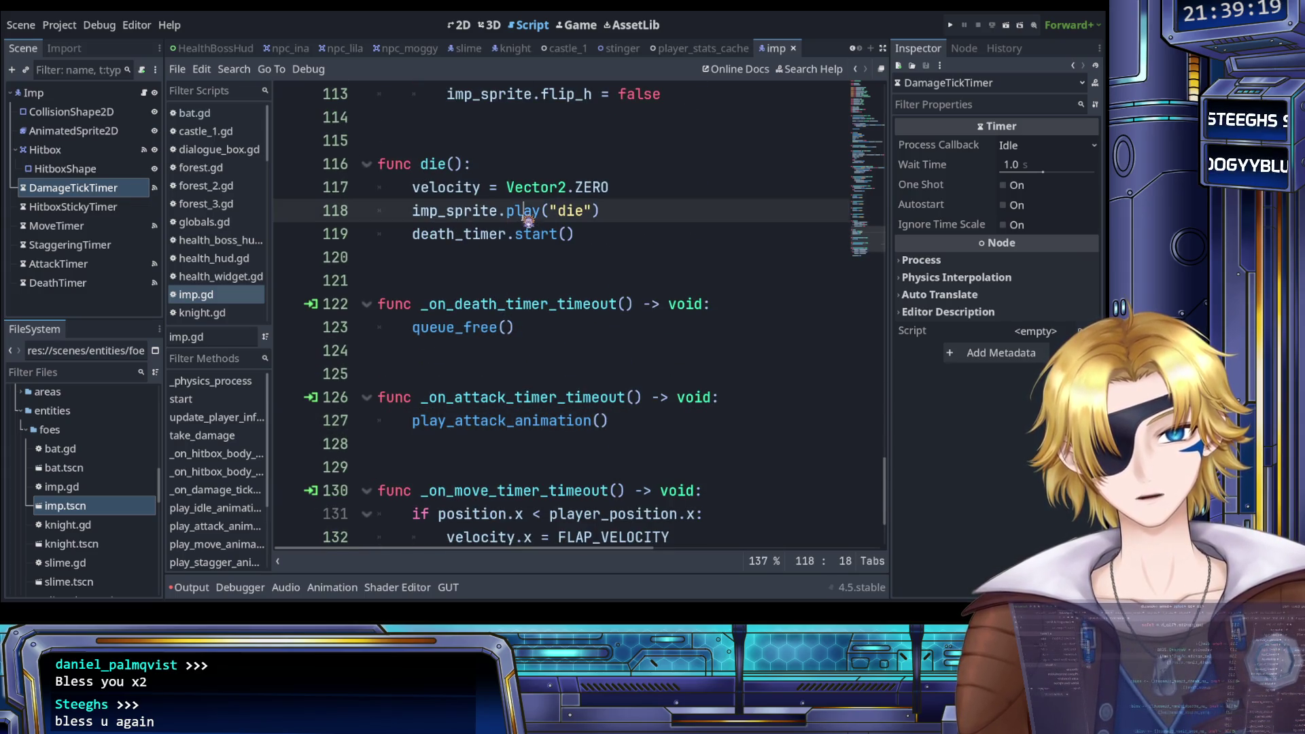
- Insert move_timer.stop() as the first line of die()
drag(599, 211, 412, 211)
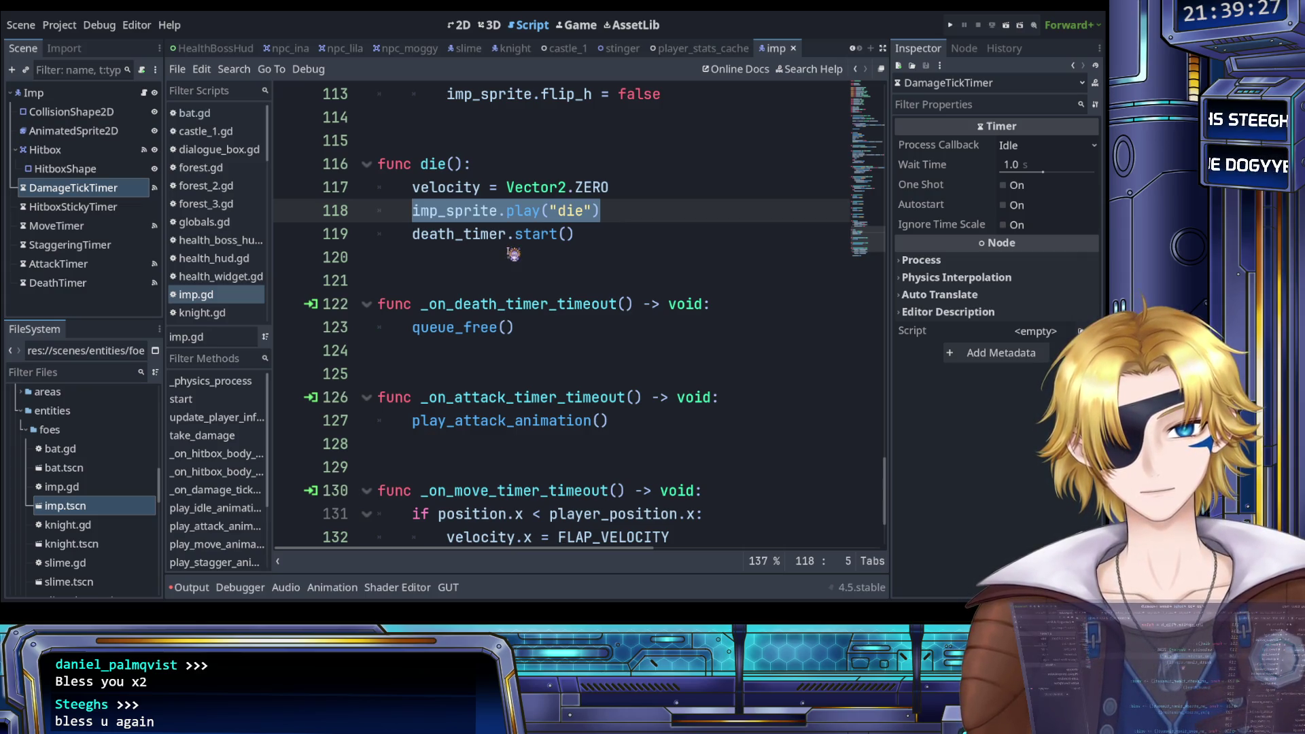
click(593, 233)
click(503, 172)
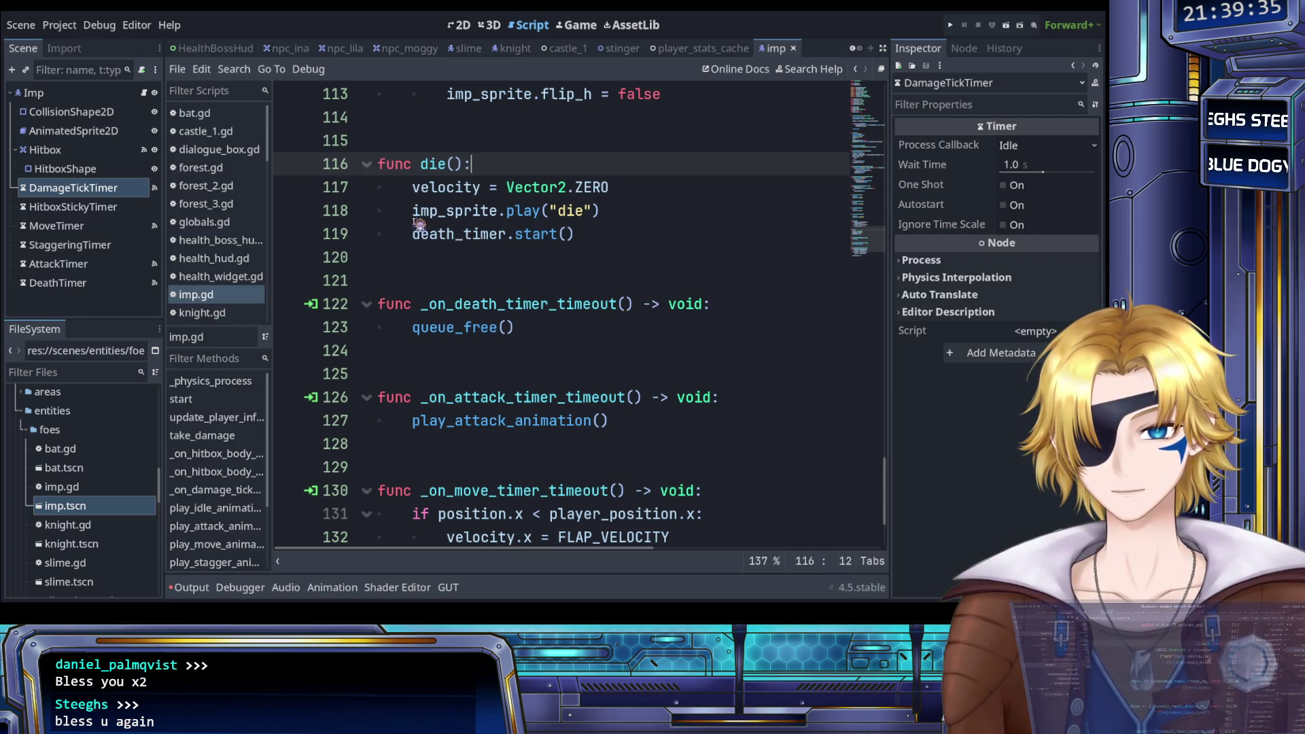
key(Return)
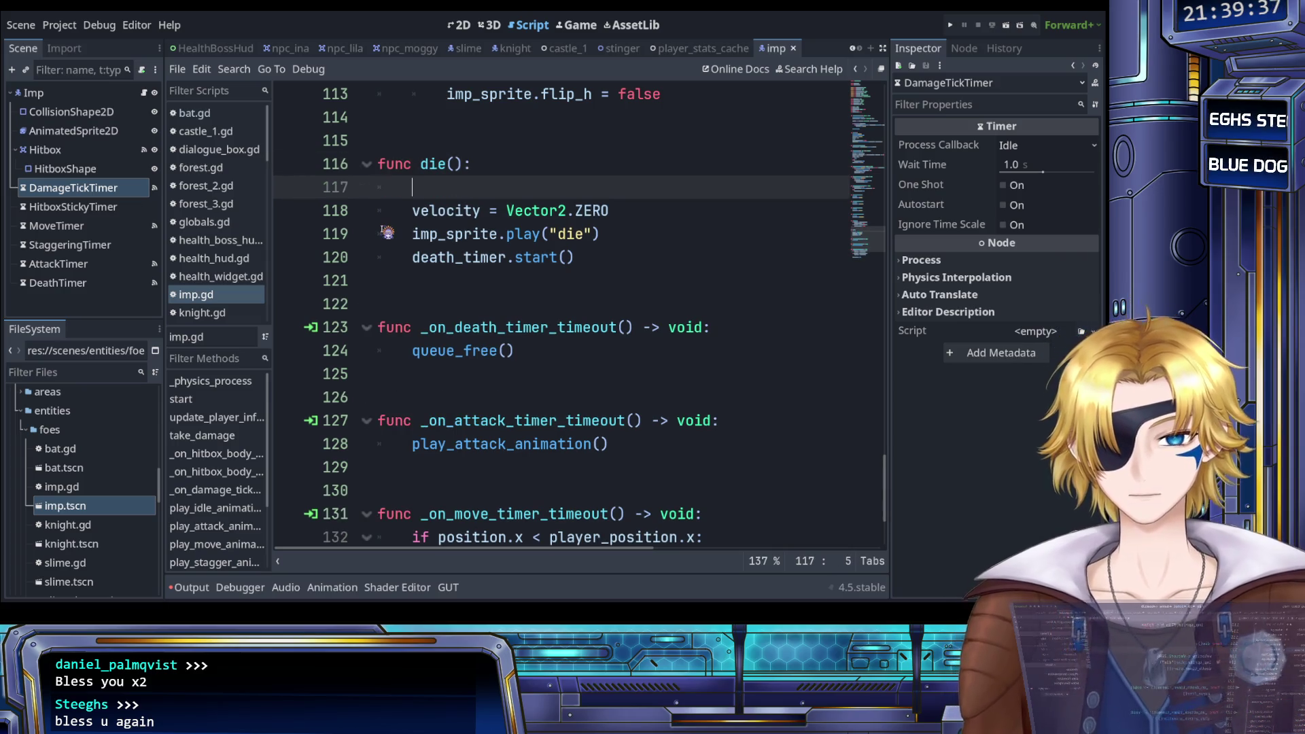
text(movet)
key(Return)
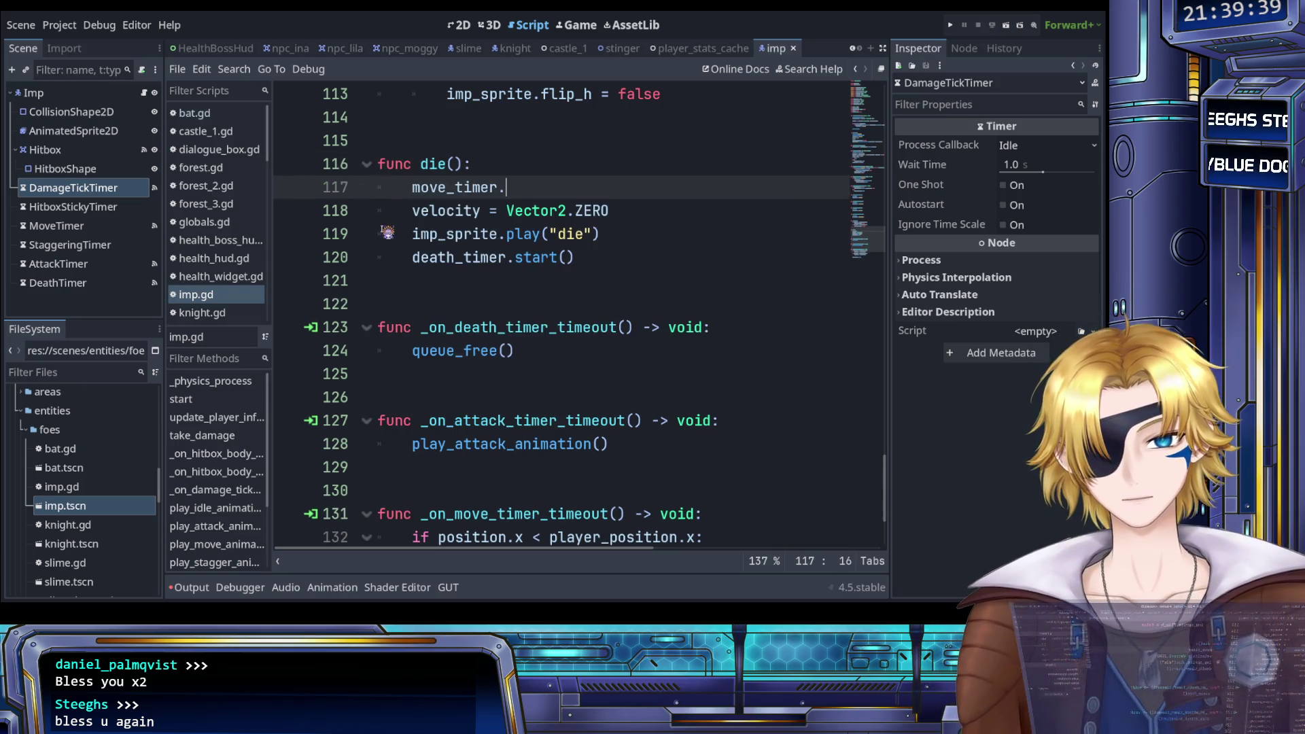
text(.st)
key(Return)
key(Return)
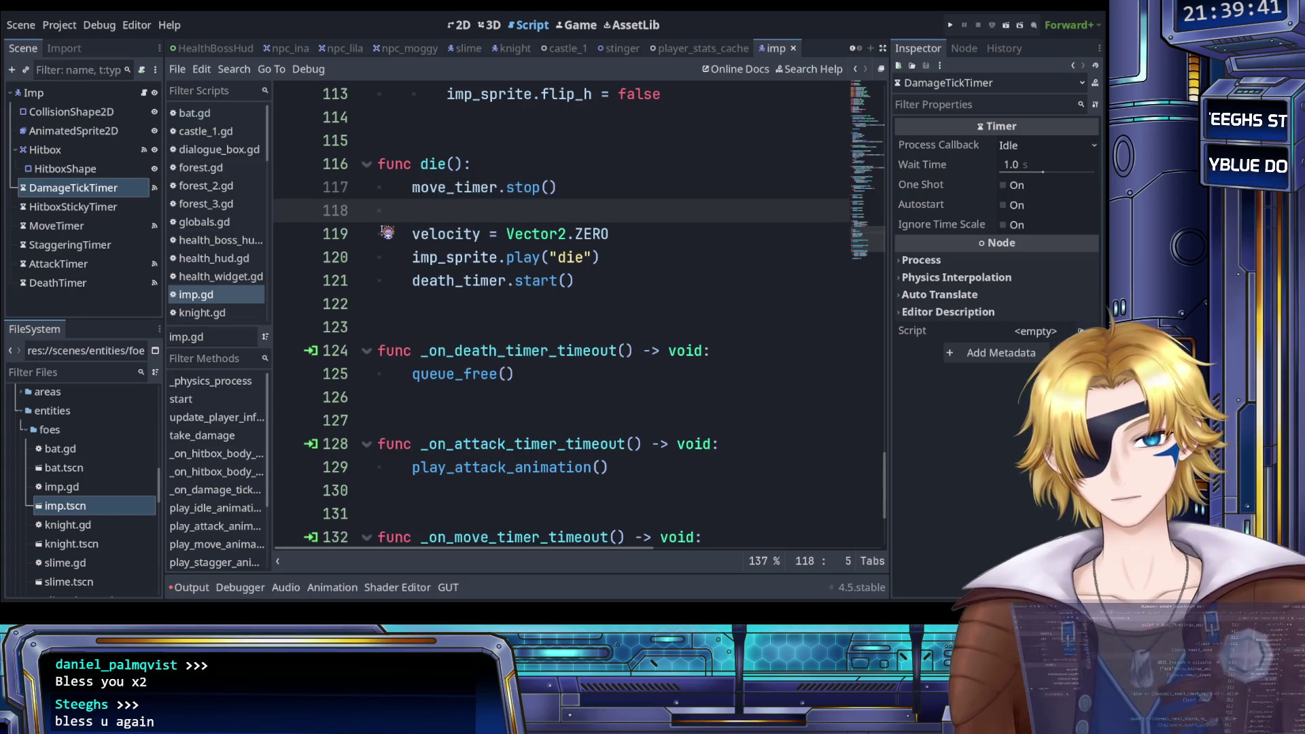
- Add attack_timer.stop() right after it and save imp.gd
text(attack)
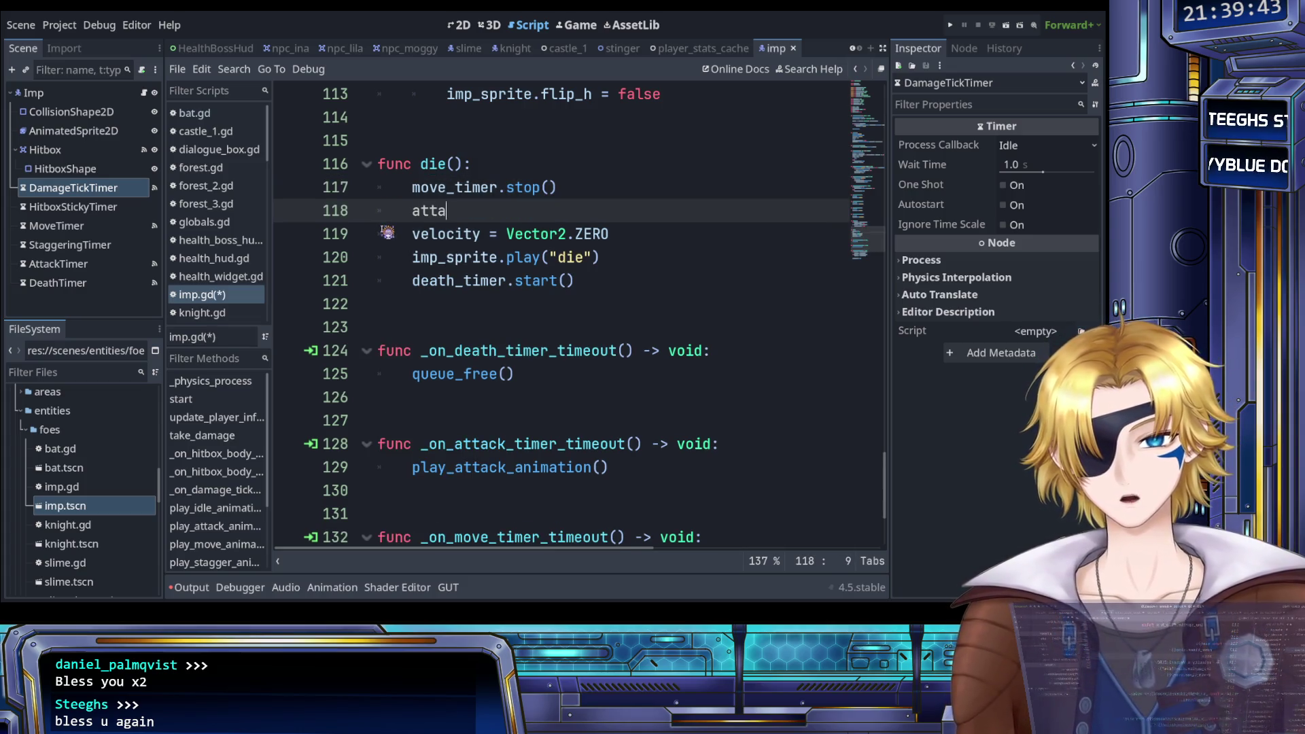
key(Return)
text(.sto)
key(Return)
key(ctrl+s)
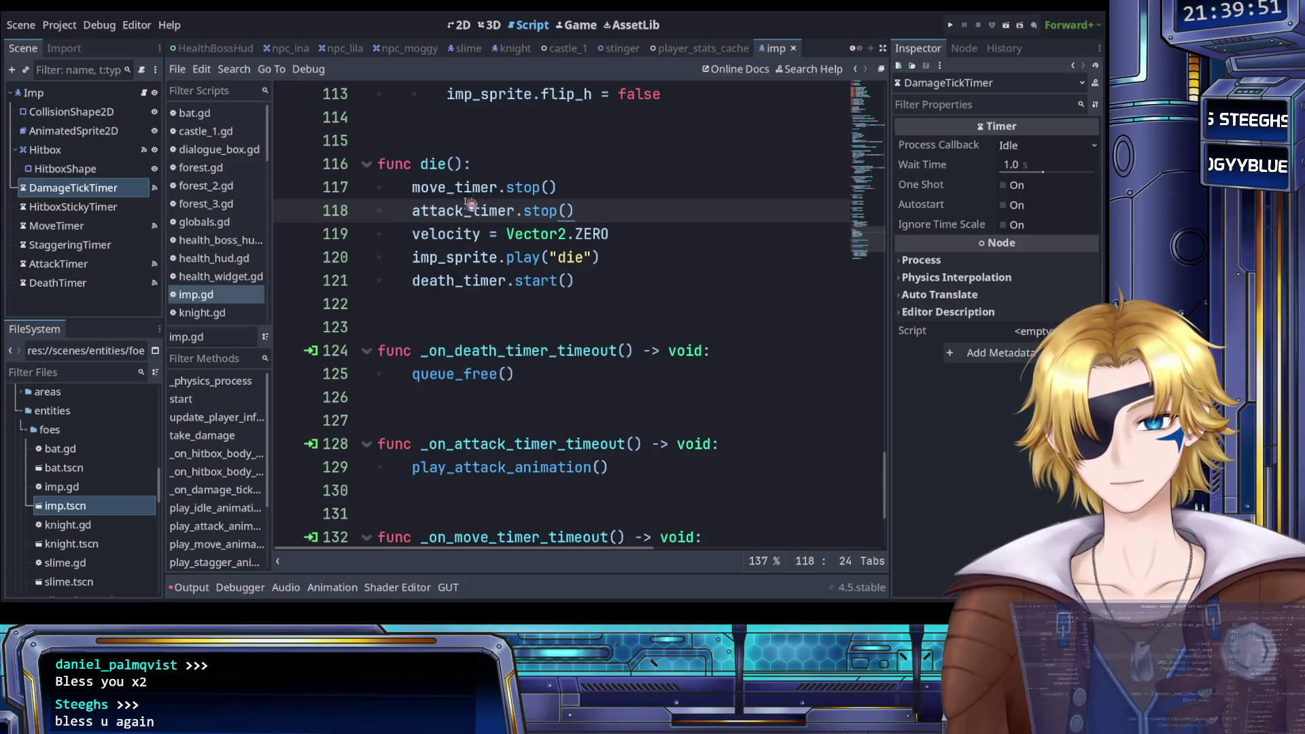
scroll(506, 225, up, 4)
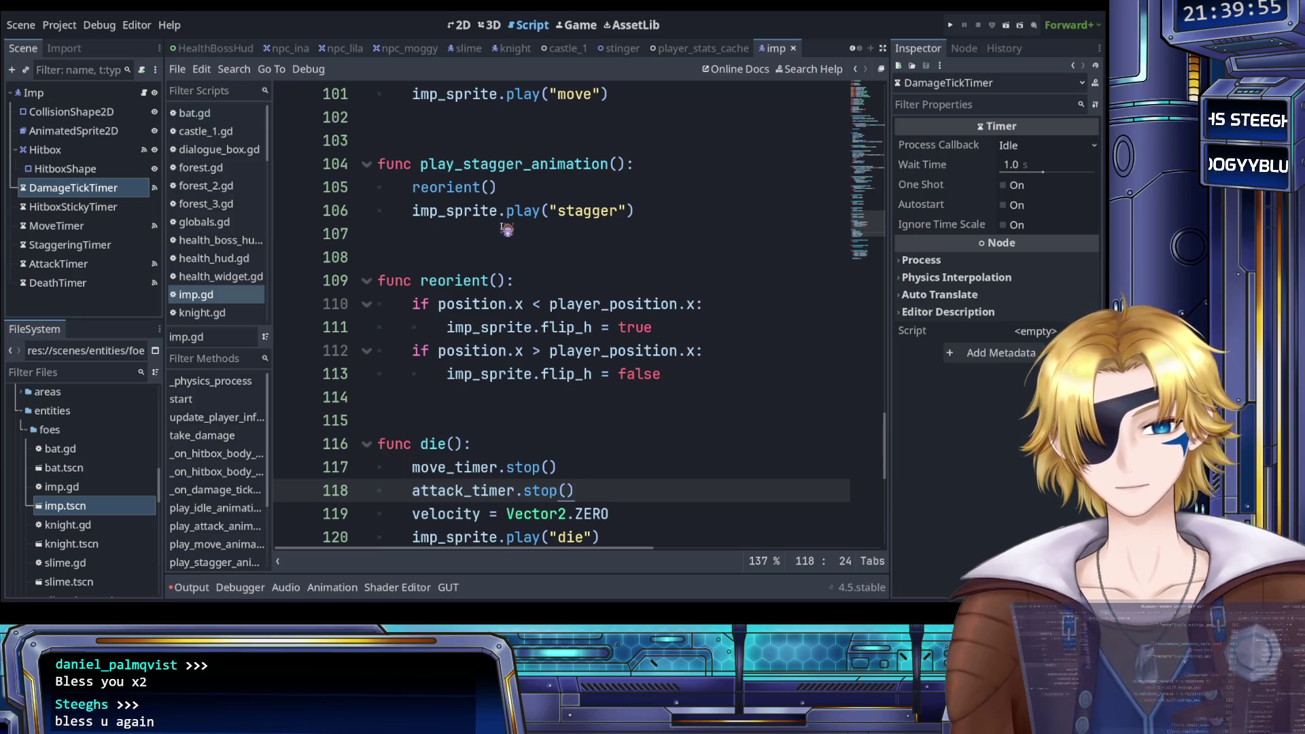
scroll(506, 229, up, 3)
scroll(507, 229, up, 3)
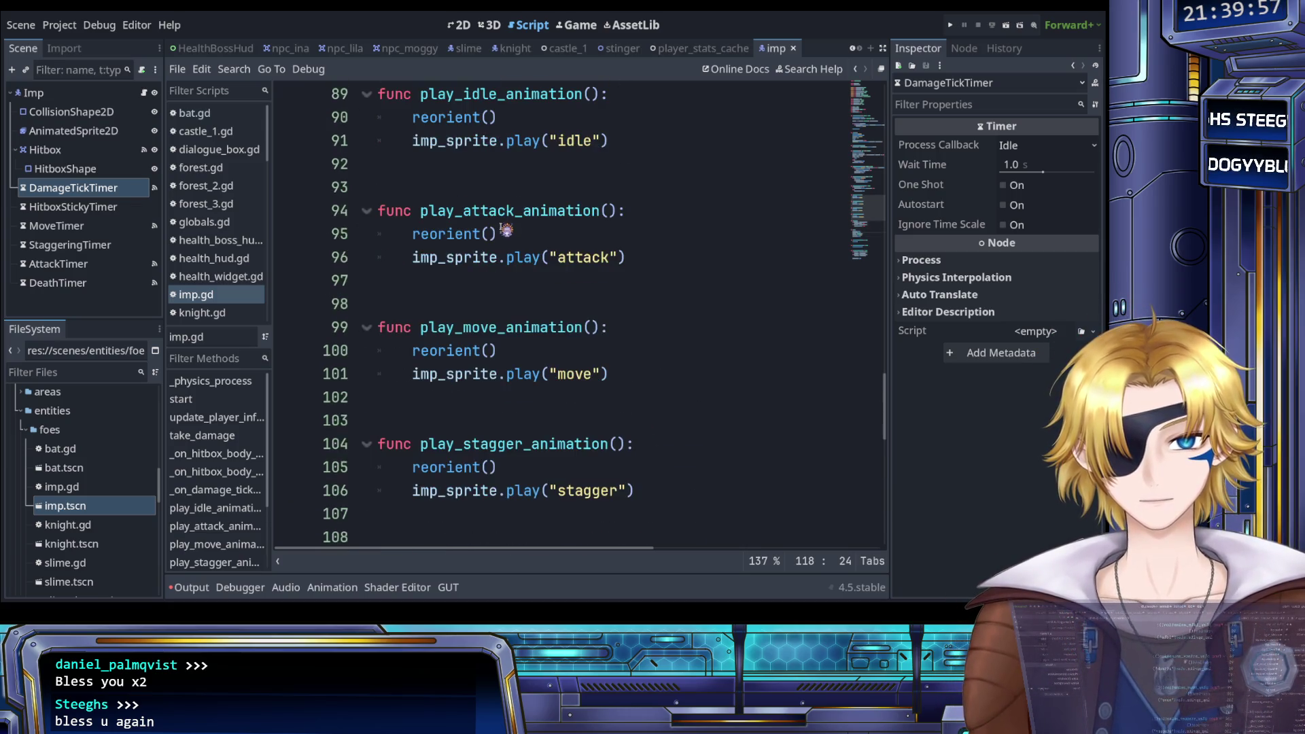
scroll(506, 229, up, 1)
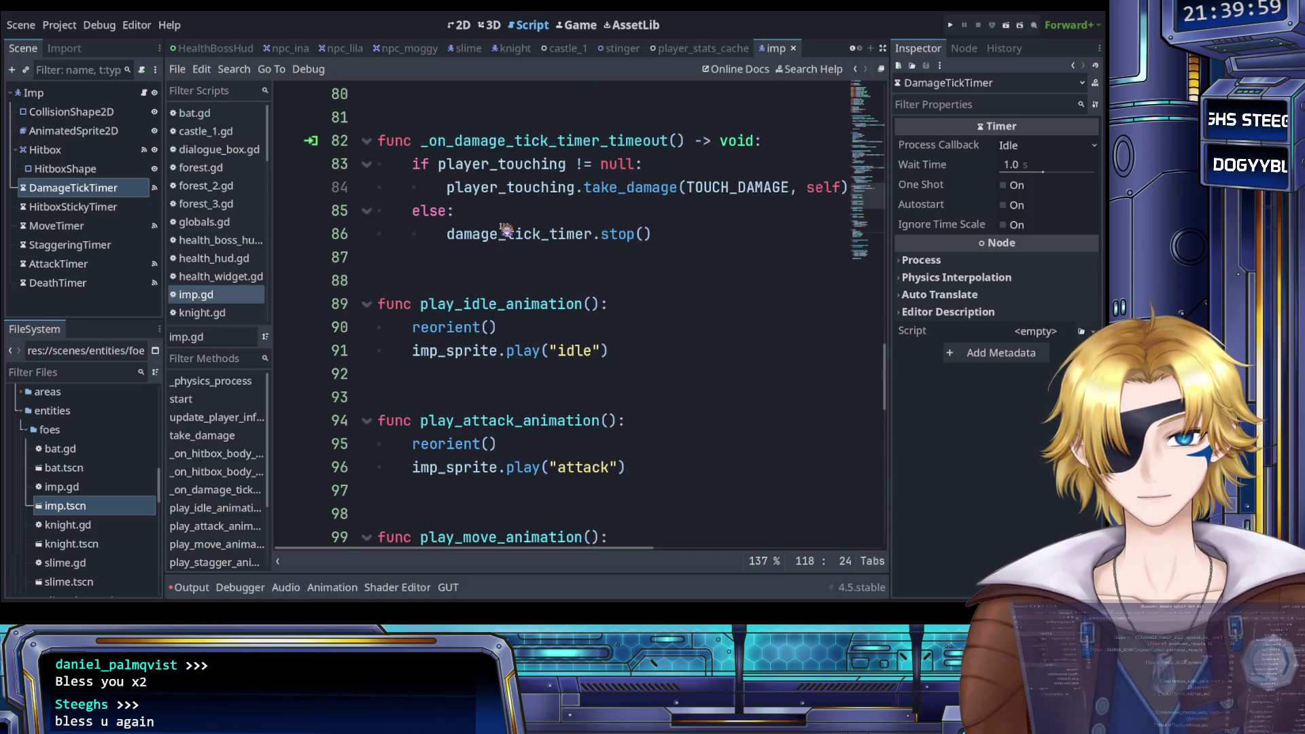
scroll(506, 231, down, 14)
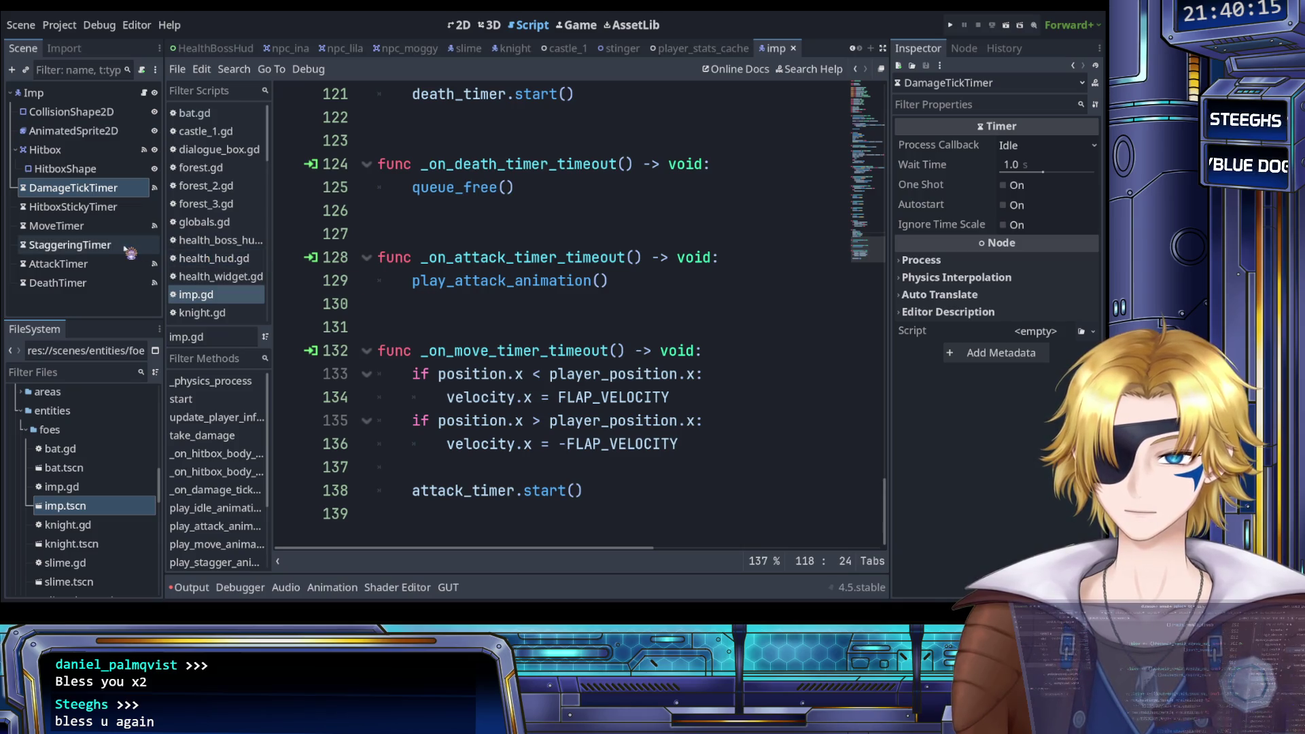
- Show the AnimatedSprite2D's die animation frames in the SpriteFrames panel below the script
click(75, 284)
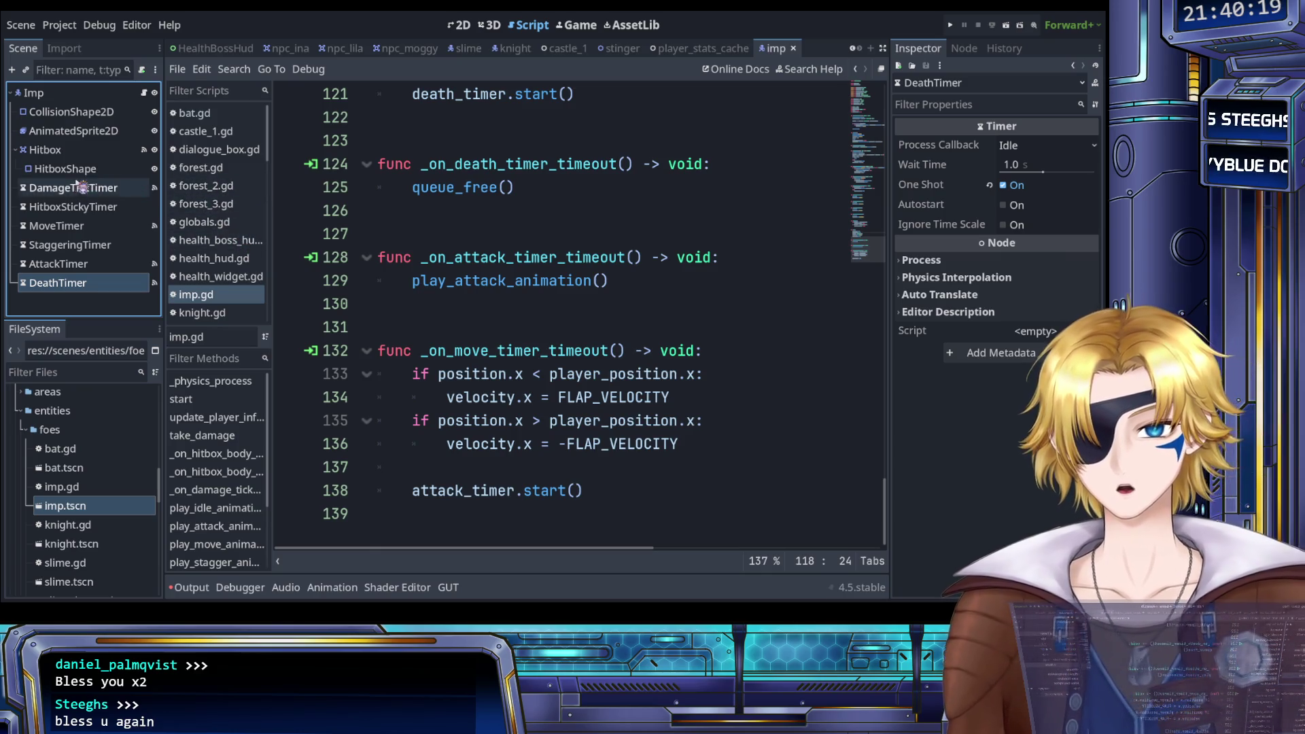
click(74, 131)
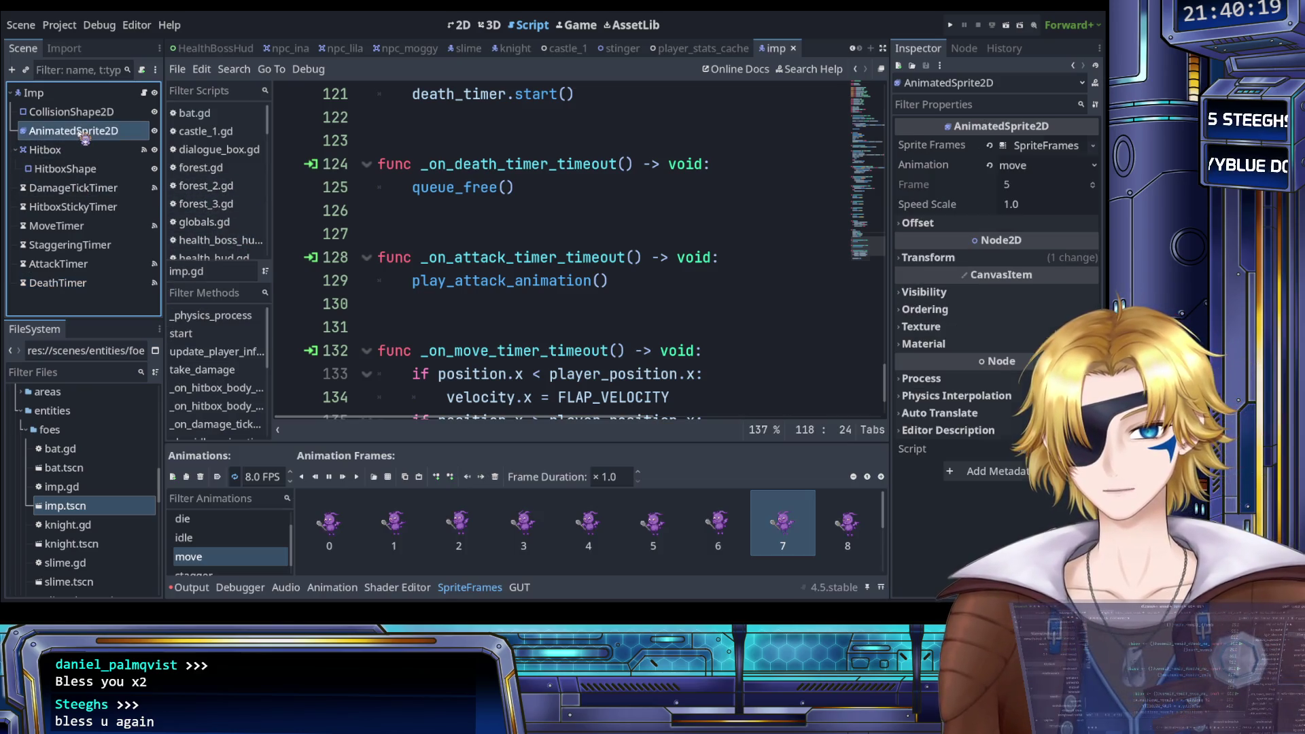
click(231, 521)
mouse_move(312, 537)
mouse_down()
mouse_move(378, 558)
mouse_move(284, 530)
mouse_move(231, 423)
mouse_move(238, 338)
mouse_move(373, 333)
mouse_move(373, 257)
mouse_move(447, 258)
mouse_move(125, 229)
mouse_move(104, 213)
mouse_move(427, 292)
mouse_move(408, 297)
mouse_move(412, 322)
mouse_move(501, 354)
mouse_up()
scroll(374, 285, down, 2)
scroll(446, 260, up, 2)
scroll(445, 262, up, 1)
scroll(446, 261, up, 2)
scroll(442, 262, down, 3)
scroll(426, 292, down, 2)
scroll(429, 296, up, 2)
scroll(429, 301, down, 2)
scroll(410, 297, up, 3)
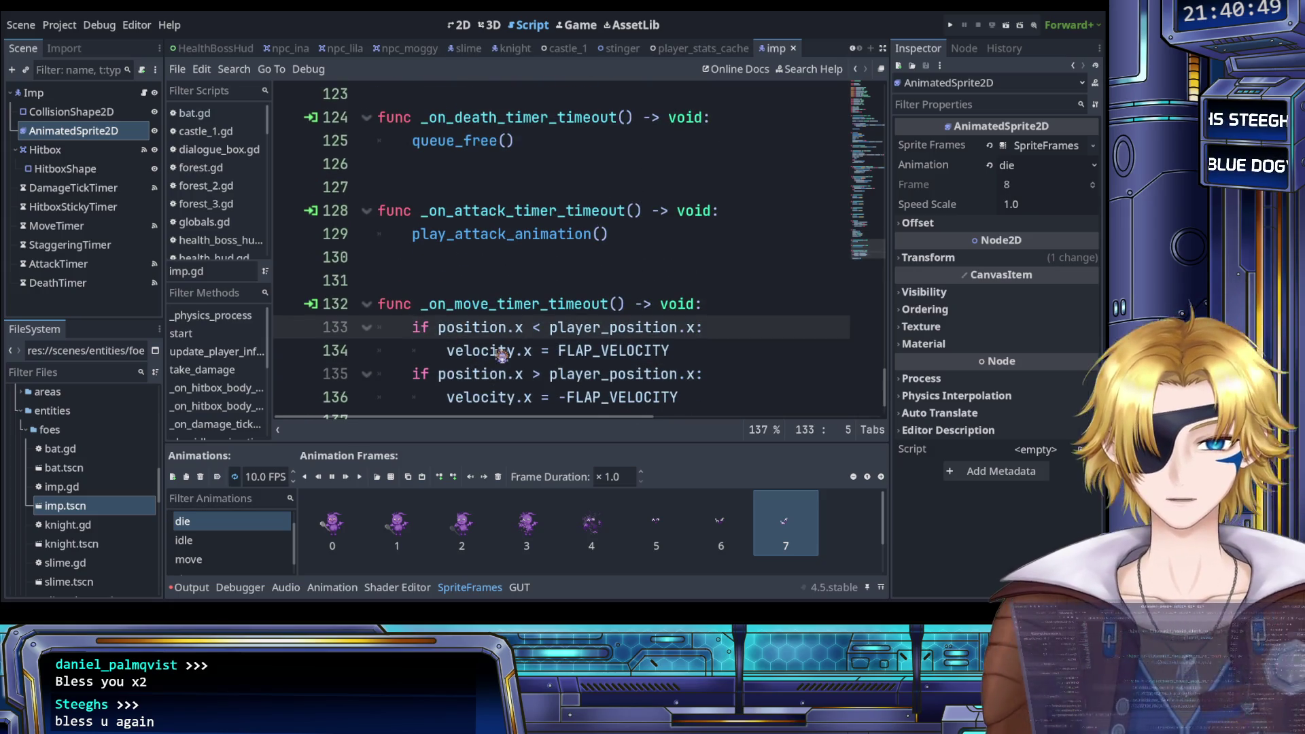
- Add a play_move_animation() call as the first line of _on_move_timer_timeout and save imp.gd
key(Return)
key(Up)
text(play)
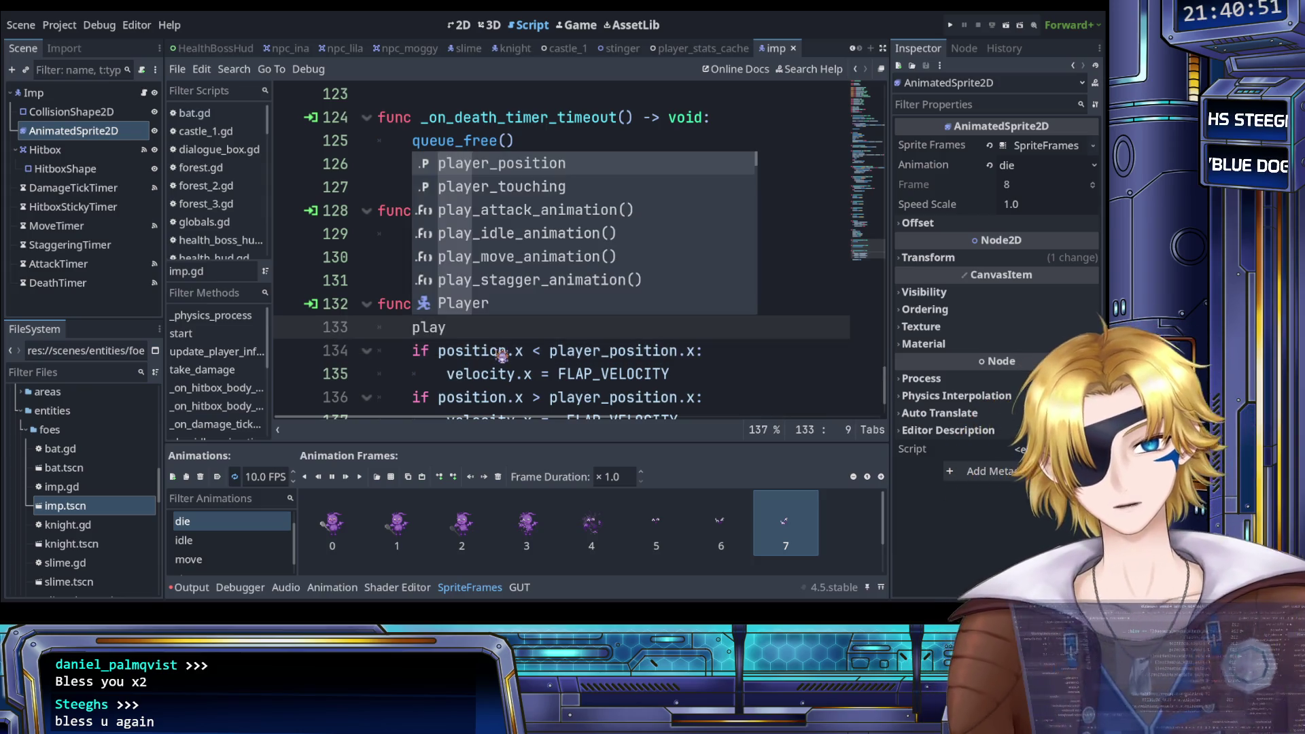
key(Down)
key(Down)
key(Down)
key(Return)
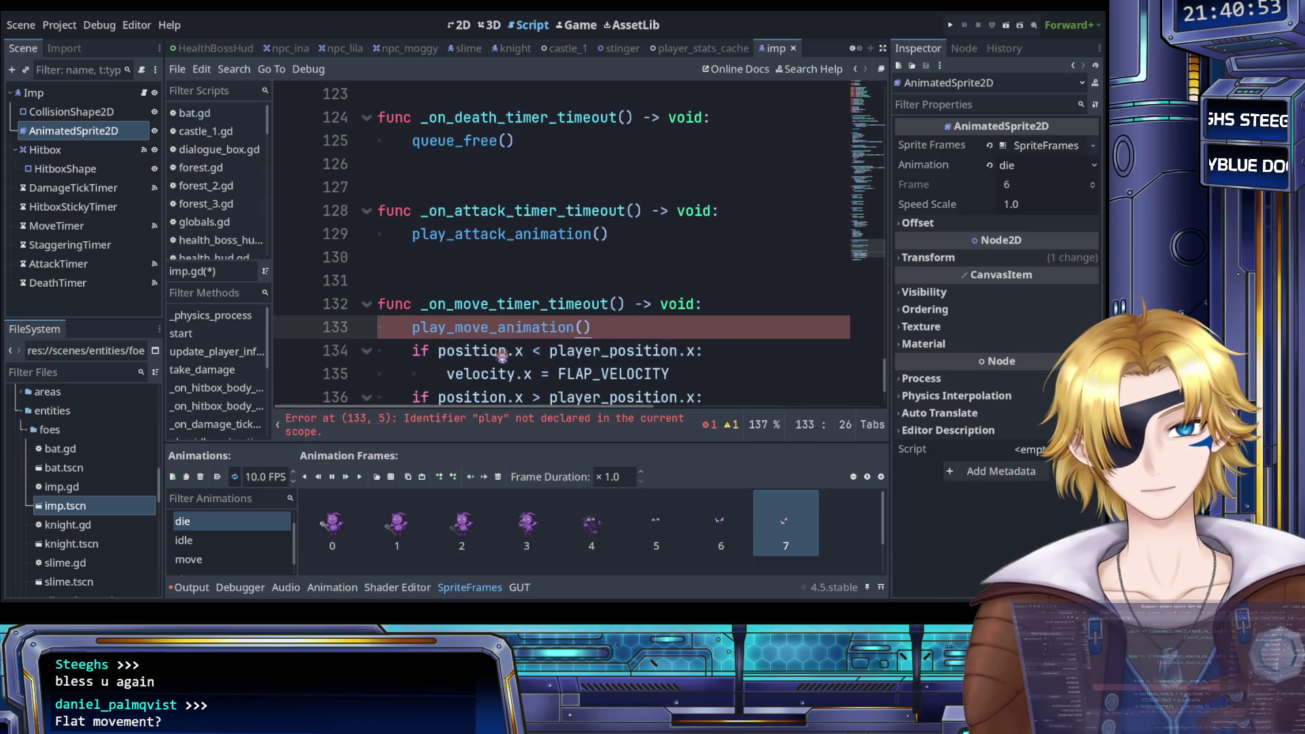
key(ctrl+s)
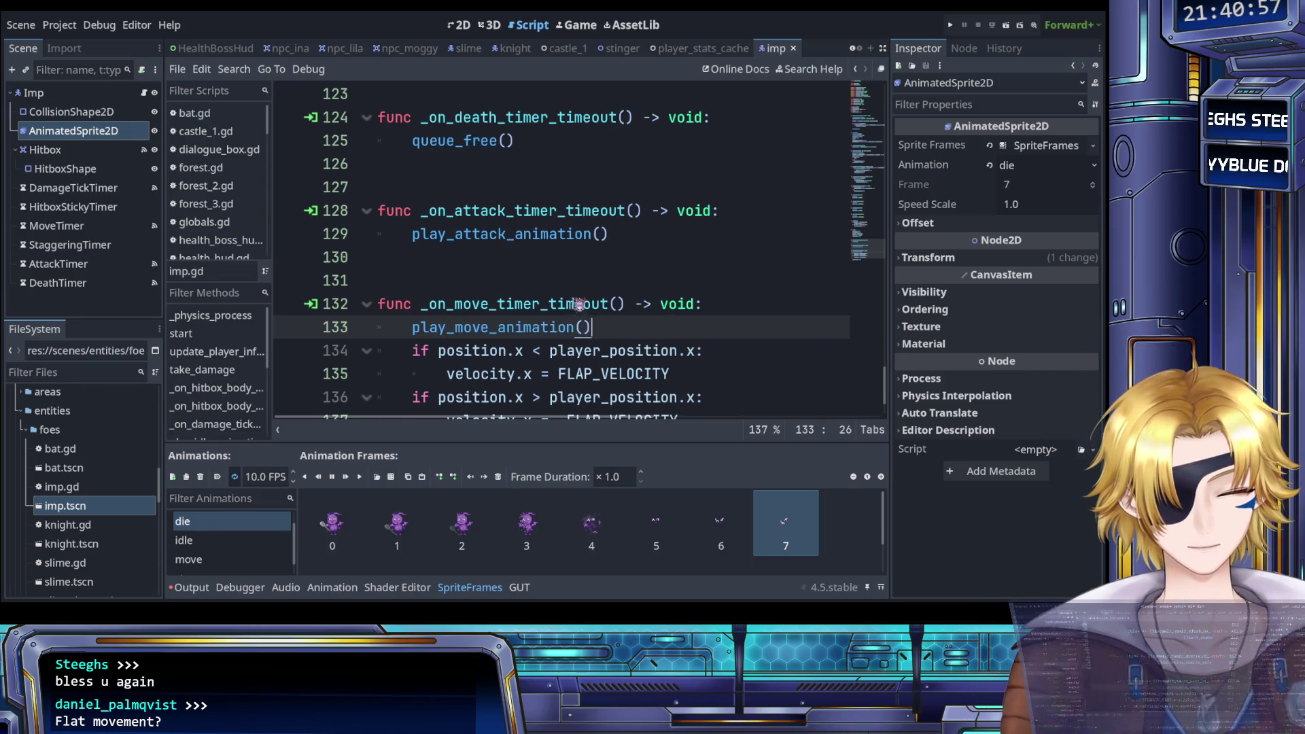
scroll(561, 273, down, 1)
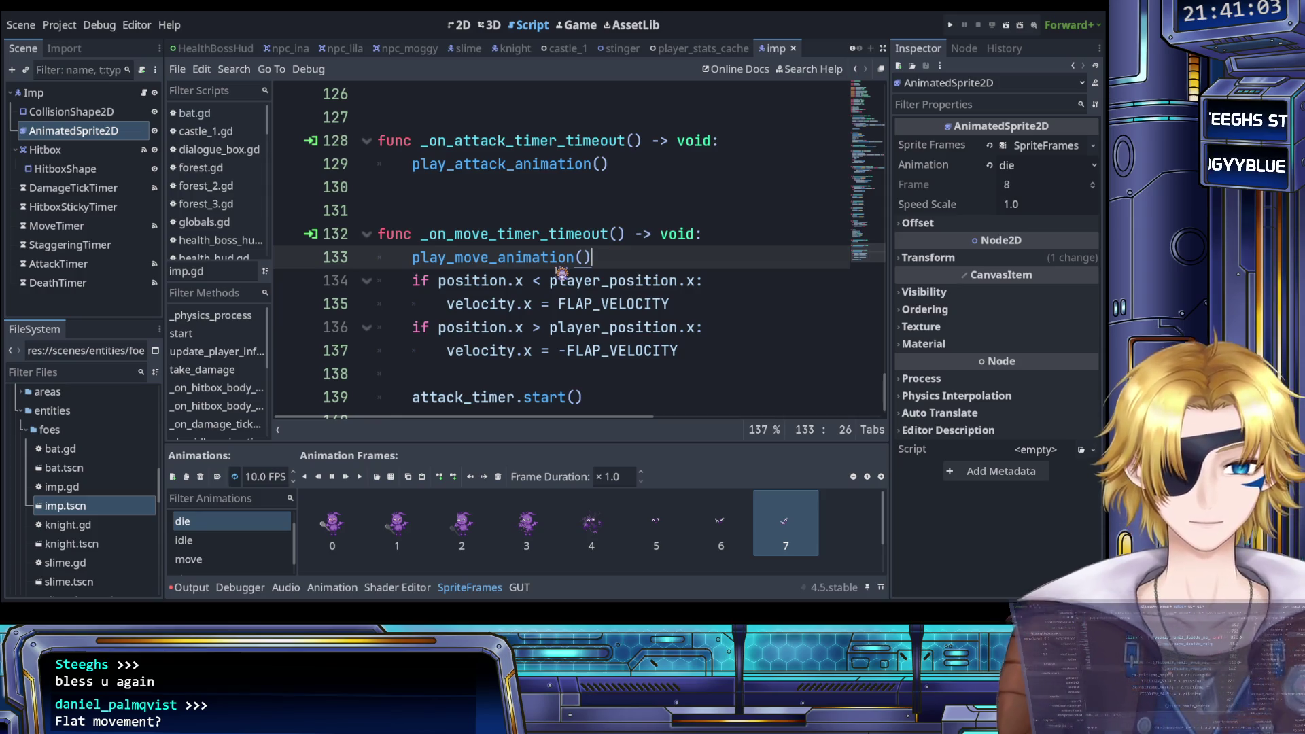
scroll(562, 273, up, 8)
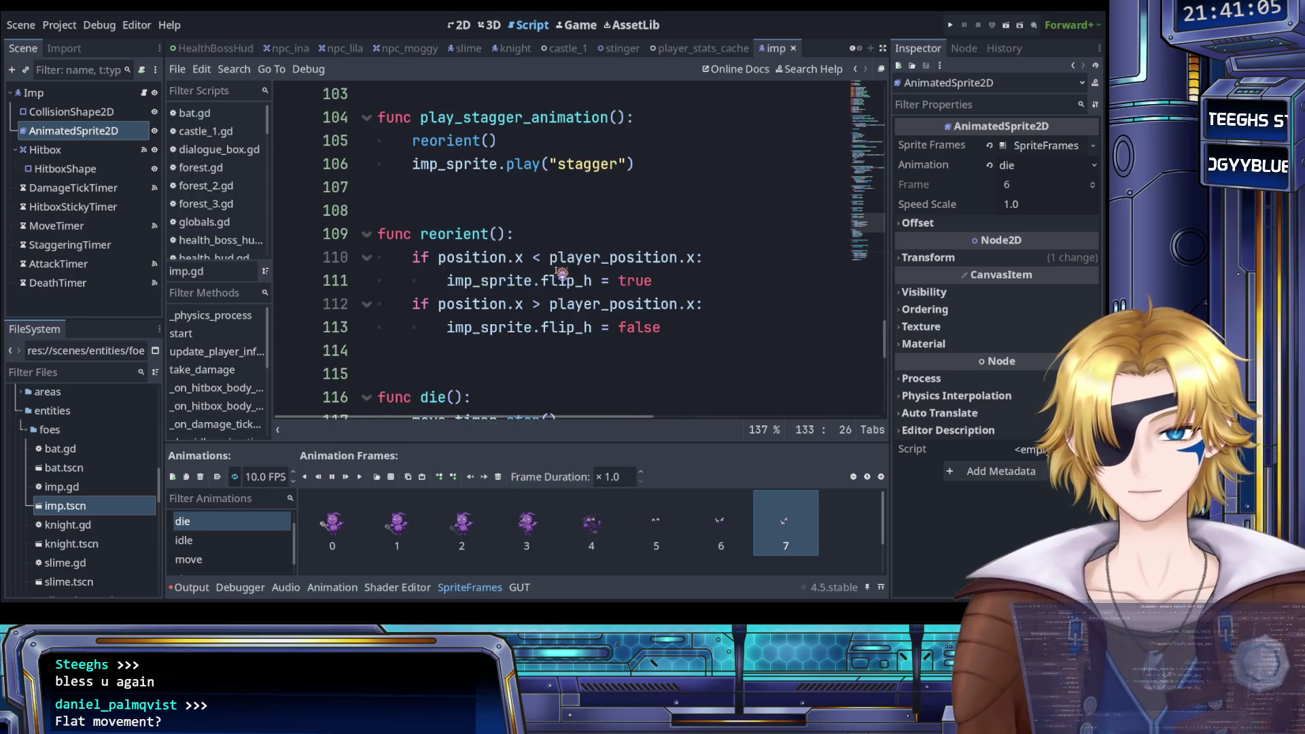
scroll(561, 273, up, 4)
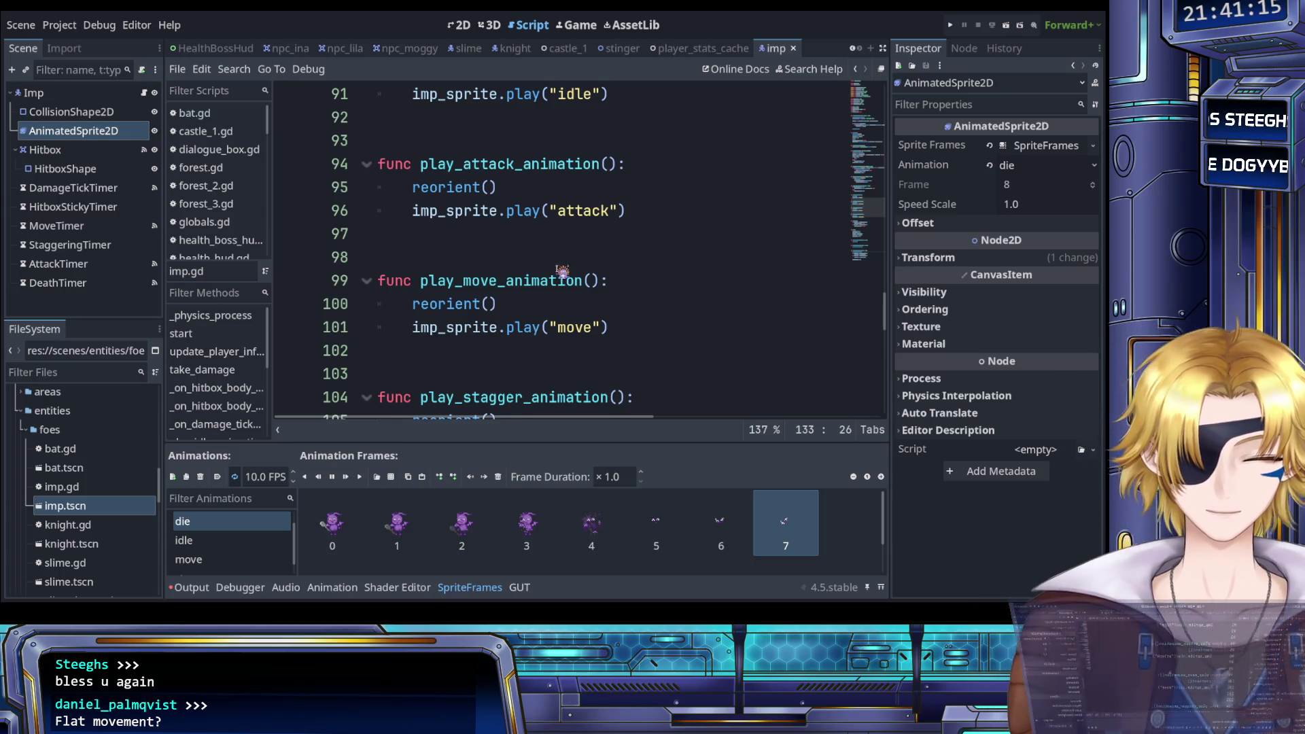
scroll(563, 272, up, 6)
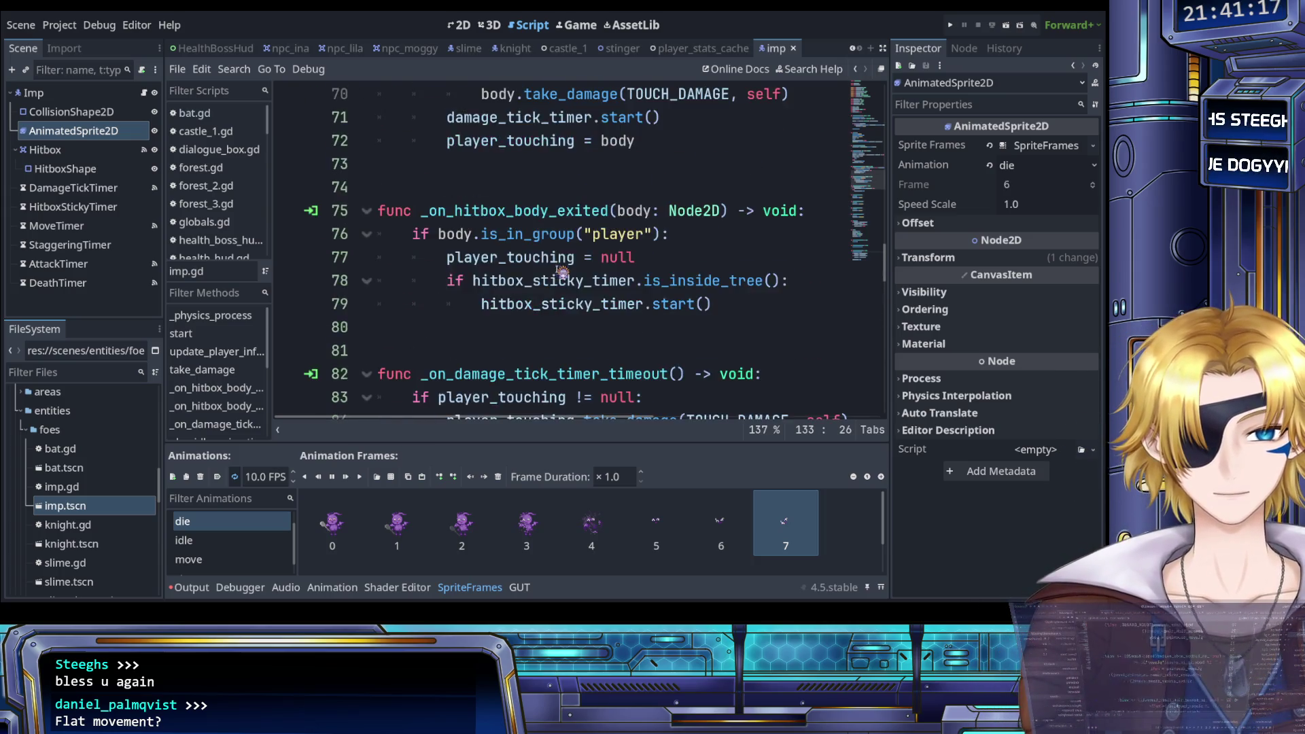
scroll(563, 272, up, 5)
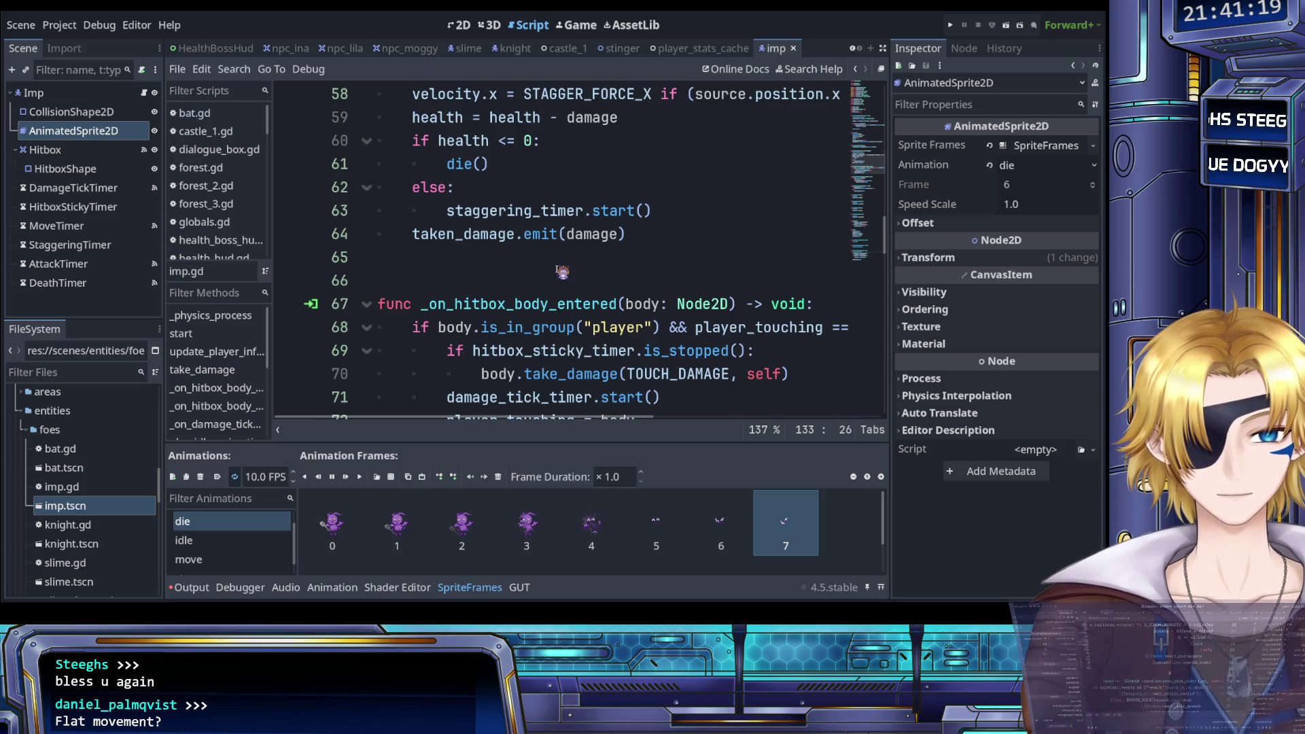
scroll(563, 272, up, 2)
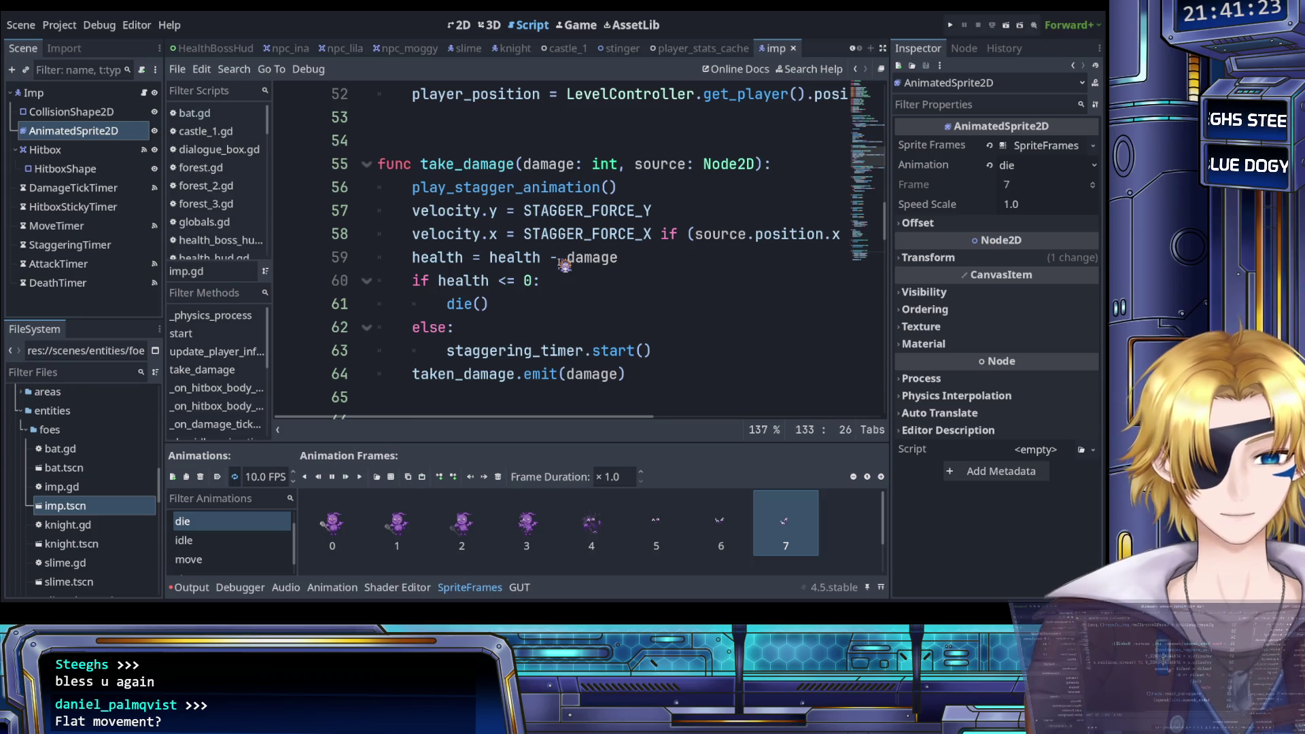
scroll(571, 276, up, 4)
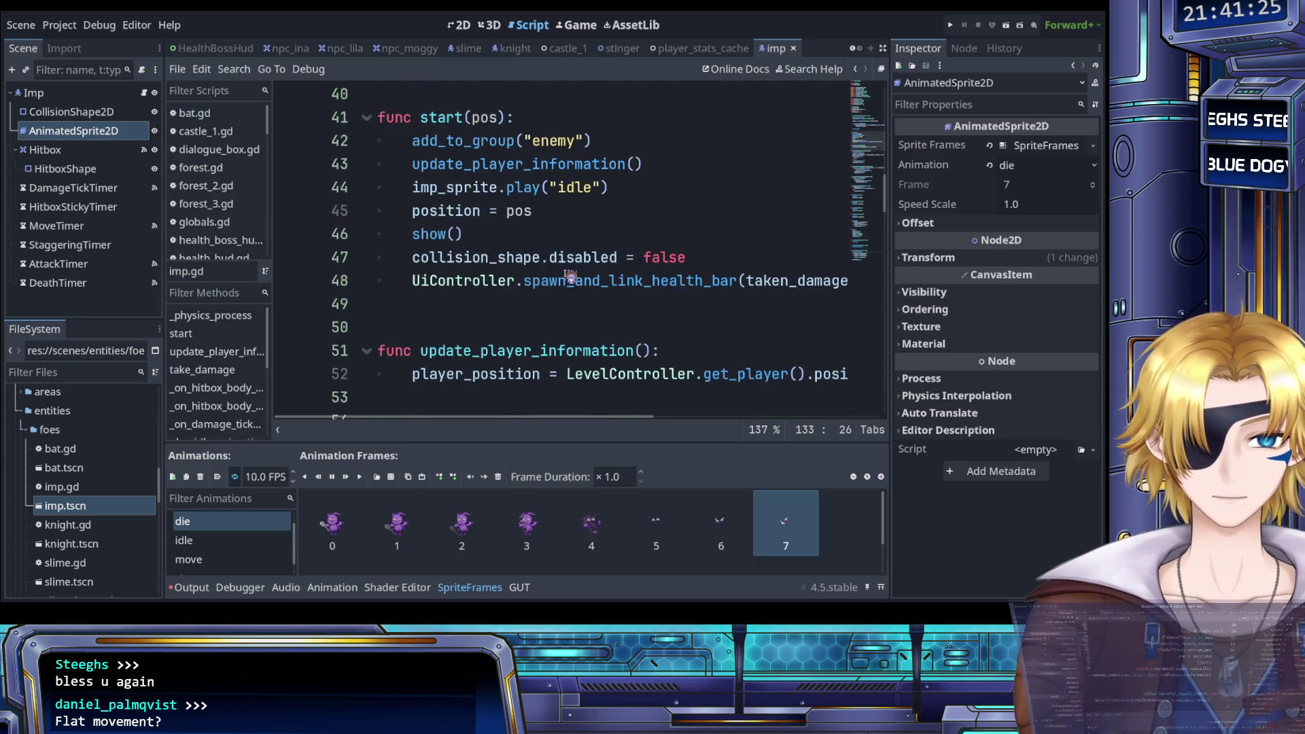
scroll(571, 277, up, 1)
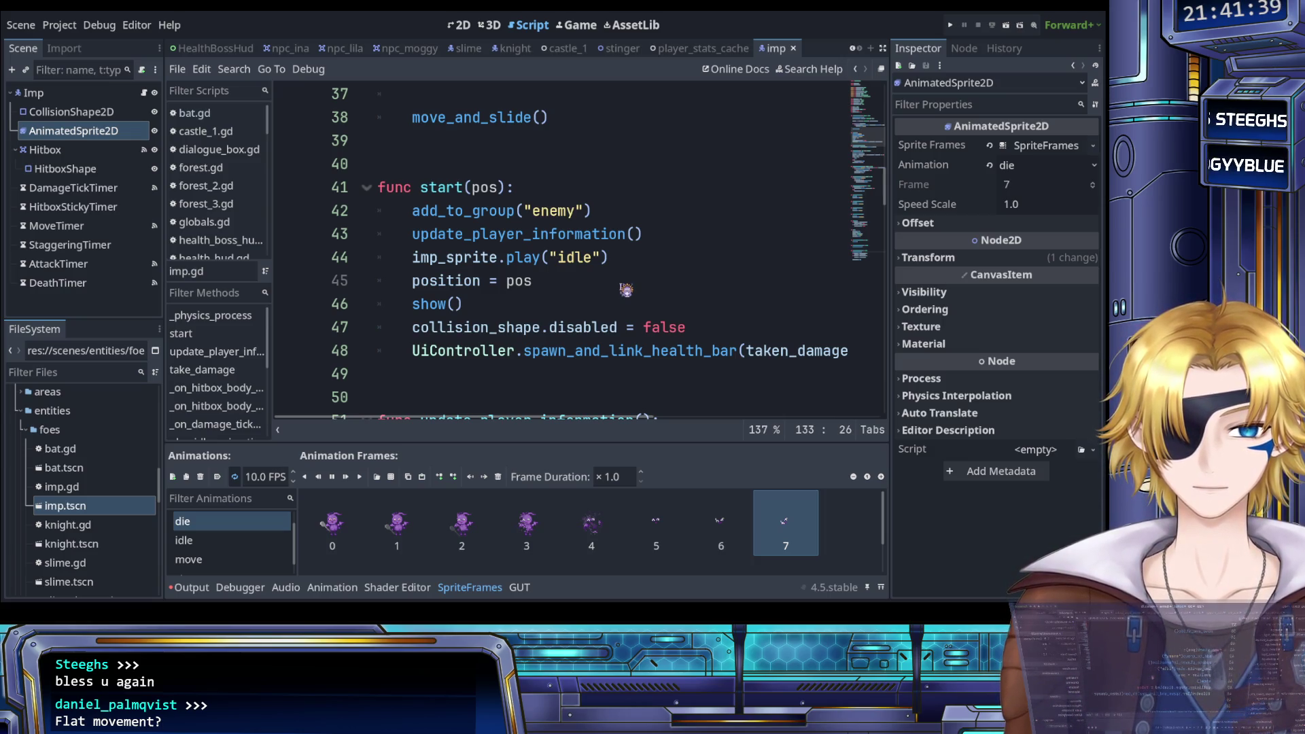
scroll(626, 290, up, 4)
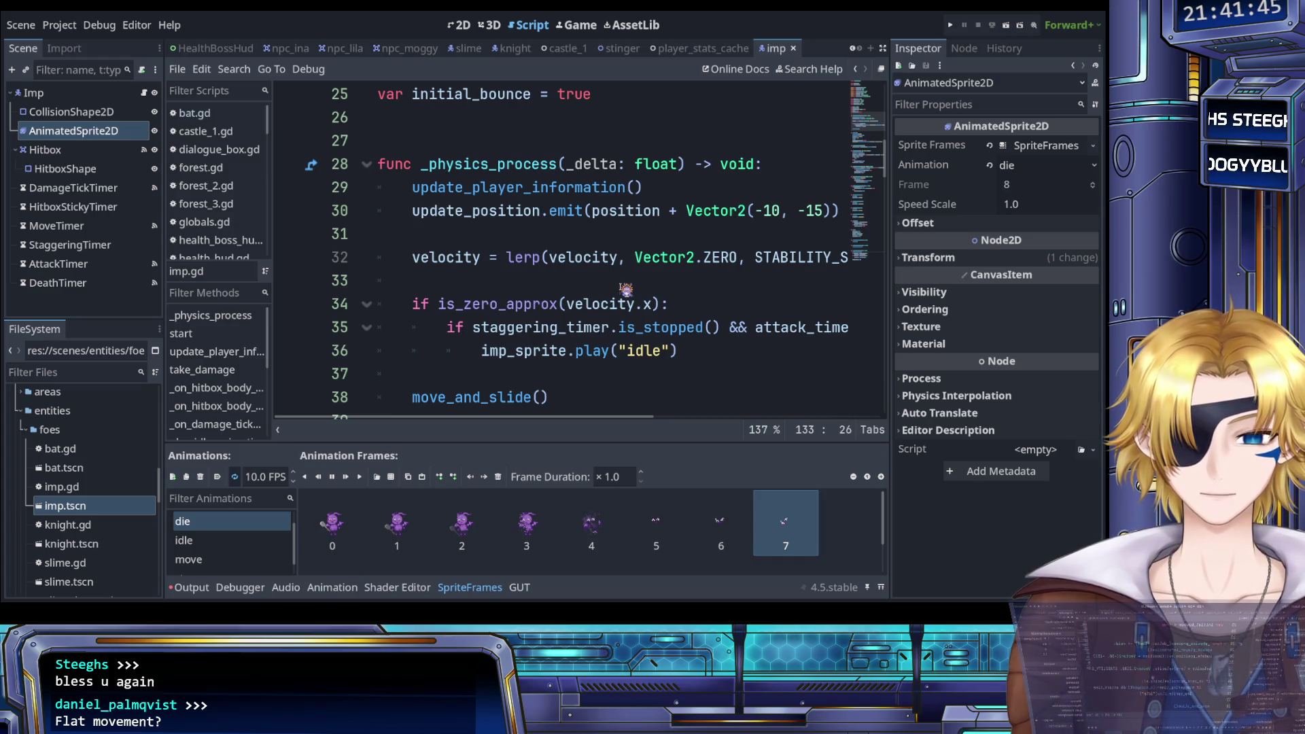
scroll(626, 290, up, 3)
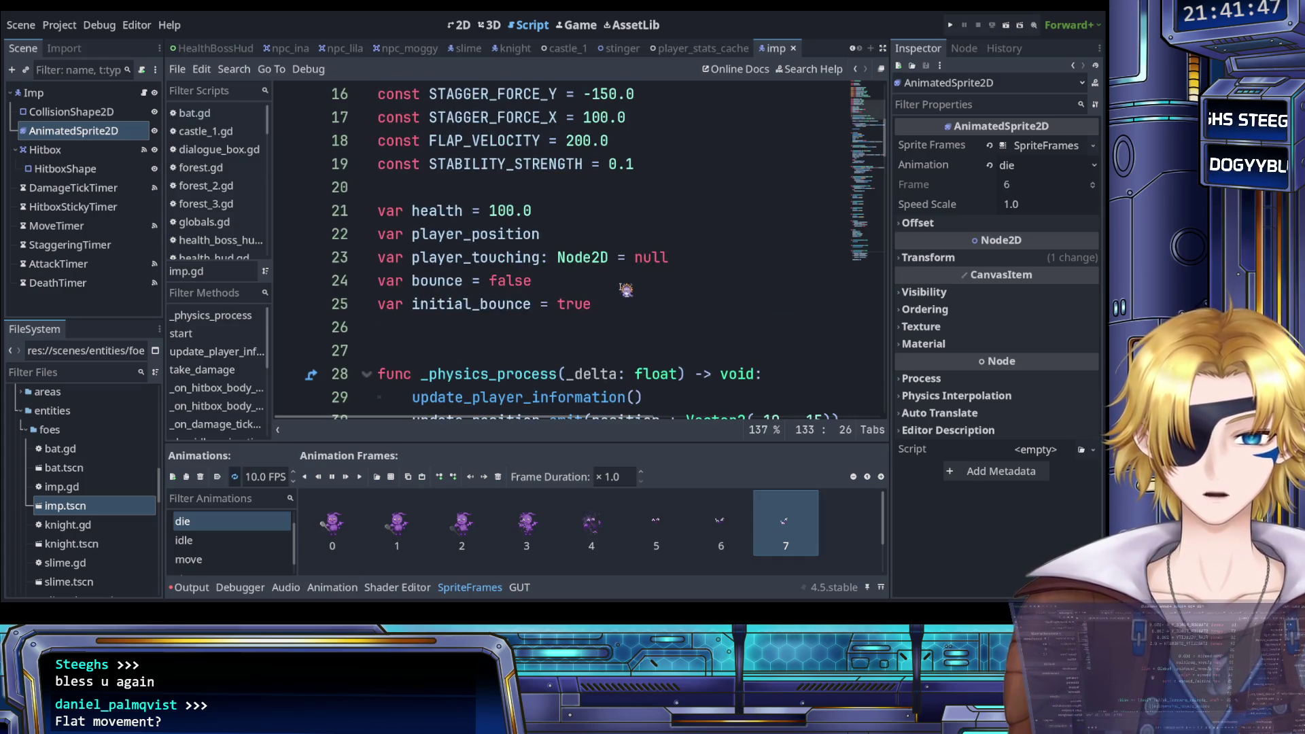
scroll(626, 290, down, 20)
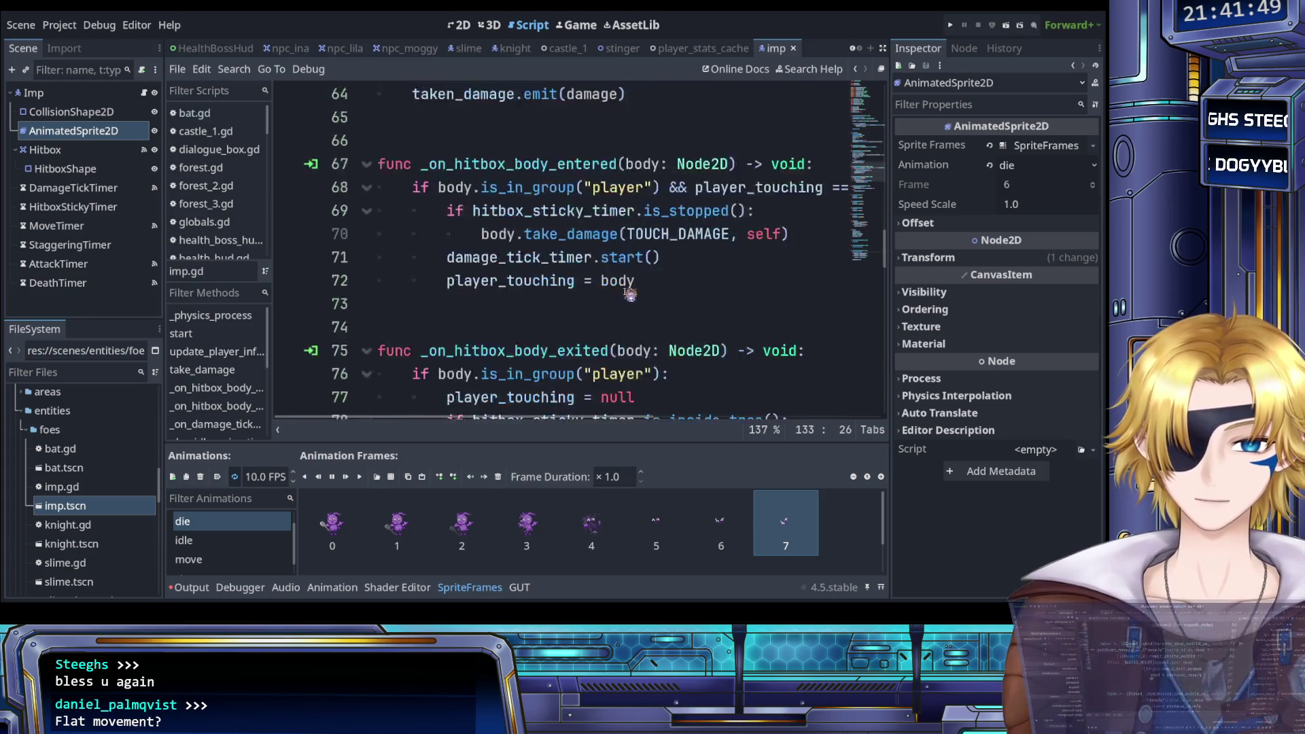
scroll(626, 297, down, 10)
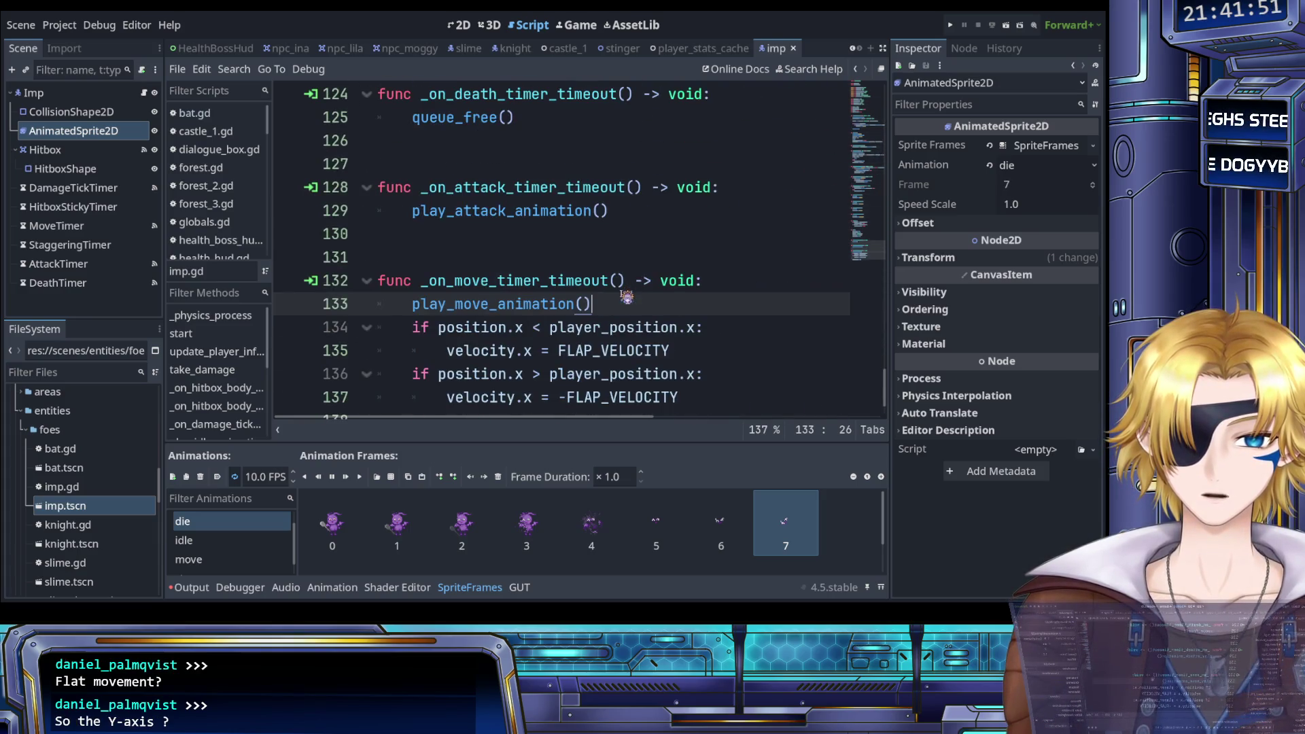
click(568, 238)
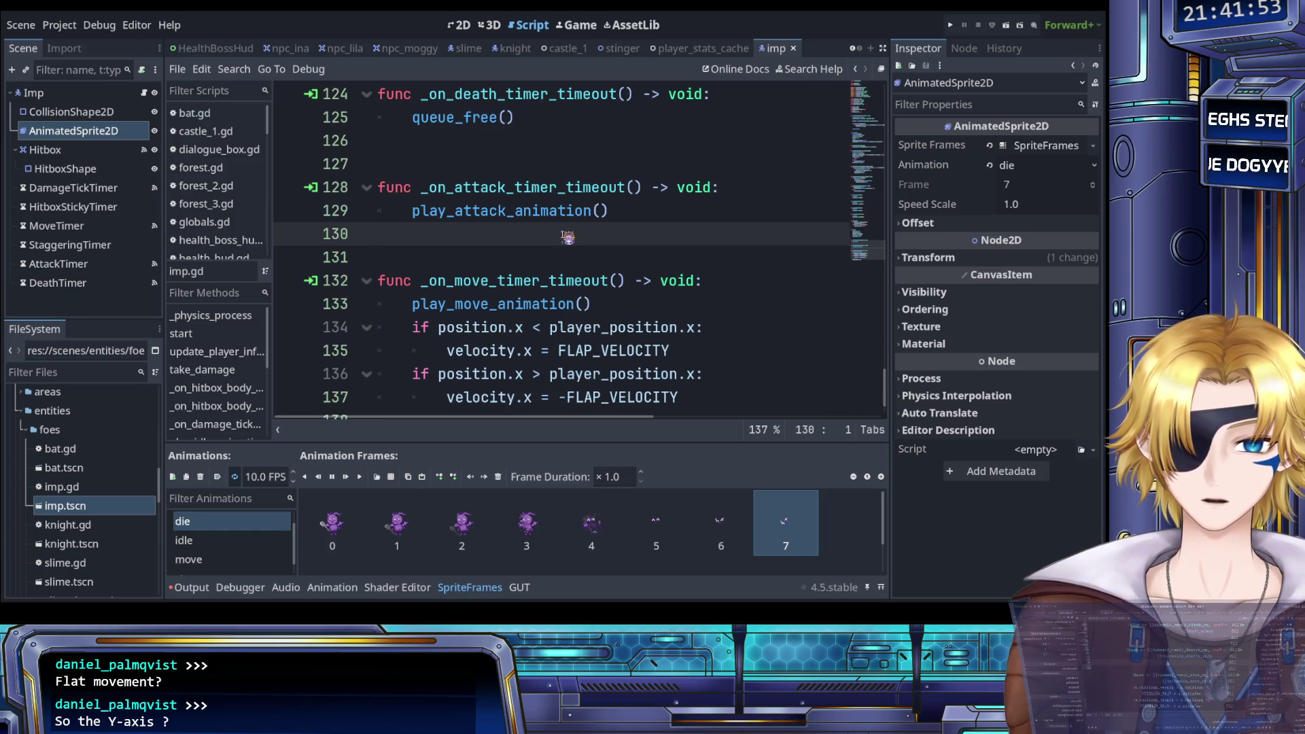
scroll(568, 237, up, 9)
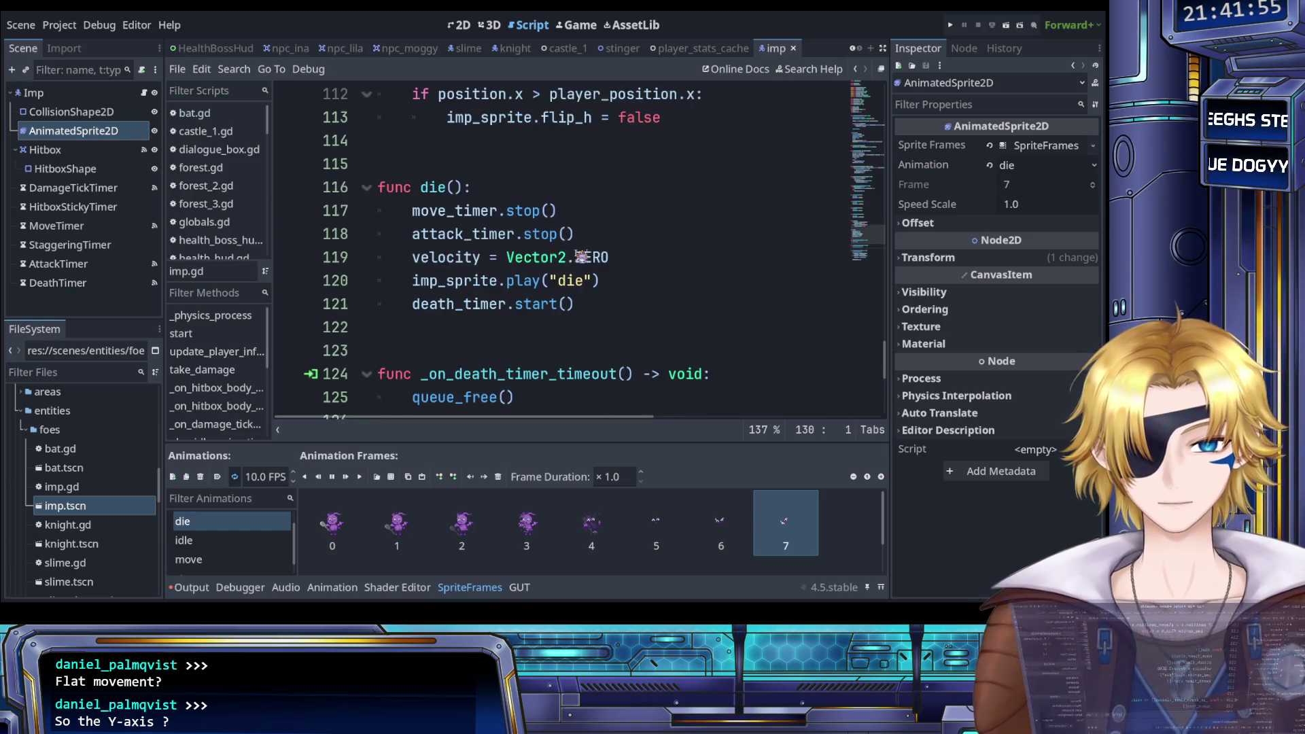
scroll(583, 255, up, 20)
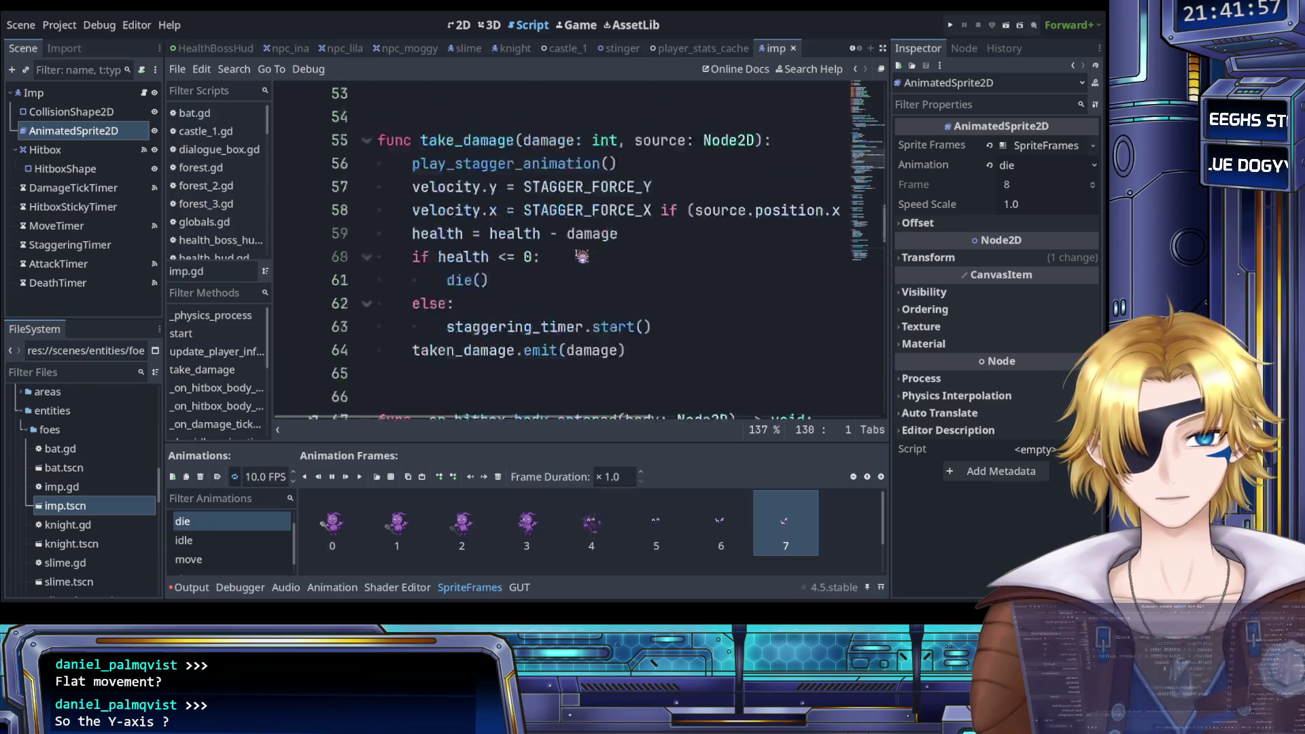
scroll(616, 232, up, 11)
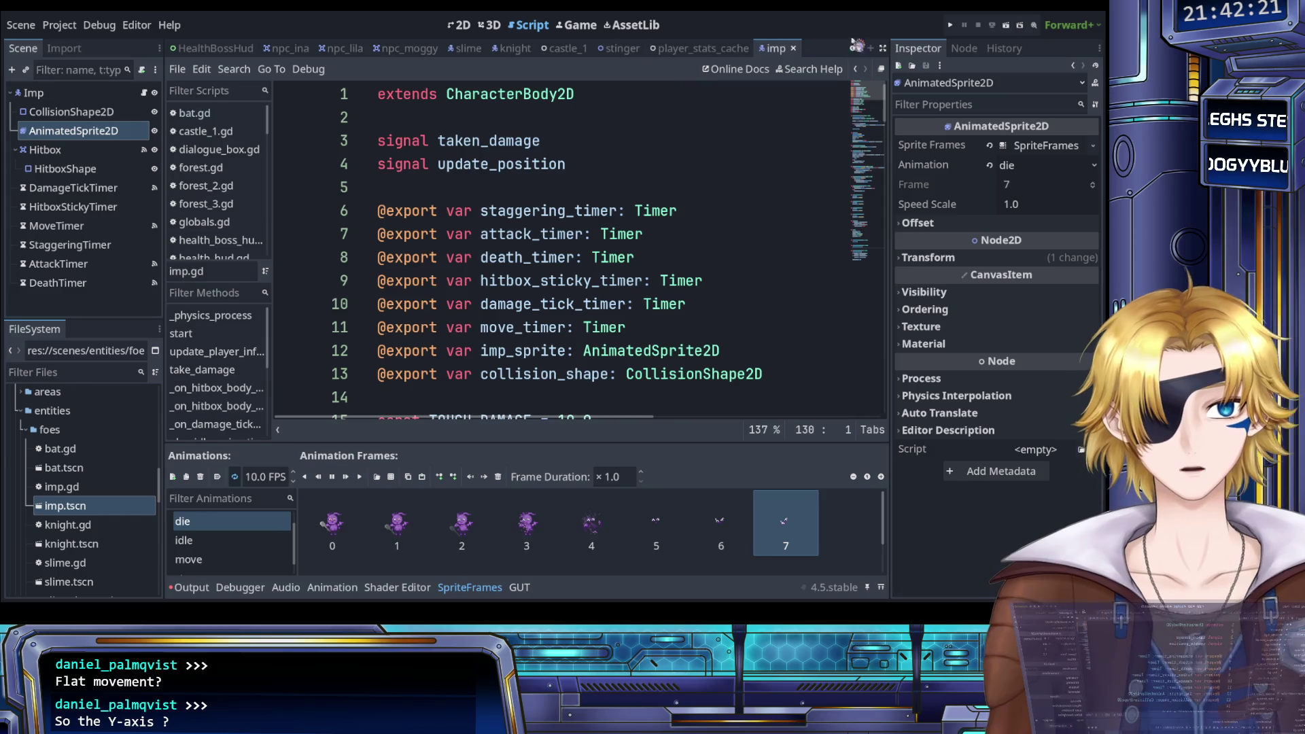
scroll(679, 203, down, 10)
scroll(639, 197, up, 5)
scroll(611, 186, down, 7)
scroll(599, 183, down, 9)
scroll(578, 185, up, 7)
scroll(571, 184, down, 3)
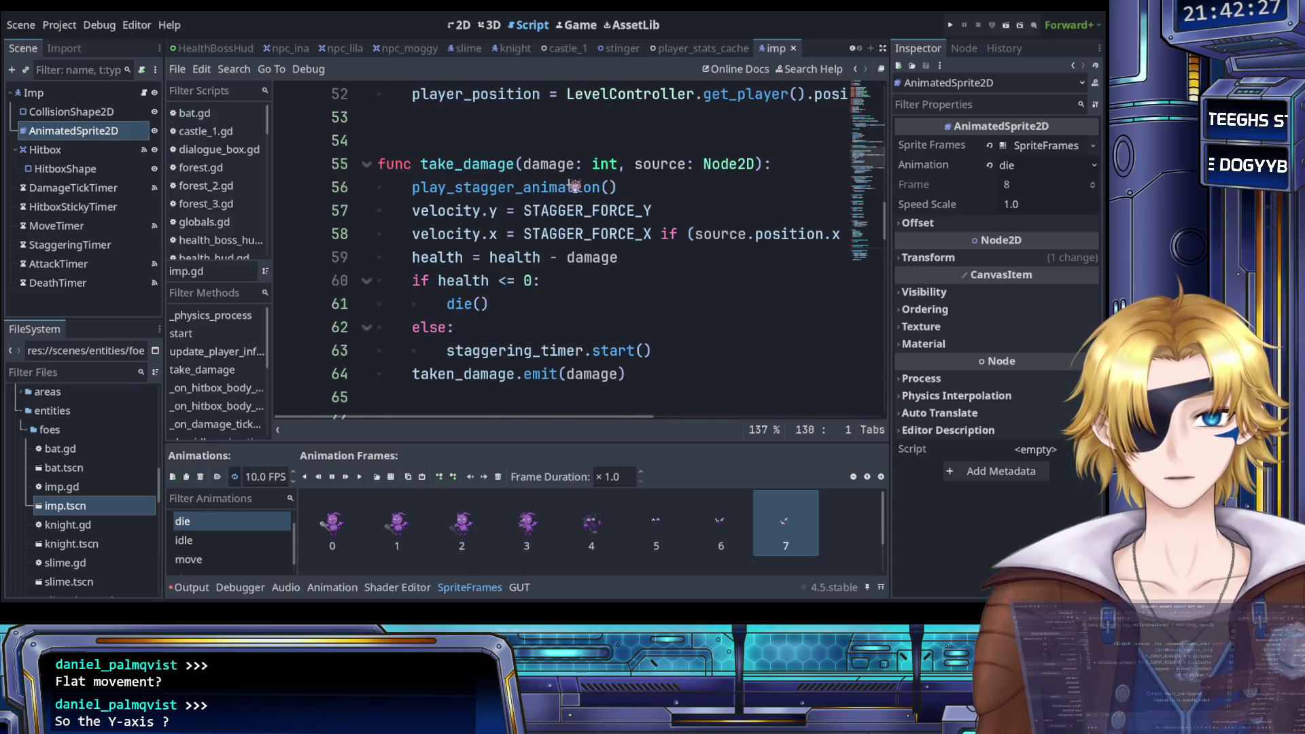
scroll(506, 178, down, 1)
scroll(506, 178, up, 1)
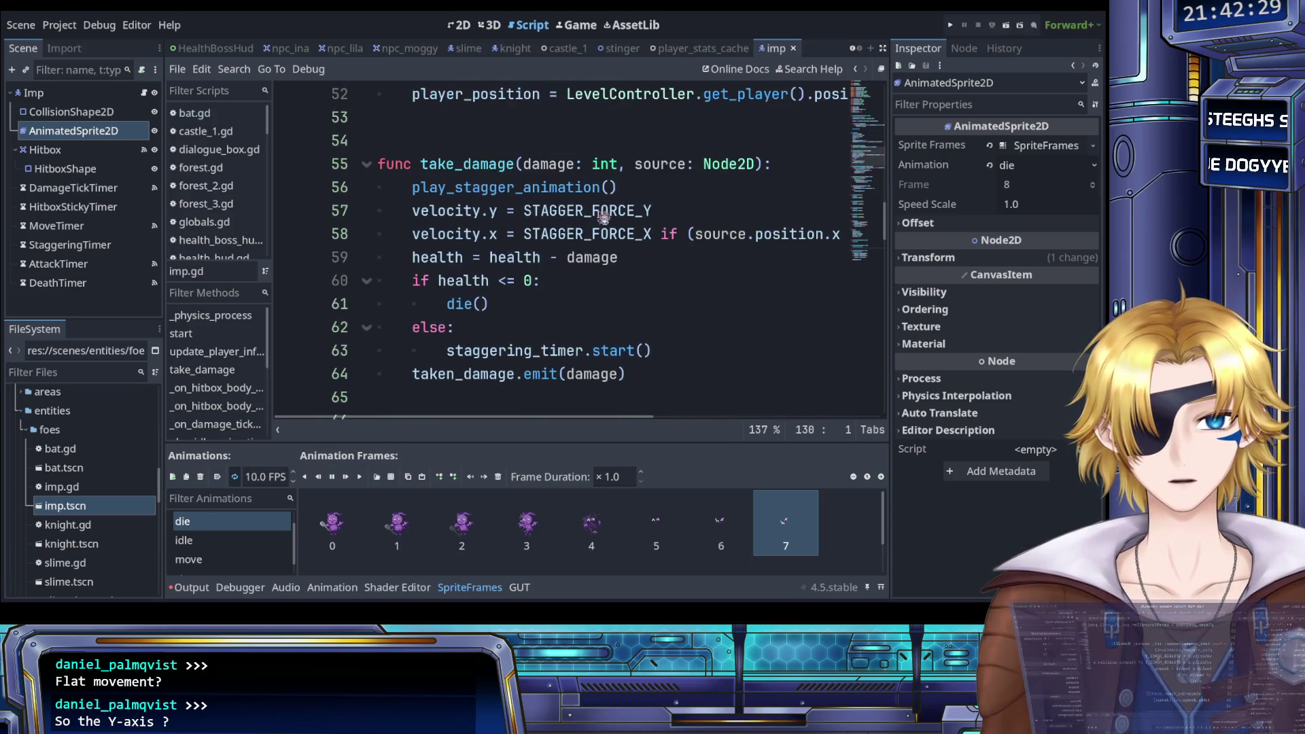
drag(666, 212, 419, 212)
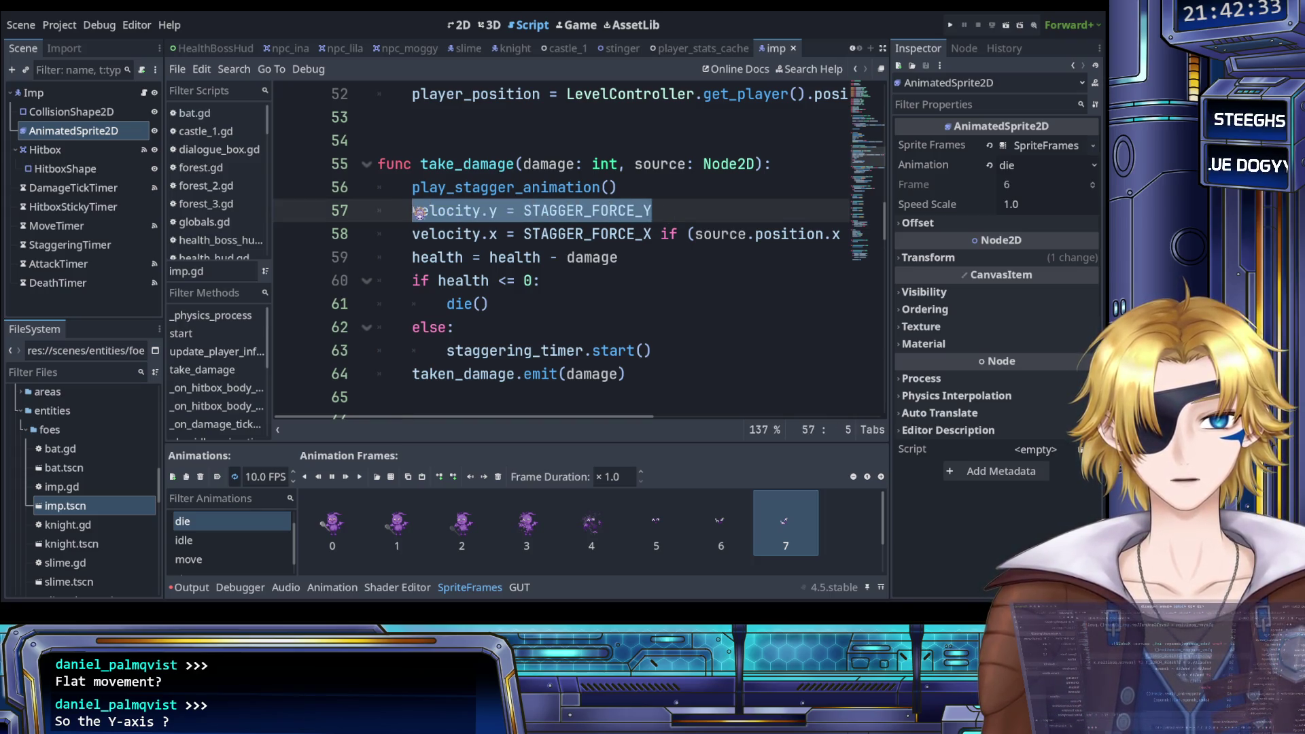
scroll(537, 216, right, 3)
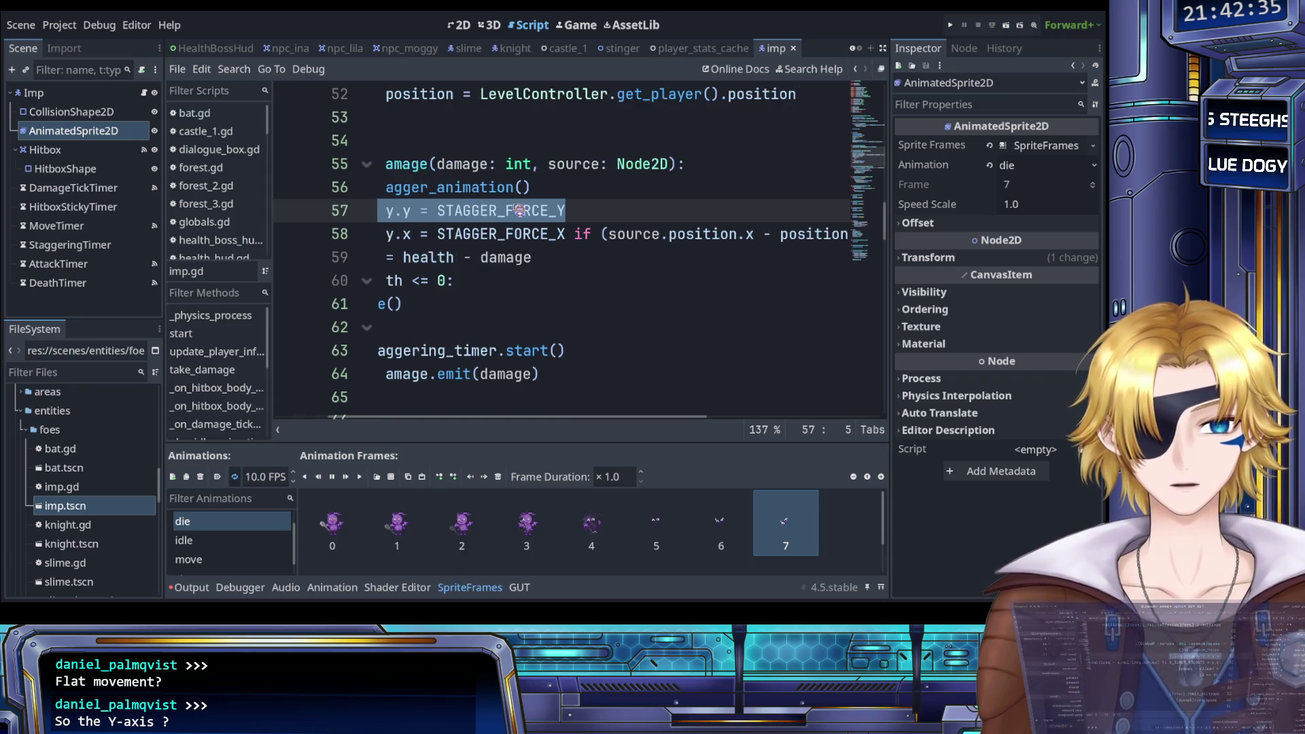
scroll(523, 212, left, 3)
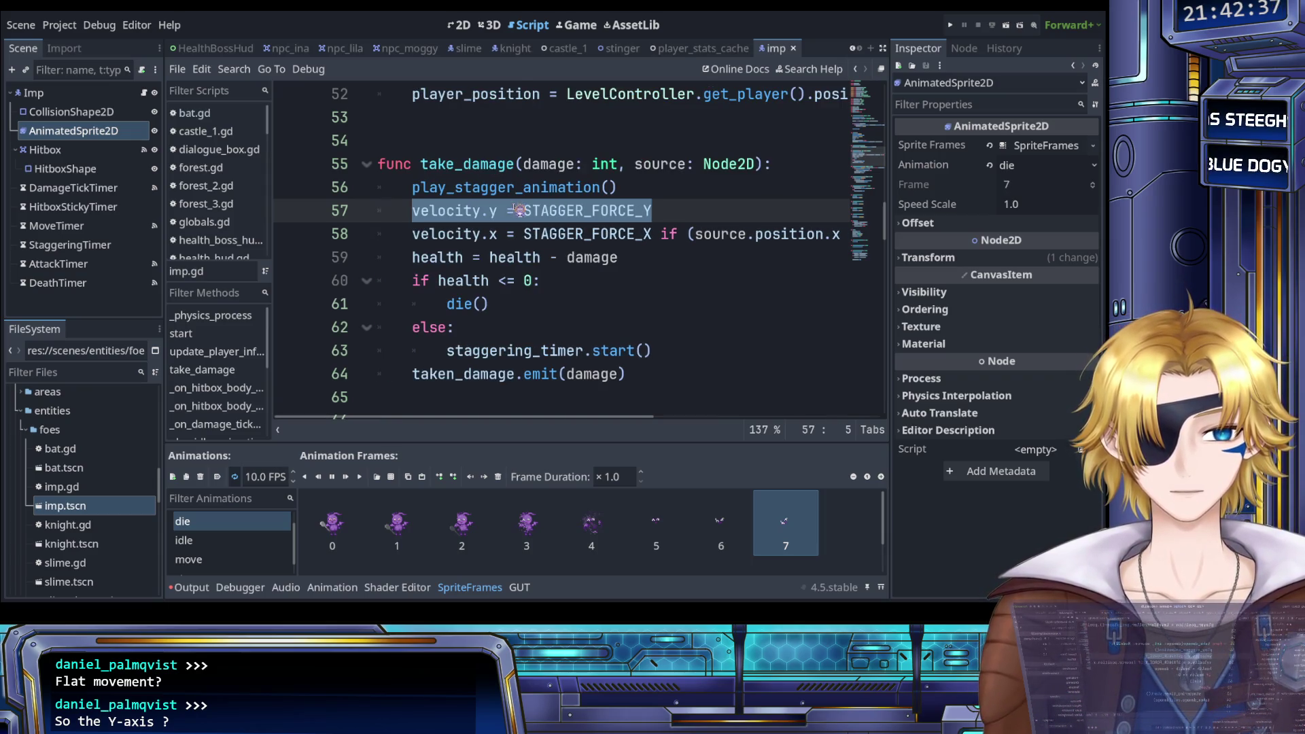
click(576, 217)
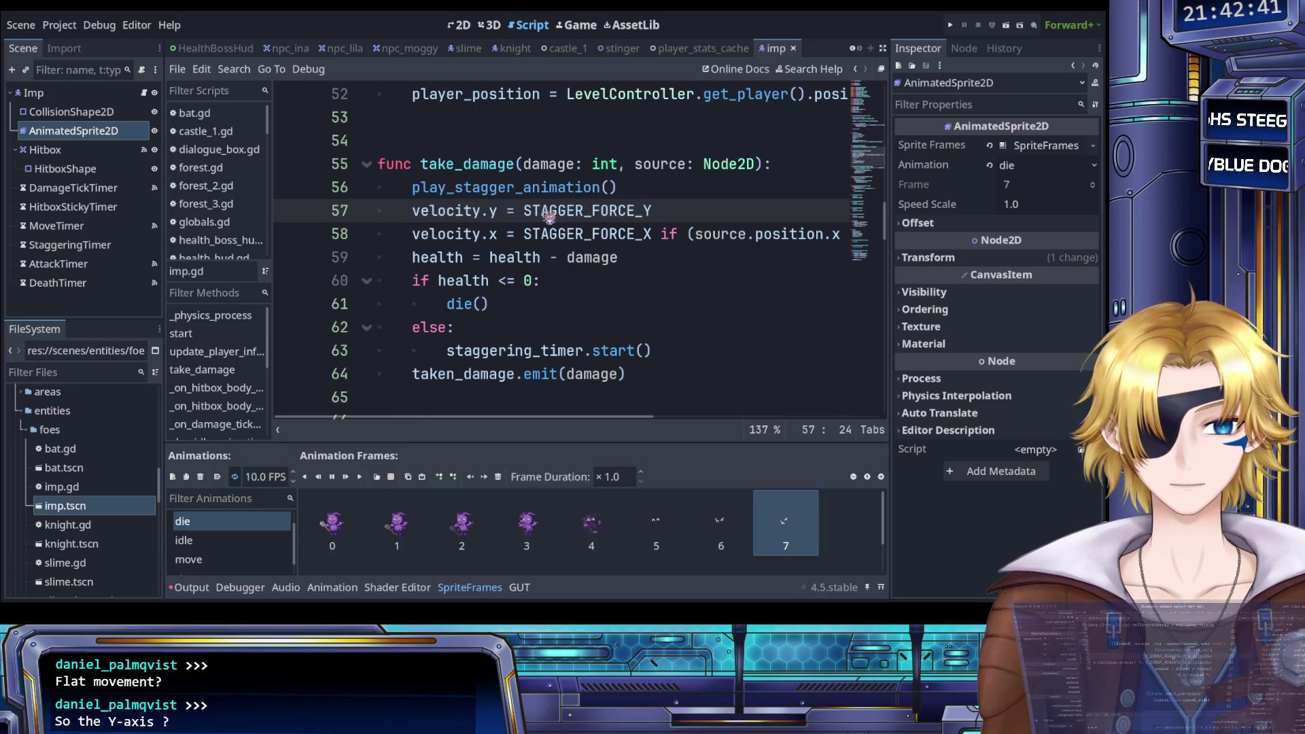
scroll(528, 212, up, 15)
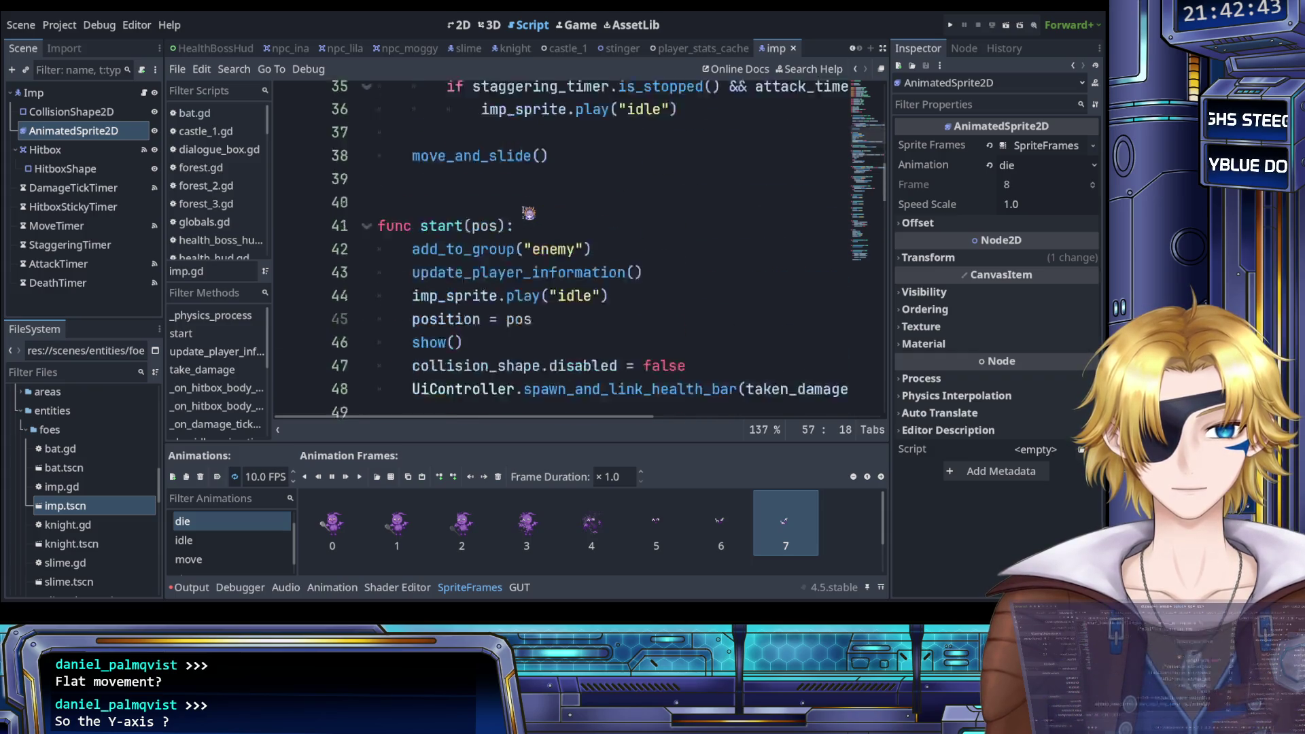
scroll(528, 212, down, 1)
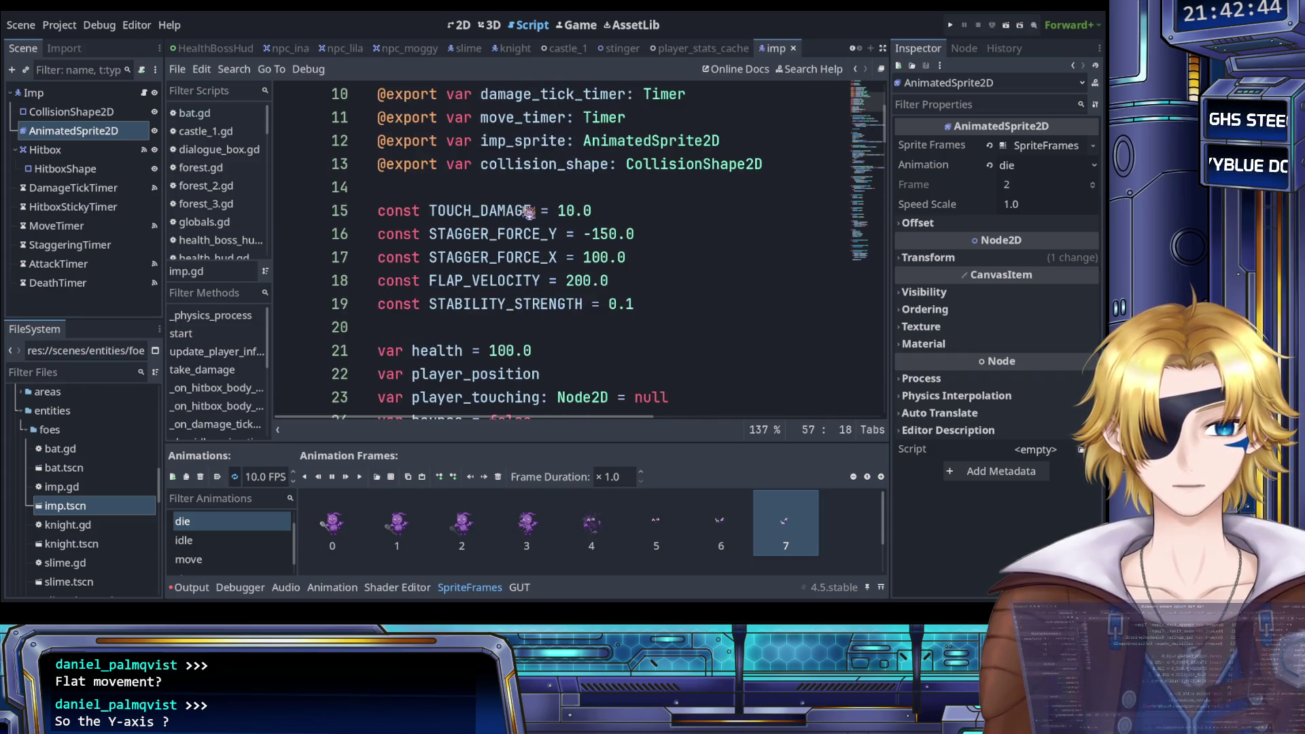
click(515, 253)
click(521, 244)
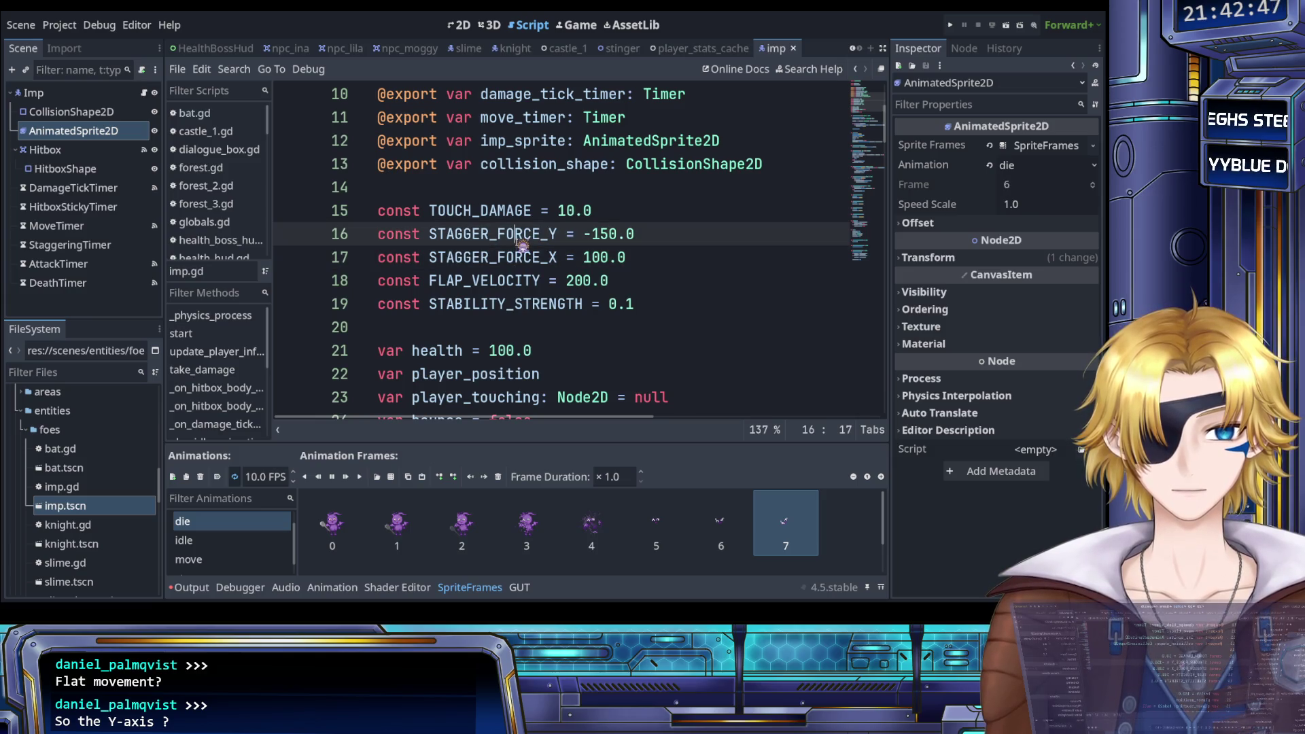
scroll(525, 243, down, 5)
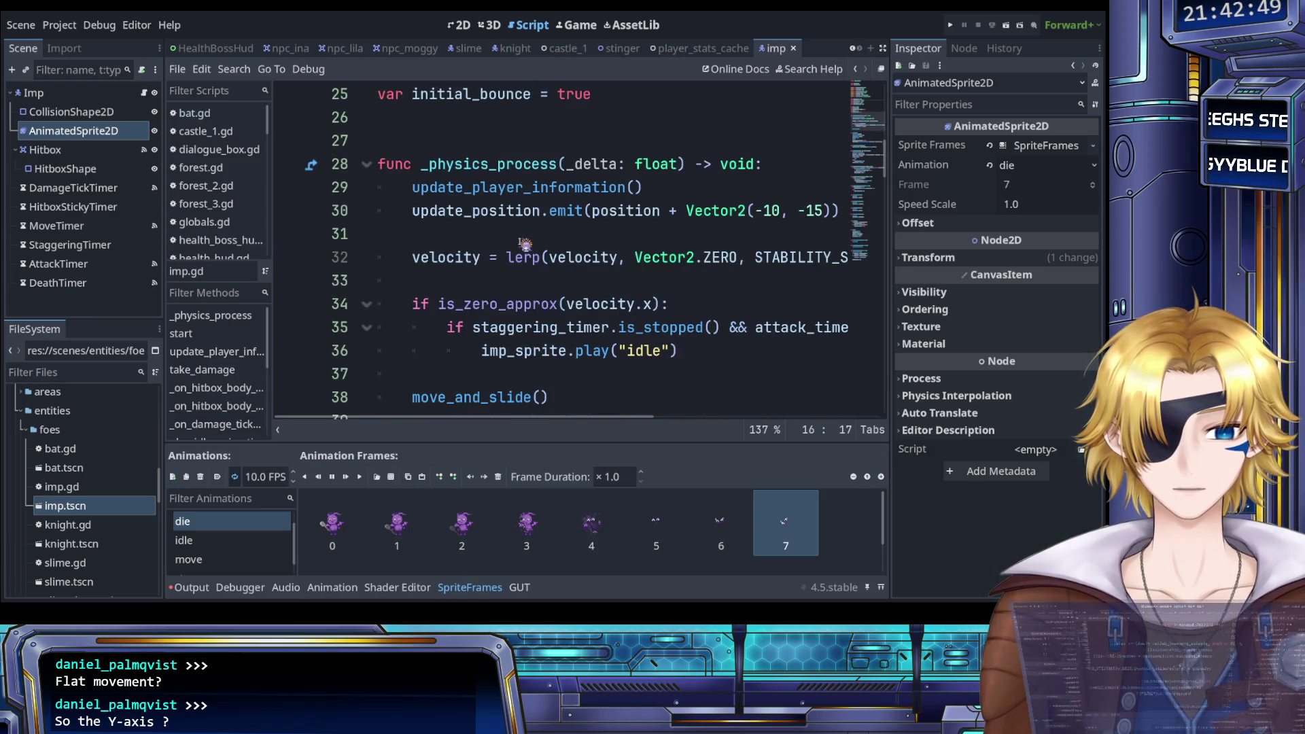
scroll(524, 243, down, 9)
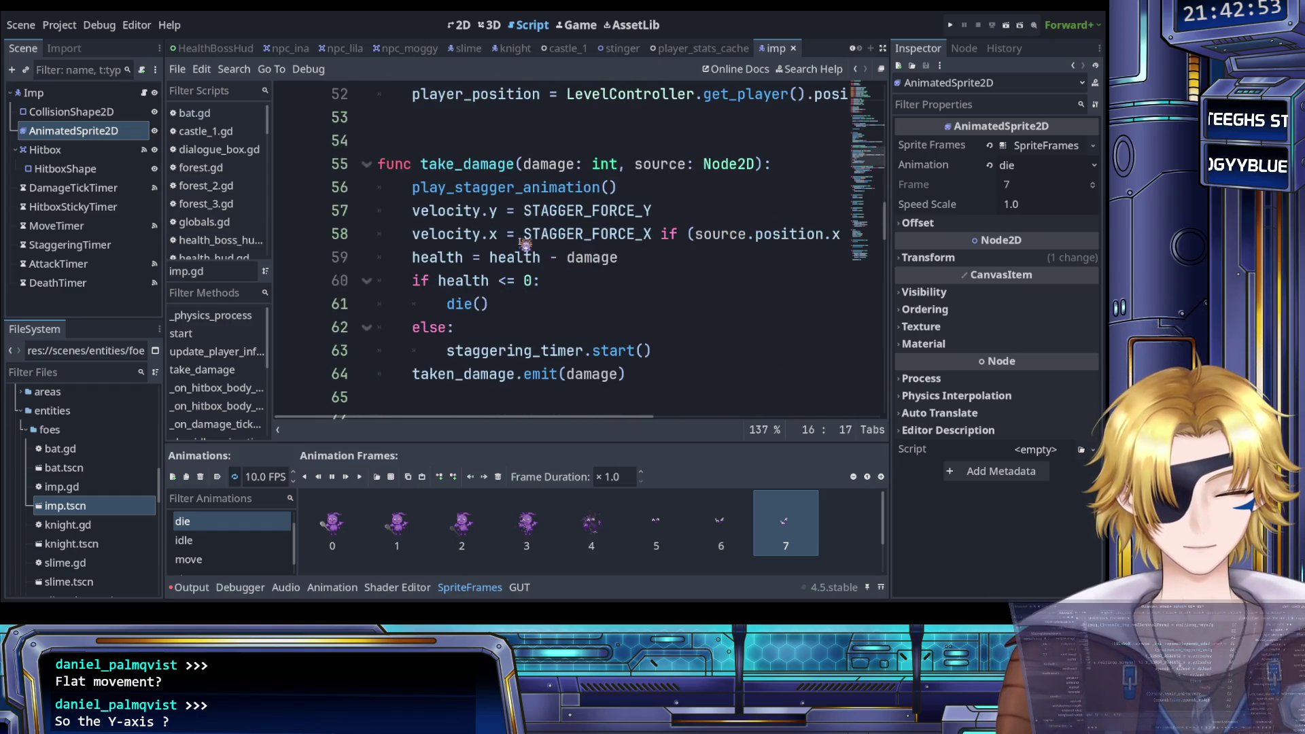
scroll(525, 243, up, 1)
scroll(543, 231, down, 1)
scroll(612, 218, up, 2)
scroll(663, 201, down, 2)
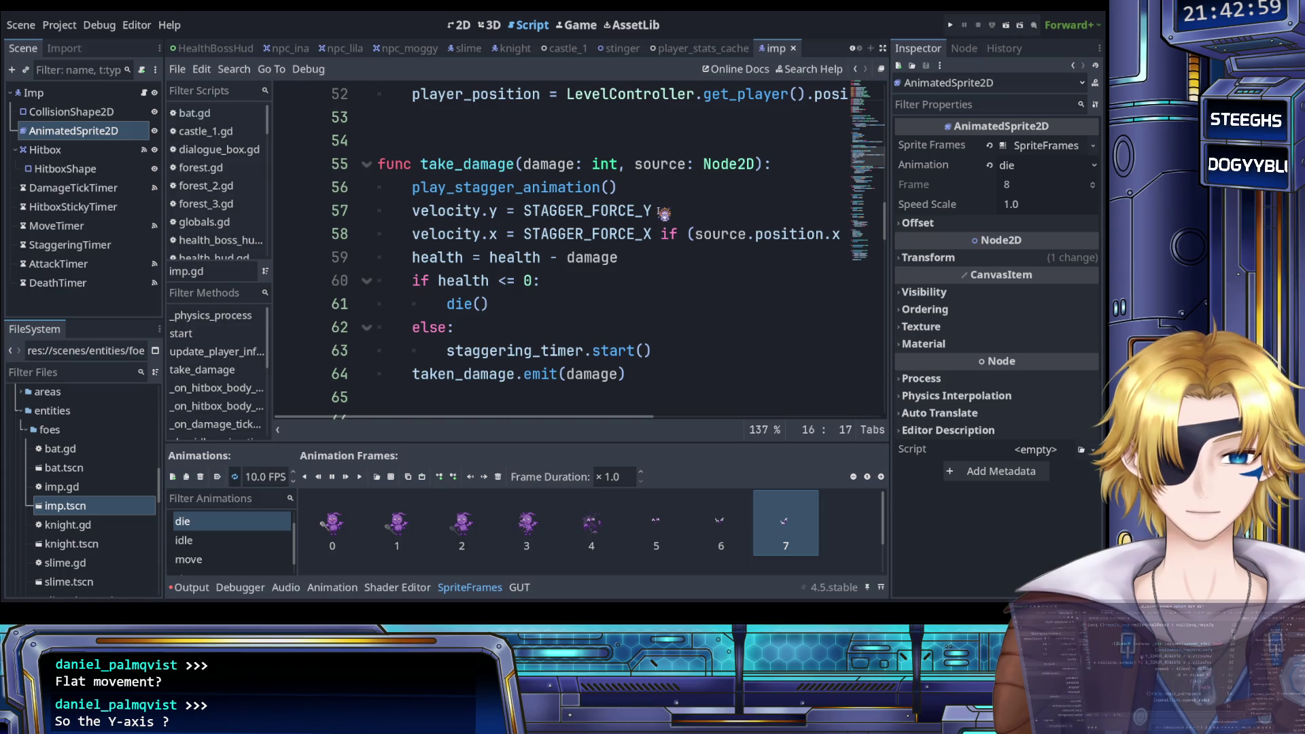
- Delete the velocity.y = STAGGER_FORCE_Y line and the STAGGER_FORCE_Y constant from imp.gd, then go to castle_1
drag(664, 214, 666, 198)
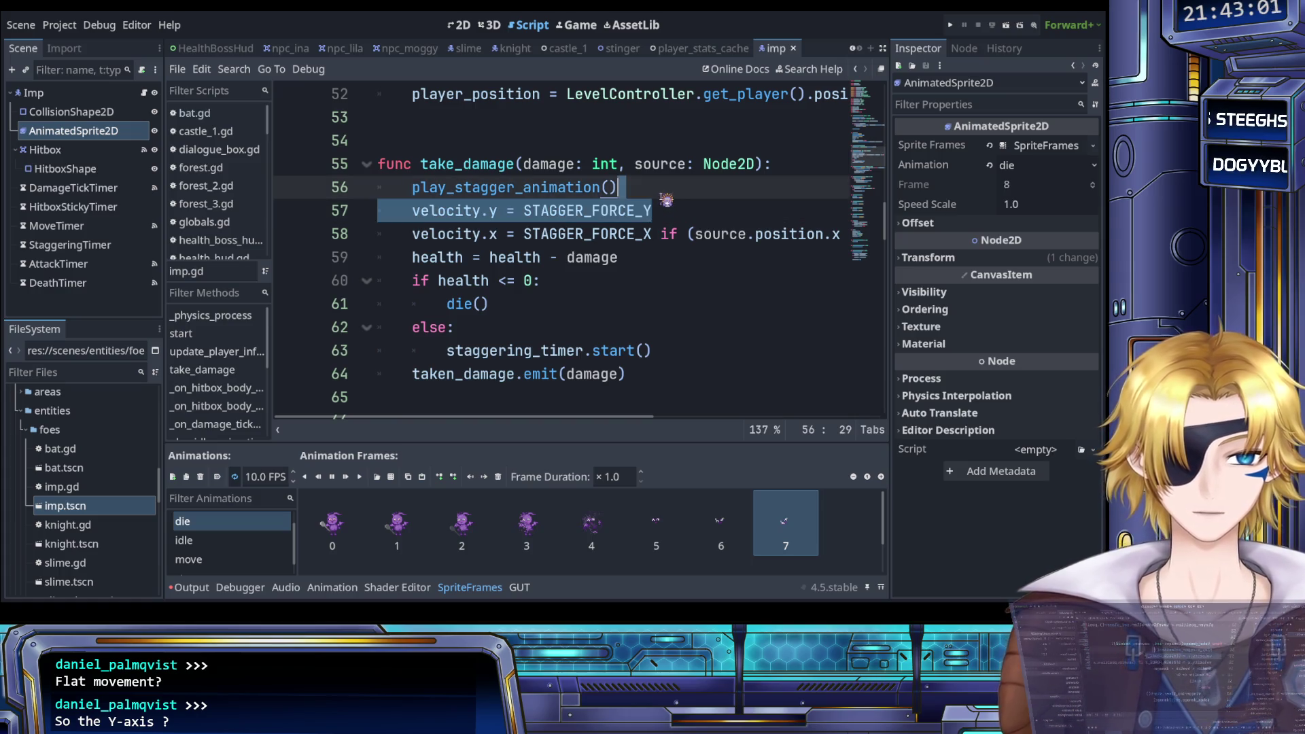
key(BackSpace)
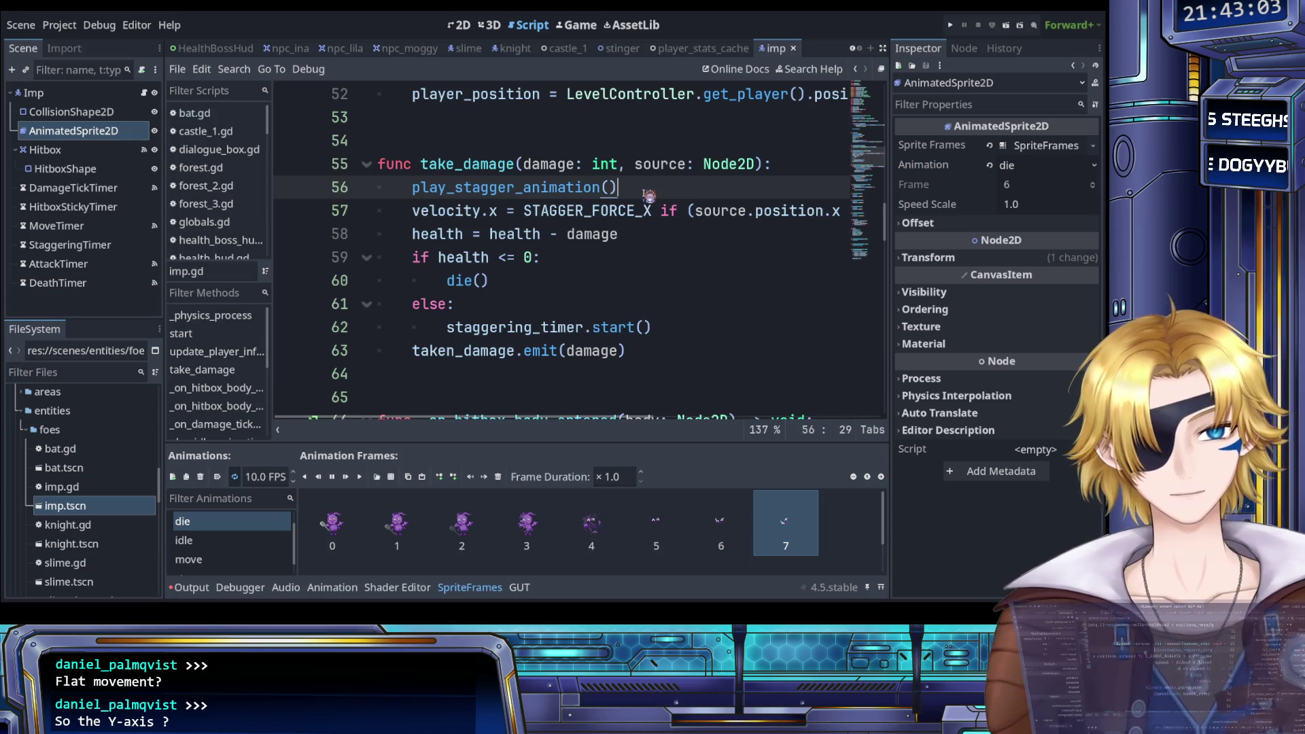
scroll(649, 195, up, 14)
click(655, 236)
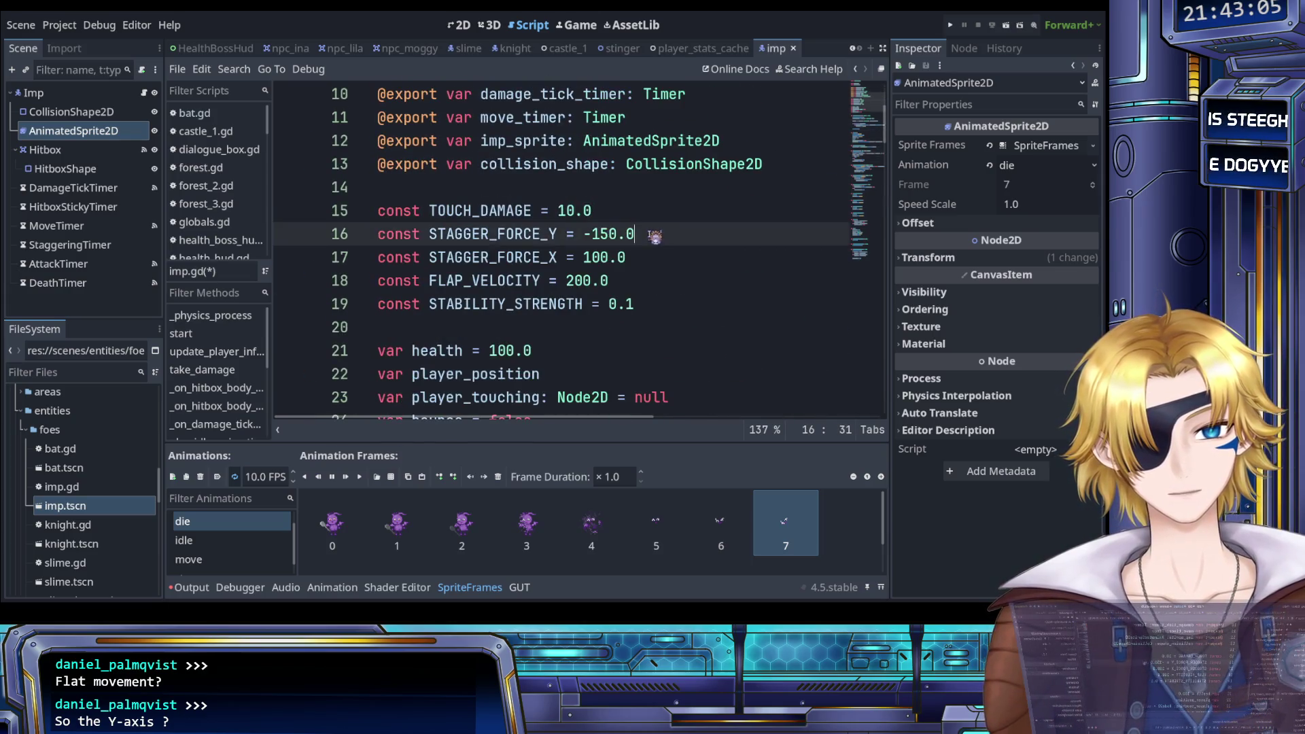
drag(654, 236, 651, 218)
key(BackSpace)
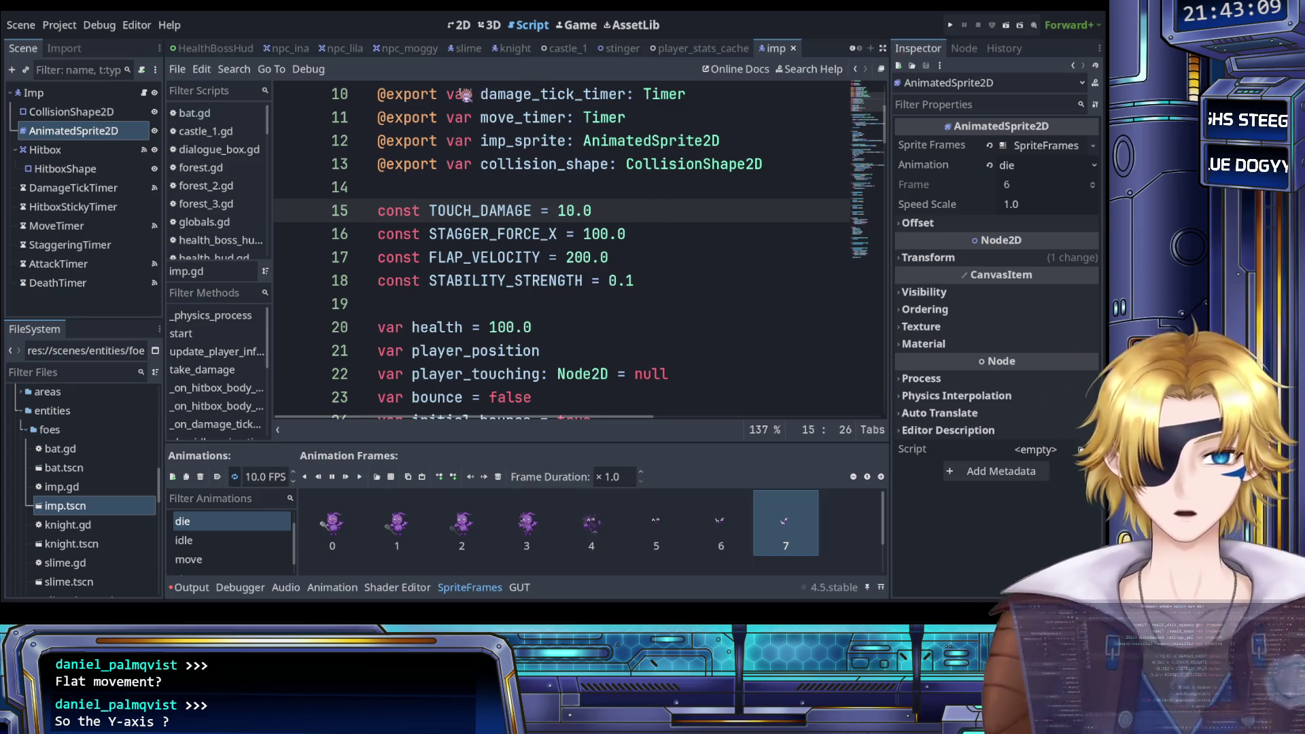
click(568, 54)
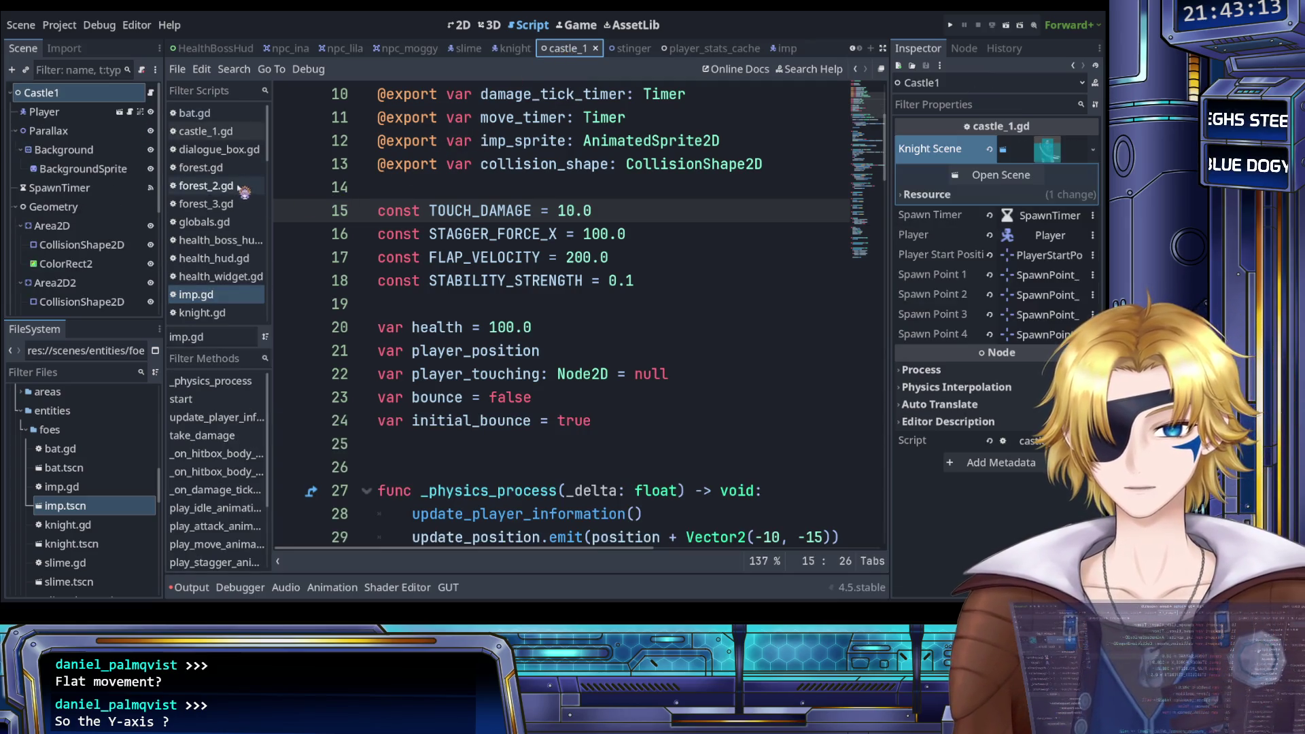
click(218, 131)
scroll(381, 218, up, 3)
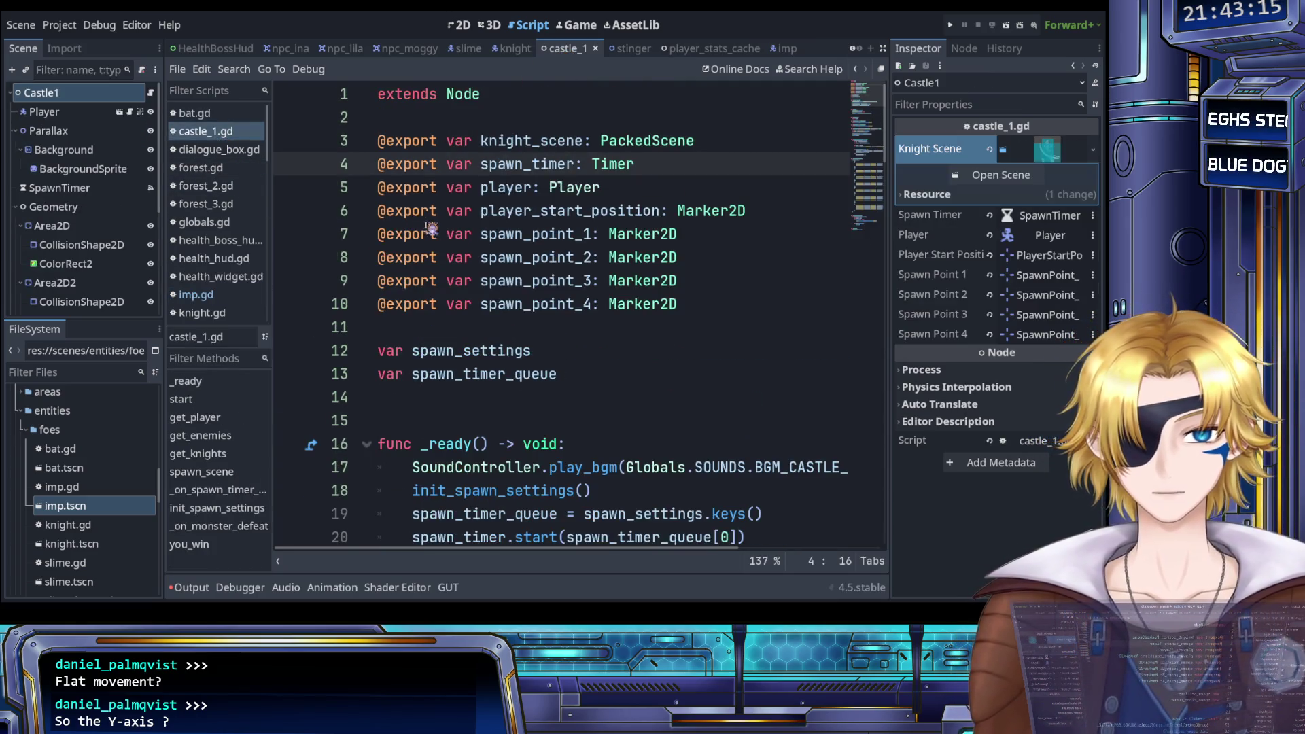
click(722, 150)
key(Return)
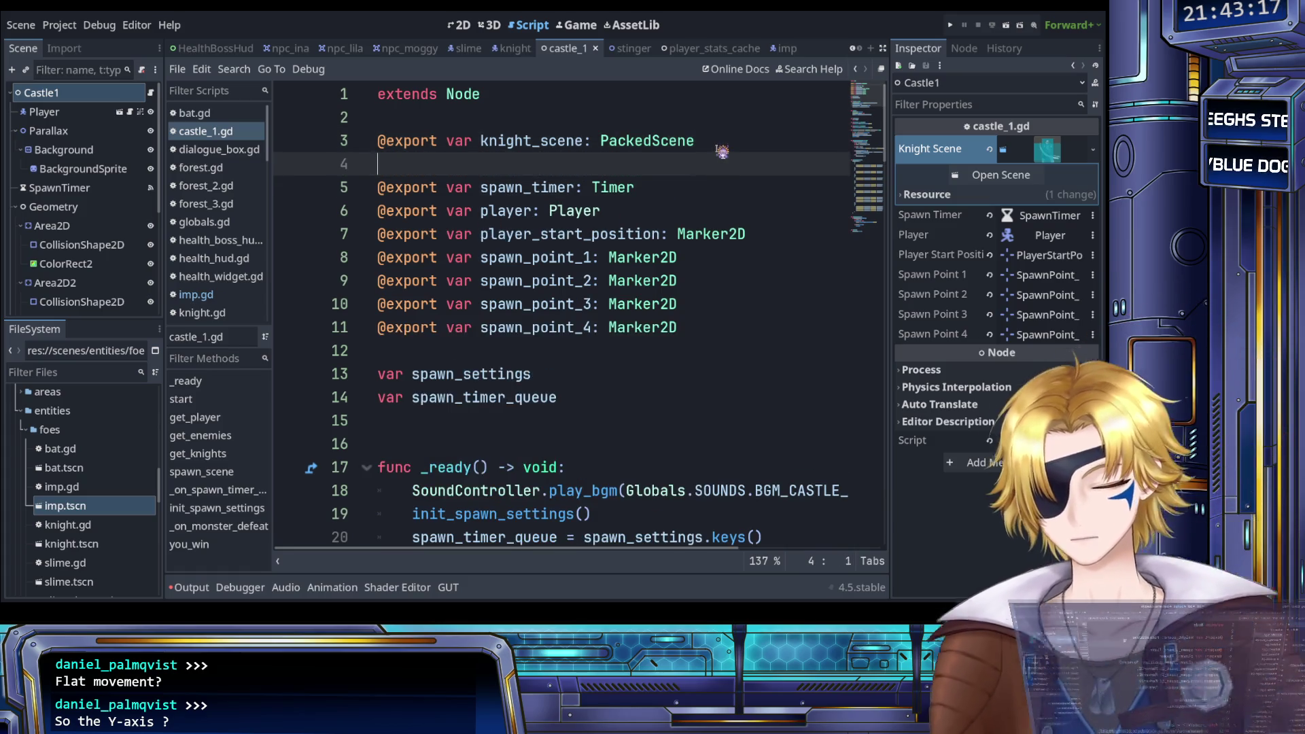
text(@export)
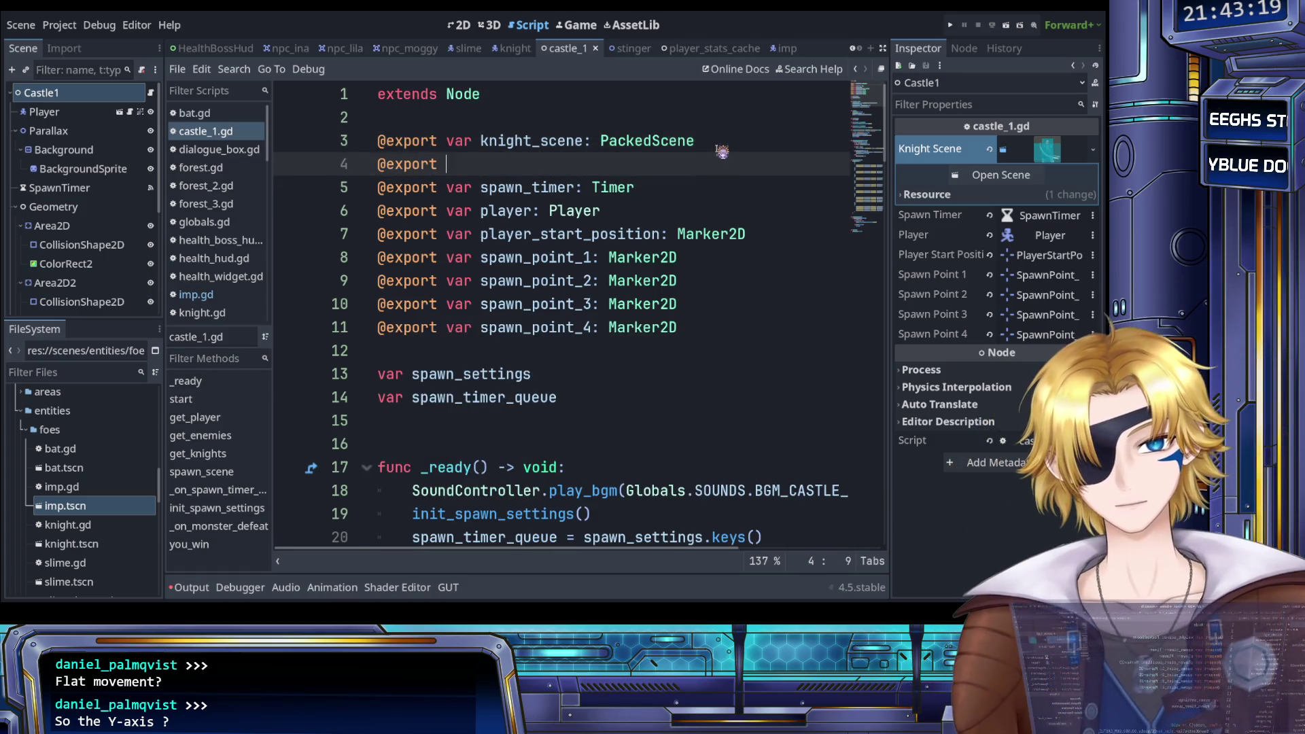
key(BackSpace)
key(BackSpace)
text(imp_sc)
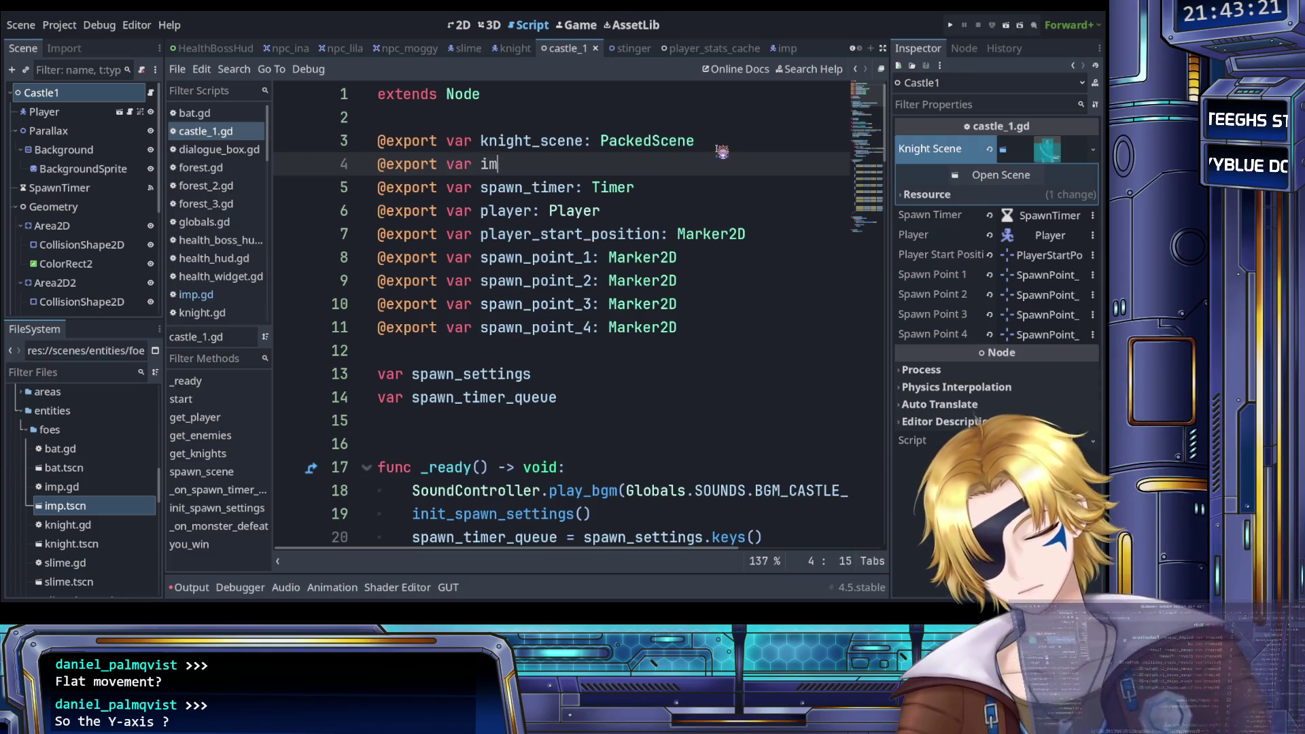
text(ene: packed)
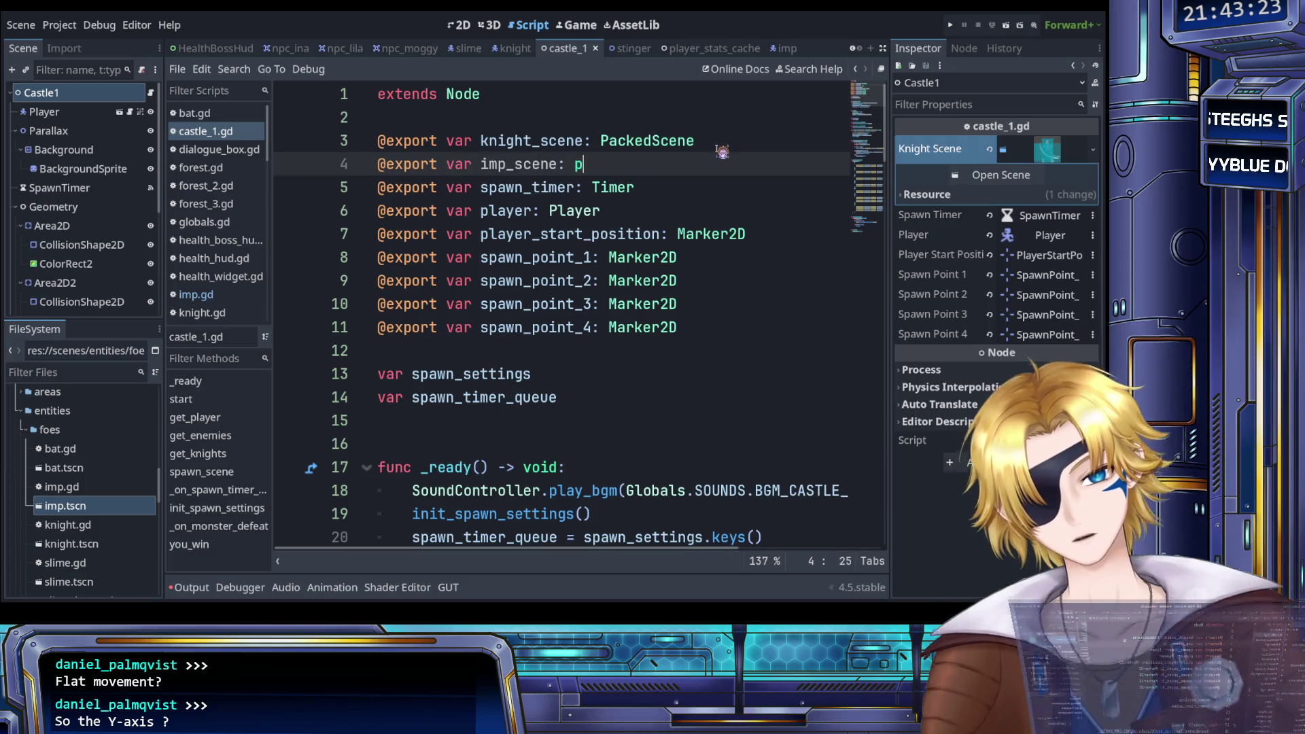
key(BackSpace)
key(BackSpace)
key(BackSpace)
text(Packed)
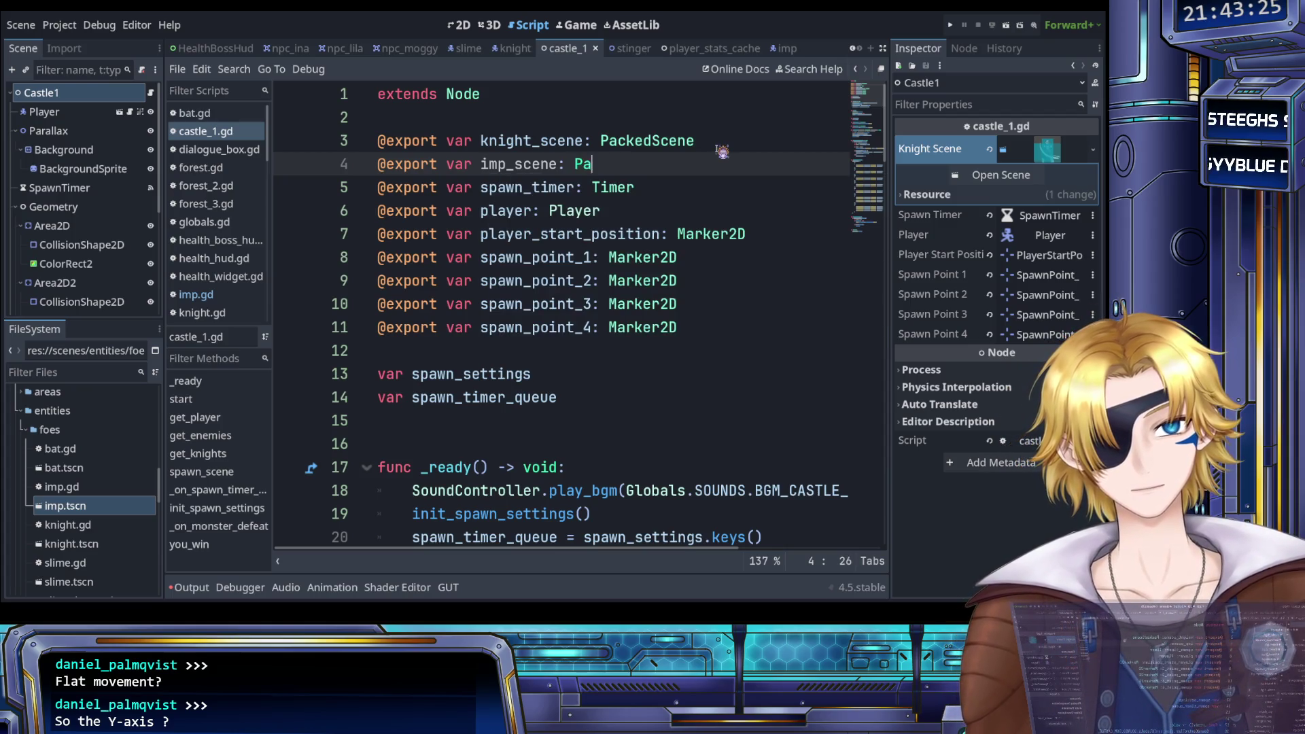
text(Scene)
key(ctrl+s)
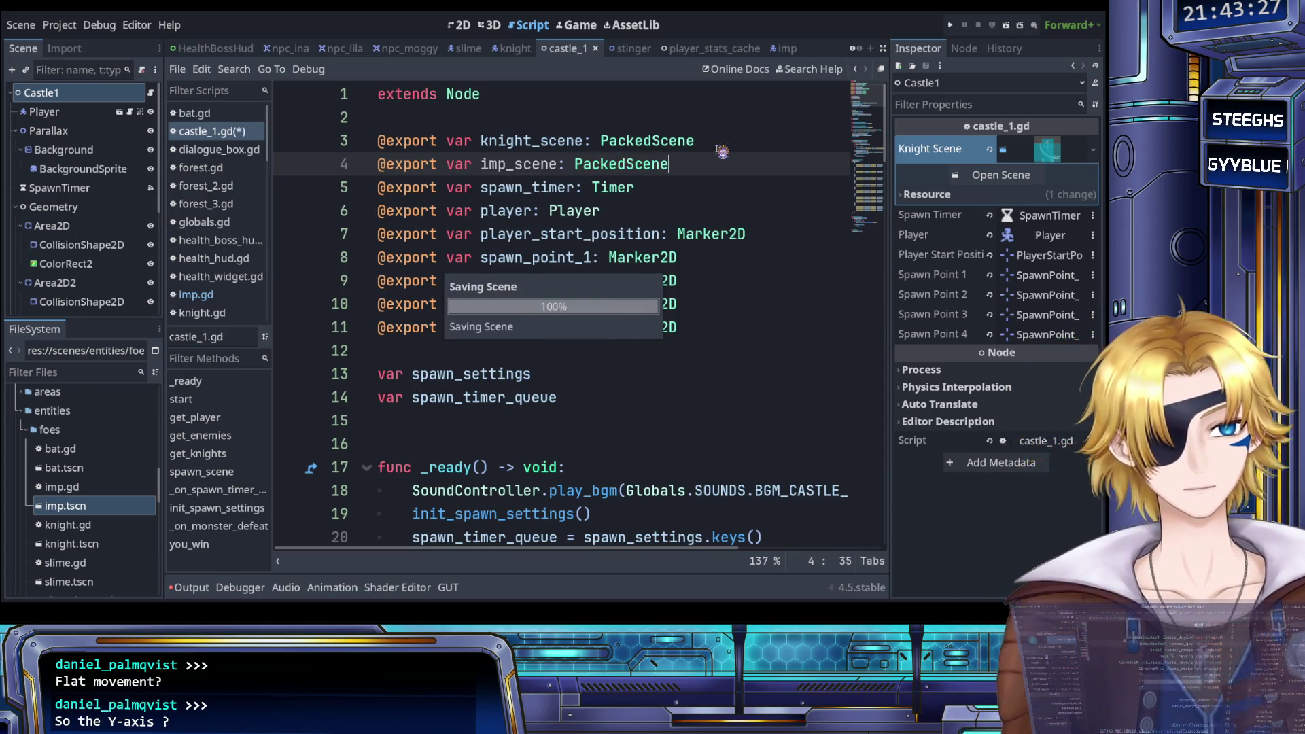
click(1053, 219)
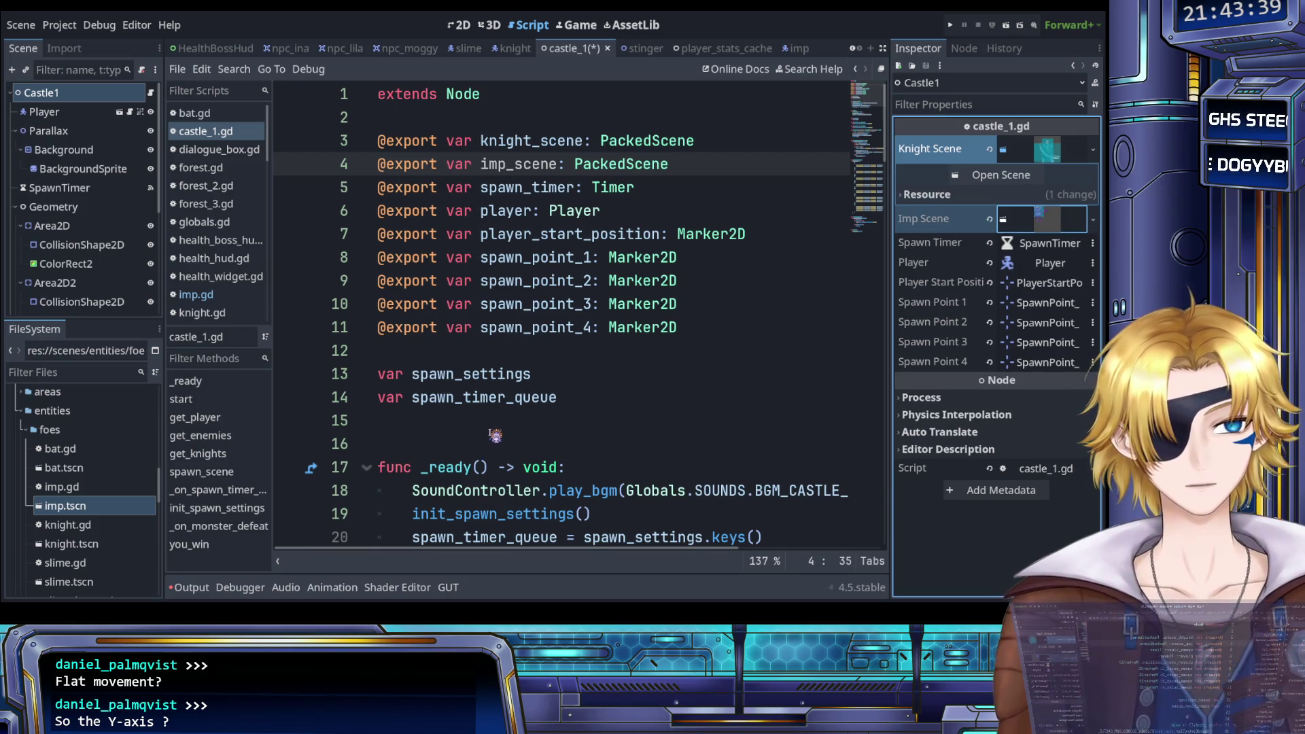
- Save castle_1.gd and scroll through its code
click(635, 354)
key(ctrl+s)
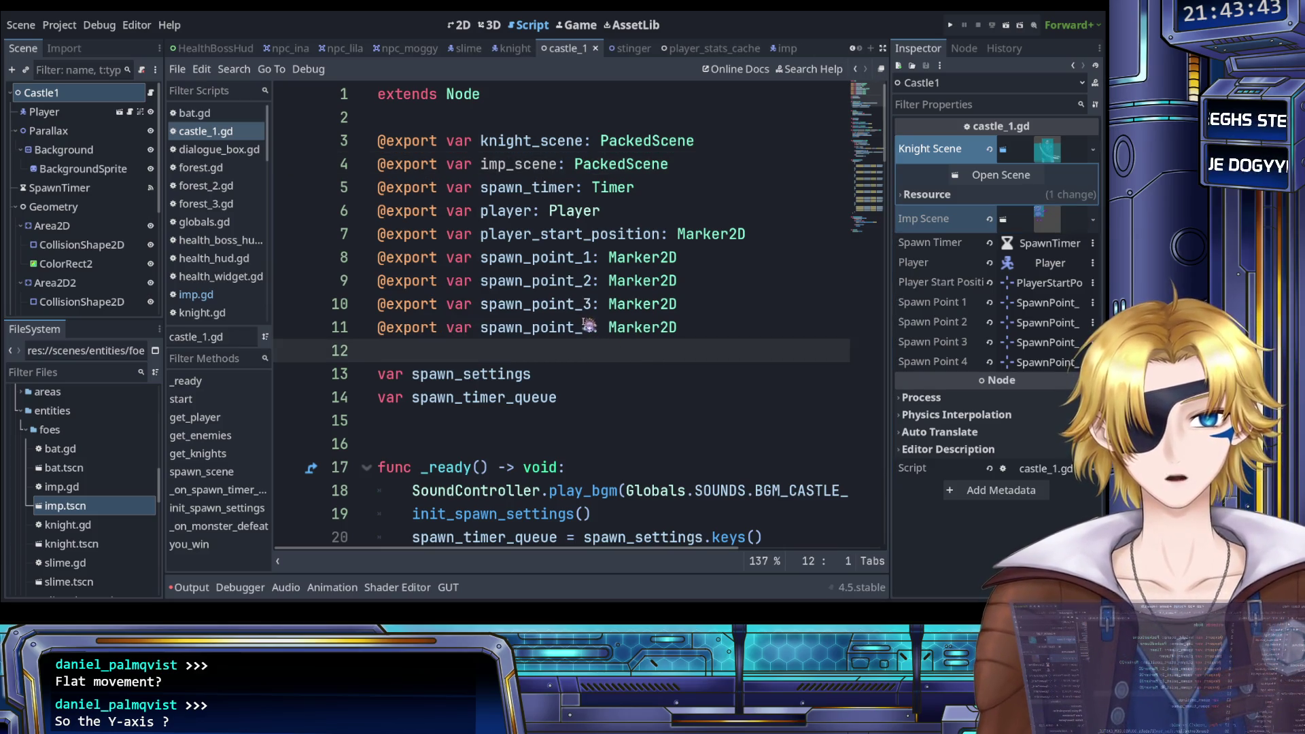
scroll(588, 326, down, 20)
scroll(624, 333, up, 10)
scroll(624, 333, right, 5)
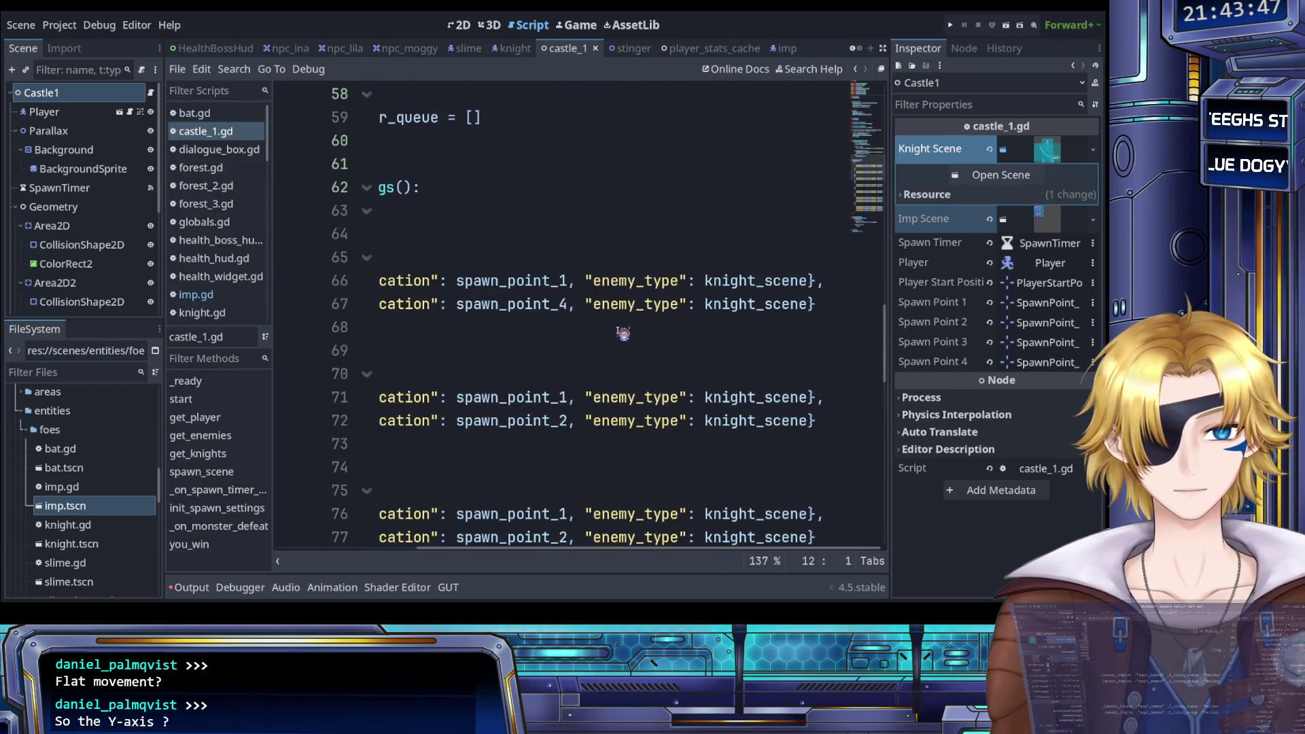
scroll(624, 333, left, 5)
scroll(623, 333, right, 2)
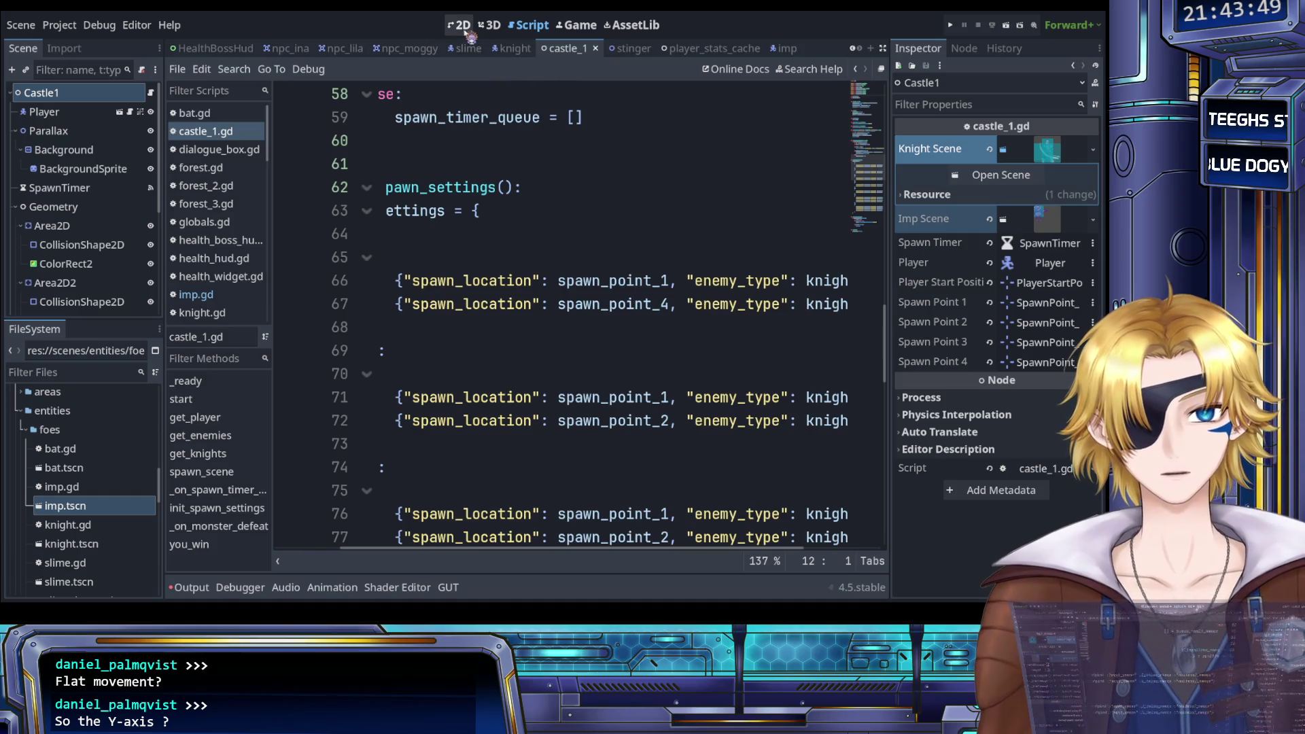
- Glance at the 2D view and the knight scene, then return to the castle_1.gd script
click(467, 30)
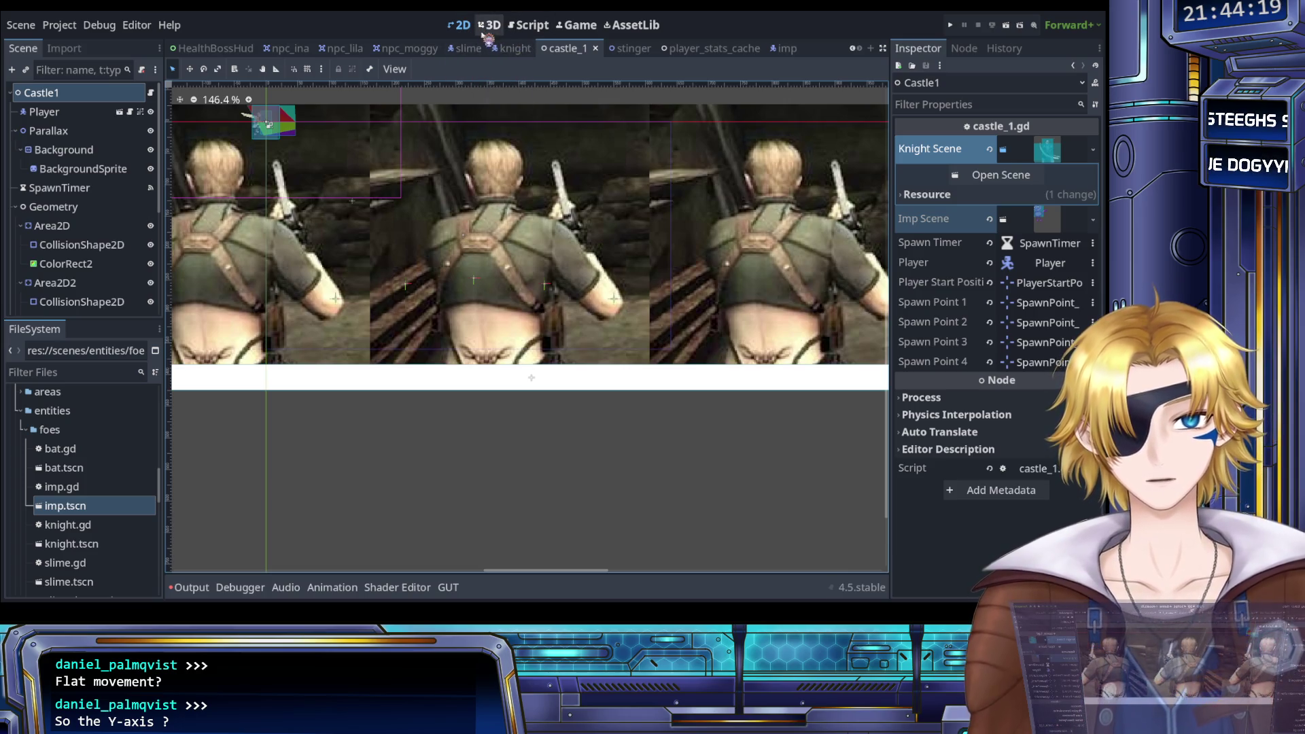
click(514, 49)
click(578, 51)
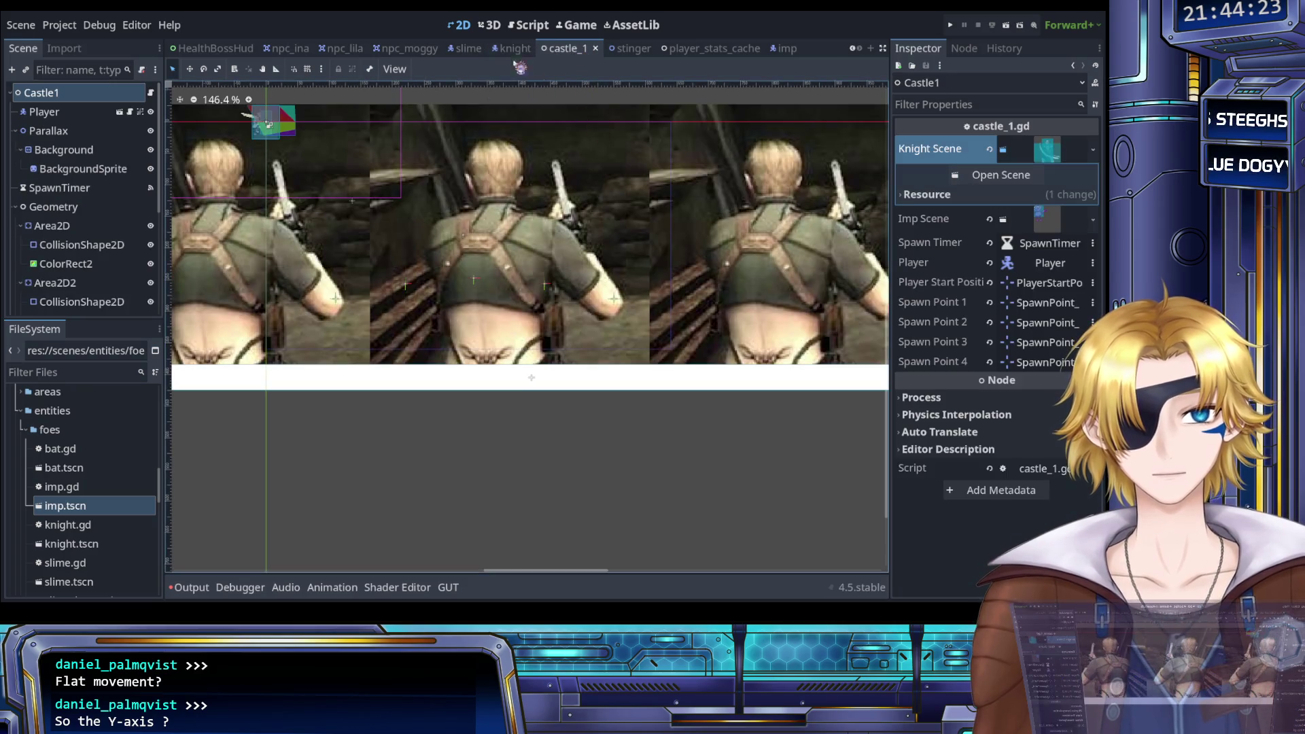
click(530, 27)
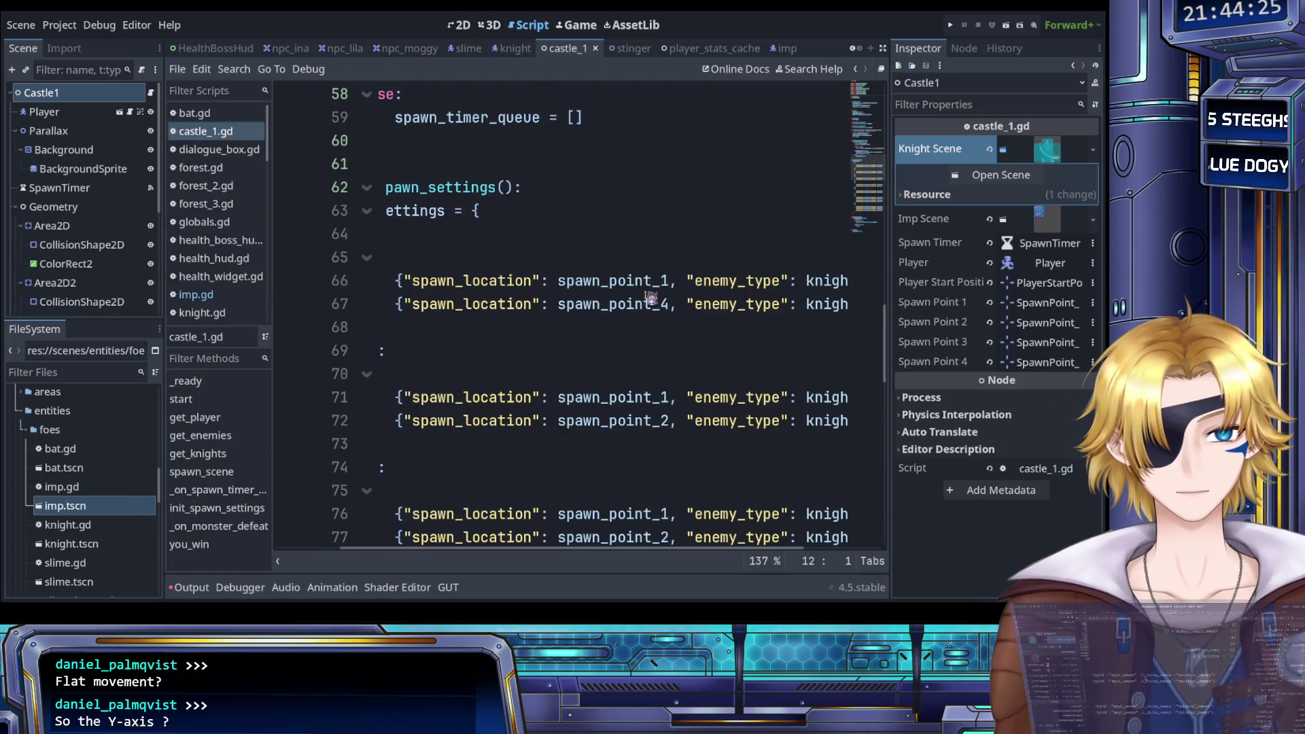
- Change the wave 3 enemy entries on line 66 to imp_scene
scroll(630, 312, right, 3)
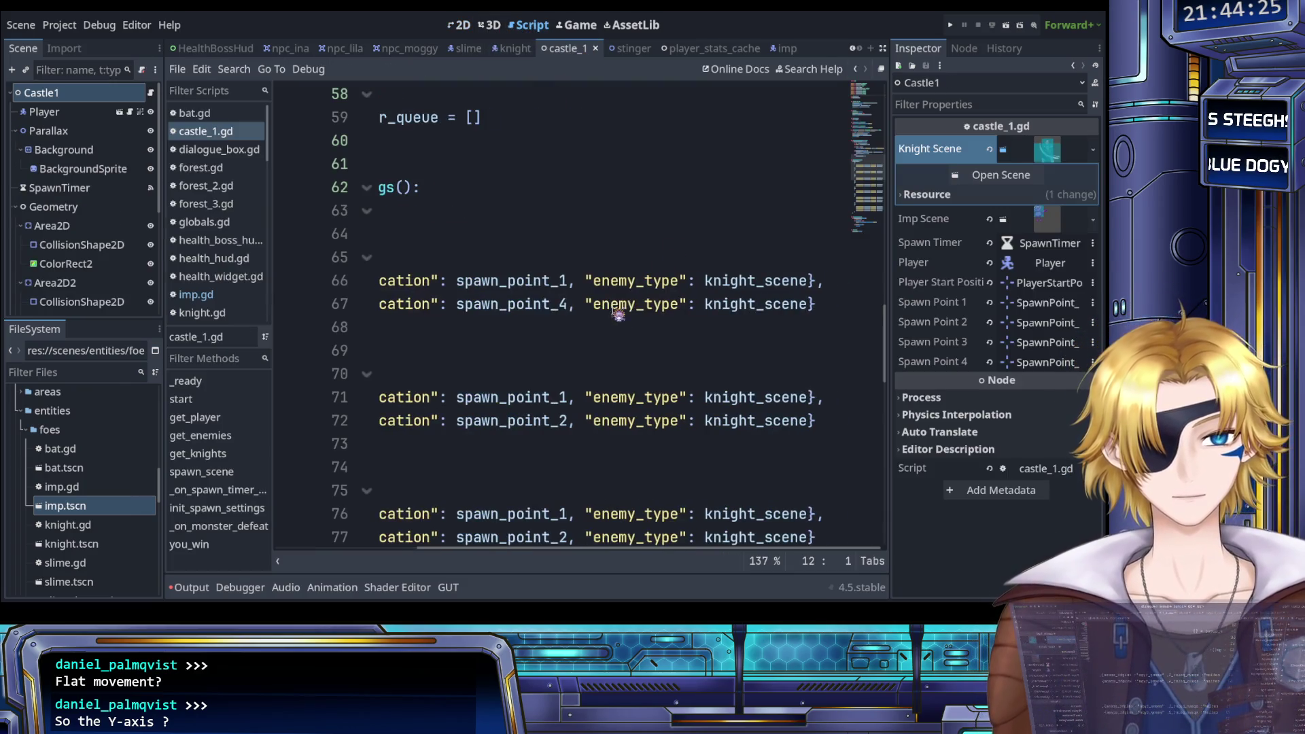
double_click(742, 282)
text(imp_scene)
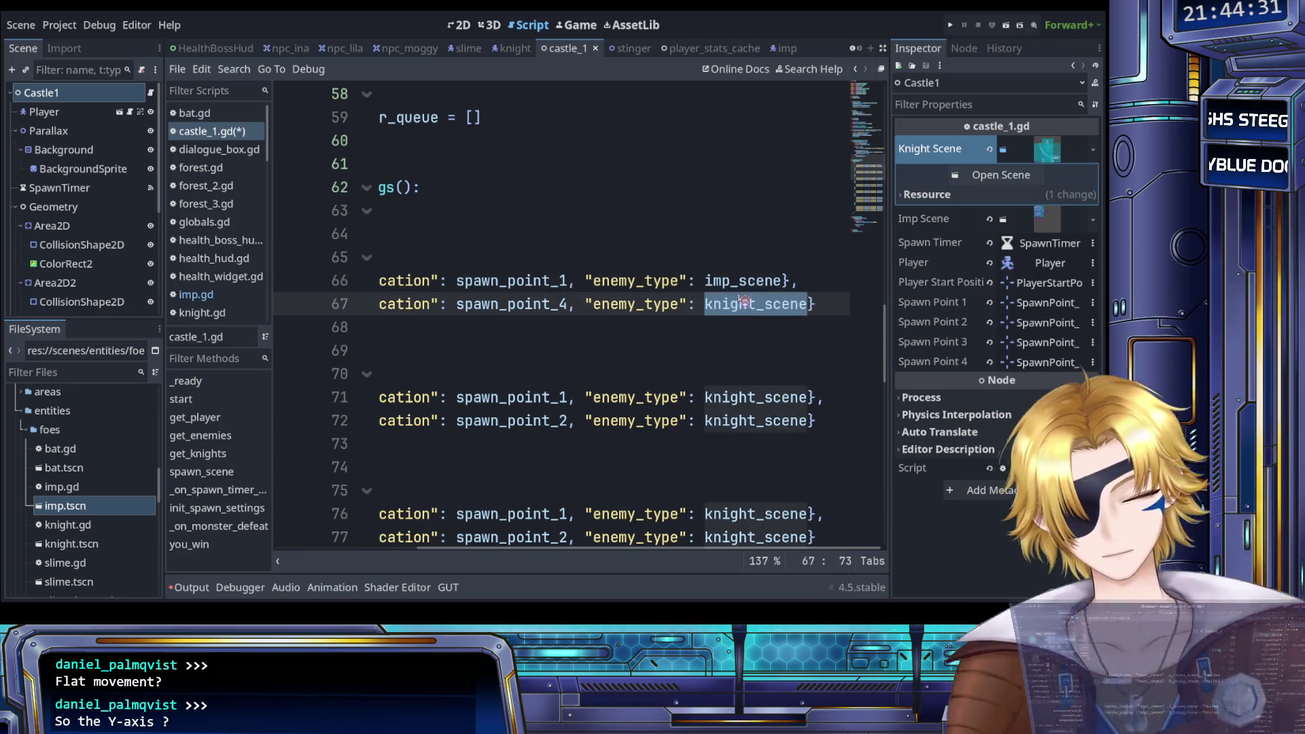
text(imp_scene)
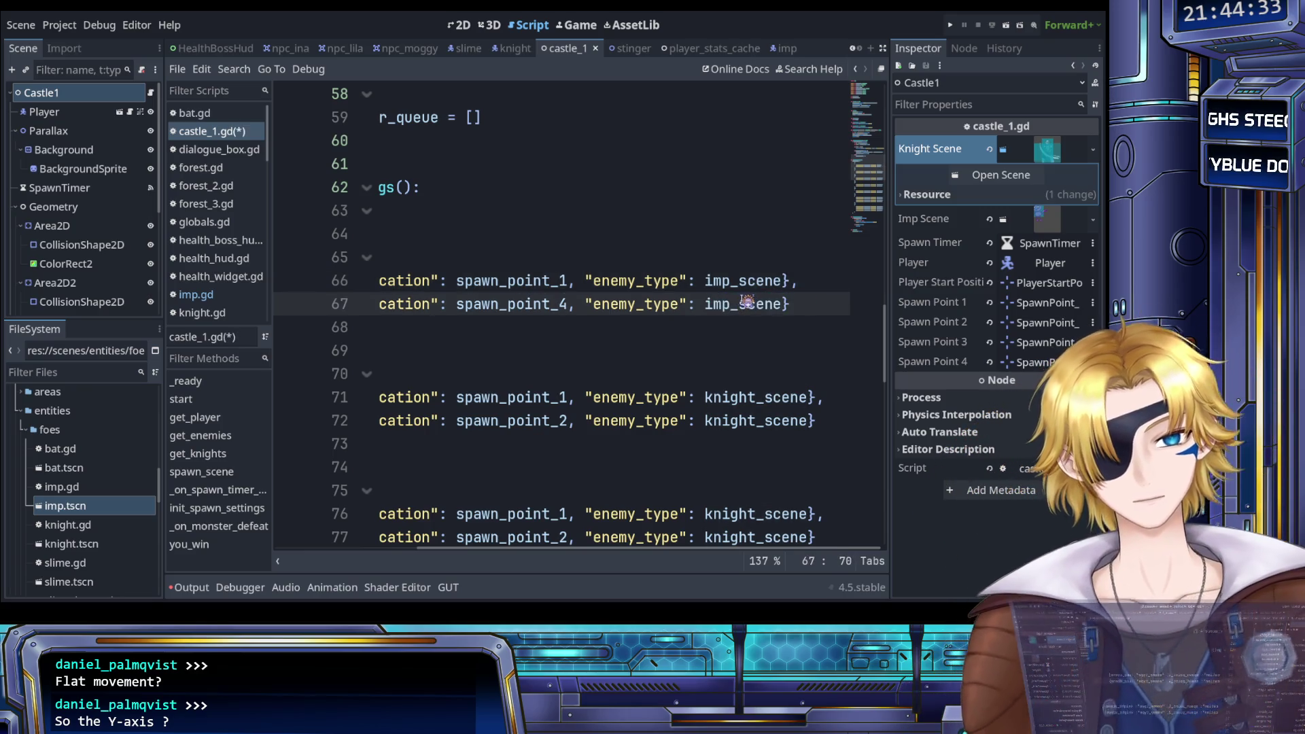
scroll(742, 299, left, 3)
scroll(714, 312, right, 3)
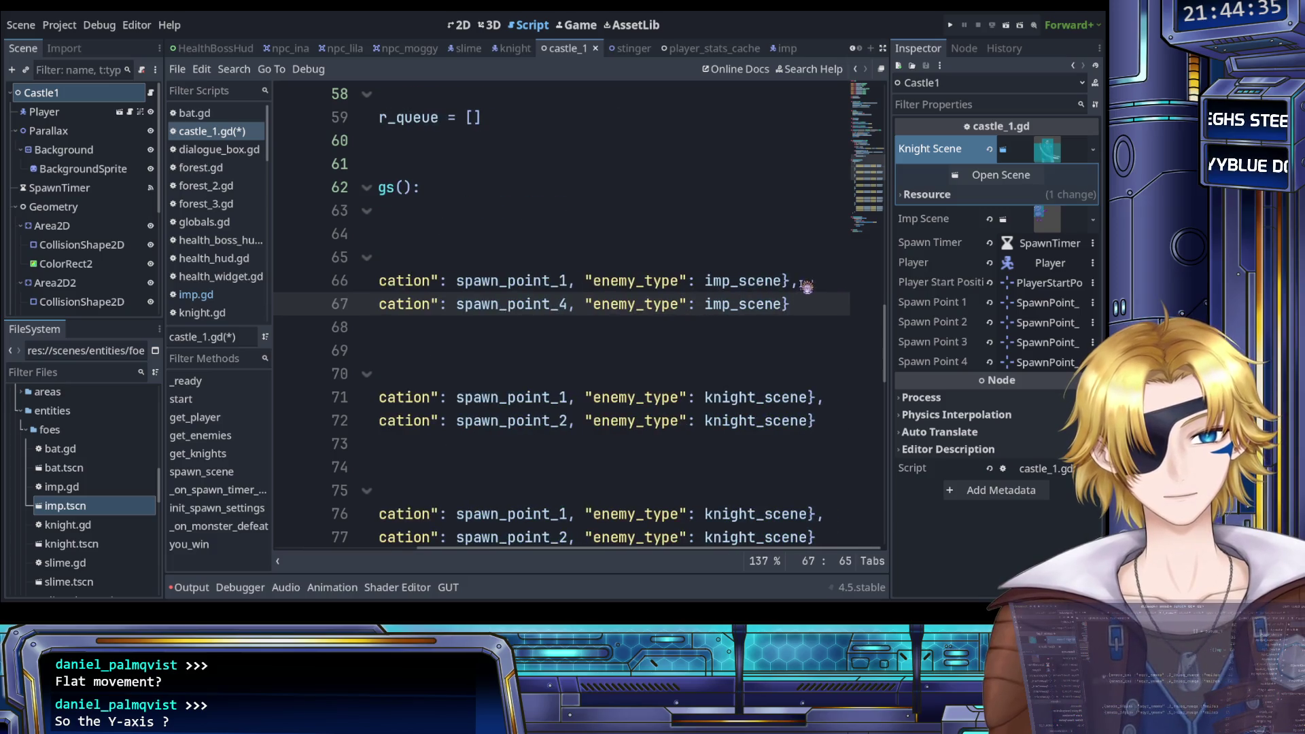
- Duplicate the imp spawn entry as a spawn_point_2 knight_scene entry and save
click(800, 282)
key(Up)
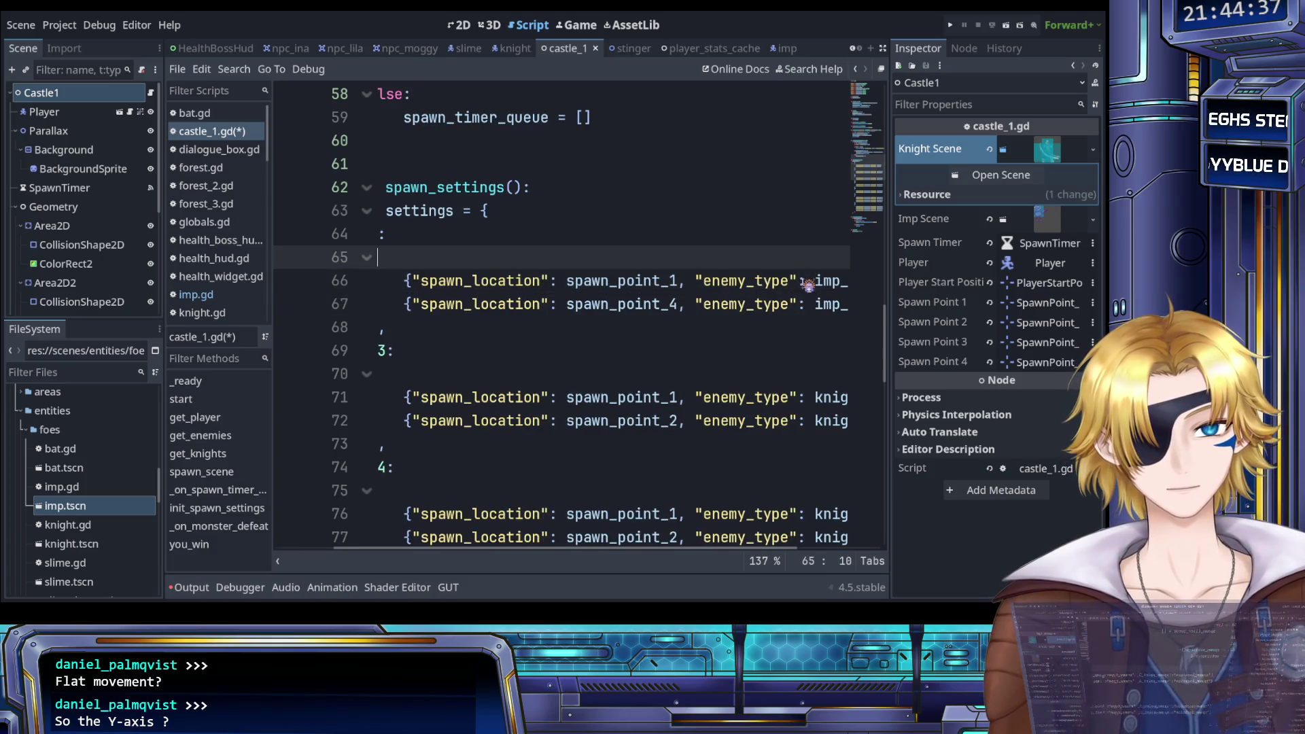
scroll(745, 285, right, 2)
scroll(746, 285, right, 2)
click(802, 282)
key(Return)
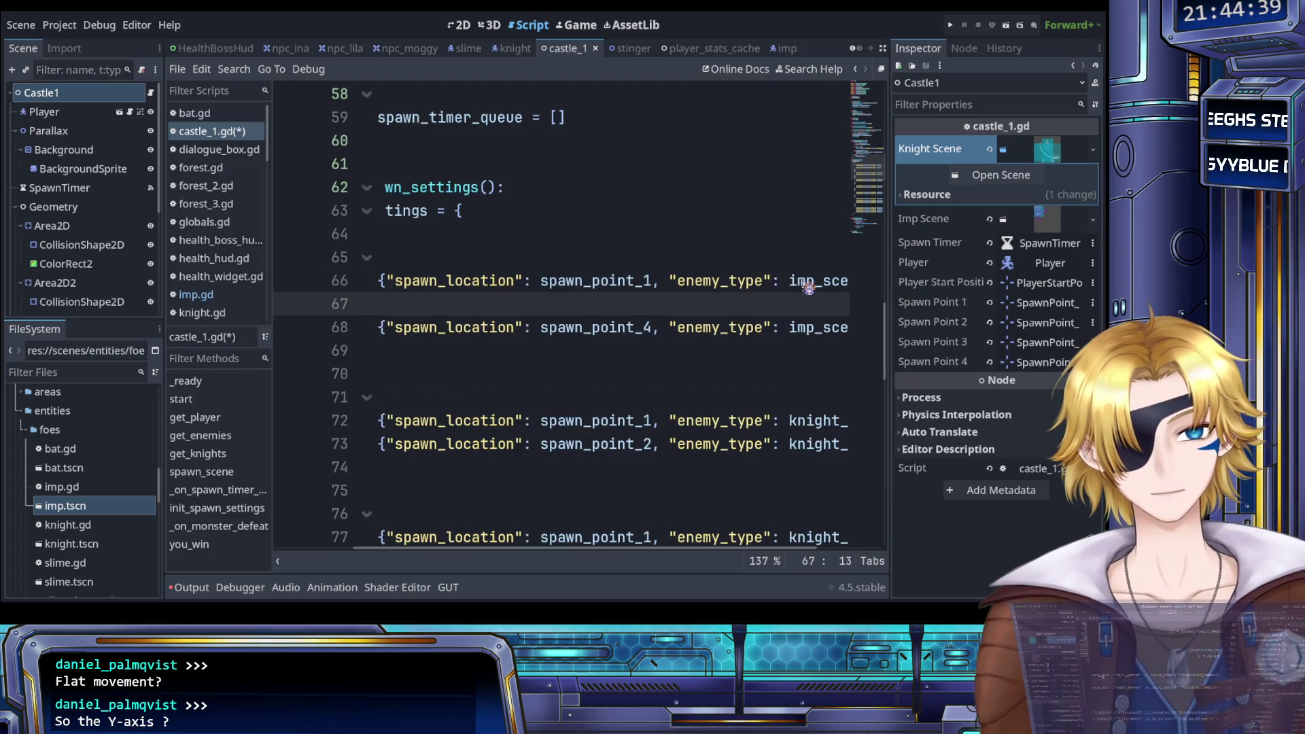
key(ctrl+z)
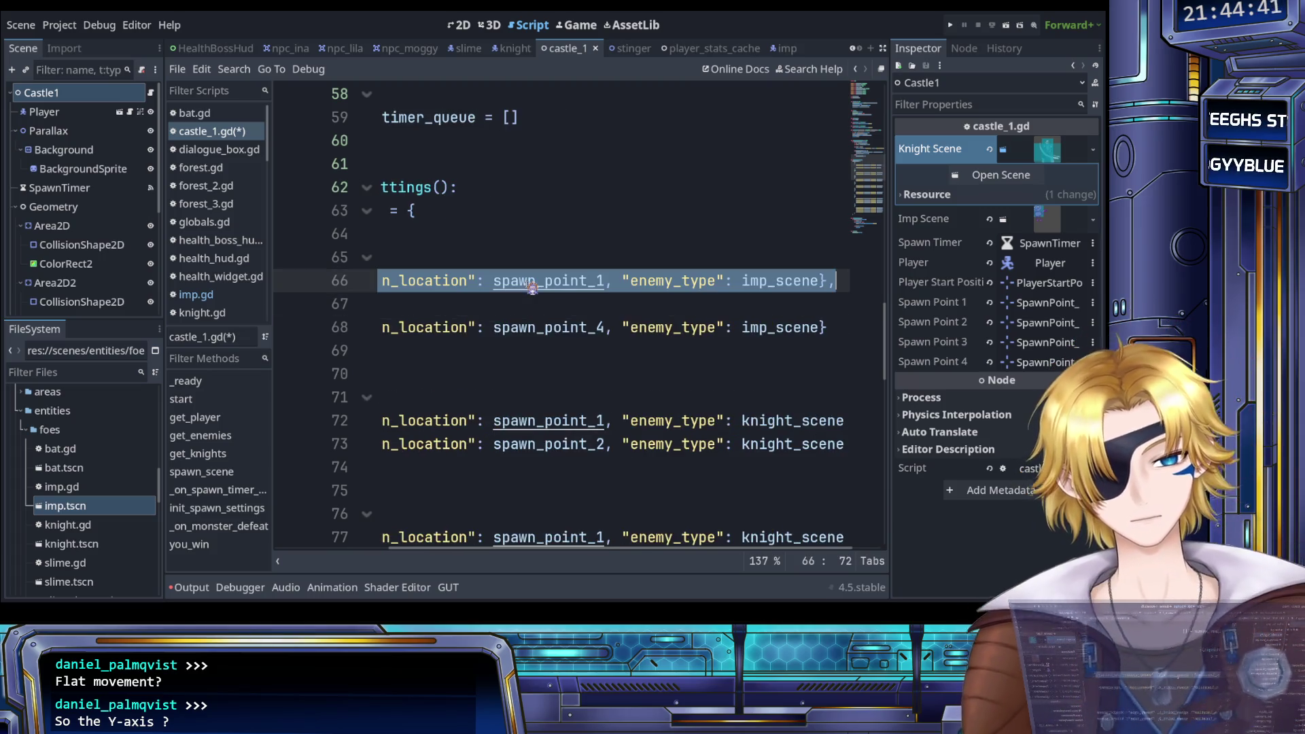
key(ctrl+shift+d)
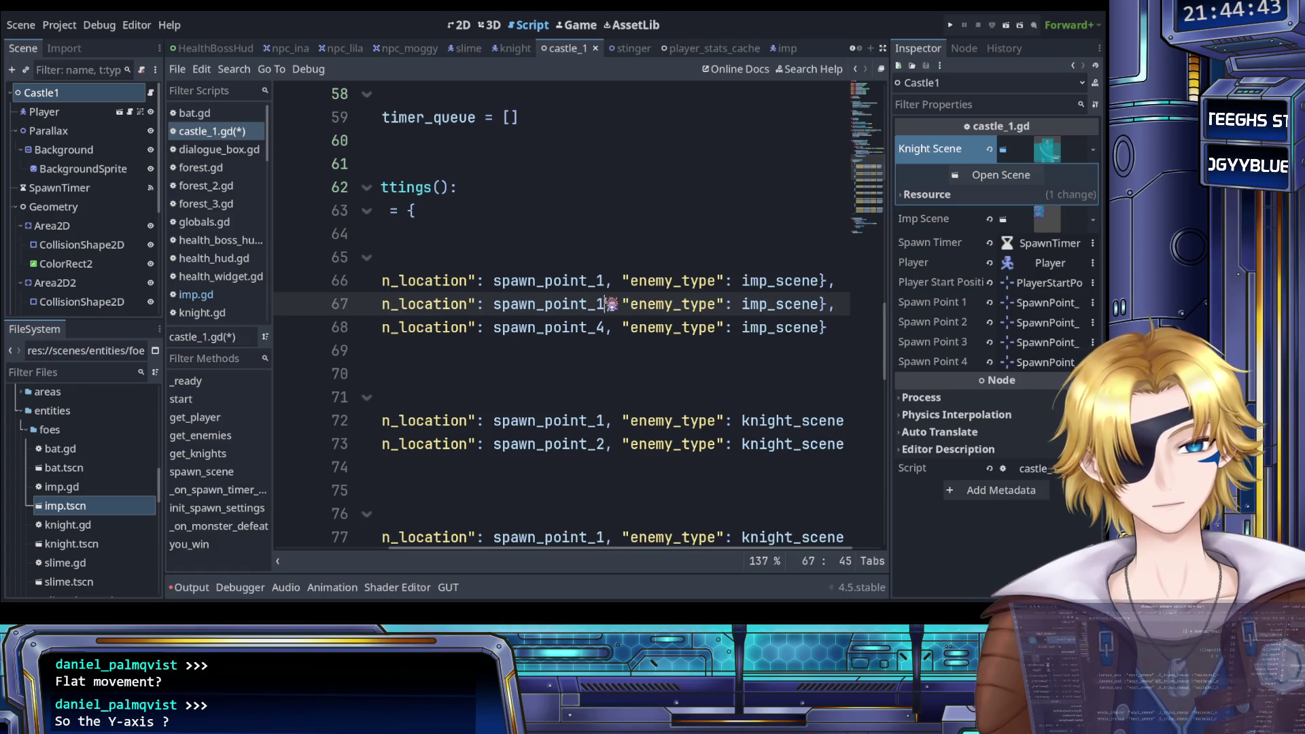
double_click(765, 305)
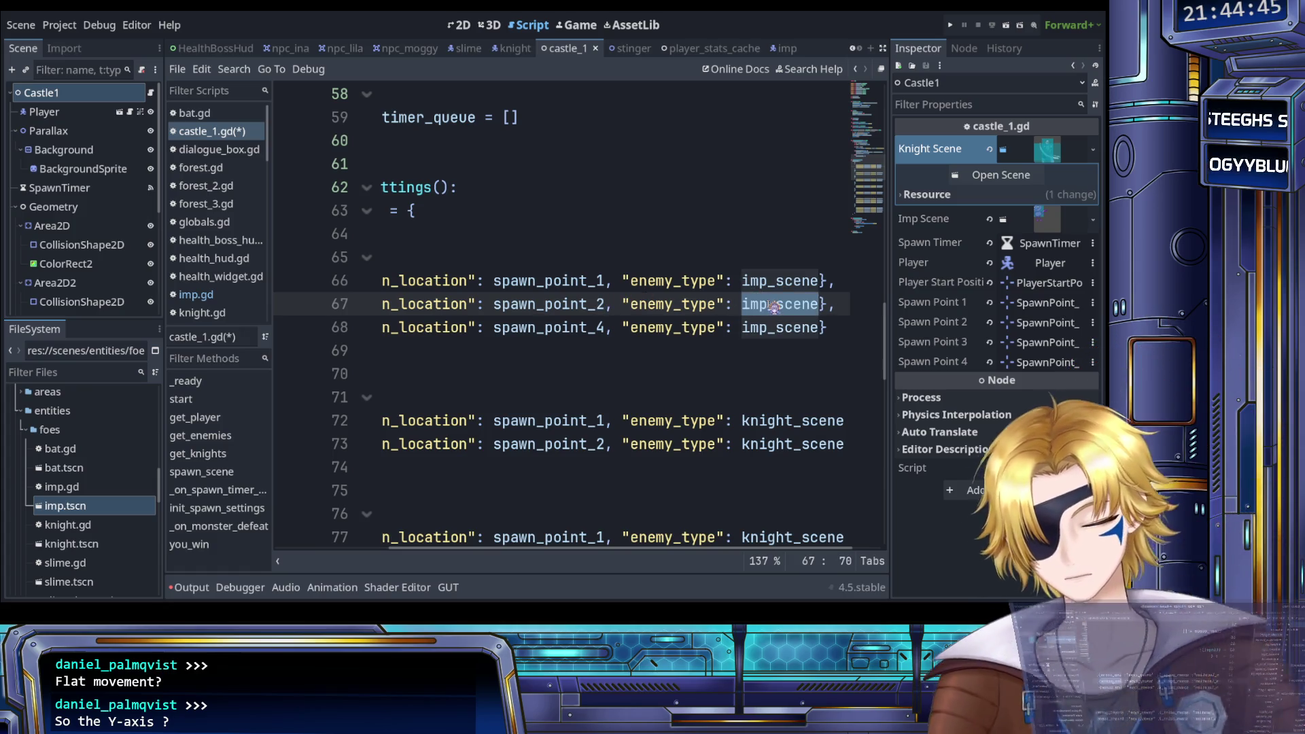
text(knight_scene)
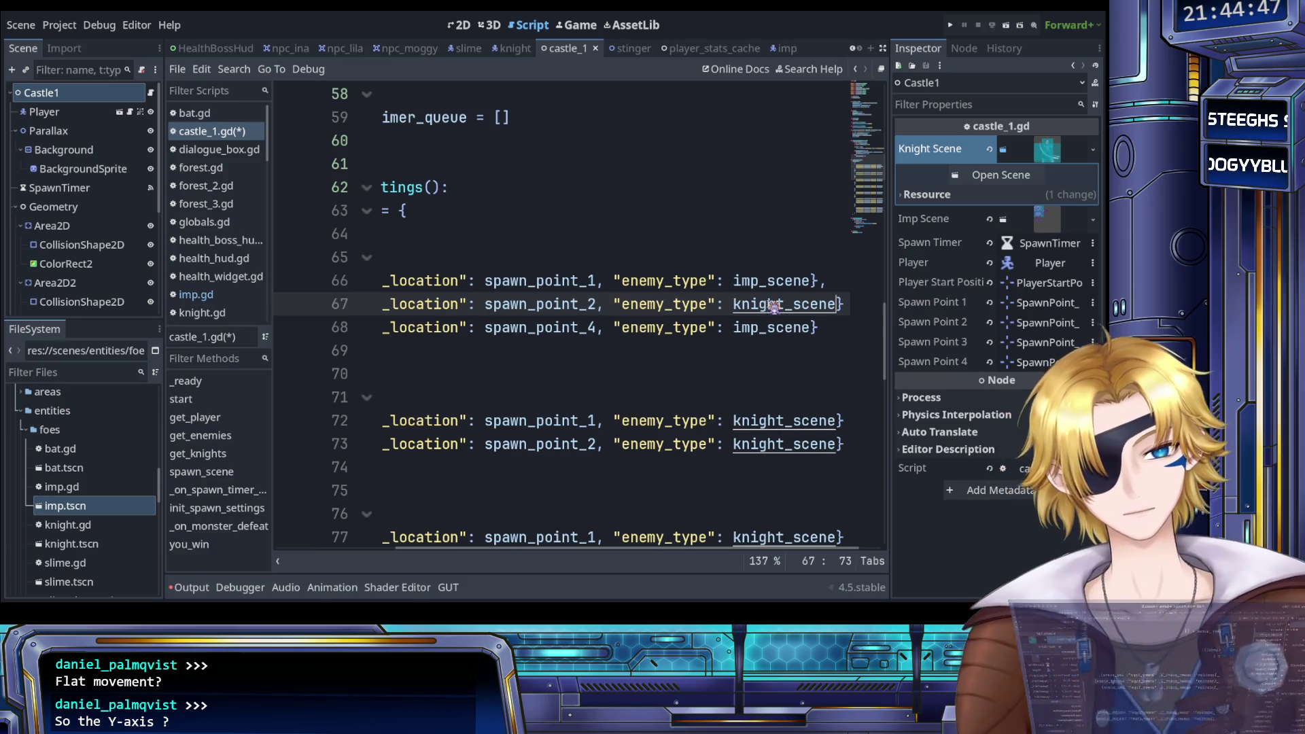
key(ctrl+s)
- Delete waves 14–35 from spawn_settings, save, and run the game
click(626, 377)
scroll(625, 383, down, 1)
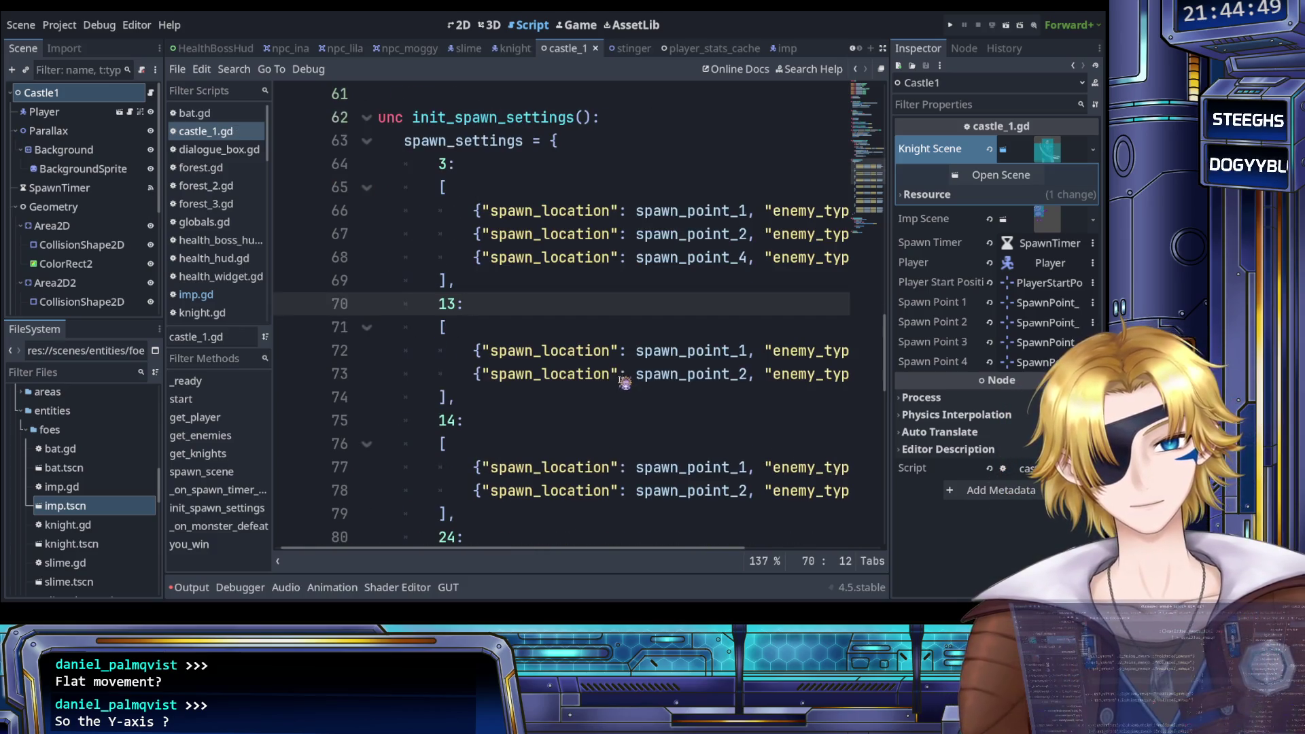
scroll(563, 381, up, 2)
scroll(560, 381, down, 2)
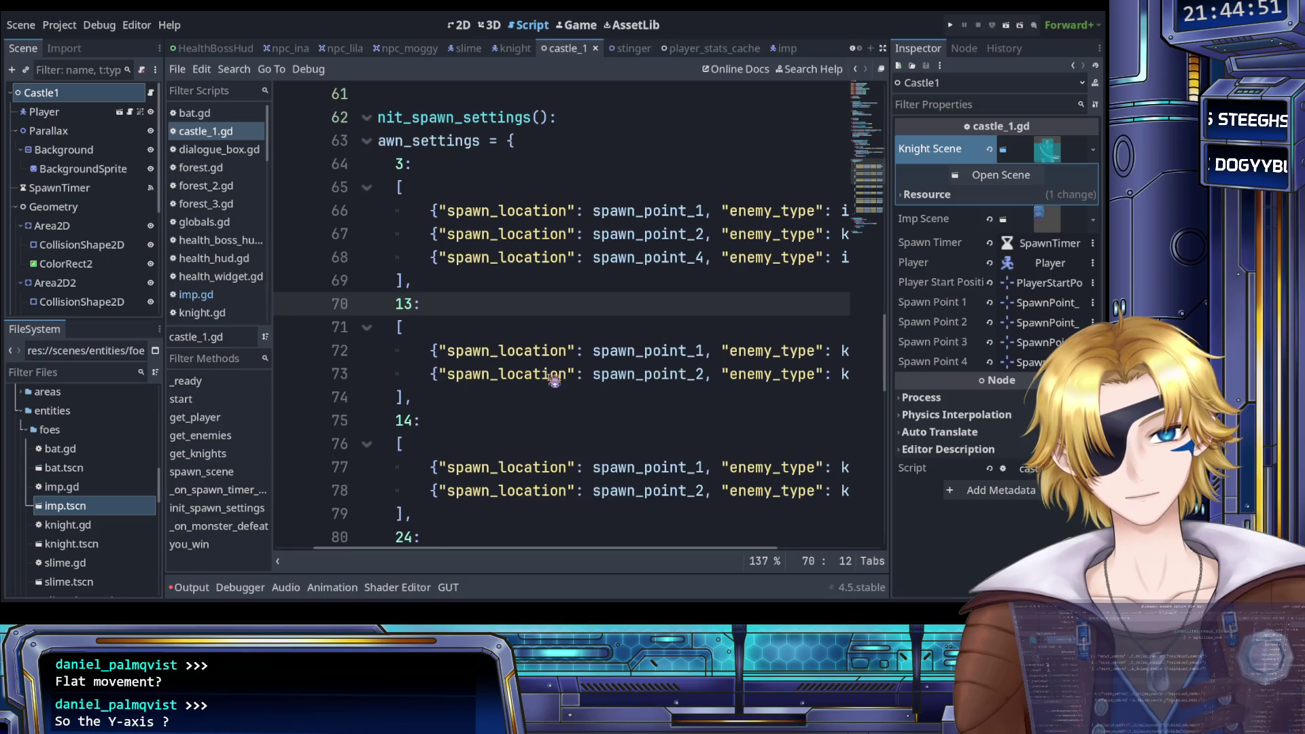
scroll(553, 380, down, 1)
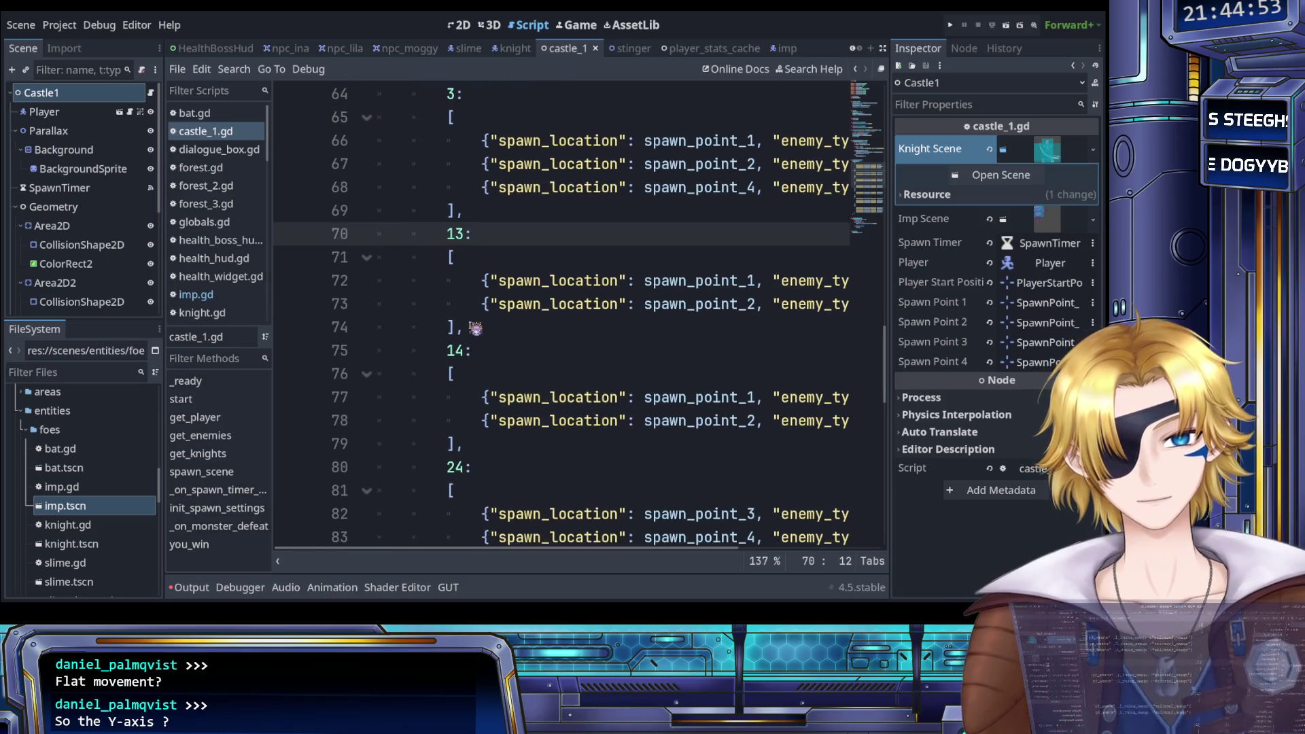
drag(467, 331, 528, 367)
scroll(519, 353, down, 9)
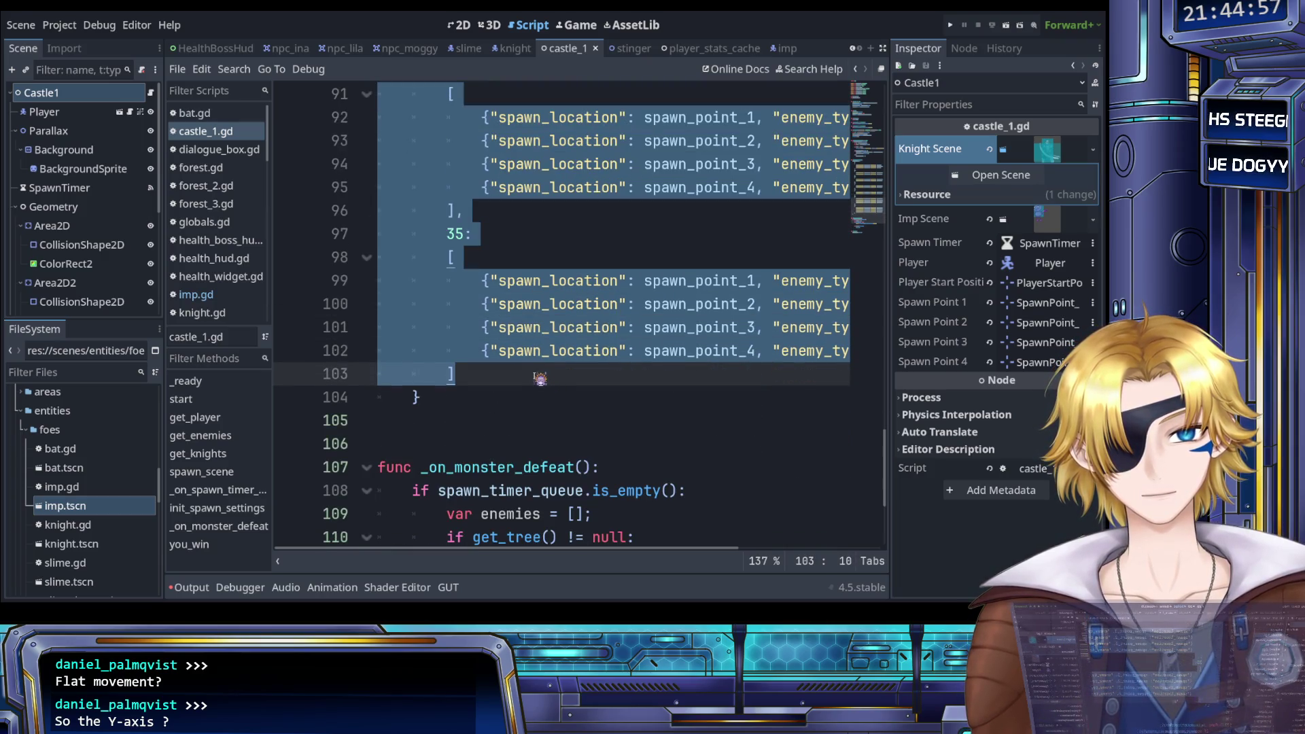
key(BackSpace)
scroll(537, 367, up, 4)
key(ctrl+s)
click(956, 27)
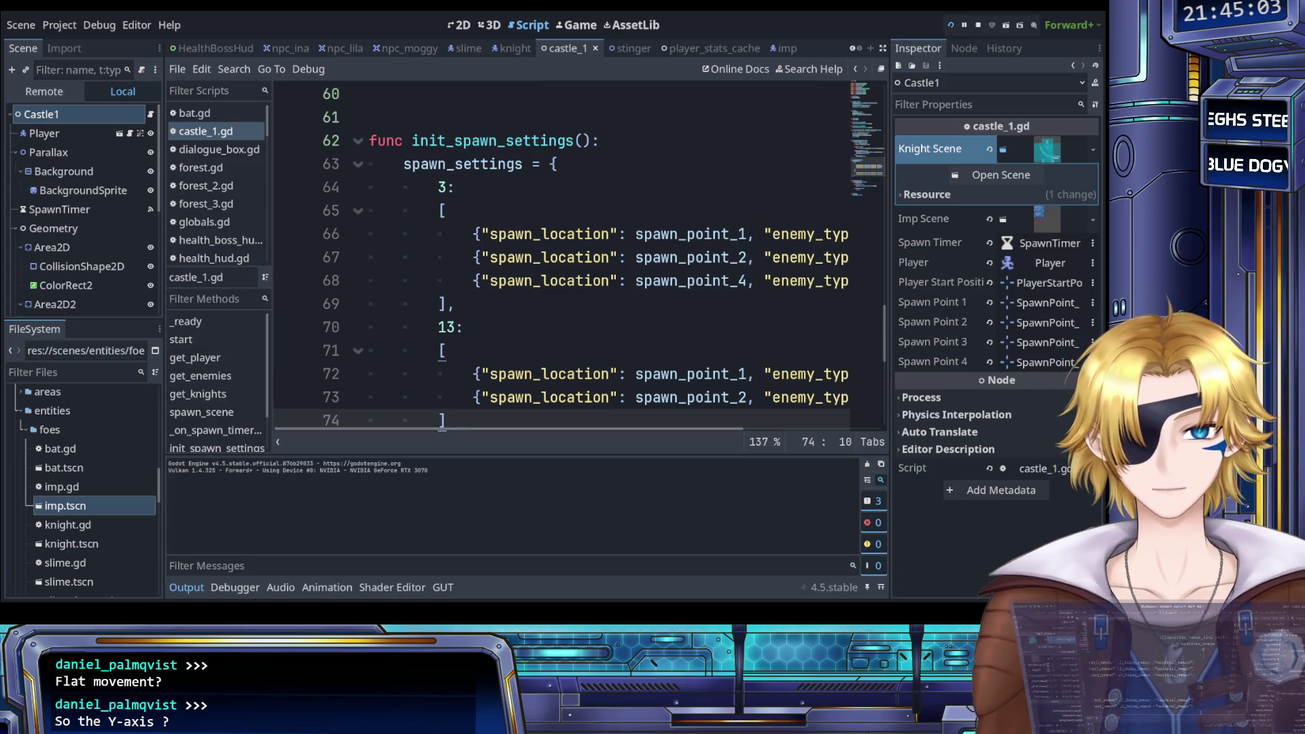
- Playtest the castle level, moving the knight and slashing at the spawned imps, then return to castle_1.gd
key(Return)
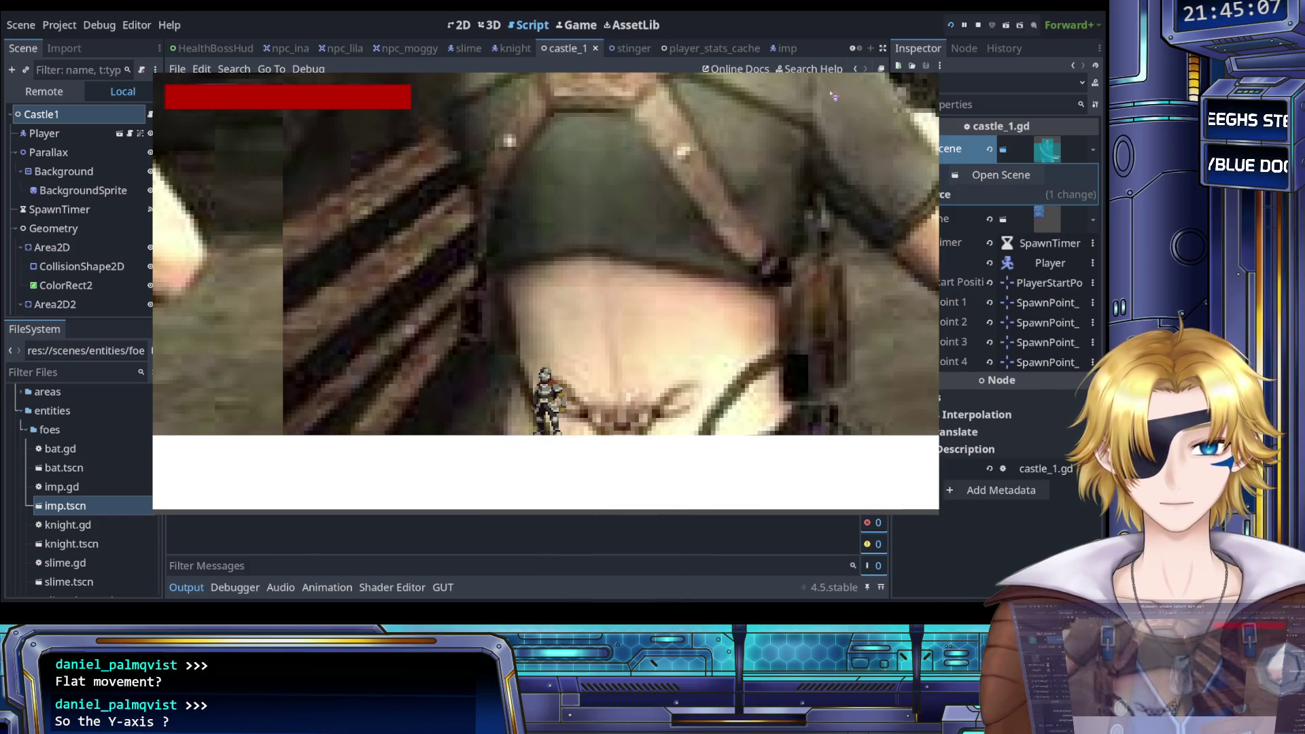
key(j)
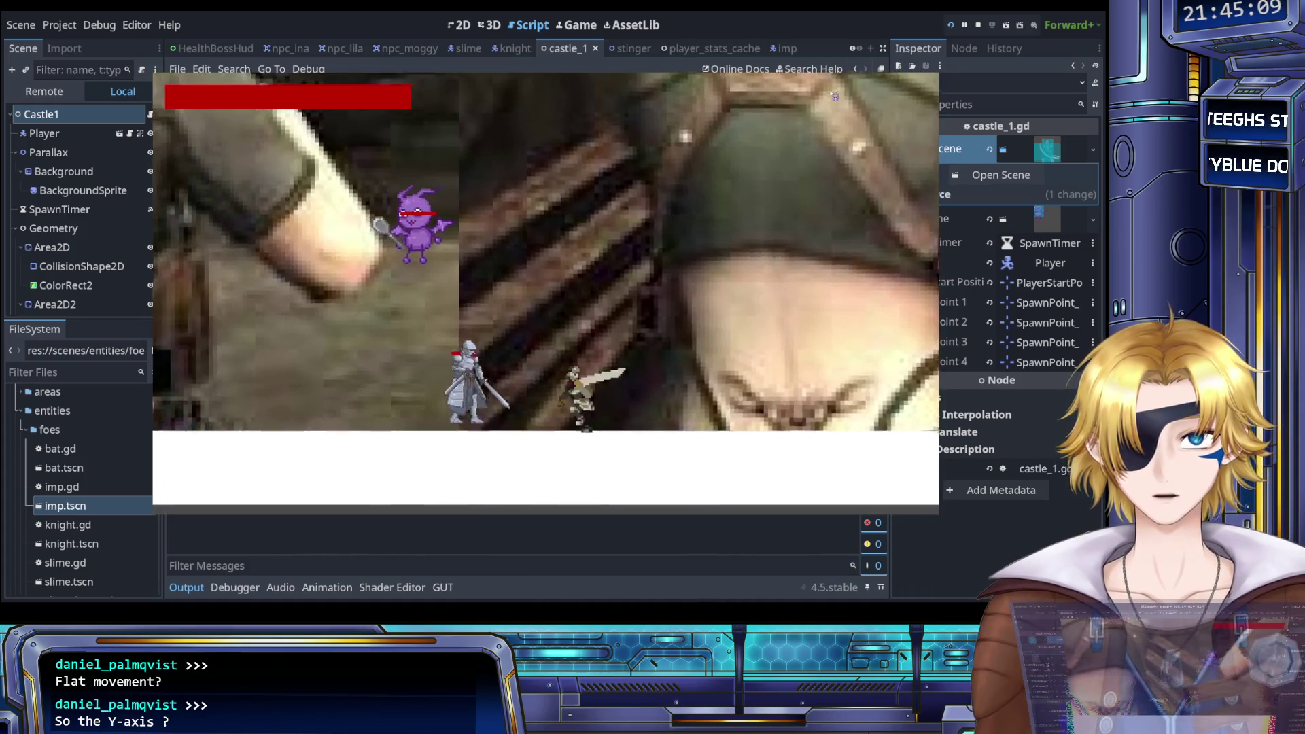
key(d)
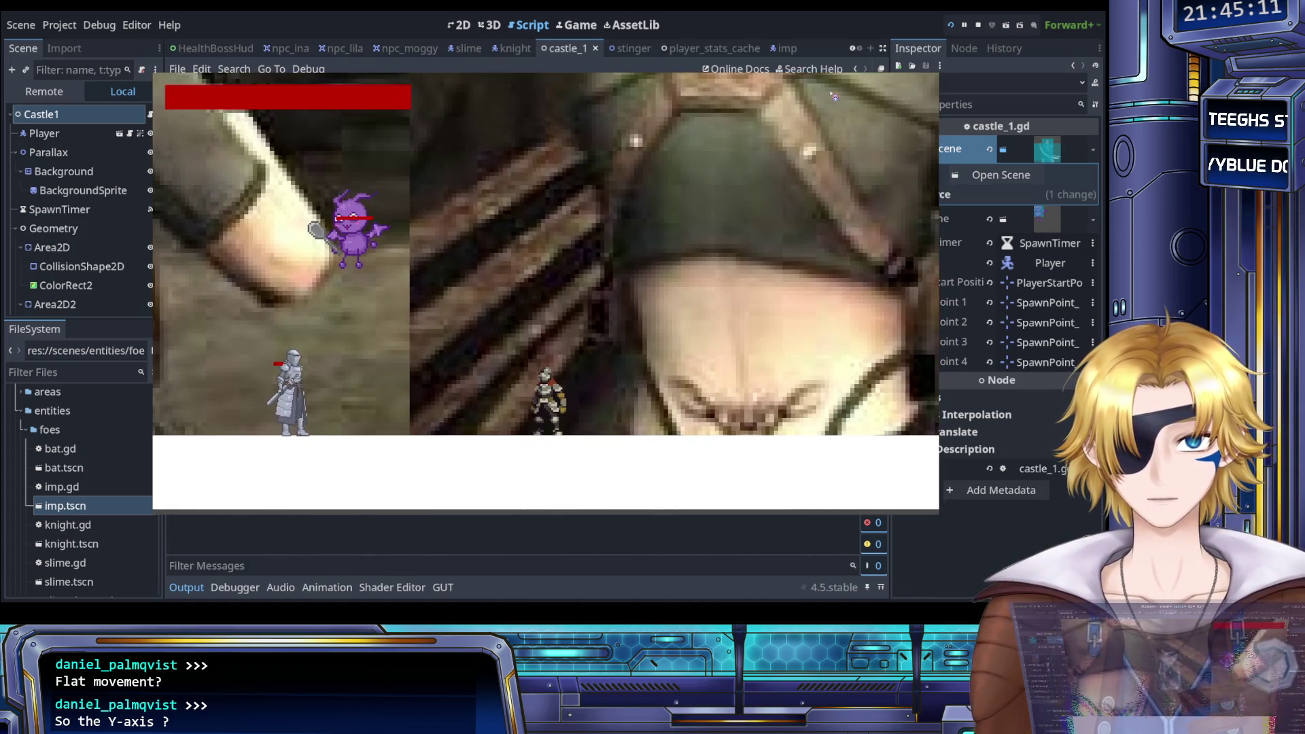
key(d)
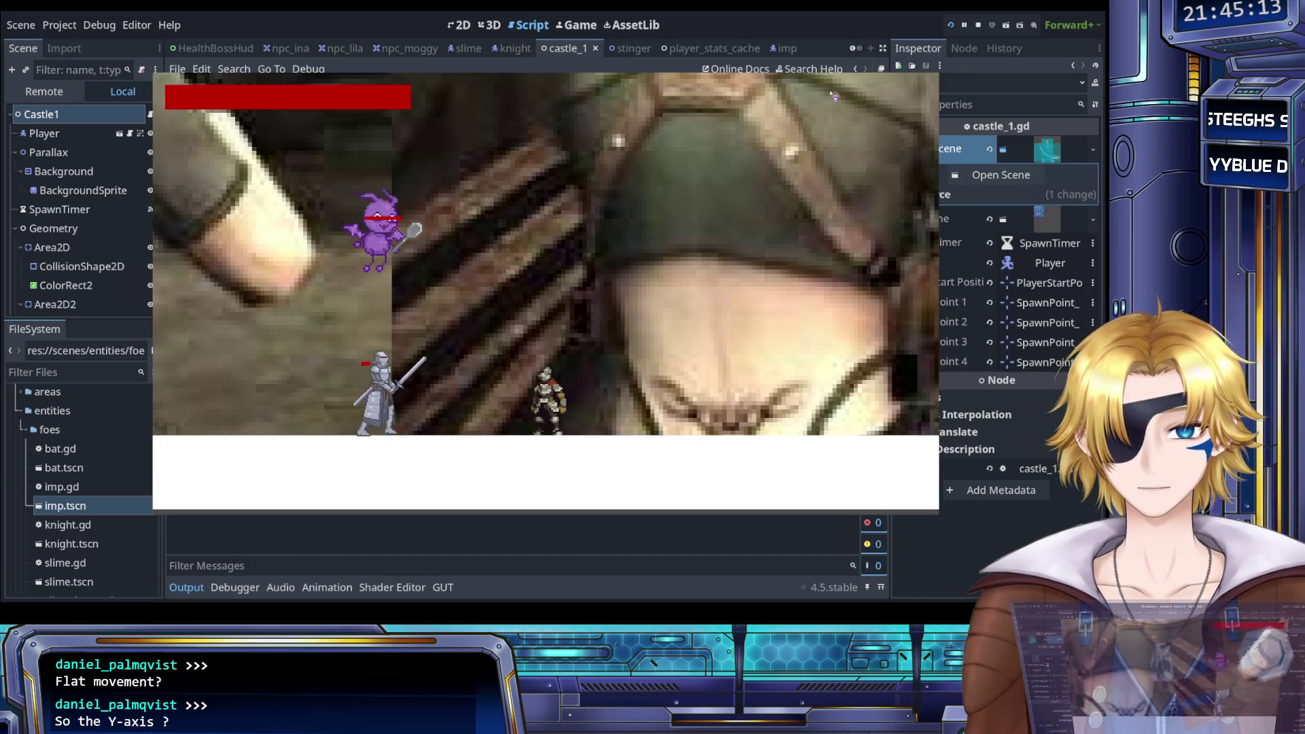
key(a)
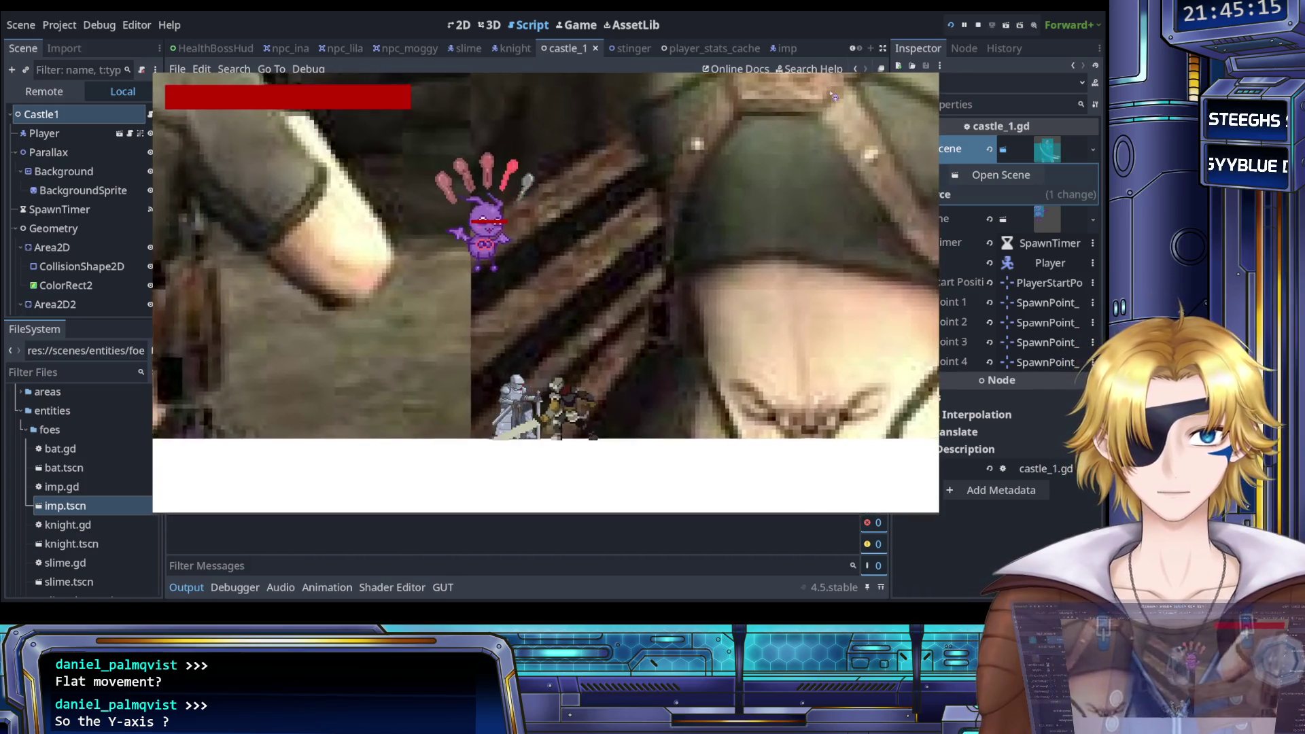
key(a)
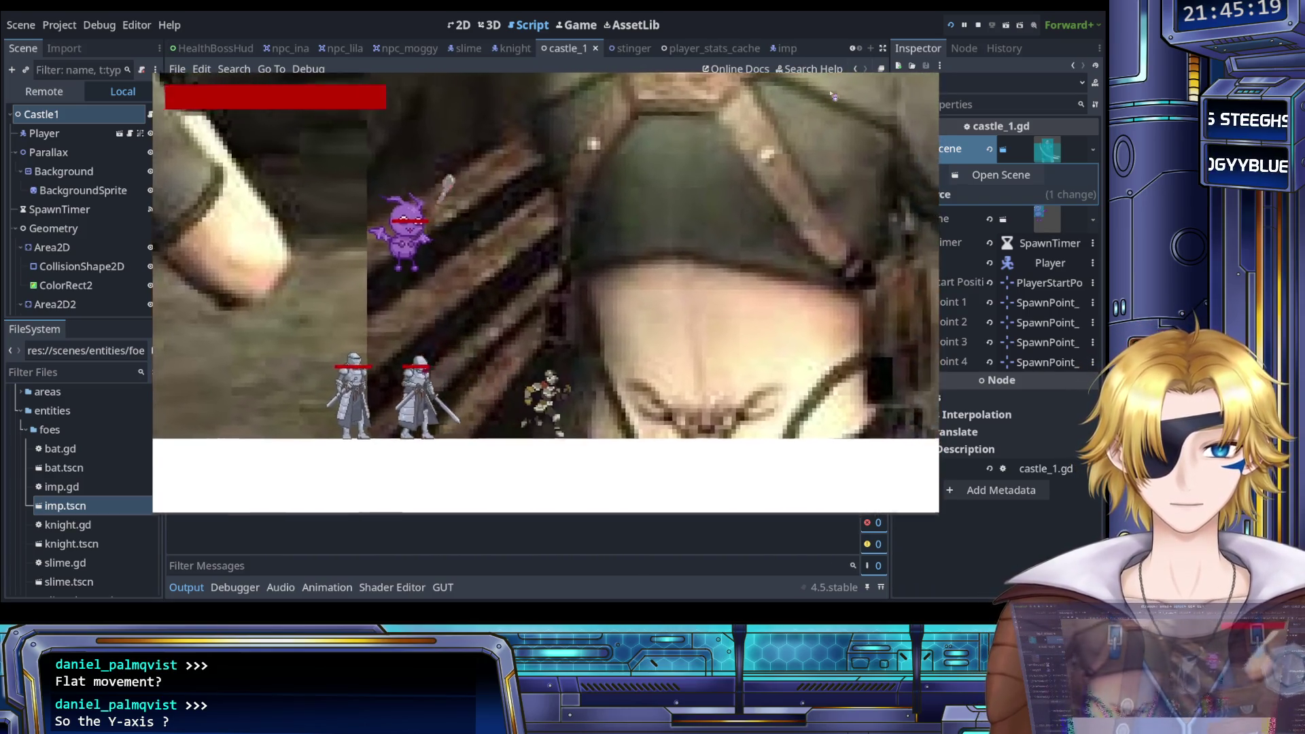
key(j)
key(a)
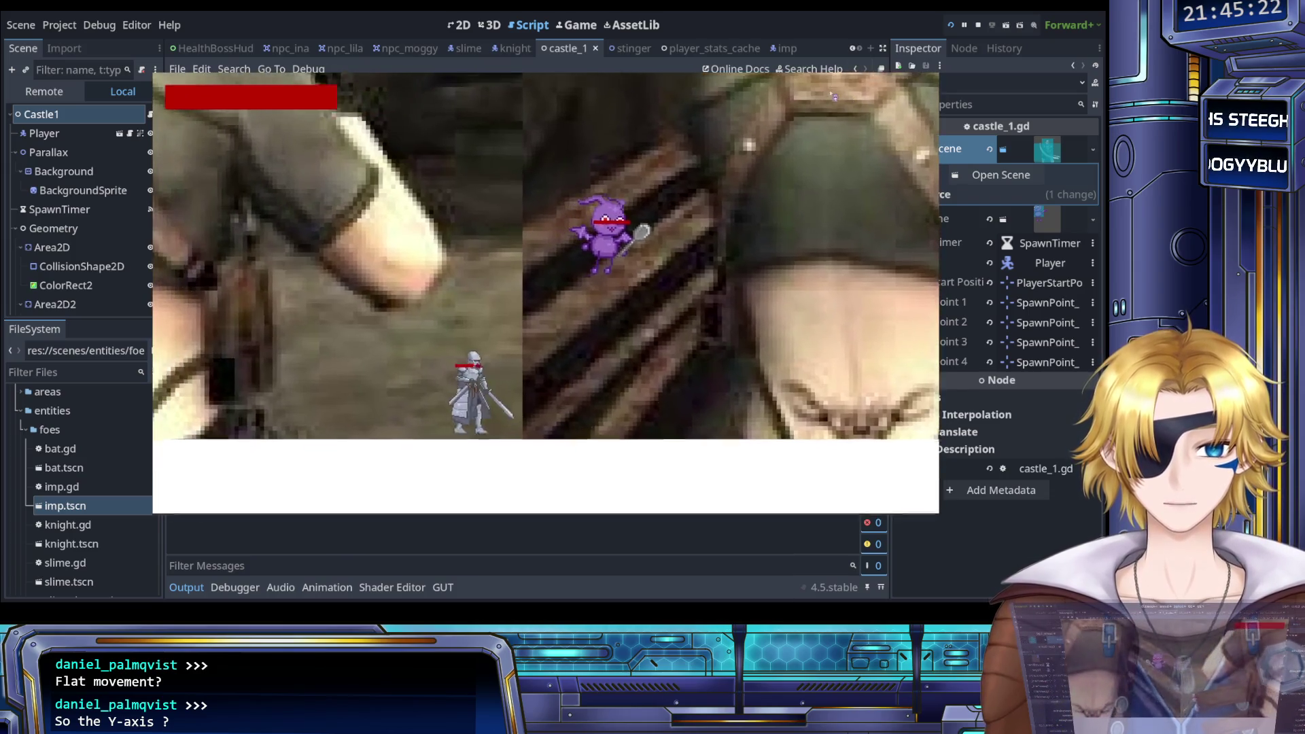
key(j)
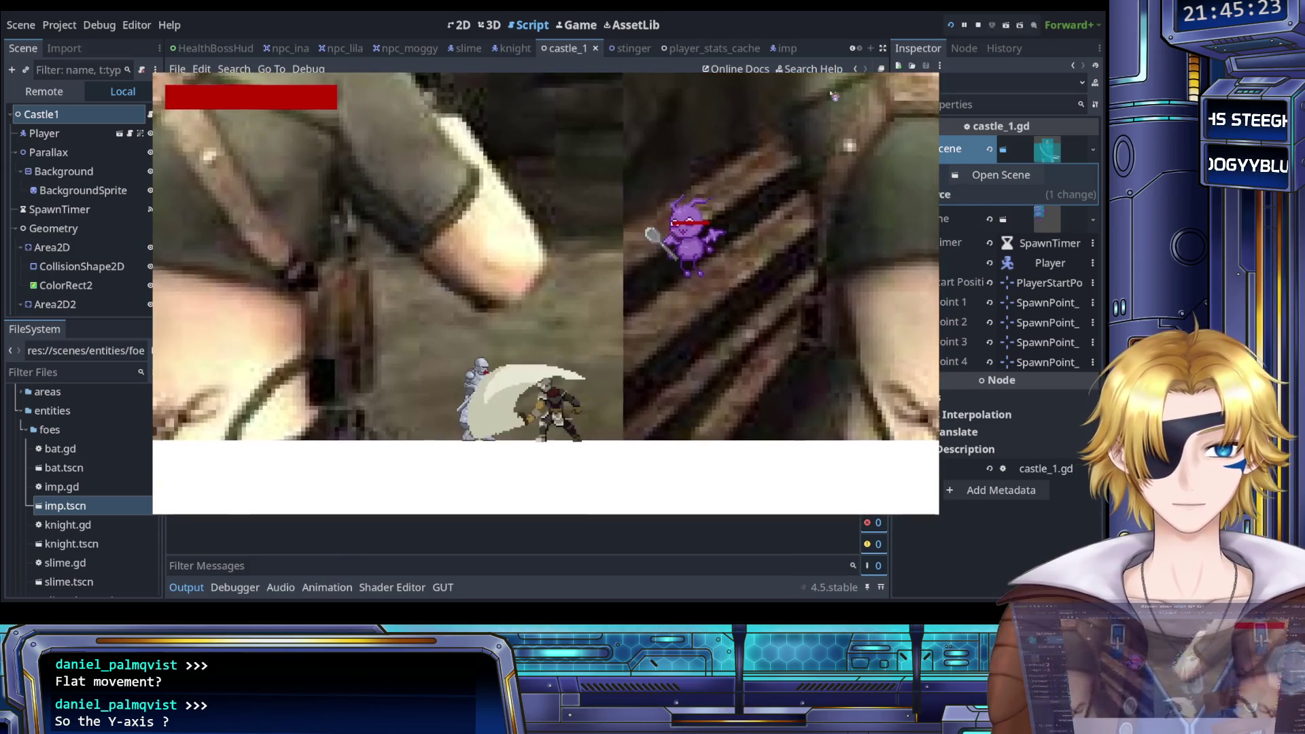
key(a)
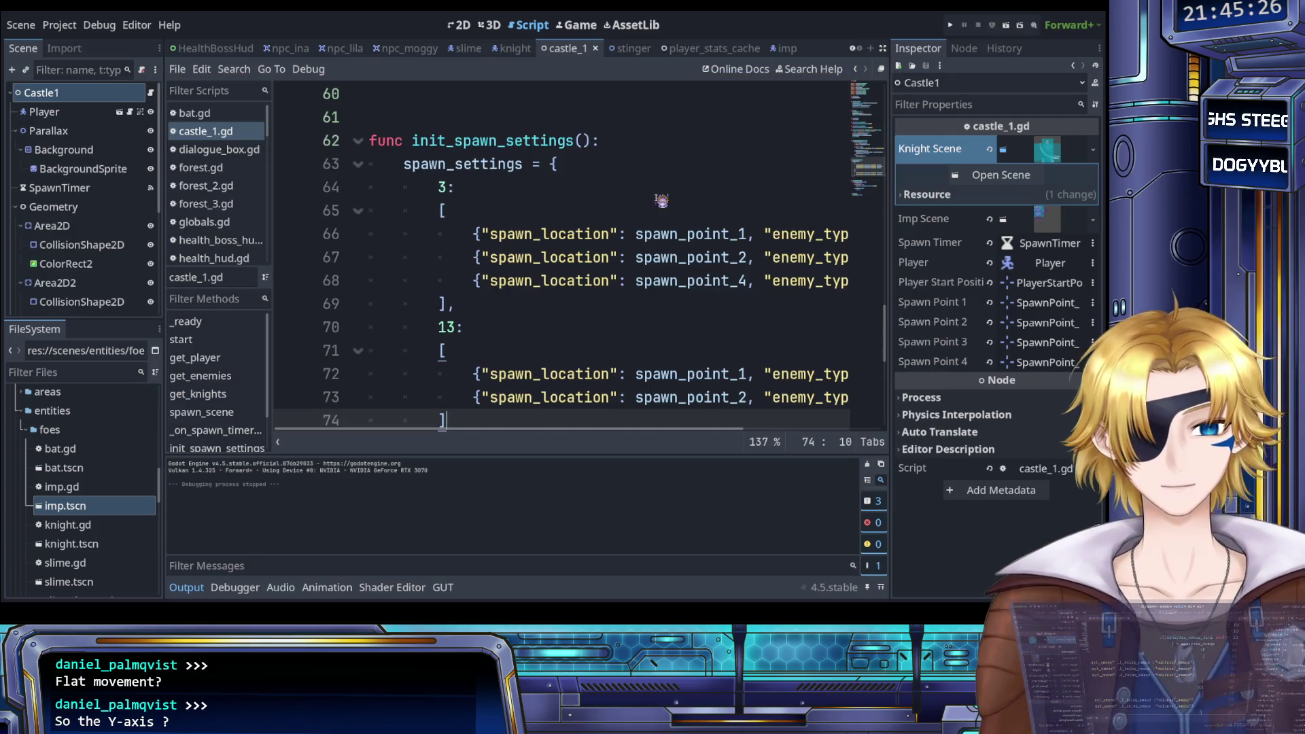
click(662, 203)
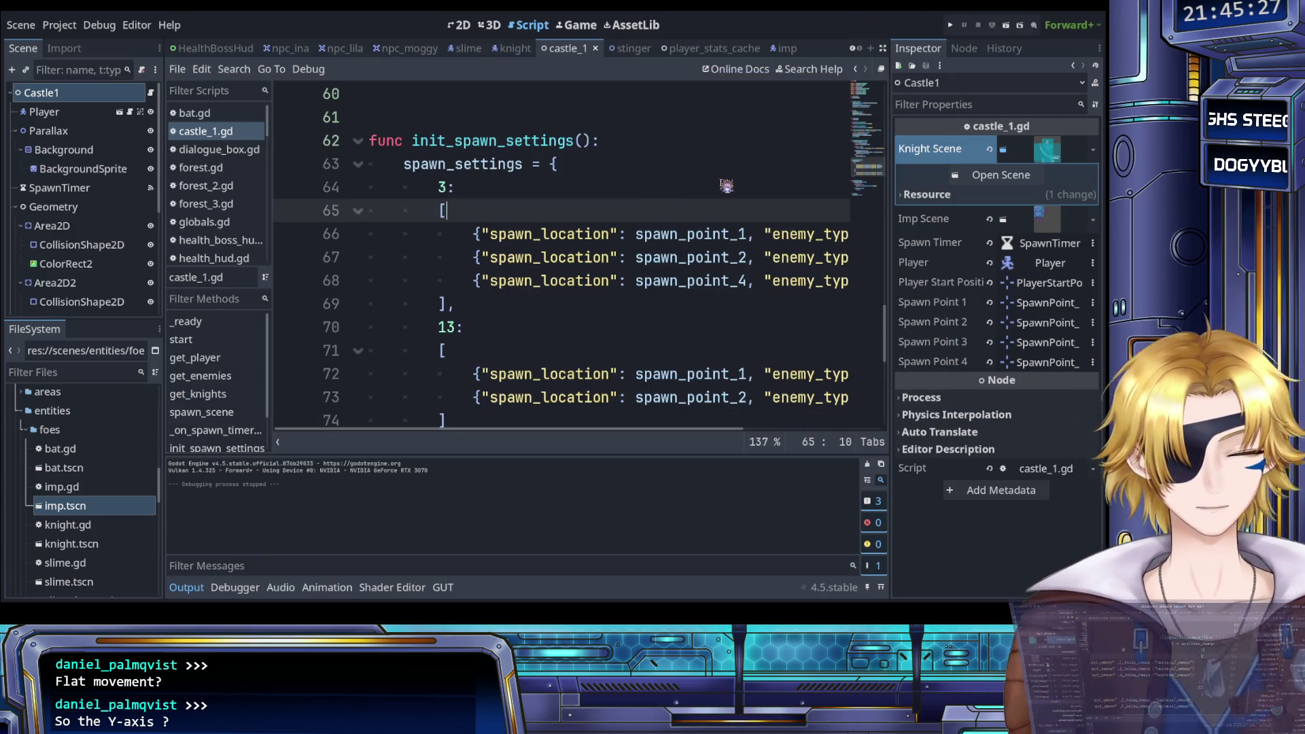
- Open the imp scene, confirm the Imp node's Transform Scale is 0.5, and run the game
mouse_move(446, 70)
mouse_down()
mouse_move(456, 52)
mouse_move(340, 52)
mouse_move(787, 49)
mouse_up()
mouse_move(435, 66)
mouse_down()
mouse_move(262, 148)
mouse_move(255, 183)
mouse_move(221, 202)
mouse_move(462, 27)
mouse_move(474, 212)
mouse_up()
scroll(245, 194, down, 2)
mouse_move(169, 184)
mouse_down()
mouse_move(81, 170)
mouse_move(52, 96)
mouse_move(777, 320)
mouse_move(1031, 419)
mouse_move(965, 330)
mouse_move(957, 253)
mouse_move(955, 437)
mouse_move(951, 391)
mouse_move(950, 424)
mouse_move(1016, 454)
mouse_up()
scroll(1025, 418, down, 3)
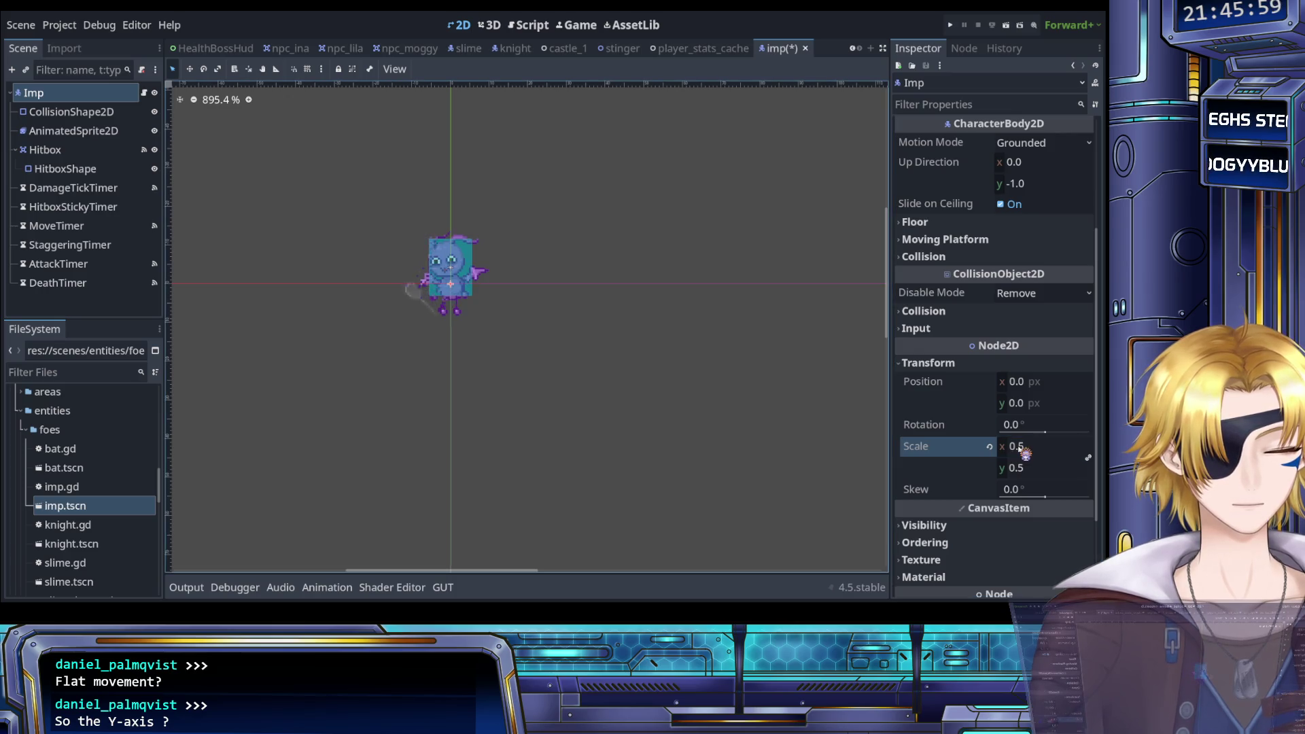
click(950, 25)
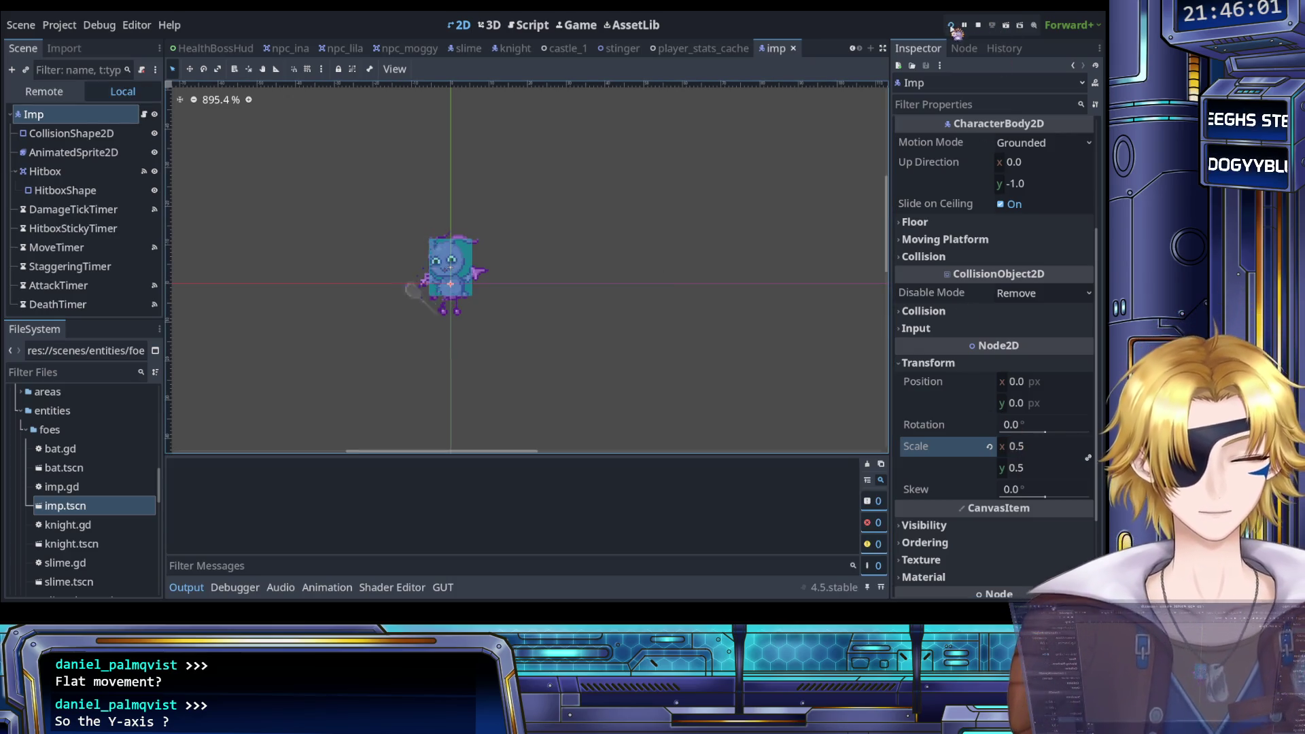
key(Escape)
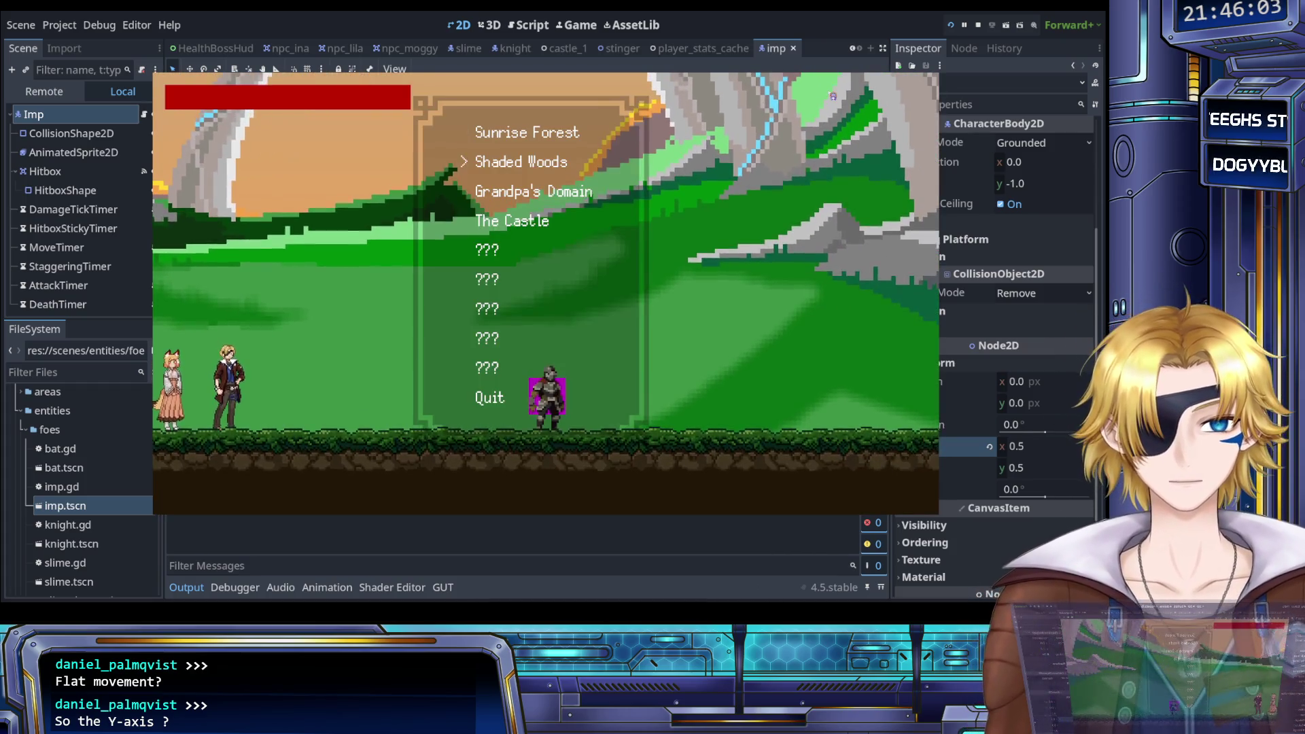
- Enter The Castle level, fight the half-size imps, then quit the game from the Quit? prompt
key(Return)
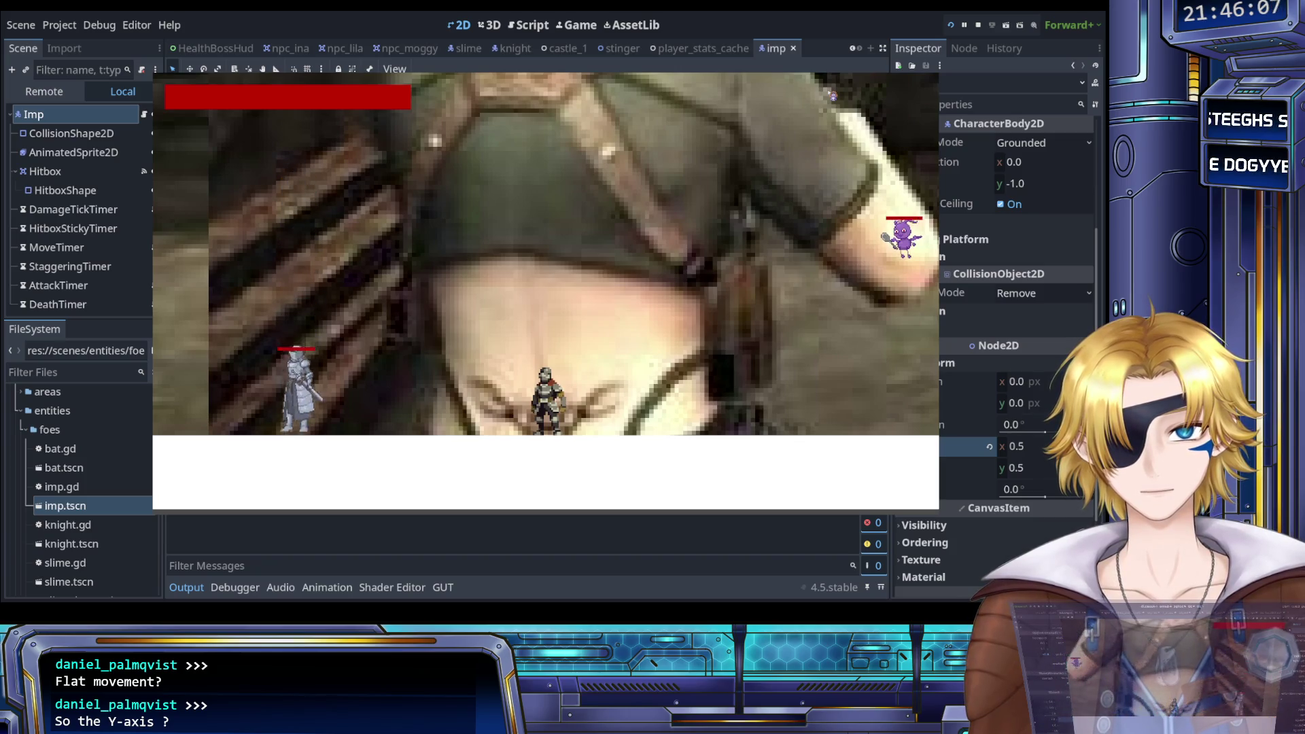
key(Right)
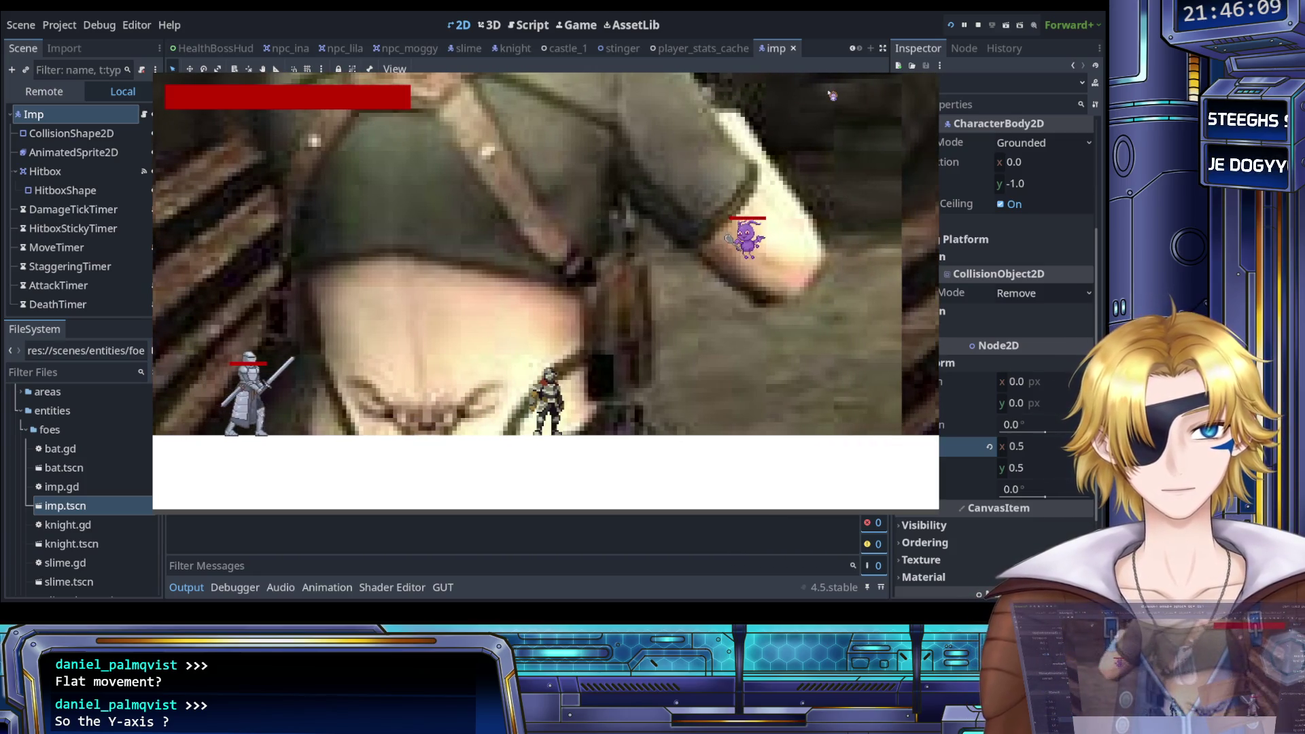
key(Left)
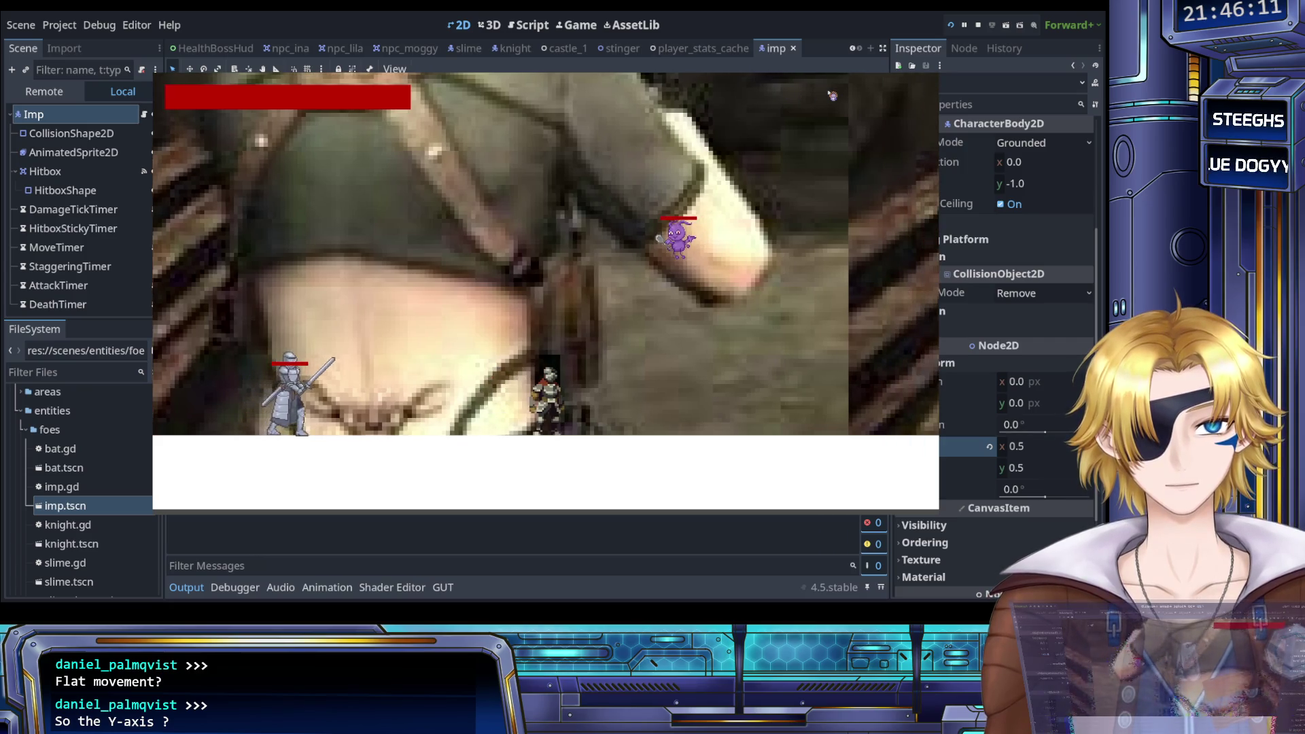
key(Left)
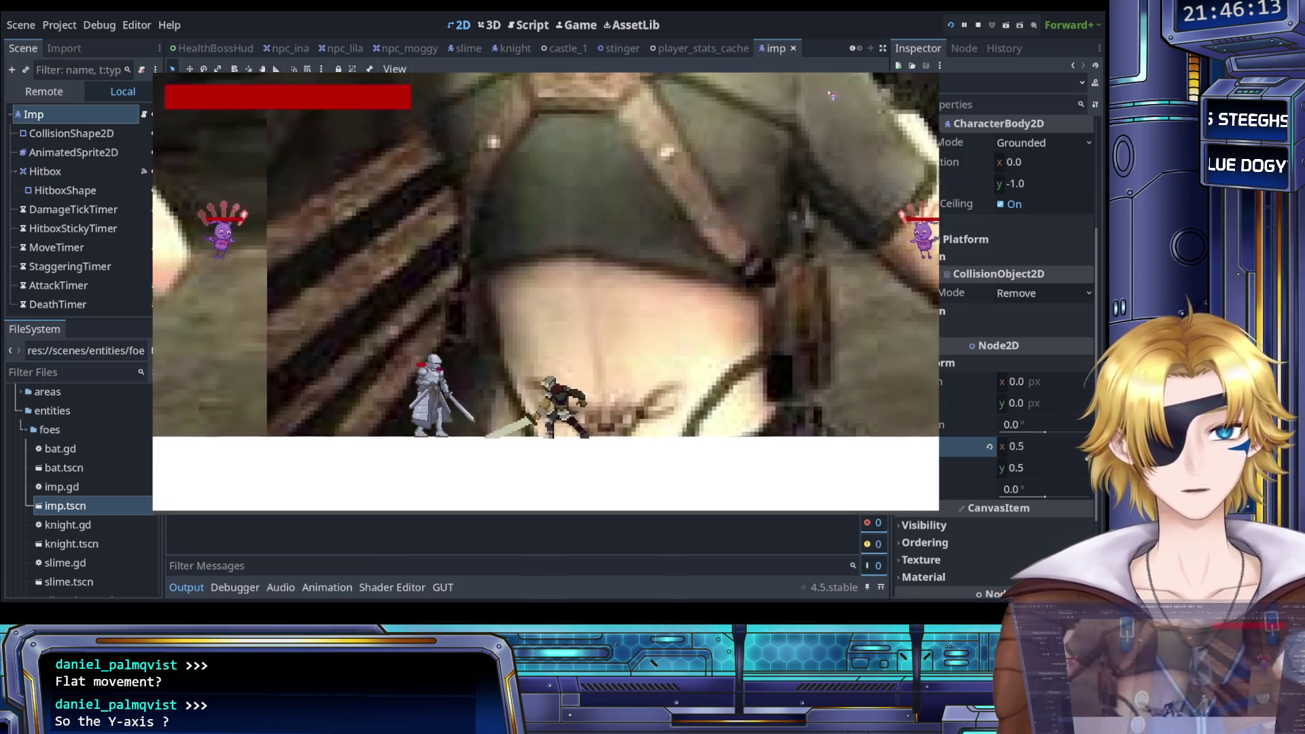
key(Escape)
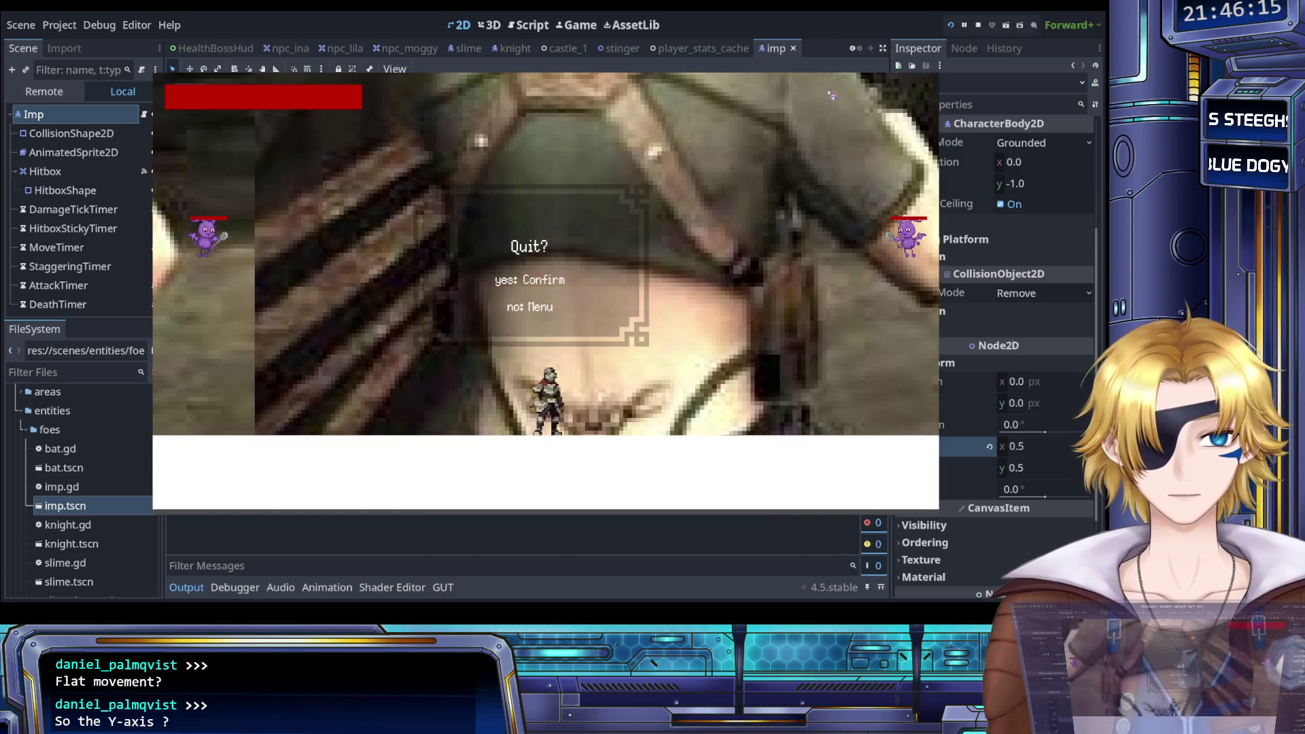
key(Return)
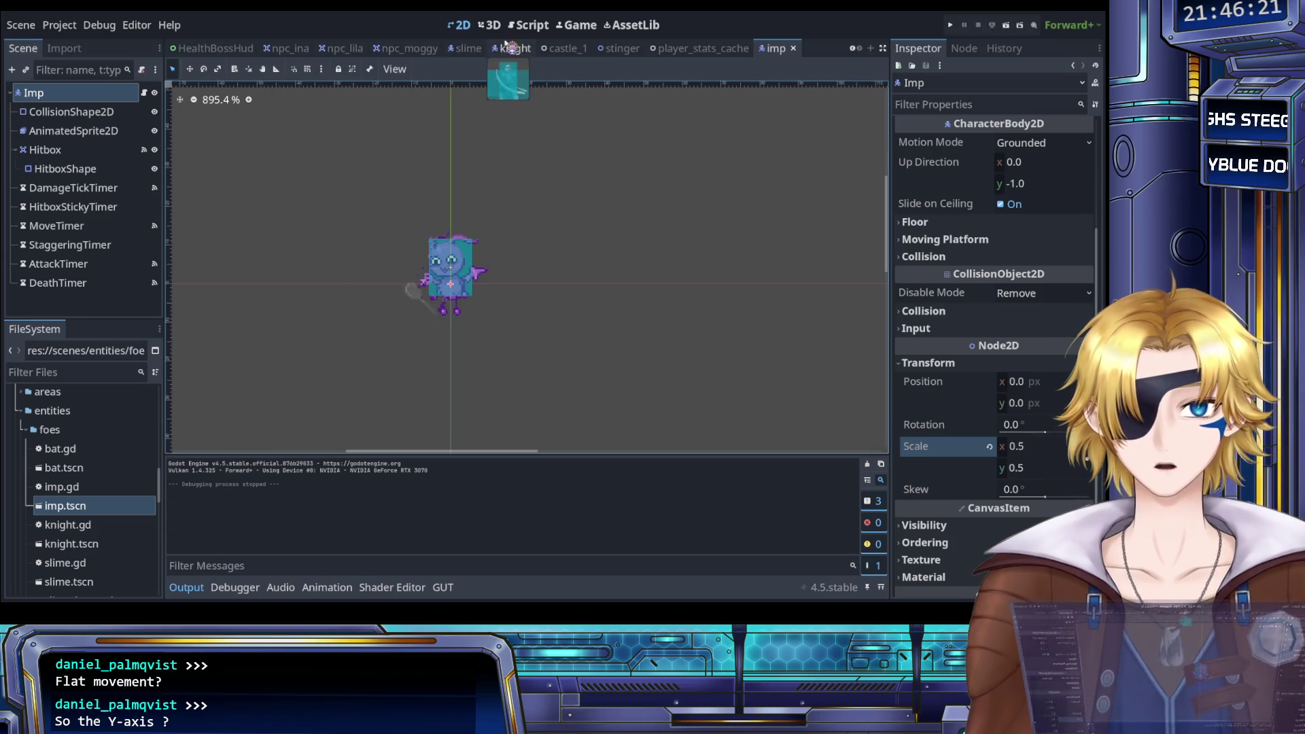
- View the imp's attack animation frames in SpriteFrames, then AttackTimer's 1.0 s one-shot settings
click(68, 131)
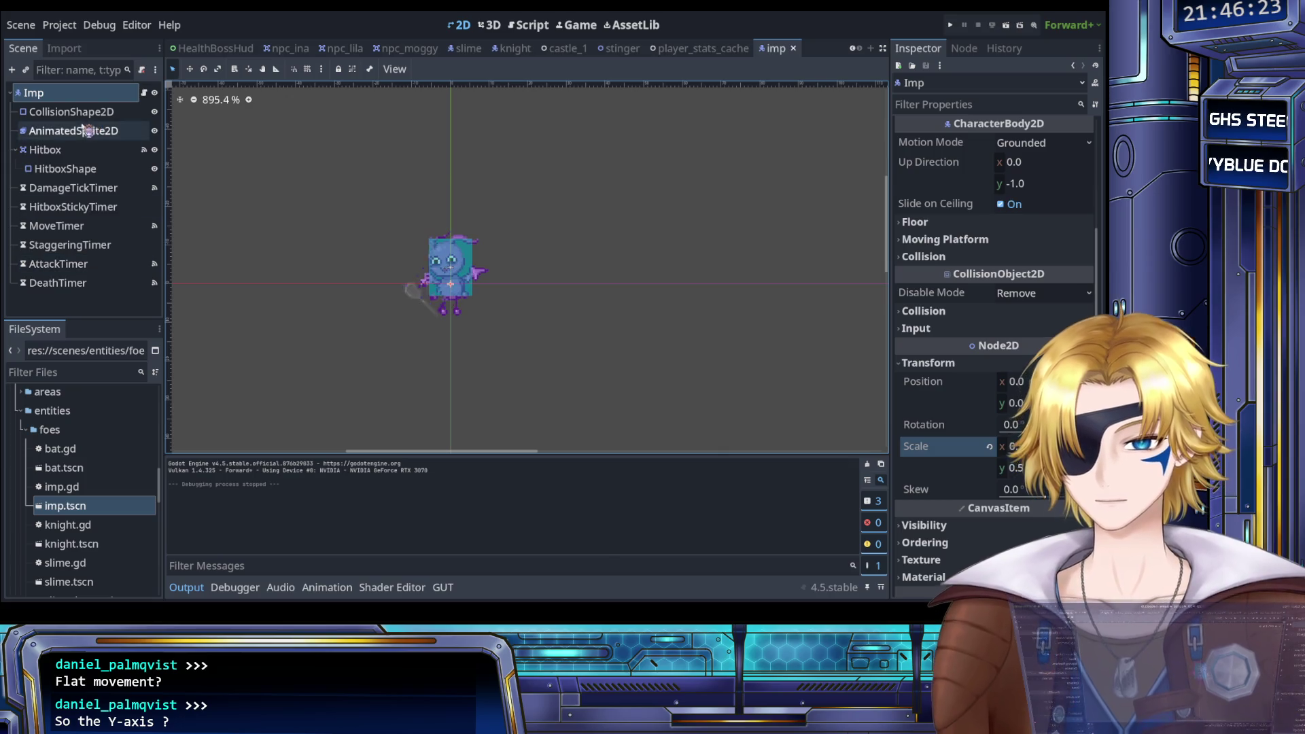
scroll(232, 555, up, 2)
click(225, 521)
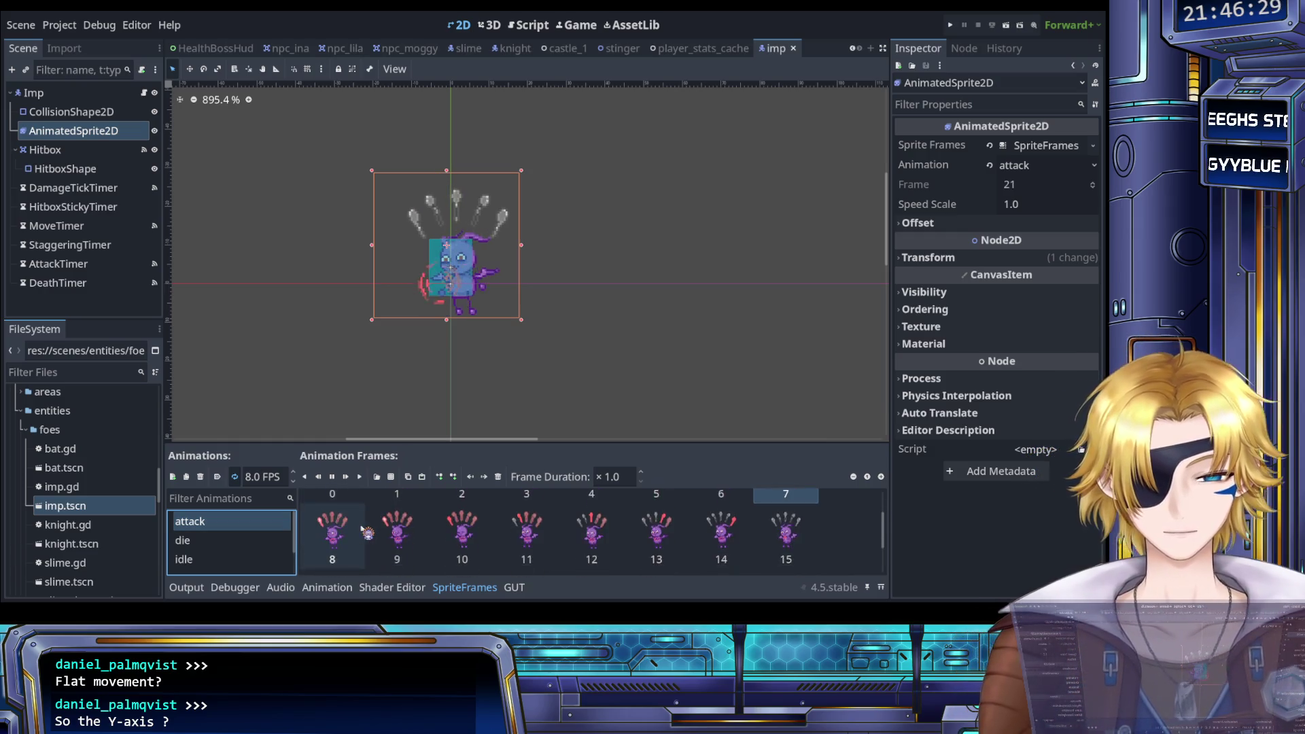
scroll(360, 526, down, 2)
scroll(367, 530, up, 2)
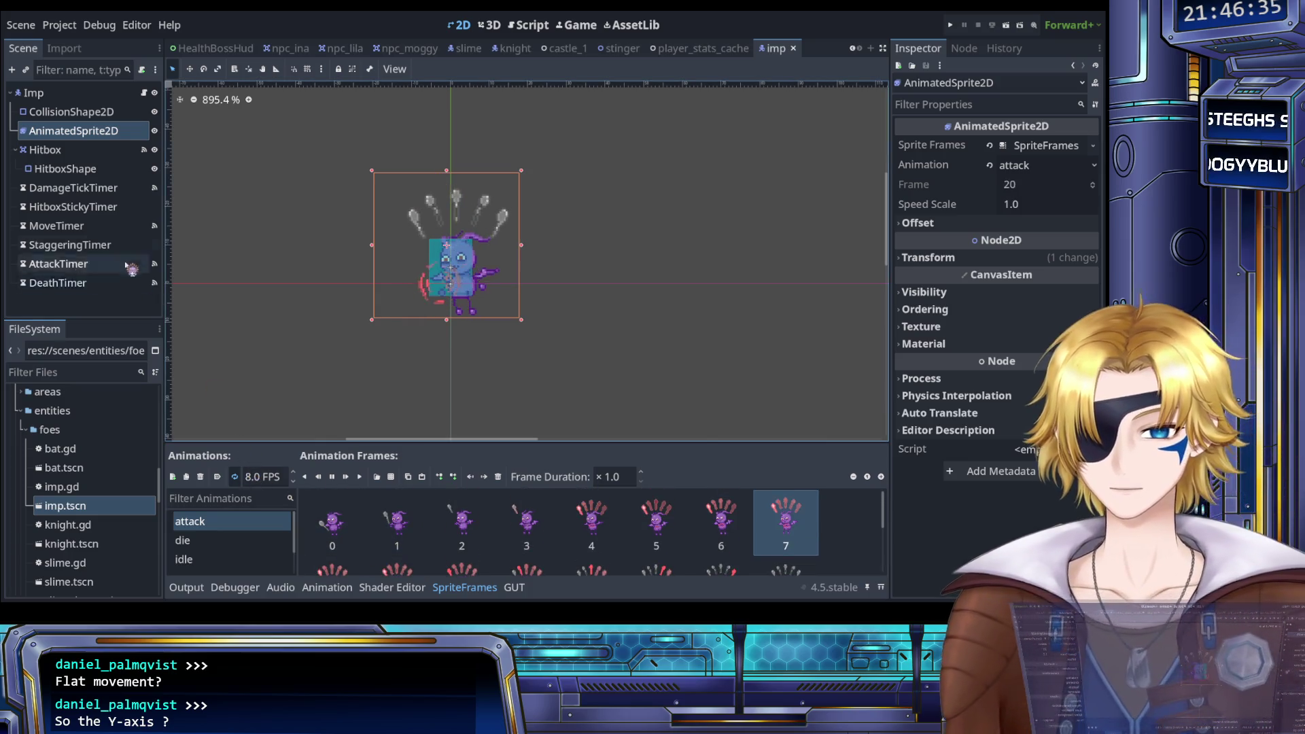
click(87, 266)
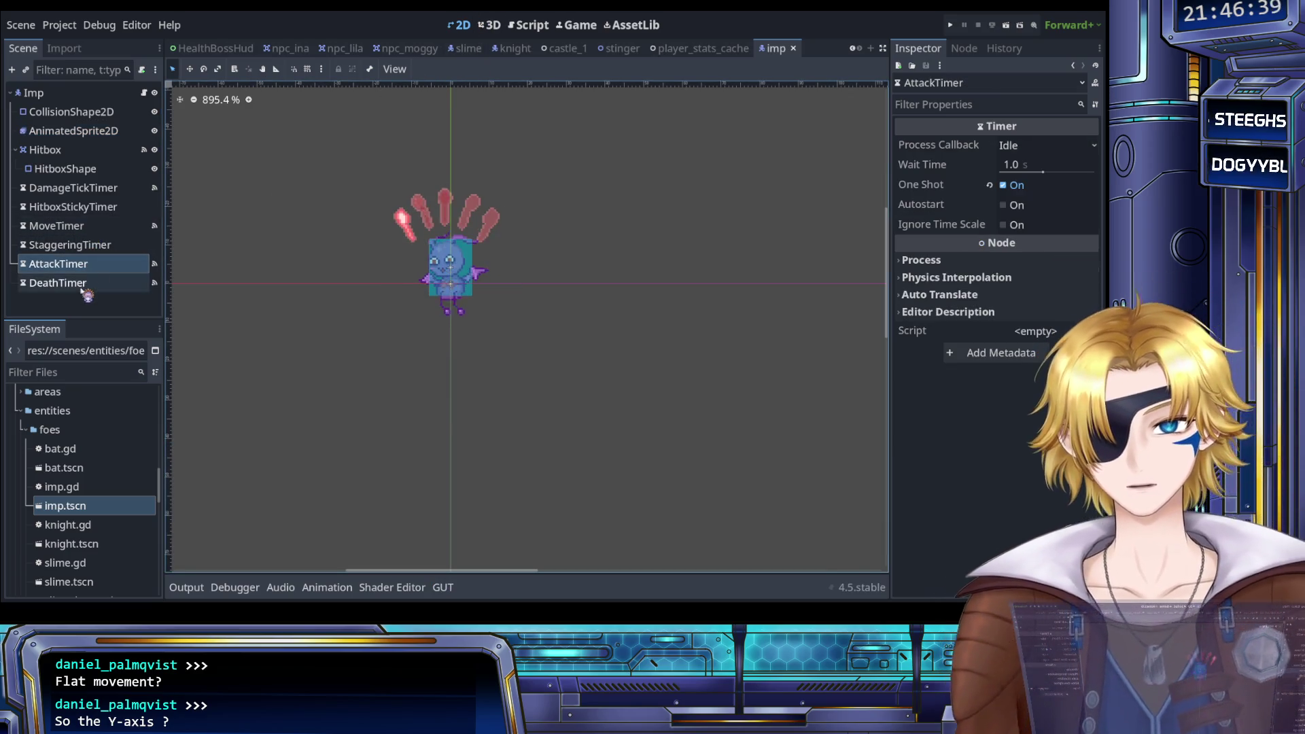
- In imp.gd, find the play_attack_animation call and make room for a new function after play_attack_animation
click(529, 24)
scroll(494, 338, down, 15)
scroll(494, 337, down, 15)
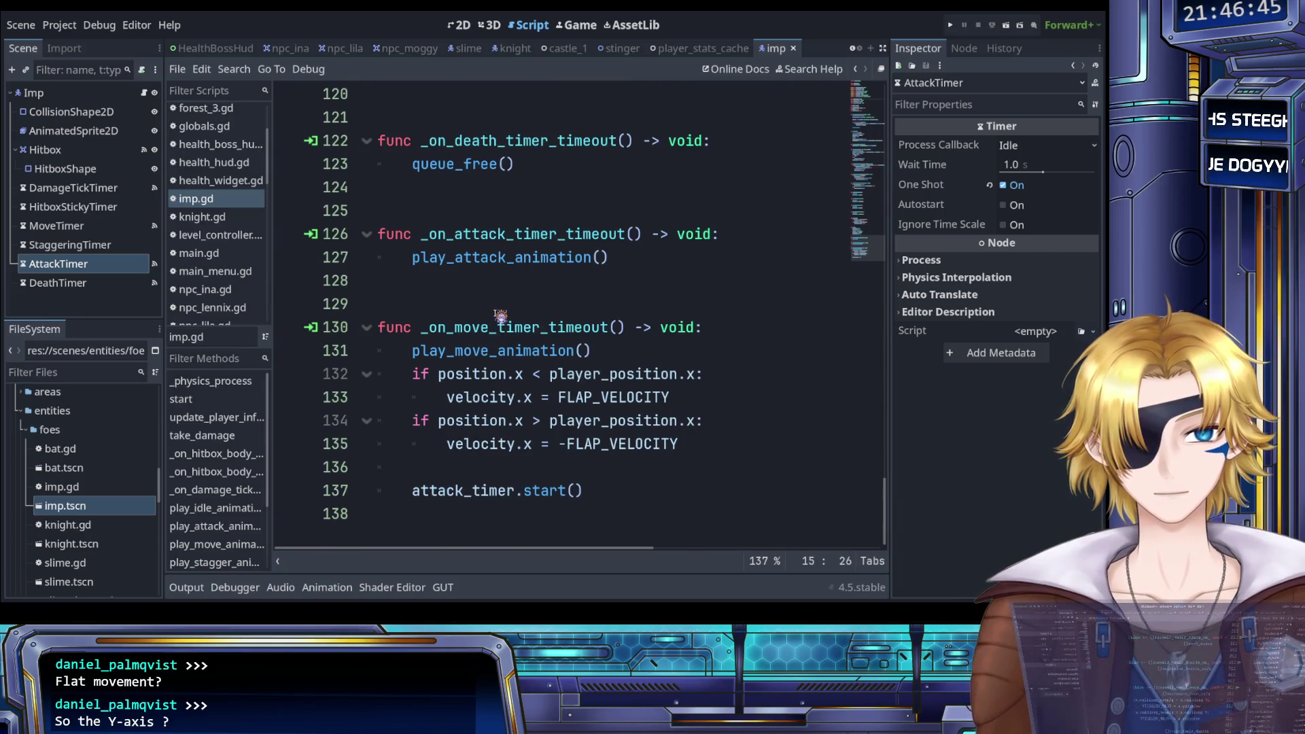
click(515, 262)
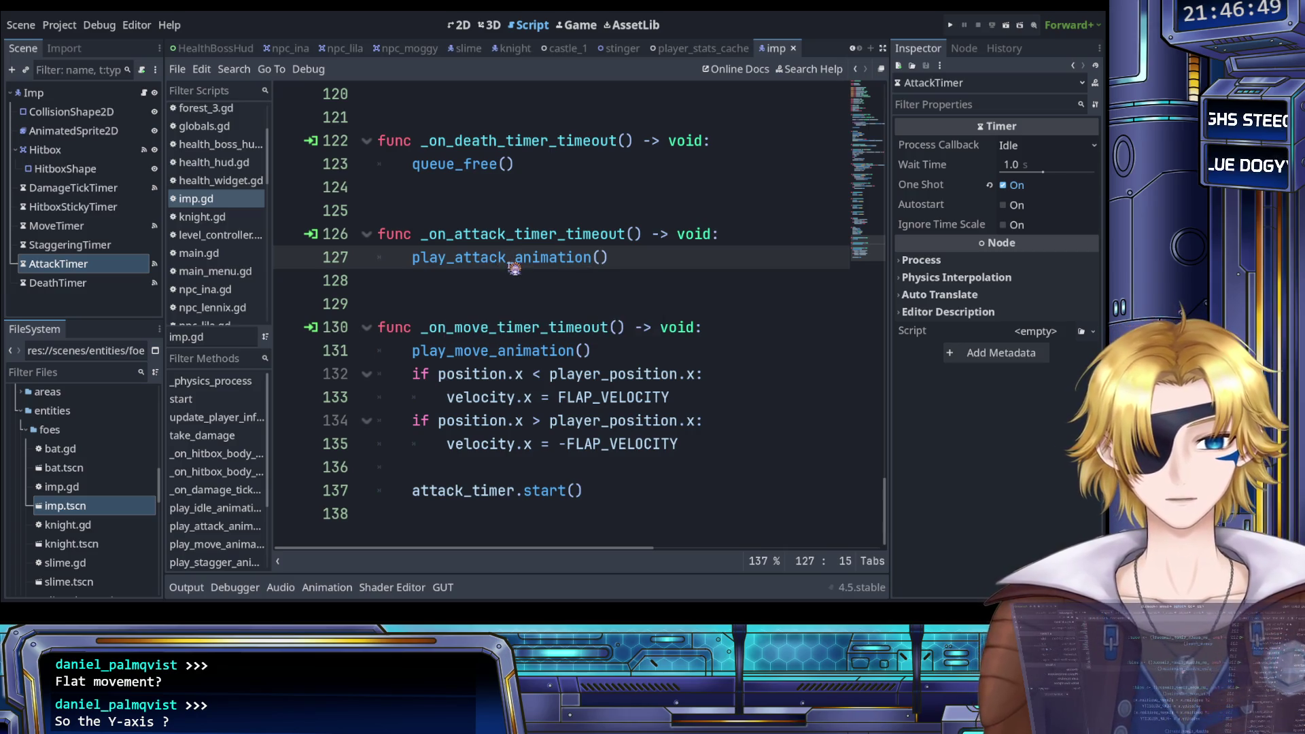
double_click(513, 261)
click(500, 258)
scroll(504, 283, up, 3)
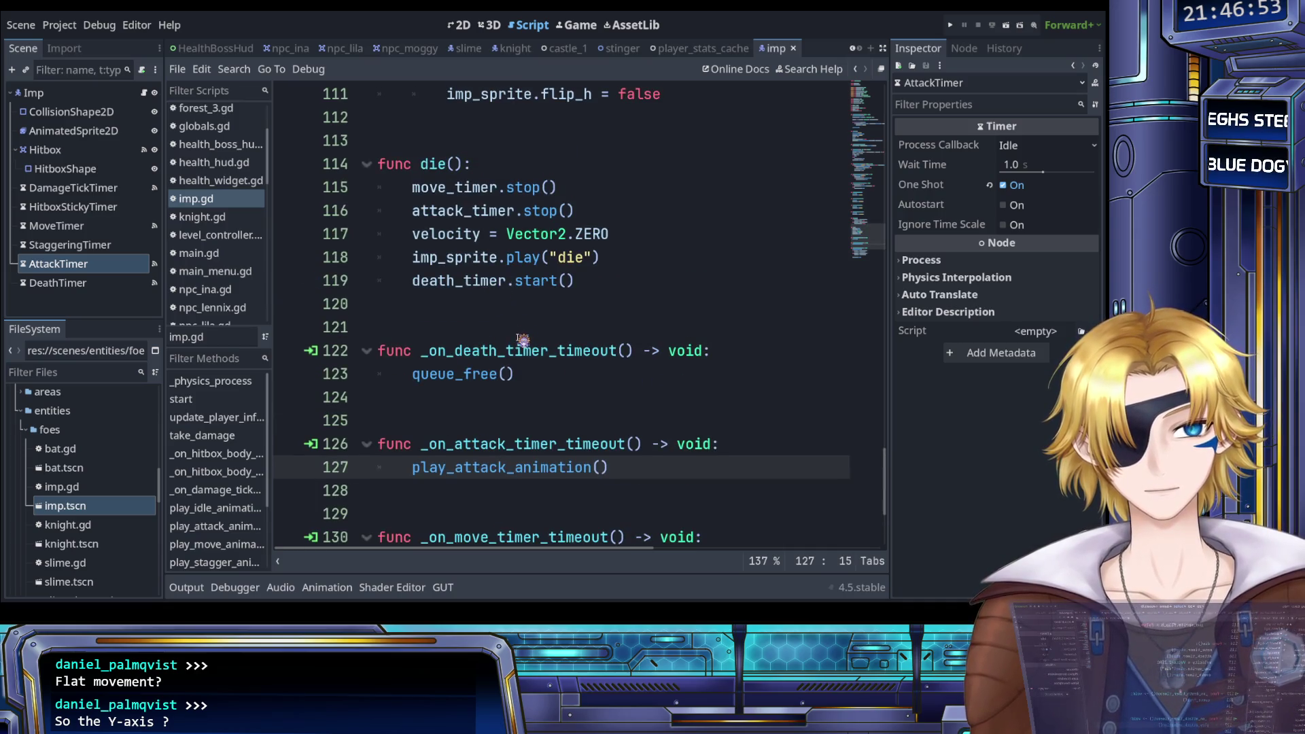
scroll(522, 339, up, 9)
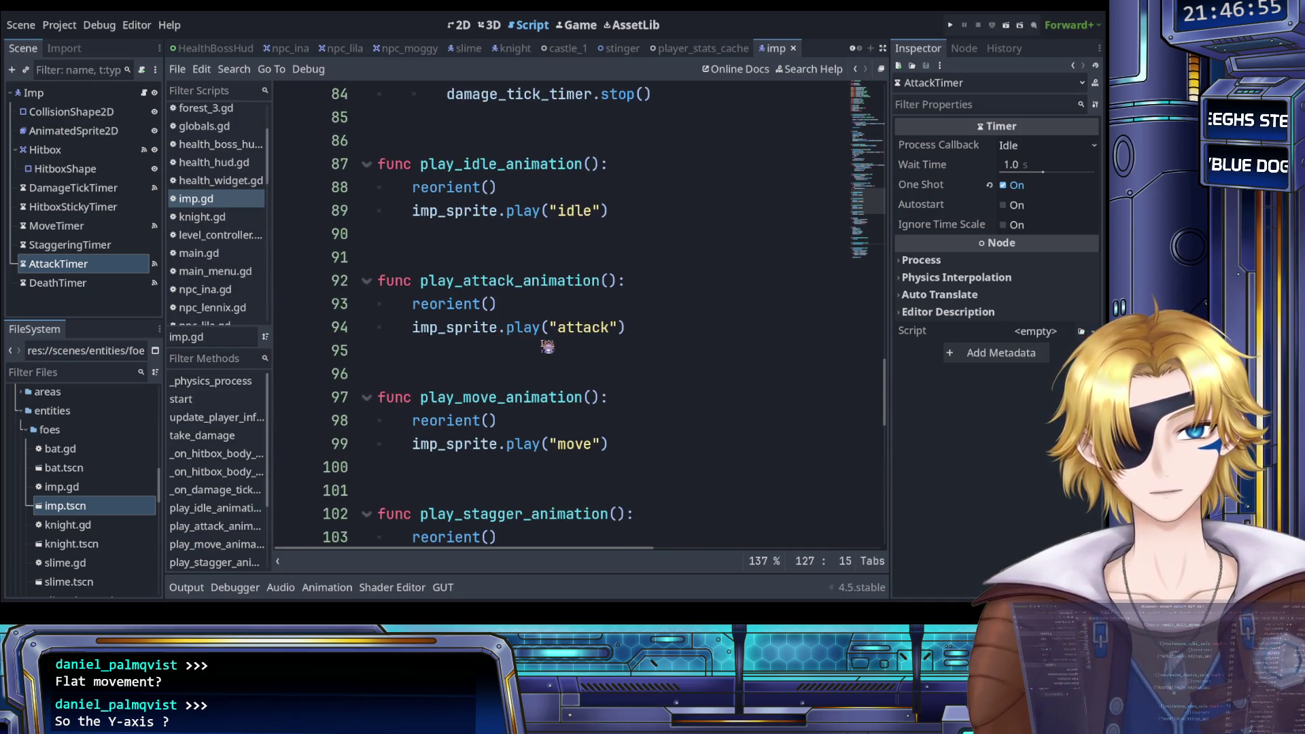
click(516, 329)
key(Down)
key(Down)
key(Return)
key(Return)
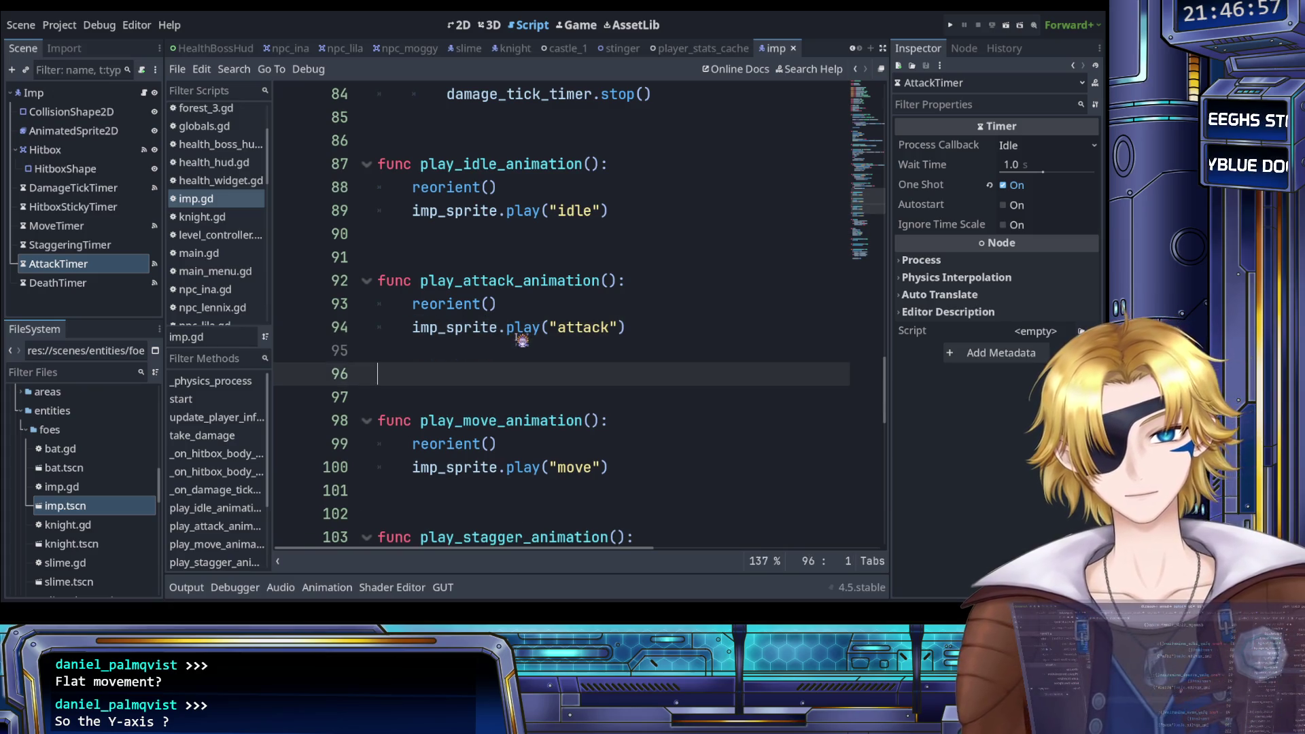
key(Up)
key(Up)
- Write func is_attack_animation_playing() returning imp_sprite.animation == "attack"
text(is)
key(BackSpace)
key(BackSpace)
text(fu)
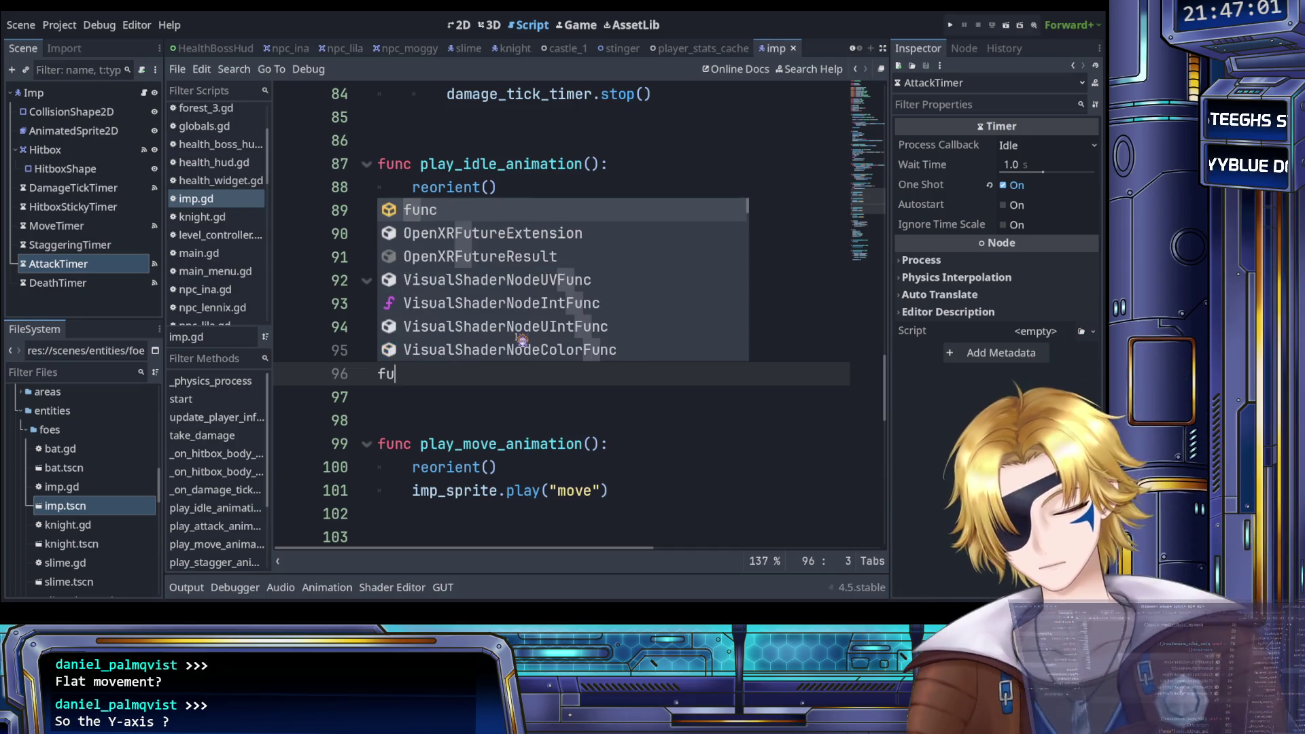
text(nc is)
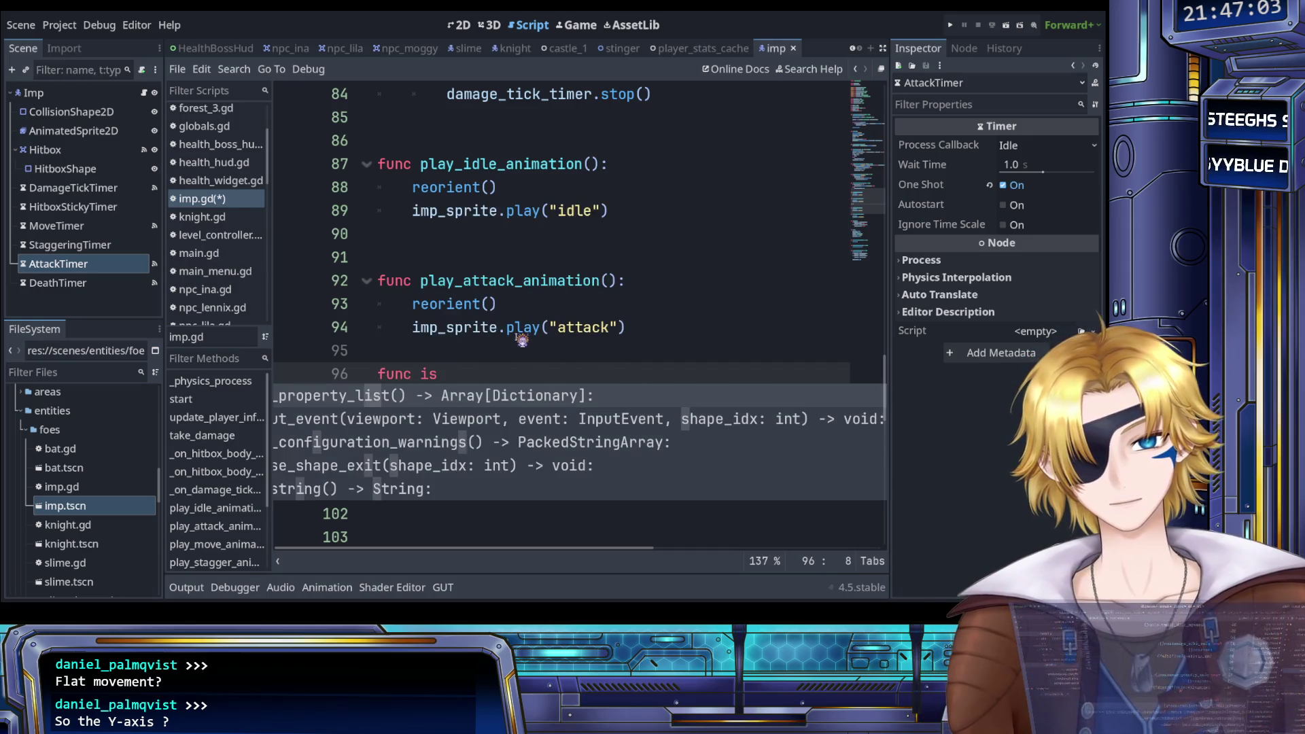
text(_attack_an)
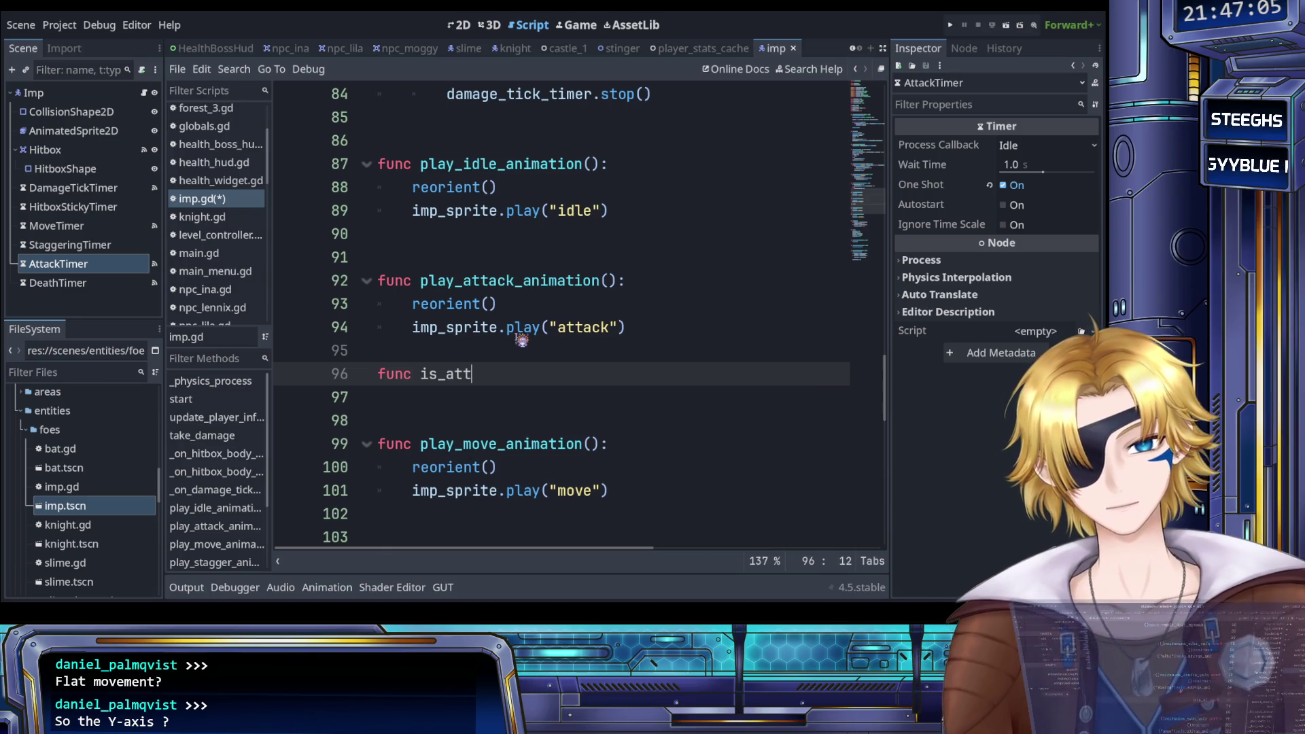
text(imation_playing())
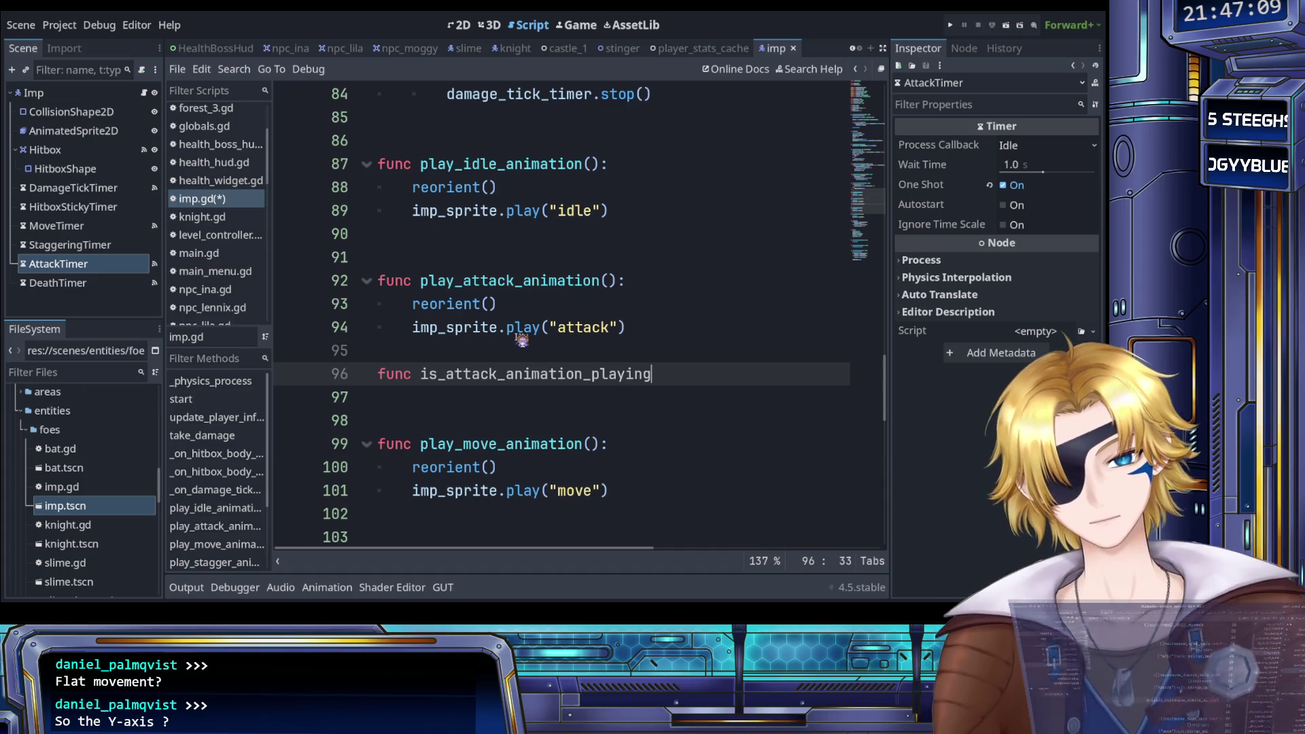
text(:)
key(Return)
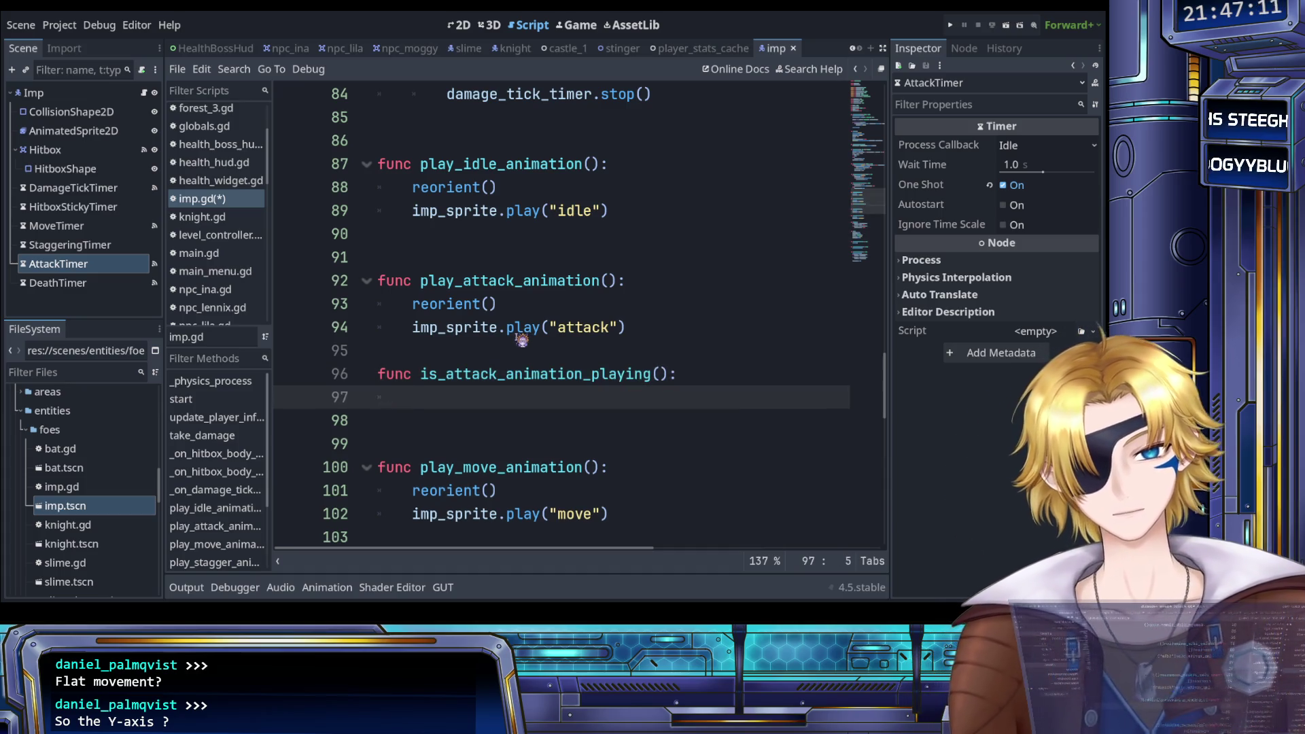
text(return )
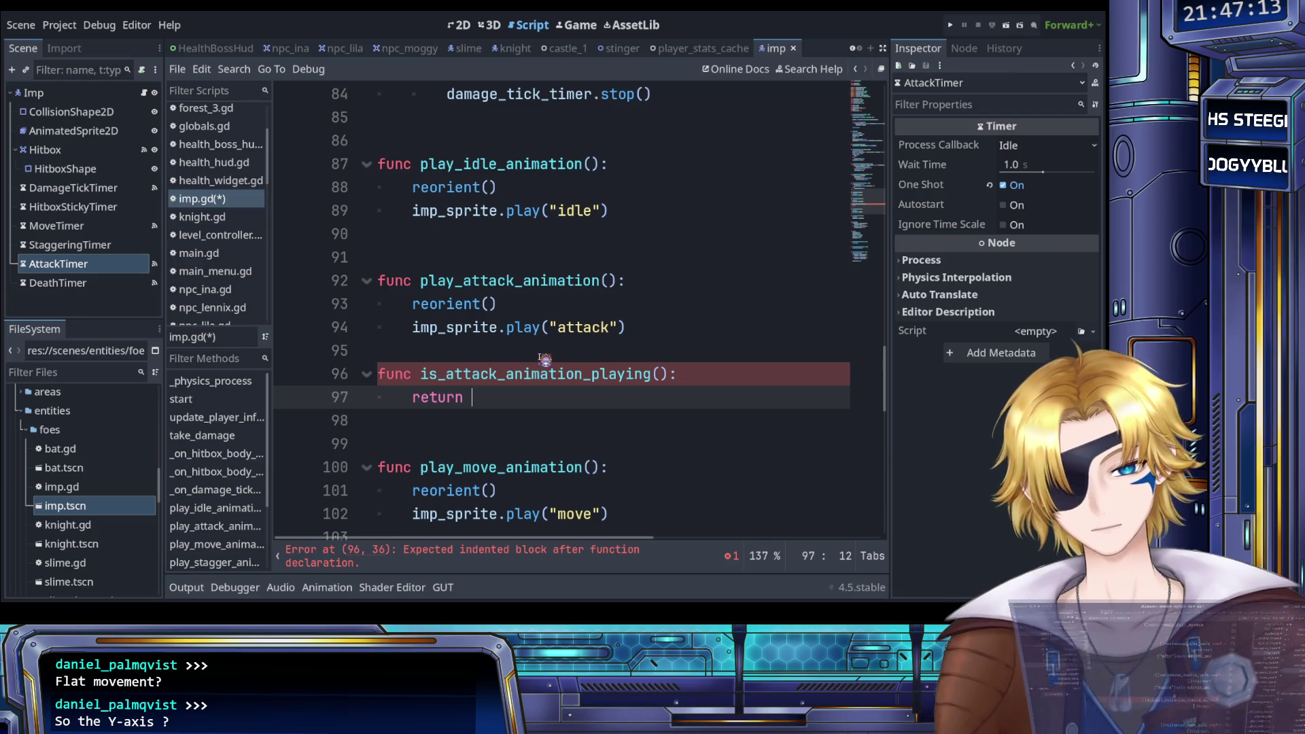
text(imp_sprite.)
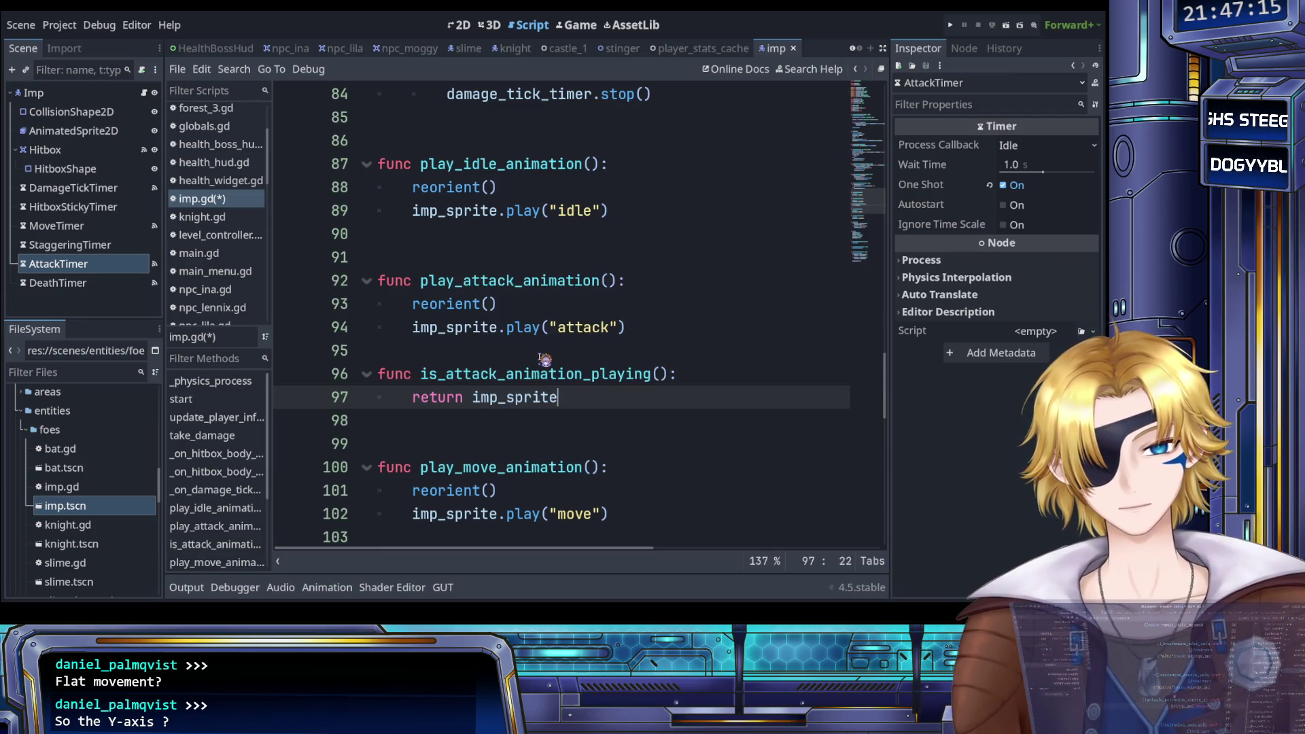
key(Return)
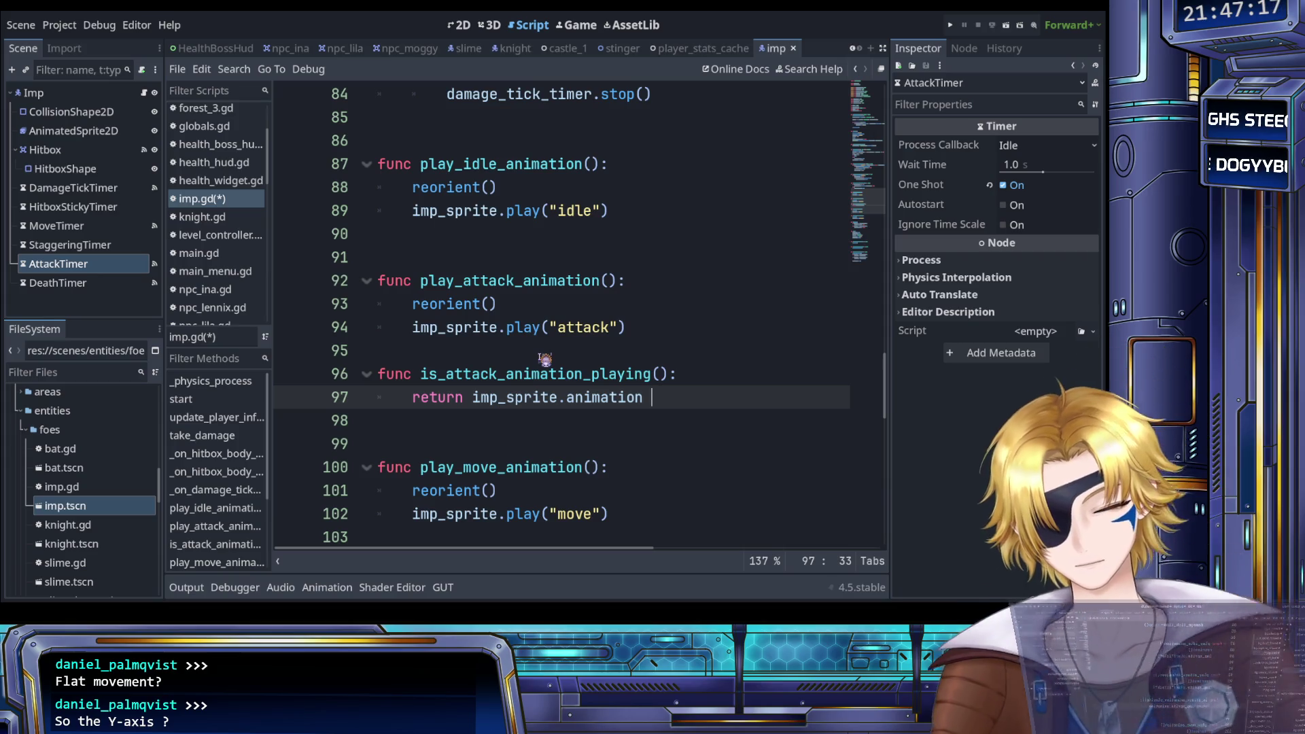
text("attack)
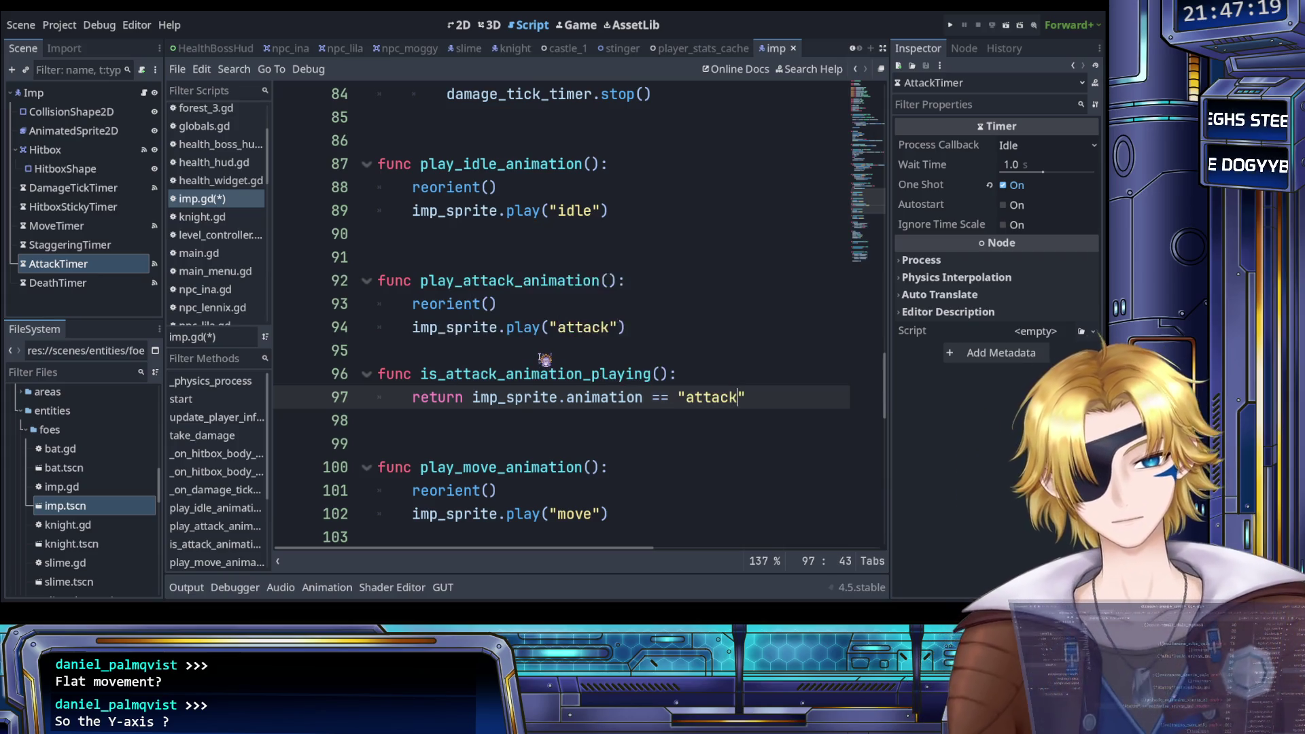
click(529, 377)
double_click(530, 374)
scroll(537, 379, up, 5)
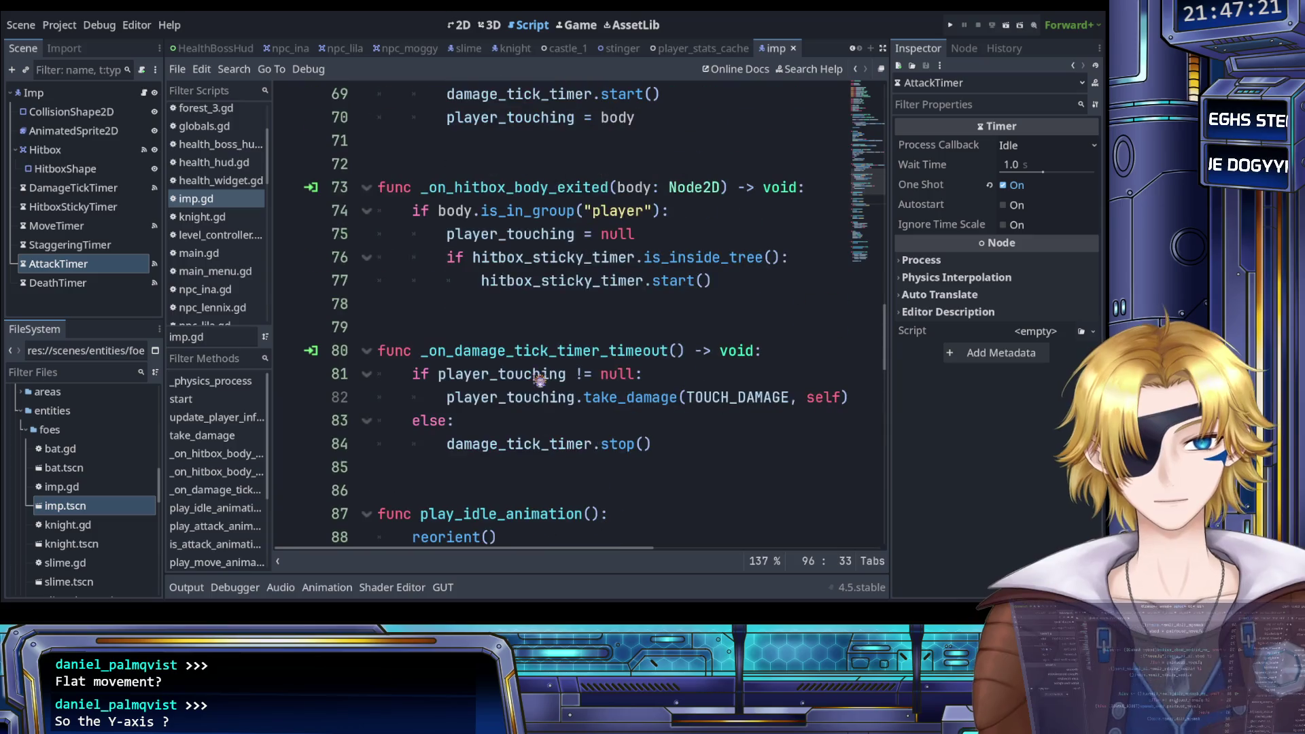
- Append && !is_attack_animation_playing() to line 33's condition and save
scroll(541, 375, up, 10)
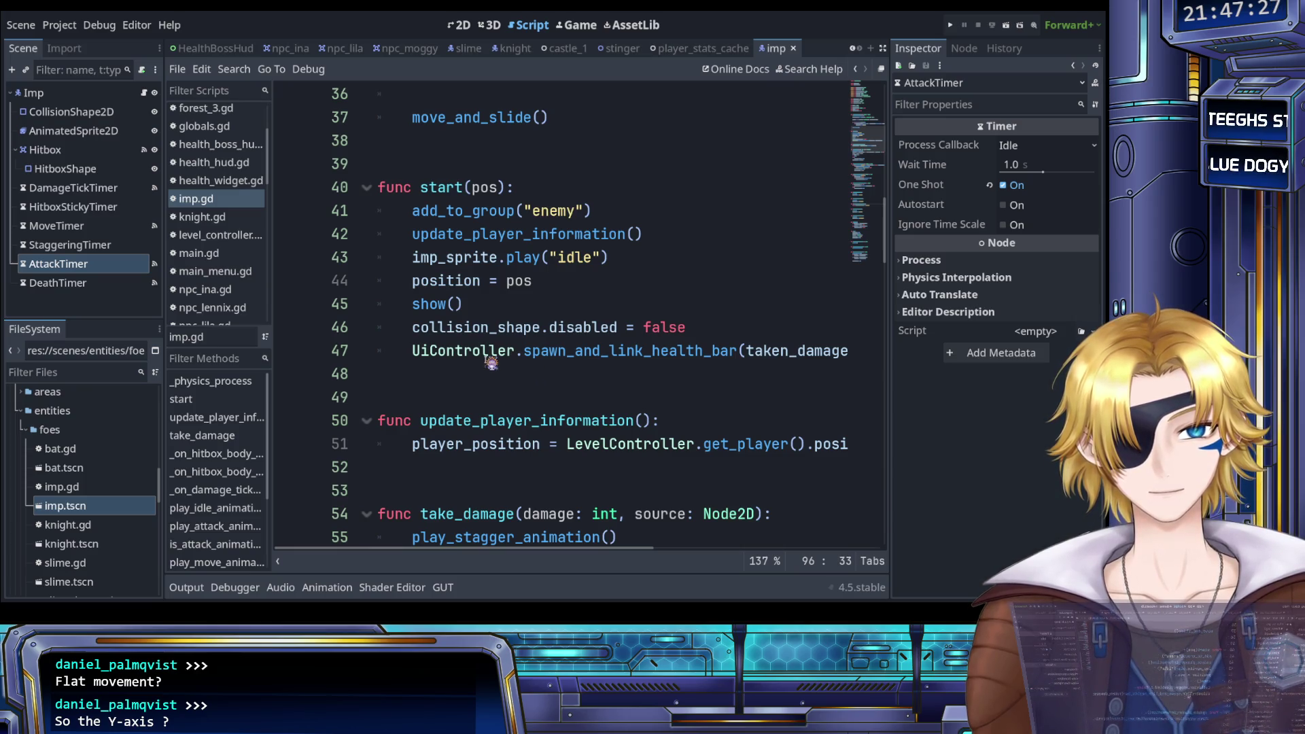
scroll(489, 361, up, 4)
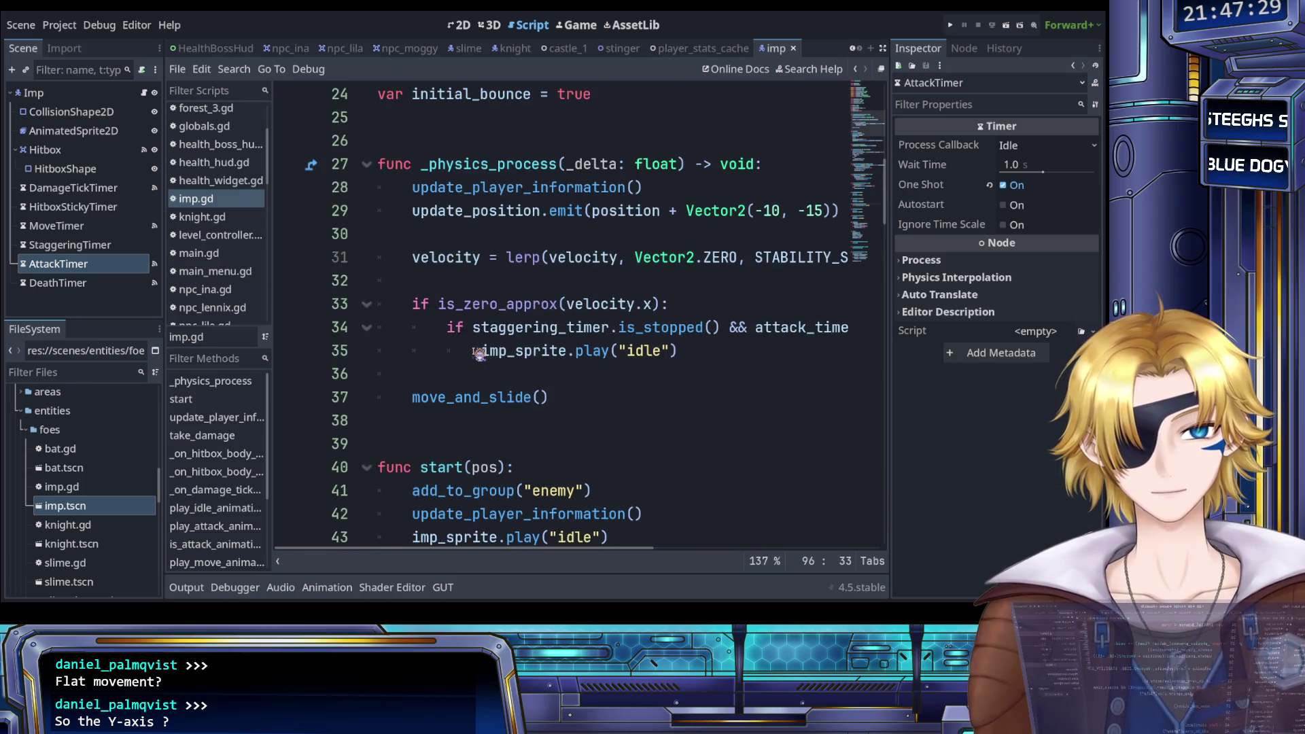
scroll(446, 349, up, 1)
scroll(438, 373, right, 5)
scroll(448, 374, left, 5)
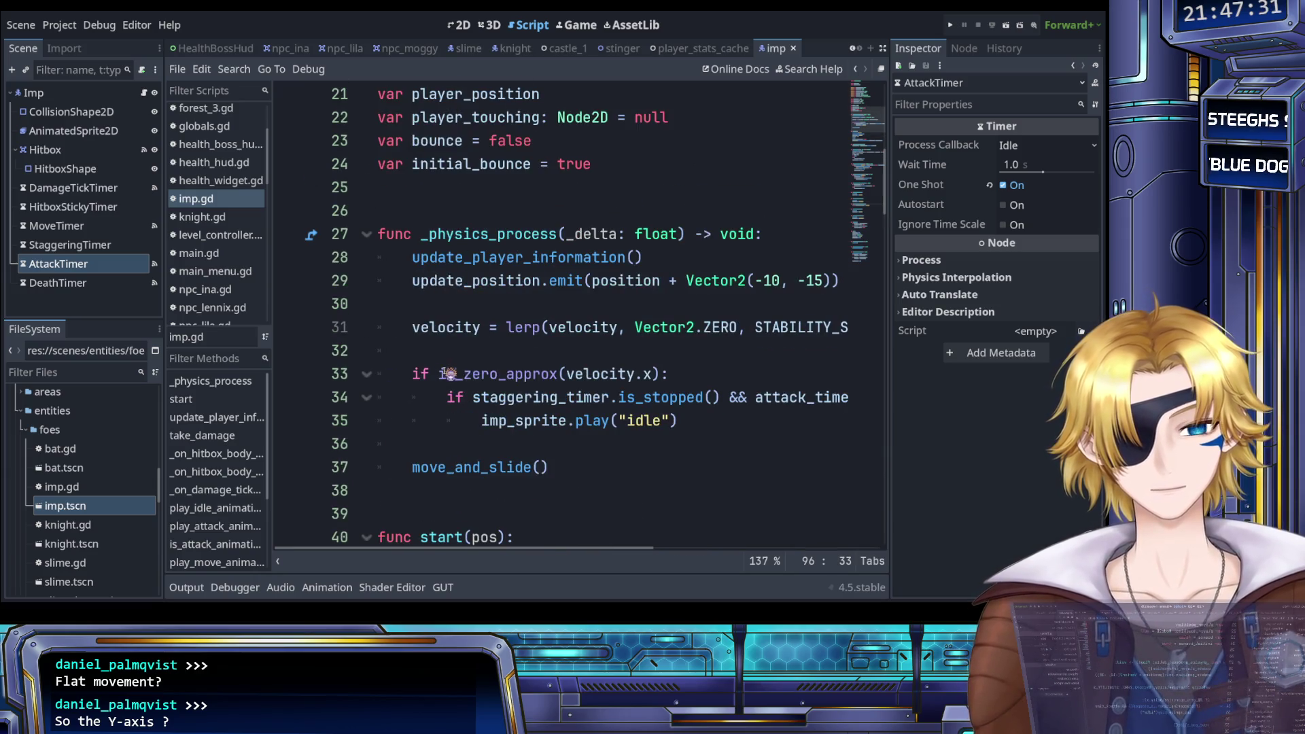
click(663, 374)
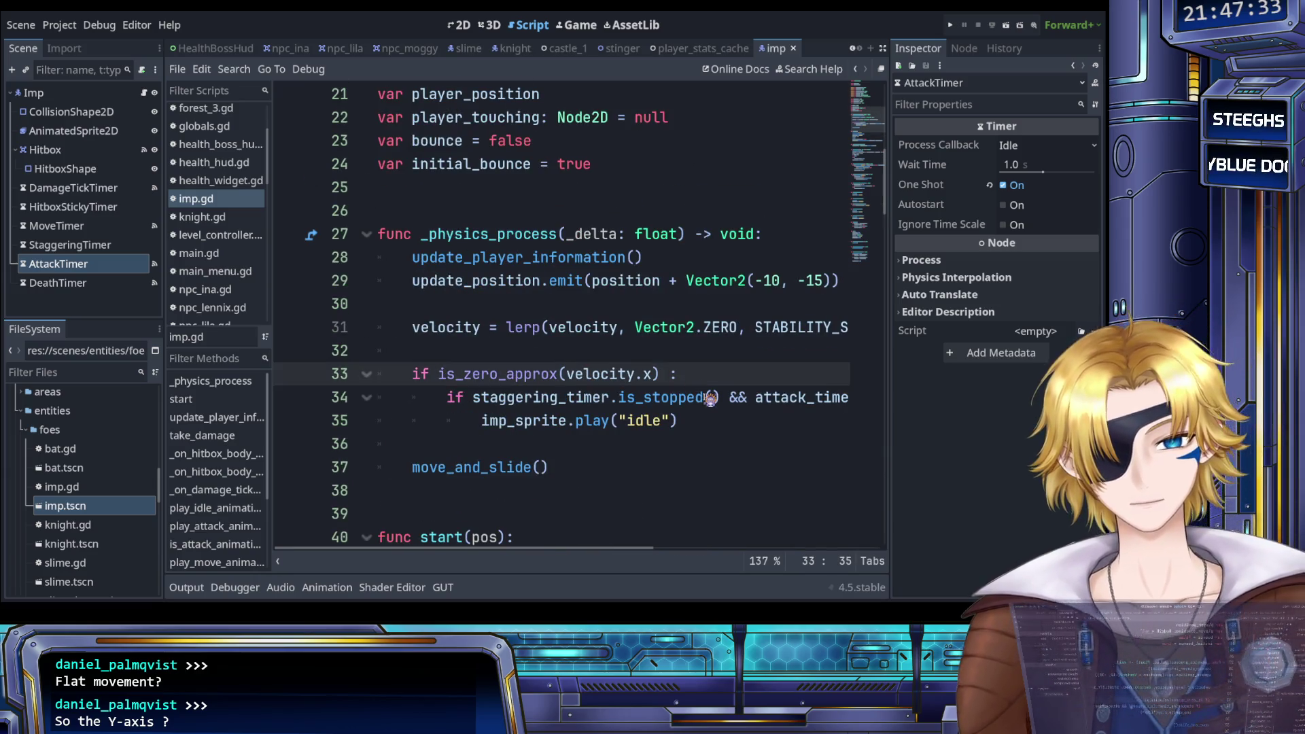
text(&& )
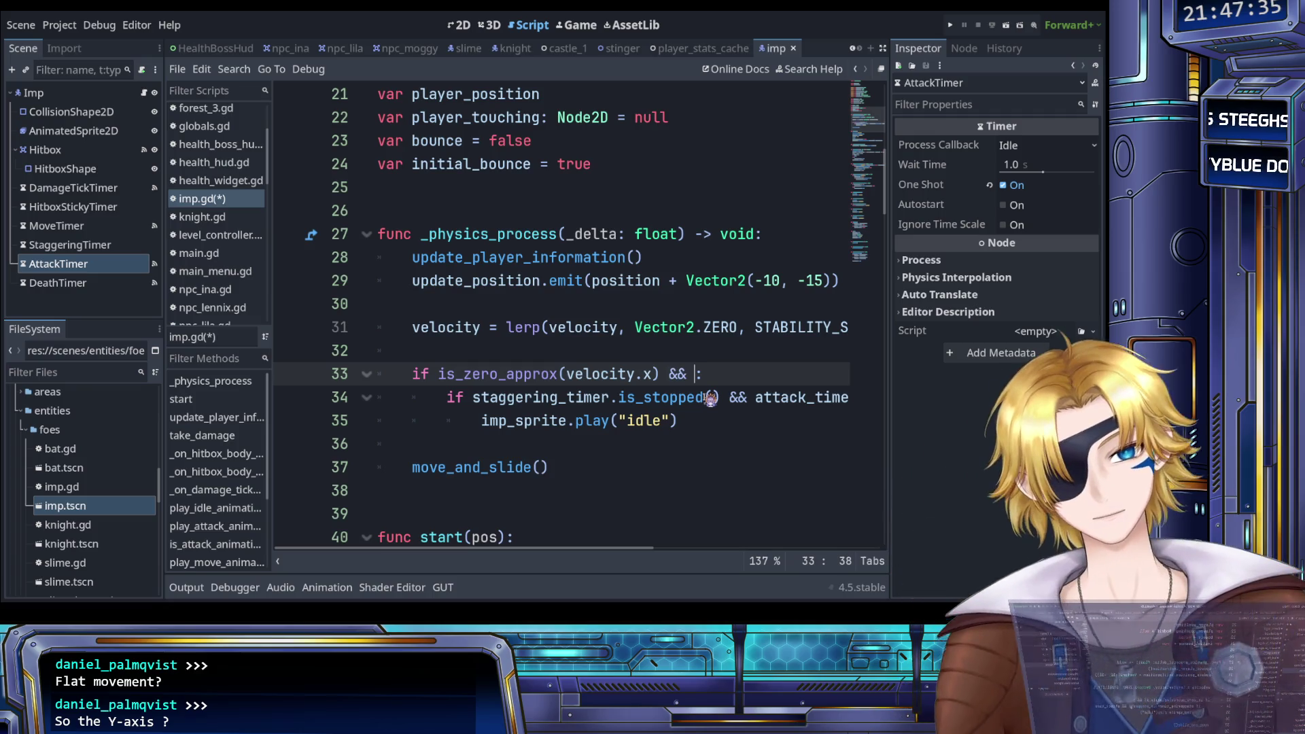
text(!is_attack_animation_playing)
key(ctrl+s)
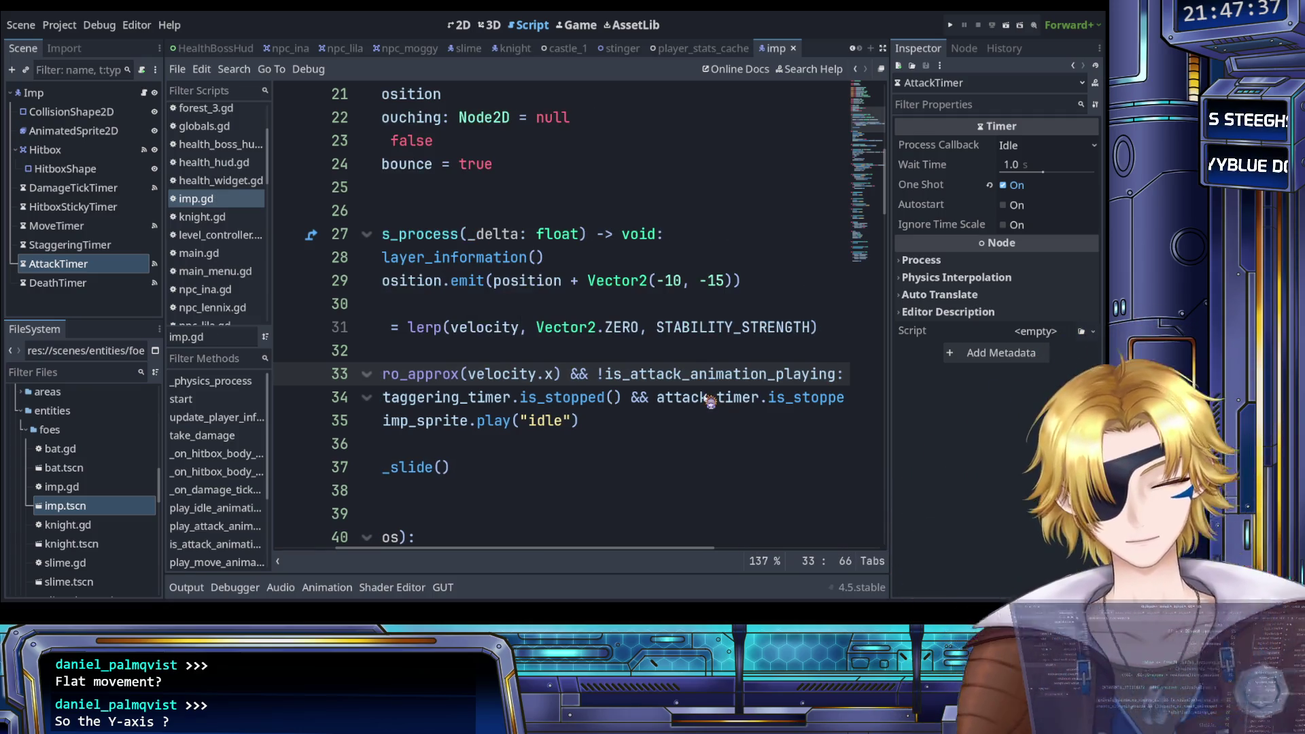
text(())
key(ctrl+s)
- Move the attack-animation check from line 33 to the end of line 34's idle condition, save, and run
scroll(661, 416, left, 3)
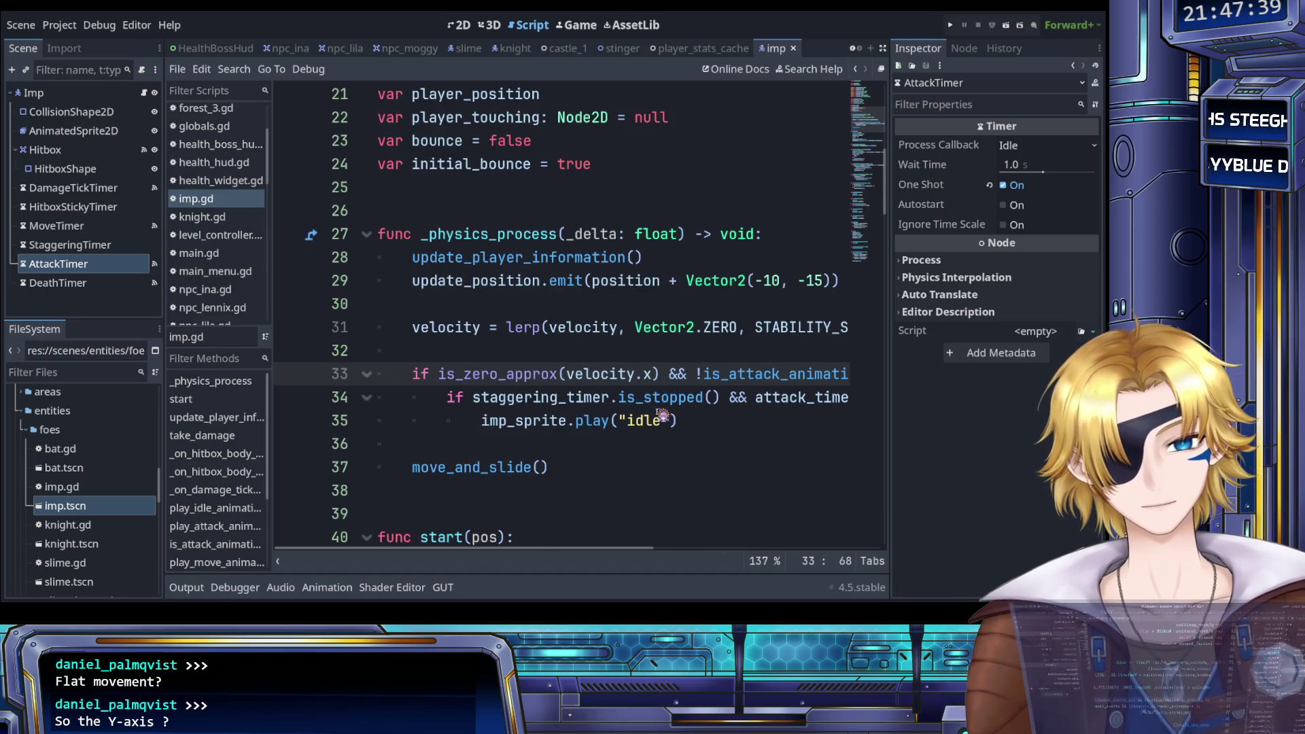
scroll(661, 414, right, 3)
scroll(662, 415, right, 2)
scroll(661, 415, left, 2)
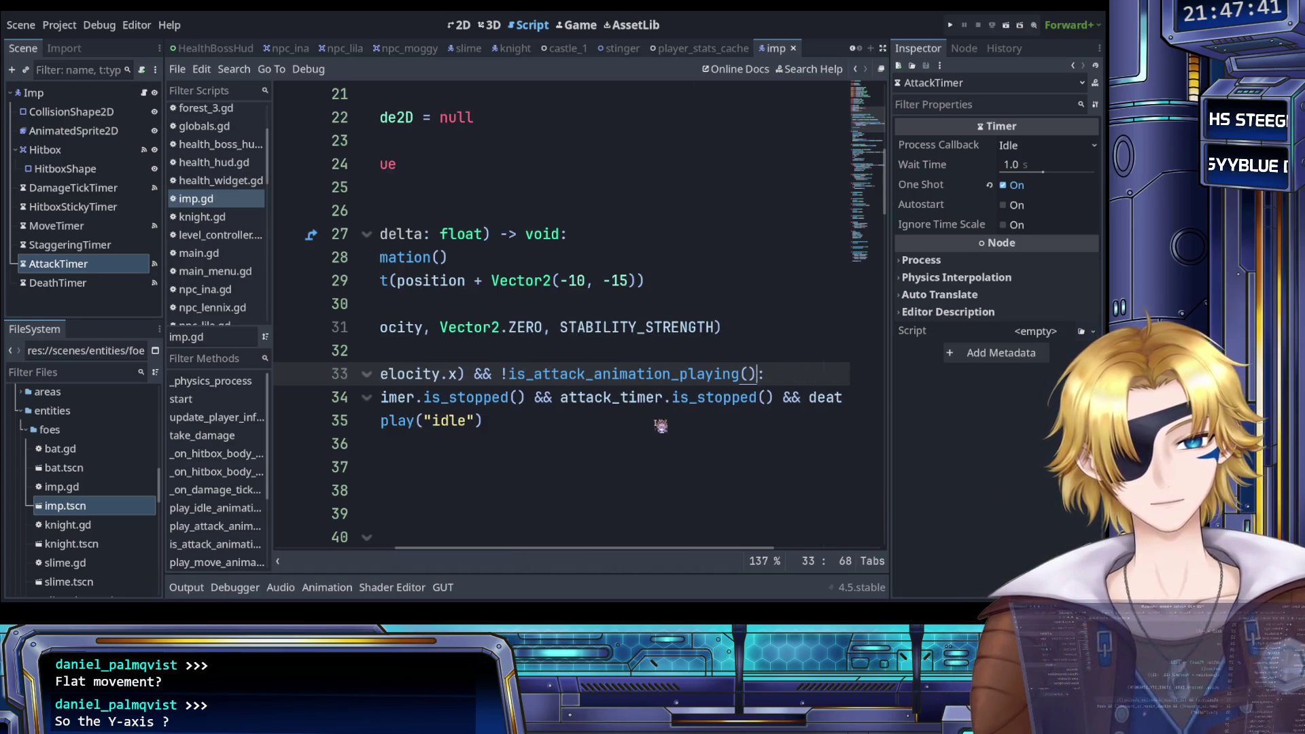
key(shift+Left)
key(shift+Left)
key(shift+Left)
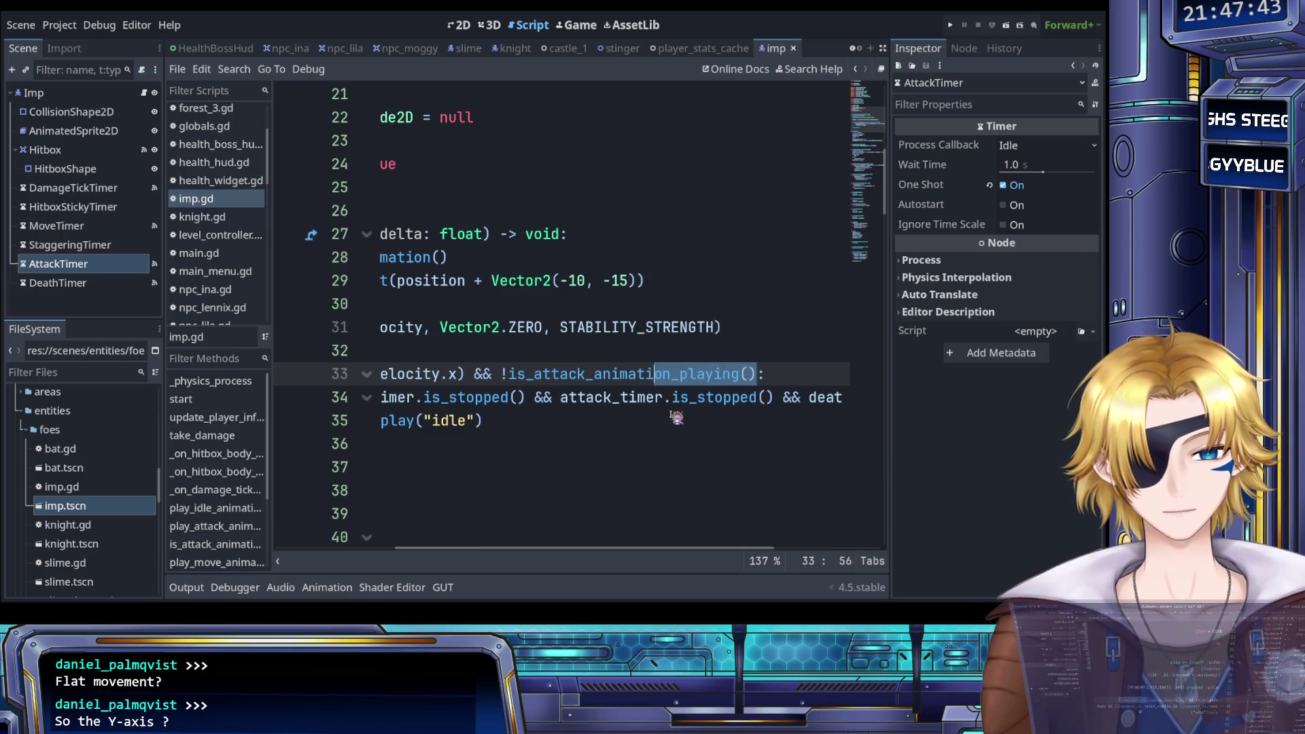
key(shift+Left)
key(ctrl+c)
key(BackSpace)
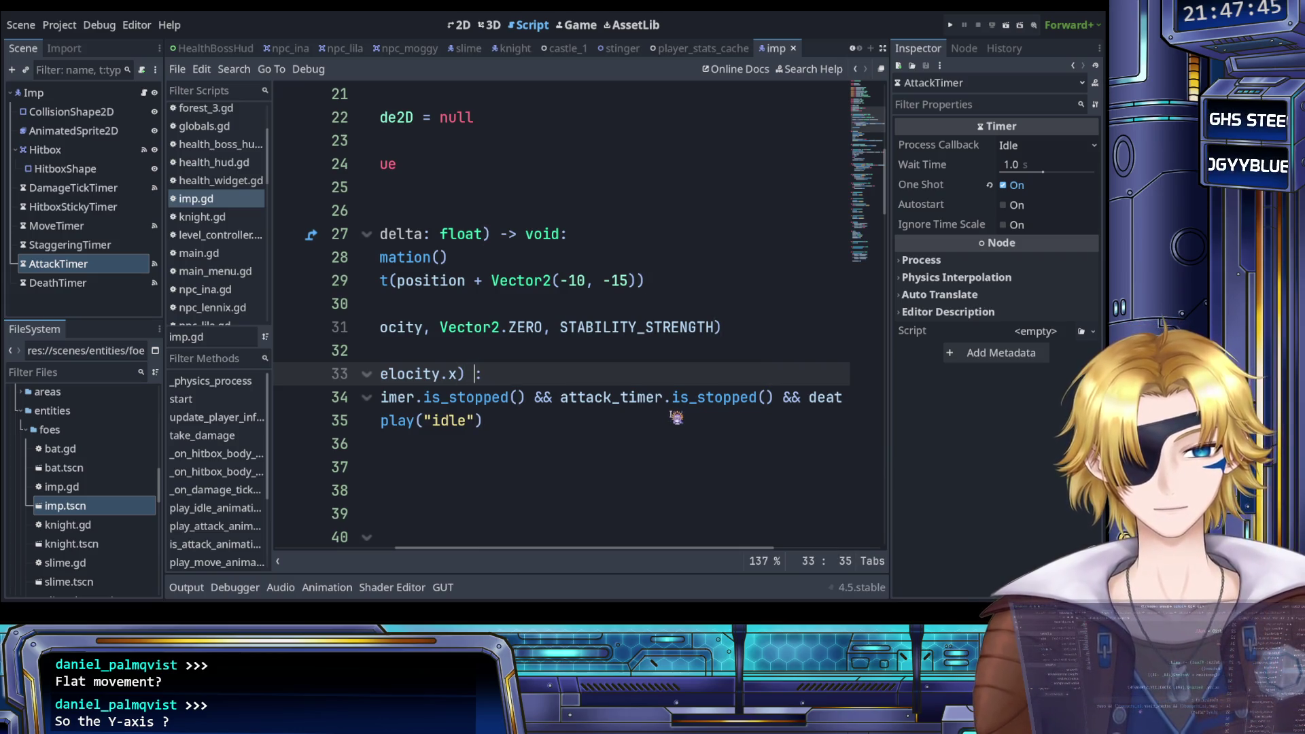
scroll(676, 417, right, 2)
click(840, 397)
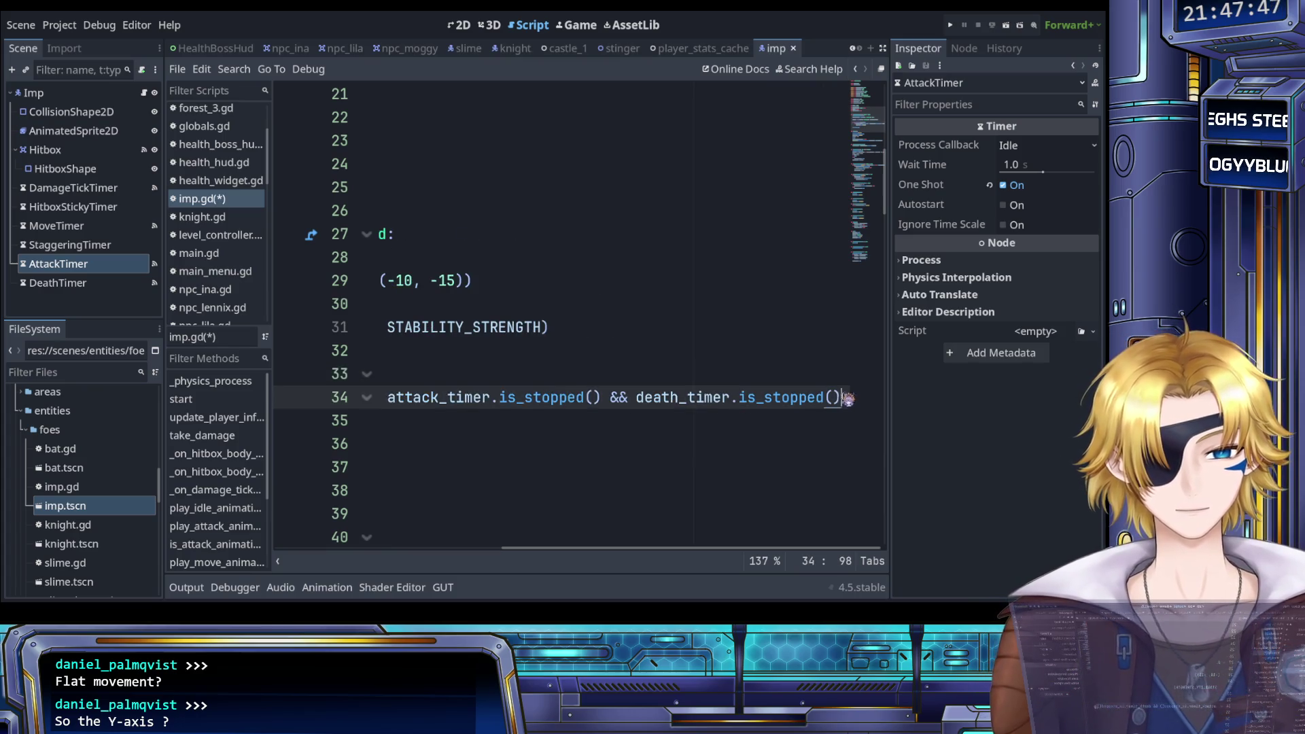
key(ctrl+v)
key(ctrl+s)
scroll(570, 399, left, 6)
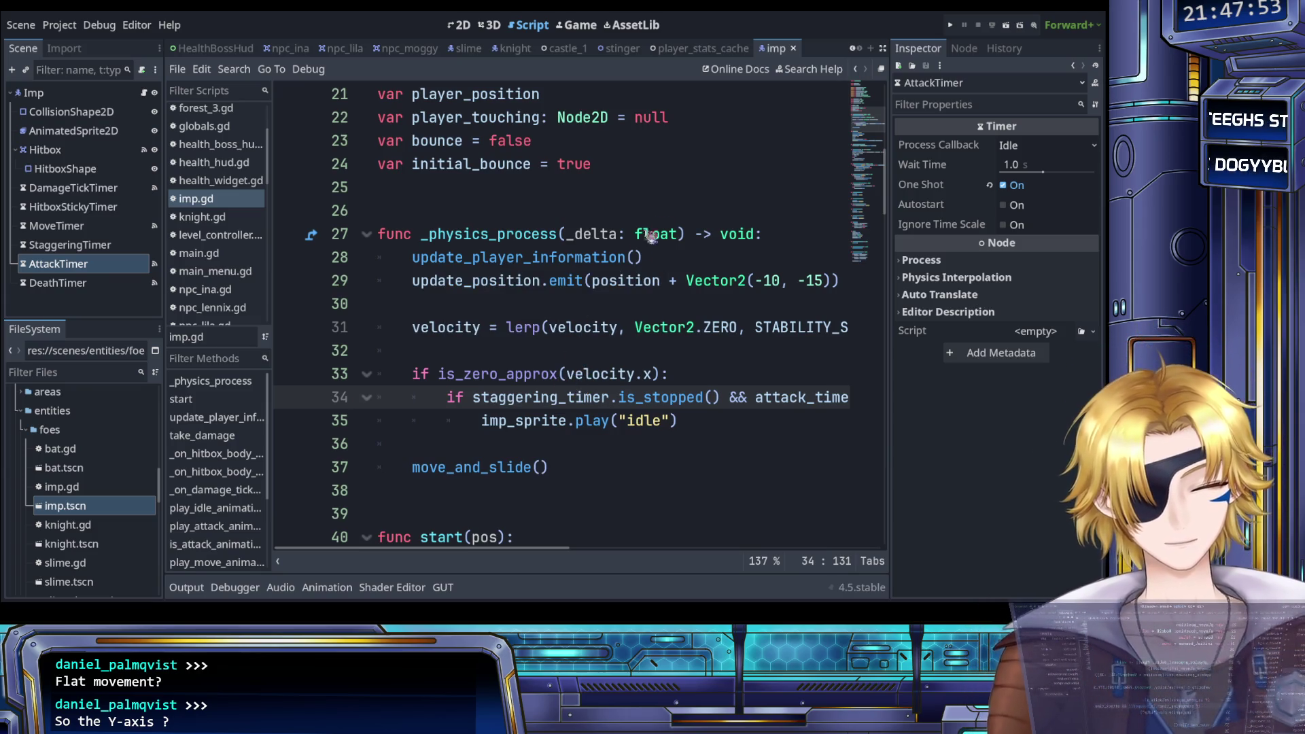
click(950, 28)
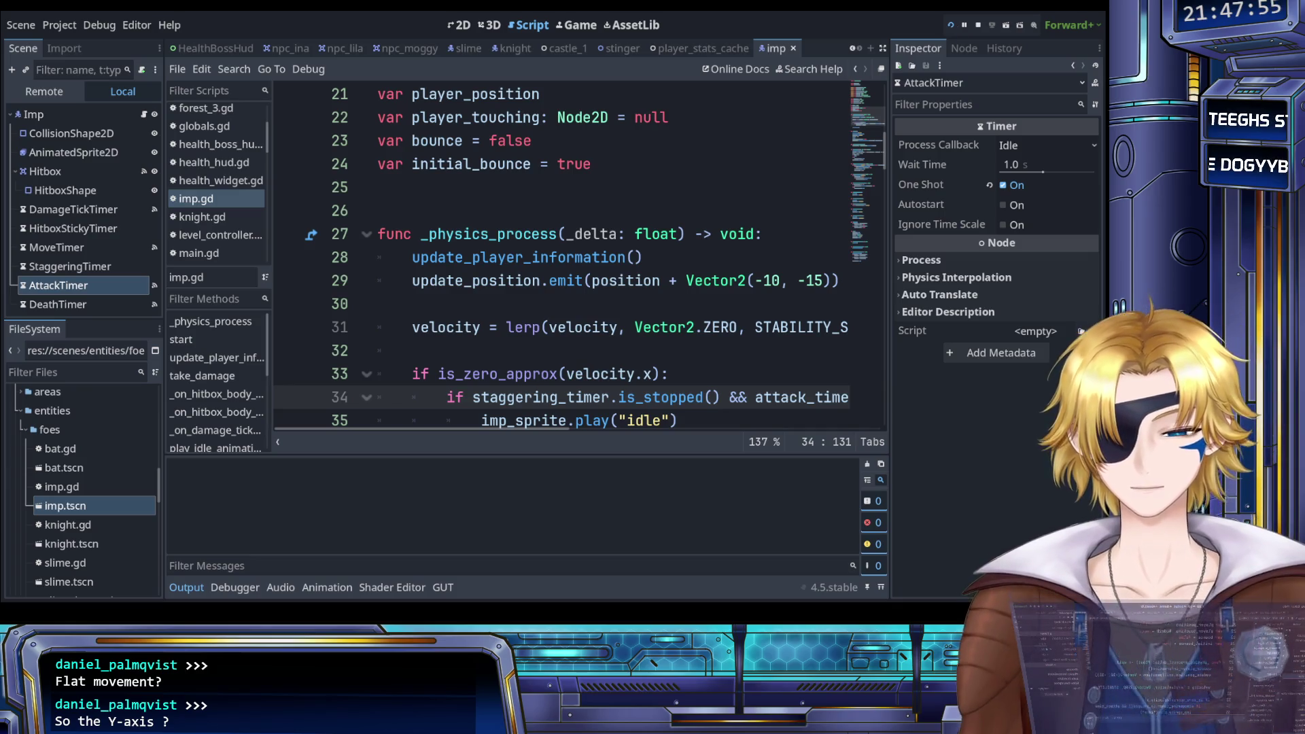
key(Up)
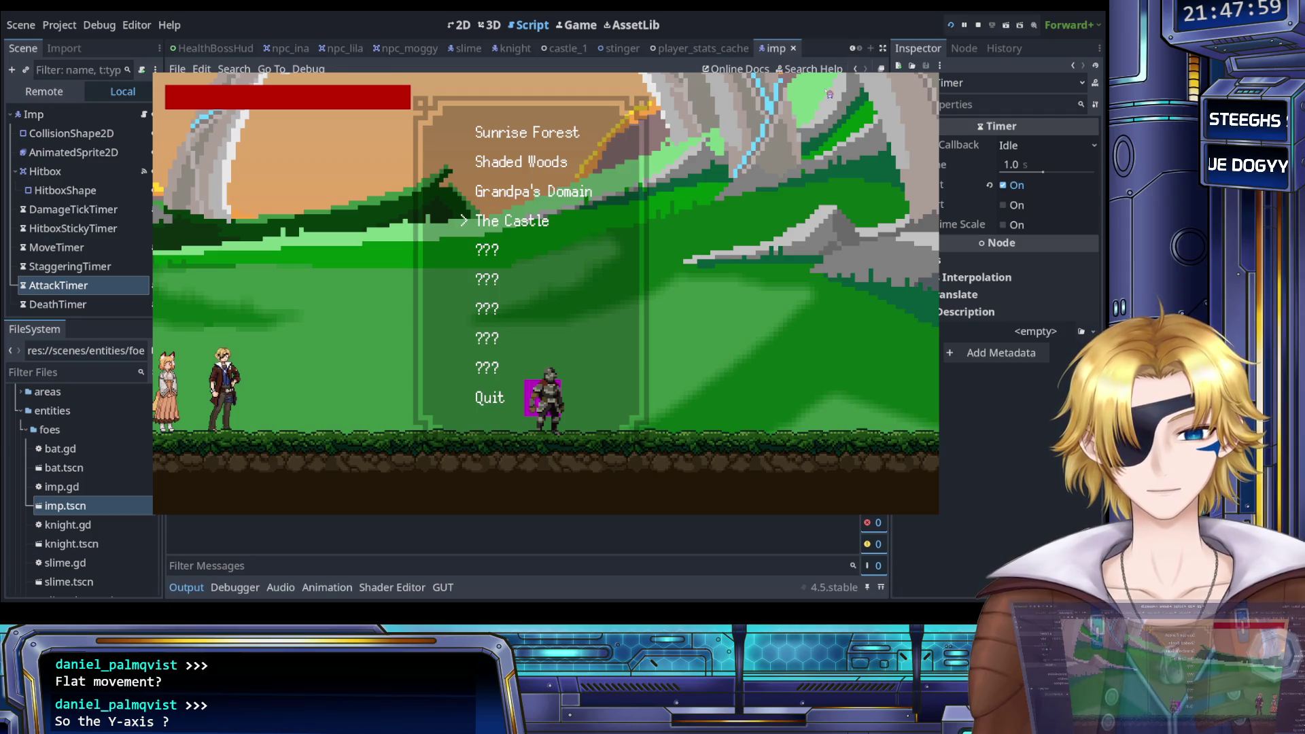
key(Return)
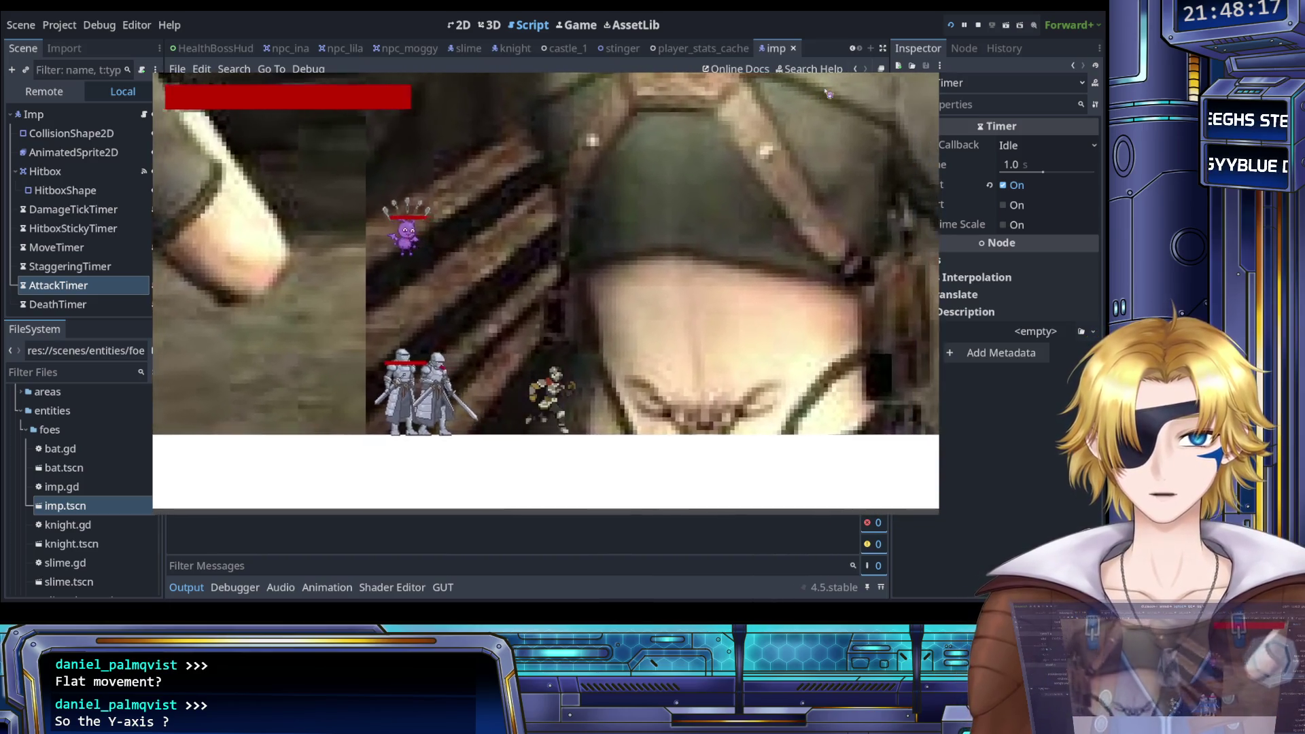
key(Escape)
key(Return)
click(508, 207)
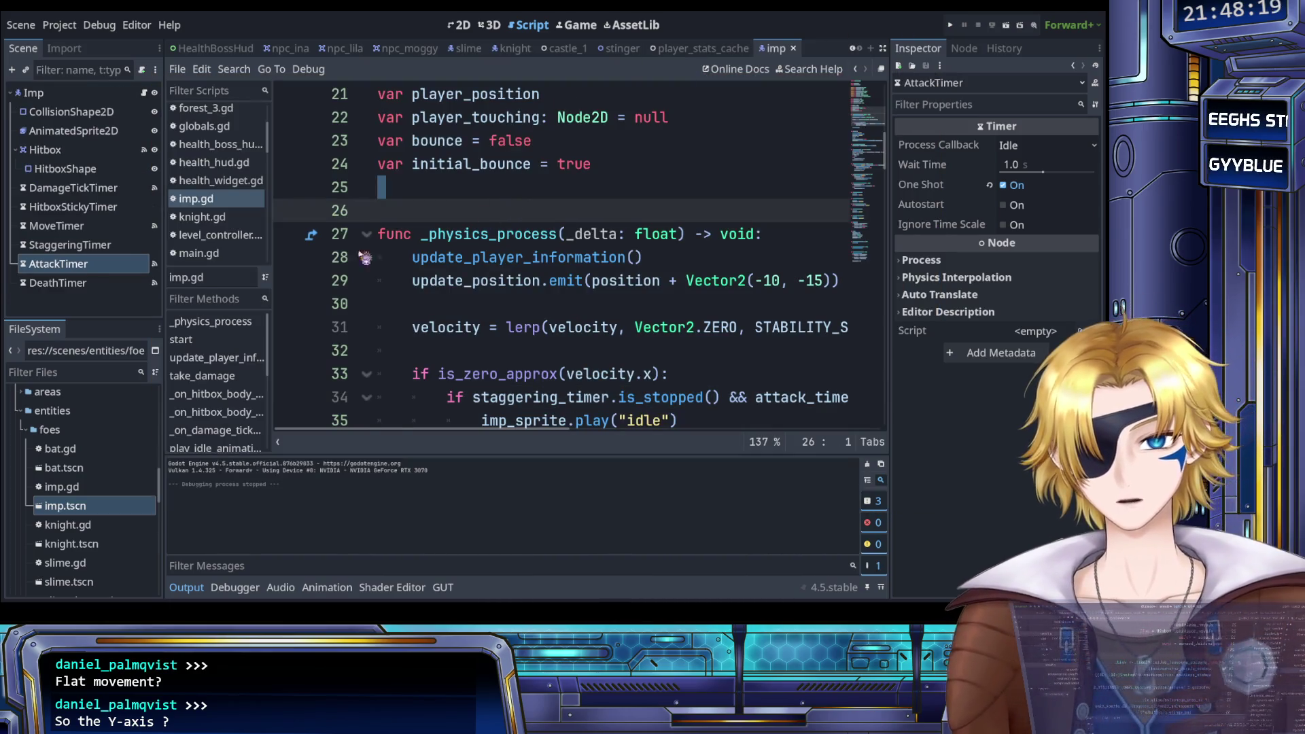
- Add a Timer child to the Imp and name it AttackAnimationTimer
click(80, 305)
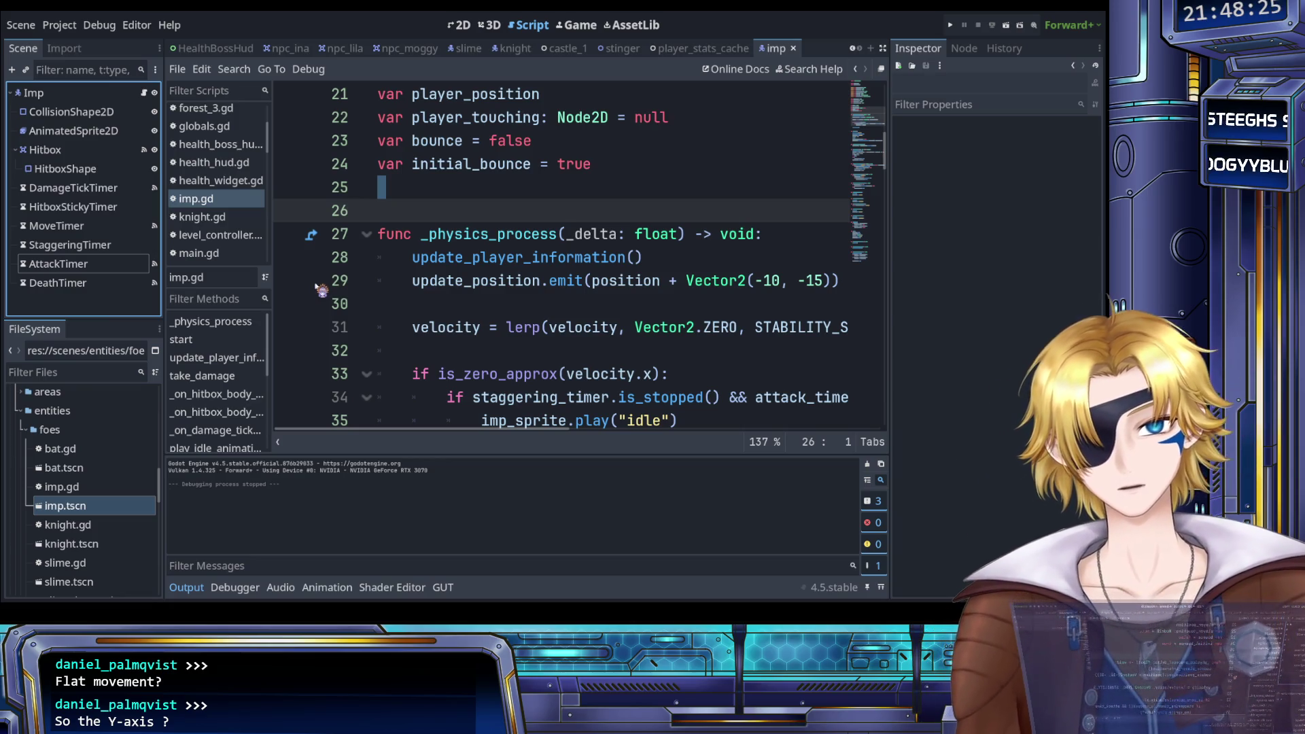
key(ctrl+a)
key(Return)
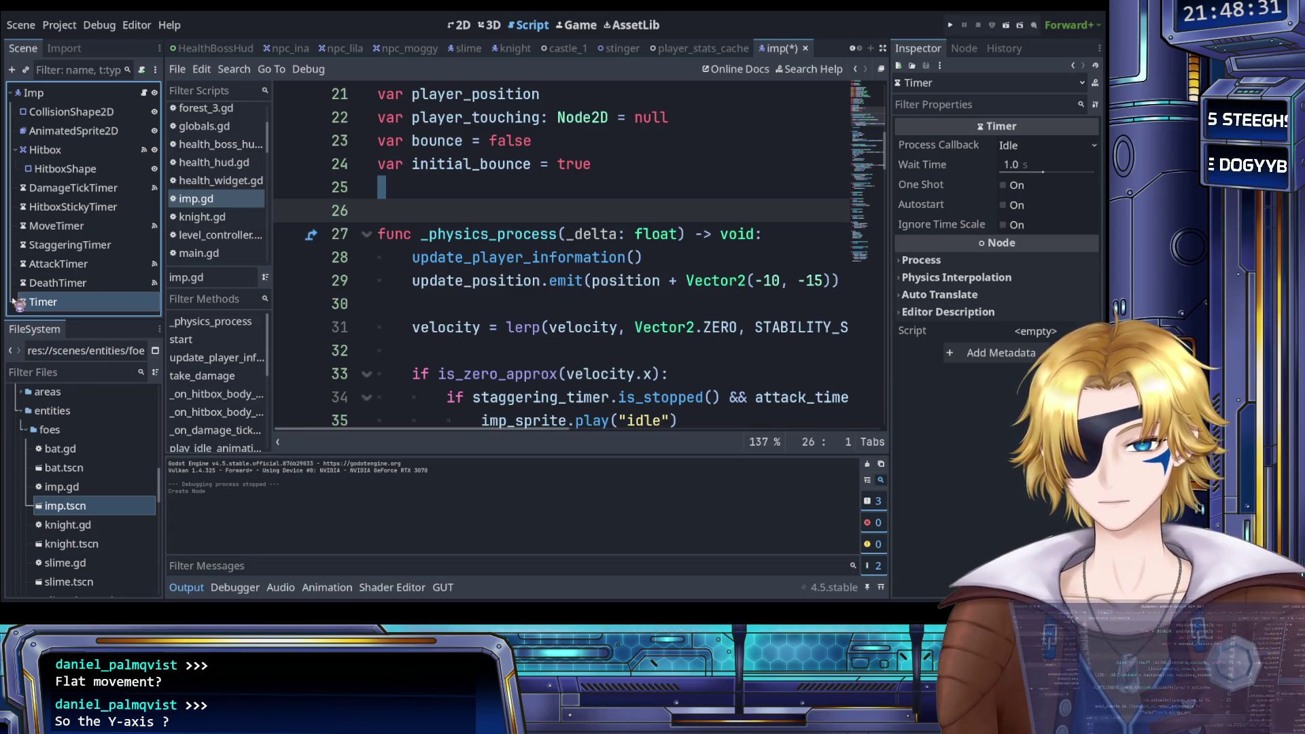
text(AttackAnimationTimer)
key(Return)
scroll(487, 274, up, 5)
click(488, 274)
scroll(487, 275, down, 5)
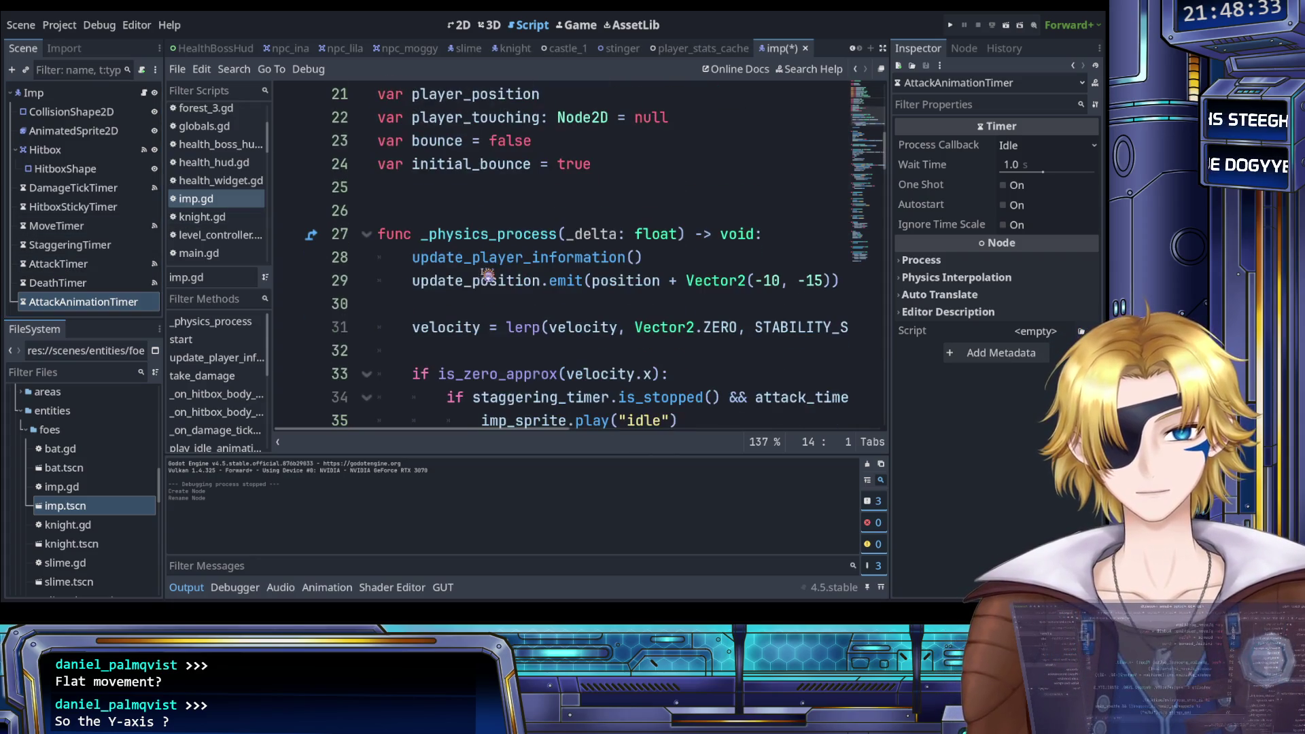
scroll(488, 270, up, 5)
scroll(469, 263, up, 2)
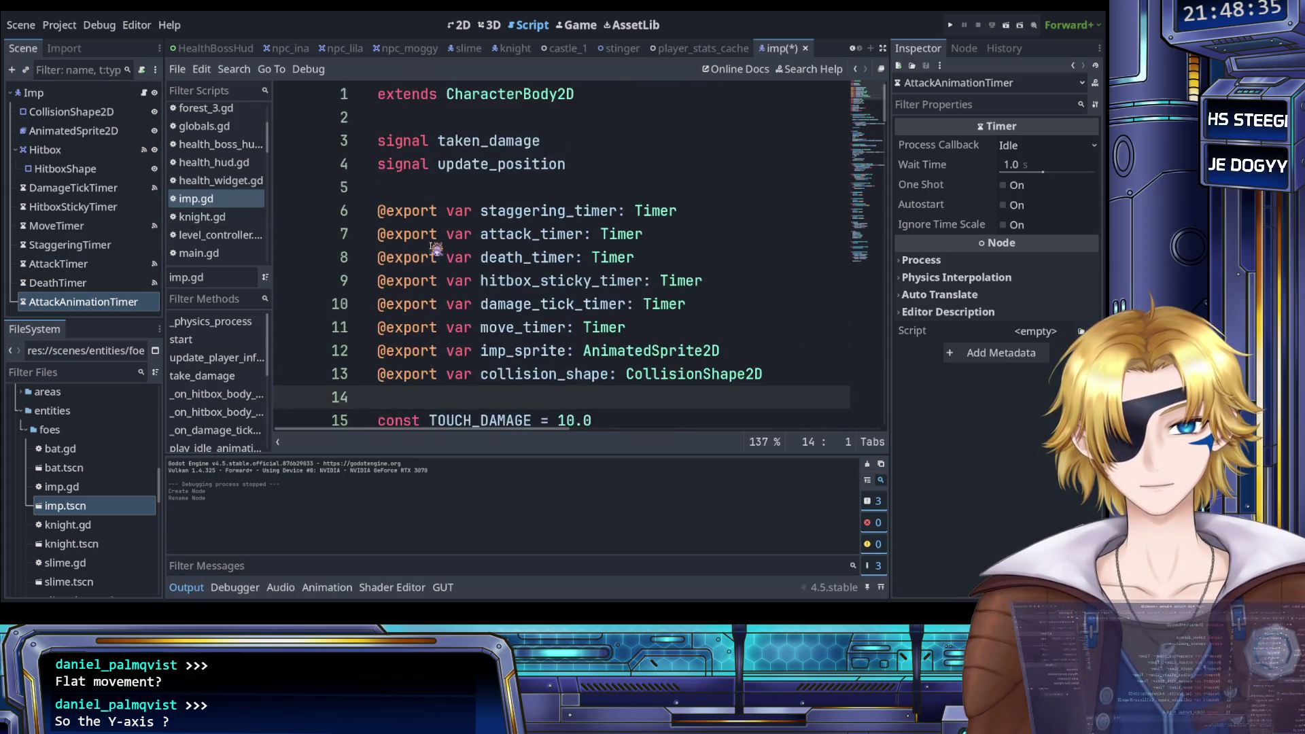
scroll(469, 272, down, 1)
click(719, 241)
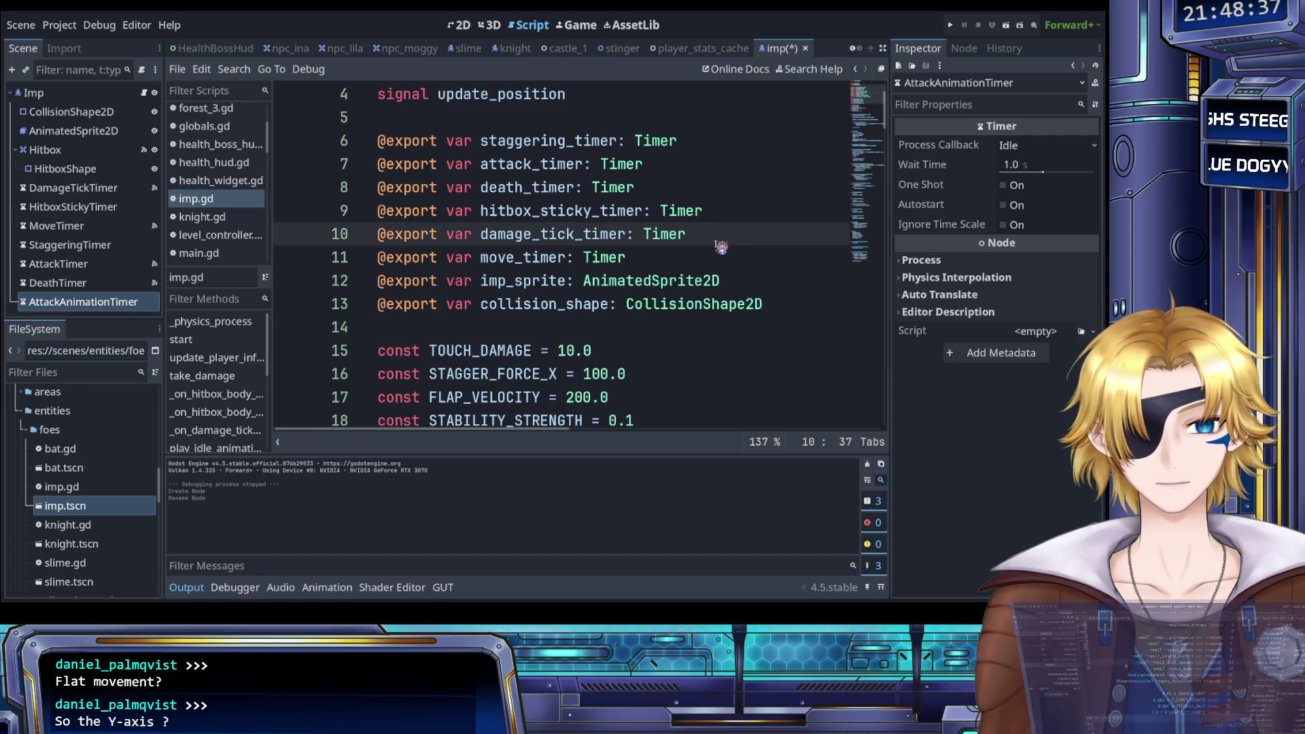
key(Down)
key(Return)
text(@export var a)
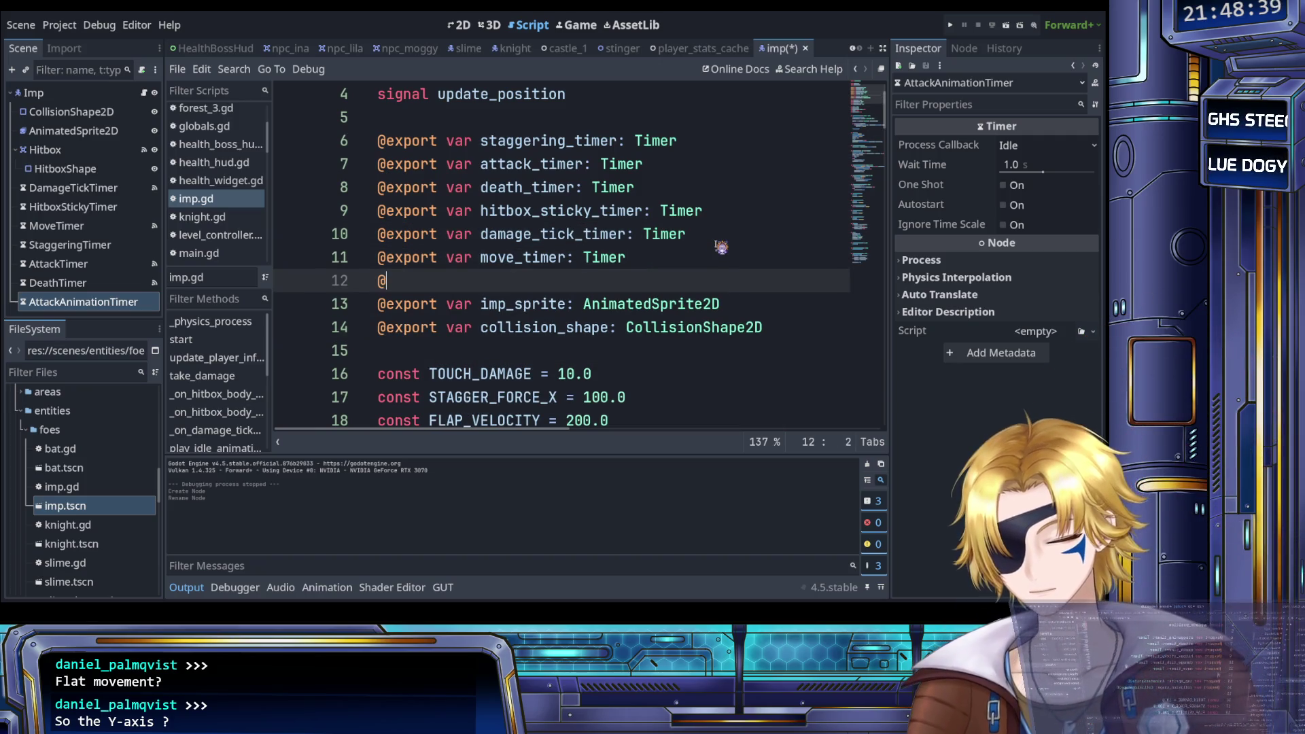
text(ttack-animation)
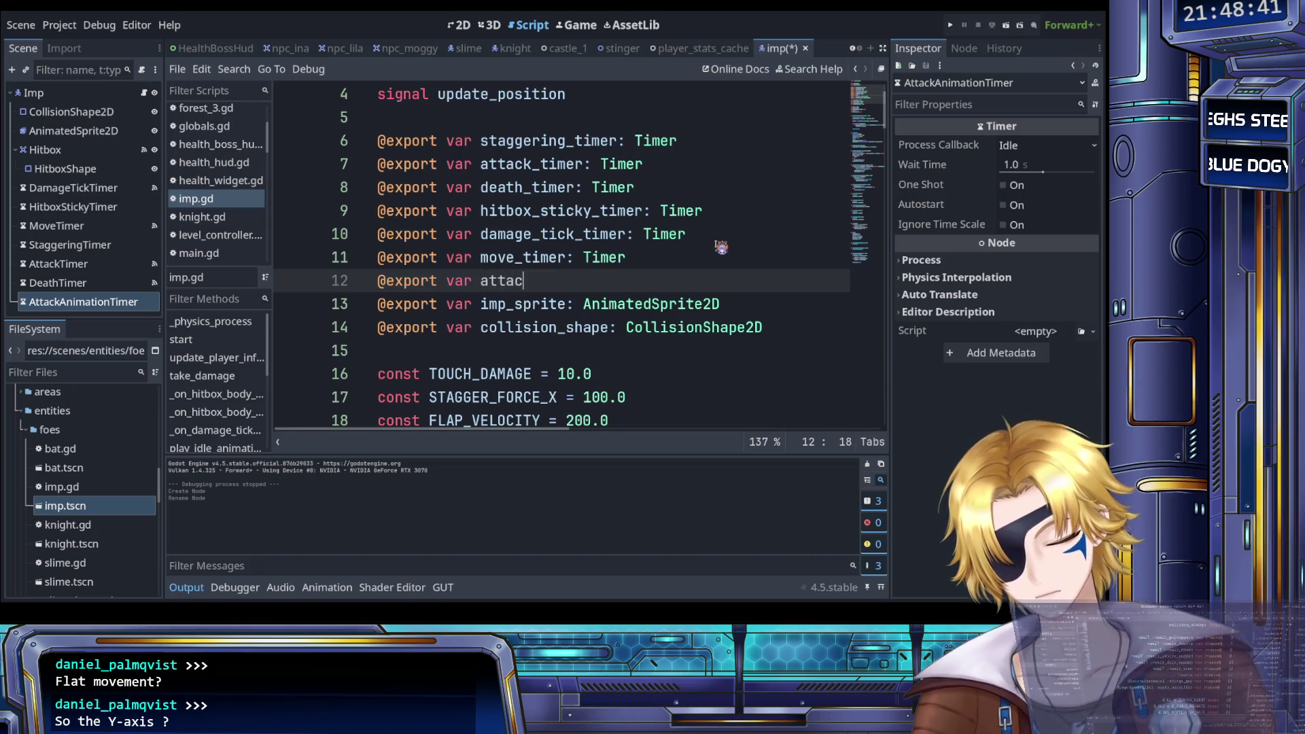
text(_timer: Timer)
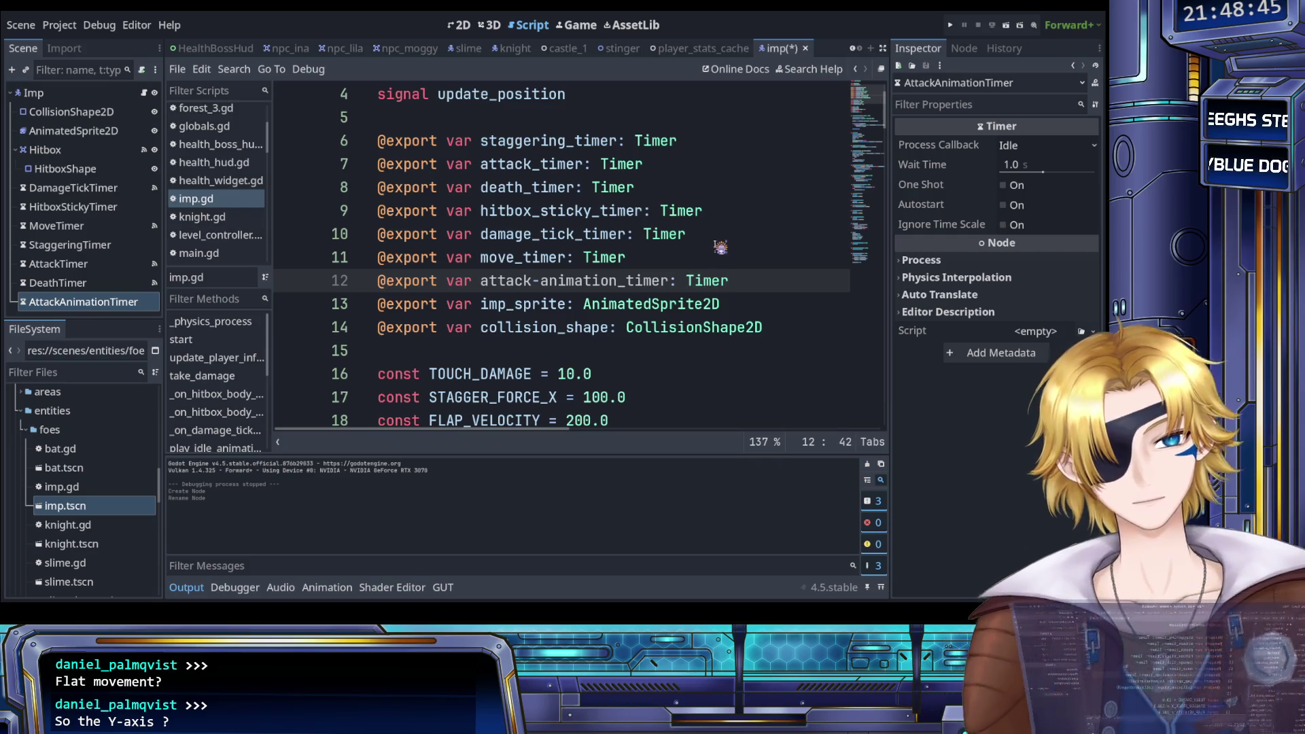
click(721, 240)
key(ctrl+s)
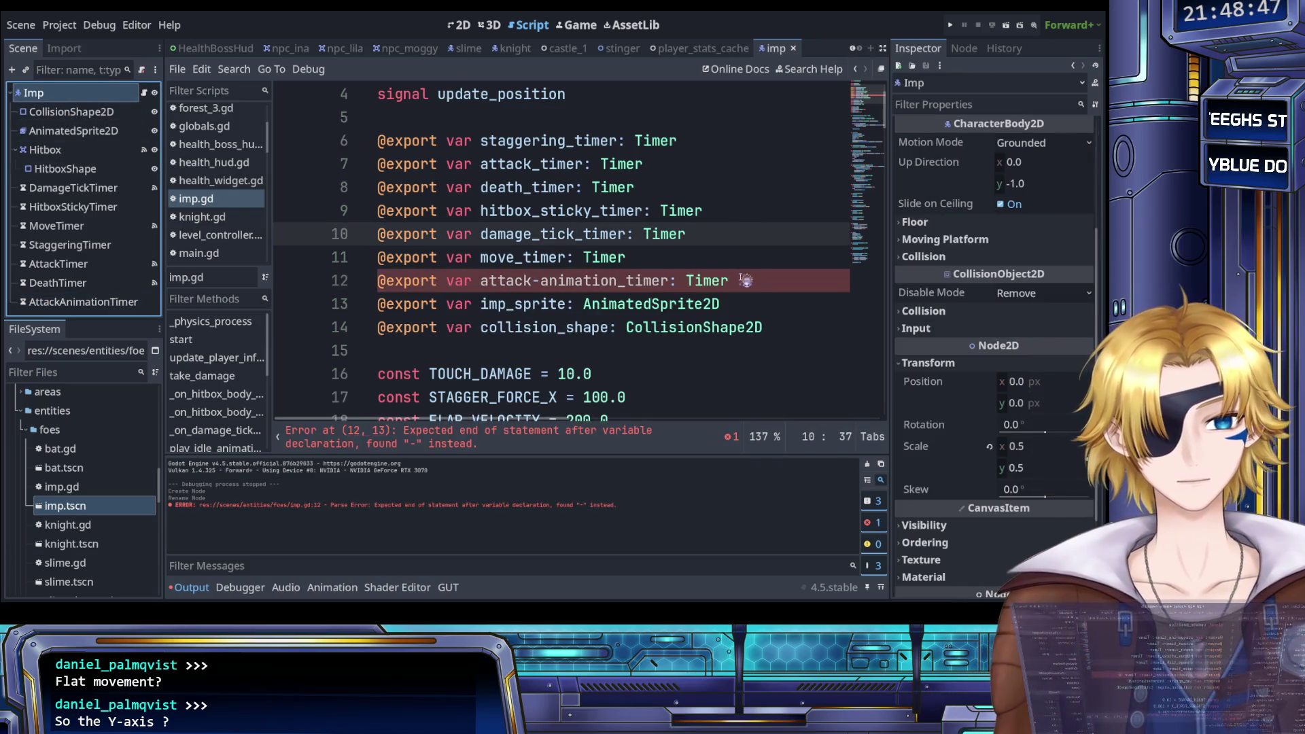
click(542, 281)
- Fix the variable name to attack_animation_timer by replacing the hyphen with an underscore, and save
key(BackSpace)
text(_)
key(ctrl+s)
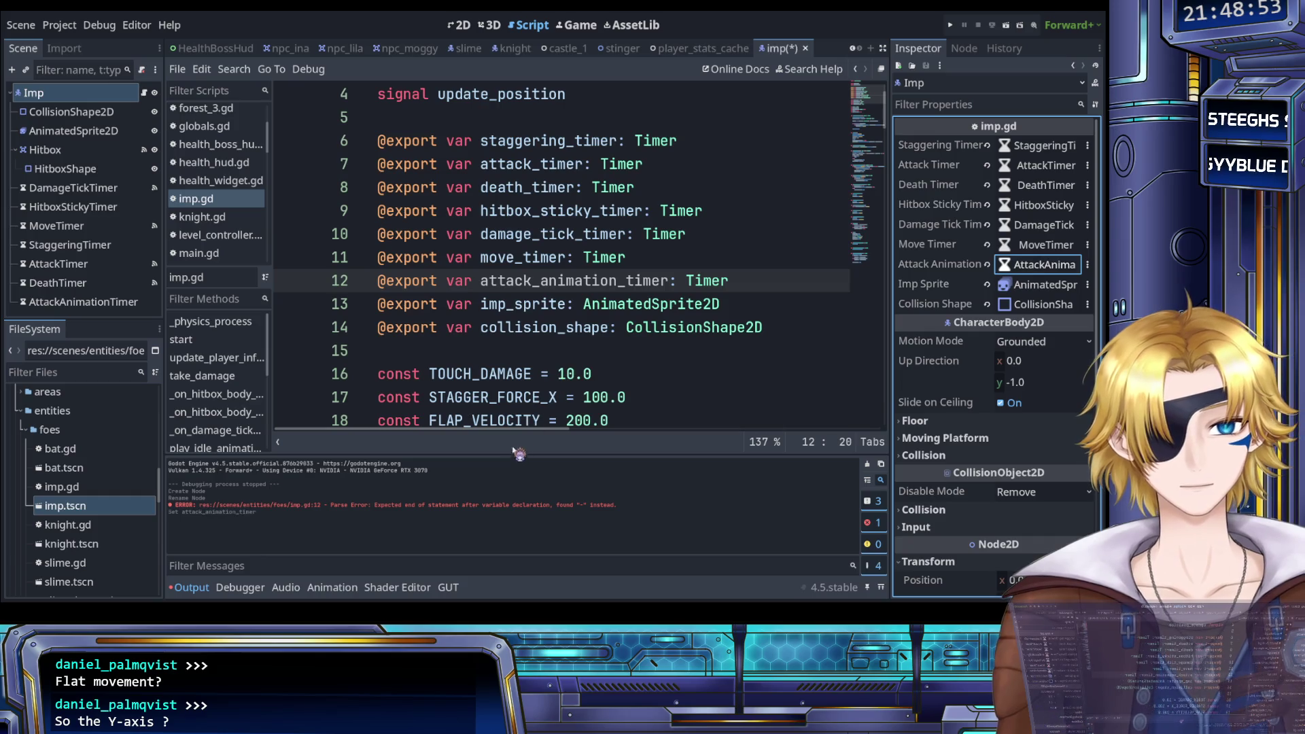
- Give AttackAnimationTimer a 3-second Wait Time with One Shot enabled, and save
click(77, 302)
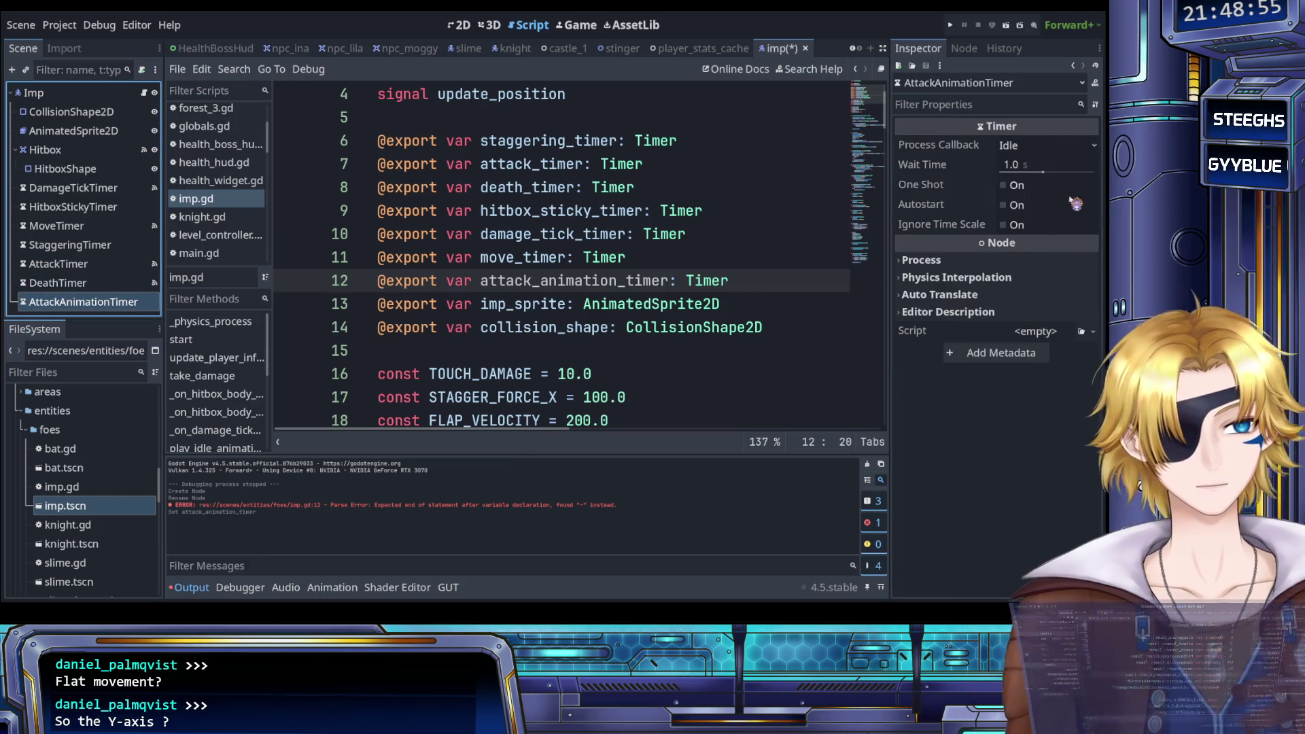
click(1012, 164)
text(3)
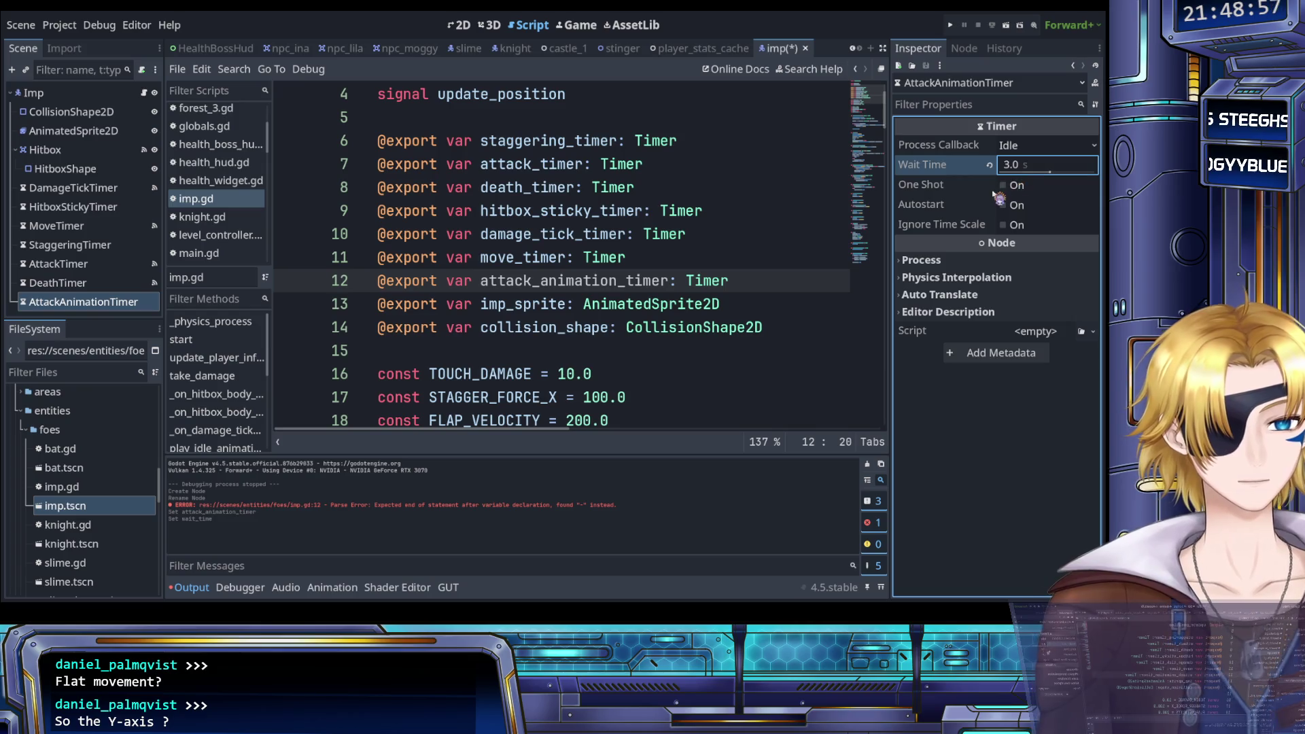
click(1003, 185)
click(596, 257)
key(ctrl+s)
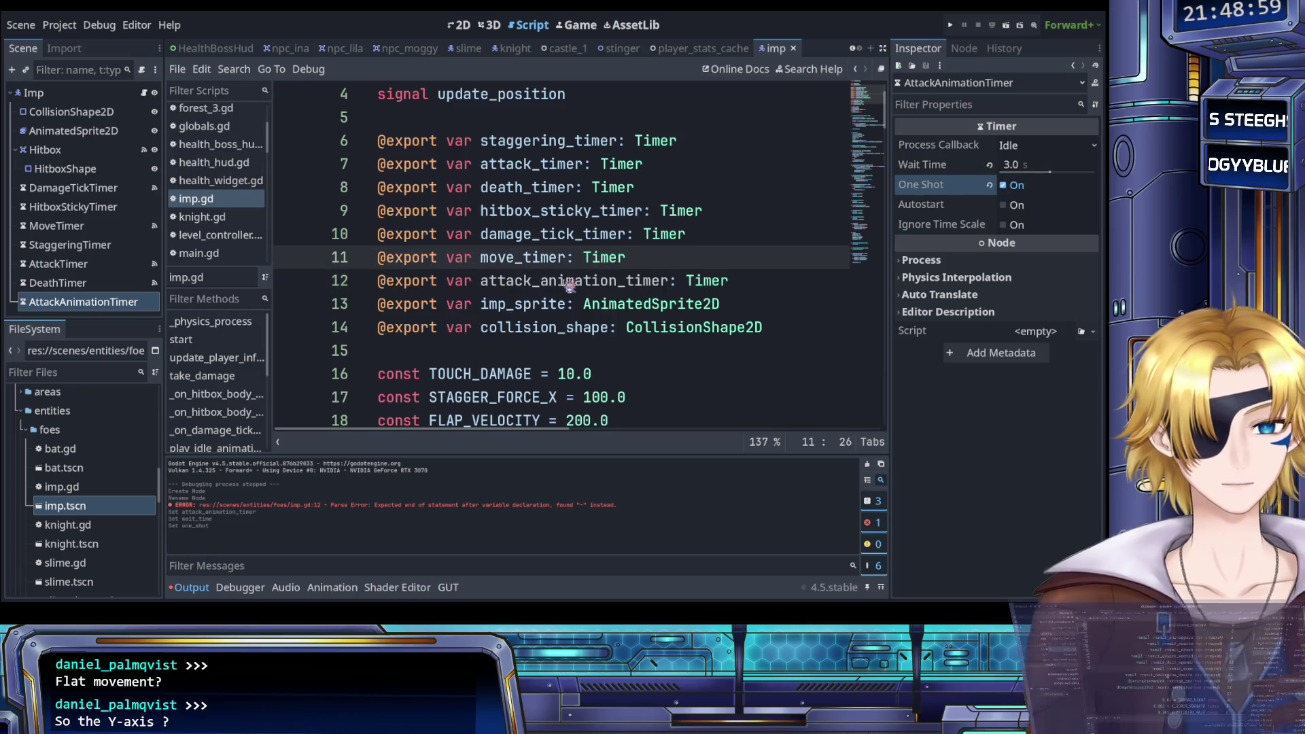
double_click(570, 282)
click(572, 348)
scroll(572, 340, down, 15)
scroll(572, 331, down, 20)
scroll(527, 286, up, 2)
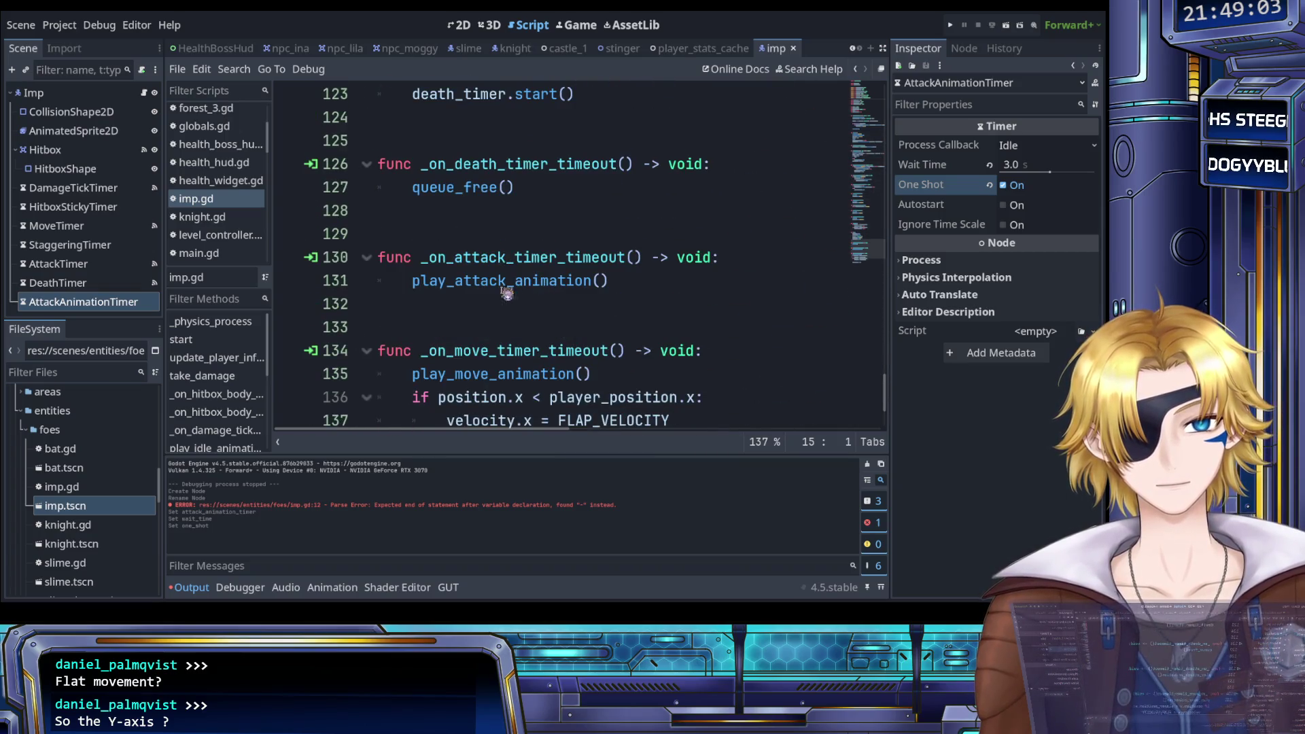
- Add attack_animation_timer.start() right after play_attack_animation() and save the script
click(626, 282)
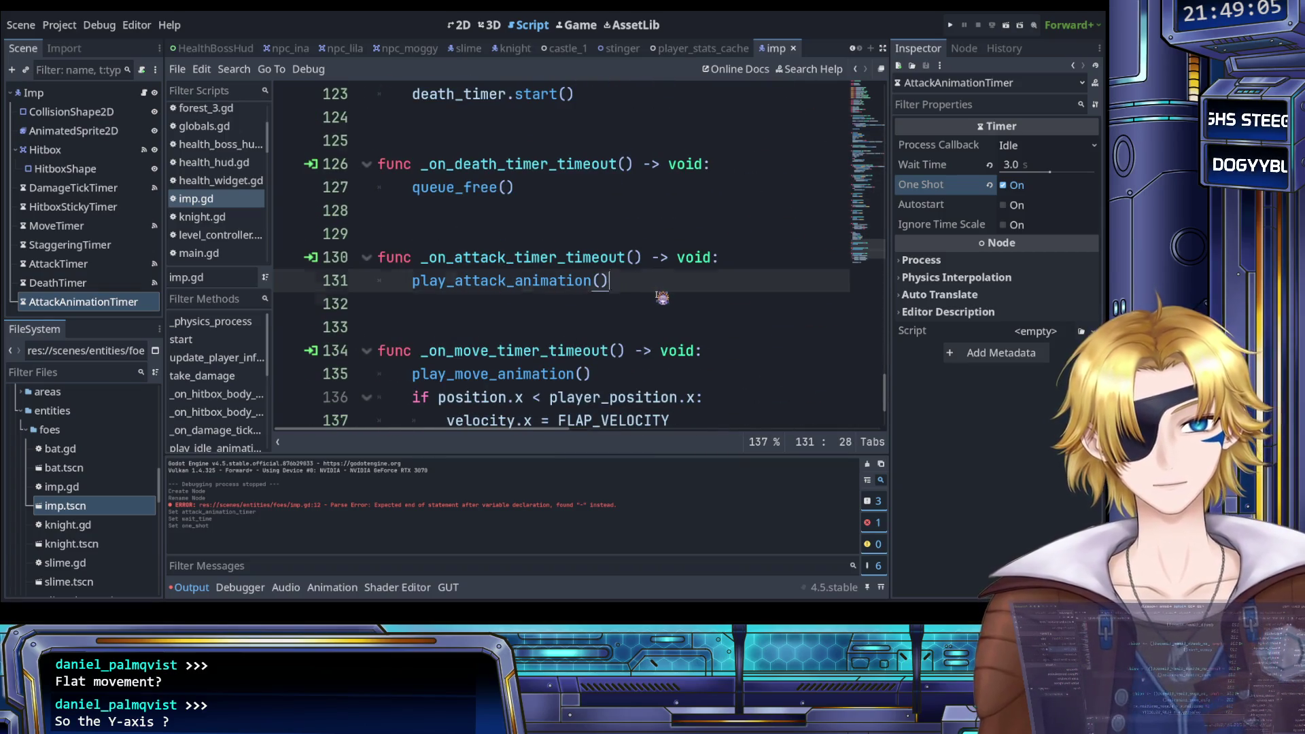
key(Return)
text(attack_animation_timer.start)
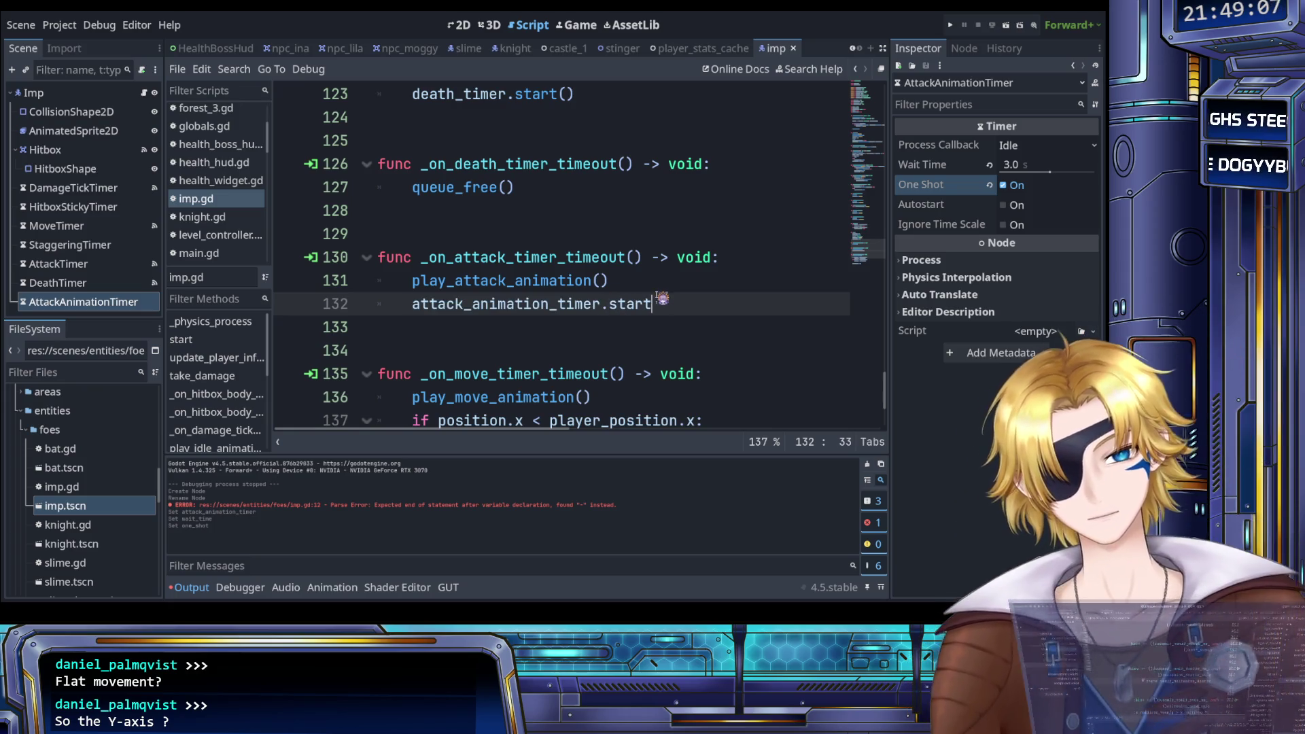
text(();)
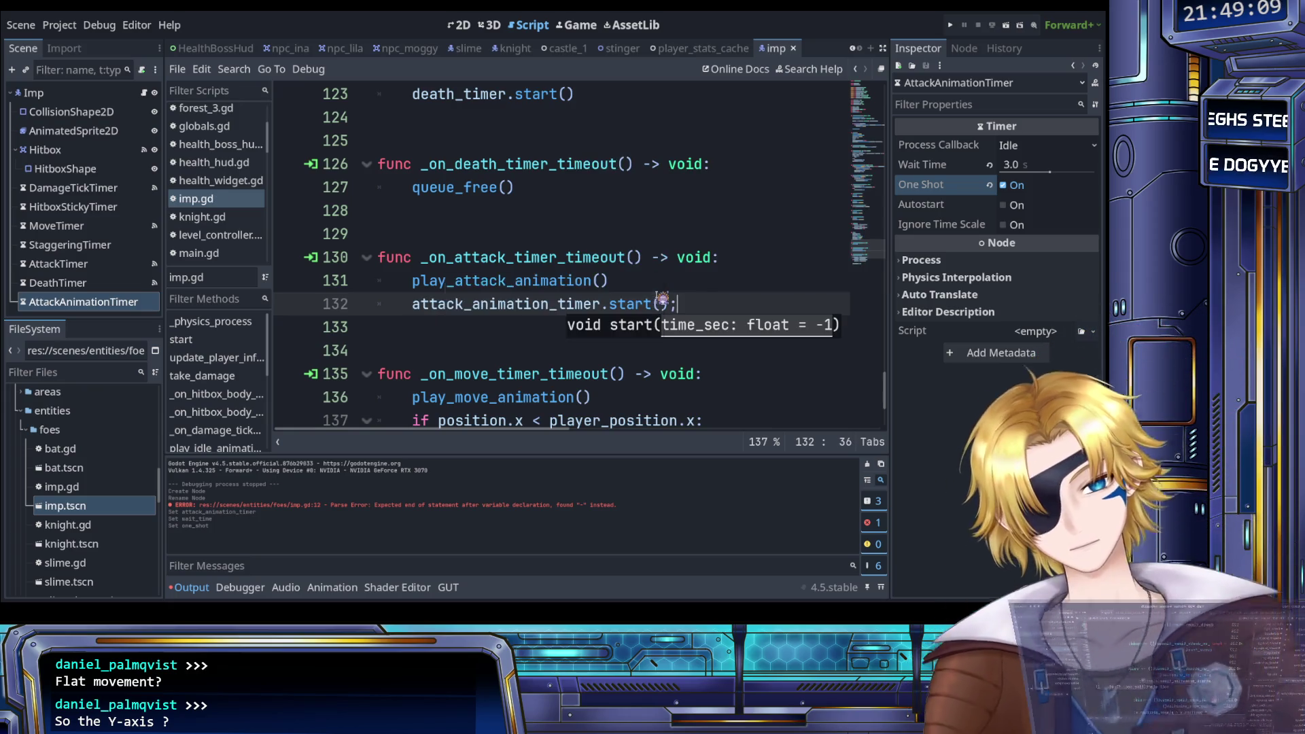
scroll(664, 301, up, 3)
scroll(663, 302, down, 3)
key(BackSpace)
key(ctrl+s)
- Replace !is_attack_animation_playing() on line 35 with attack_animation_timer.is_stopped()
scroll(625, 332, up, 4)
scroll(598, 317, up, 20)
scroll(589, 320, up, 7)
scroll(589, 320, down, 1)
scroll(588, 319, right, 5)
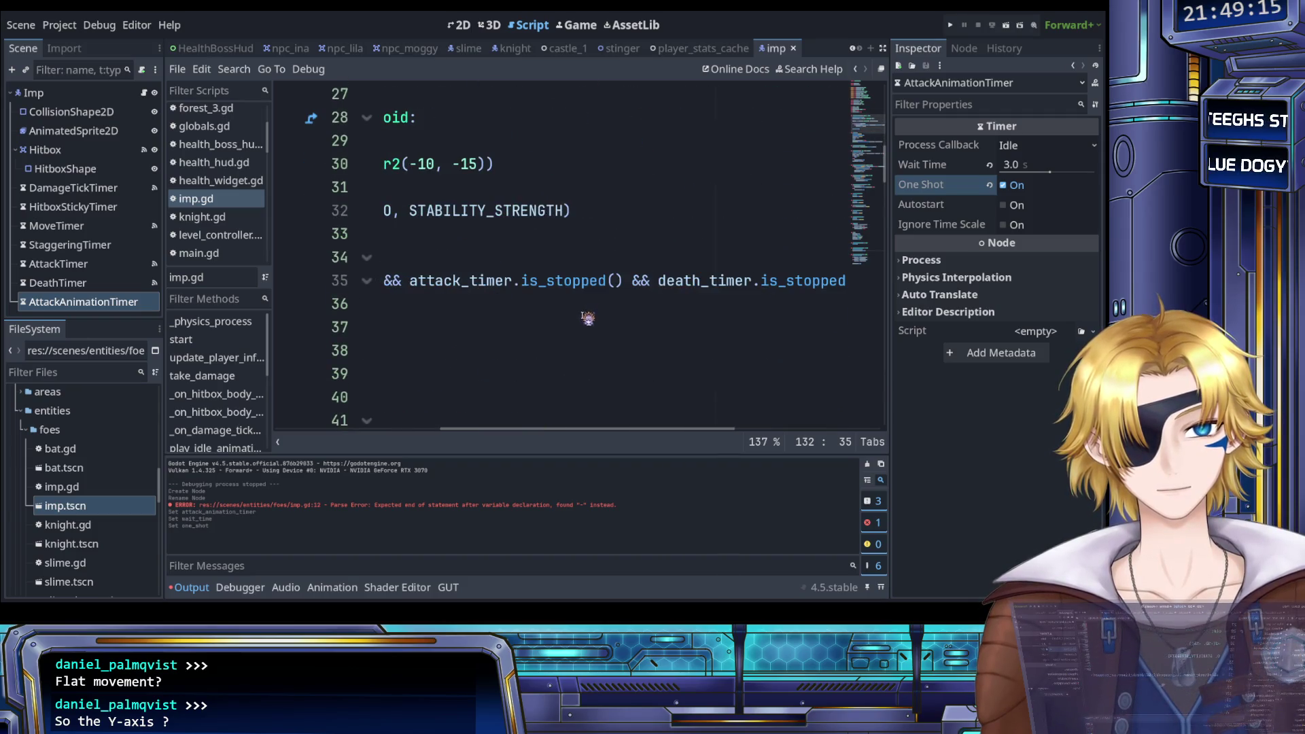
scroll(579, 302, right, 5)
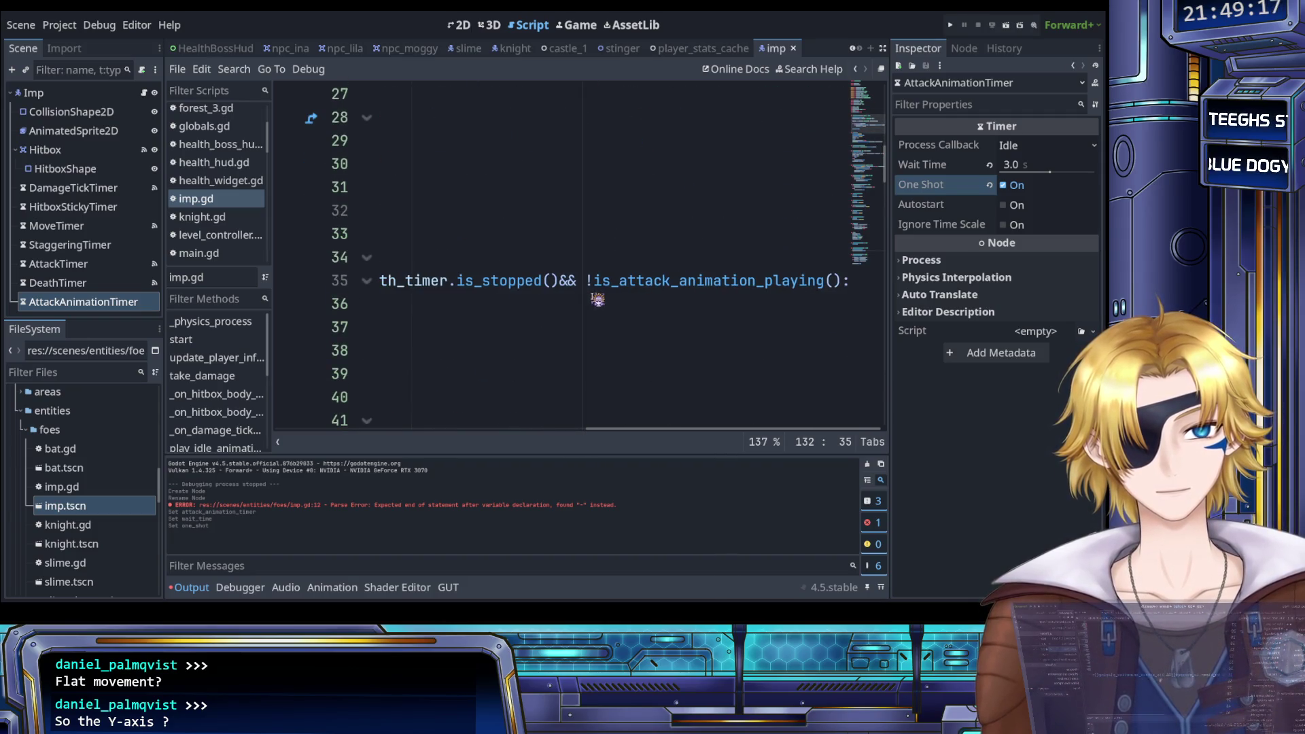
drag(586, 281, 843, 283)
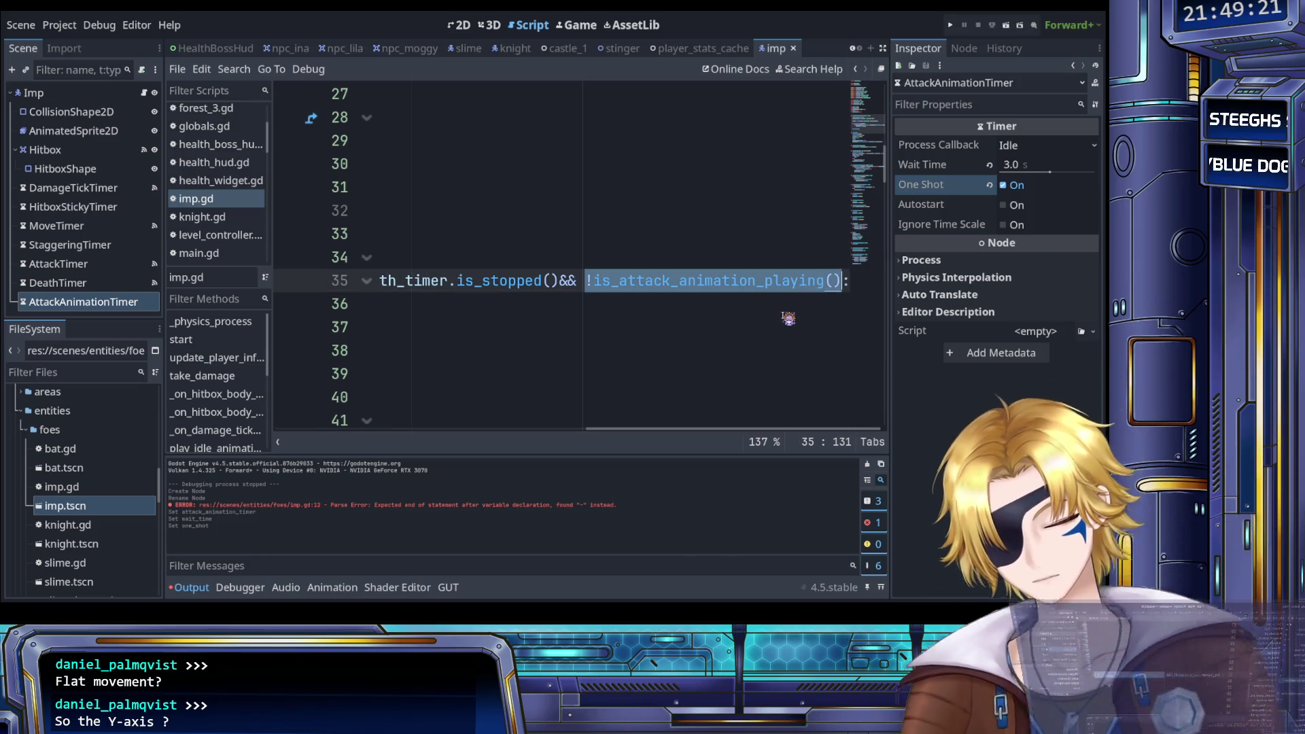
key(Left)
key(Left)
key(Left)
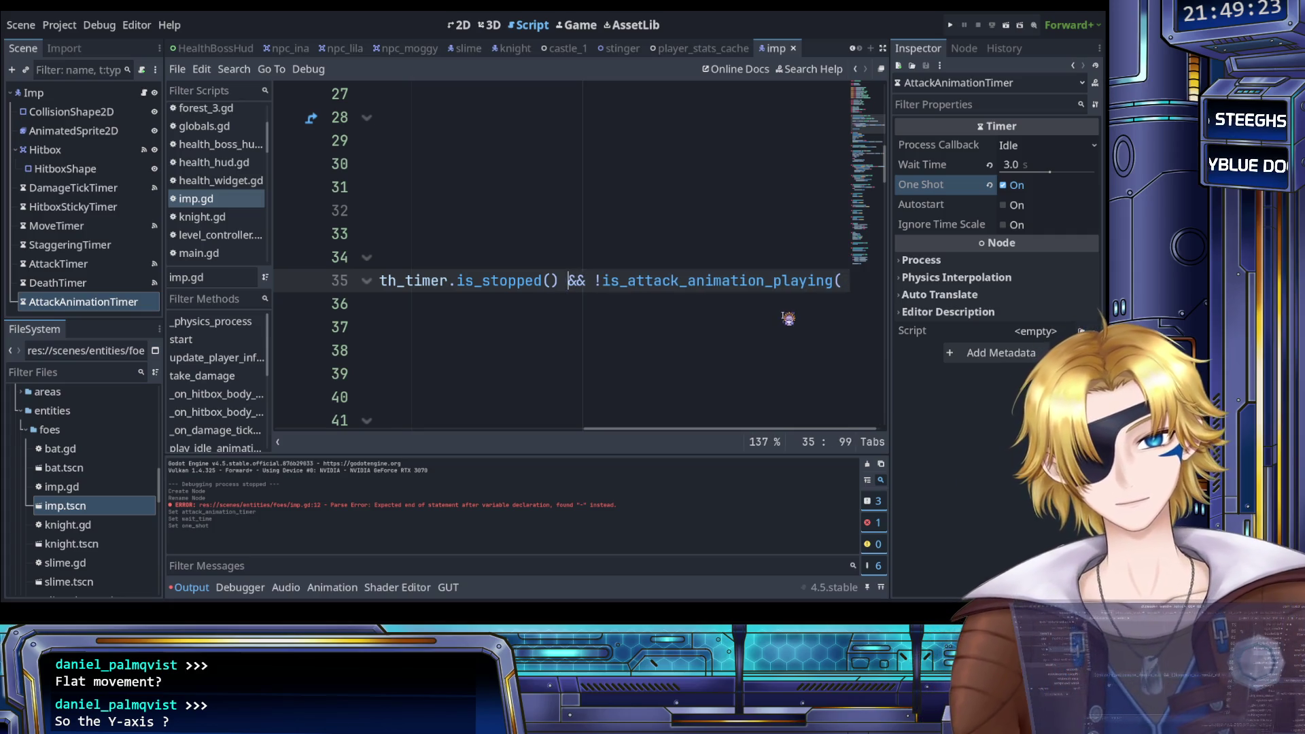
key(shift+Right)
key(shift+Right)
key(shift+Right)
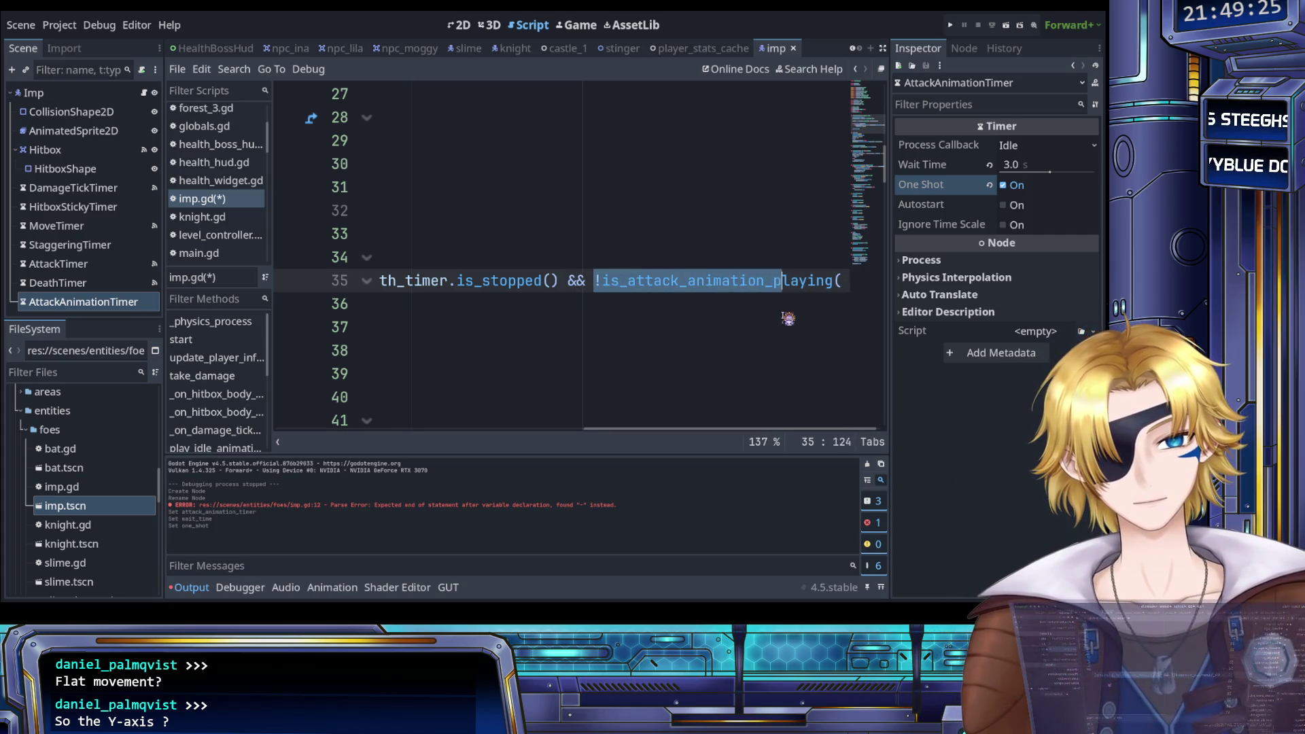
text(attac)
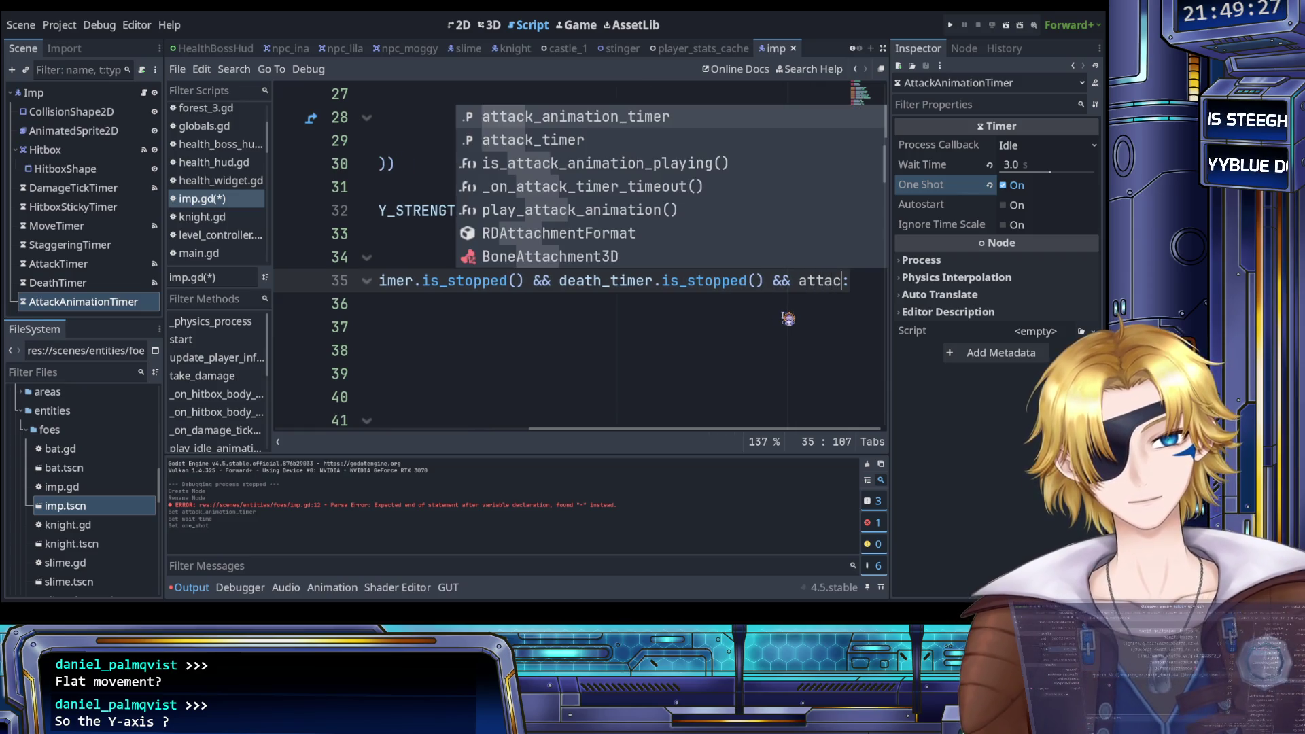
key(Return)
text(.is)
key(Return)
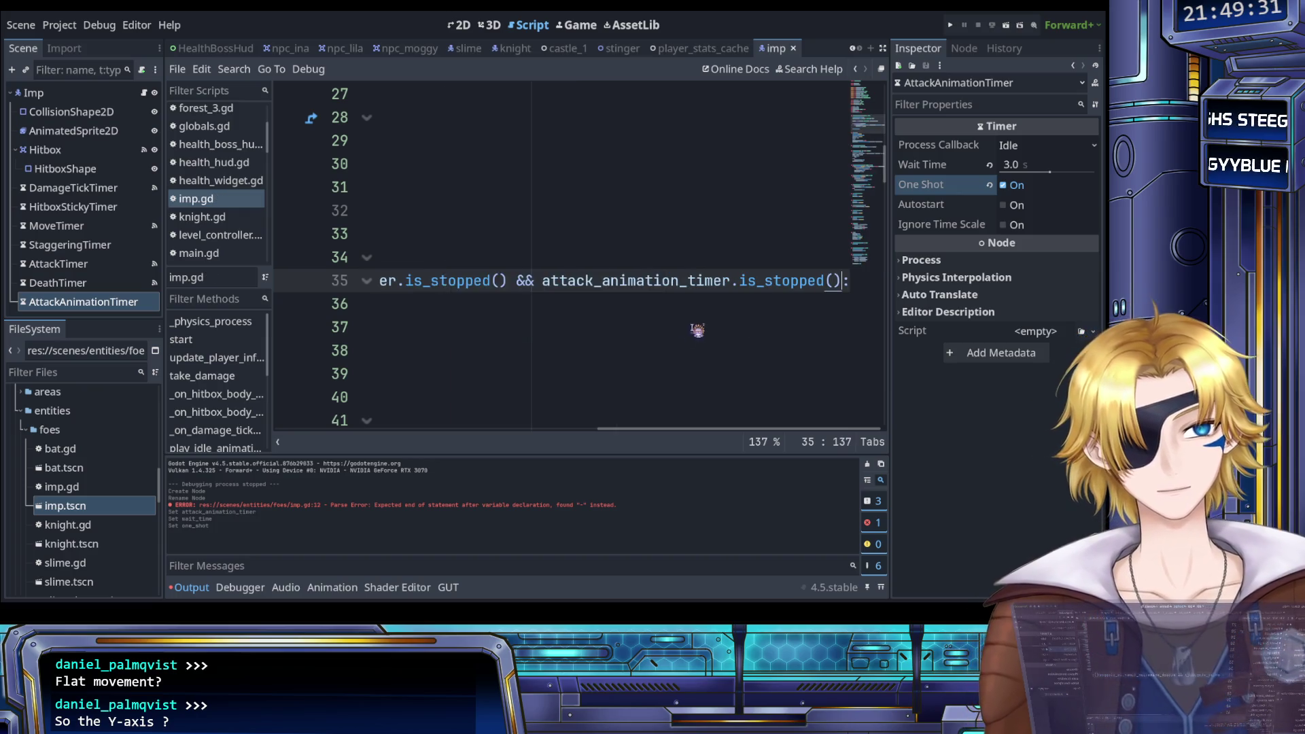
scroll(657, 341, left, 5)
scroll(657, 341, left, 3)
scroll(604, 341, down, 19)
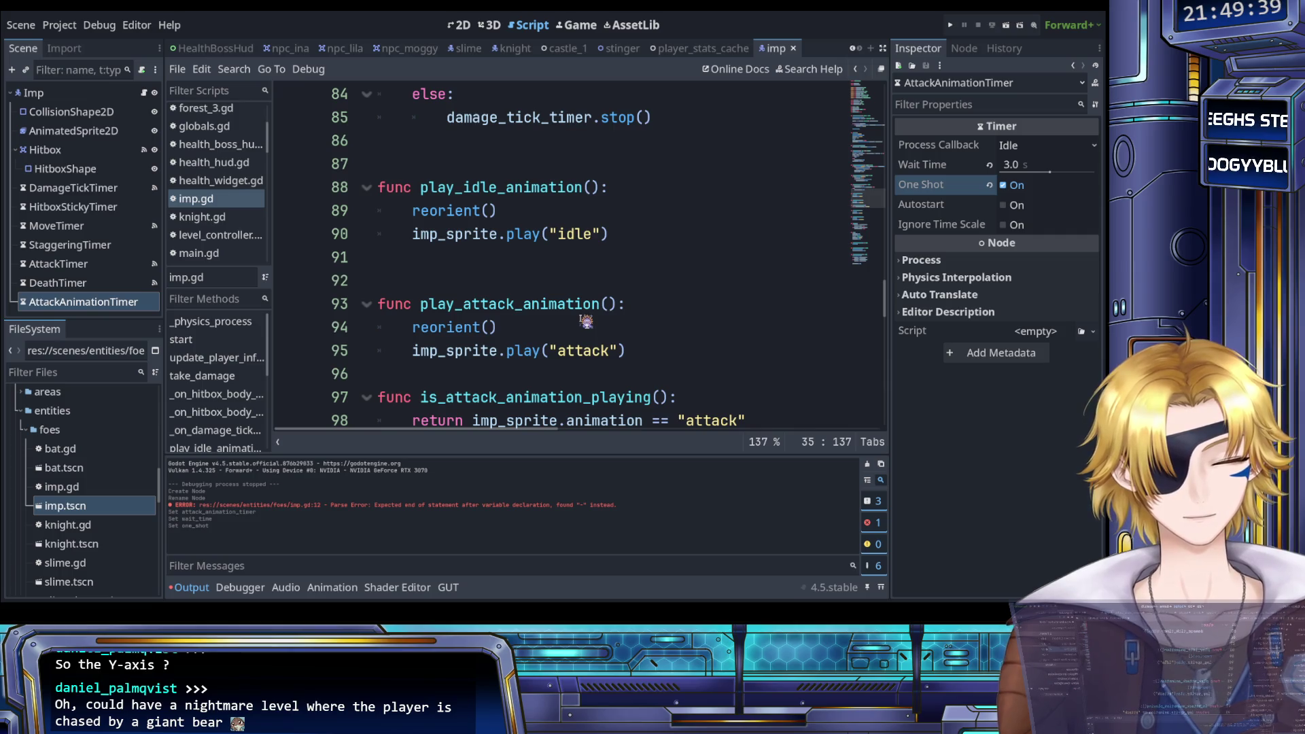
scroll(542, 316, down, 15)
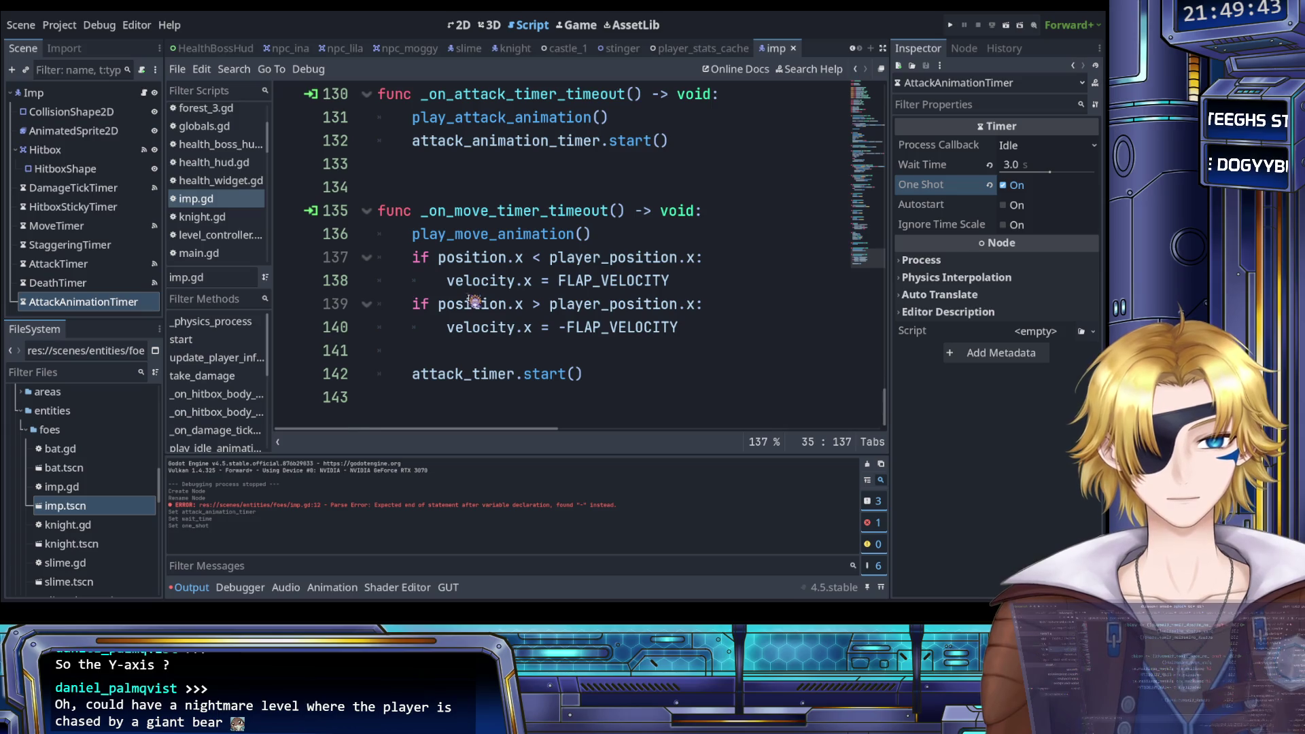
scroll(473, 302, up, 2)
scroll(453, 284, down, 1)
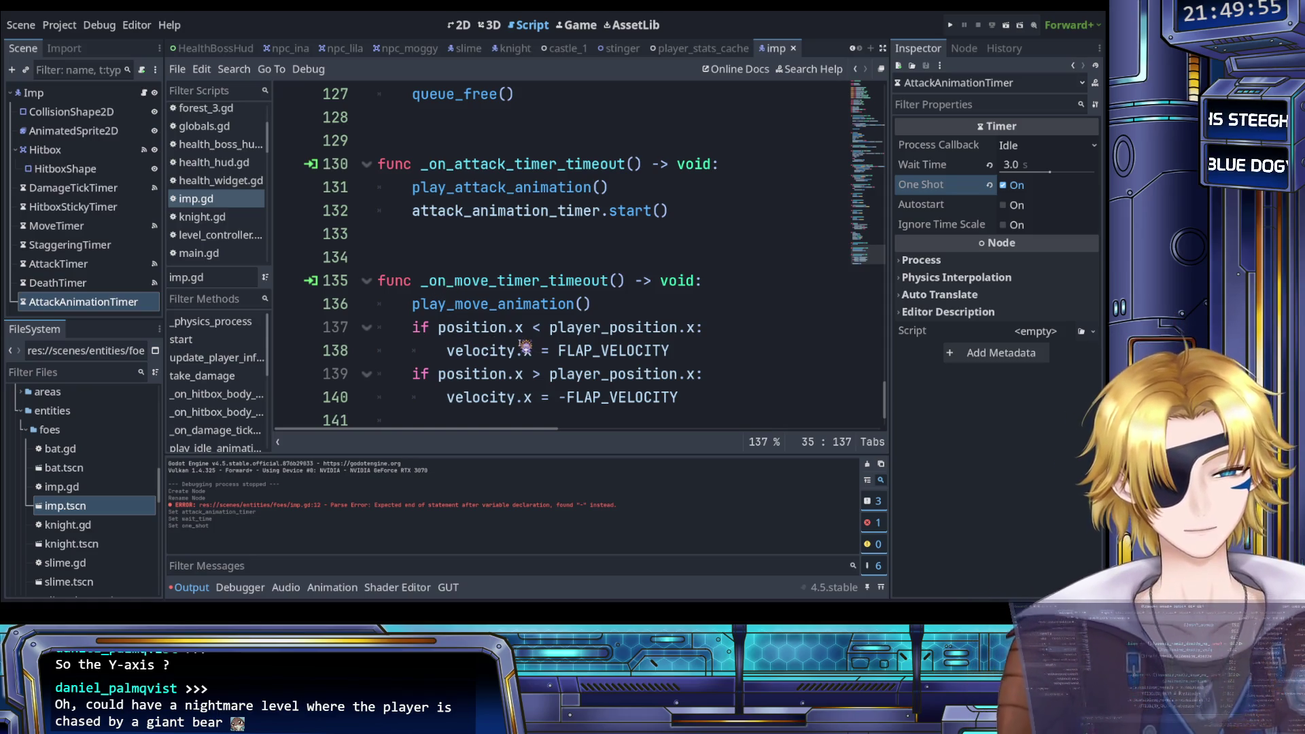
scroll(524, 348, down, 1)
scroll(530, 344, up, 20)
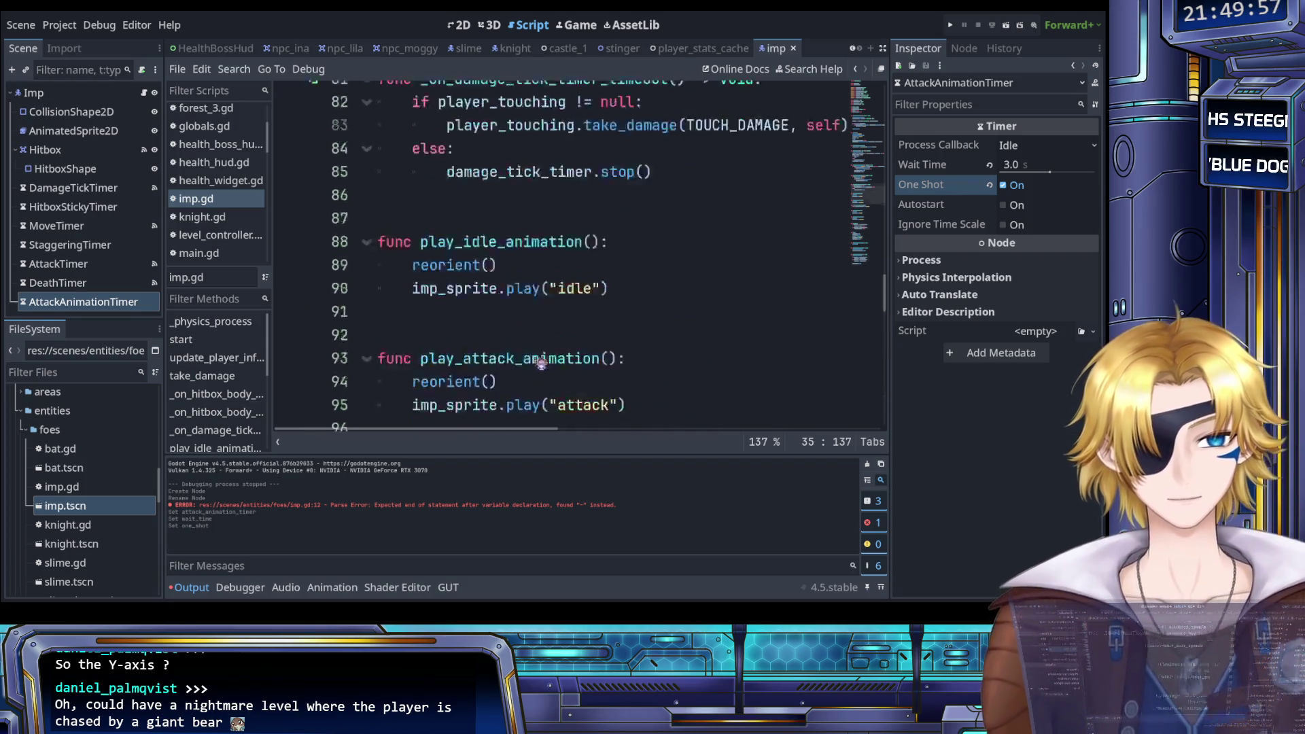
scroll(548, 362, up, 5)
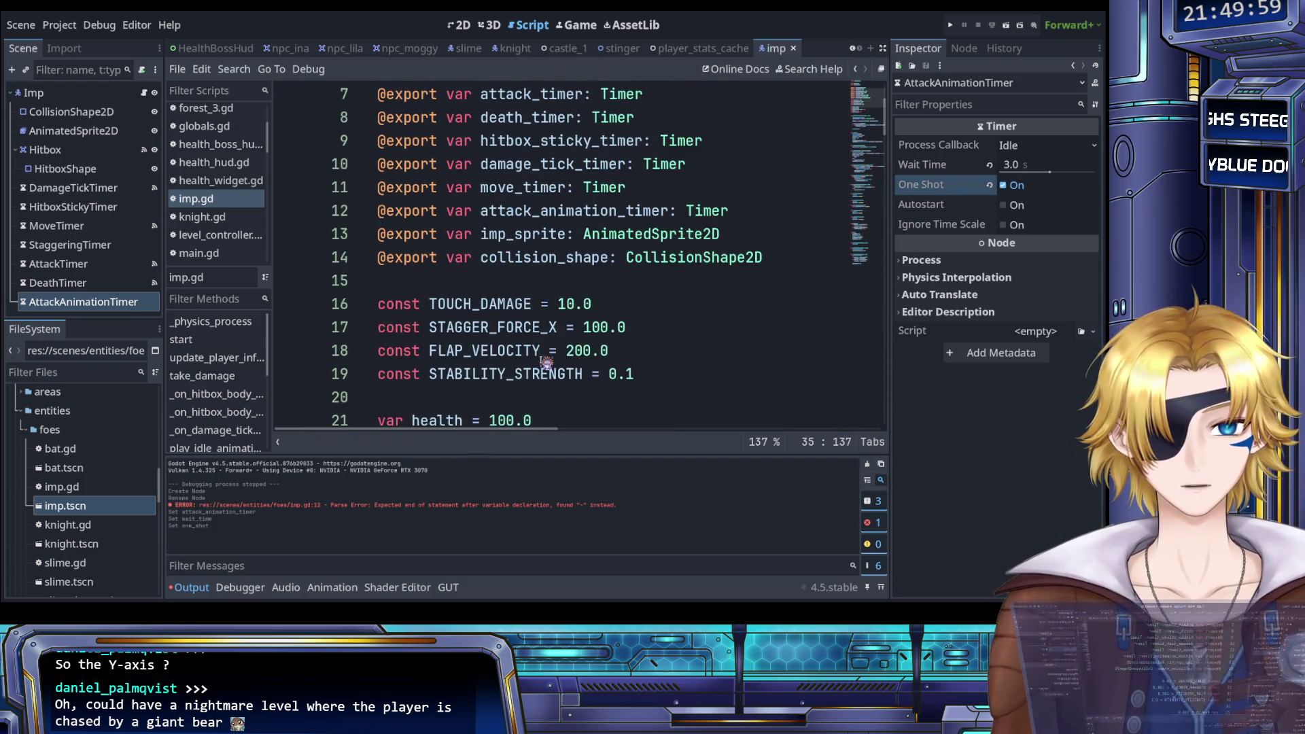
- Change the imp's FLAP_VELOCITY from 200.0 to 400.0 and save
click(575, 280)
key(BackSpace)
text(4)
key(ctrl+s)
- Playtest a level with the faster imp, then stop the game and save
click(950, 25)
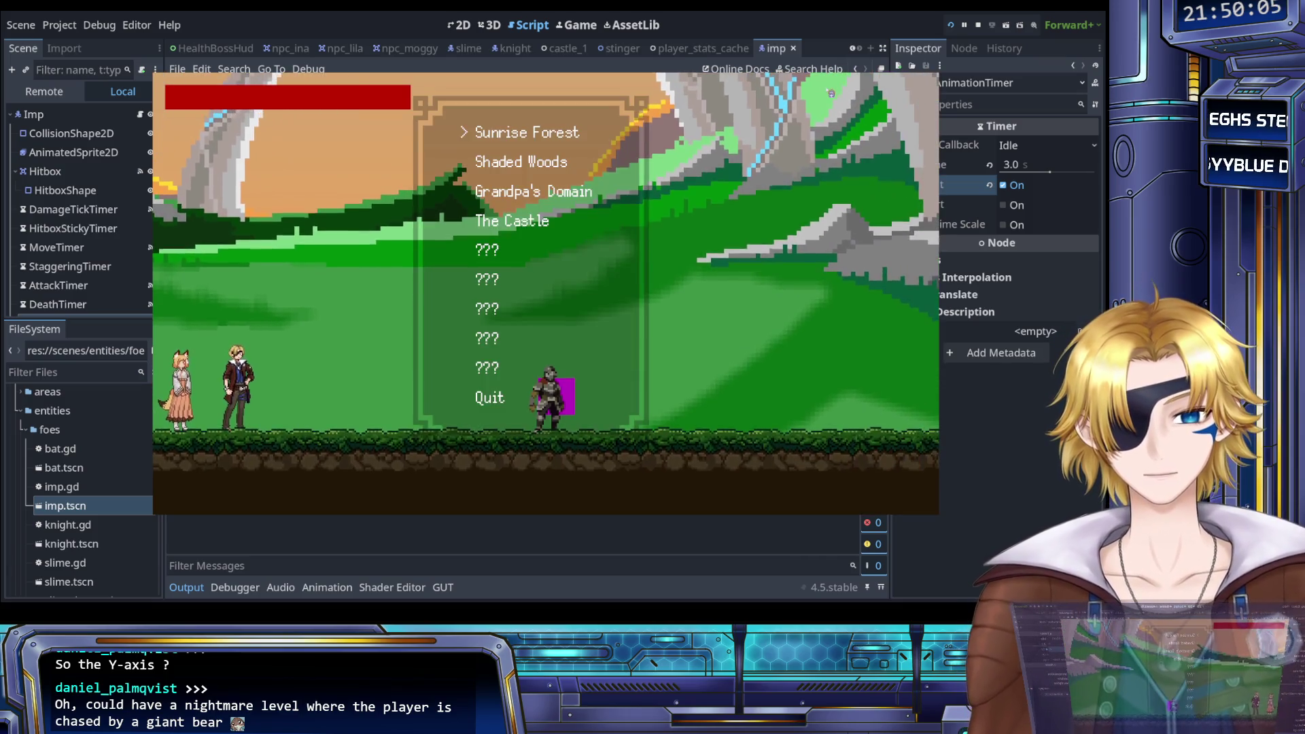
key(Return)
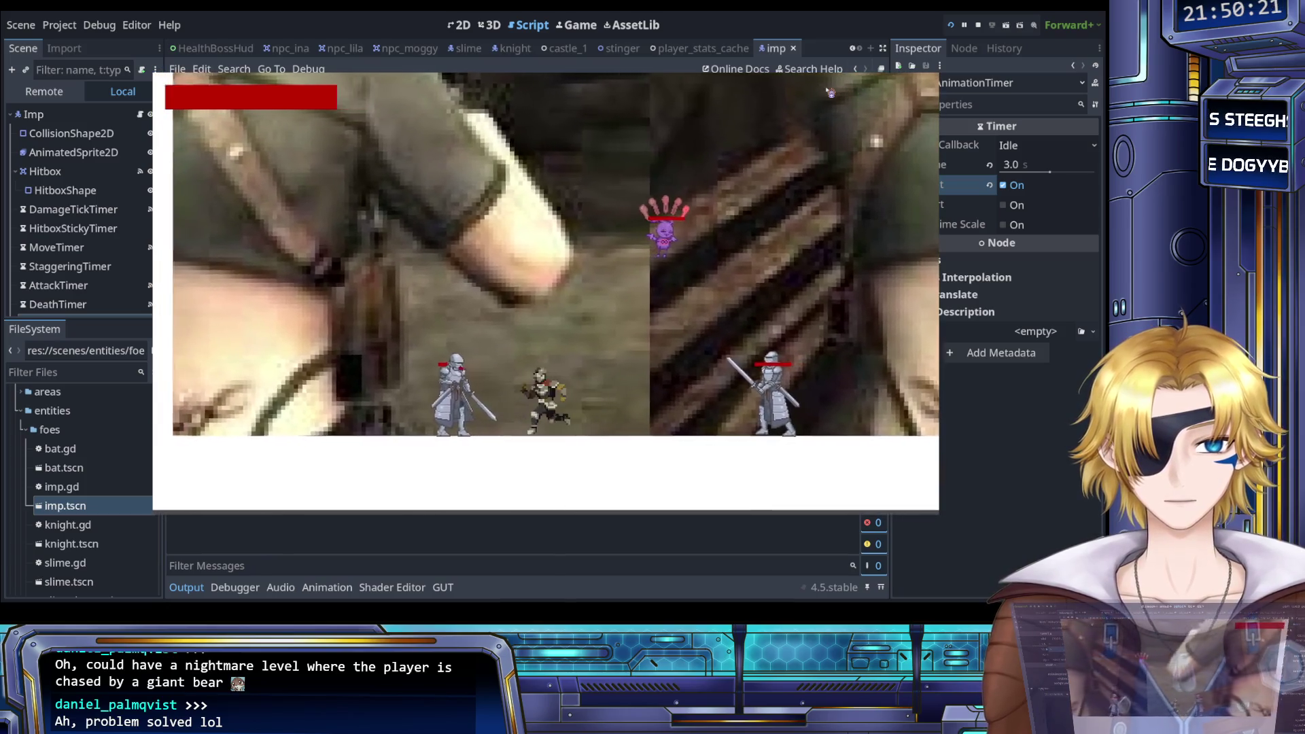
key(F8)
click(522, 304)
key(ctrl+s)
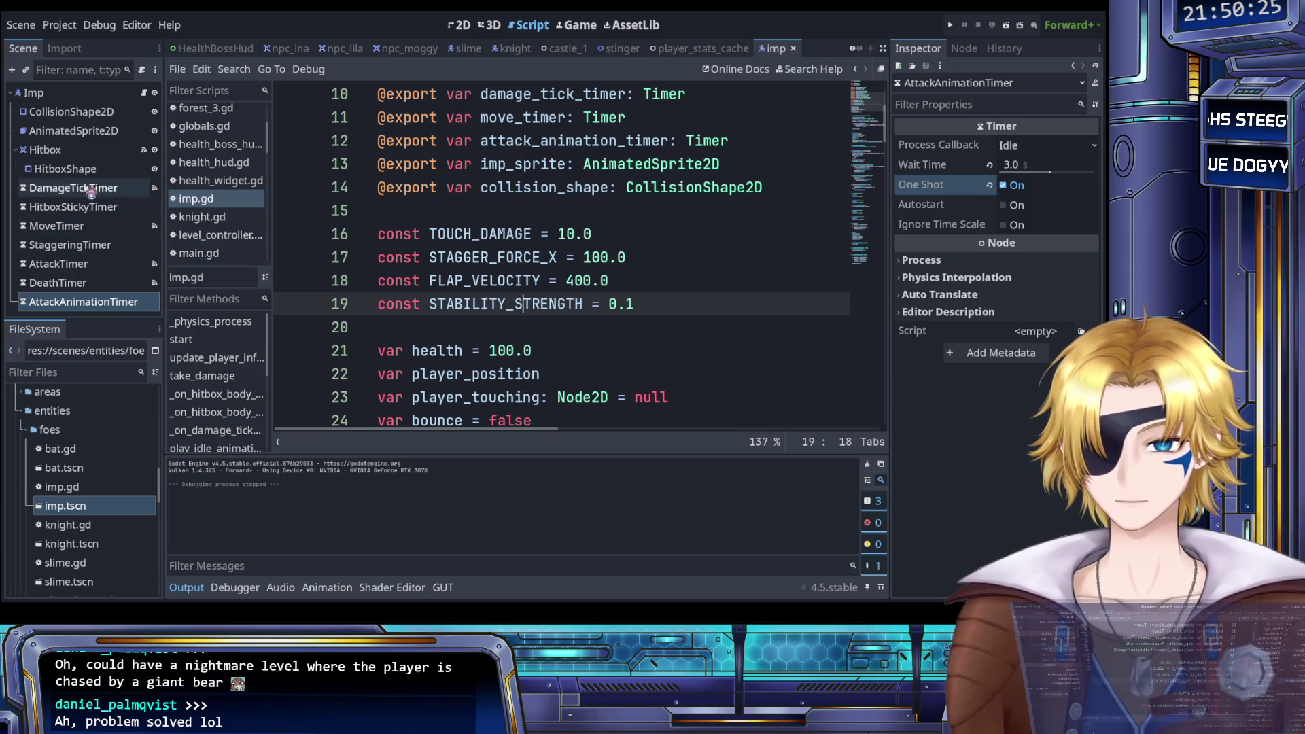
- Move the Imp to collision layer 3 only with mask layers 1 and 3, save, and run the game
click(68, 111)
click(34, 92)
scroll(958, 426, down, 4)
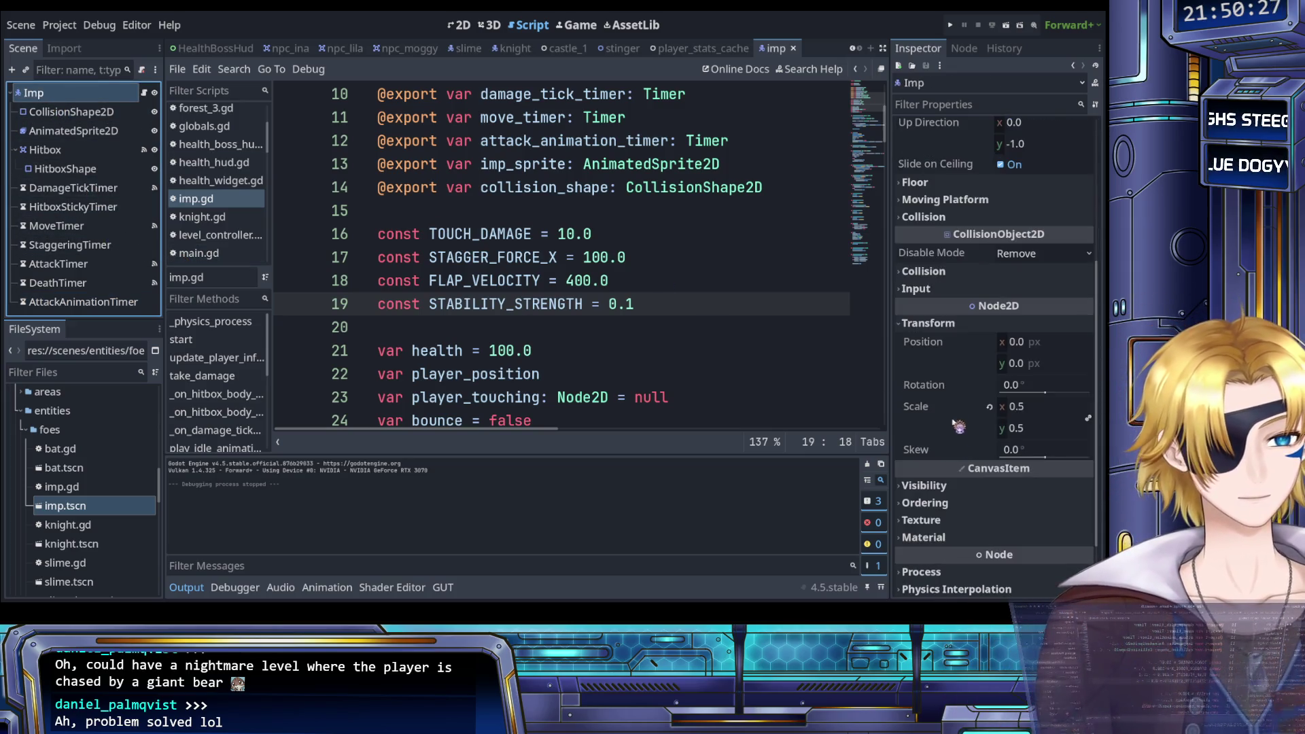
click(935, 271)
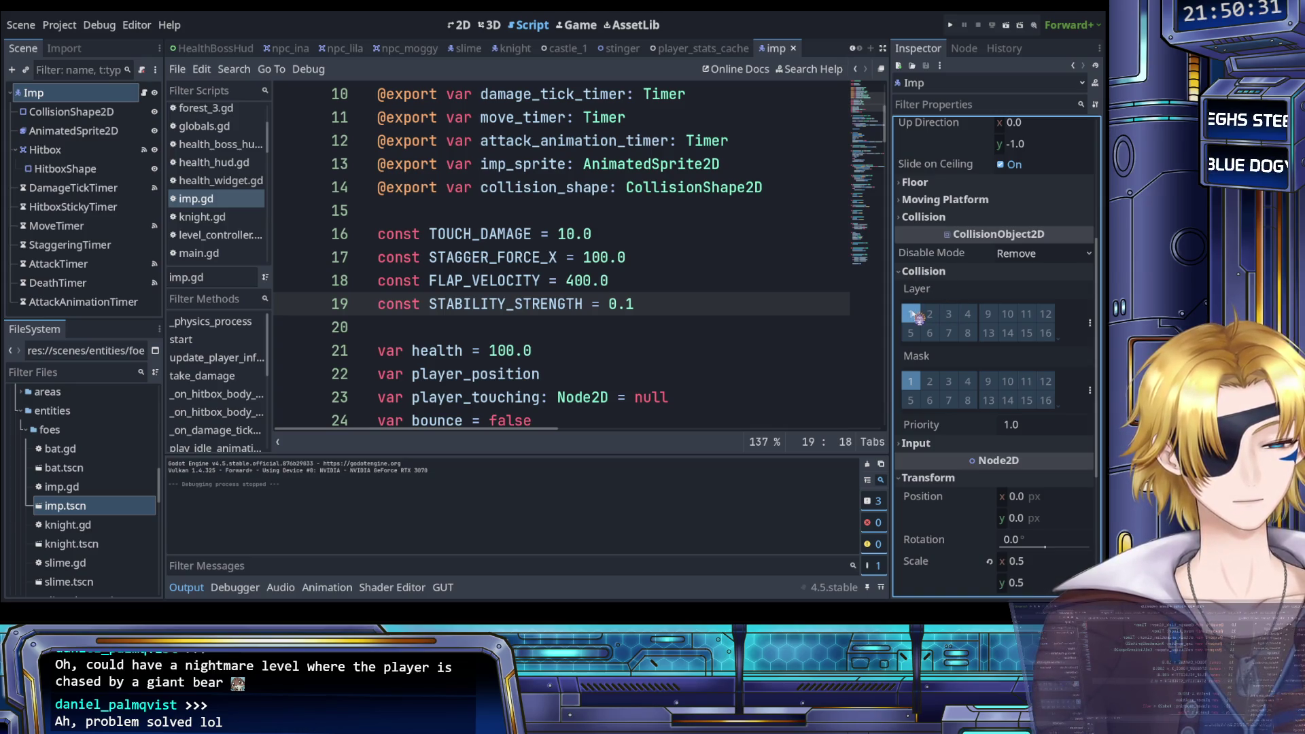
click(914, 314)
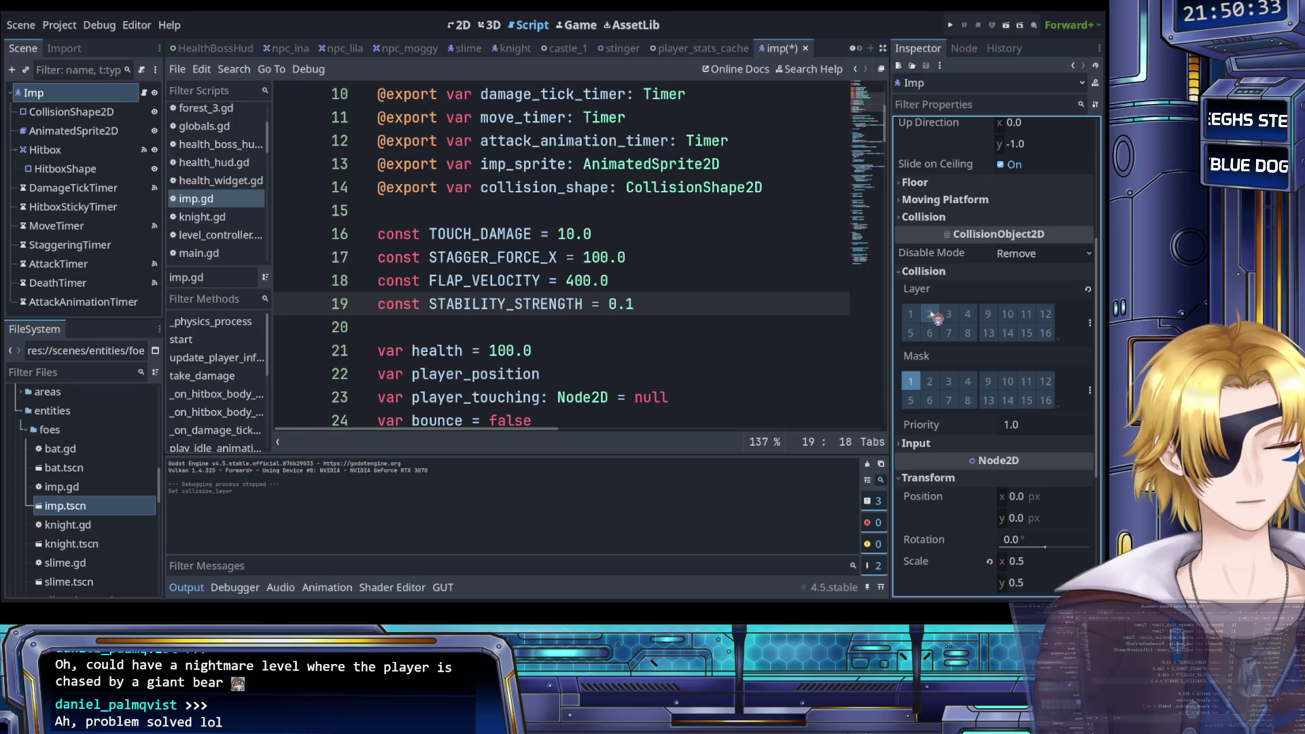
click(949, 314)
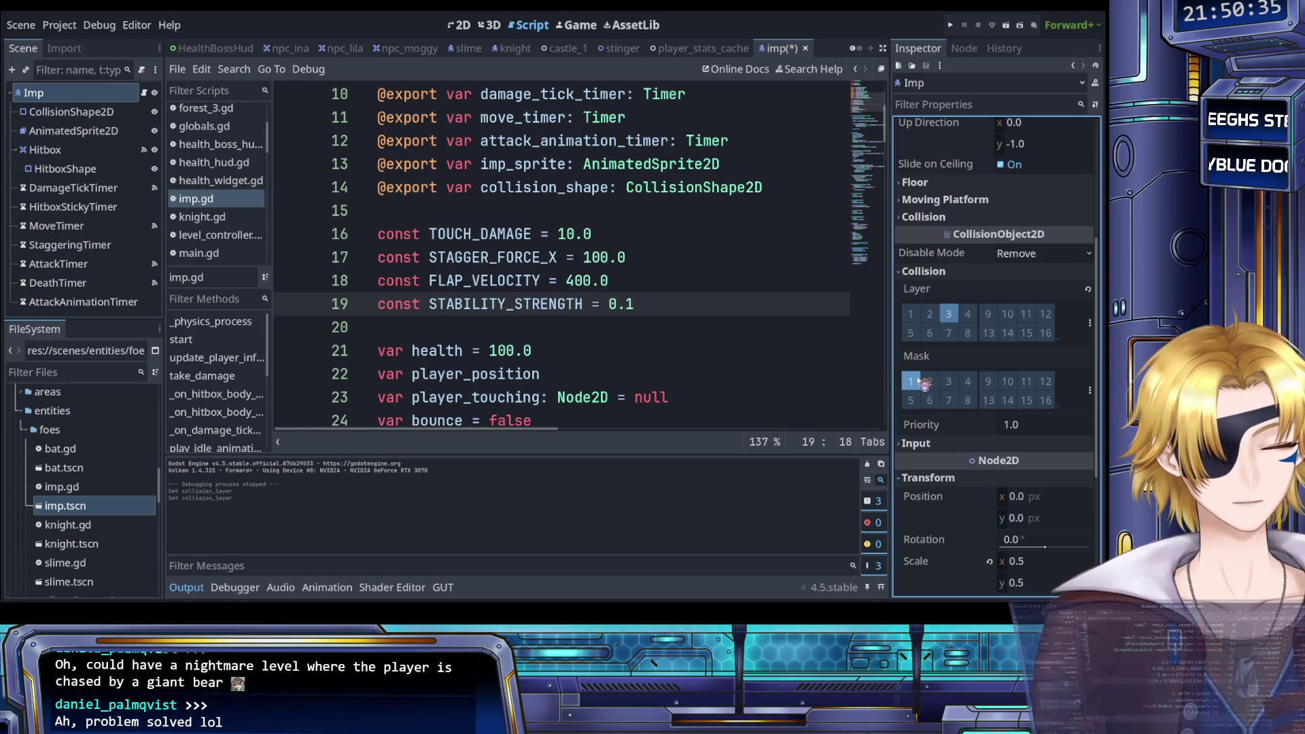
click(917, 381)
click(949, 382)
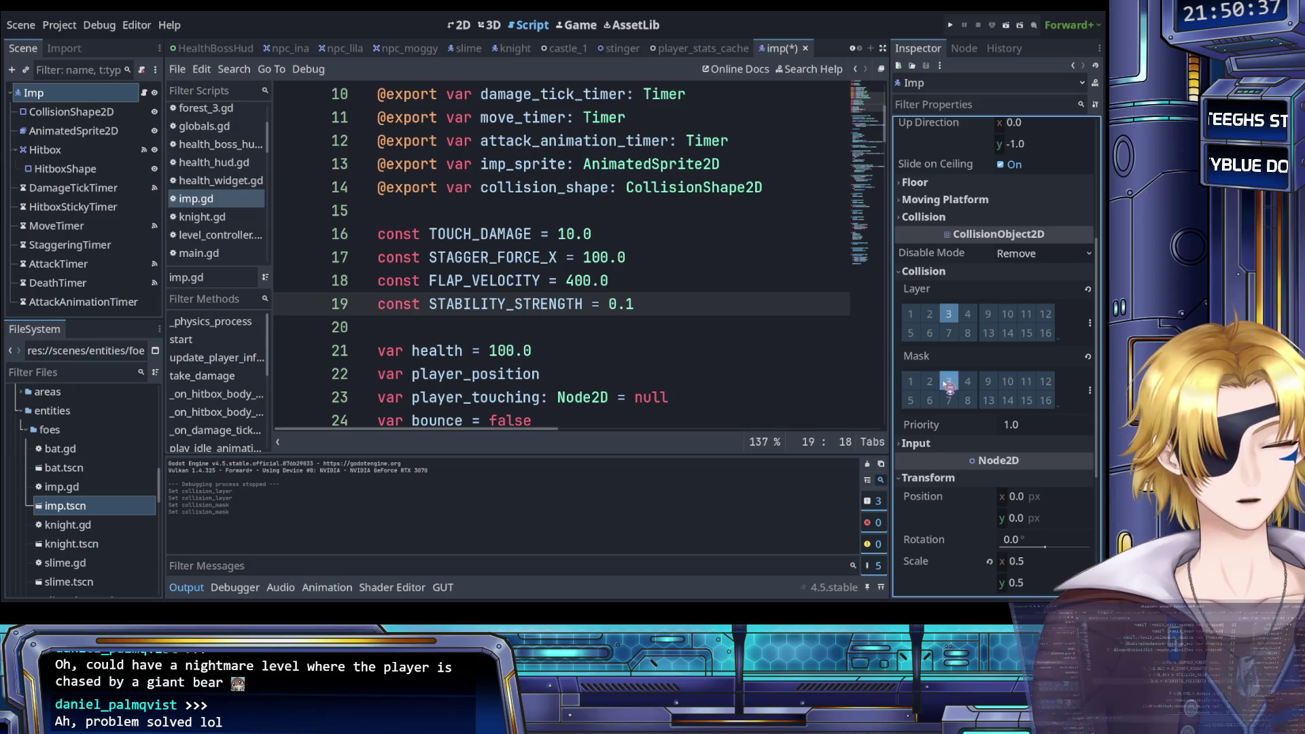
click(911, 381)
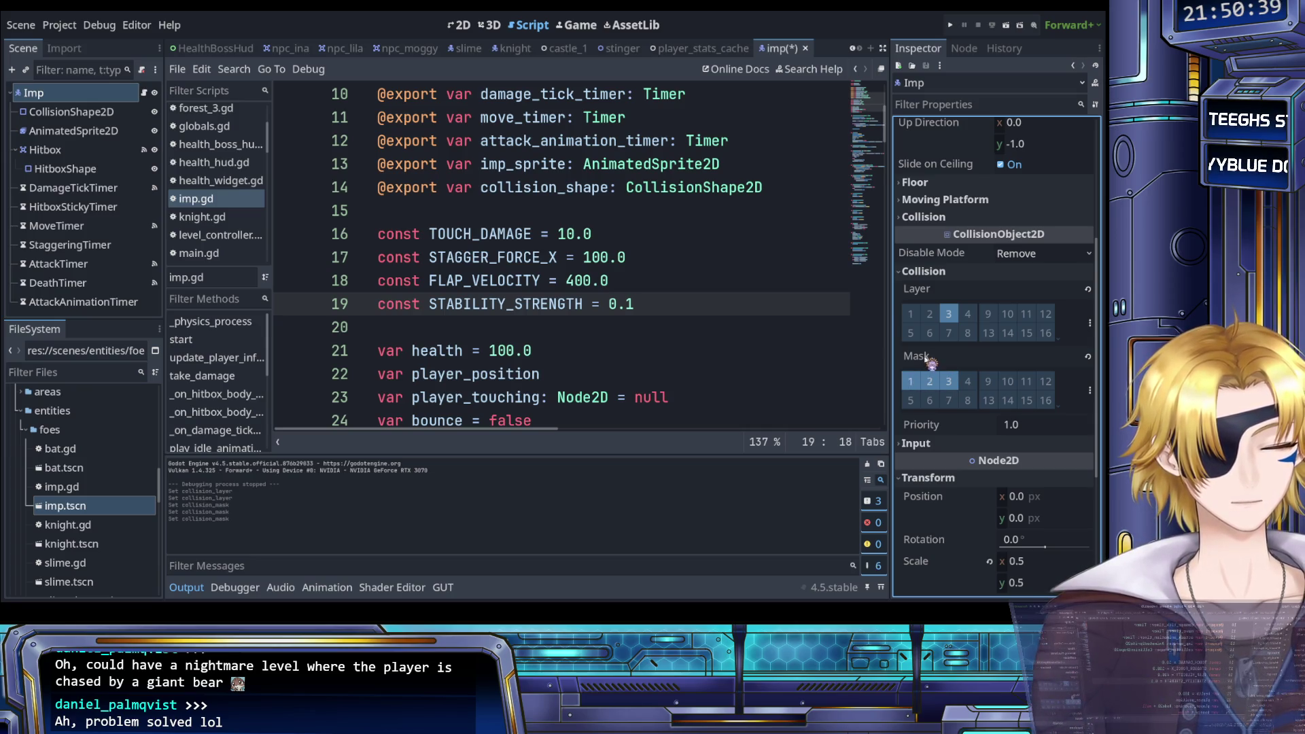
key(ctrl+s)
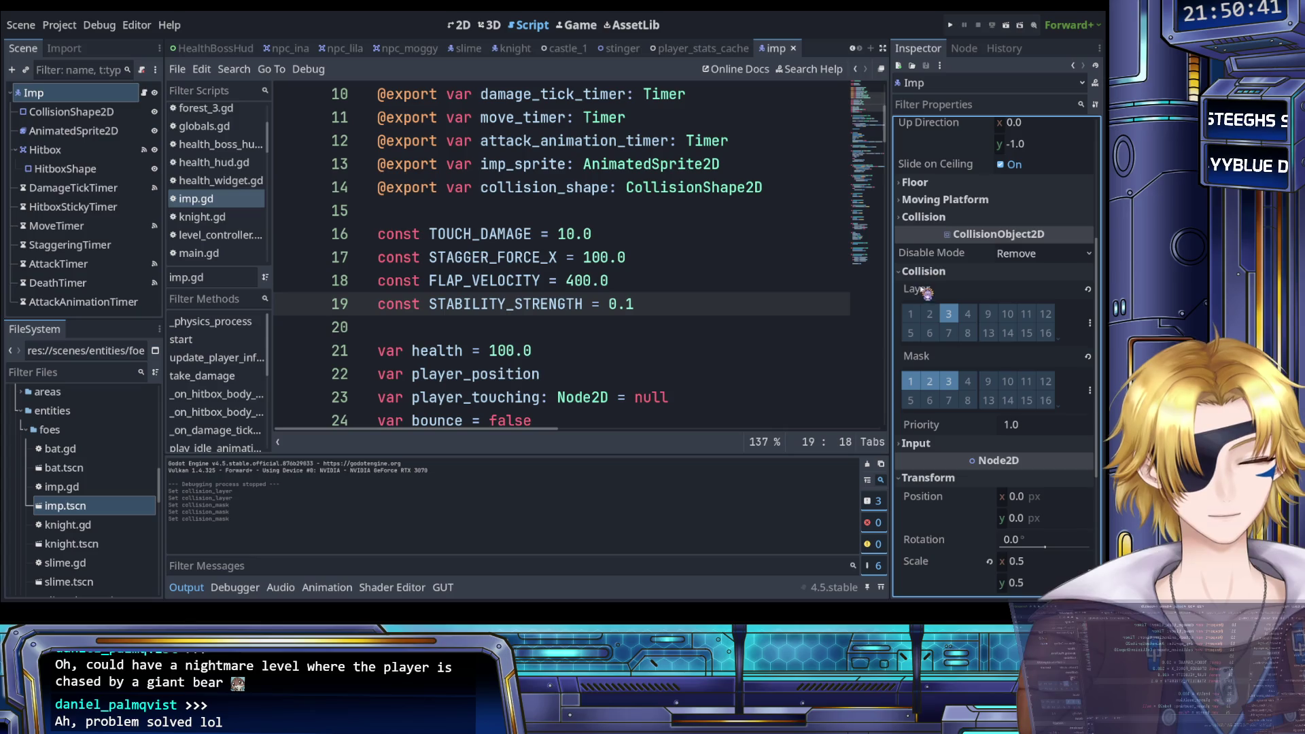
click(950, 25)
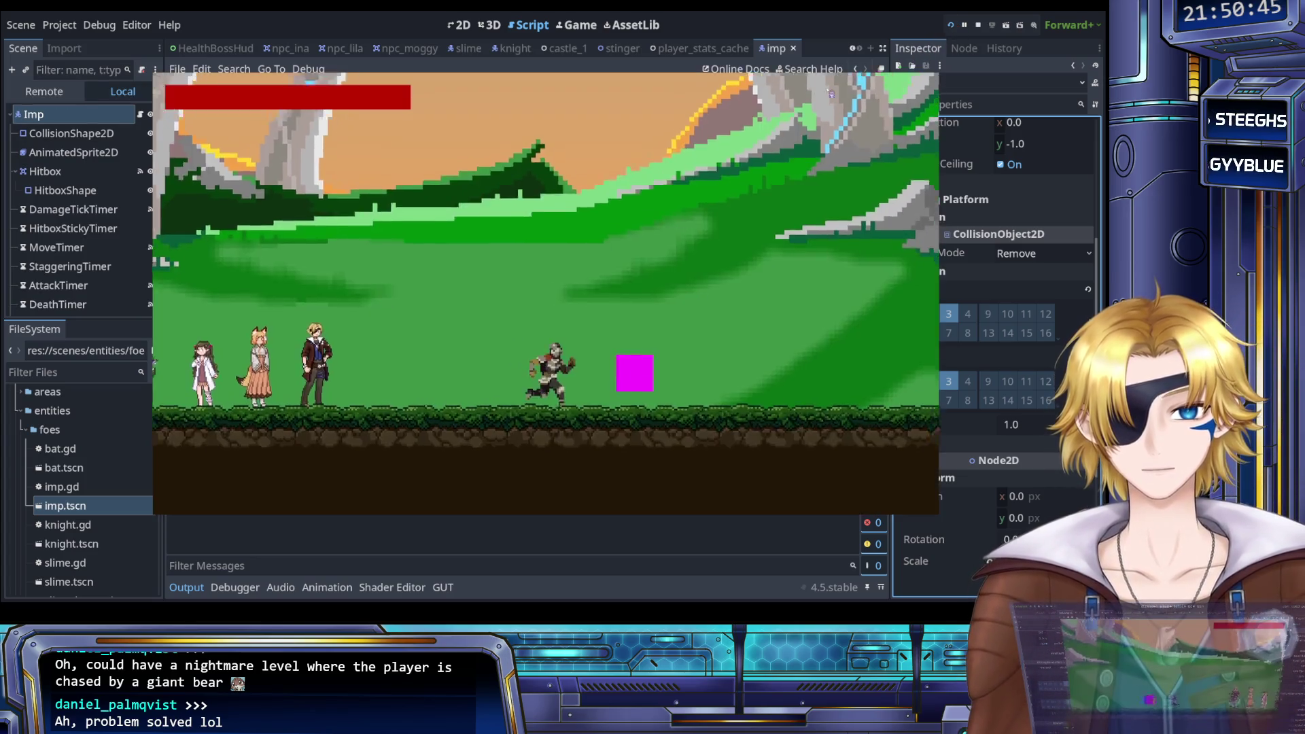
- Playtest The Castle level to check the imp fix, then stop the game
key(Return)
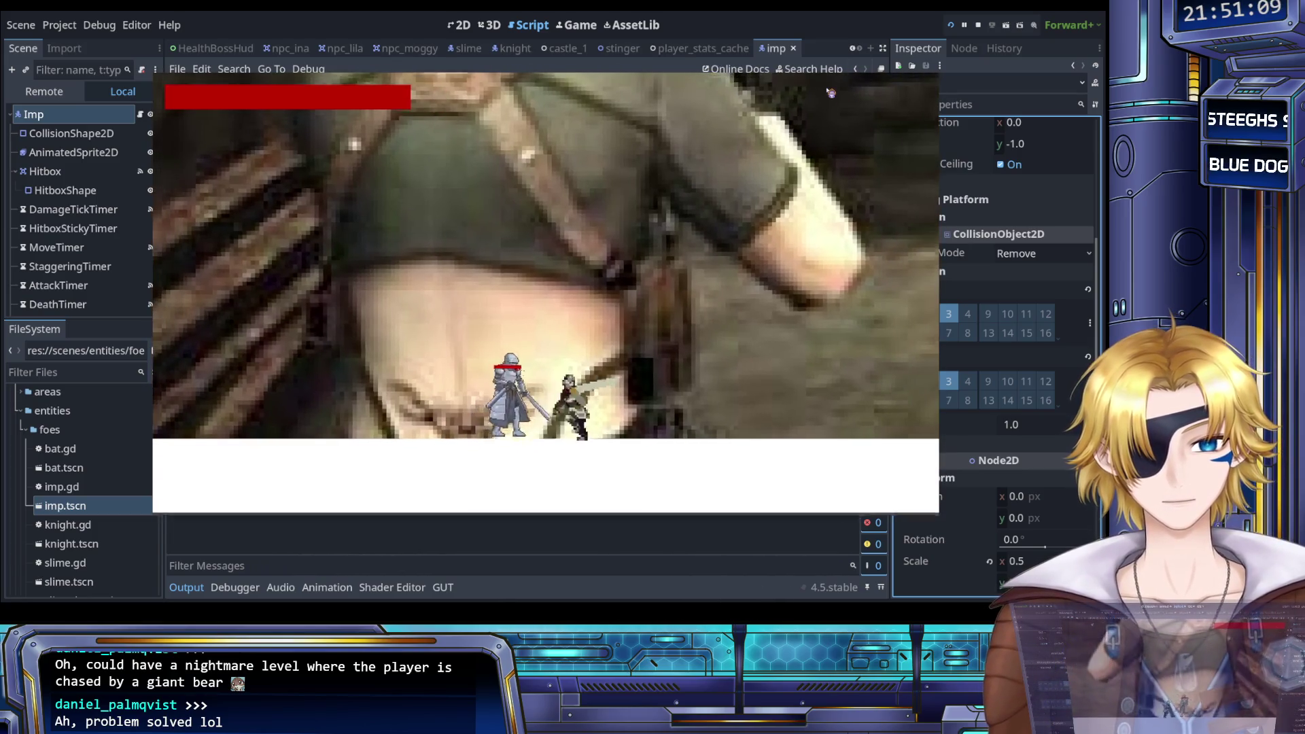
key(Right)
key(j)
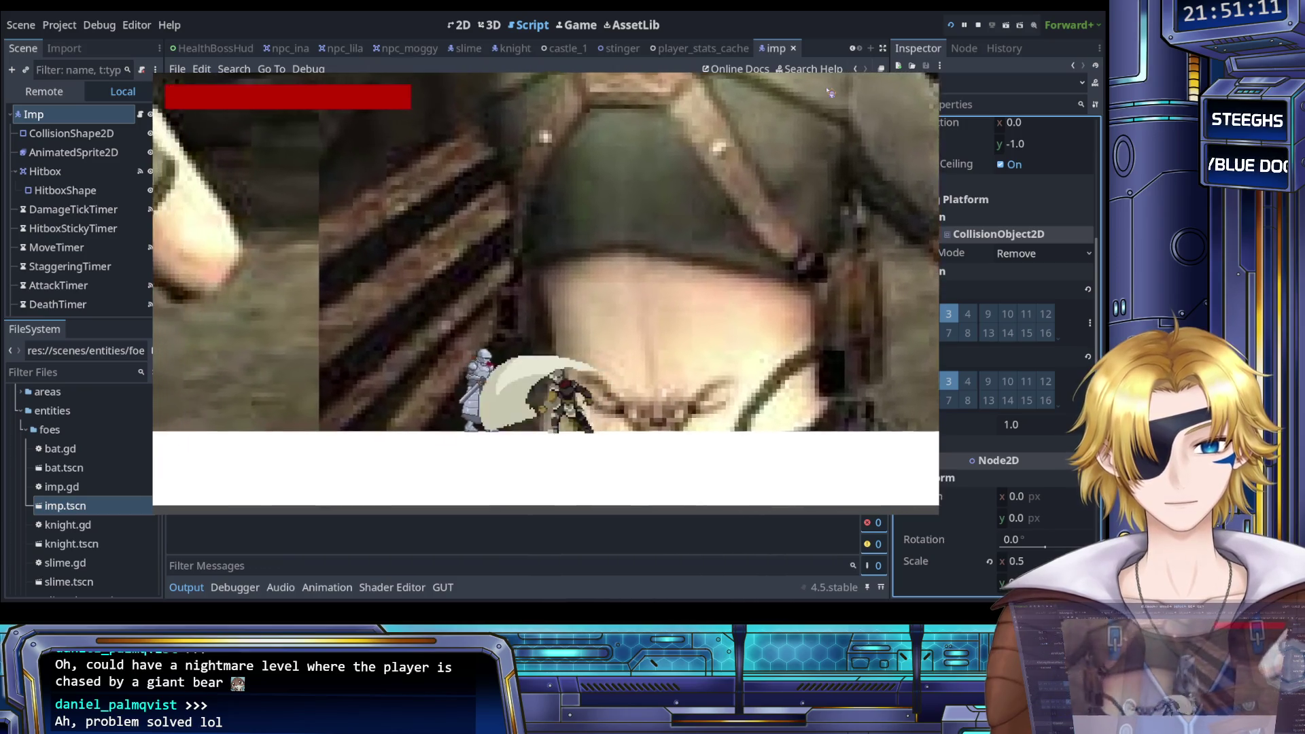
key(Return)
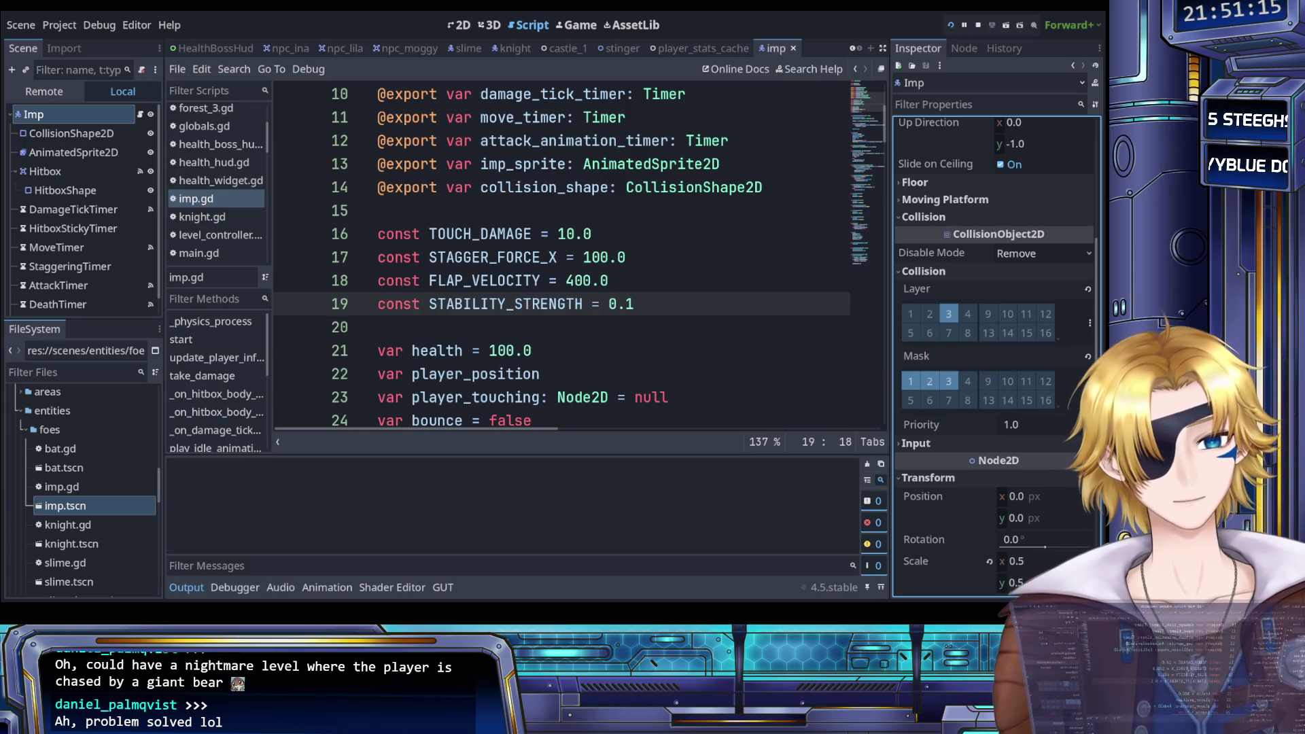
key(Escape)
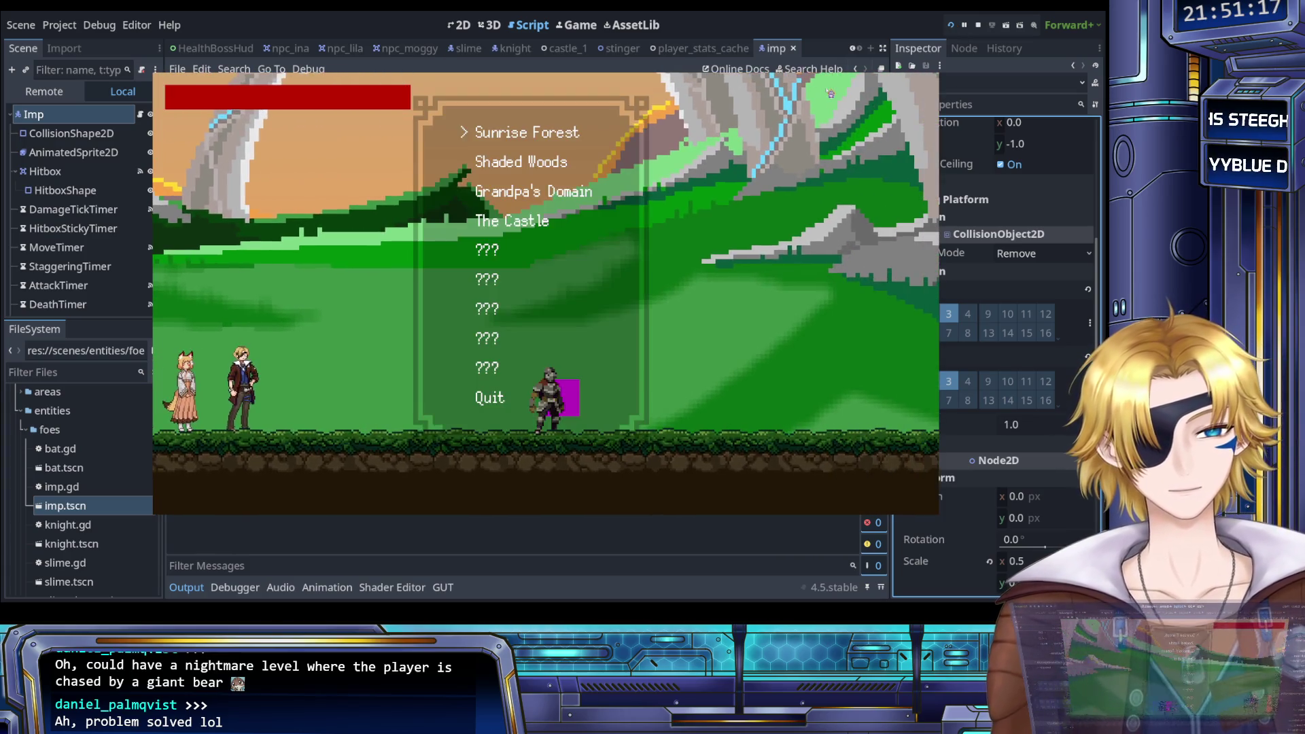
key(Return)
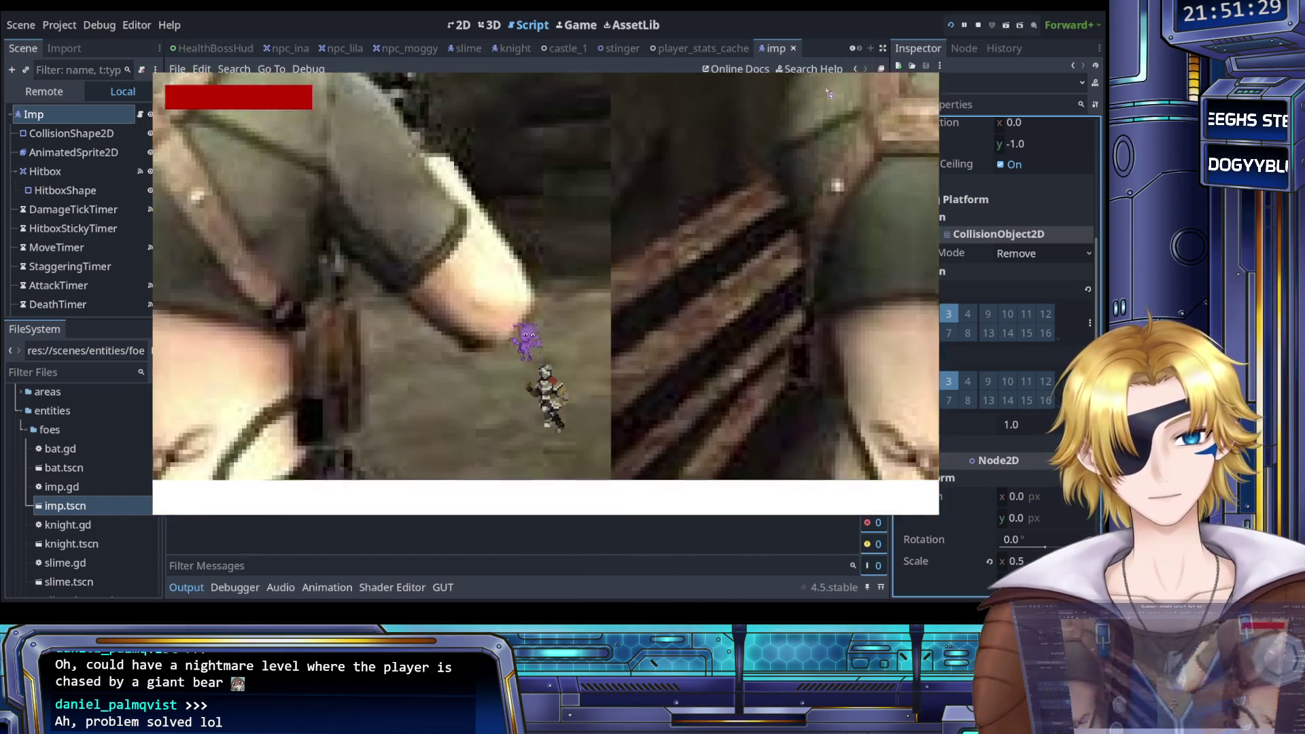
click(952, 29)
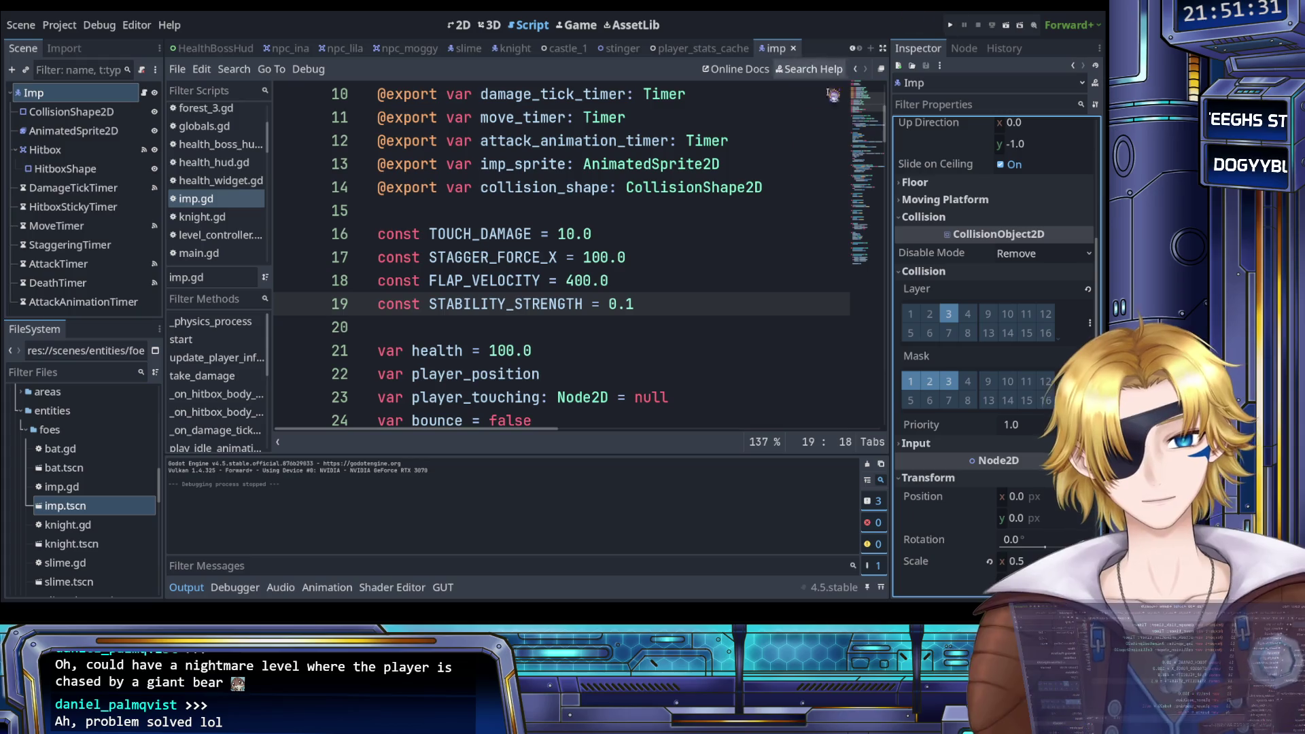
- Open the castle_1 scene in the 2D view
click(672, 239)
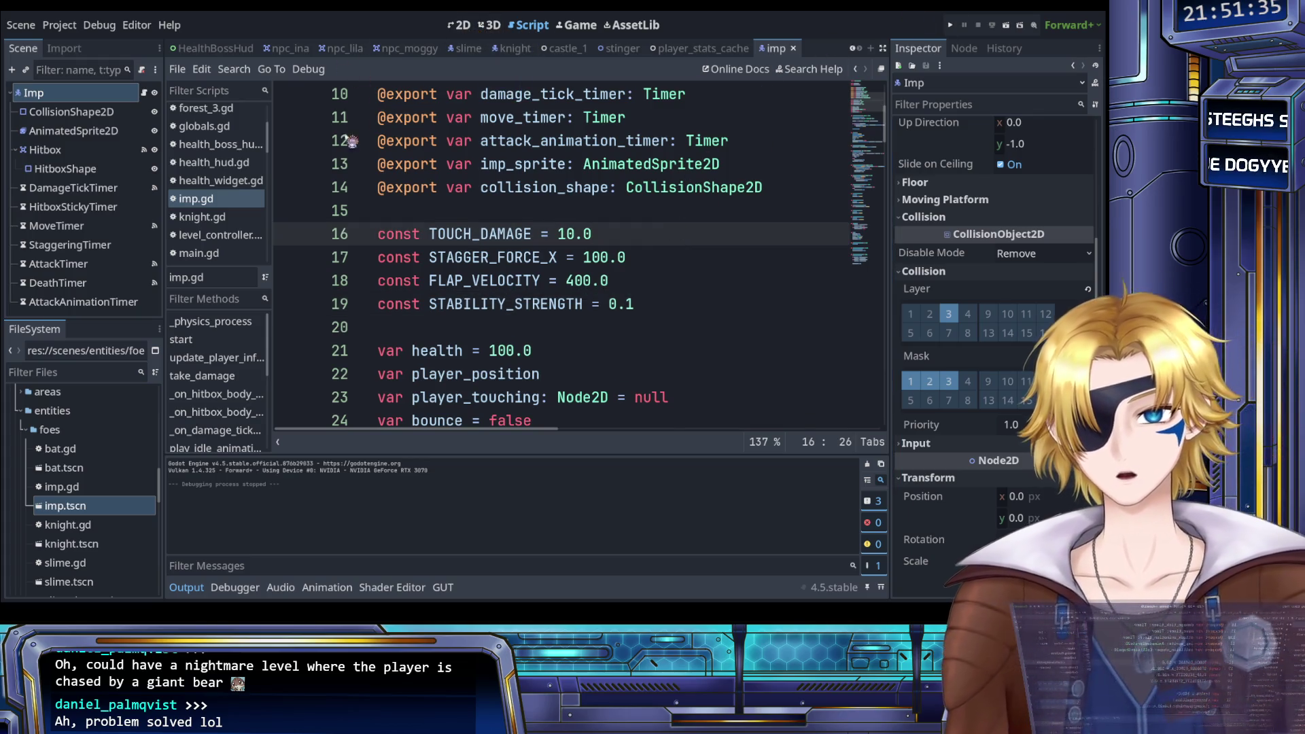
click(563, 48)
click(462, 31)
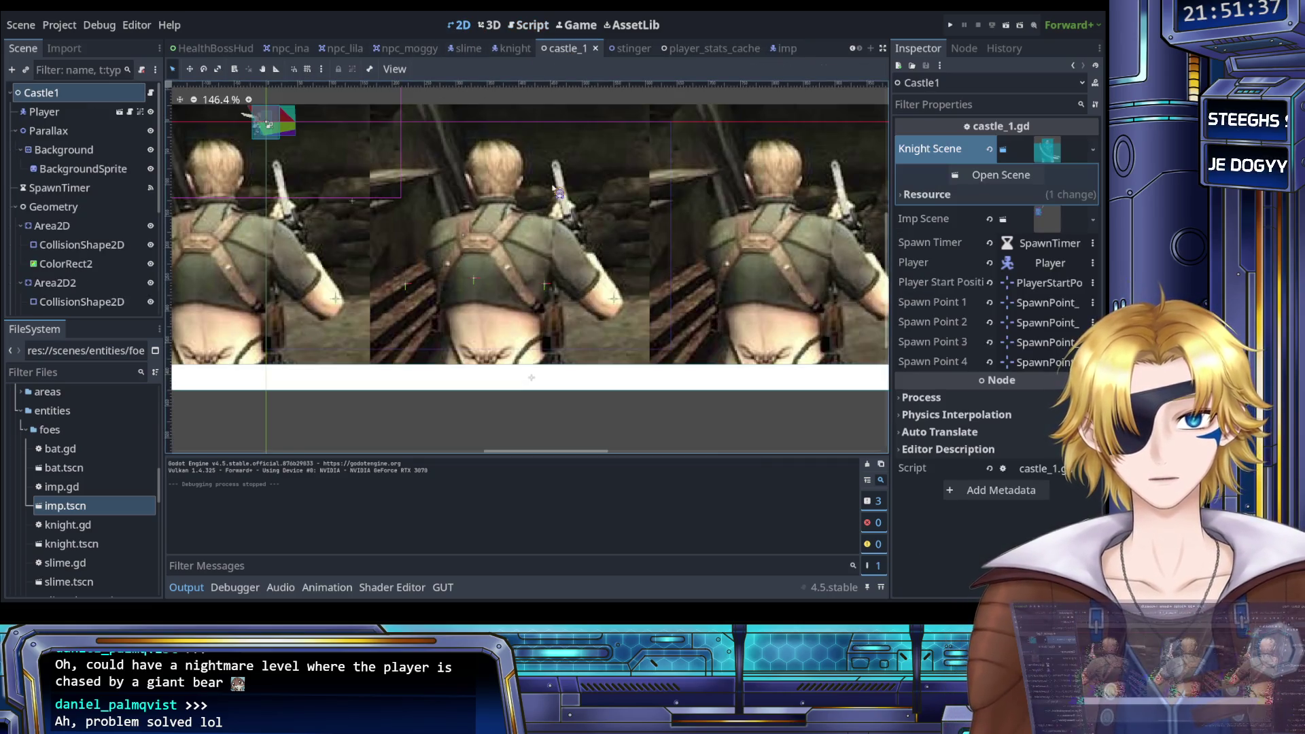
- Select SpawnPoint_1 through SpawnPoint_4, nudge them downward, and save castle_1
scroll(347, 322, up, 5)
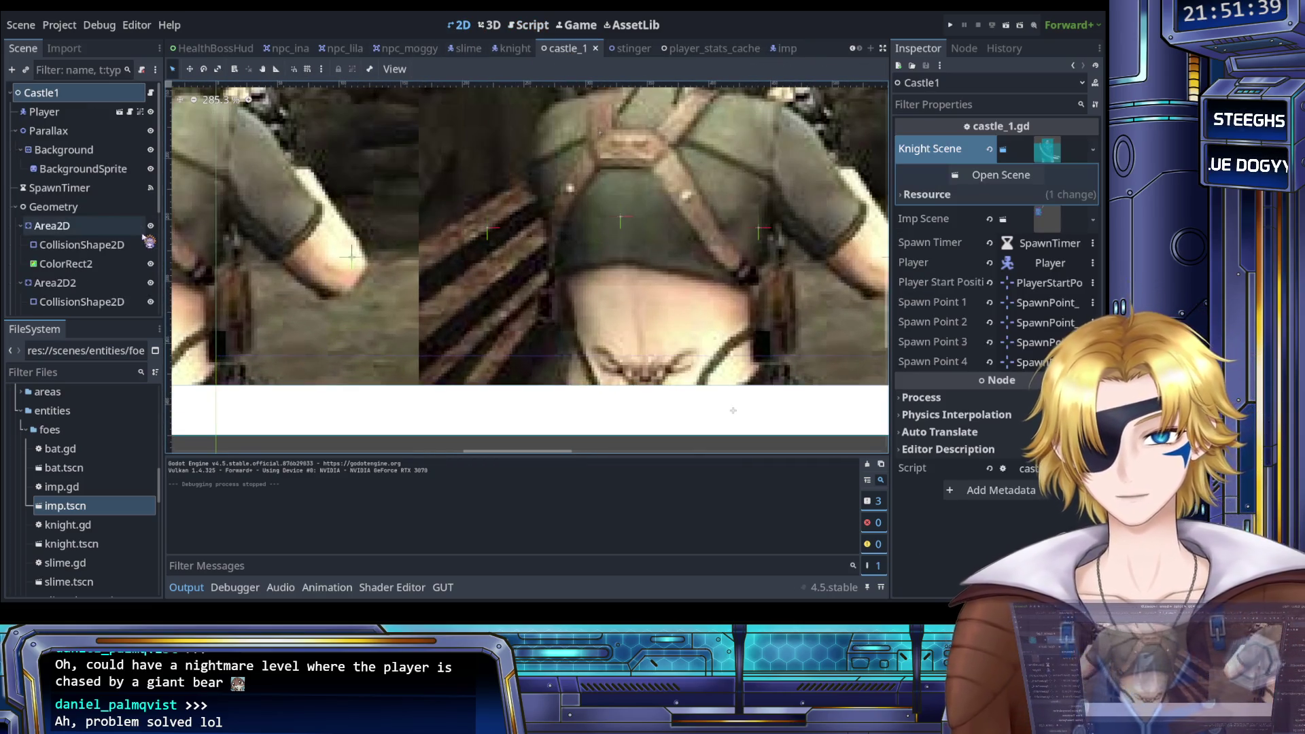
scroll(68, 190, down, 4)
scroll(75, 170, down, 5)
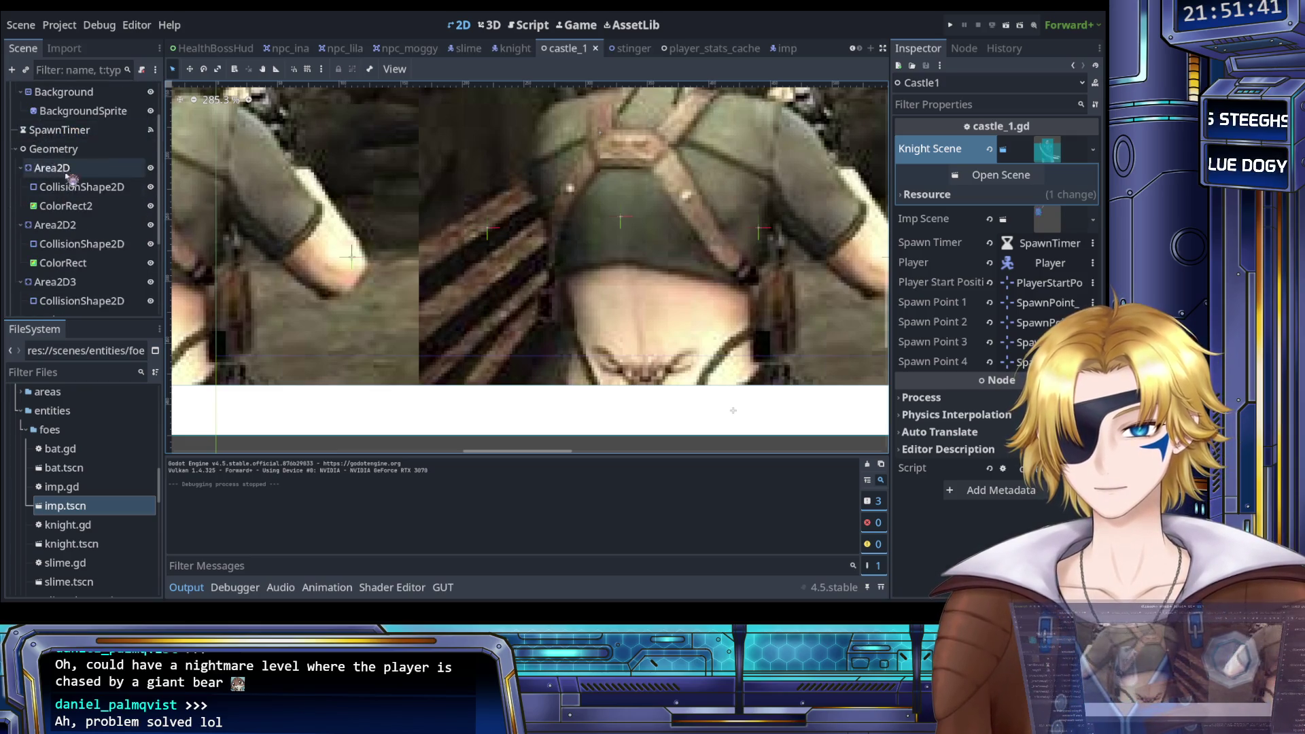
click(84, 249)
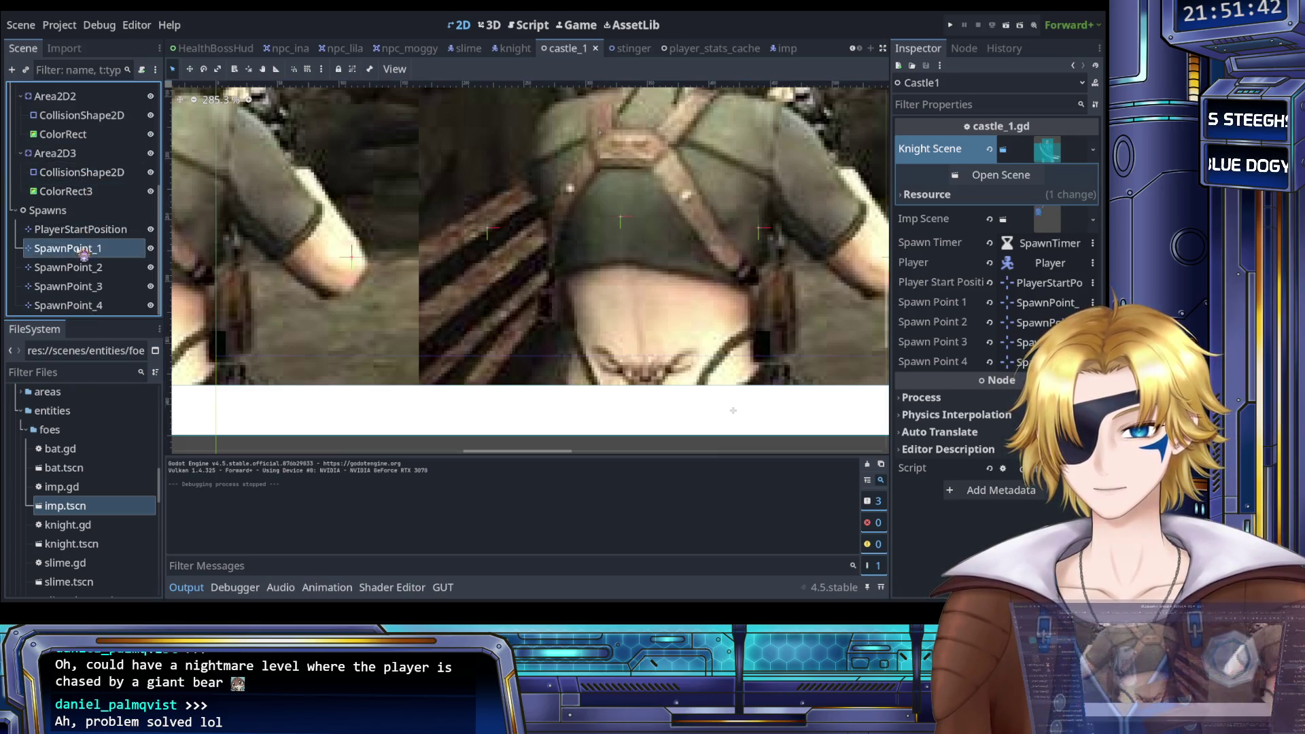
shift+click(95, 306)
drag(384, 359, 374, 355)
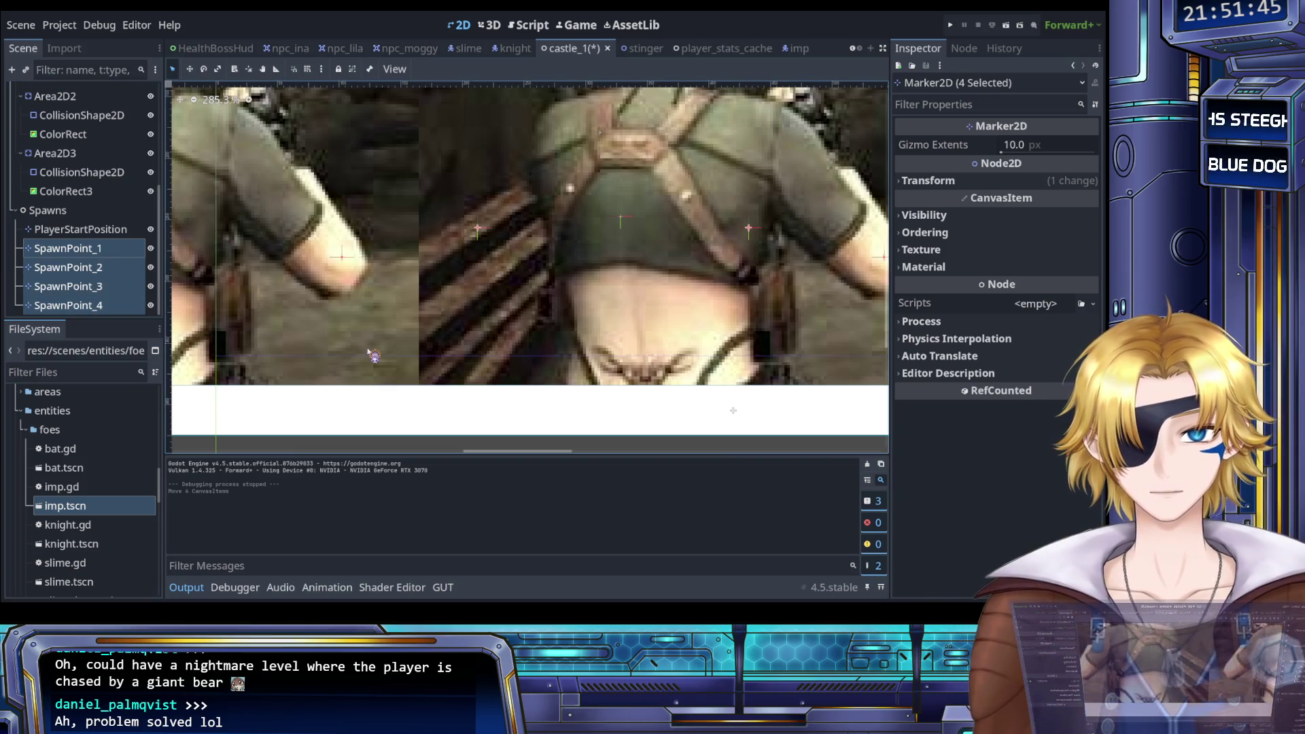
key(Down)
key(Down)
key(Right)
key(Down)
key(Down)
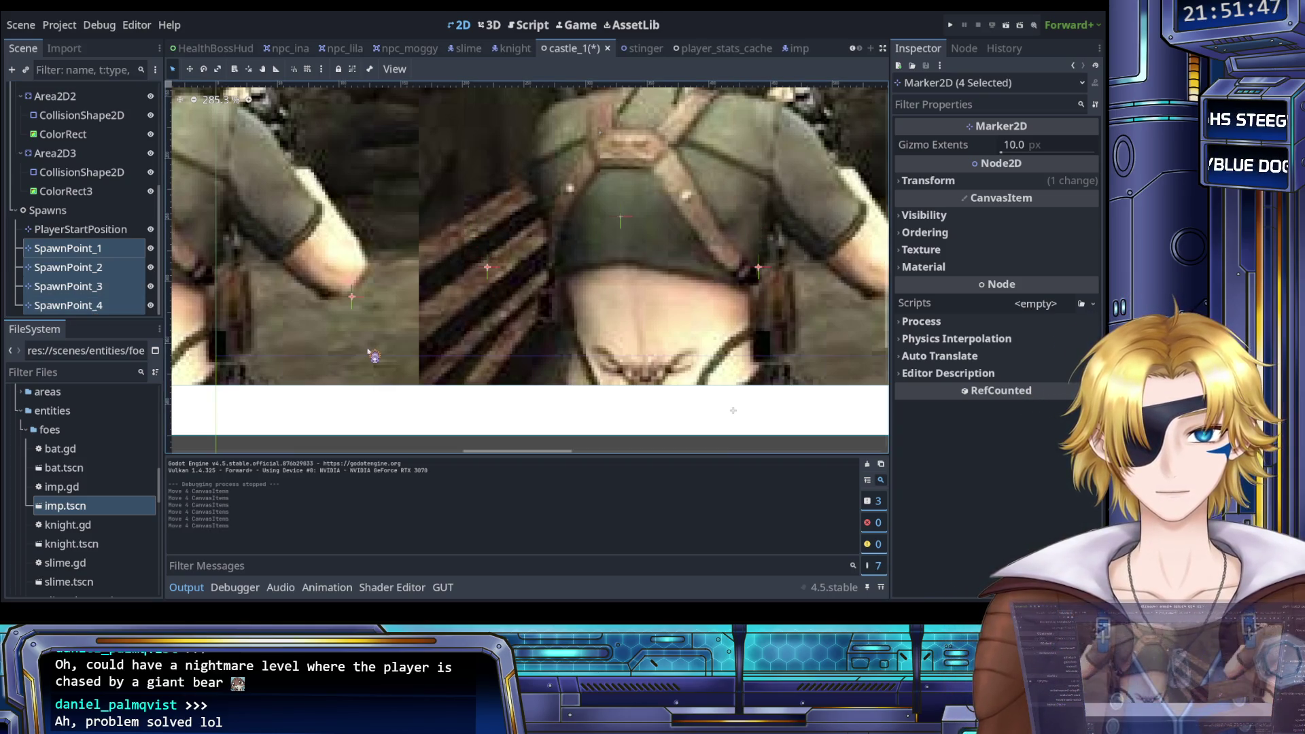
key(Down)
key(Up)
key(Down)
key(ctrl+s)
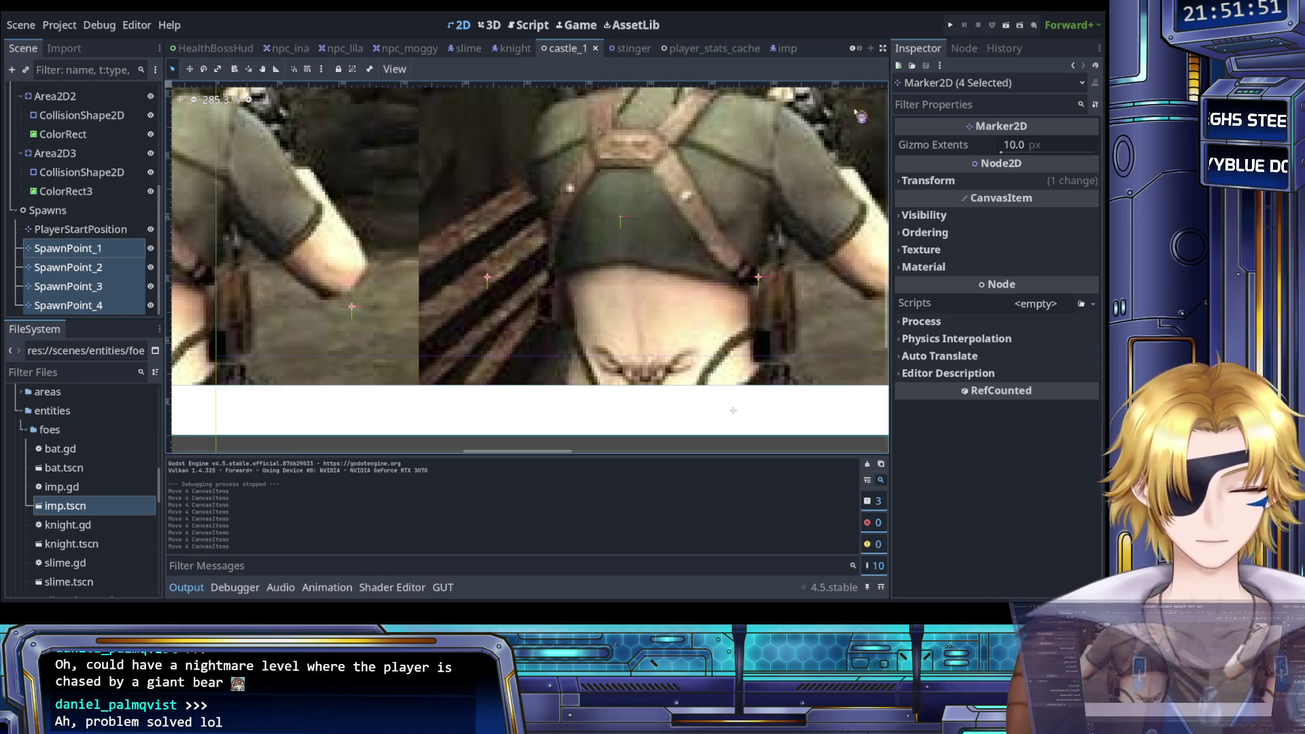
- Nudge the four spawn points back up slightly and save castle_1 again
scroll(578, 229, down, 4)
scroll(583, 267, up, 1)
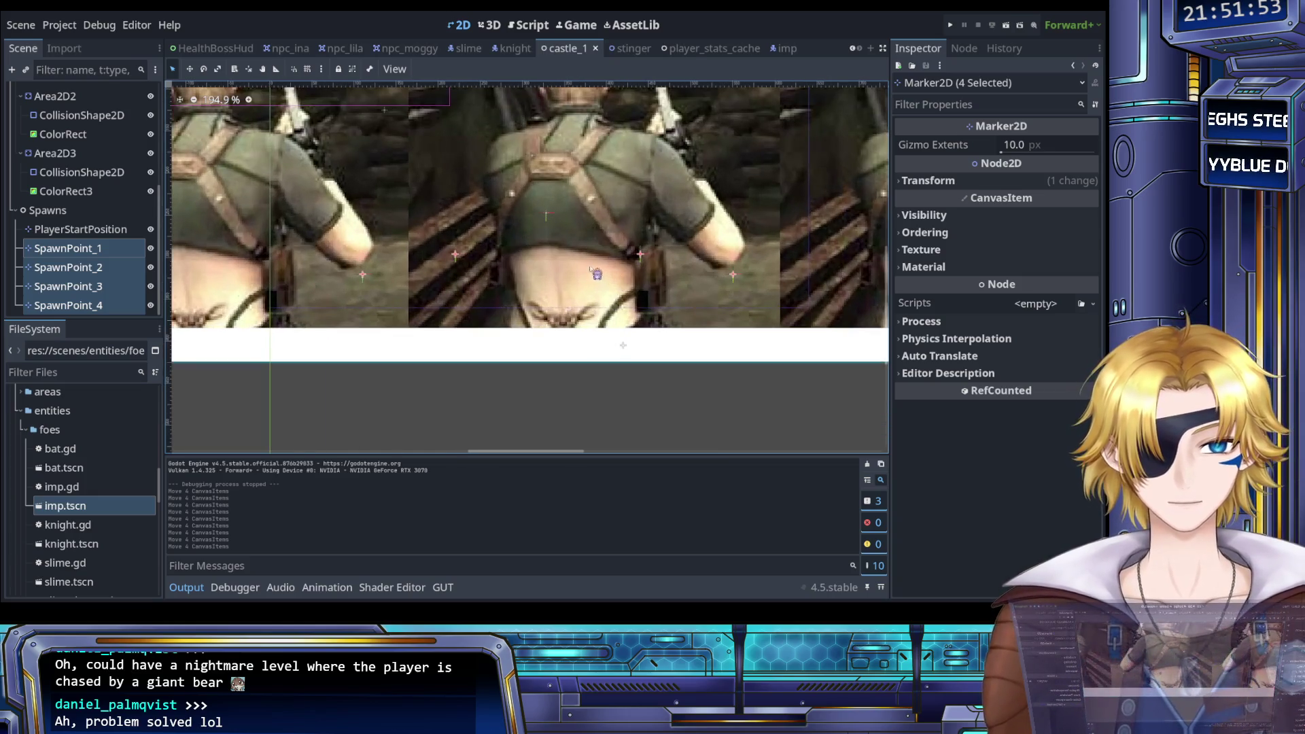
scroll(478, 242, down, 1)
scroll(479, 244, up, 2)
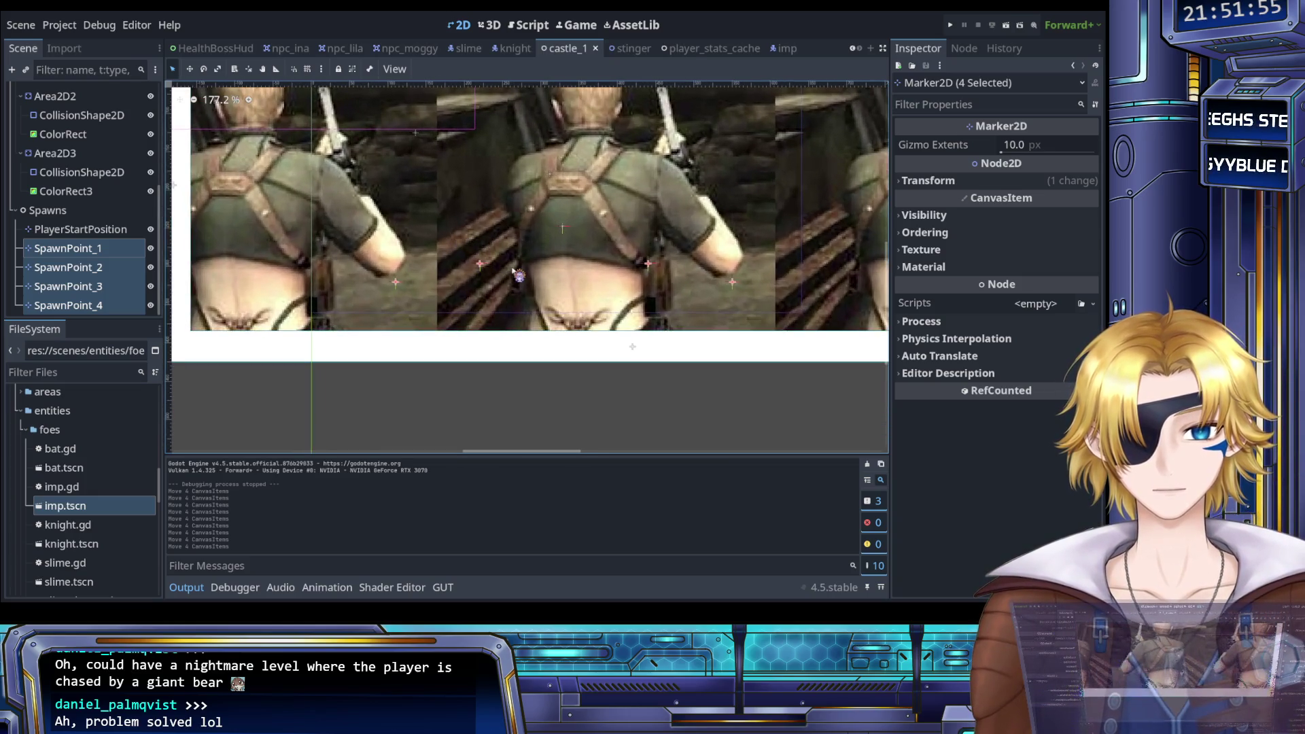
key(Up)
key(ctrl+s)
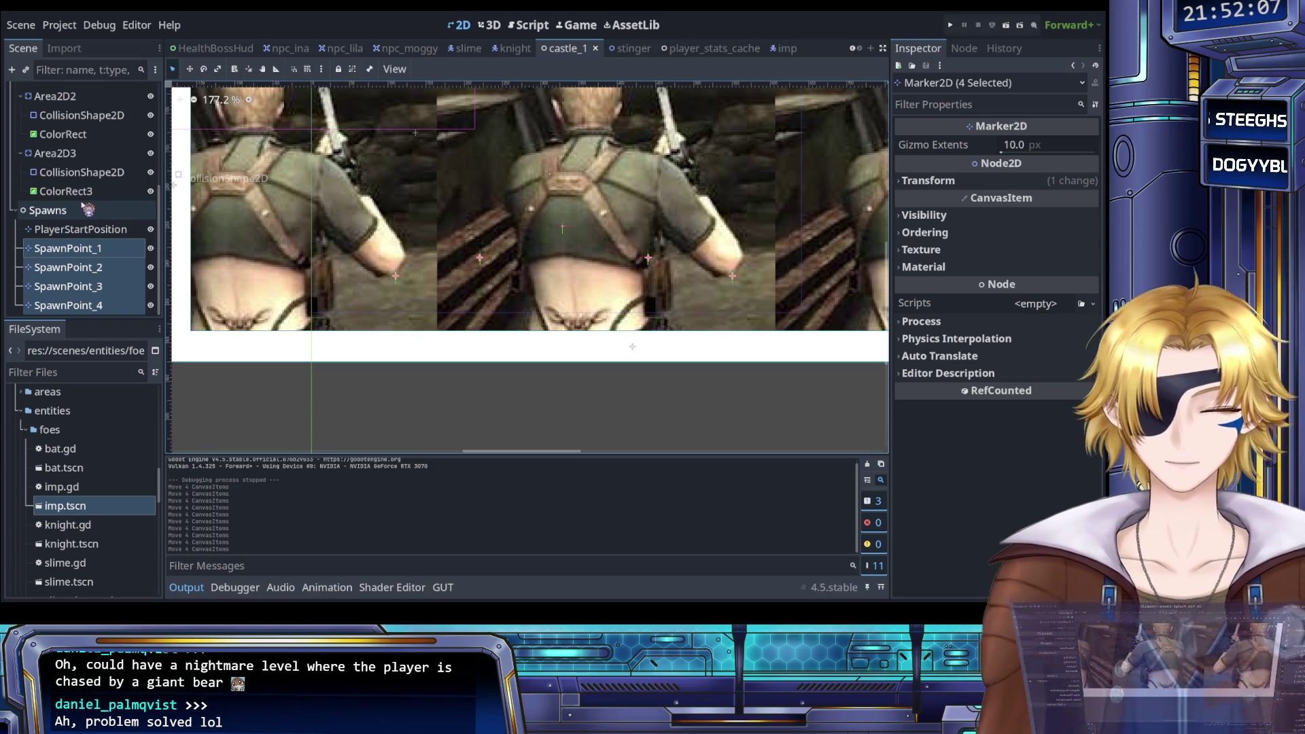
- Collapse foes and friends, then create a projectiles folder under res://scenes/entities
scroll(91, 204, up, 5)
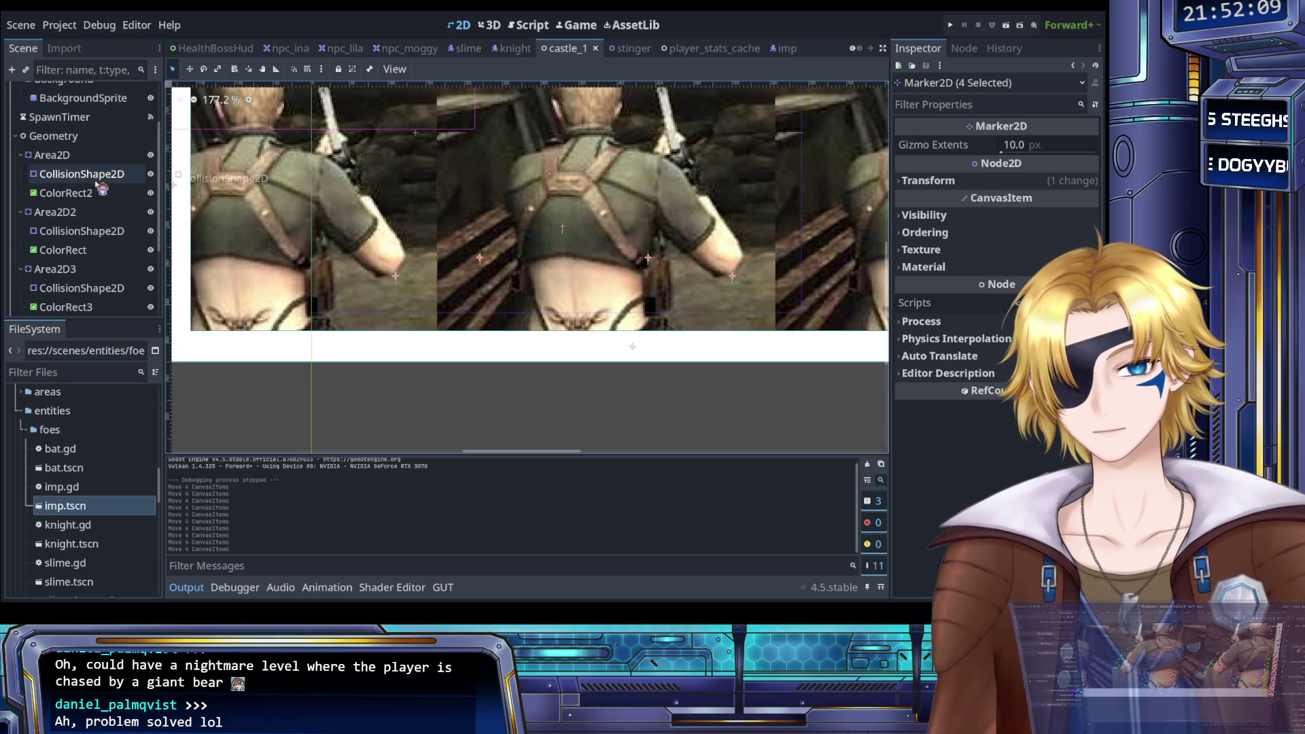
scroll(97, 177, up, 3)
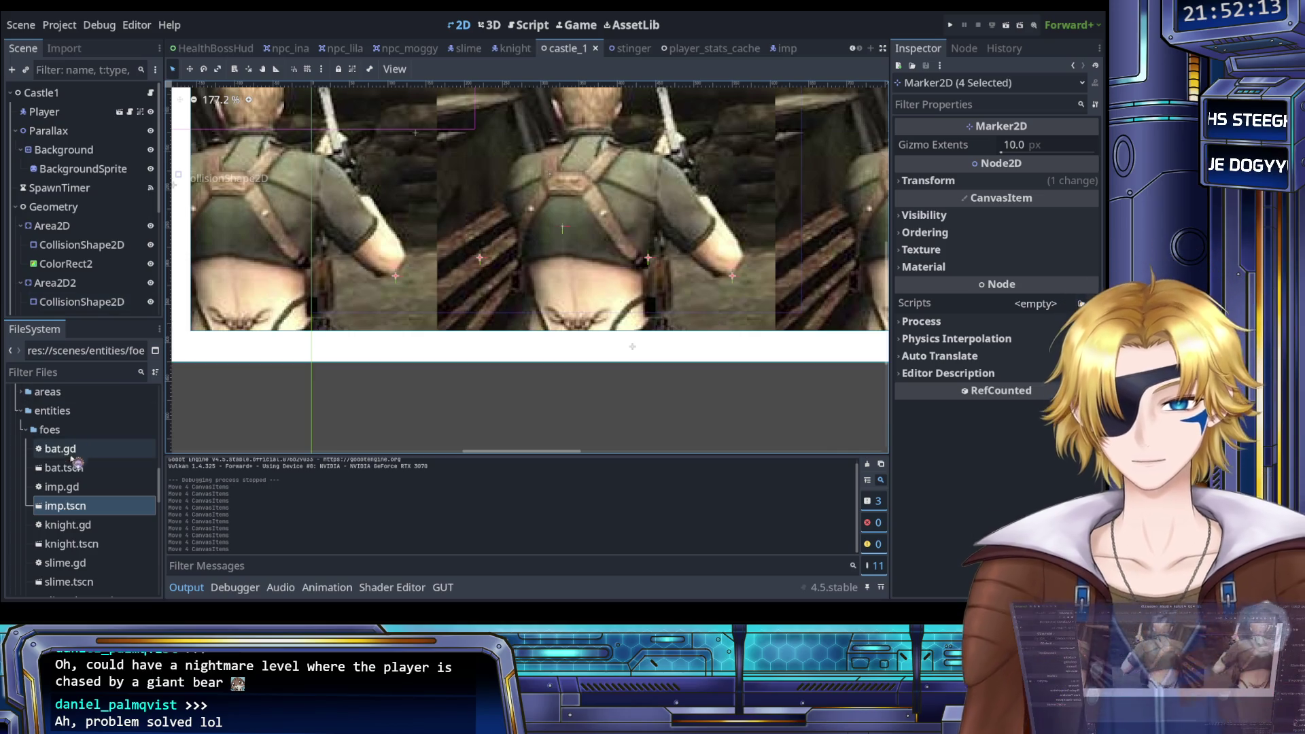
scroll(73, 474, down, 2)
scroll(73, 473, up, 3)
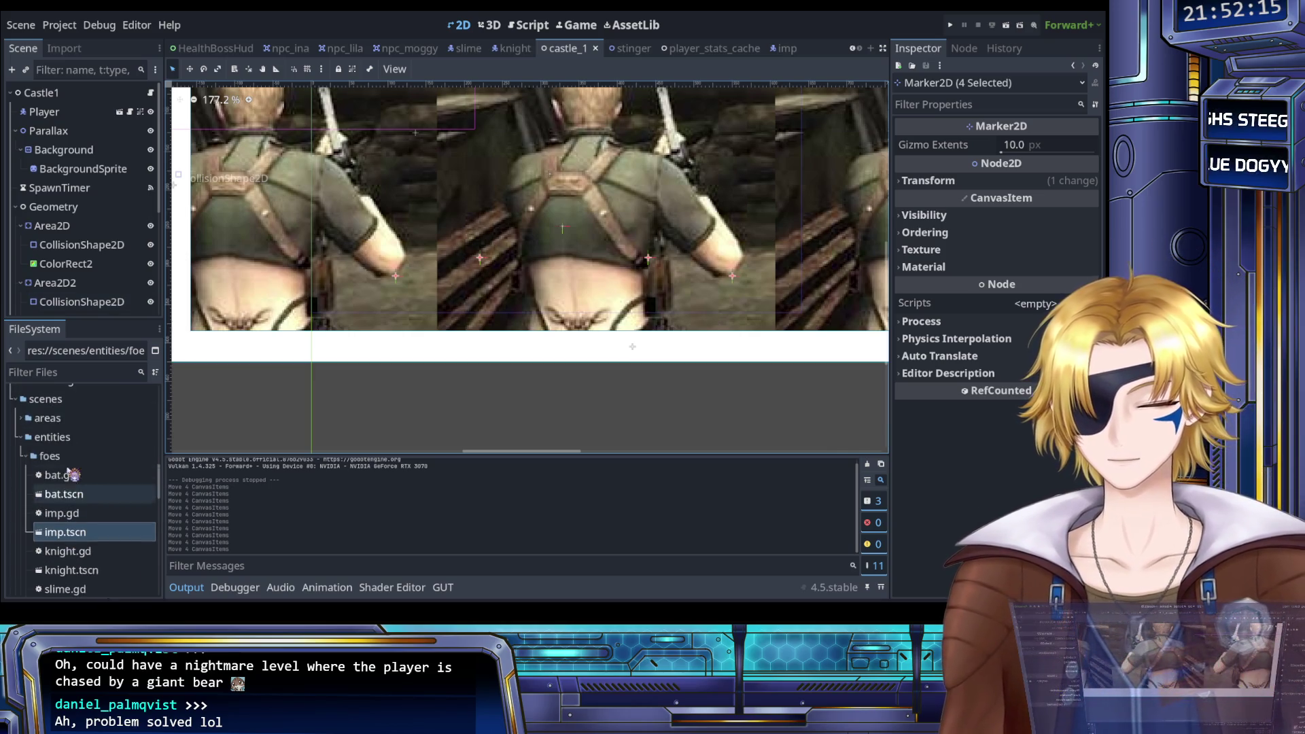
click(25, 457)
click(25, 476)
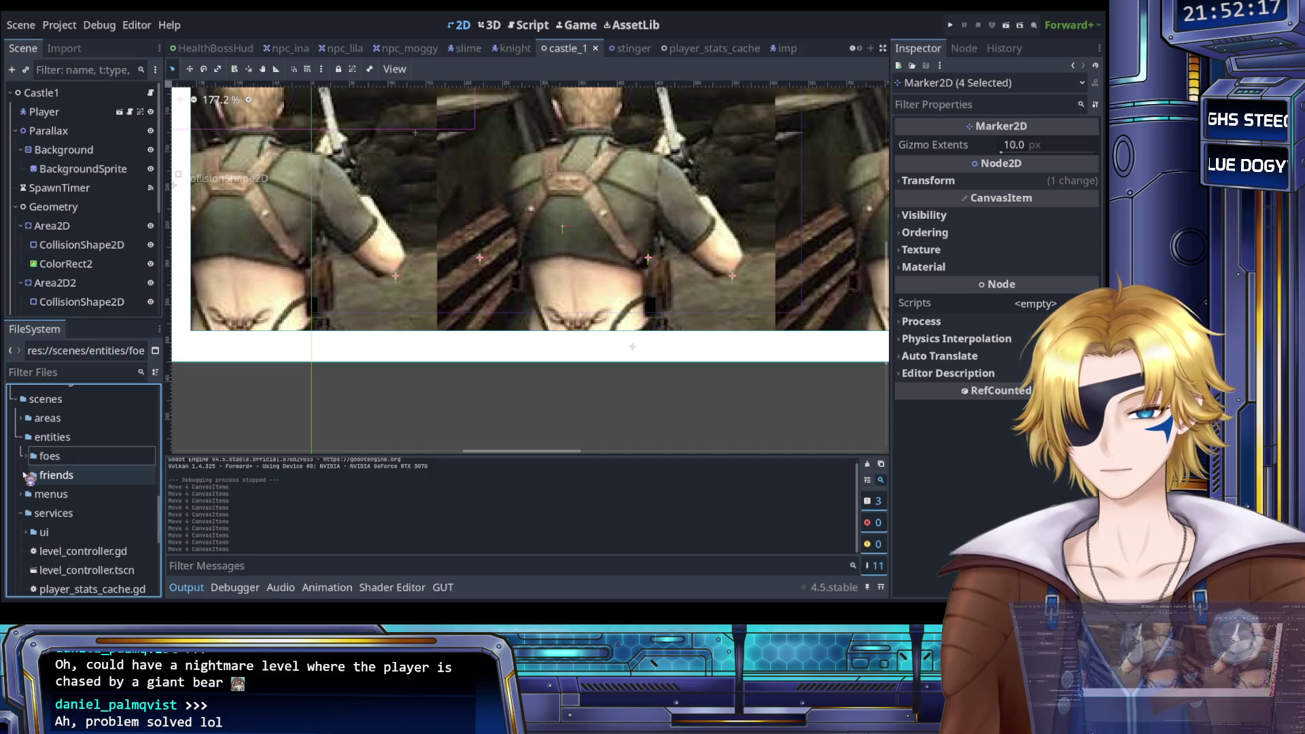
click(58, 437)
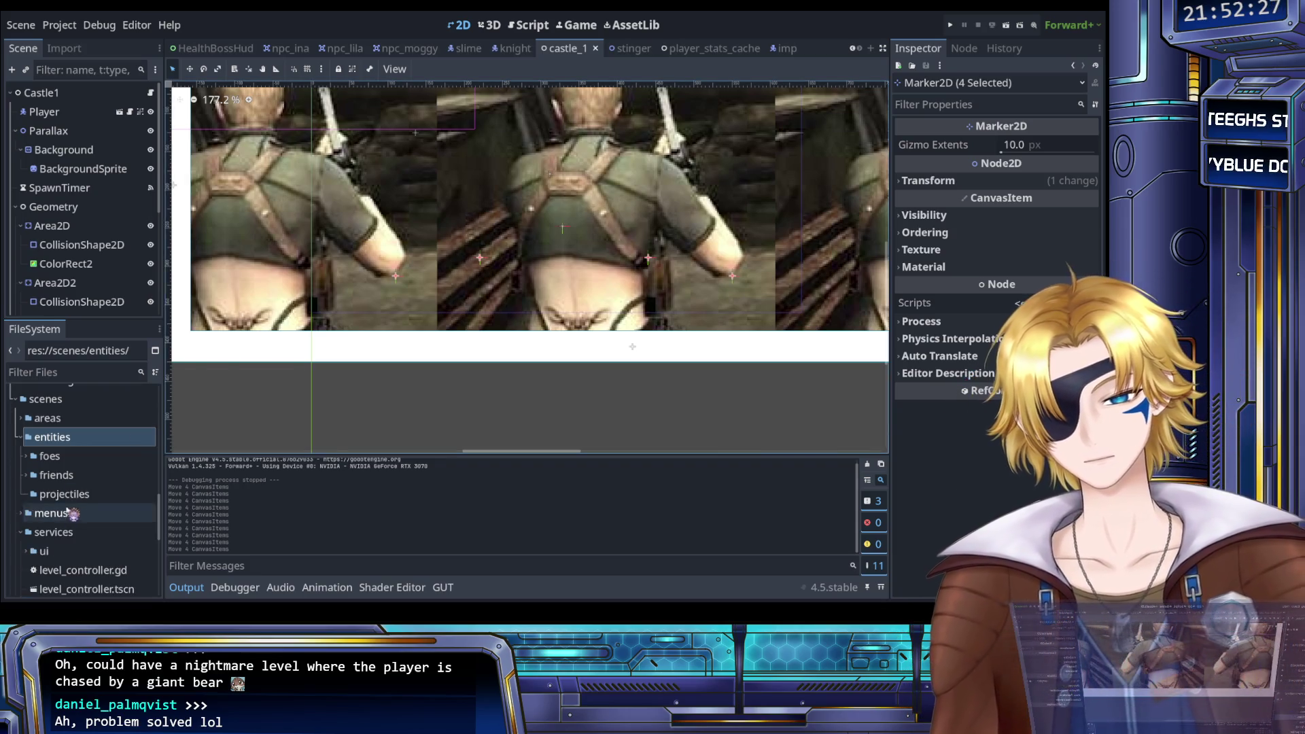
click(68, 494)
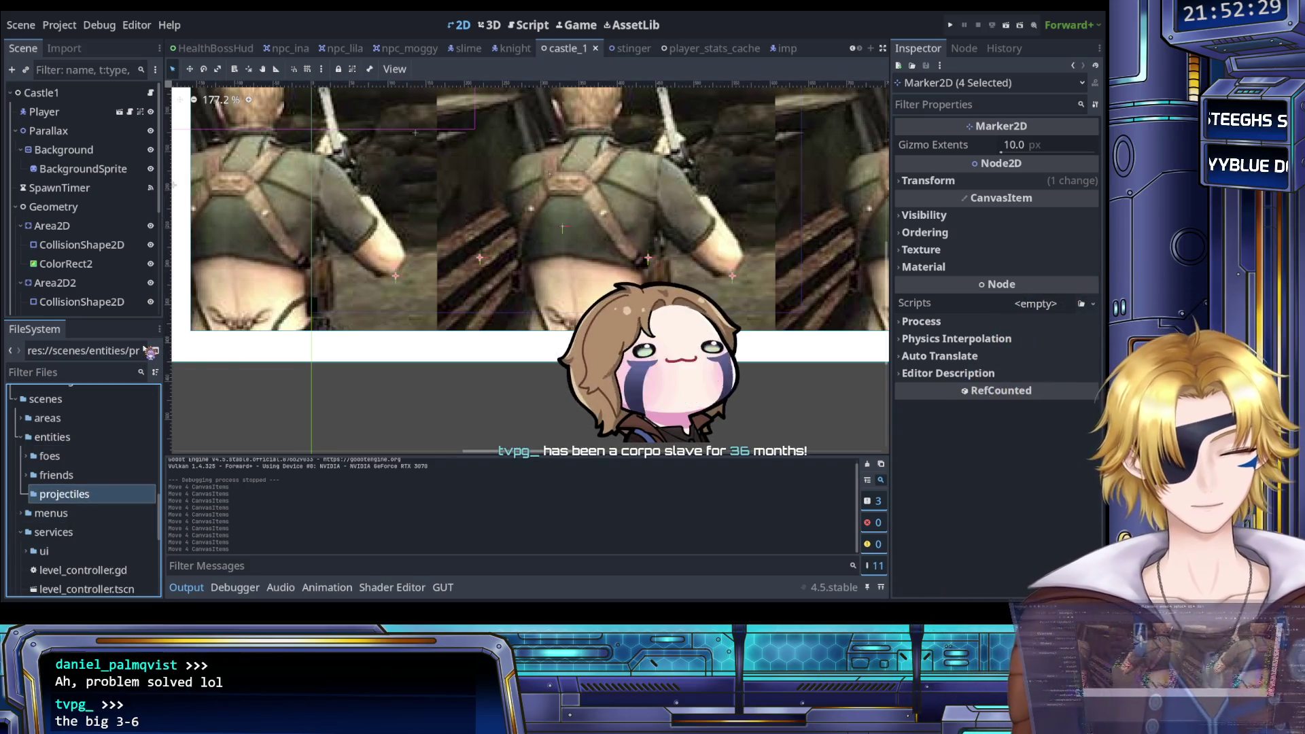
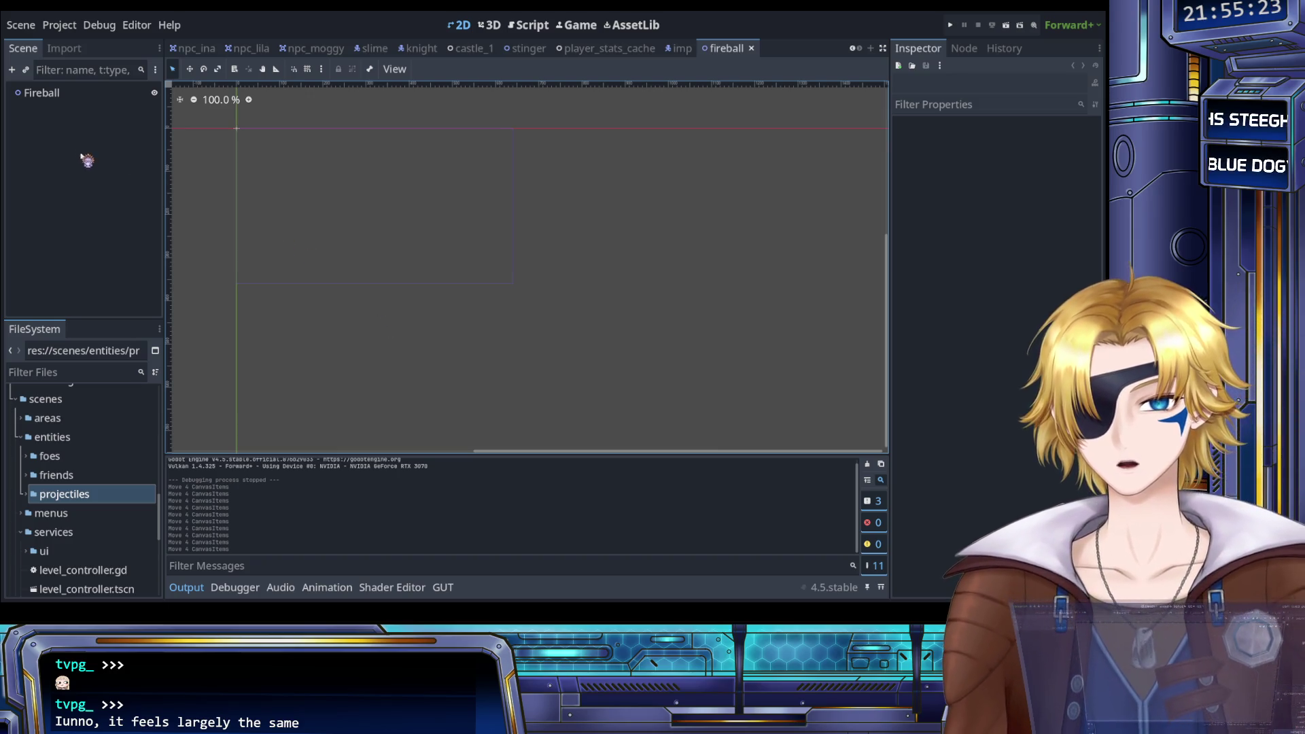
- Change the Fireball root node to an Area2D and add a CollisionShape2D child
click(59, 99)
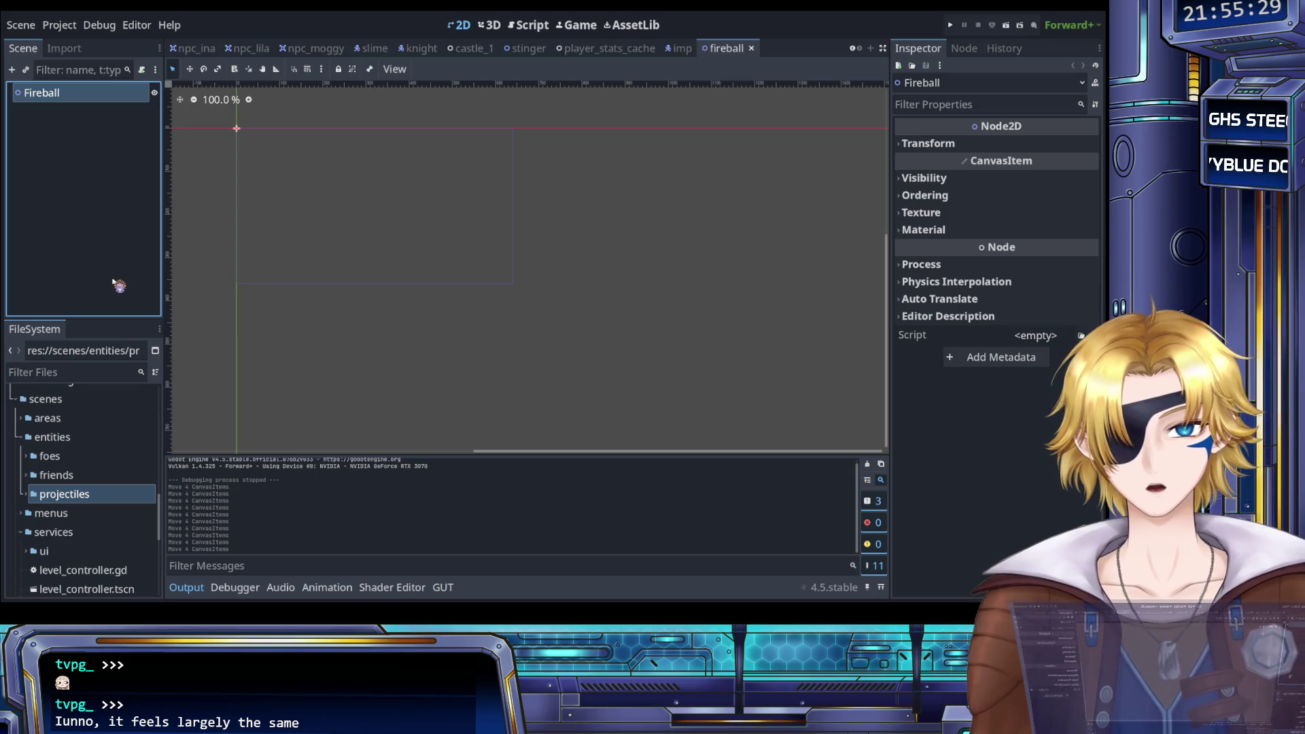
key(ctrl+z)
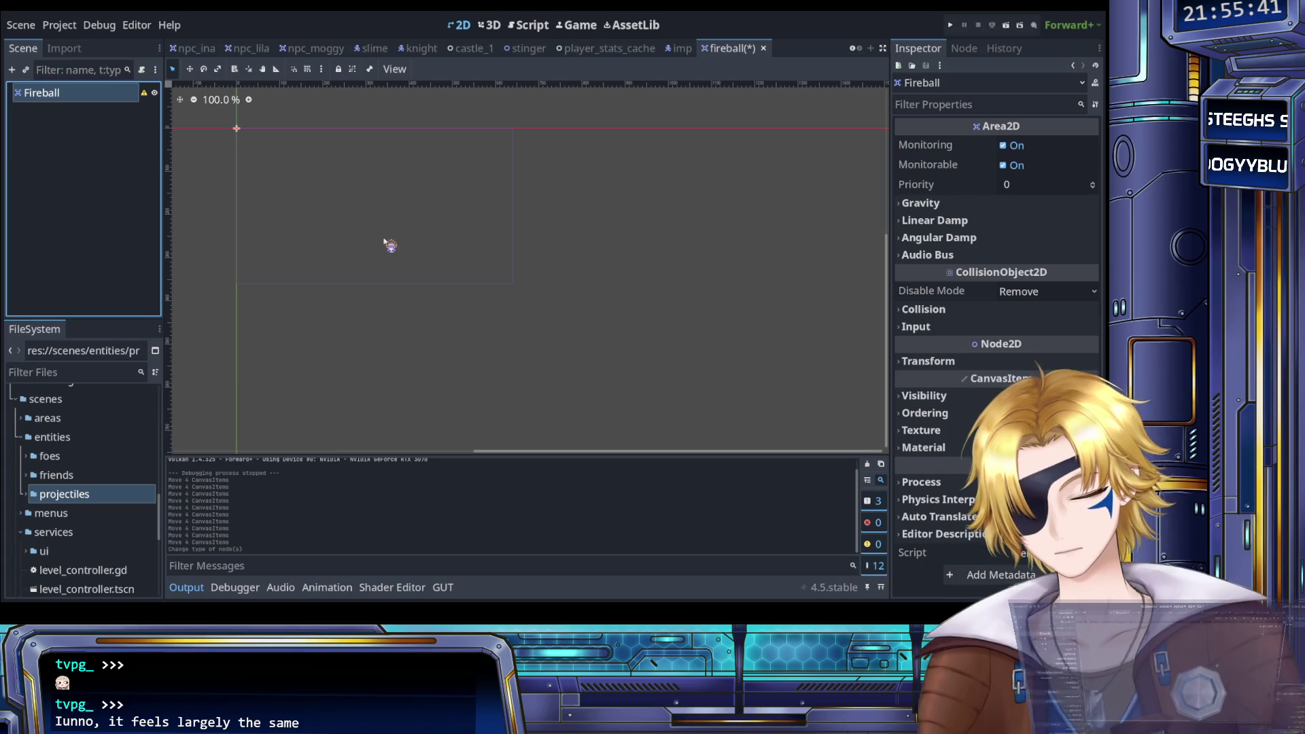
key(ctrl+a)
key(Return)
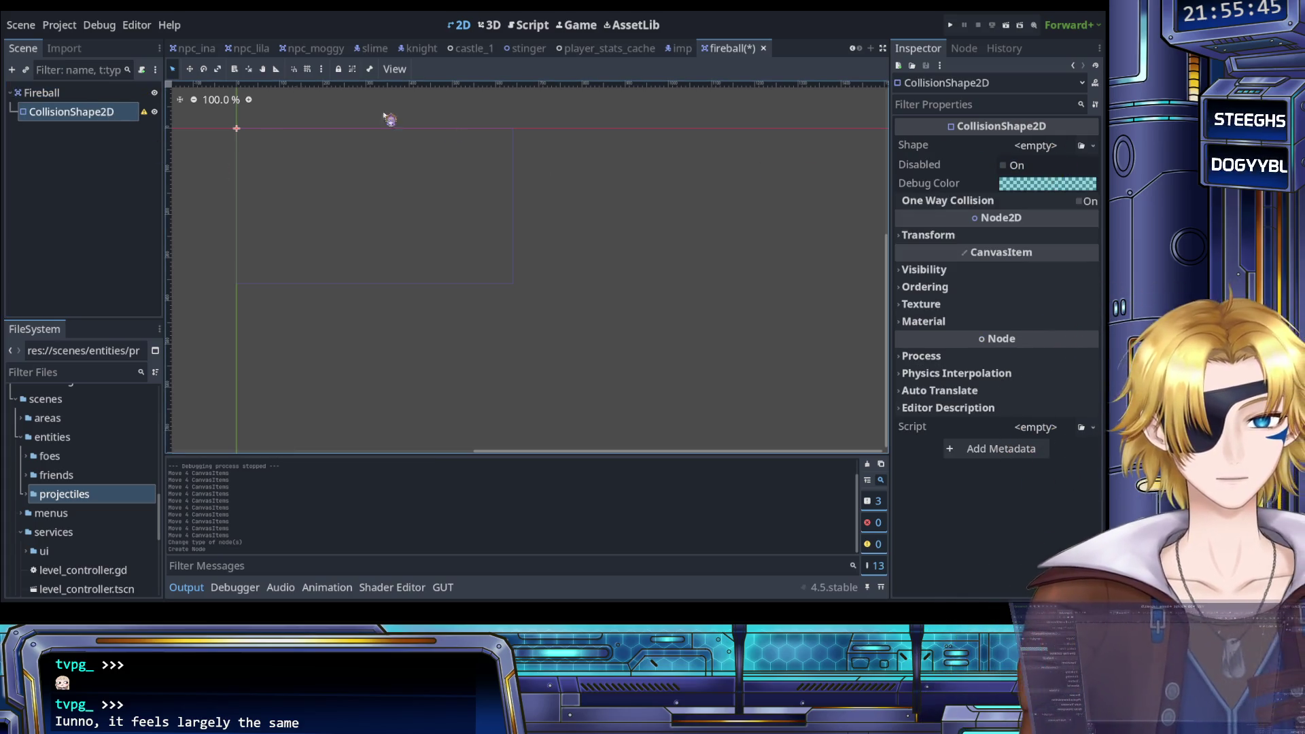
- Assign a new CircleShape2D to the CollisionShape2D's Shape property
scroll(244, 126, up, 20)
scroll(286, 197, up, 18)
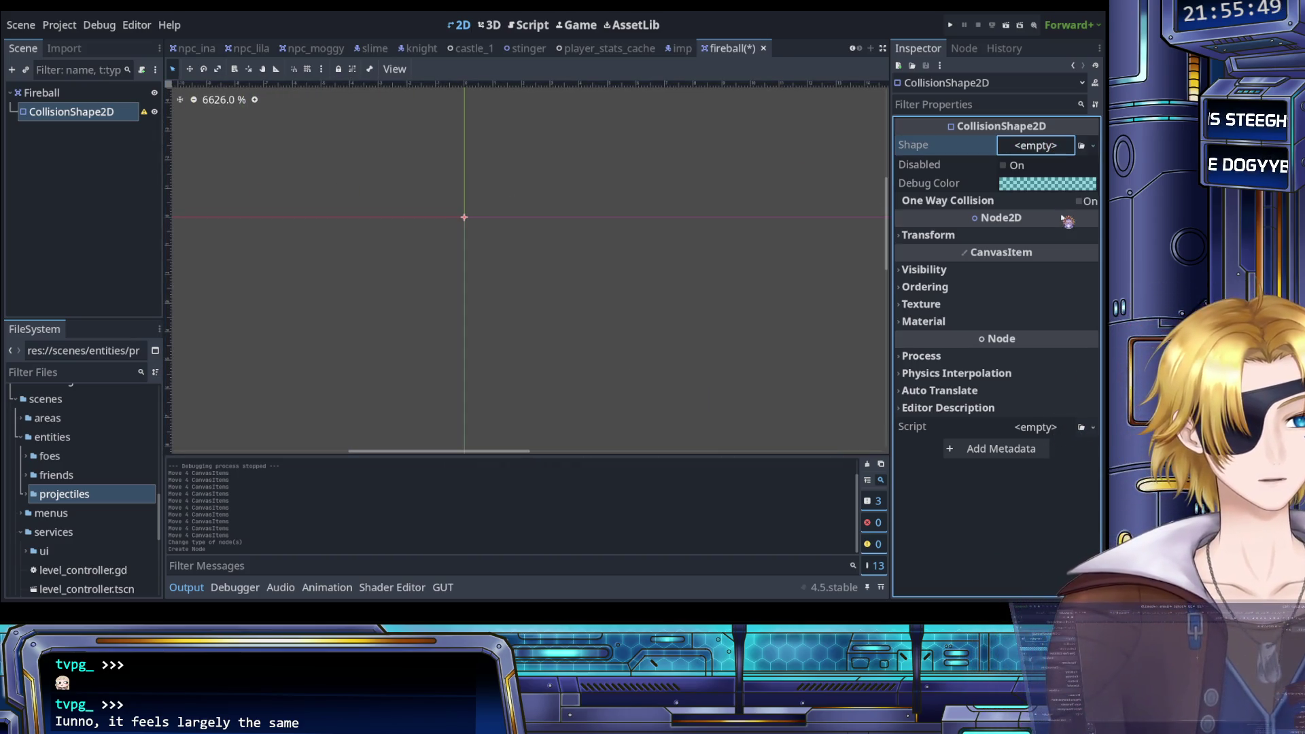
click(1050, 264)
scroll(487, 214, down, 4)
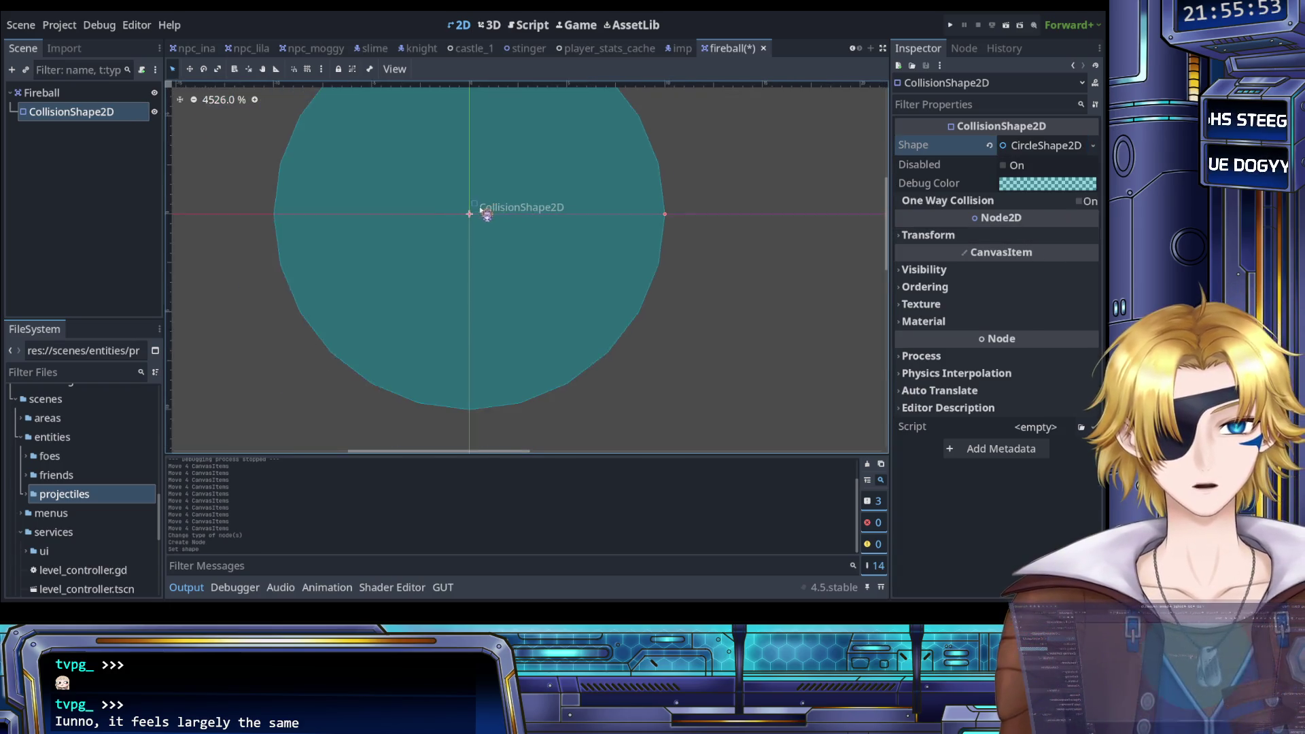
scroll(487, 214, down, 1)
- Add an AnimatedSprite2D child node under Fireball
click(70, 153)
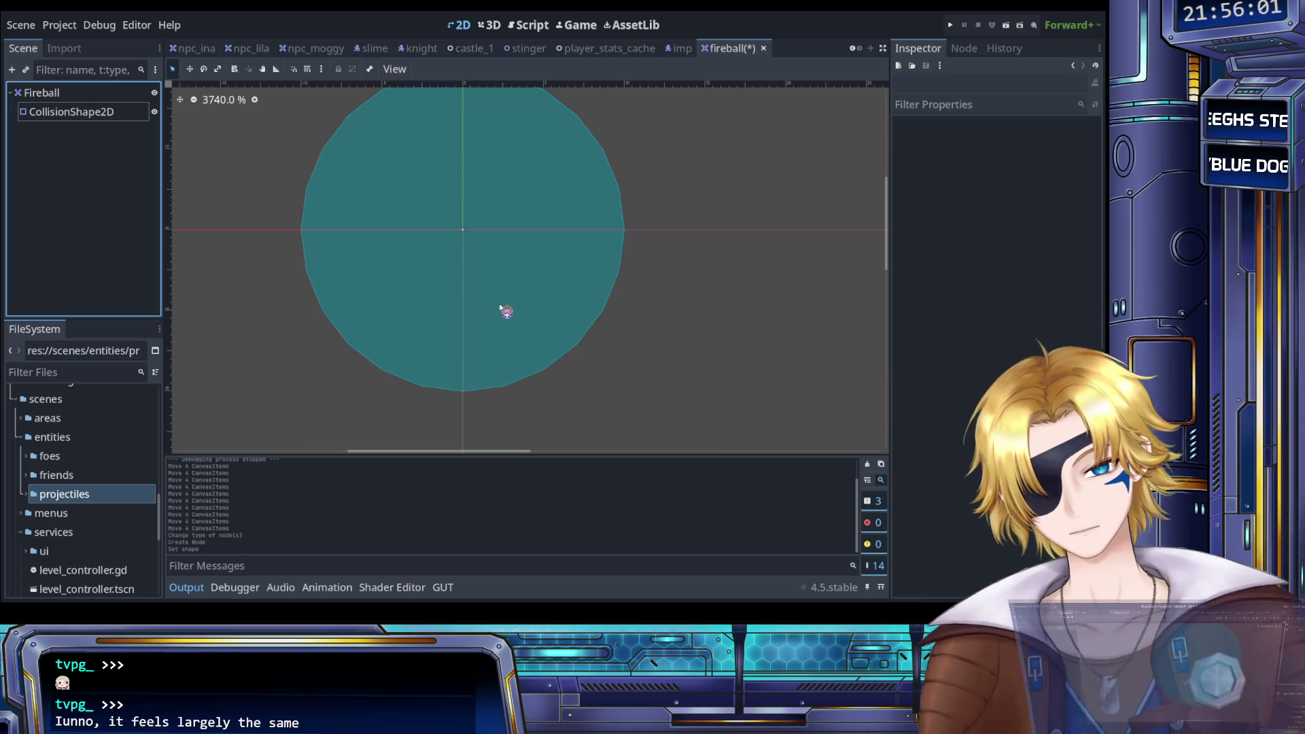
key(ctrl+a)
key(Return)
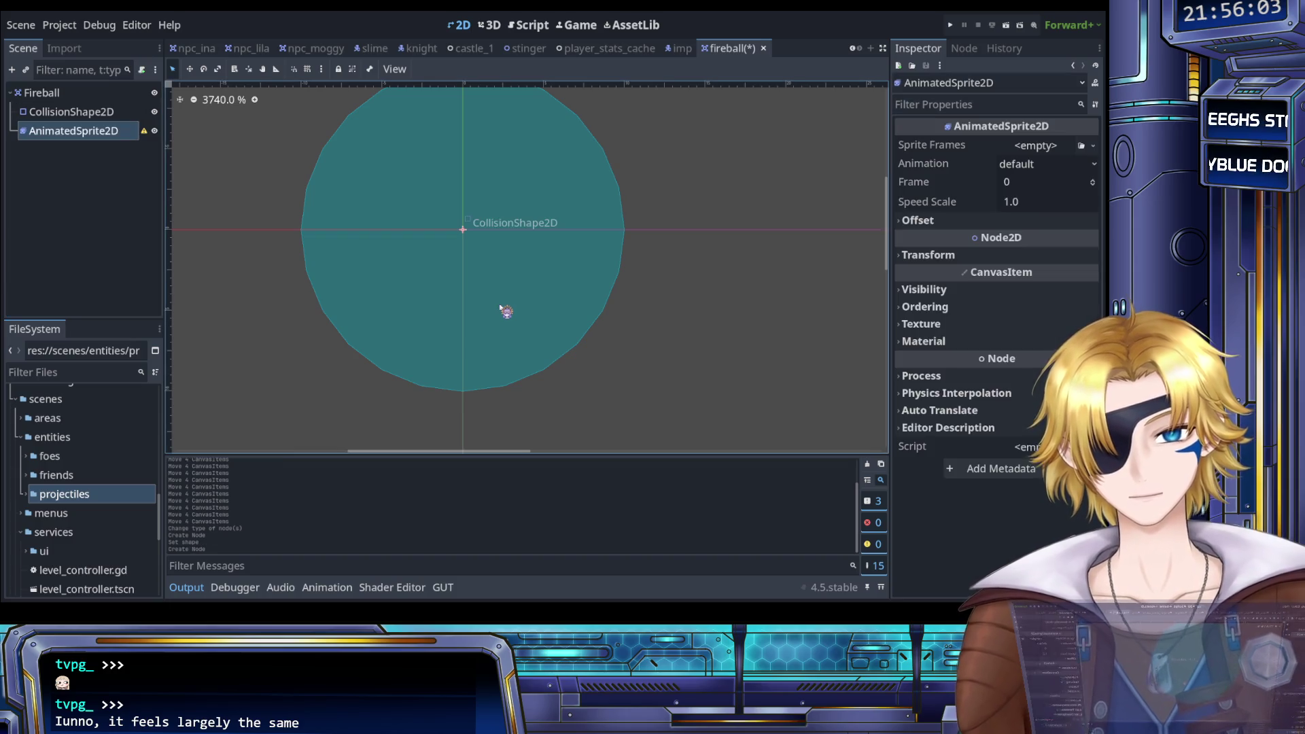
- Give the AnimatedSprite2D a new SpriteFrames resource and open it in the SpriteFrames editor
click(1033, 151)
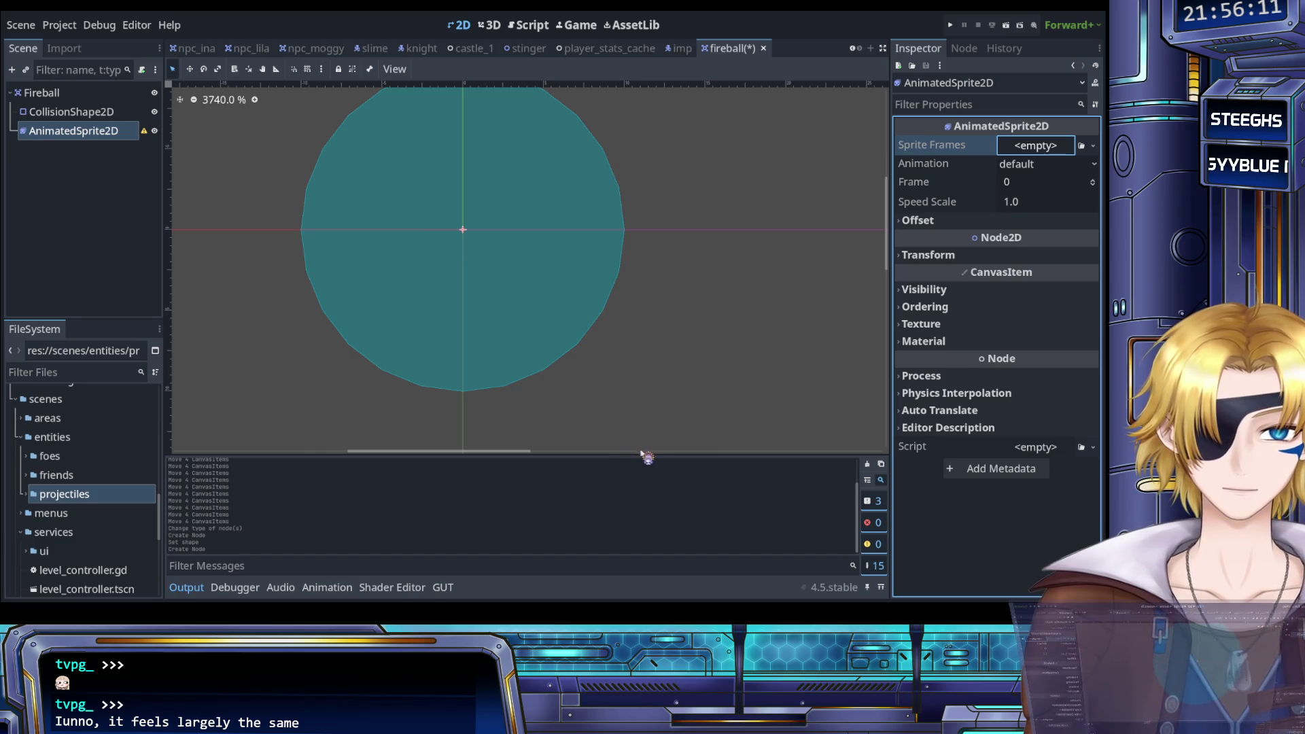
click(779, 399)
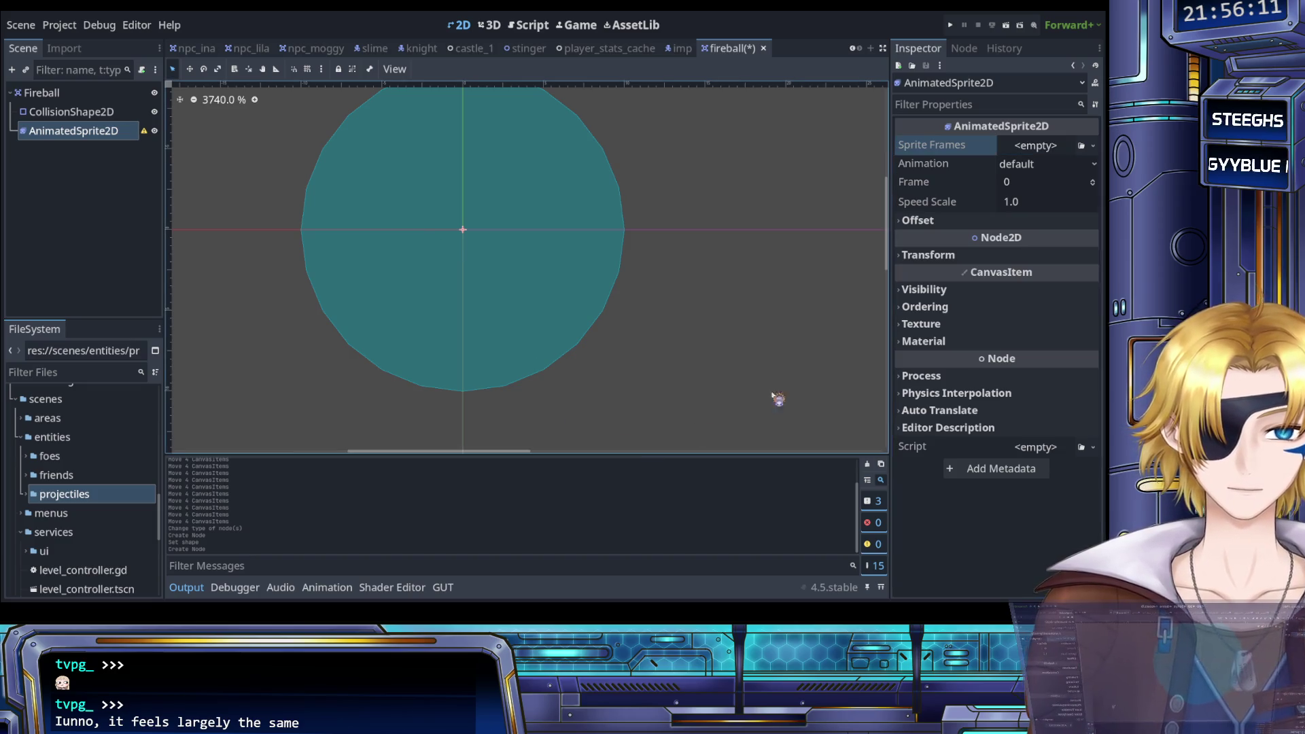
click(1043, 149)
click(1043, 159)
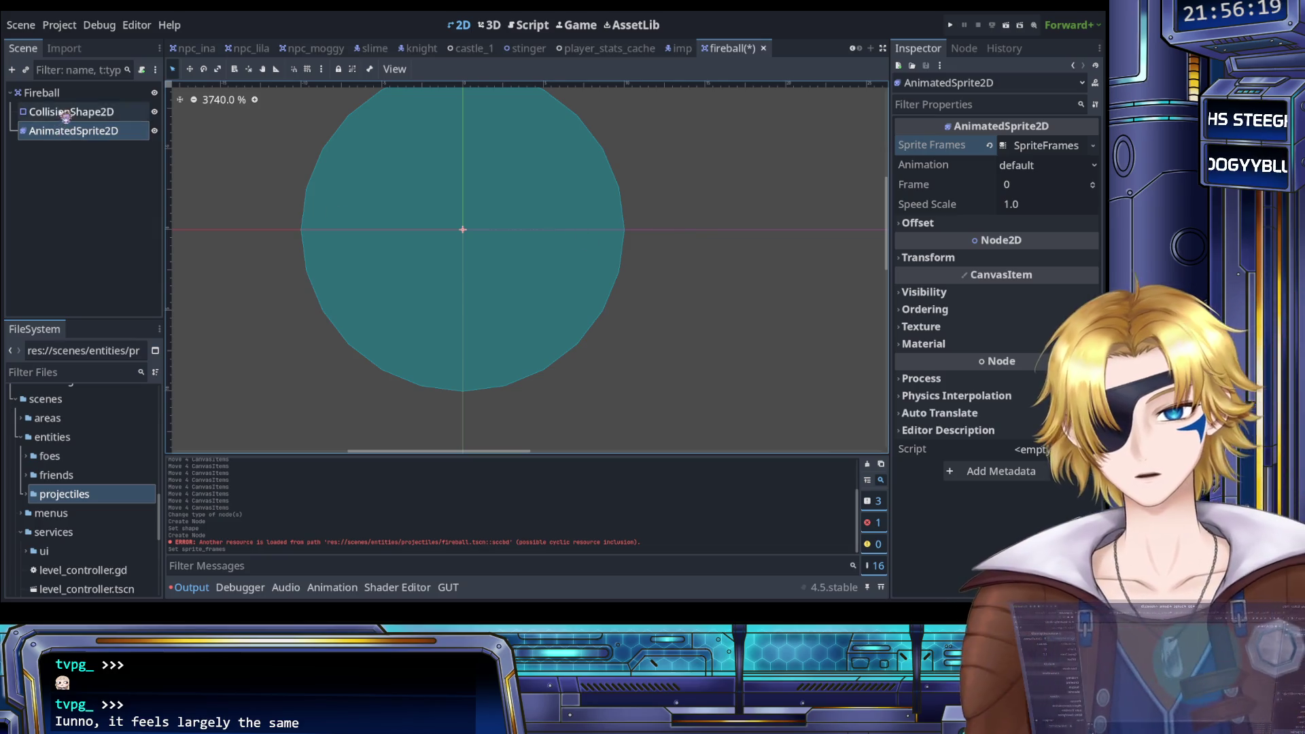
click(66, 136)
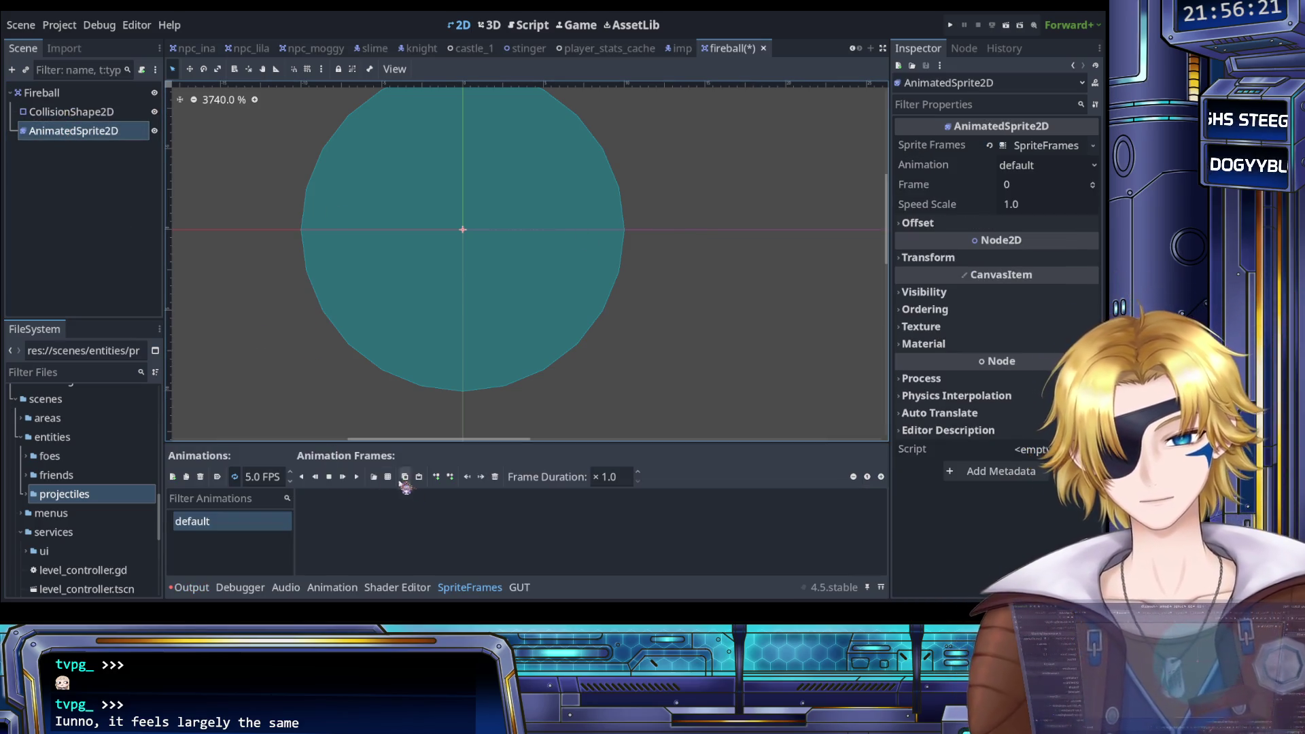
- Fill the default animation with the frames from the fireball sprite sheet
click(387, 477)
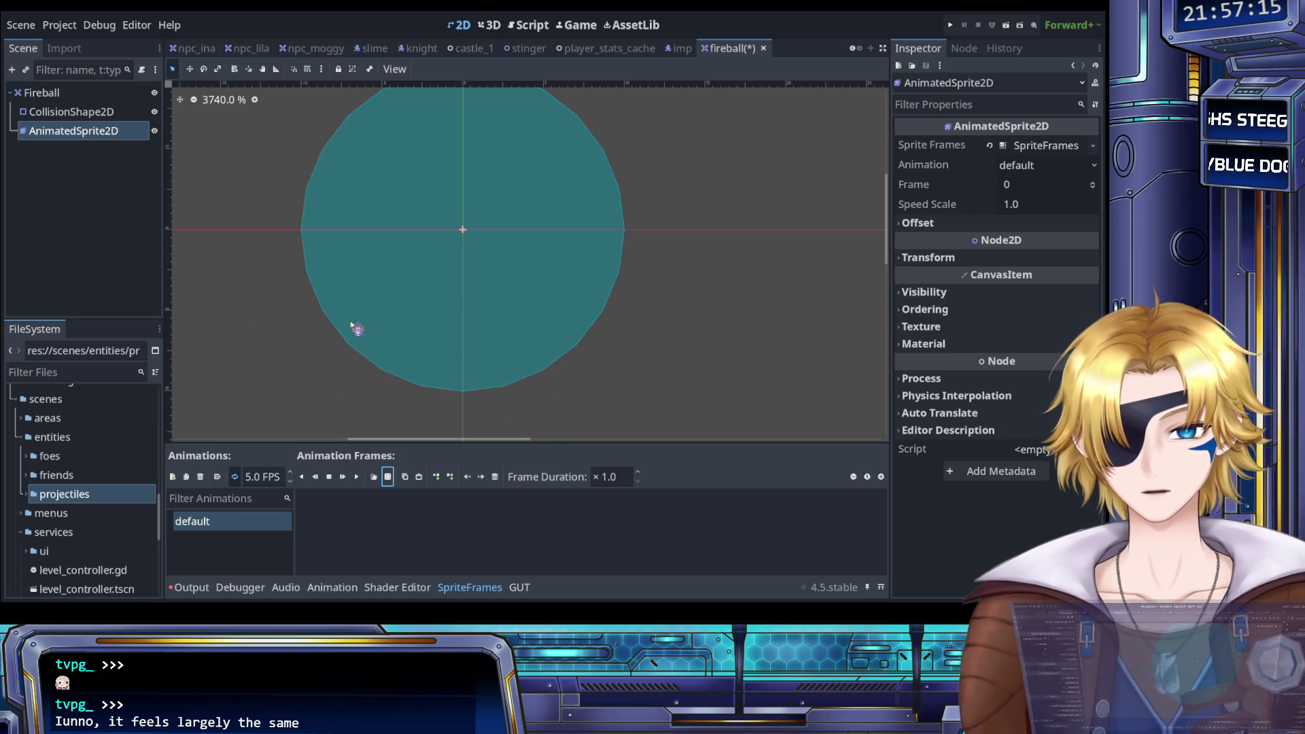
key(ctrl+z)
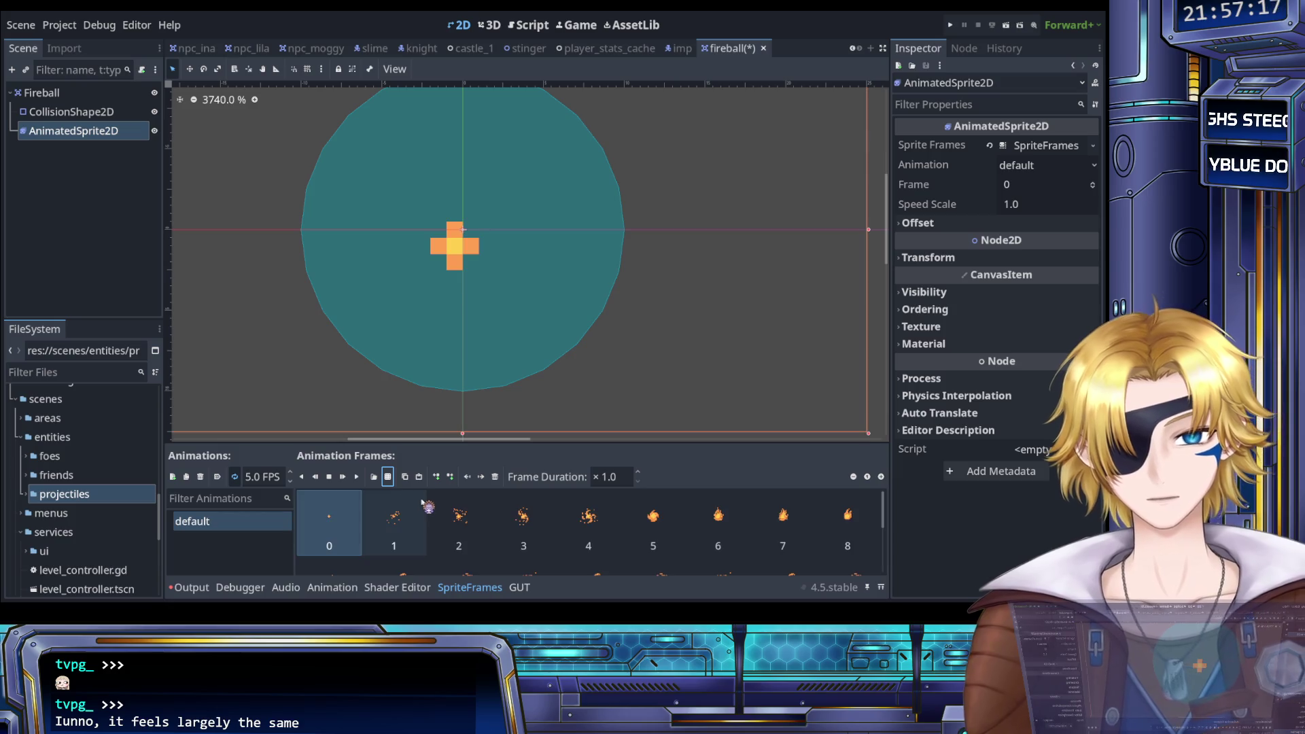
- Play the default fireball animation at 5.0 FPS and zoom the canvas to watch it
scroll(373, 403, down, 1)
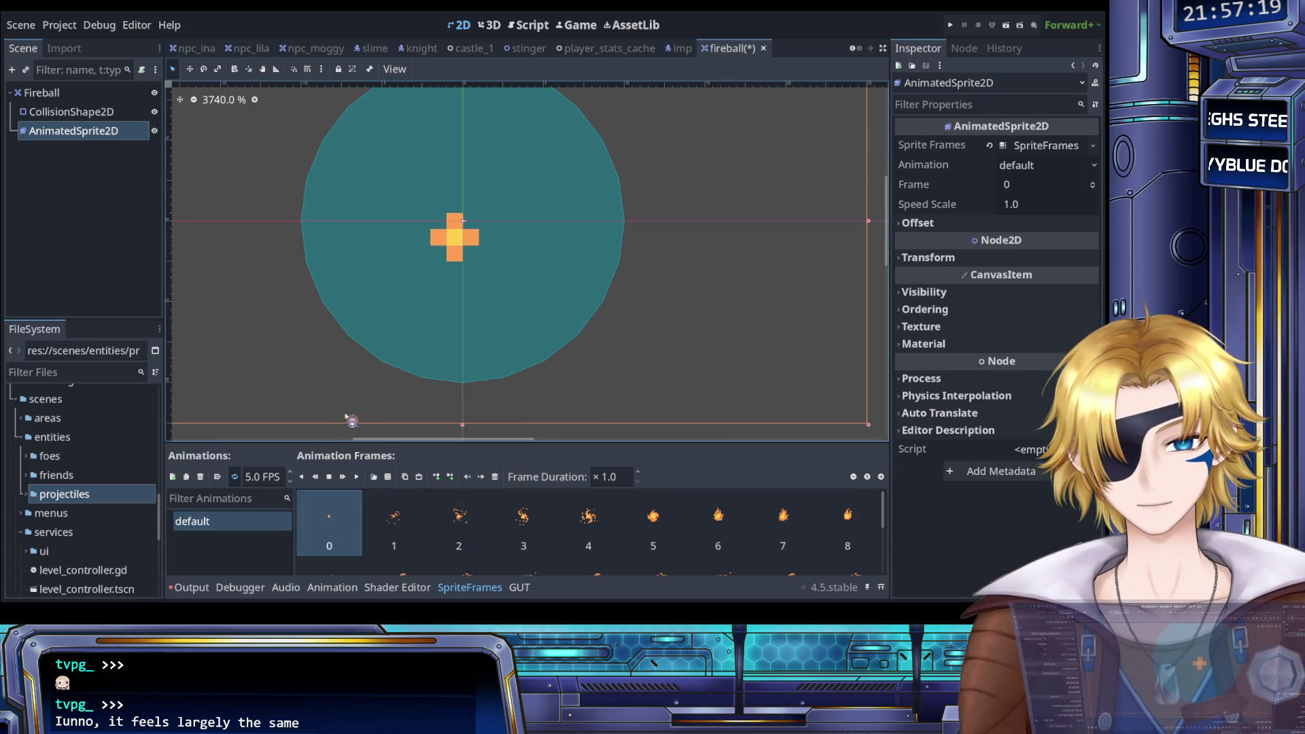
click(357, 478)
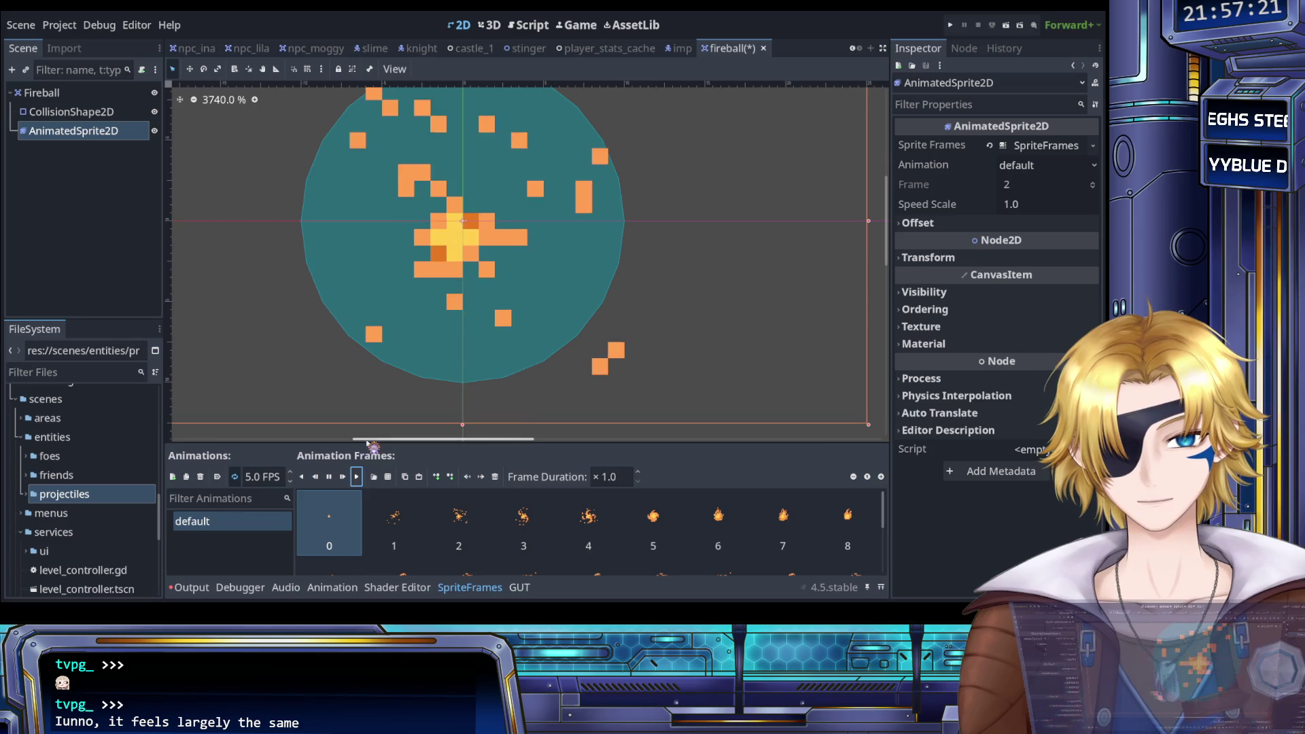
scroll(367, 390, down, 1)
scroll(367, 393, down, 7)
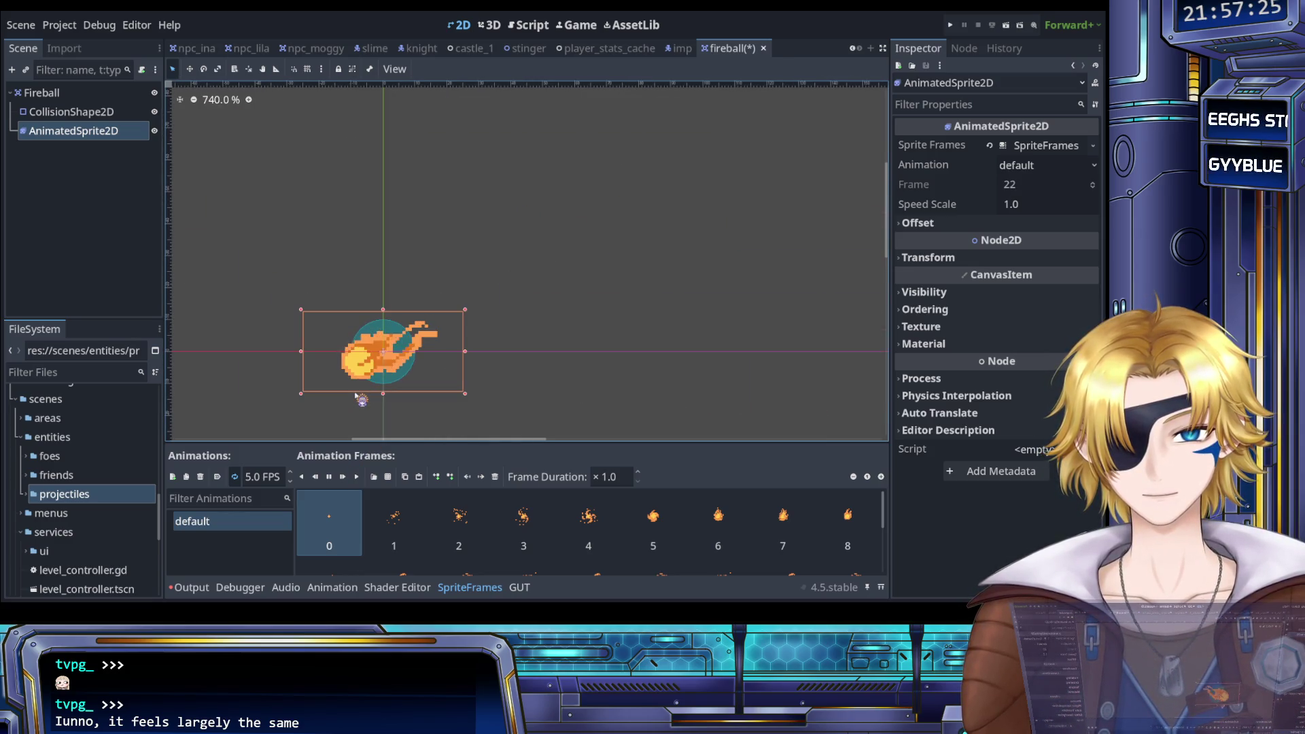
scroll(354, 395, up, 1)
scroll(355, 395, up, 1)
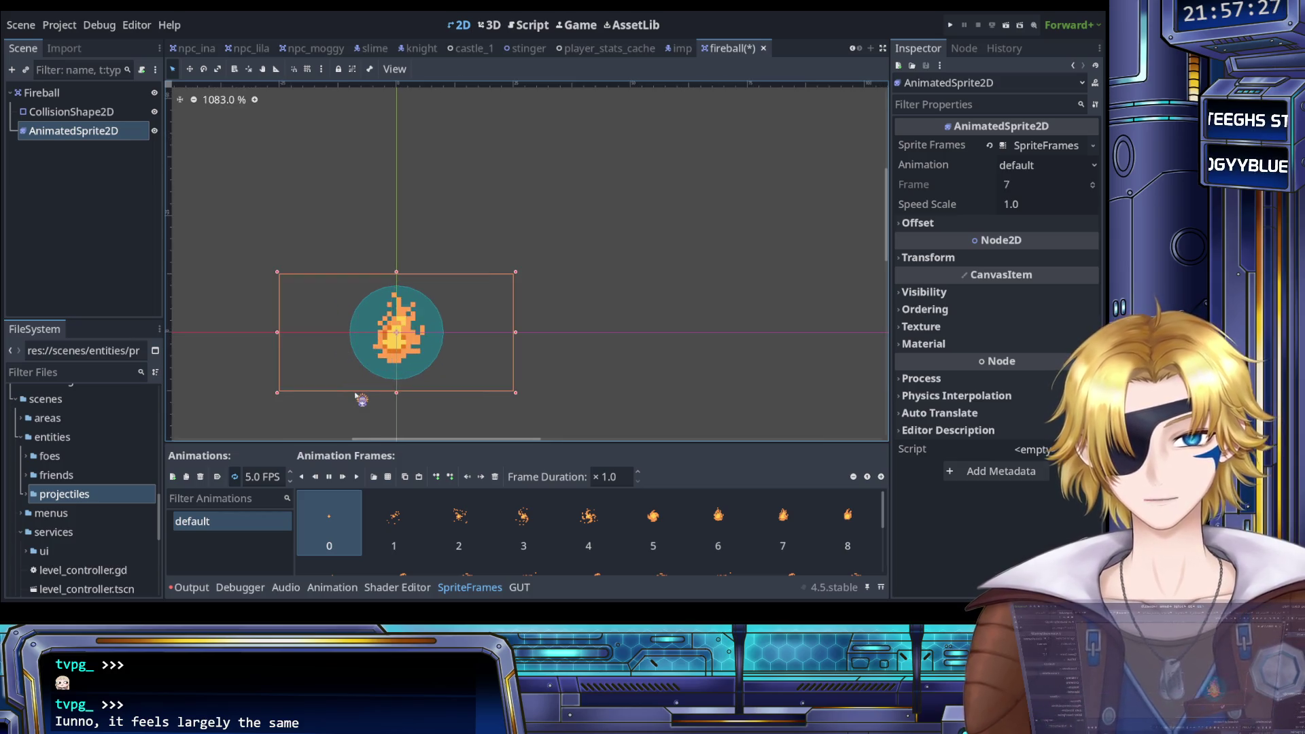
scroll(355, 394, down, 2)
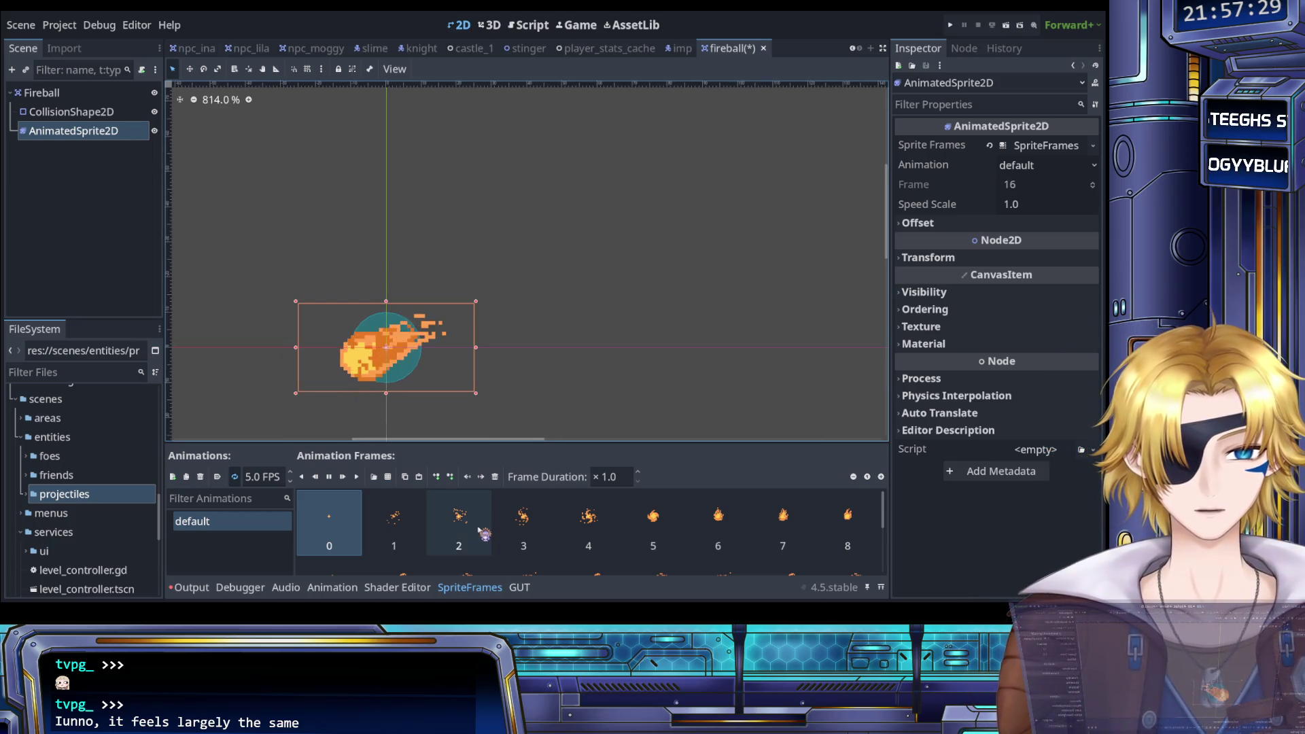
scroll(462, 534, down, 2)
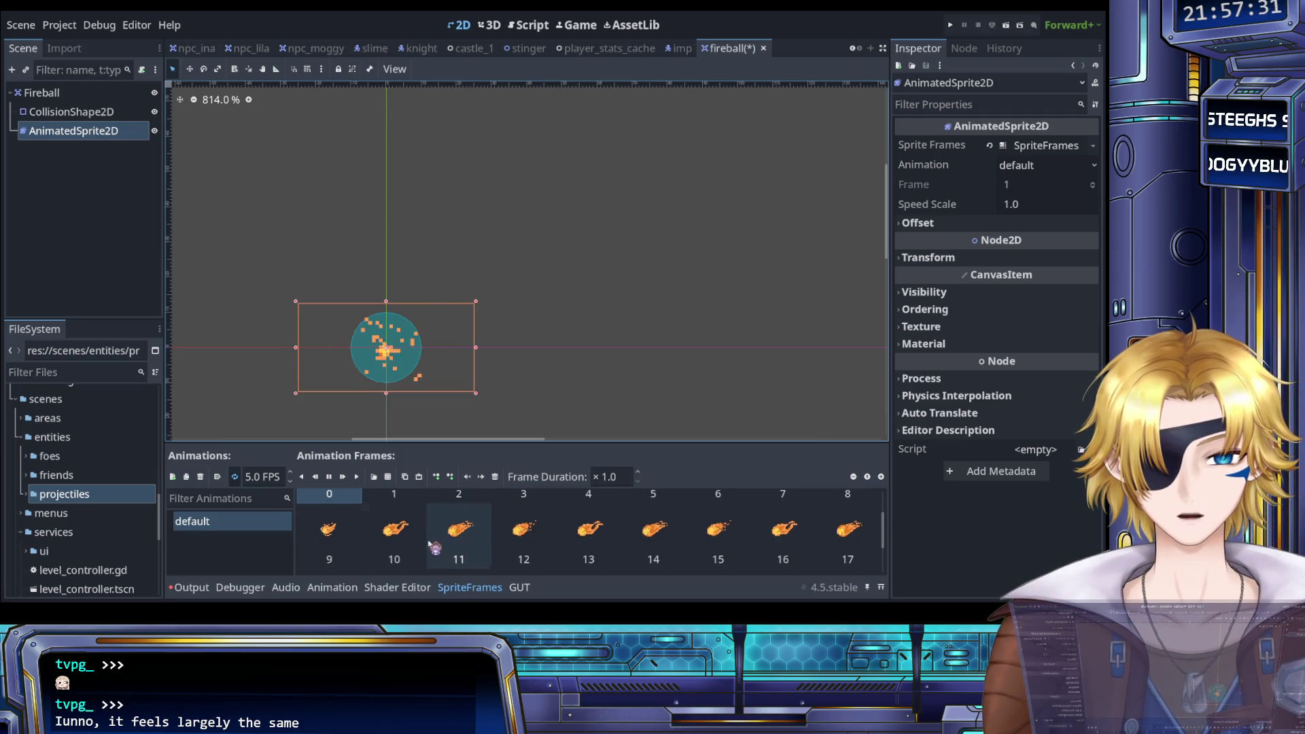
scroll(400, 538, up, 2)
scroll(400, 539, down, 2)
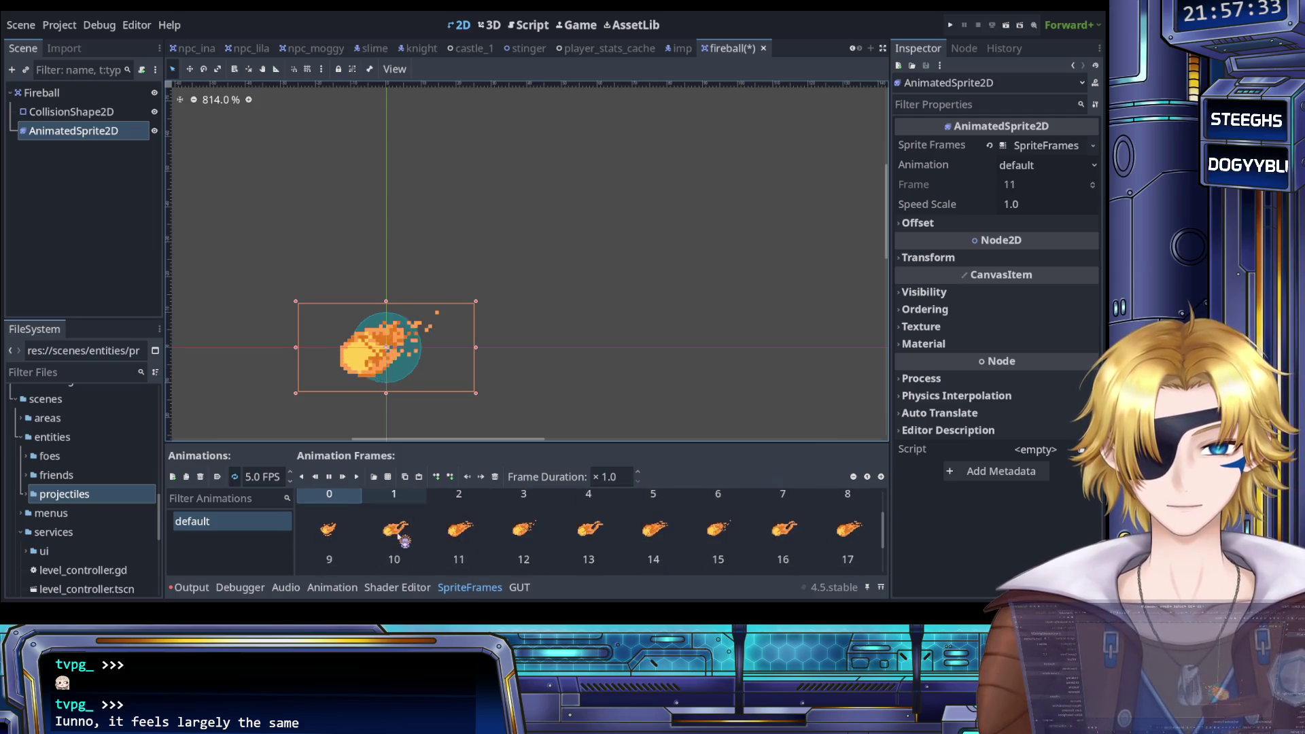
scroll(407, 538, up, 2)
scroll(408, 537, down, 2)
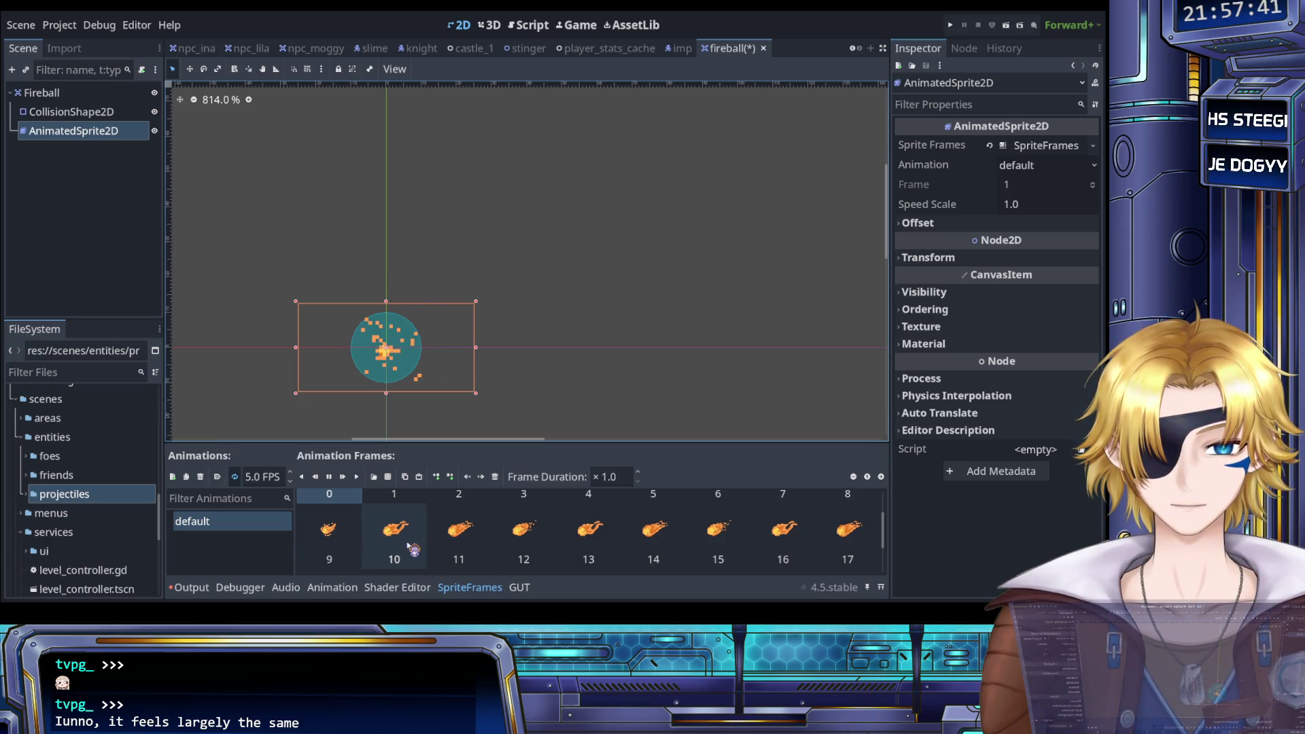
scroll(412, 548, up, 1)
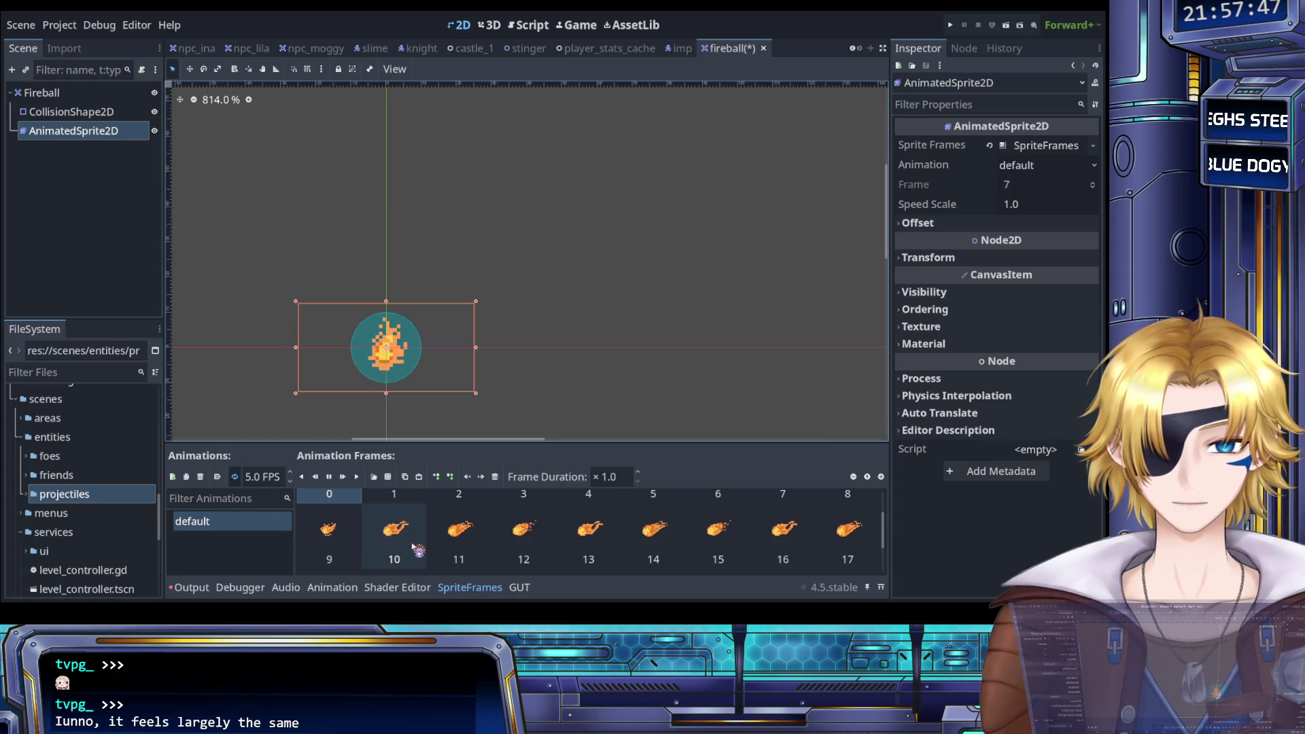
click(212, 525)
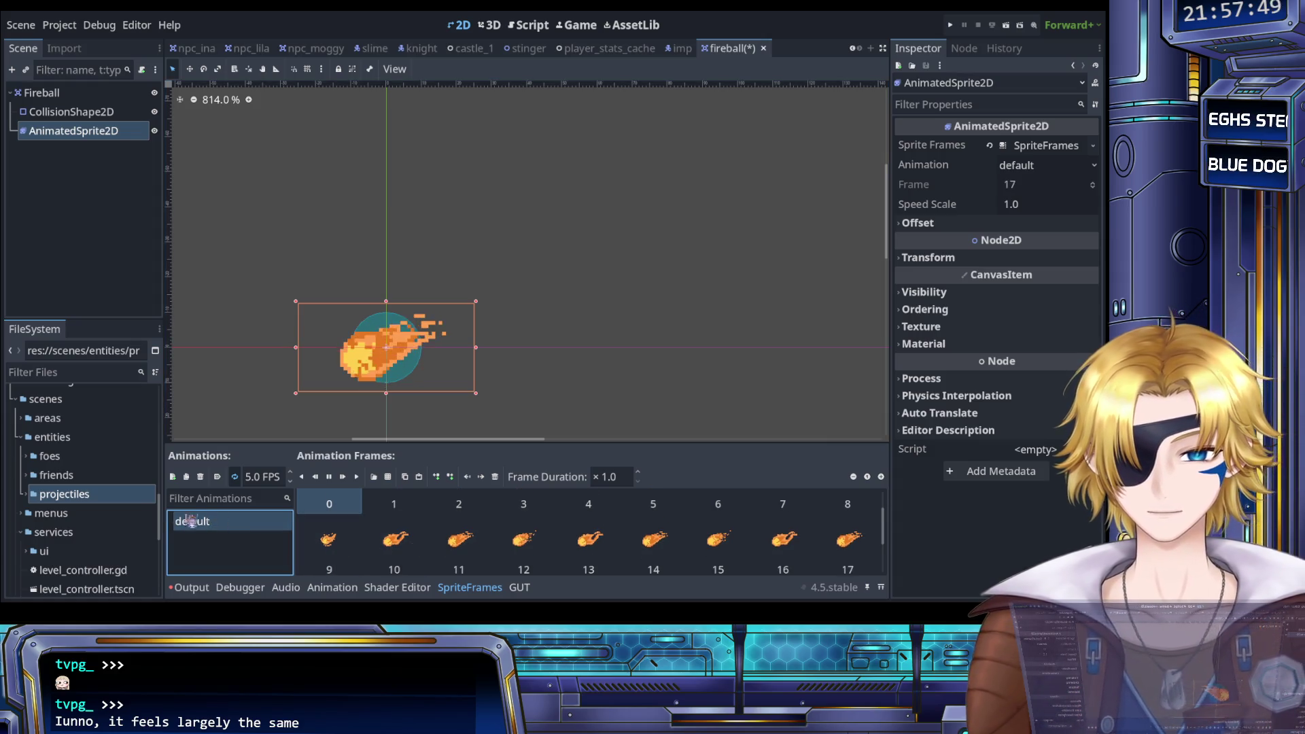
- Rename the default animation to 'form'
text(form)
key(Return)
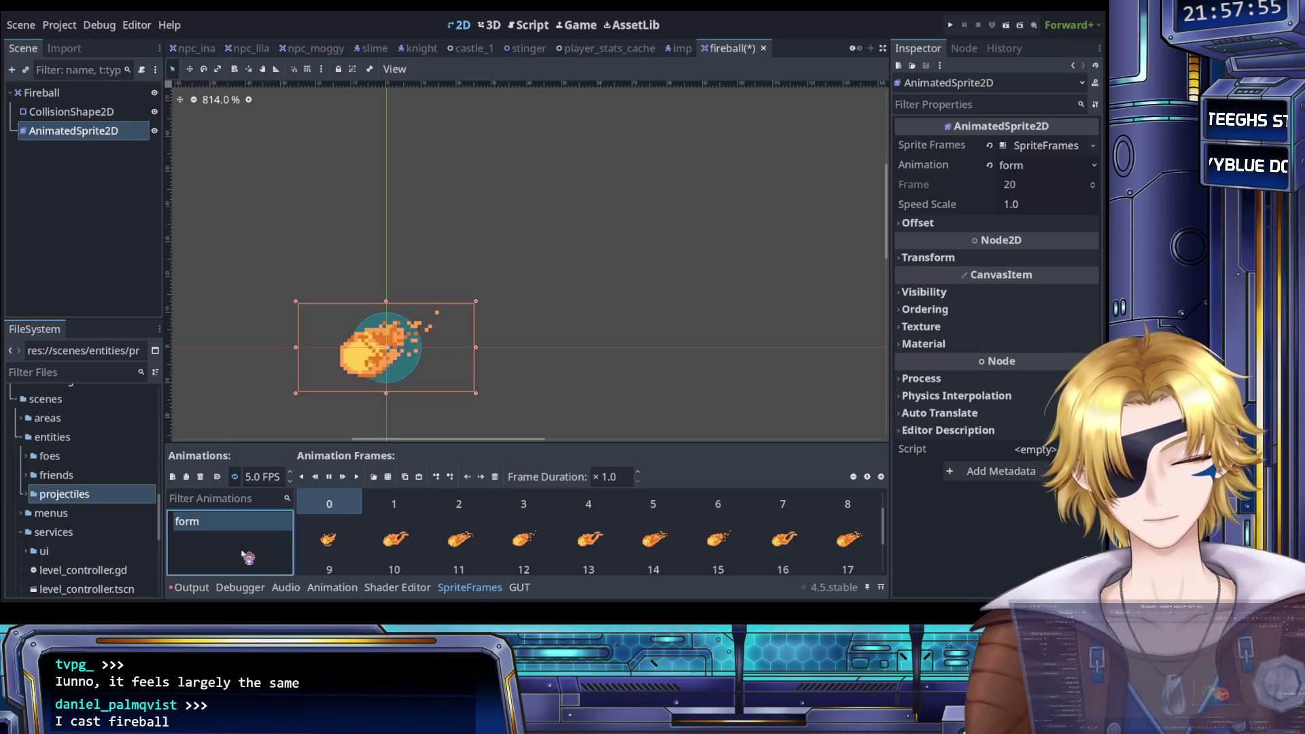
scroll(370, 539, up, 2)
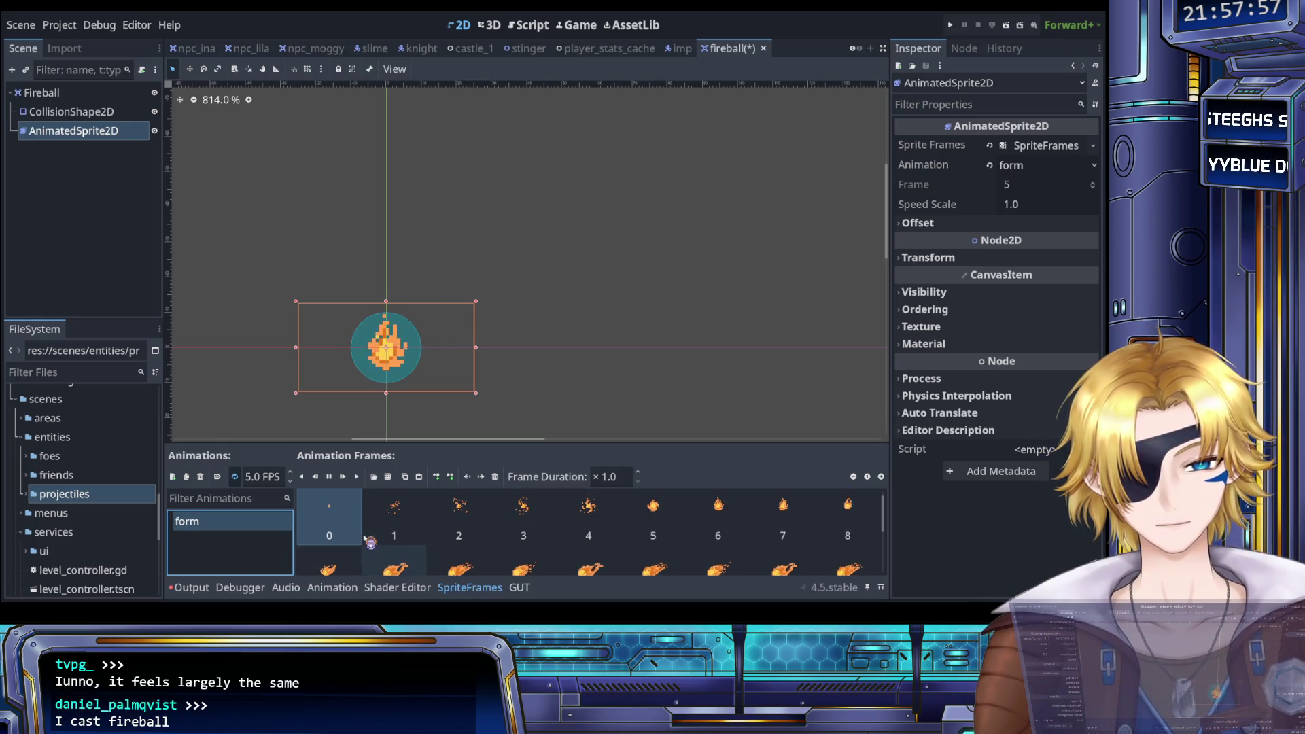
scroll(378, 536, down, 2)
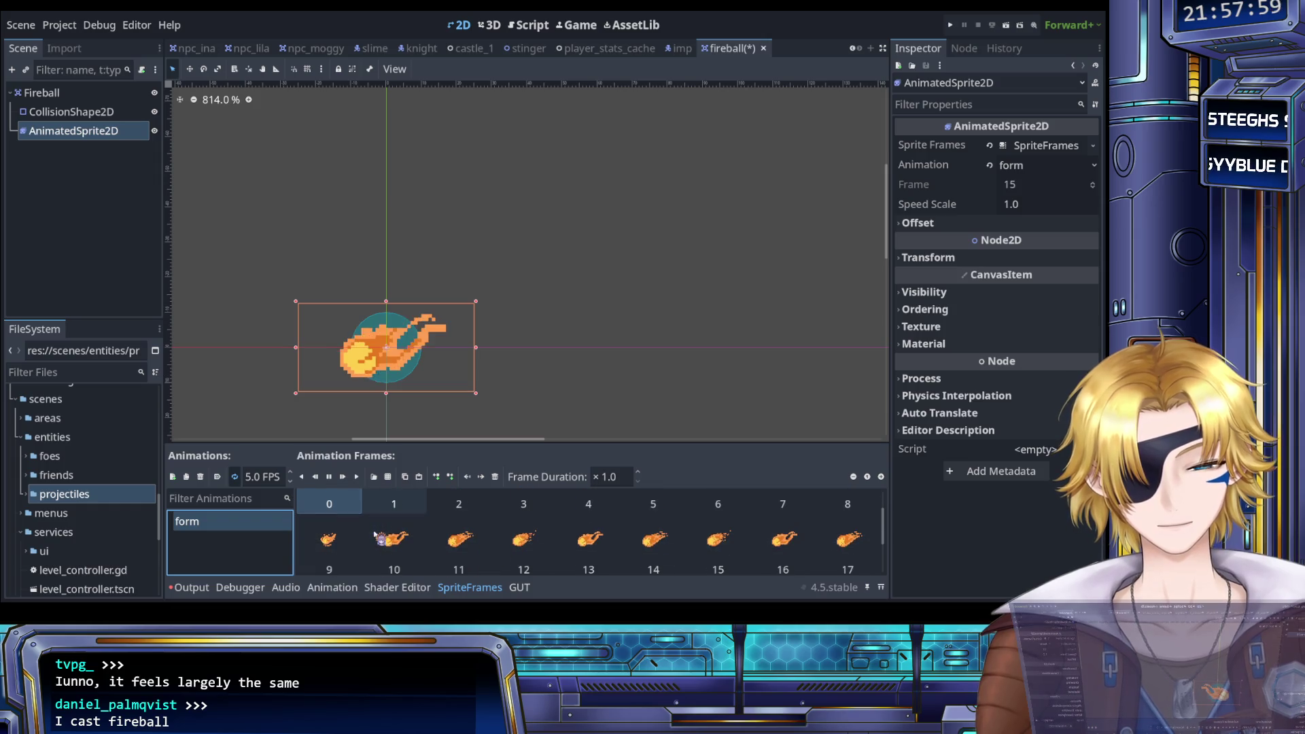
- Delete frames 11–17 from form, then add a new empty animation
click(382, 543)
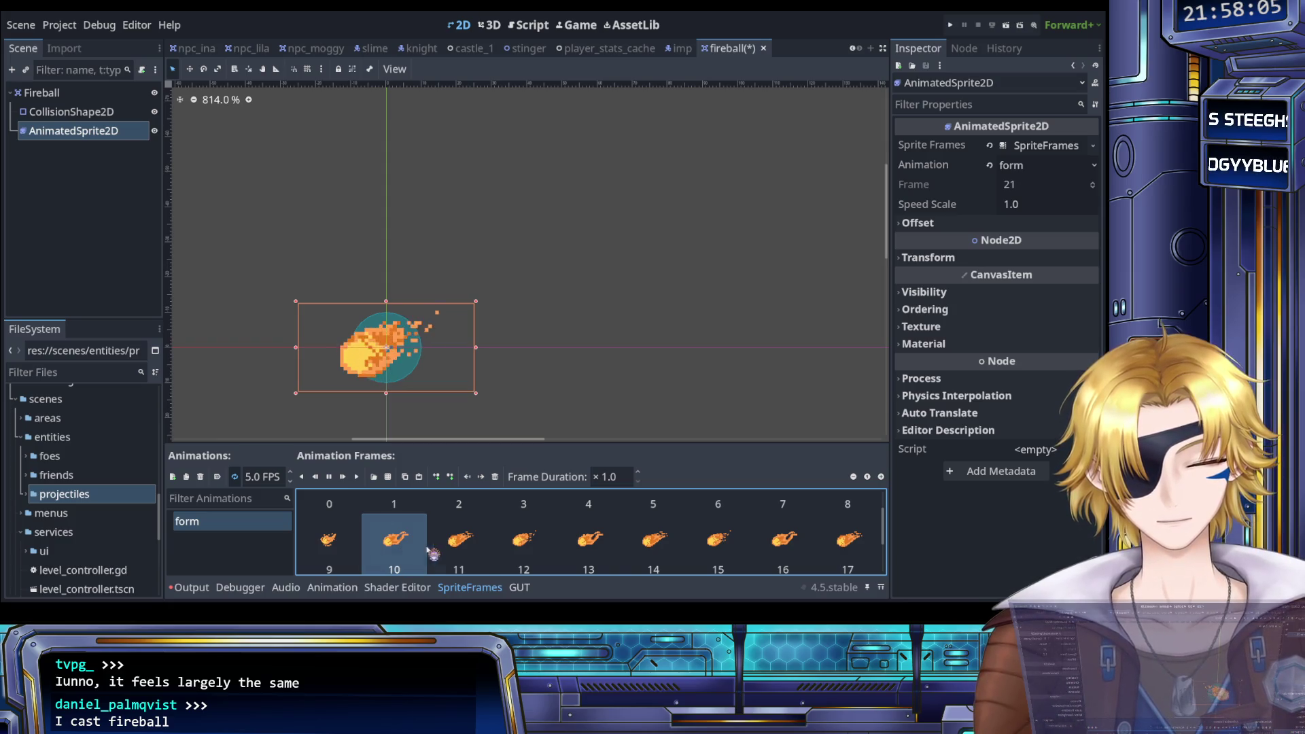
click(445, 547)
shift+click(856, 543)
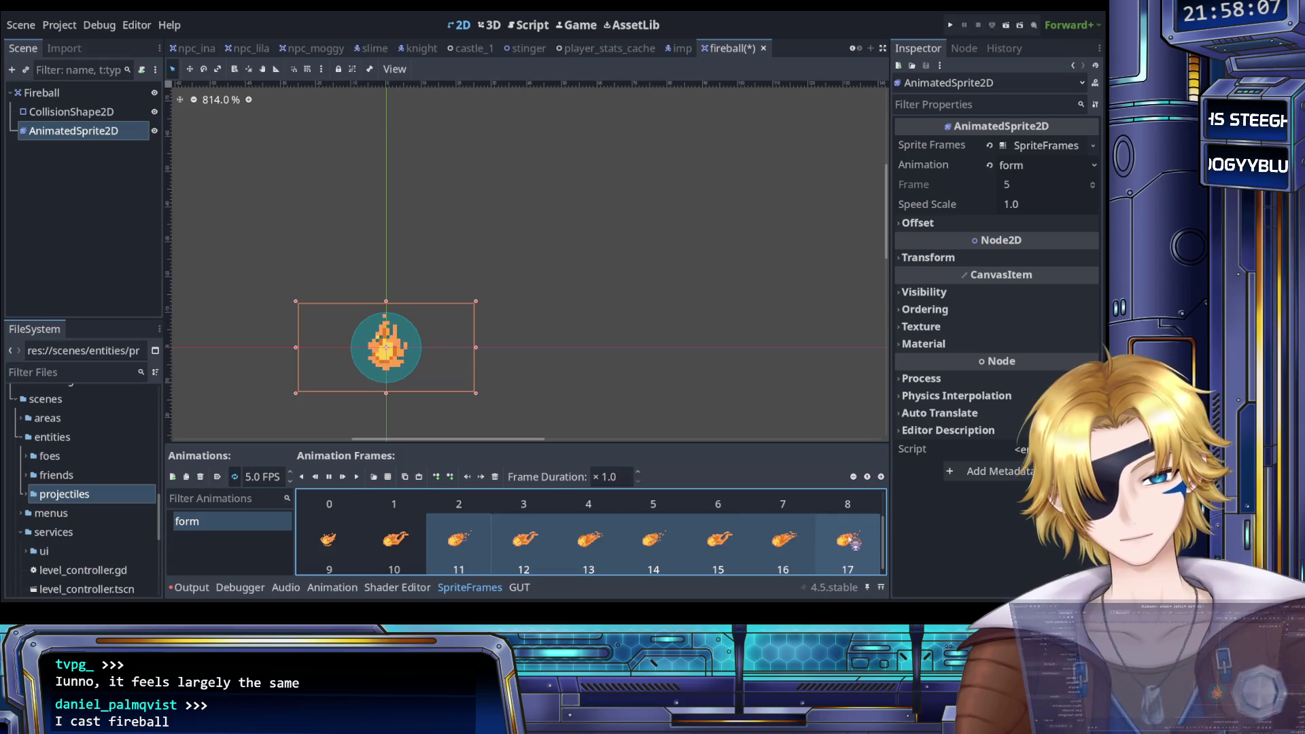
scroll(669, 540, down, 1)
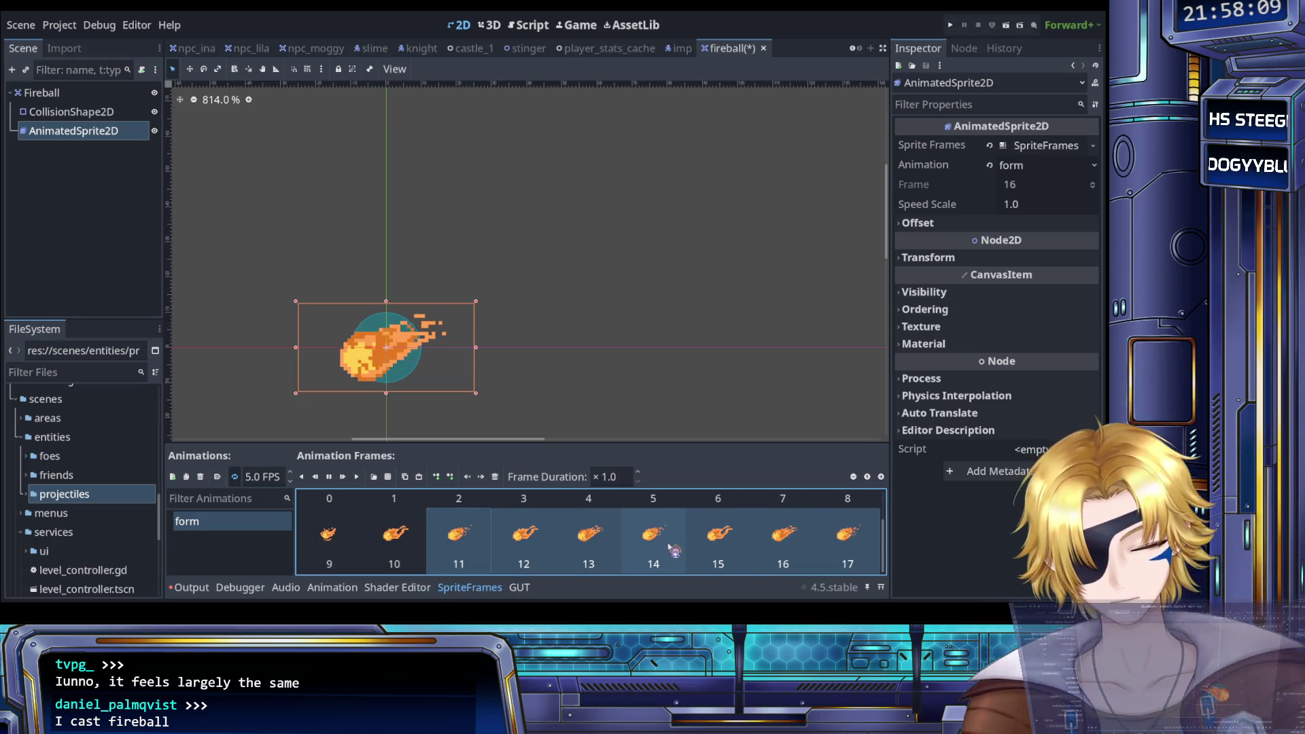
key(Delete)
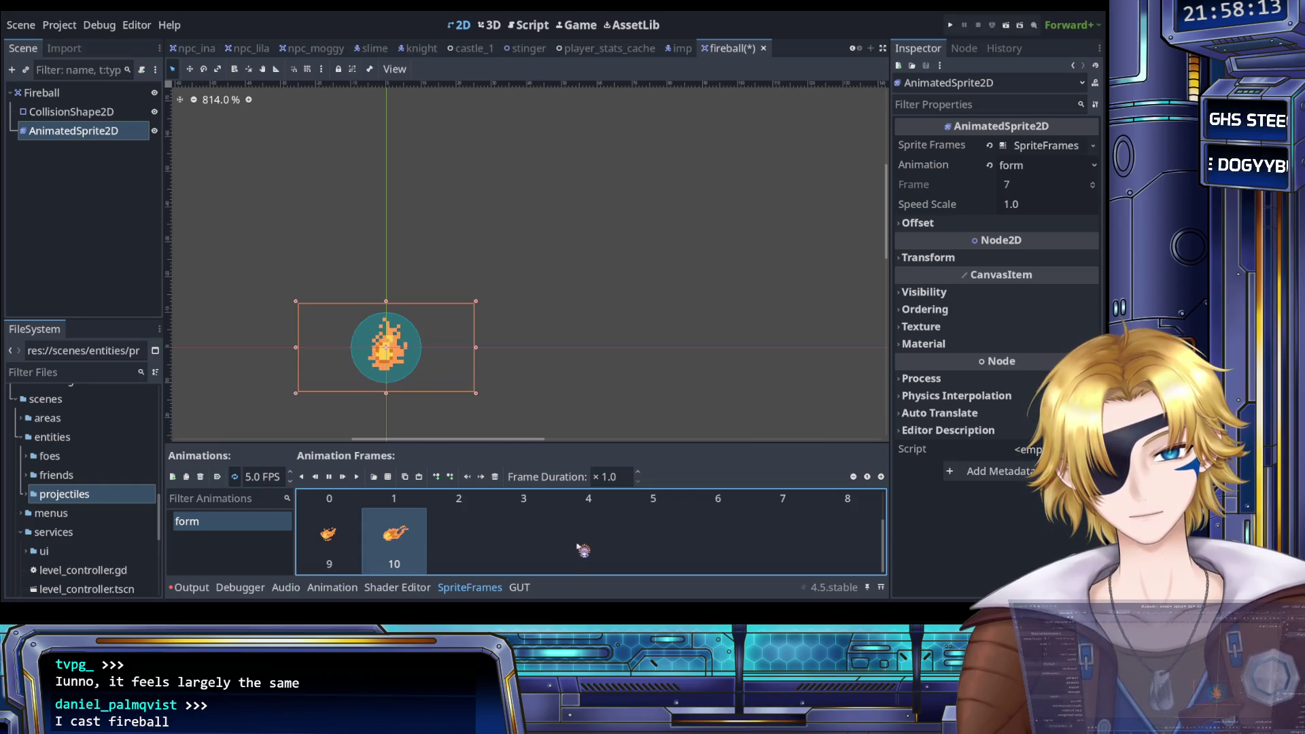
click(234, 551)
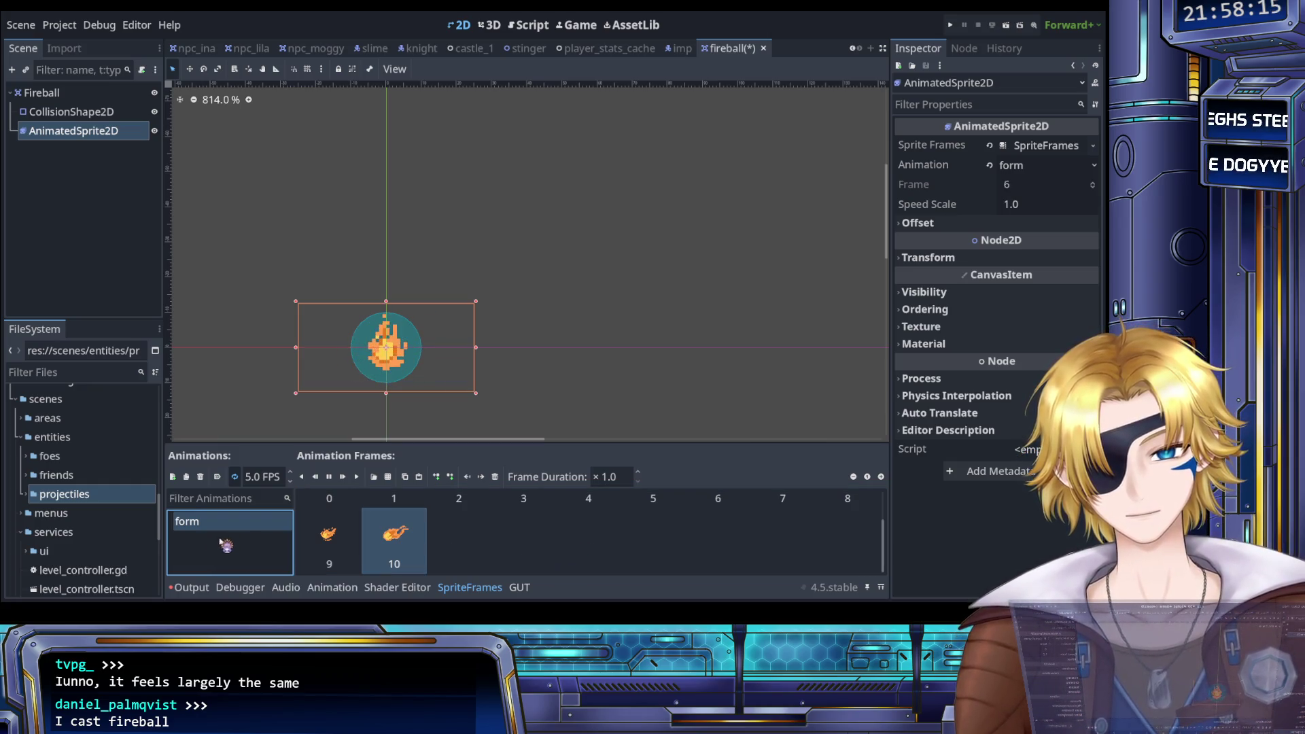
click(174, 477)
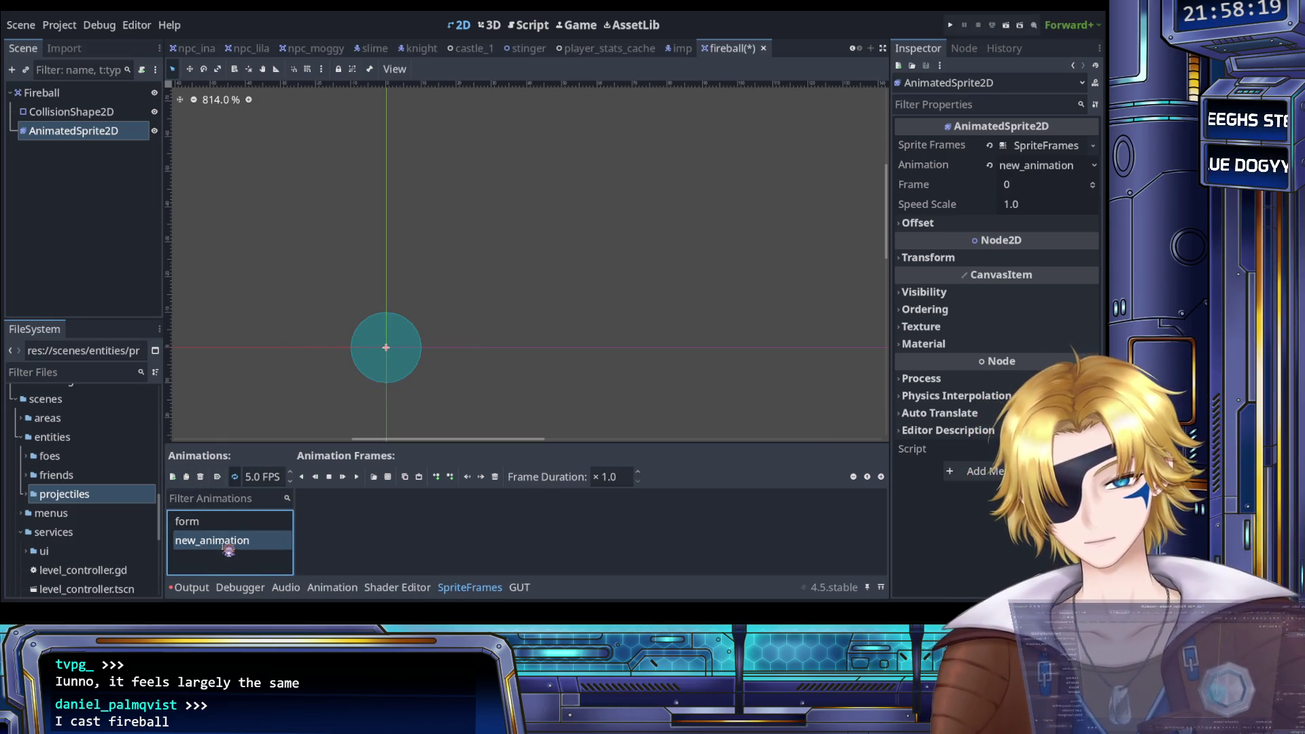
- Rename the new animation to 'idle' and fill it with the flying-fireball sprite-sheet frames
text(idle)
key(Return)
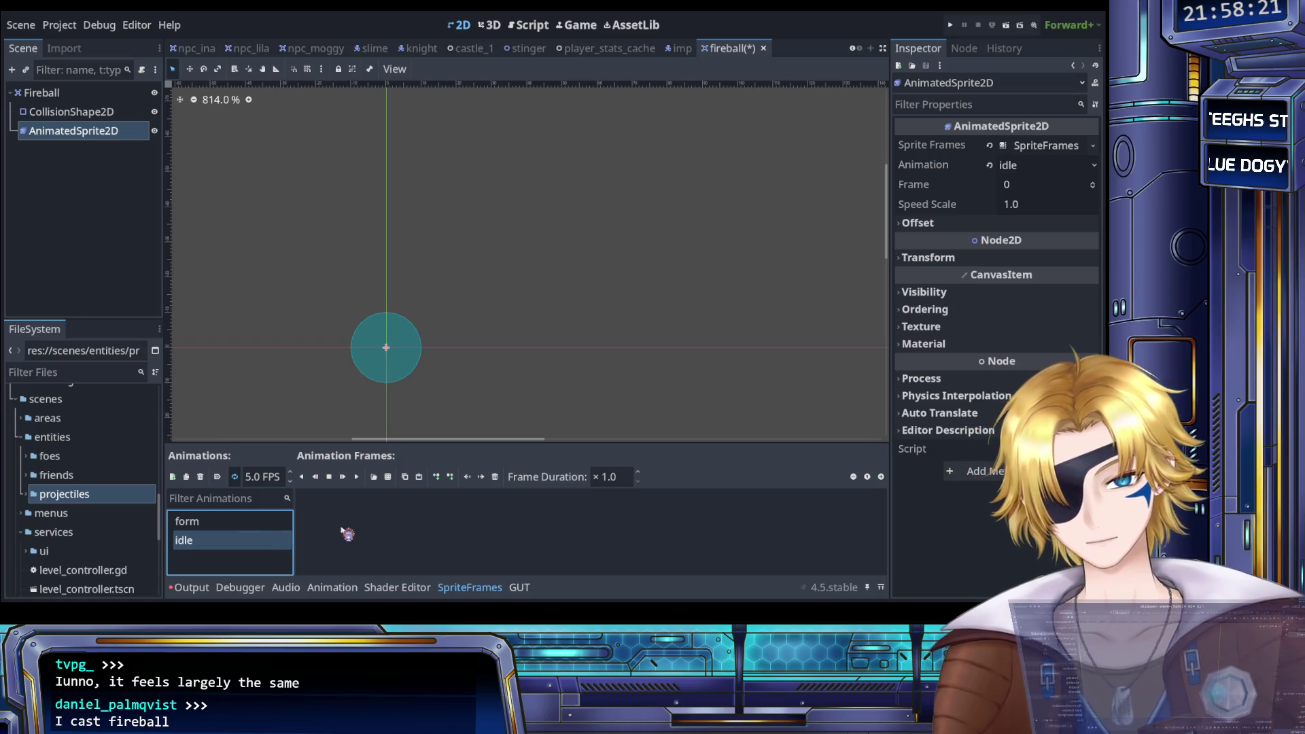
click(388, 476)
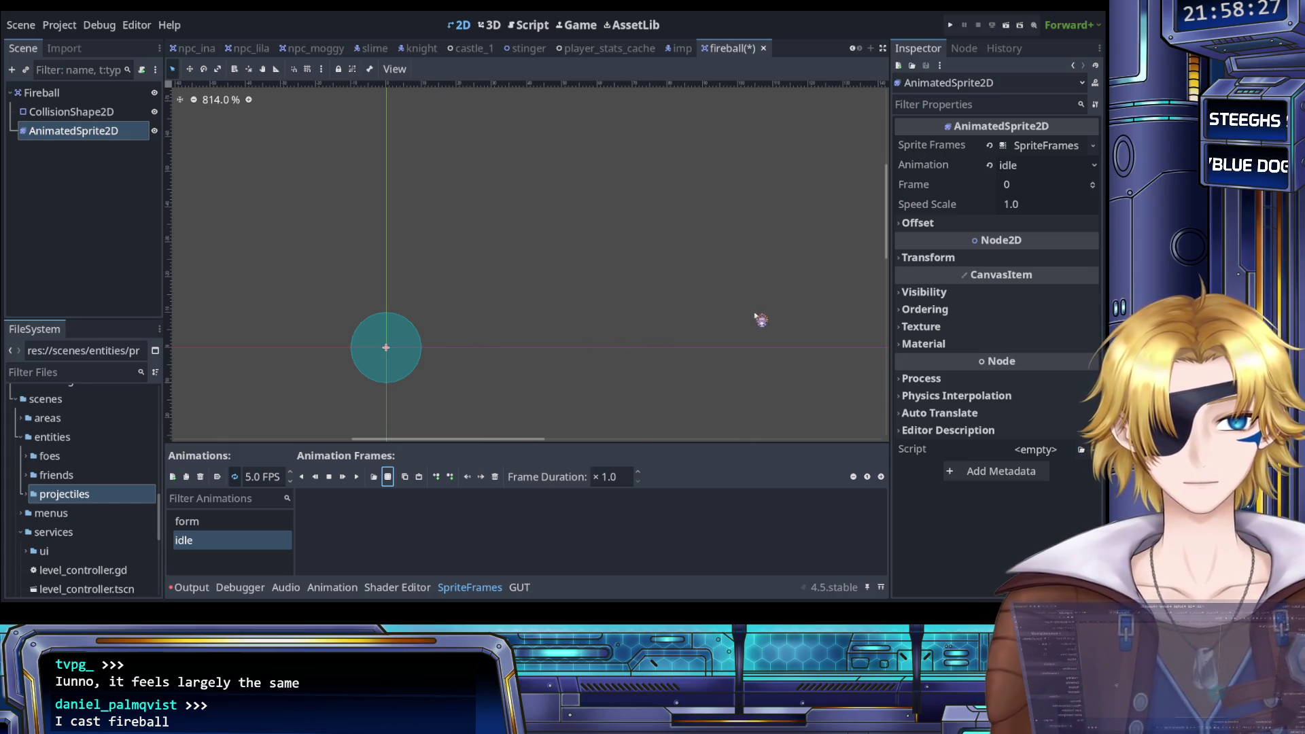
drag(768, 316, 462, 501)
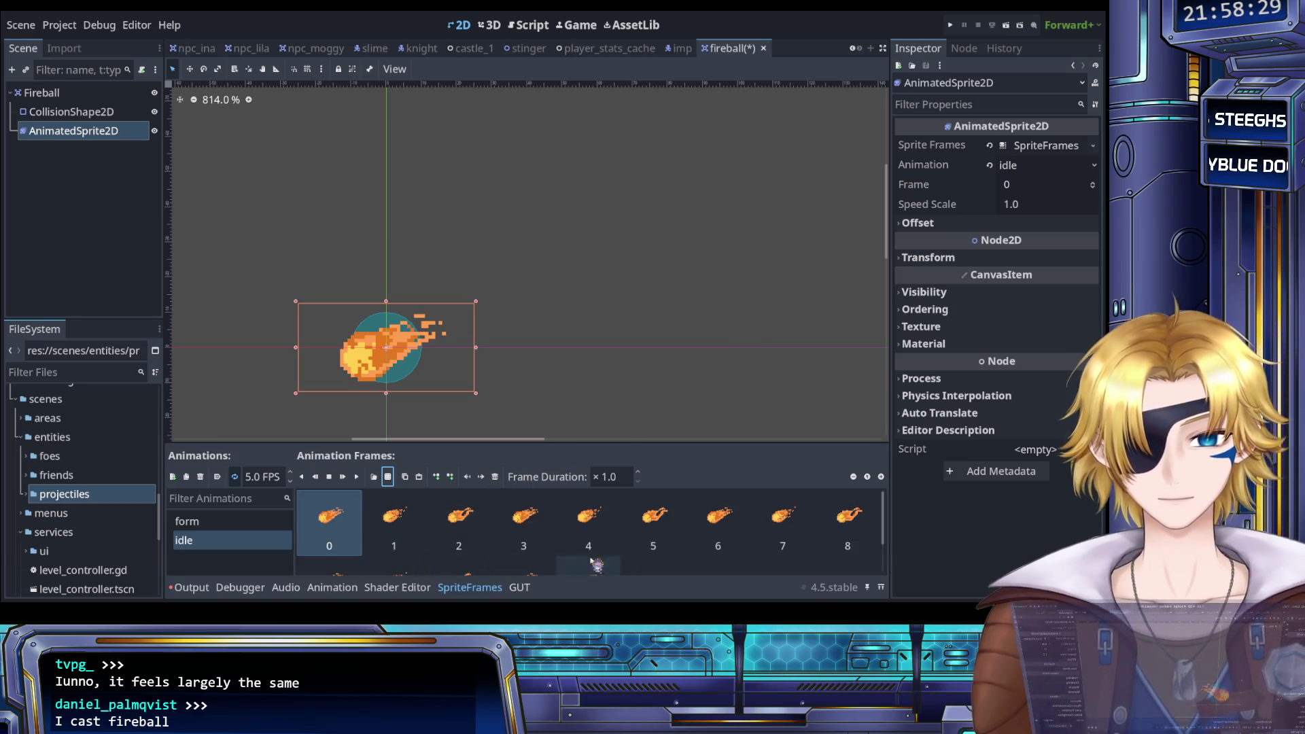
- Preview the idle and form animations, then save the fireball scene
click(356, 476)
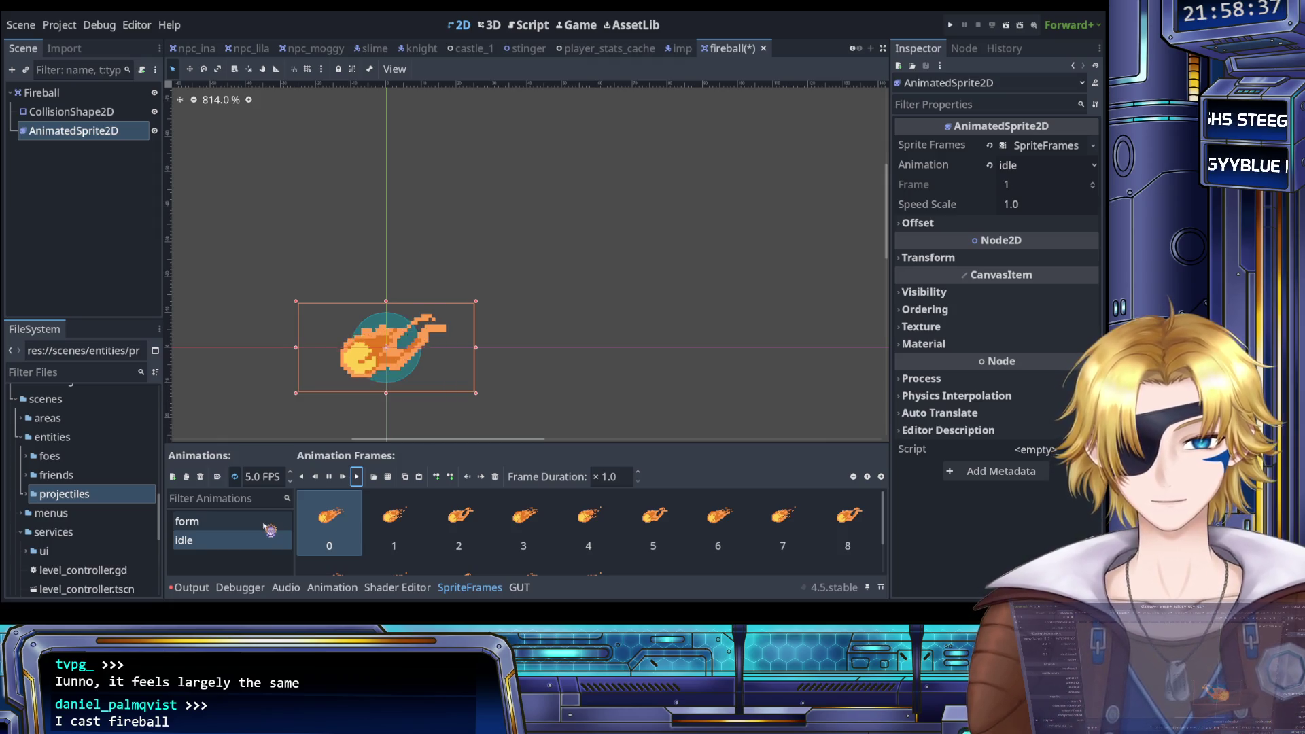
scroll(343, 330, up, 3)
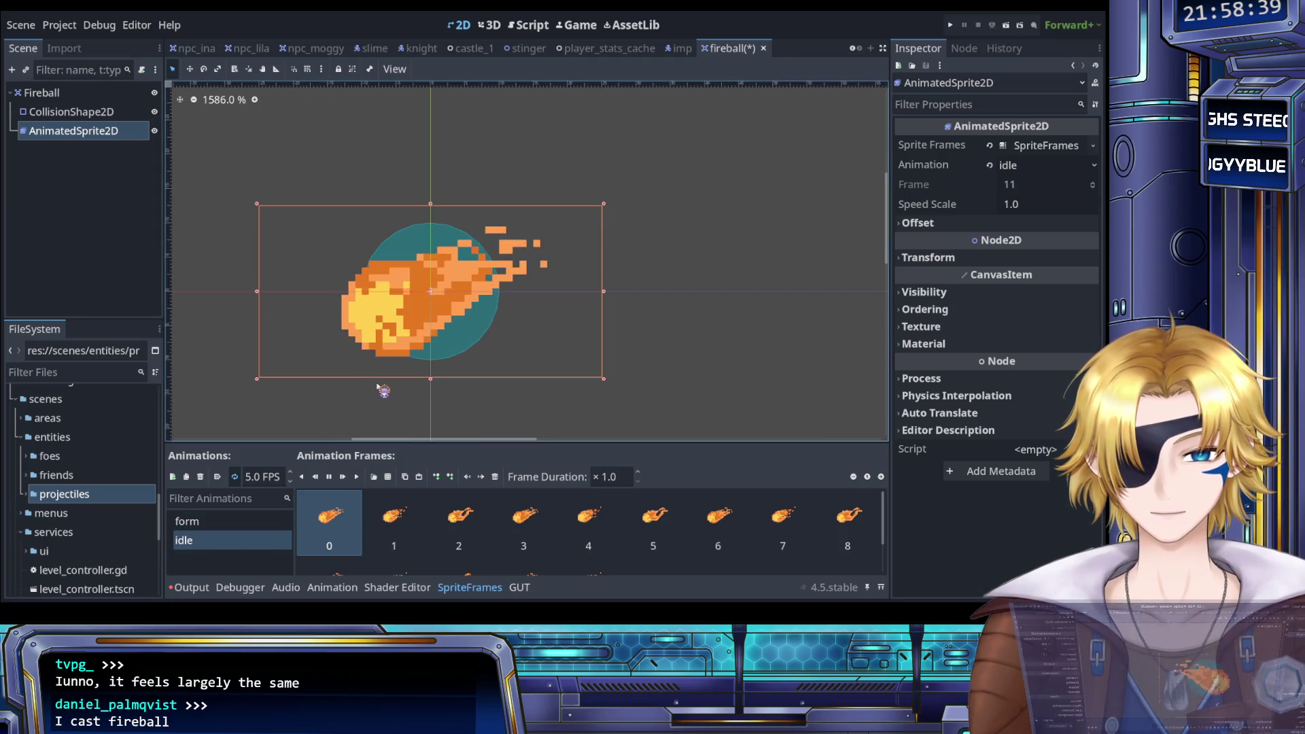
click(187, 520)
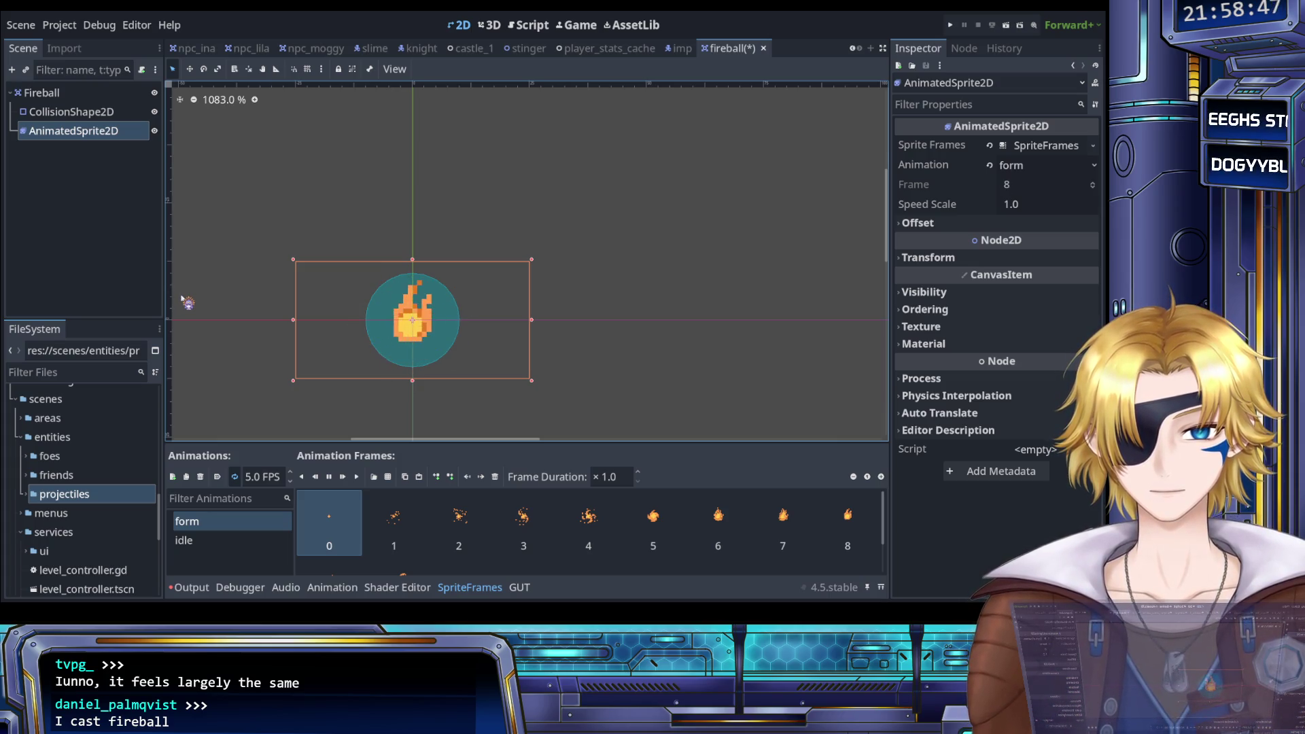
click(234, 542)
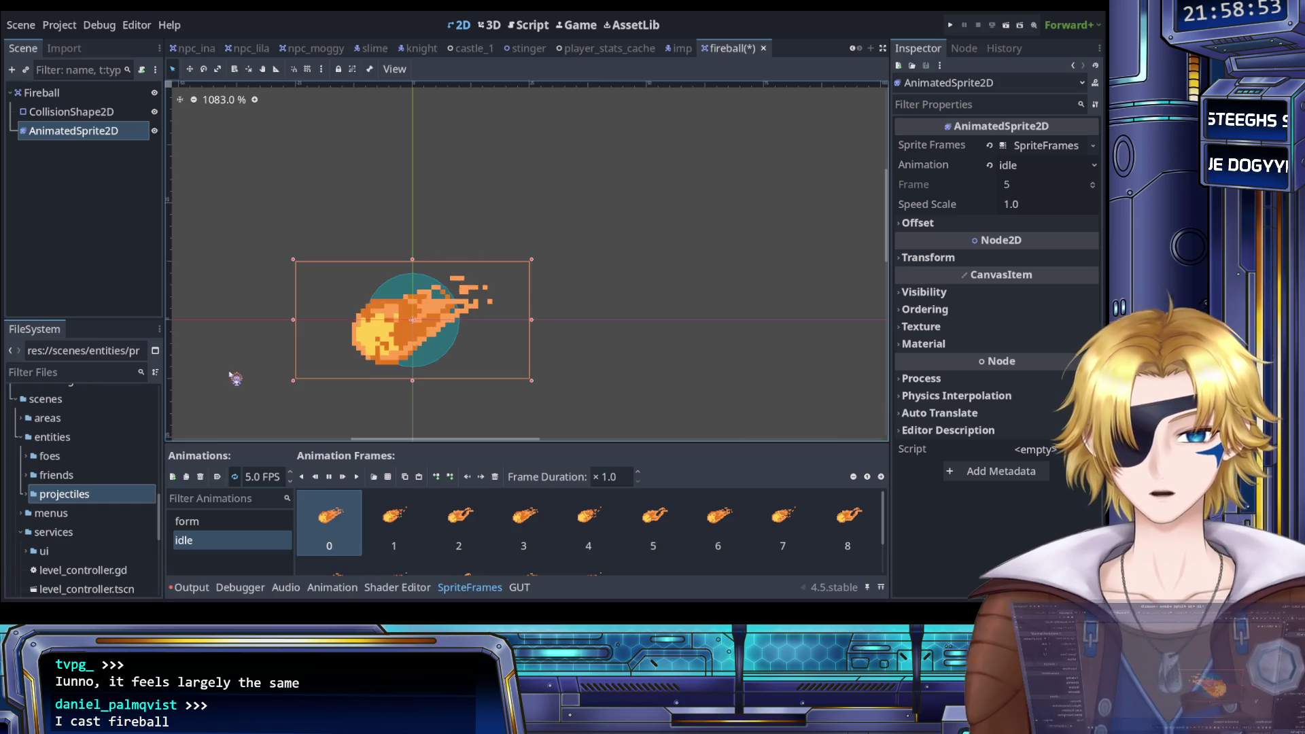
key(ctrl+s)
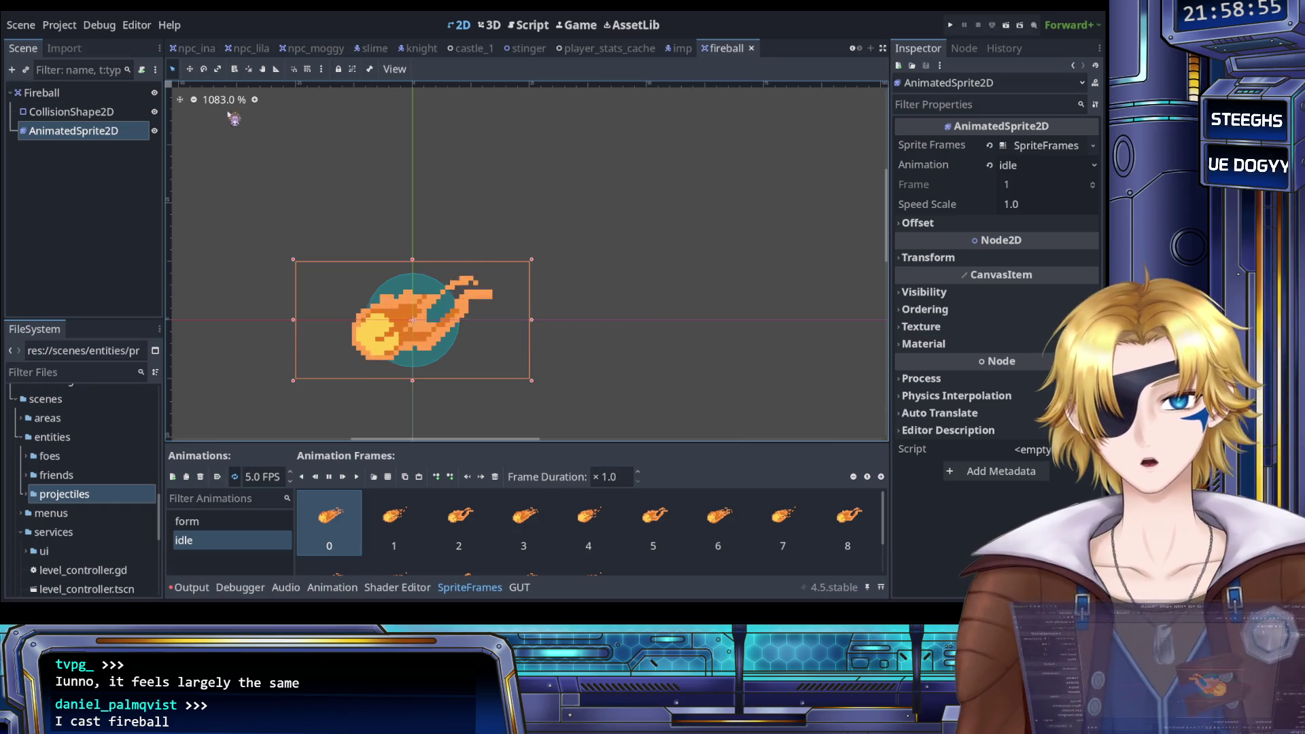
- Attach a new fireball.gd script to Fireball and clear the placeholder _ready body
click(76, 94)
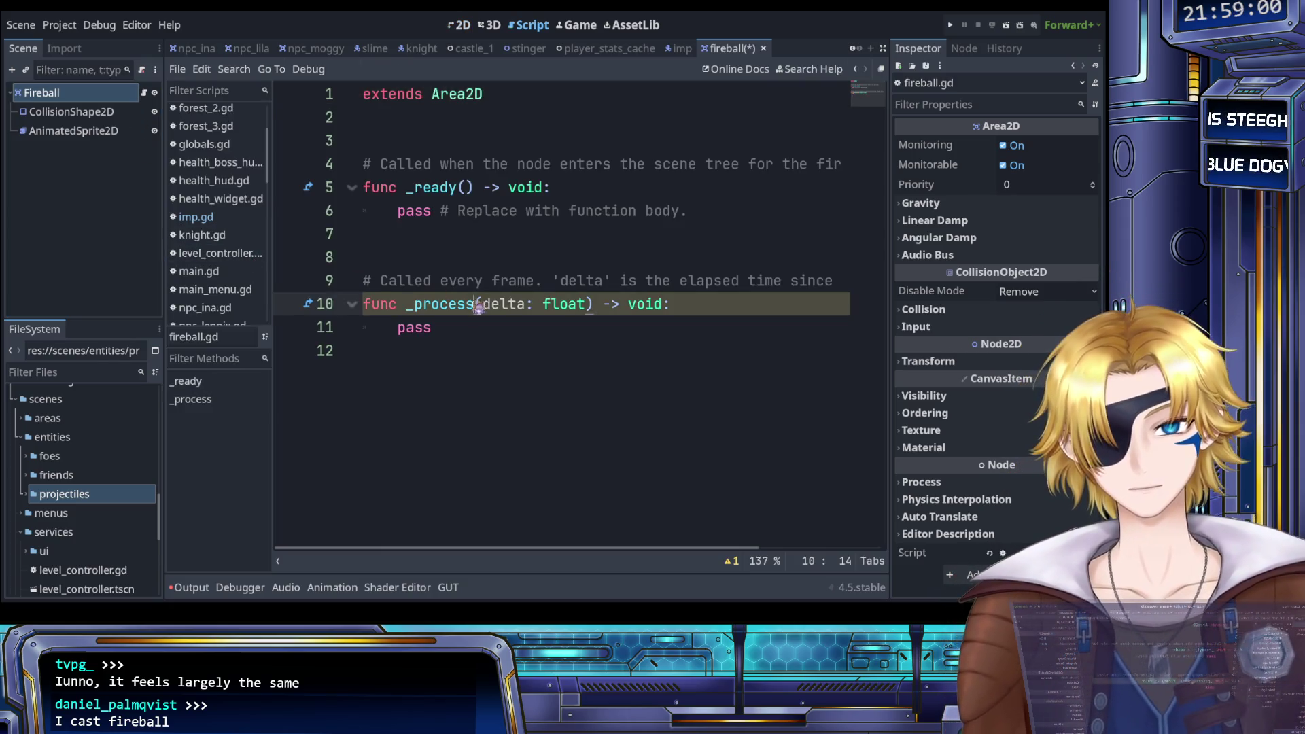
click(512, 219)
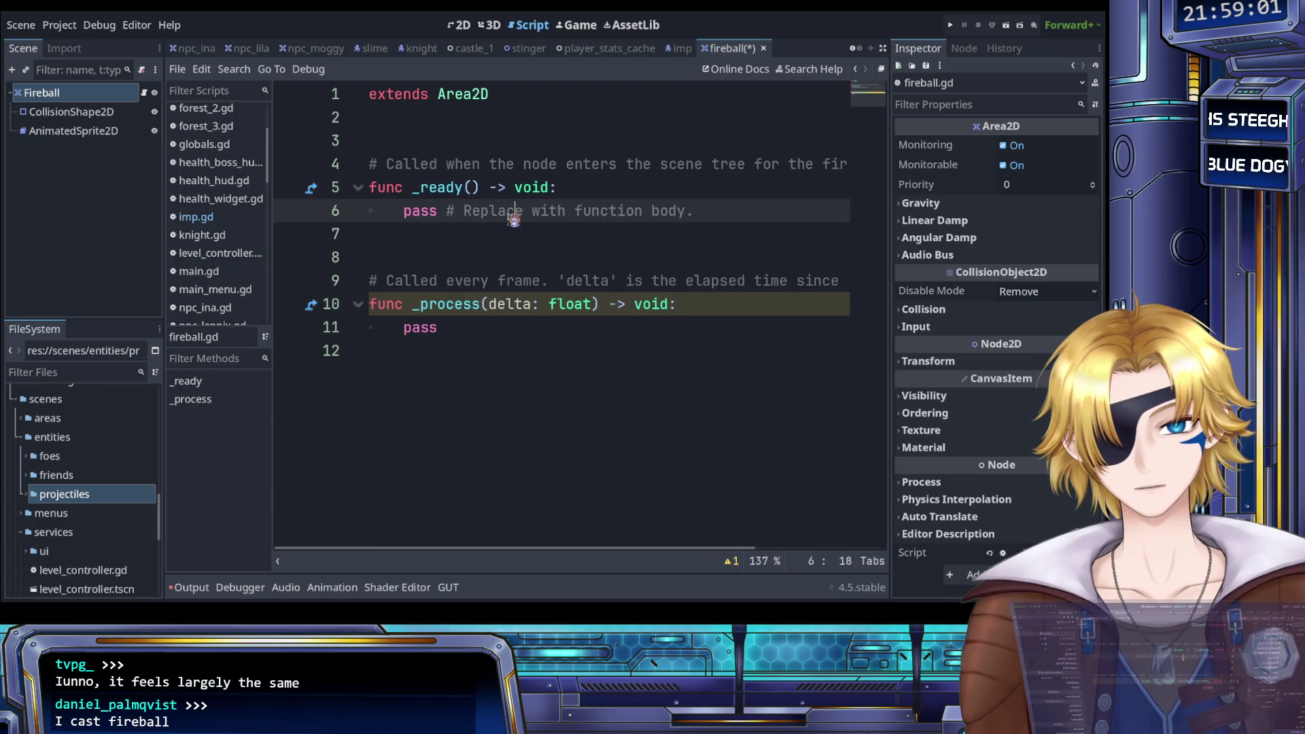
drag(702, 212, 402, 212)
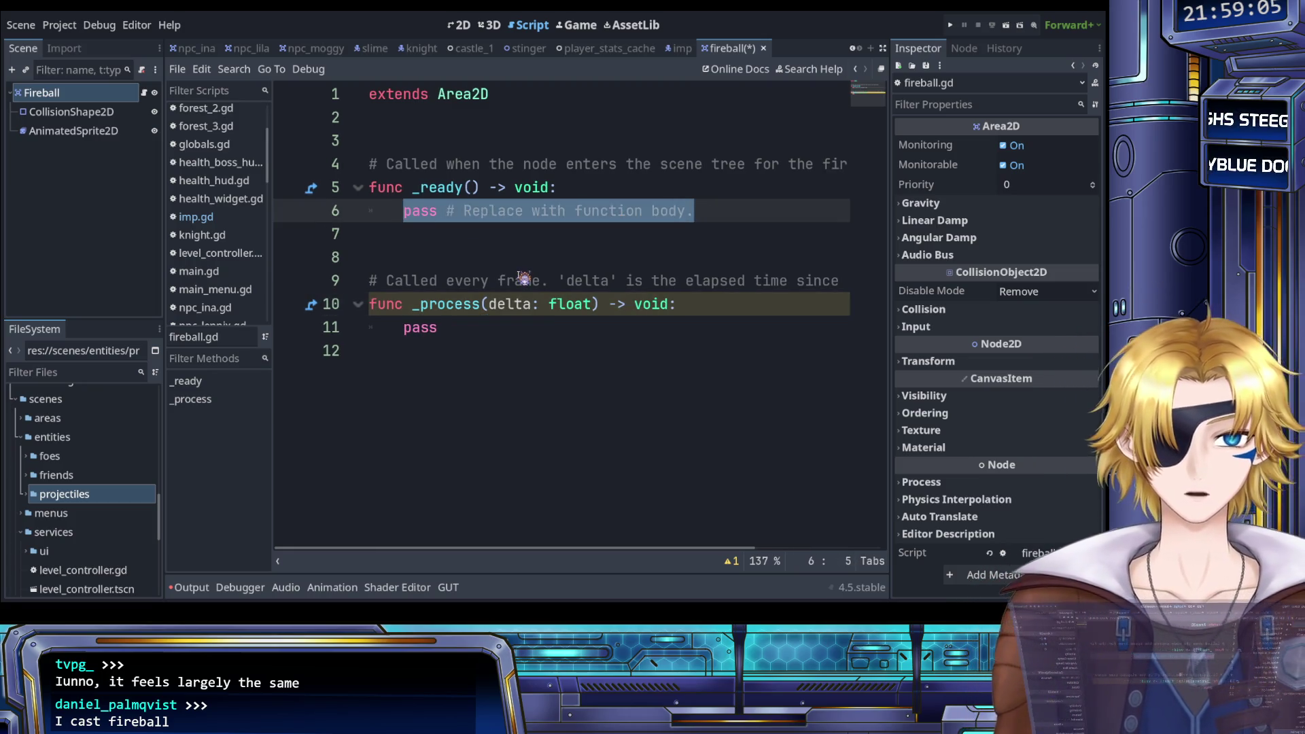
key(BackSpace)
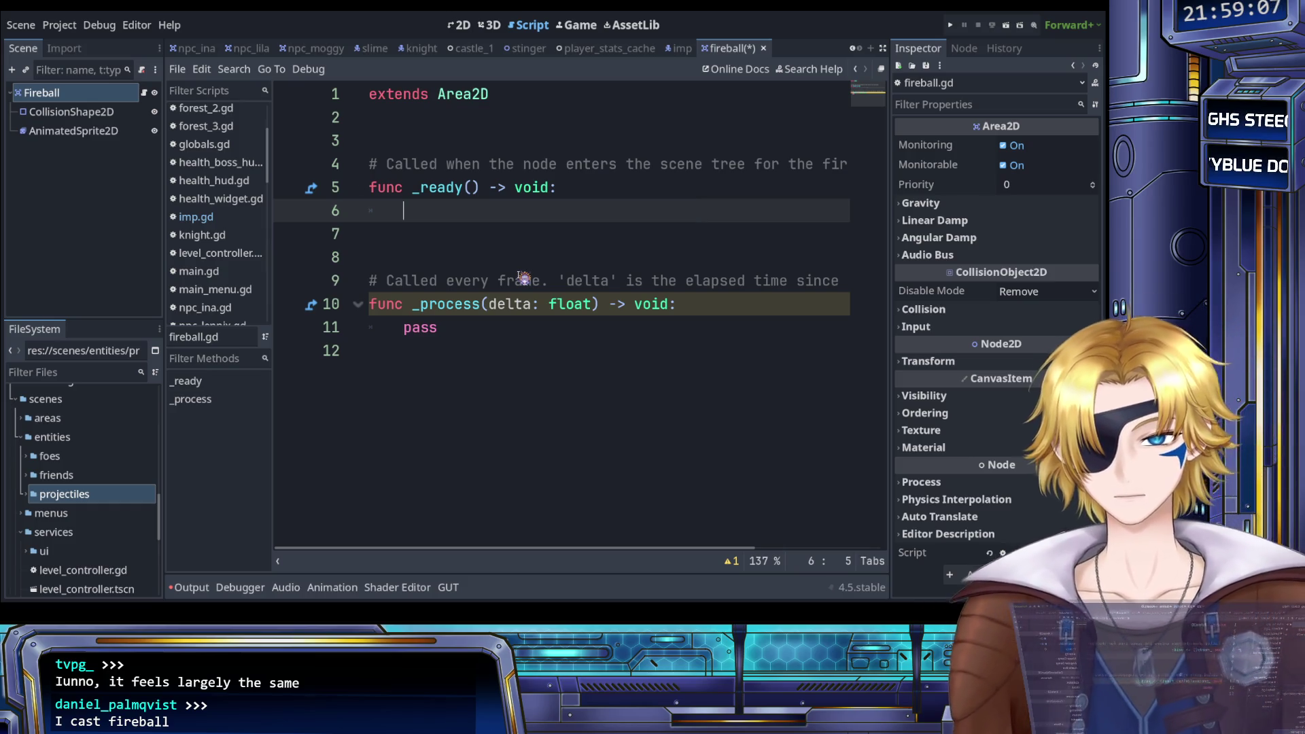
click(448, 121)
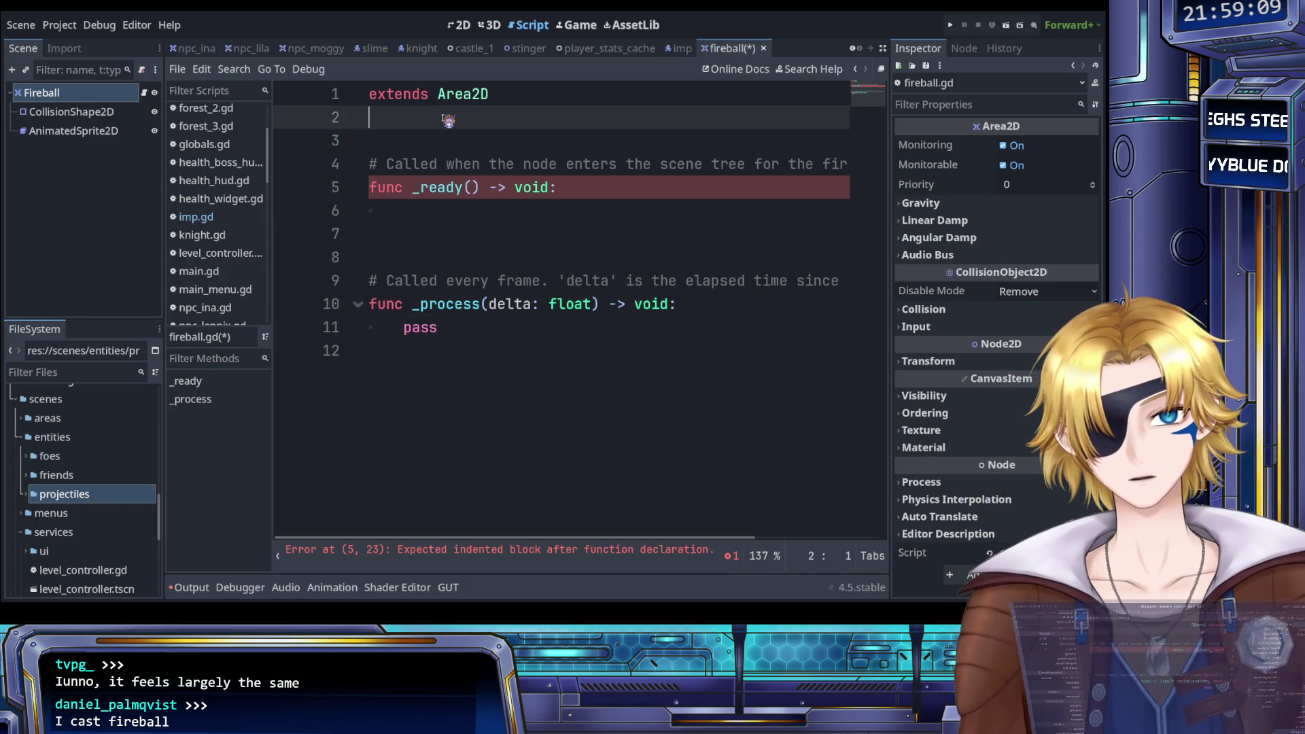
key(Return)
text(@export var )
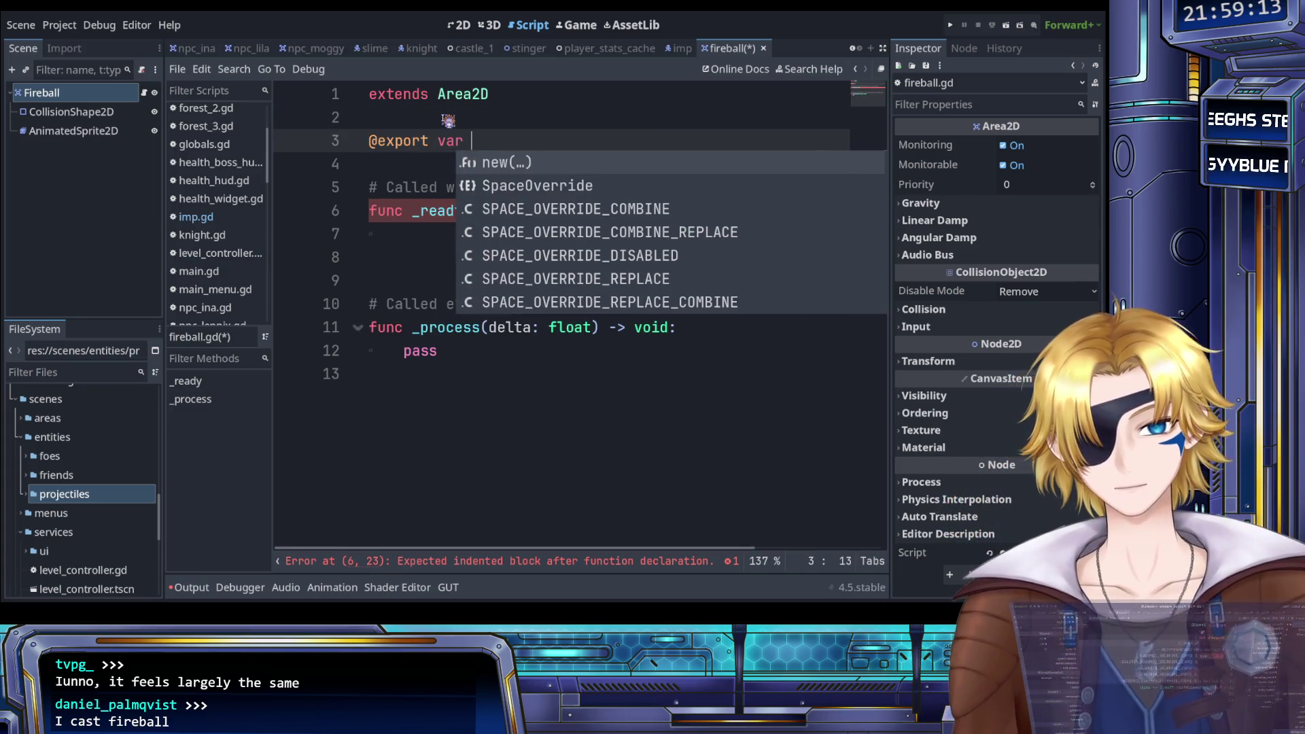
text(sprite)
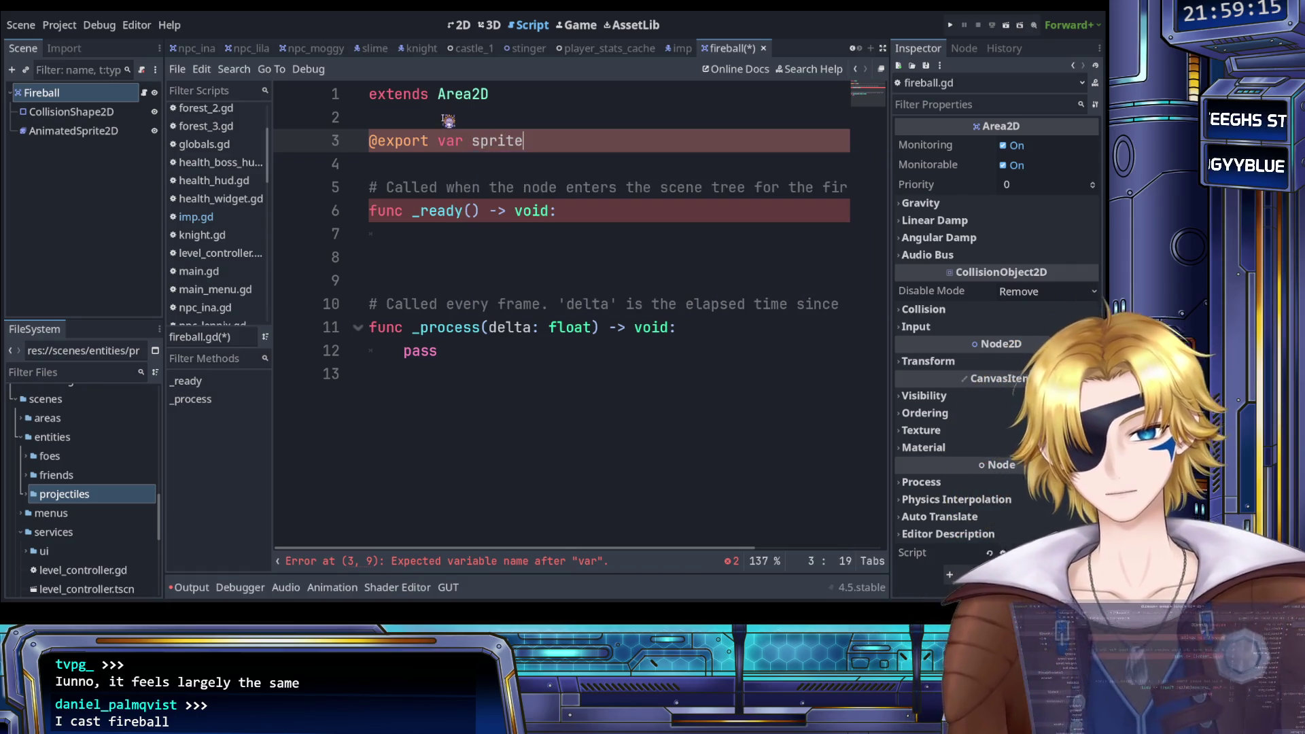
text(: A)
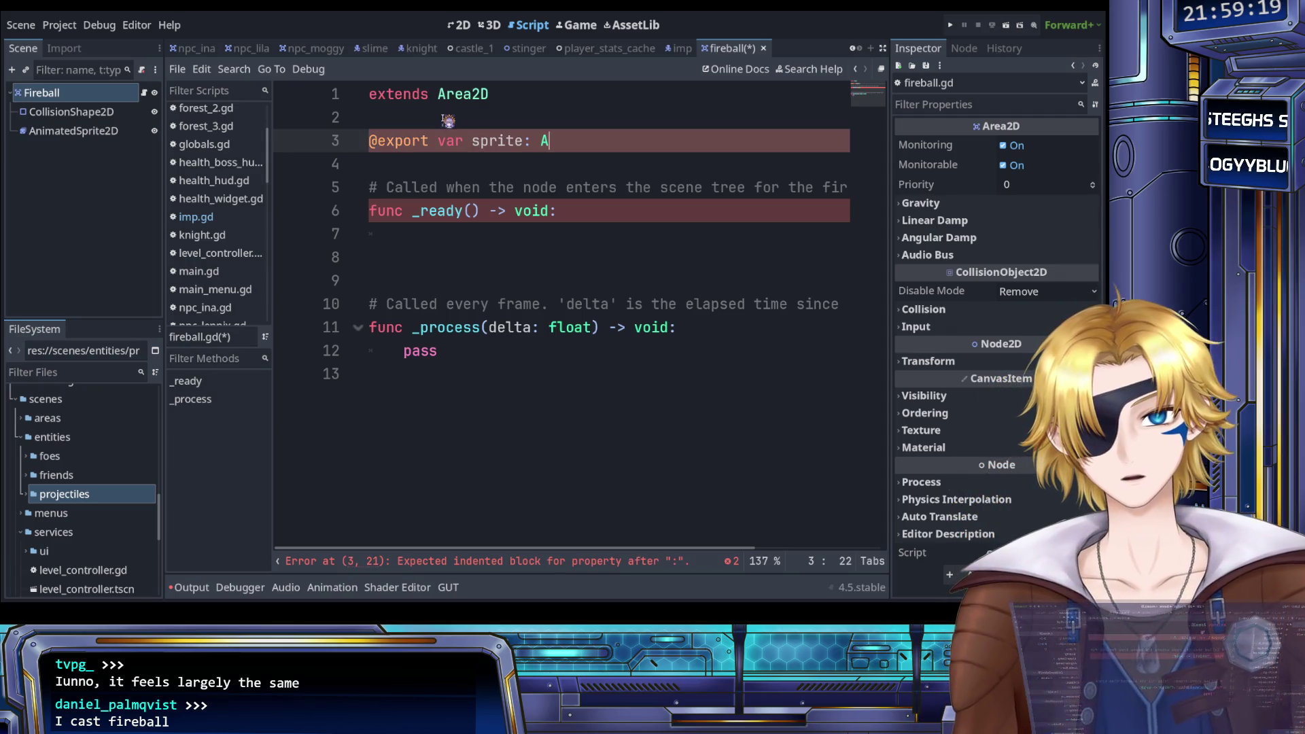
text(n)
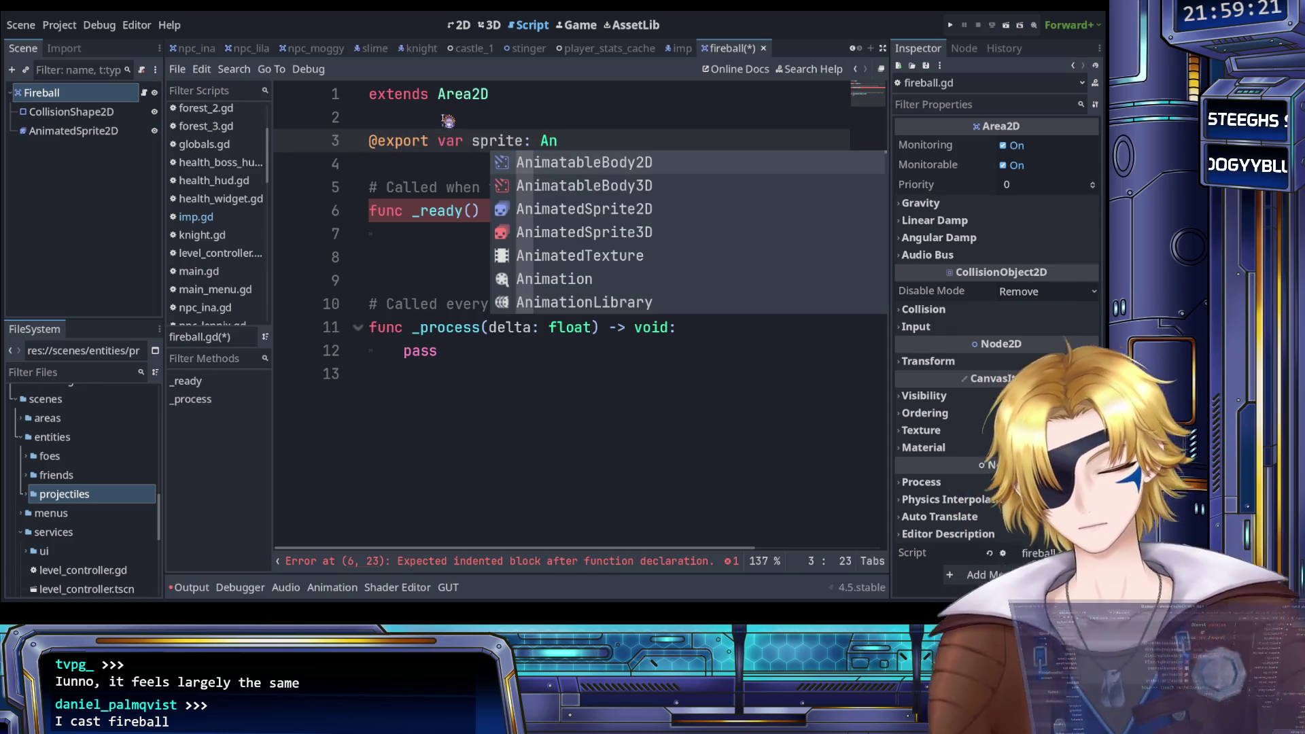
text(imatedSp)
key(Return)
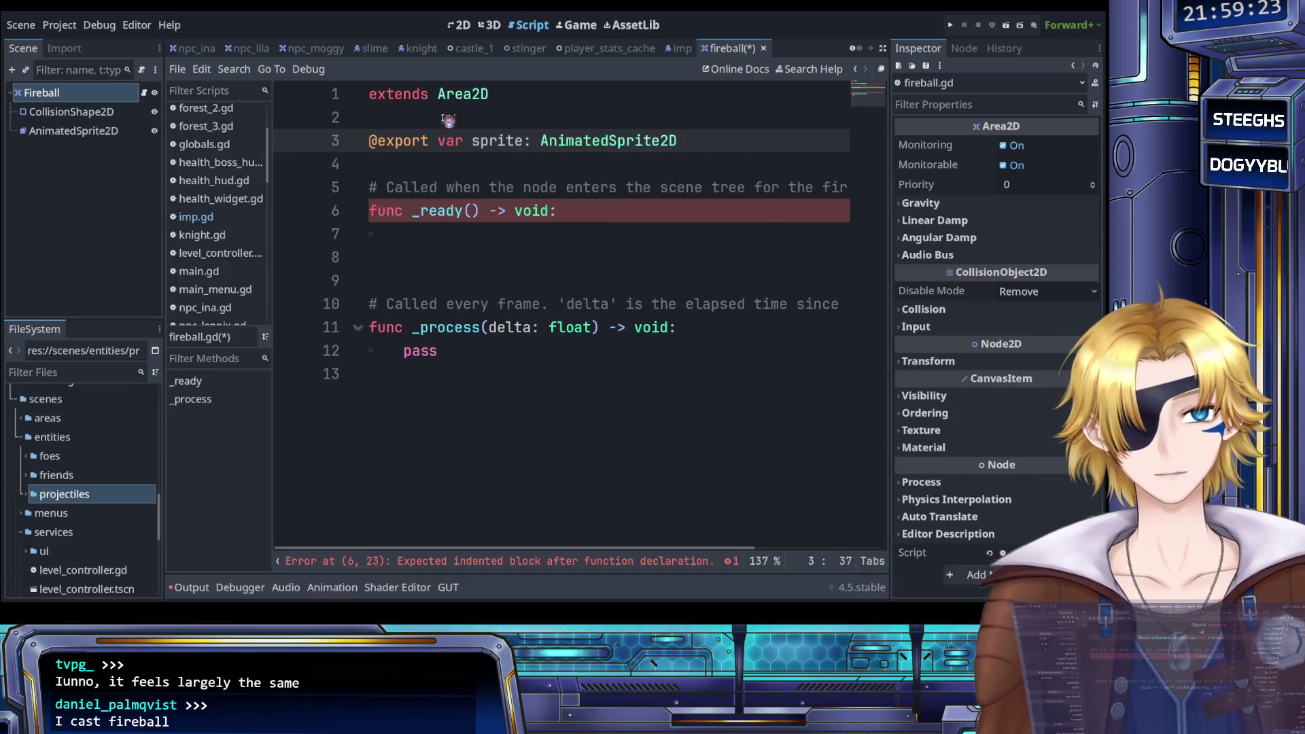
click(42, 92)
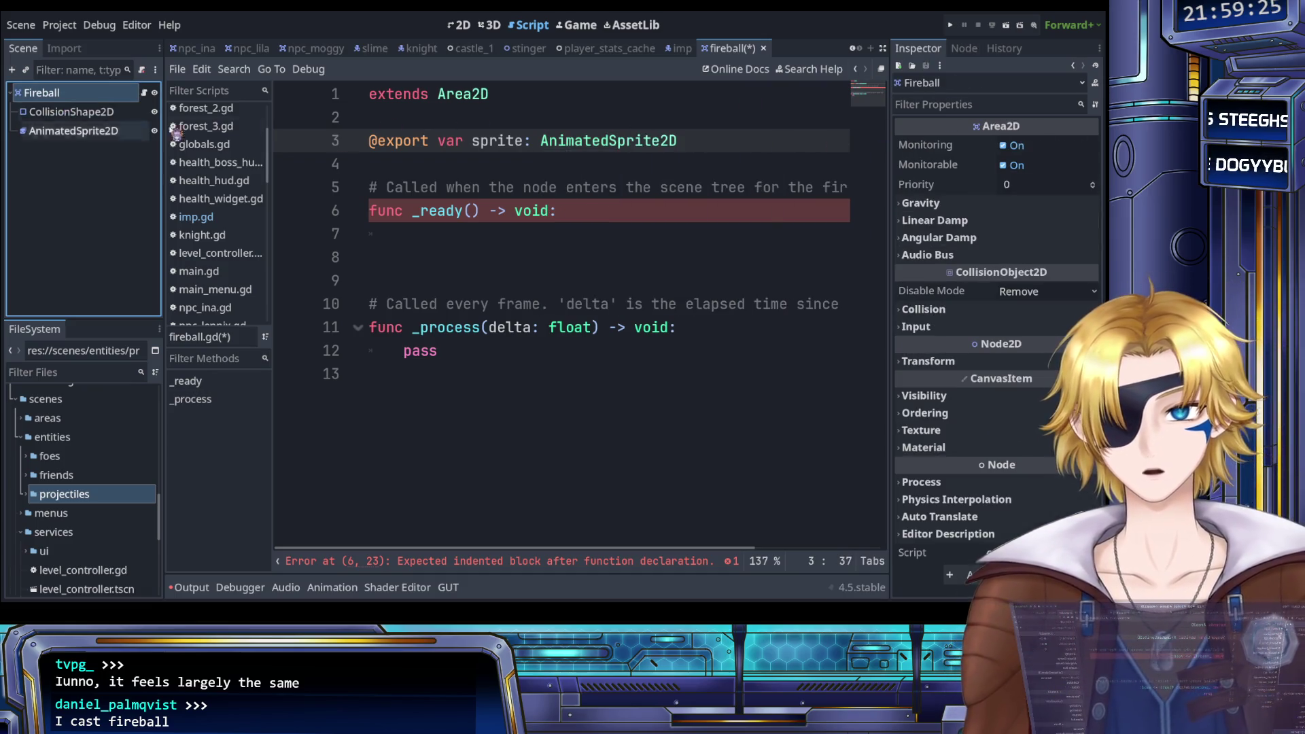
- Make _ready call sprite.play("form") and save the script
click(559, 236)
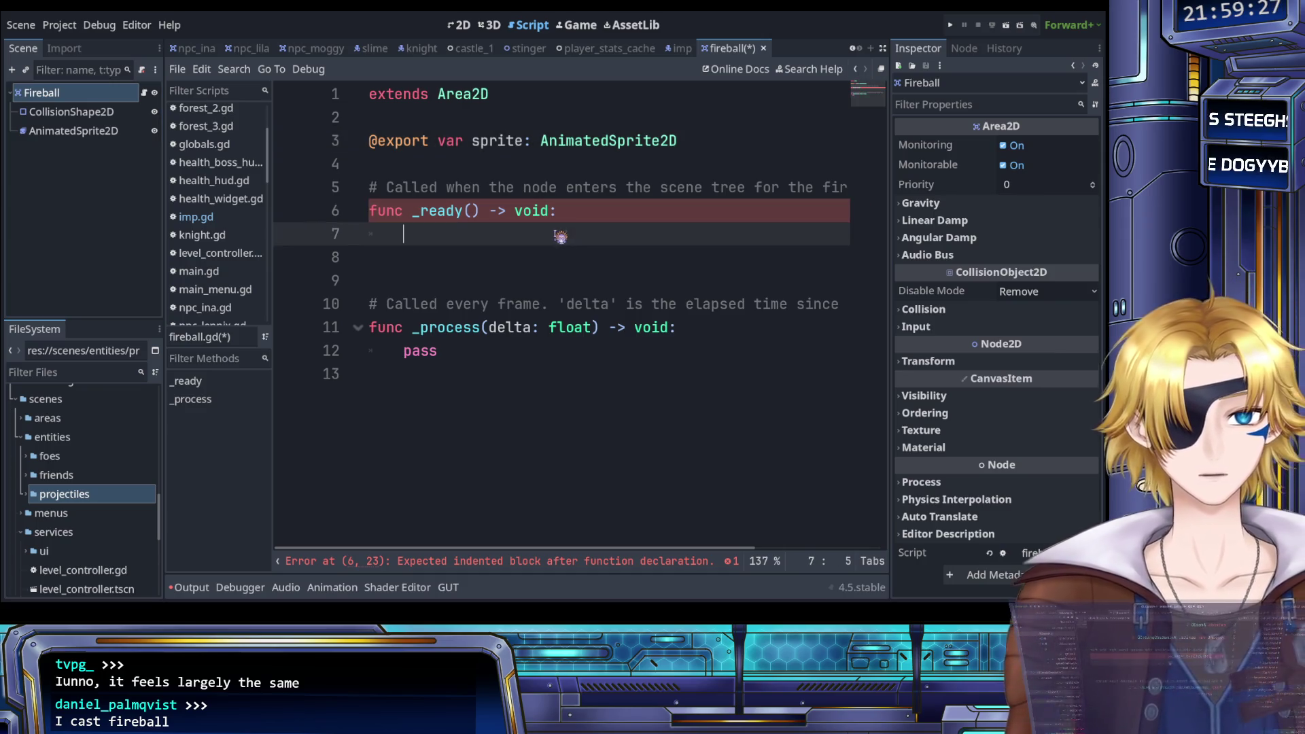
text(pass;)
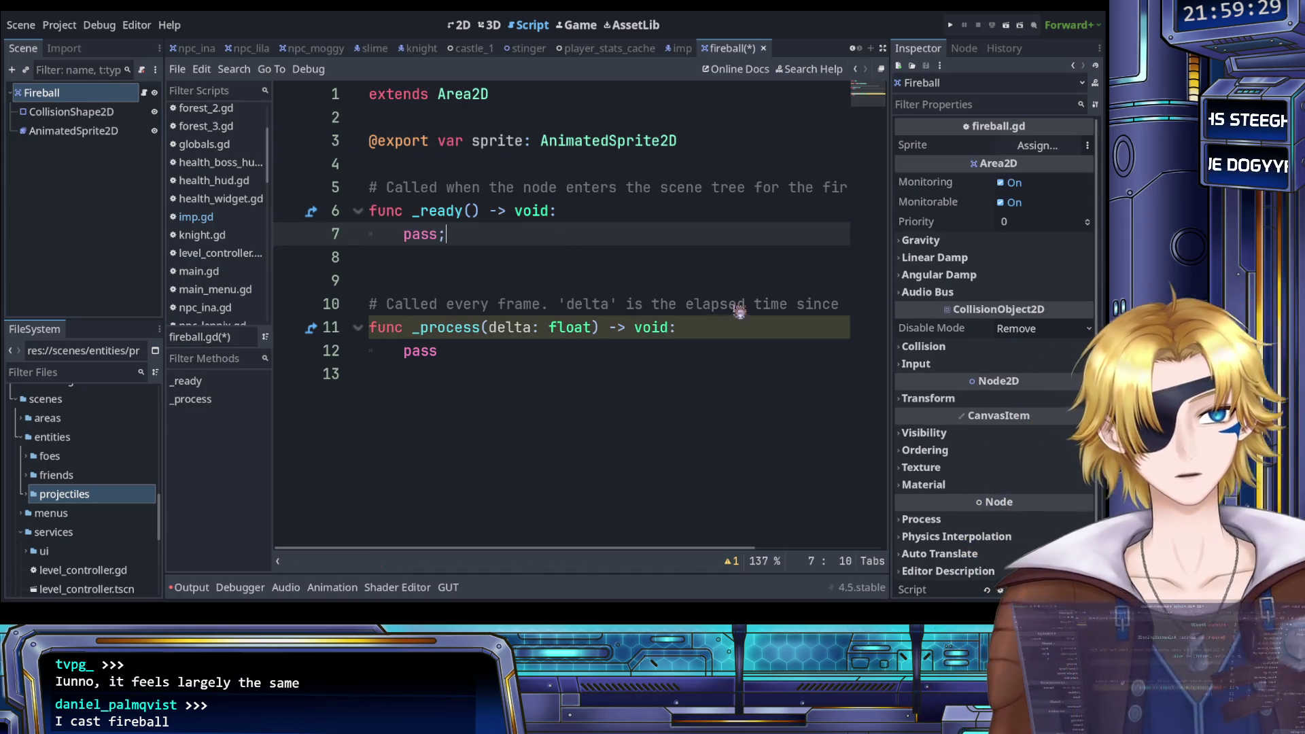
key(ctrl+s)
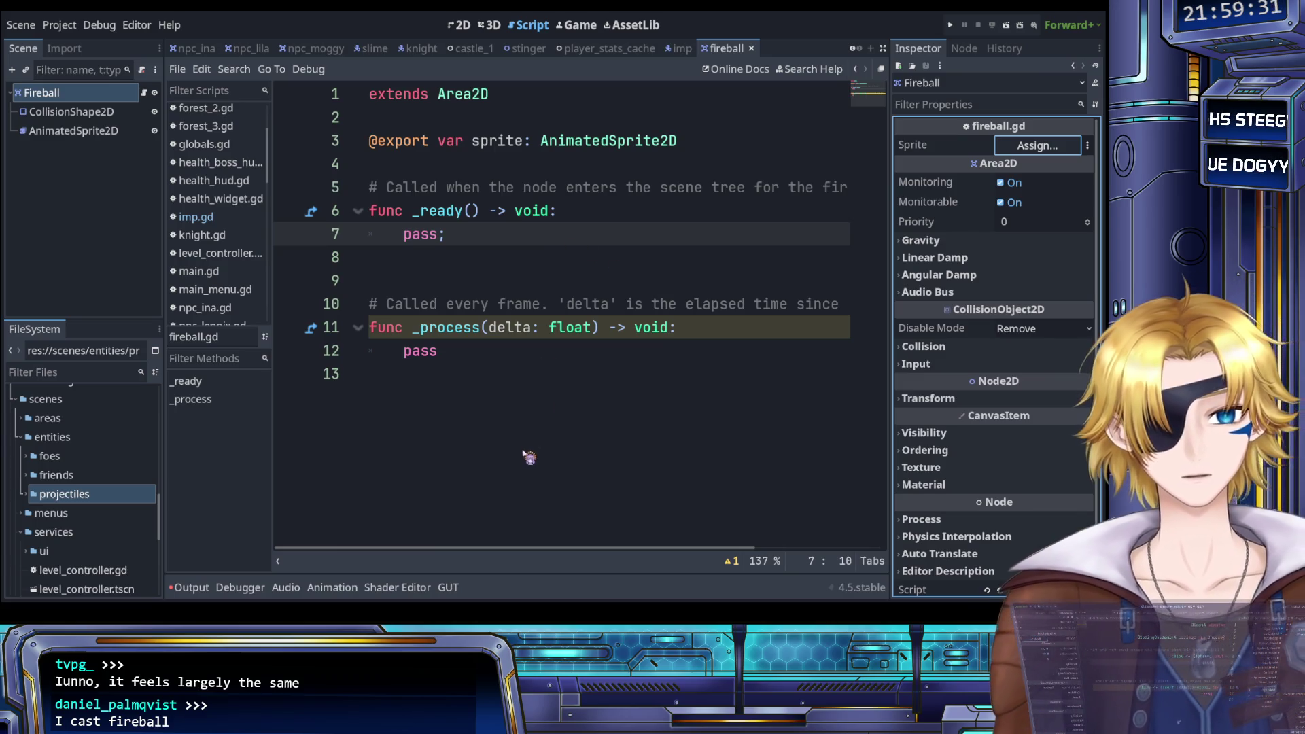
drag(476, 238, 405, 237)
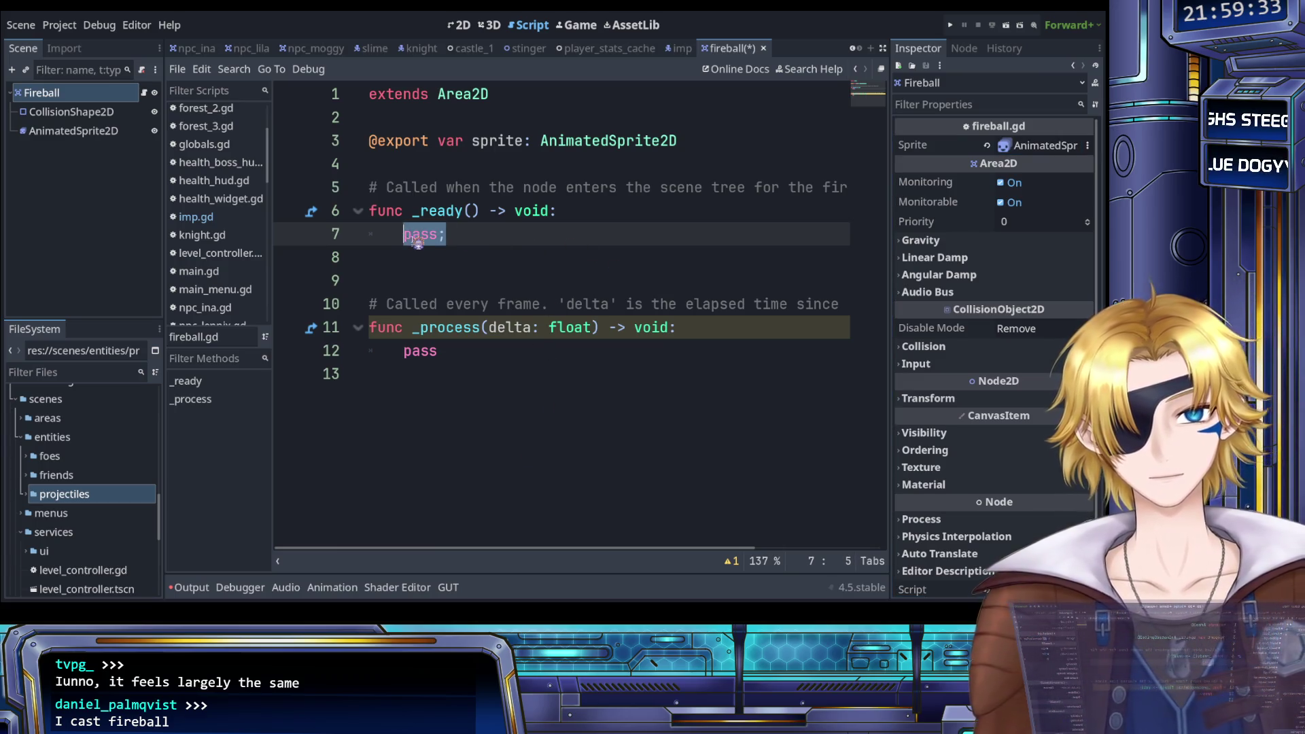
text(sprite.p)
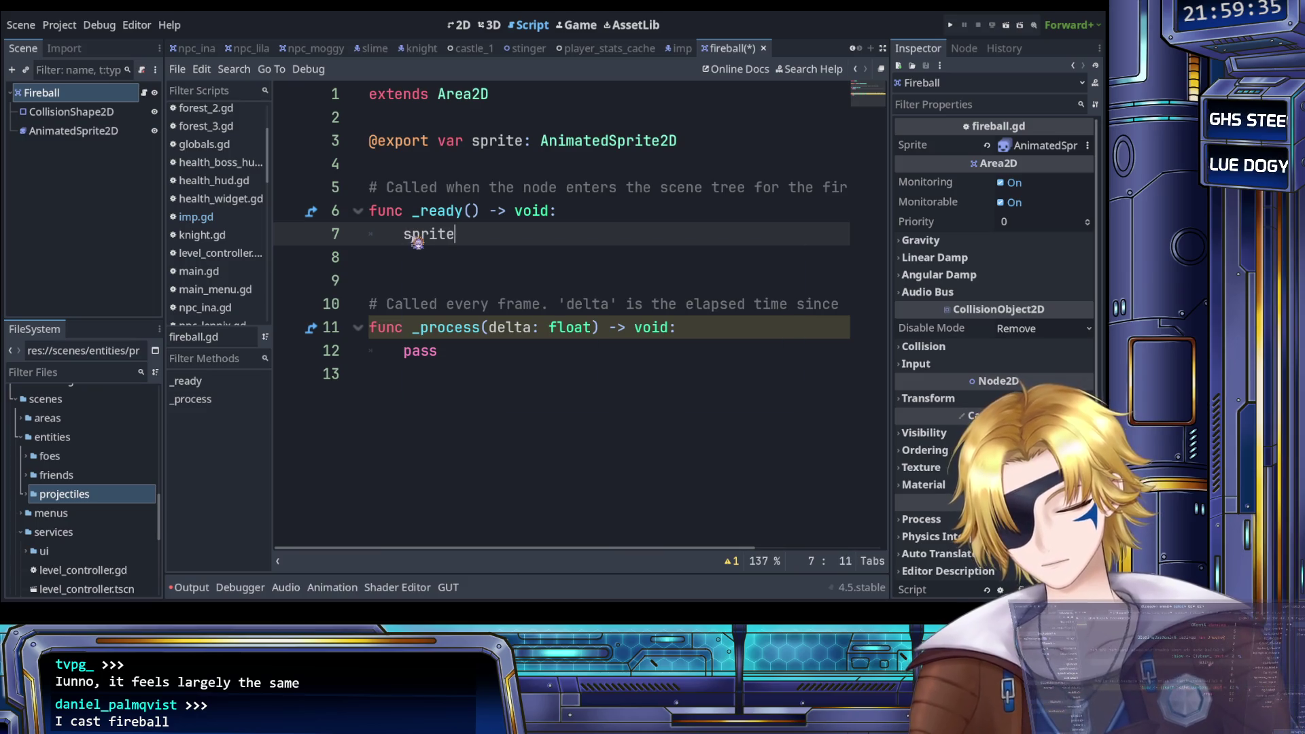
text(la)
key(Return)
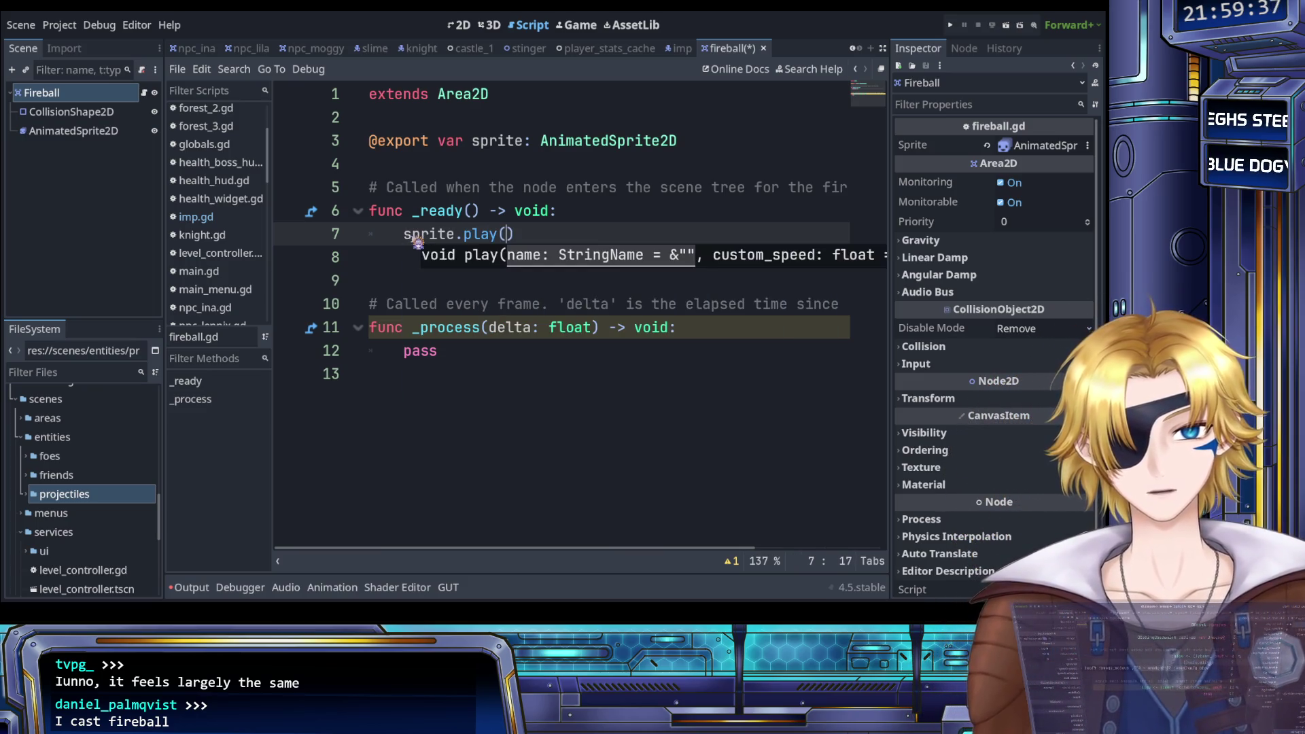
text("form,)
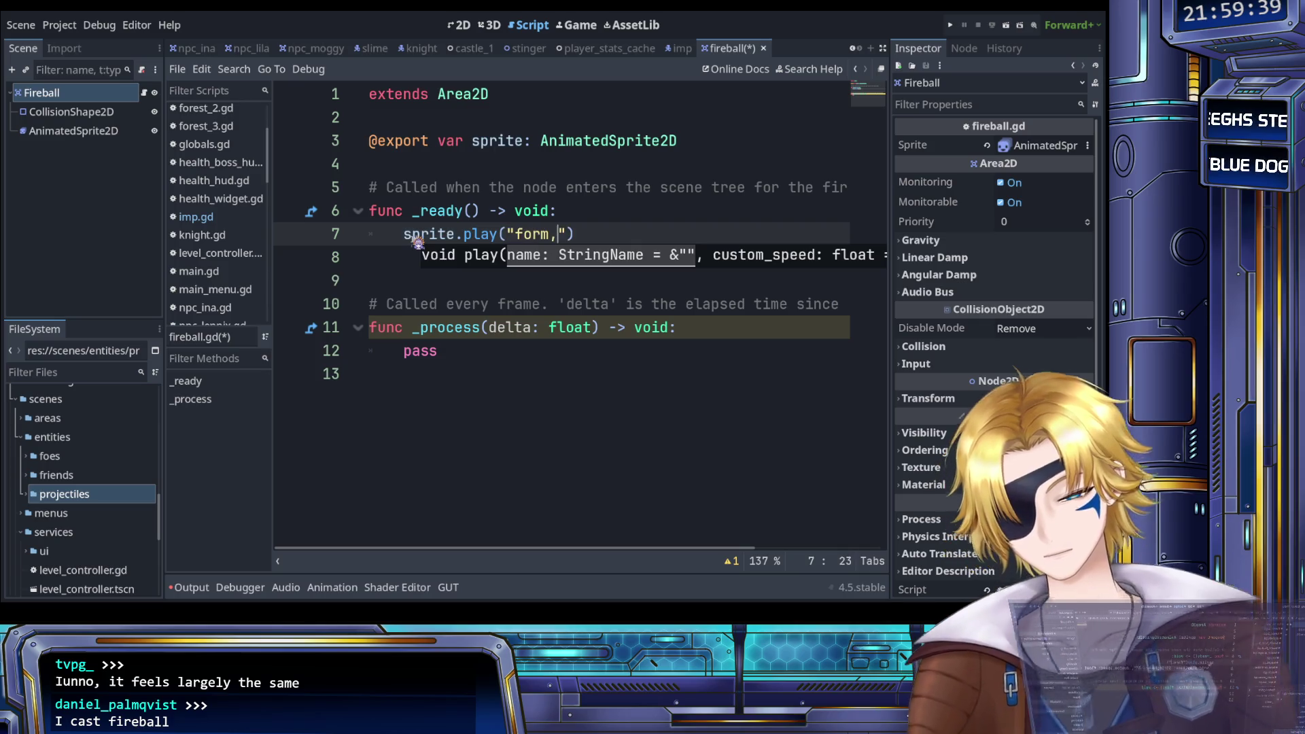
key(ctrl+s)
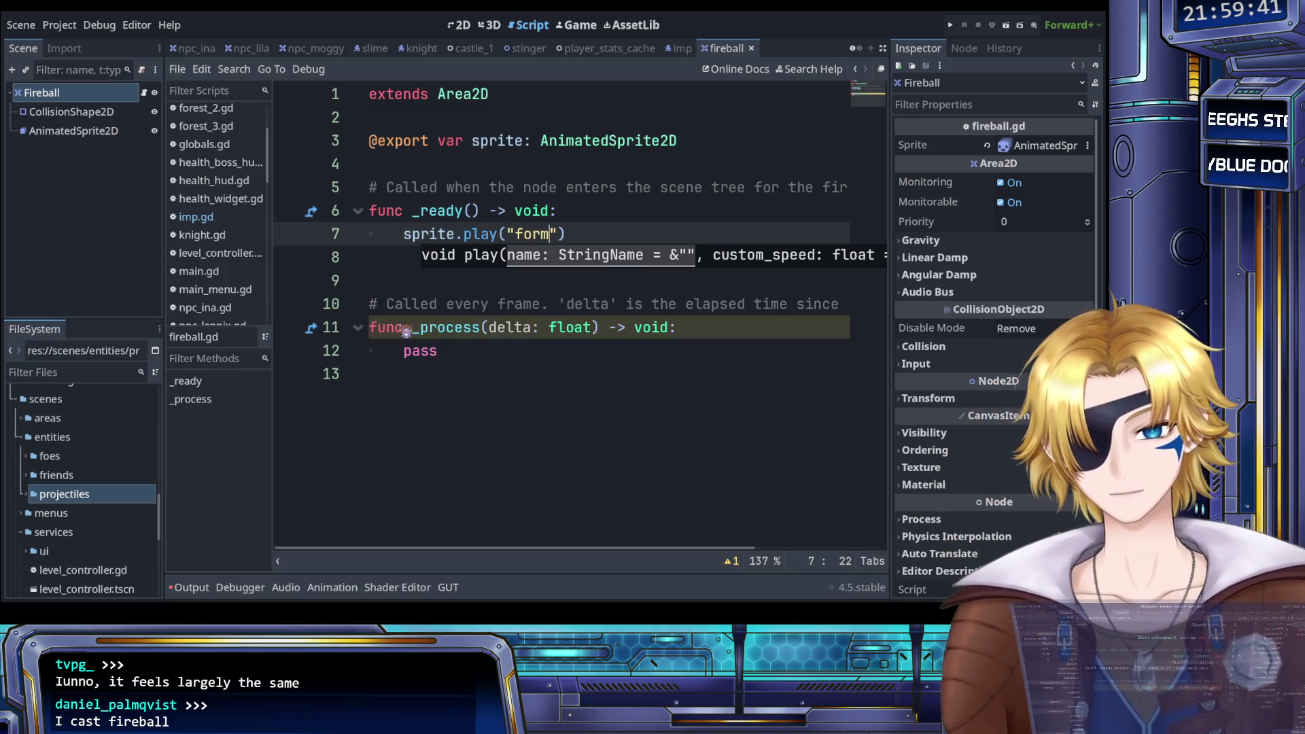
- Select the pass in _process, then select the AnimatedSprite2D node
click(466, 352)
drag(463, 352, 407, 352)
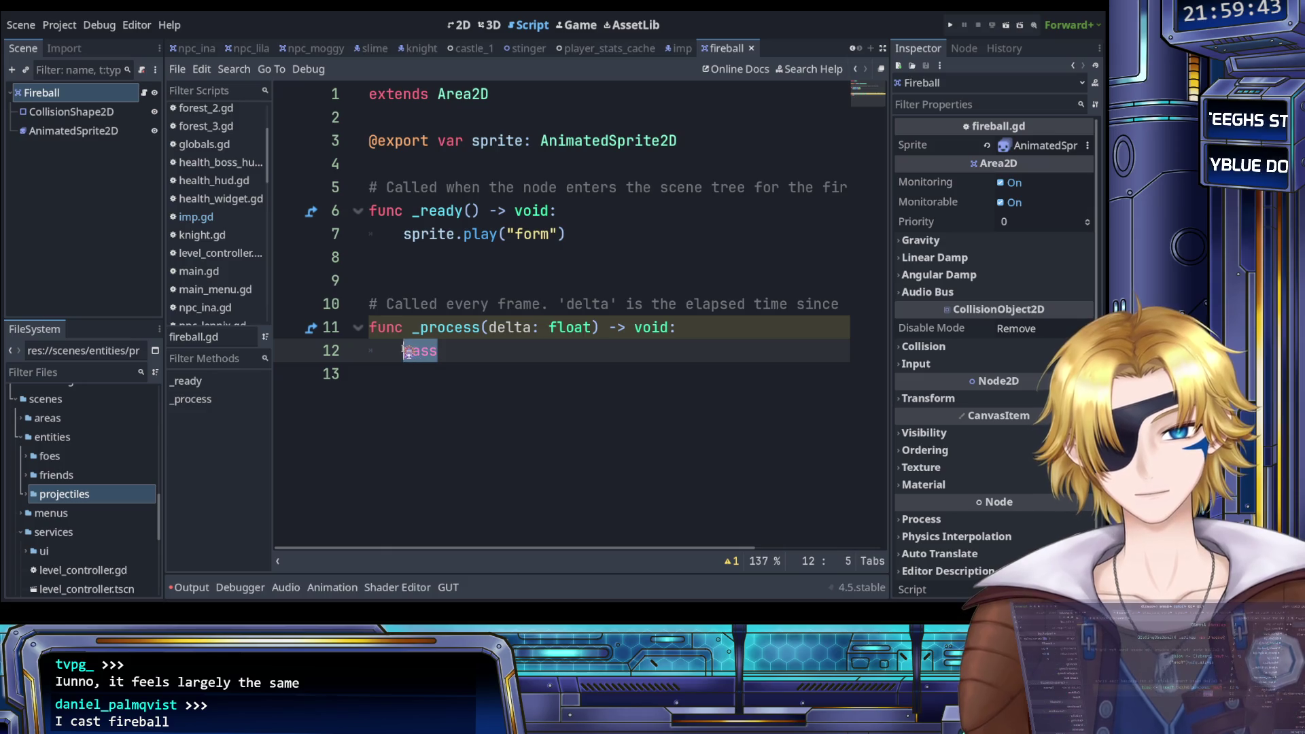
click(437, 260)
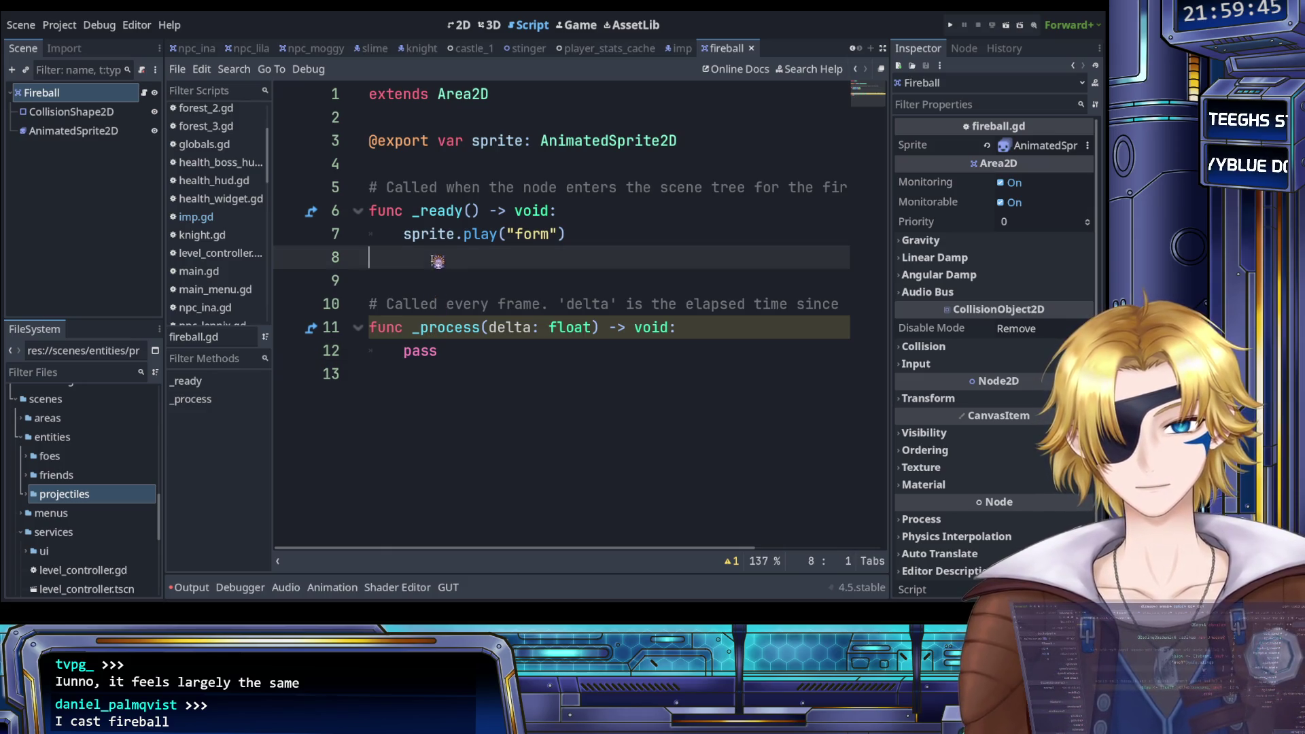
click(424, 165)
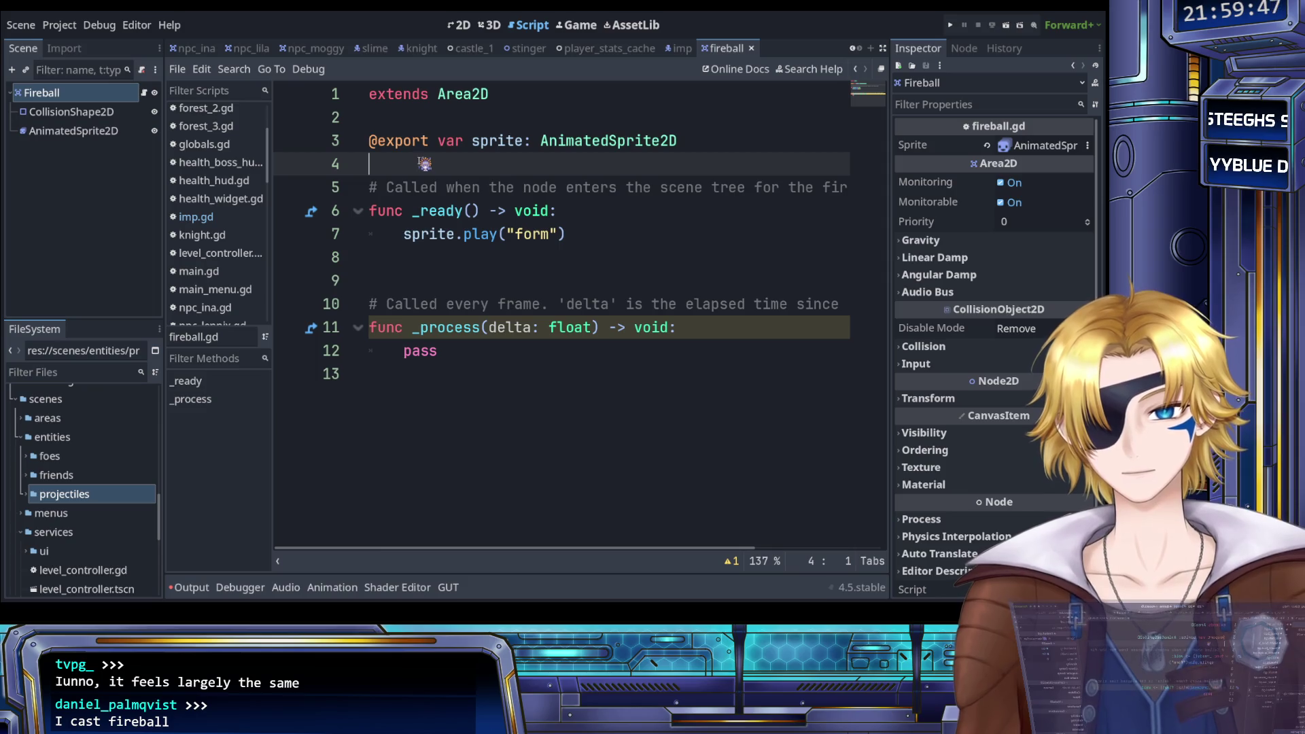
click(125, 130)
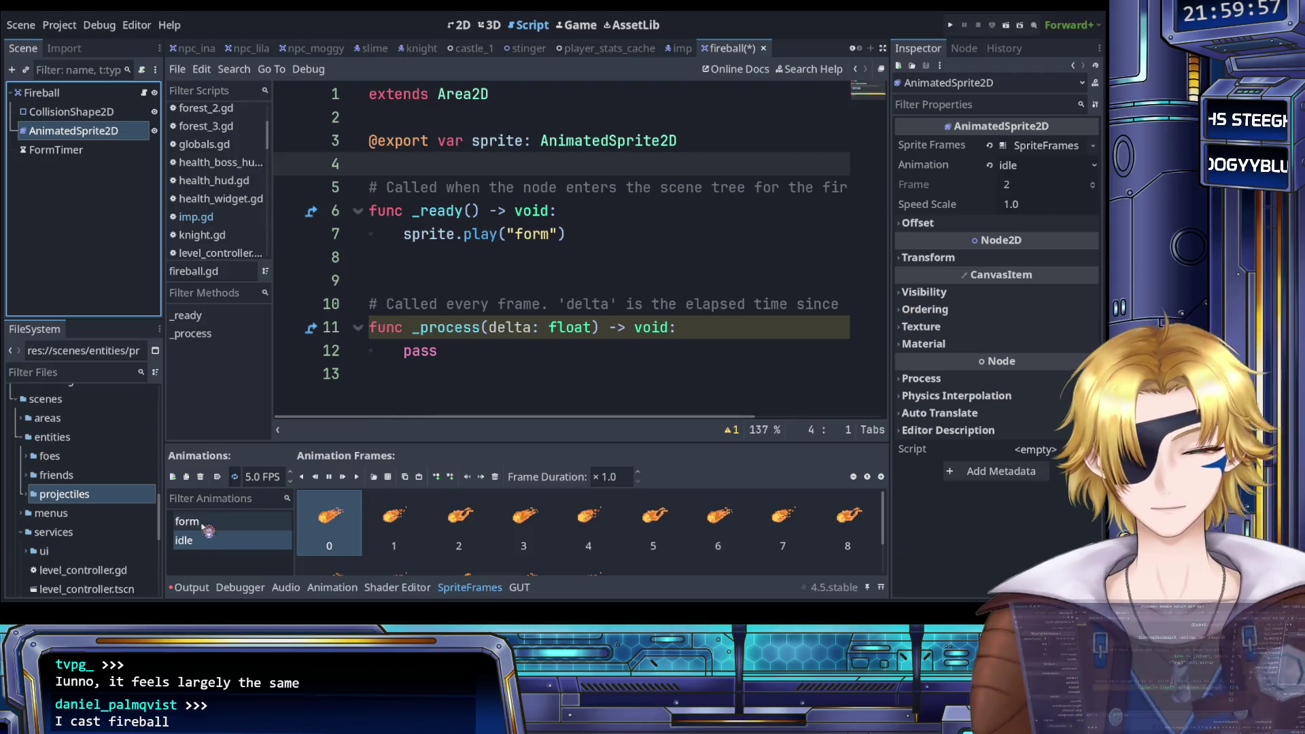
- Change the form animation's speed to 8 FPS, then to 11 FPS
click(462, 25)
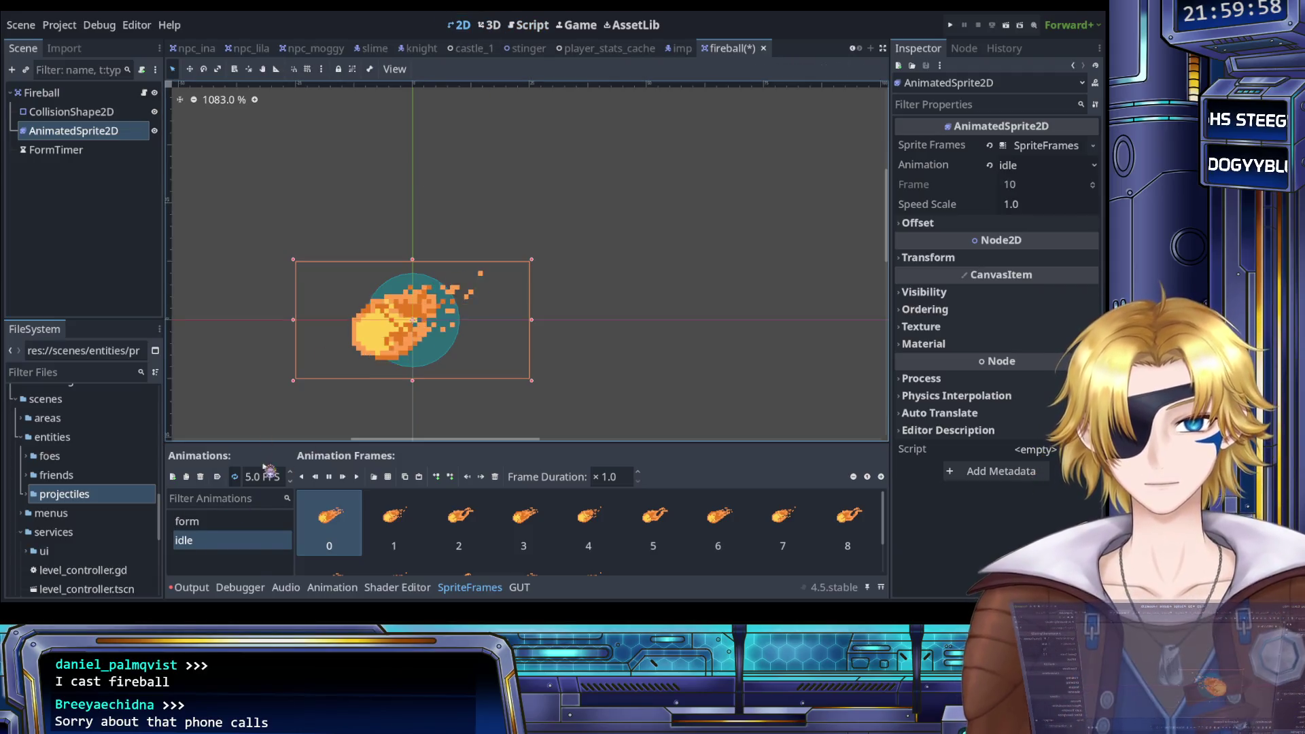
click(224, 521)
click(256, 478)
text(8)
key(Return)
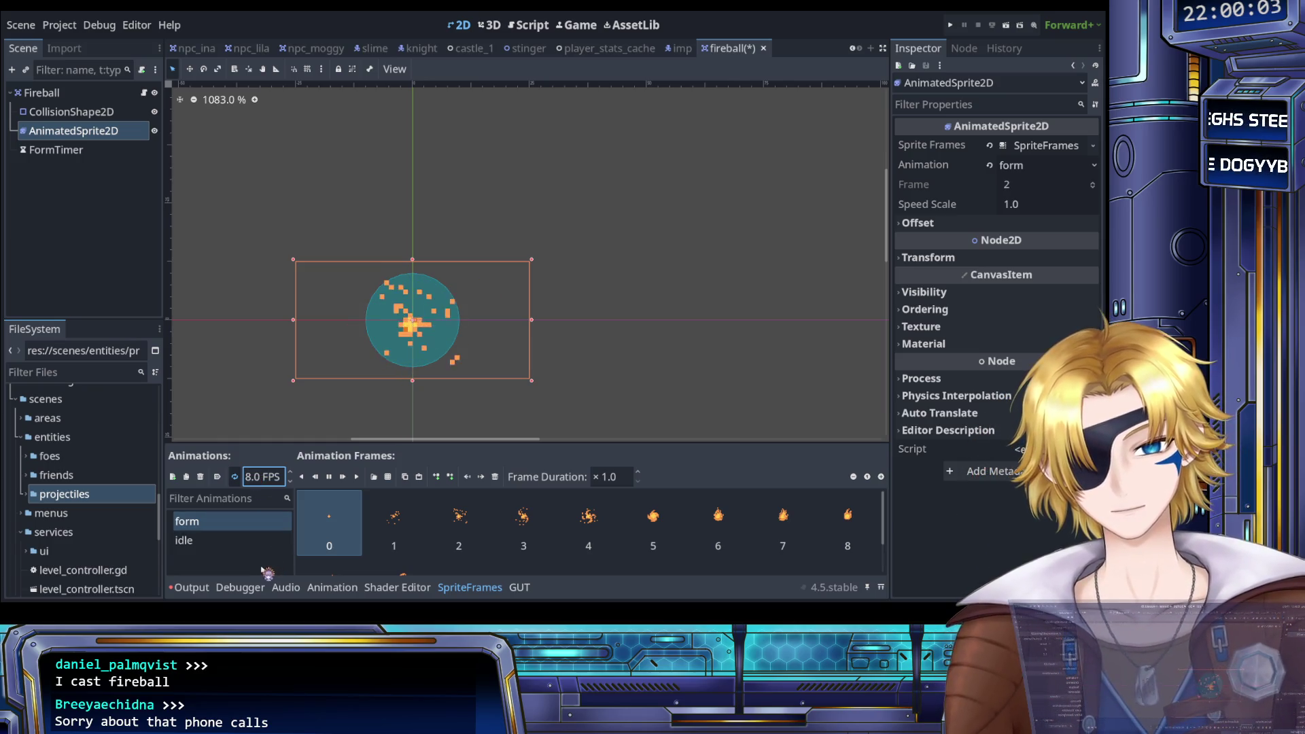
click(257, 568)
scroll(333, 534, down, 2)
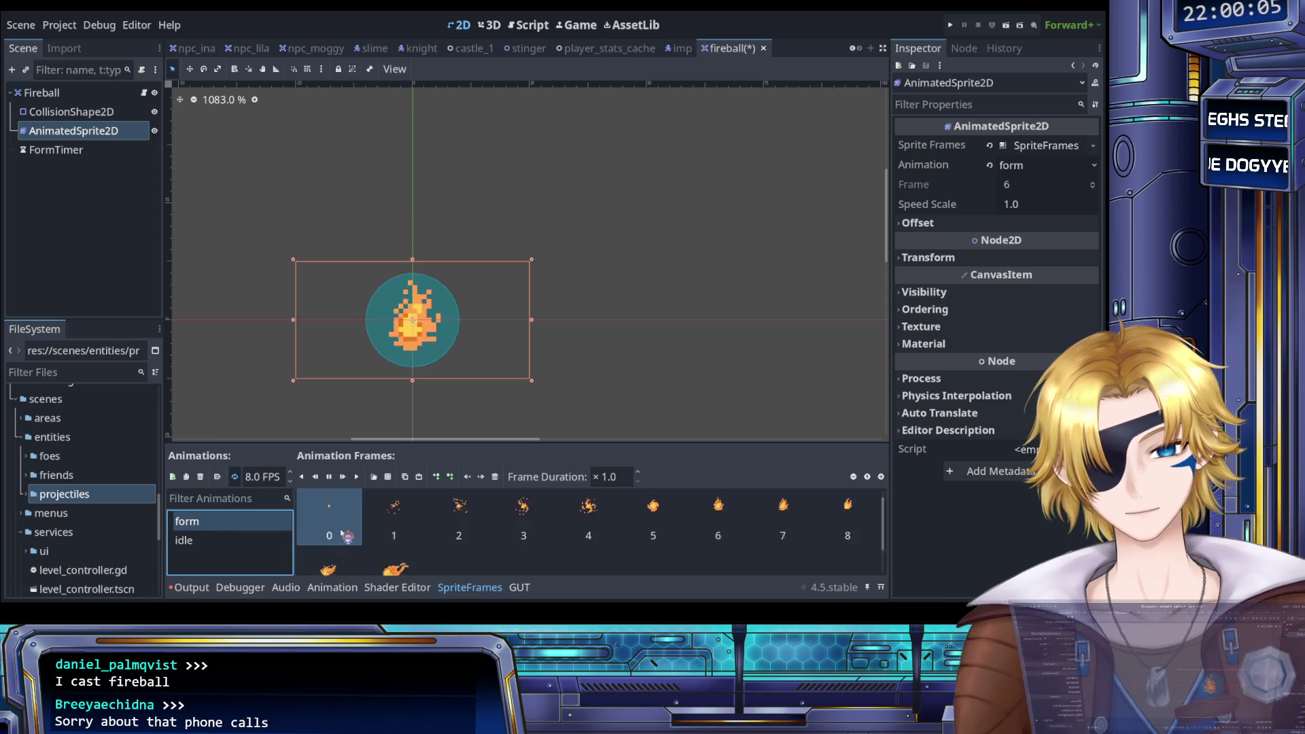
scroll(391, 551, up, 2)
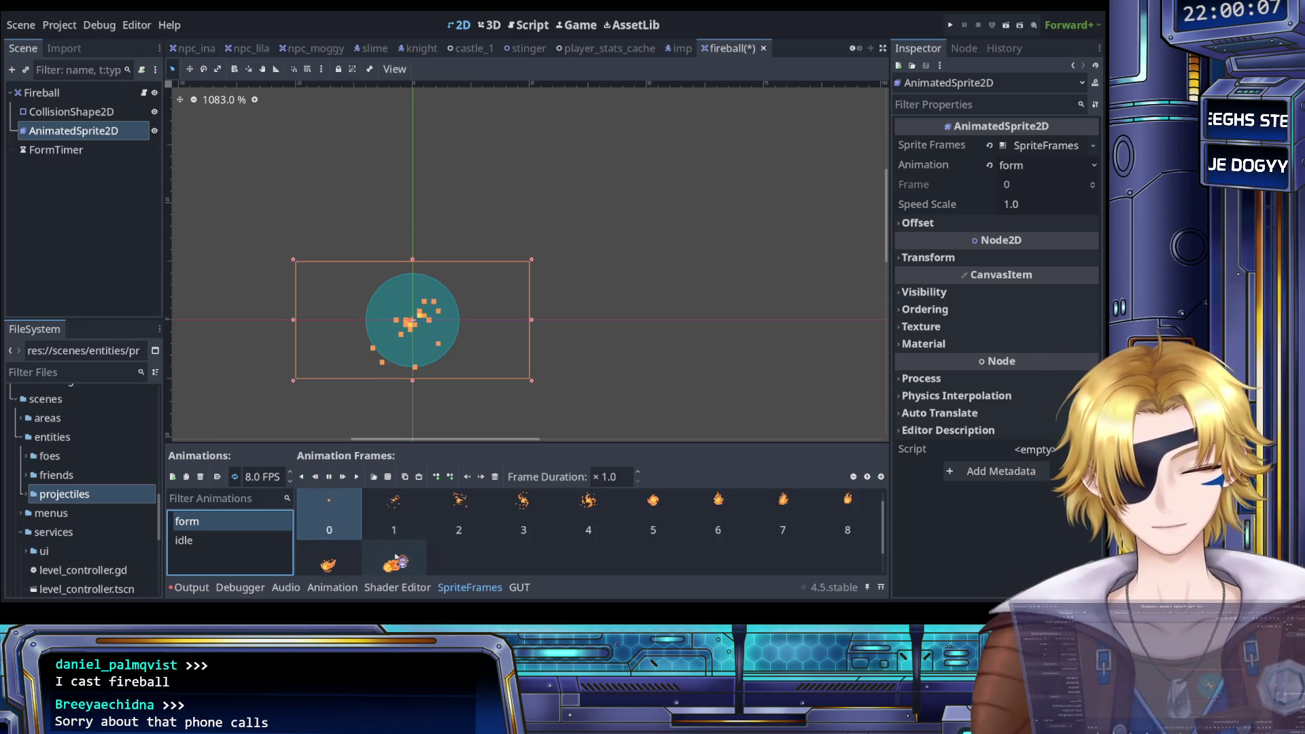
double_click(253, 477)
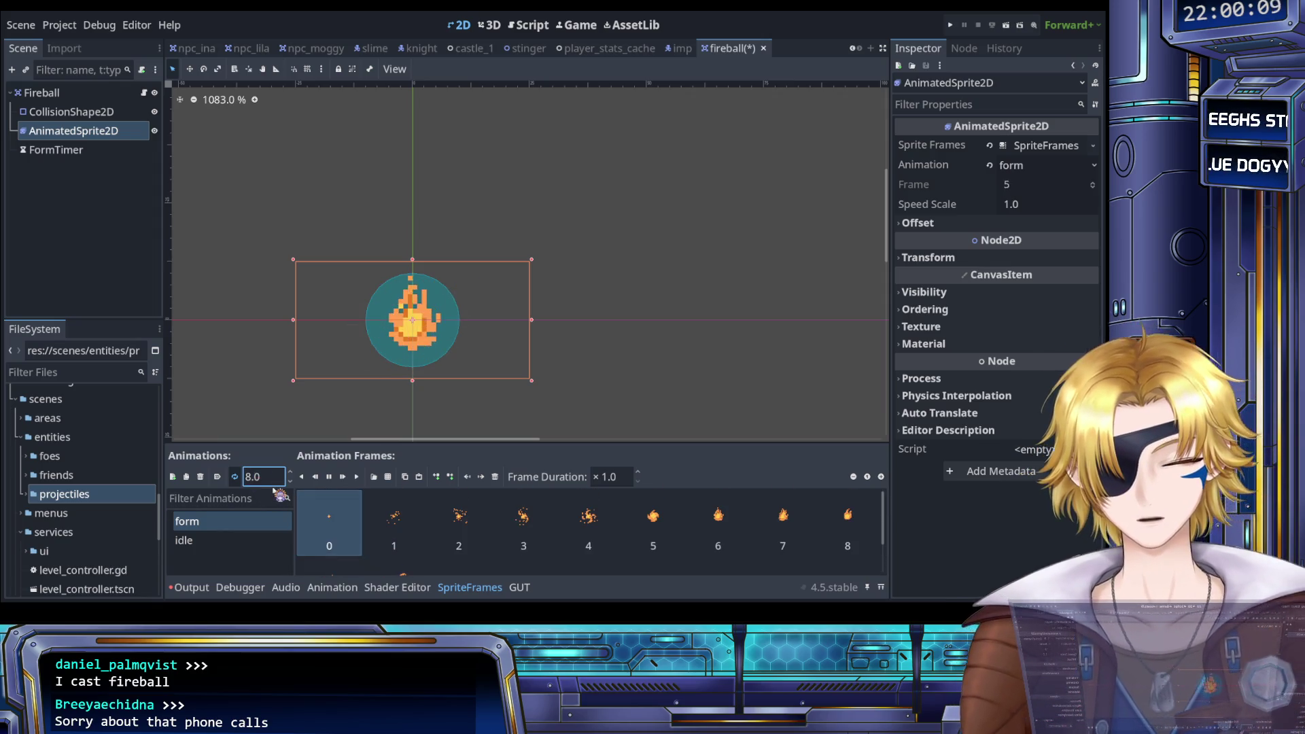
text(11)
key(Return)
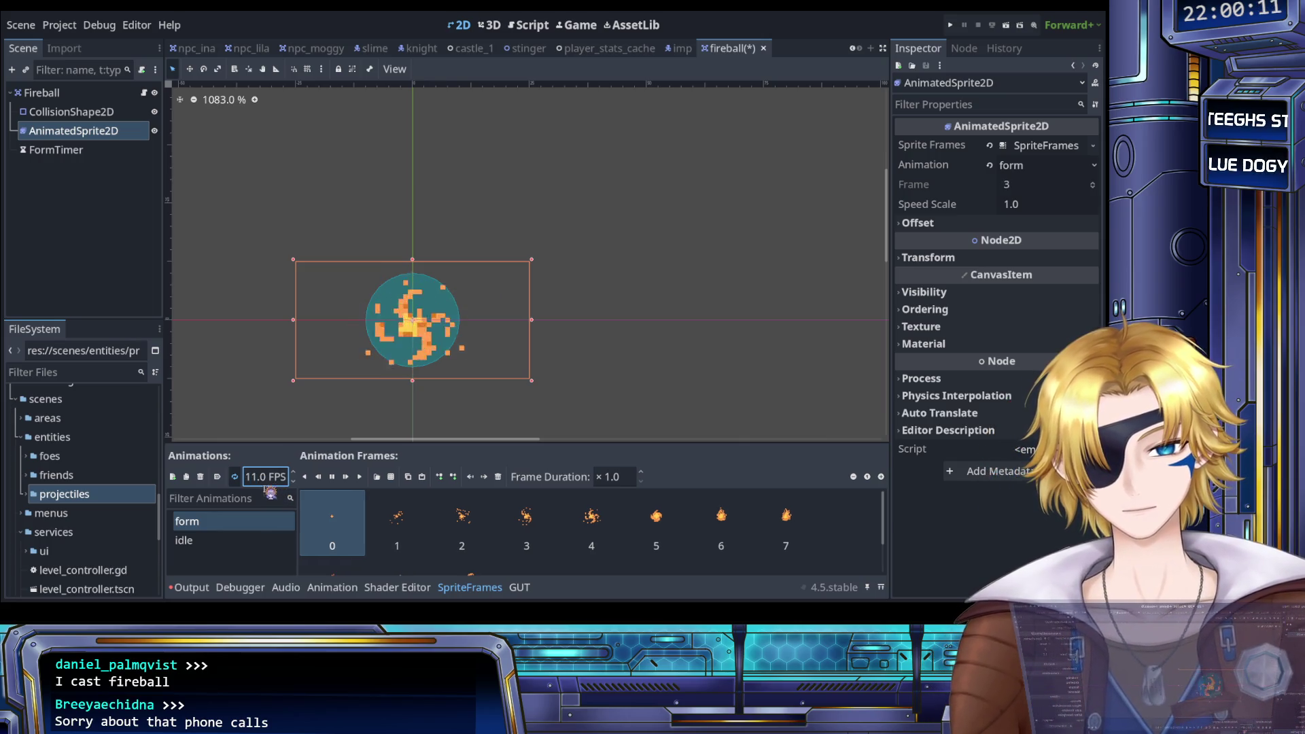
- Set the idle animation to 8 FPS and bring form back to 8 FPS
click(242, 540)
scroll(394, 547, down, 1)
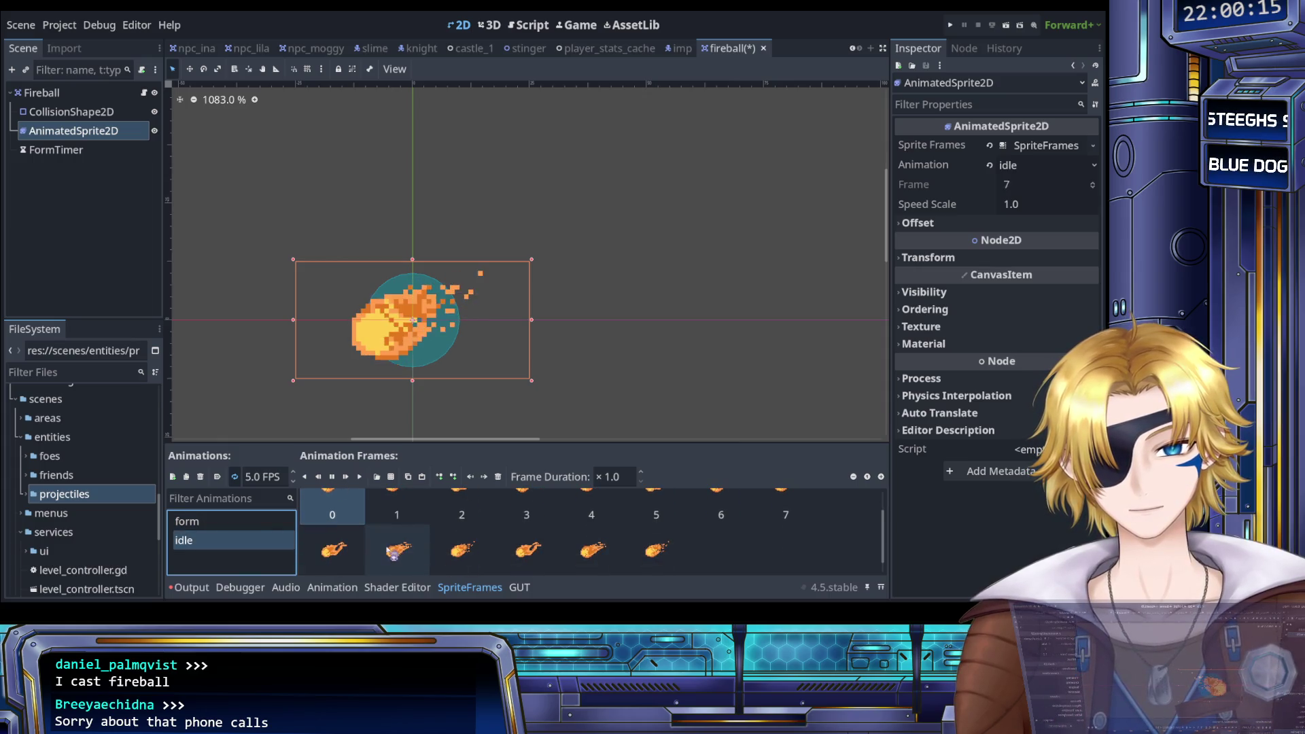
scroll(379, 545, up, 1)
click(268, 477)
text(8)
click(232, 565)
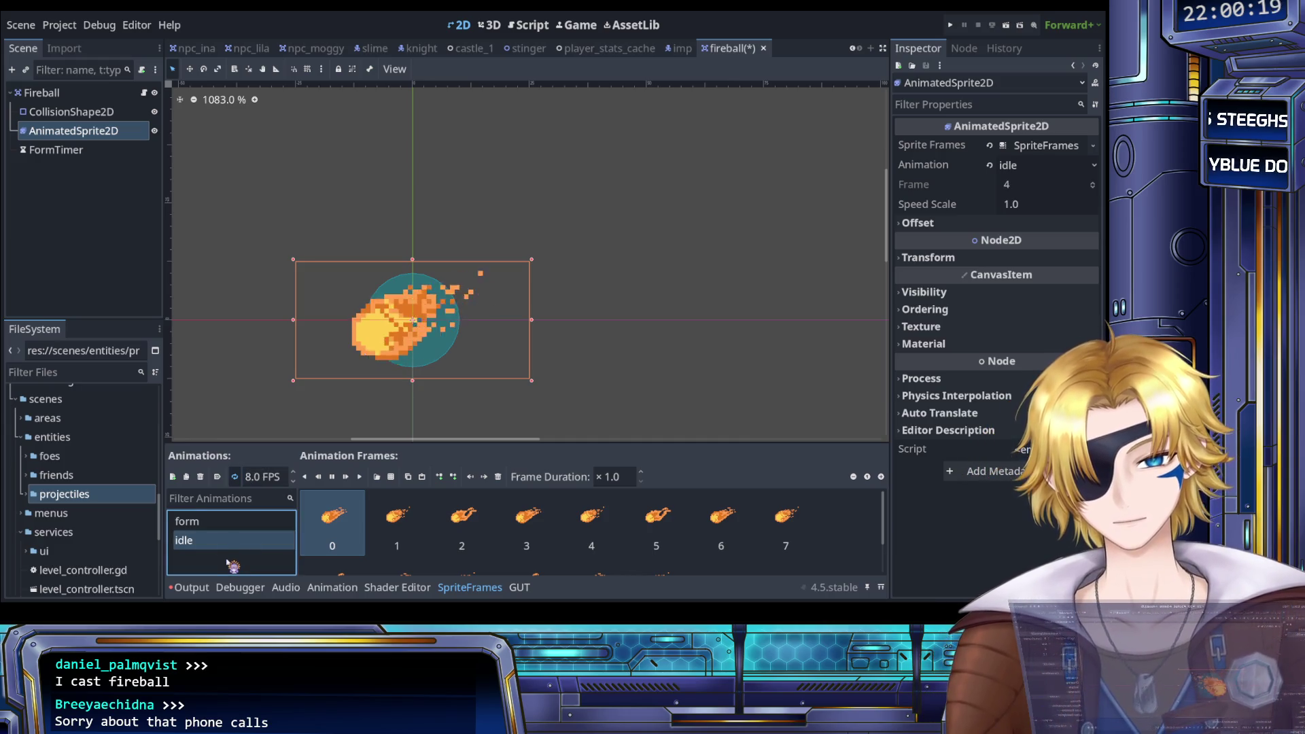
click(230, 522)
click(261, 477)
text(8)
key(Return)
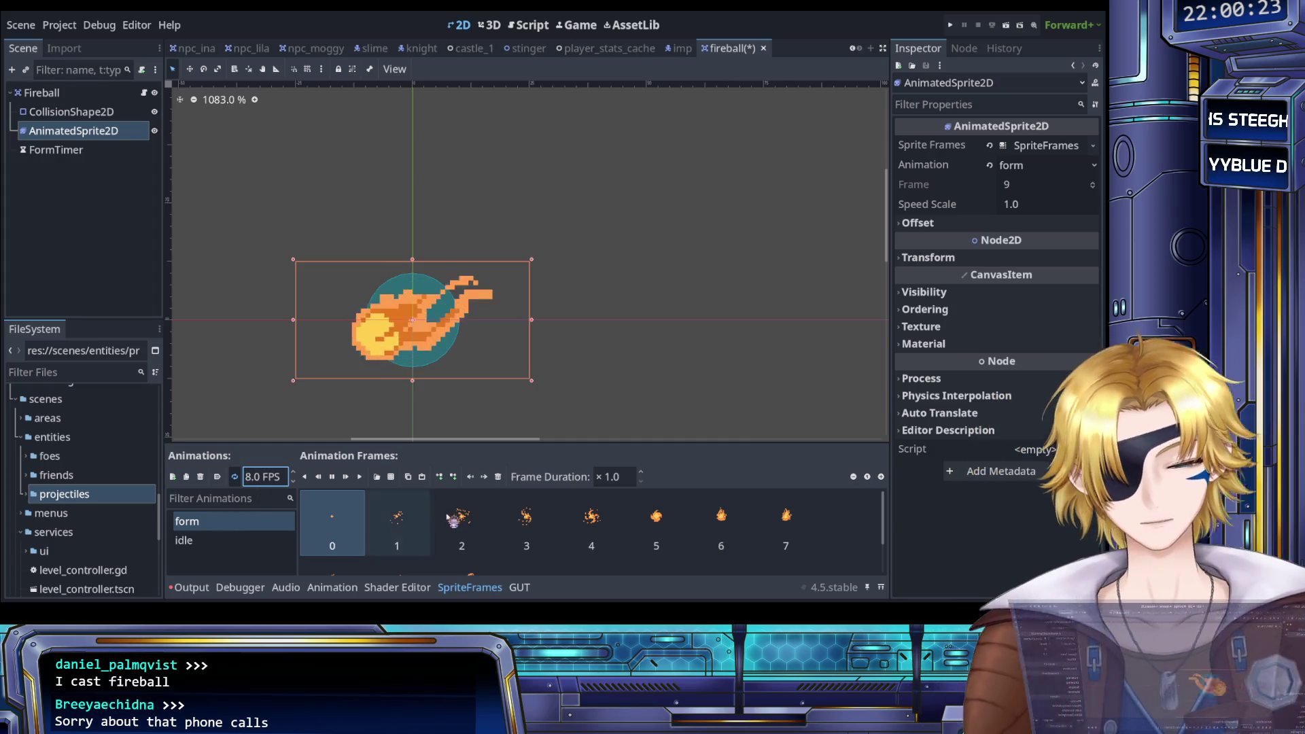
scroll(606, 553, down, 1)
scroll(608, 557, down, 1)
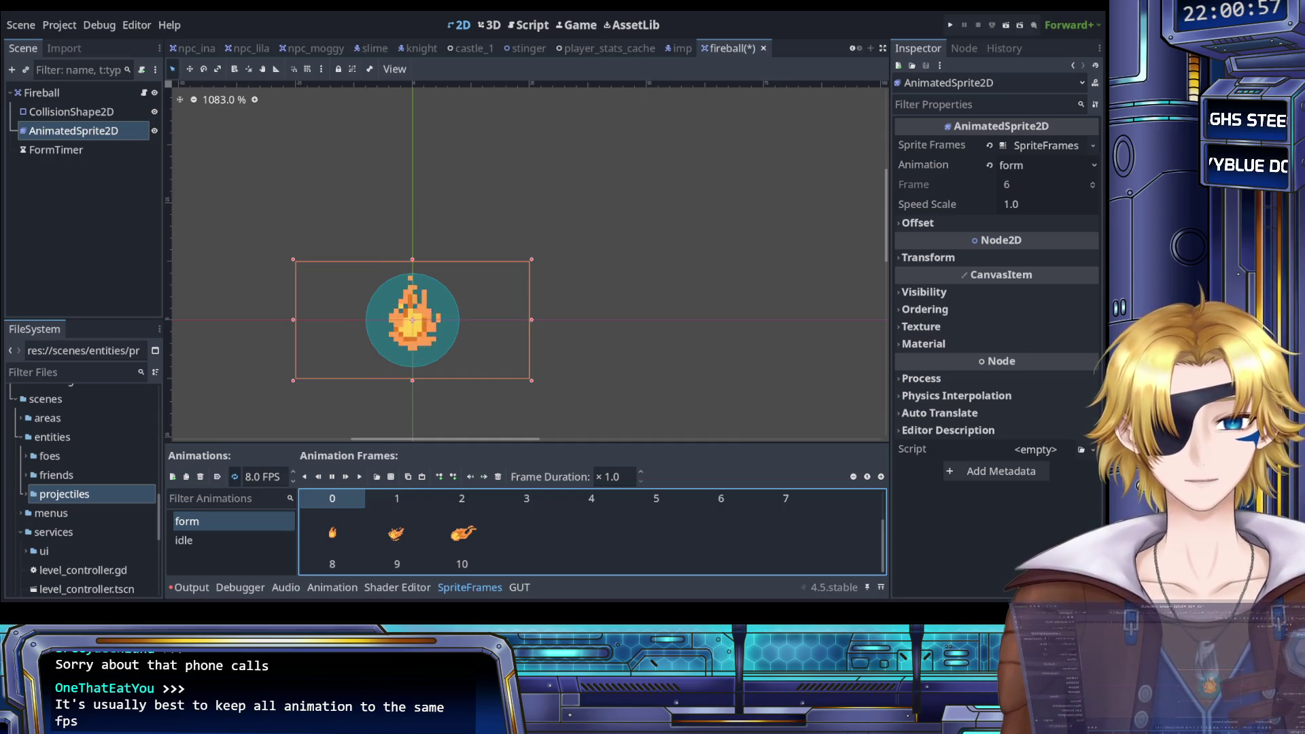
click(221, 540)
click(235, 521)
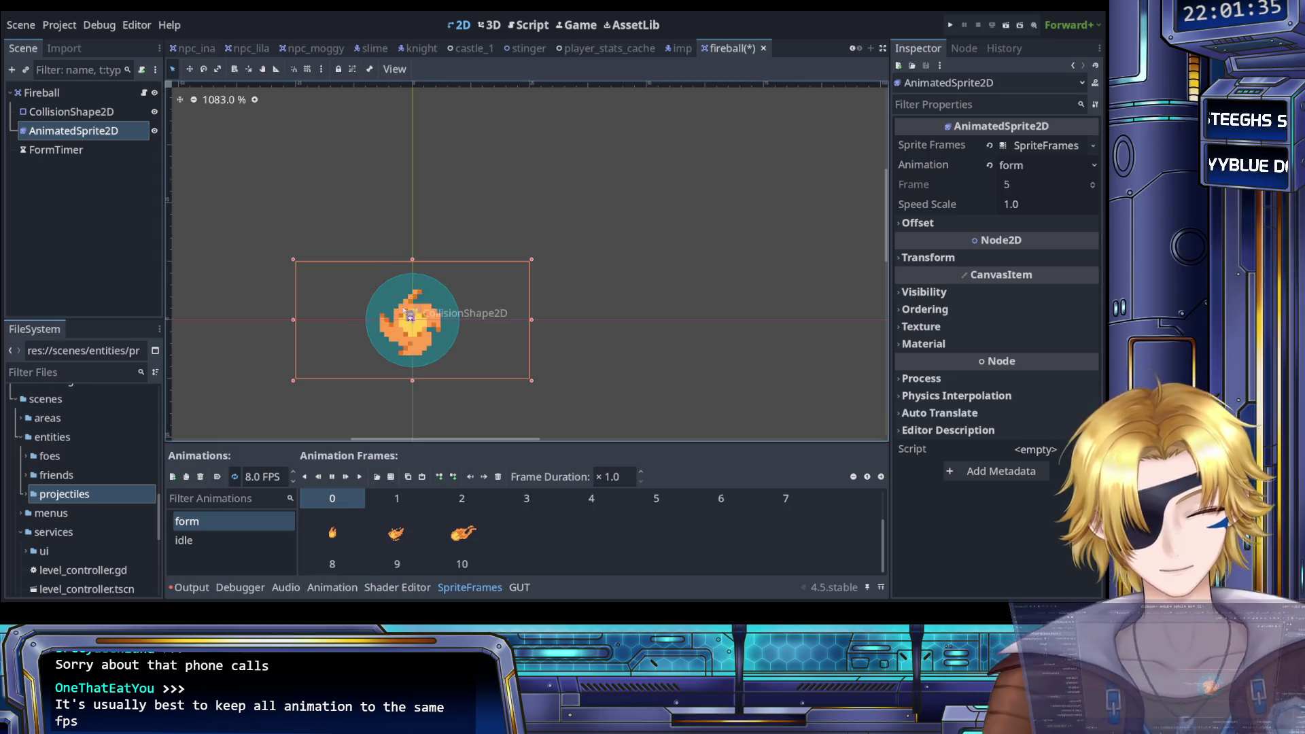
scroll(562, 541, down, 1)
scroll(557, 539, up, 1)
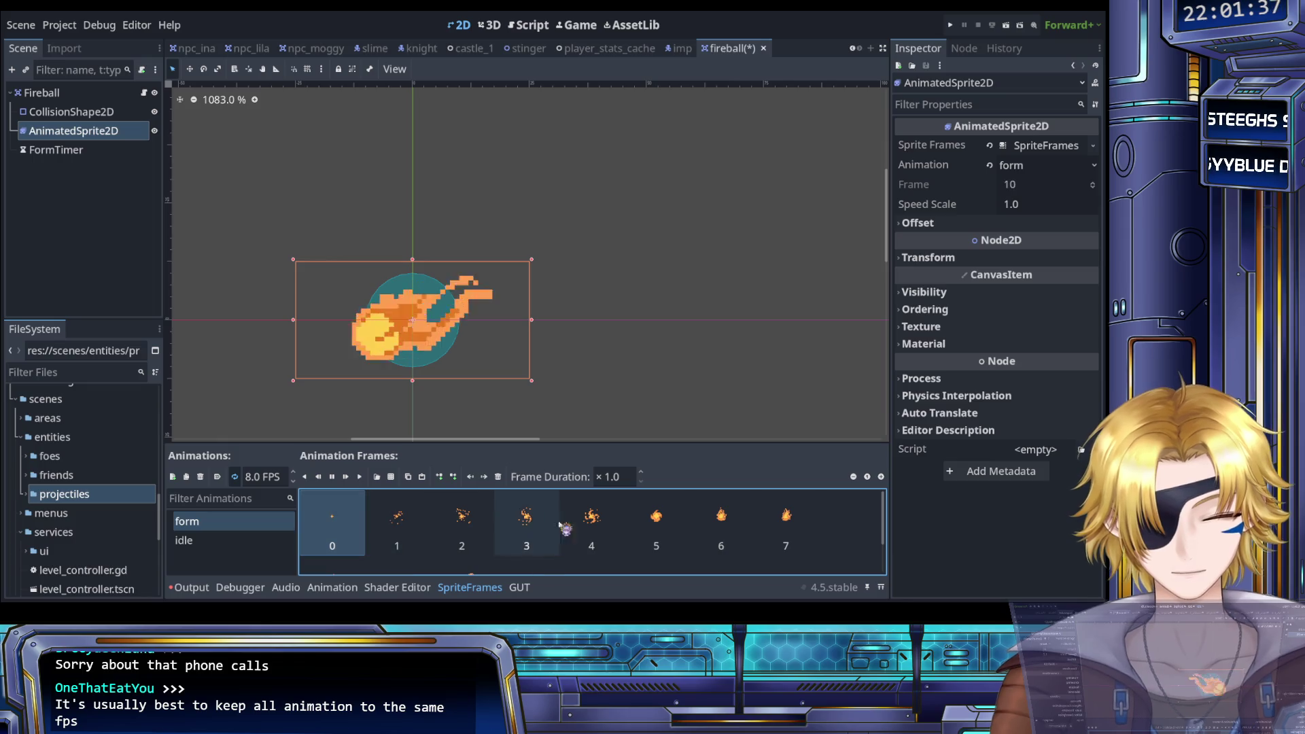
scroll(625, 533, up, 1)
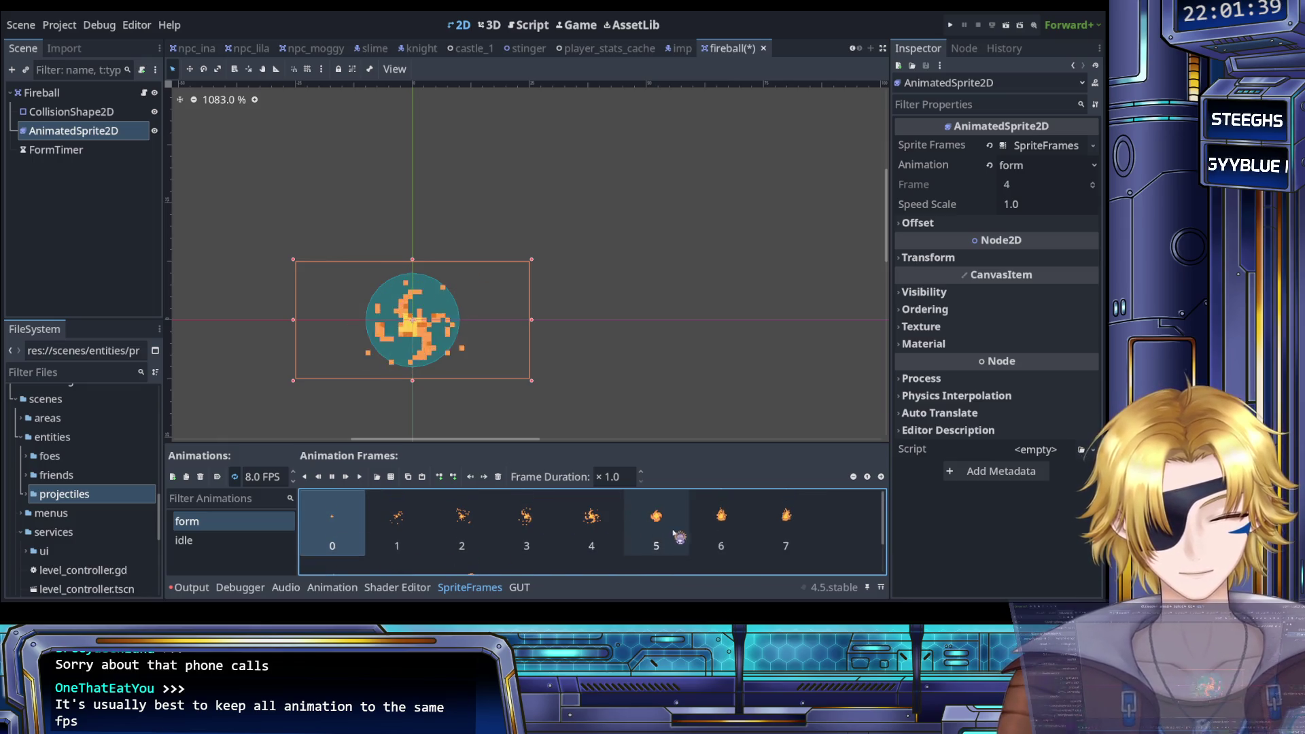
scroll(780, 529, down, 2)
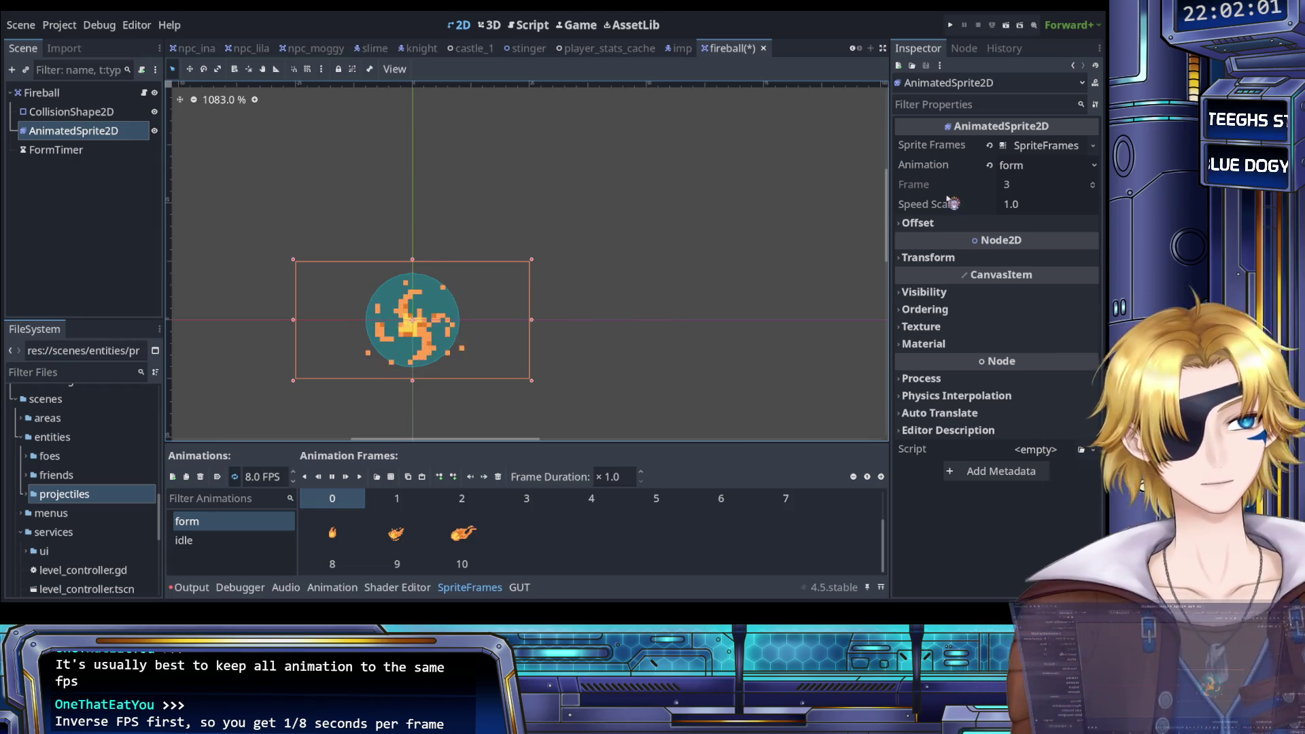
click(61, 154)
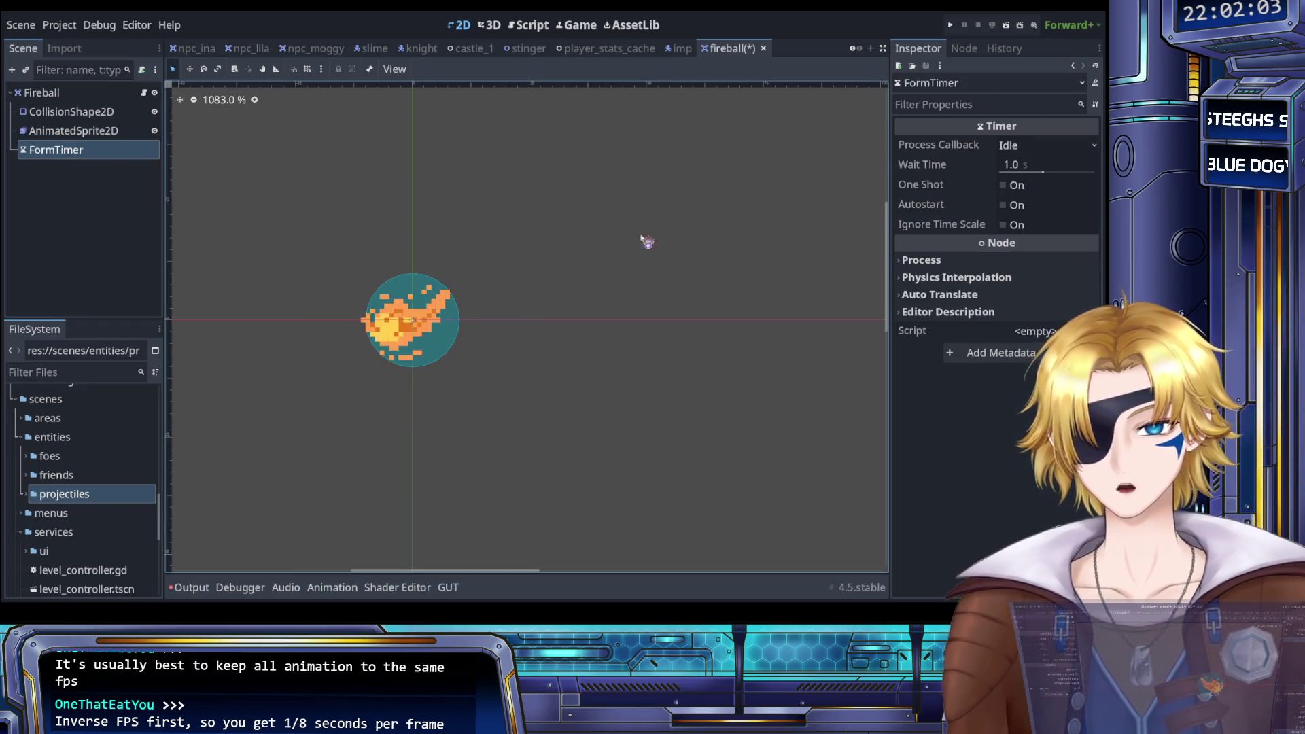
- Set FormTimer's Wait Time to 1.375 seconds and save the fireball scene
click(1052, 166)
key(End)
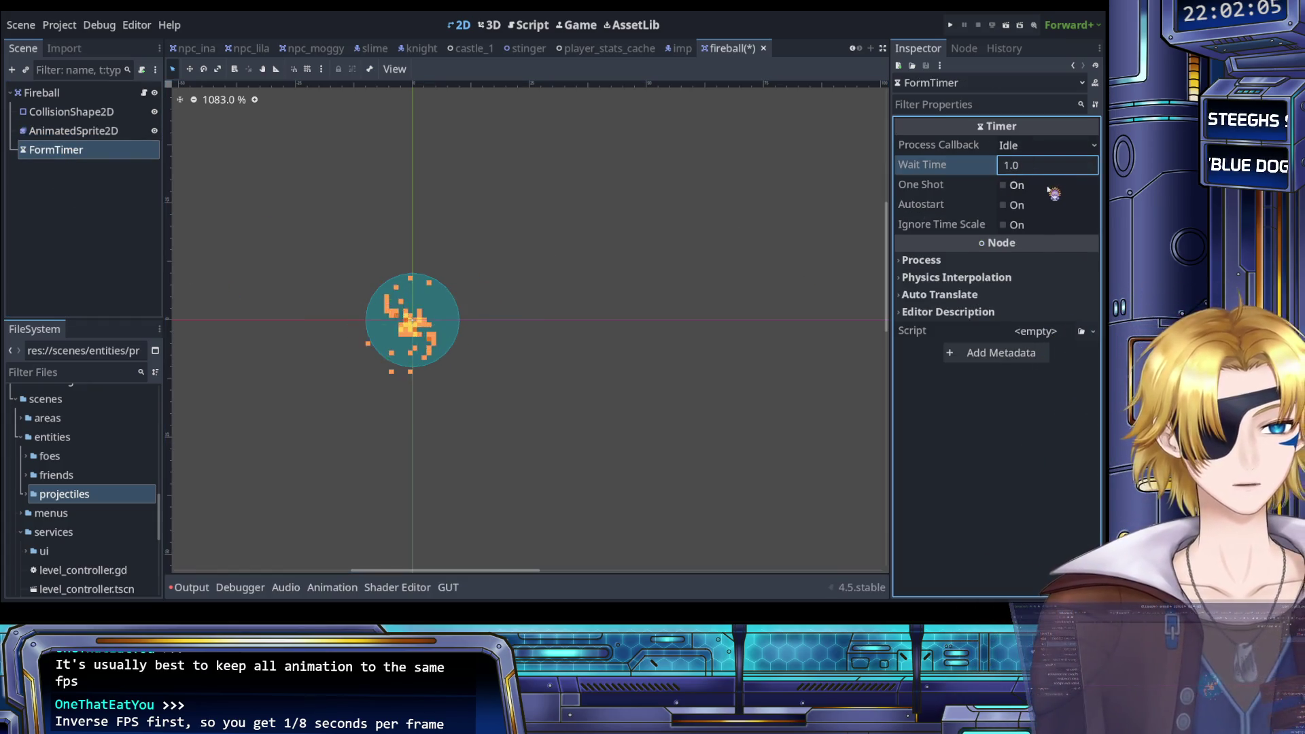
key(BackSpace)
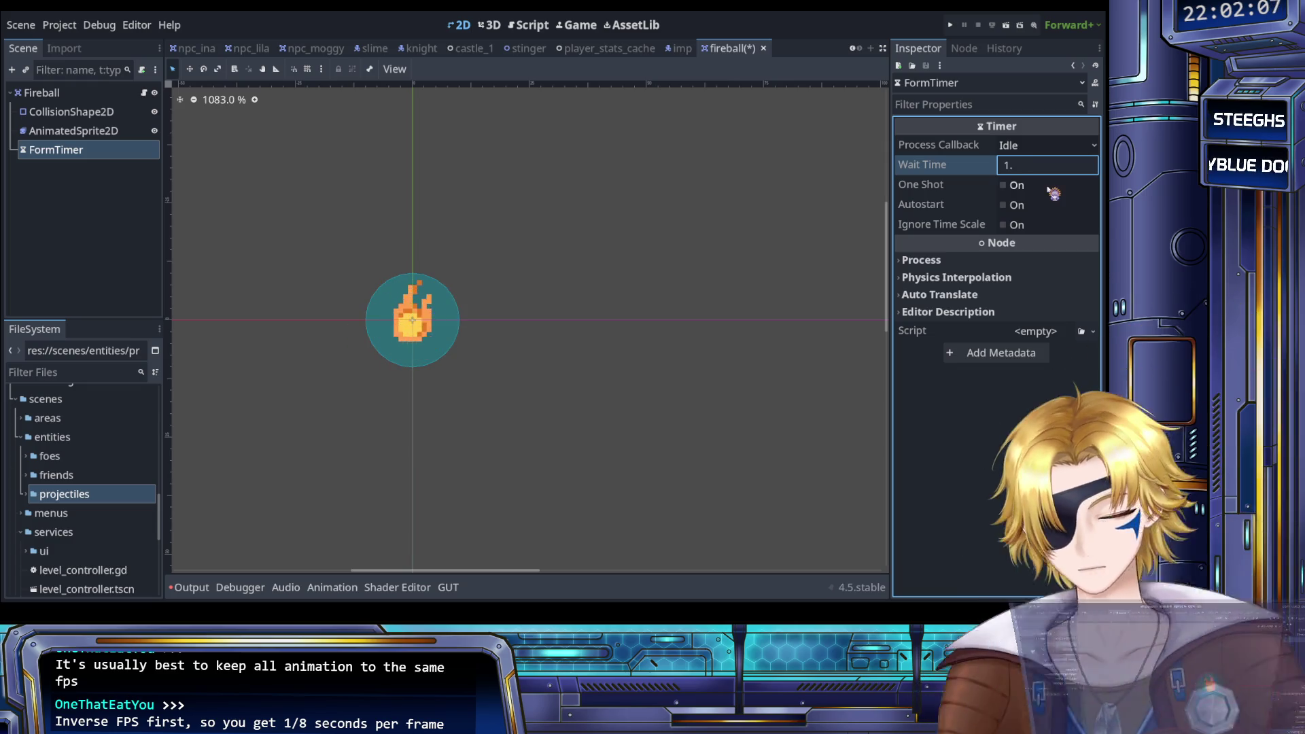
text(37)
key(Return)
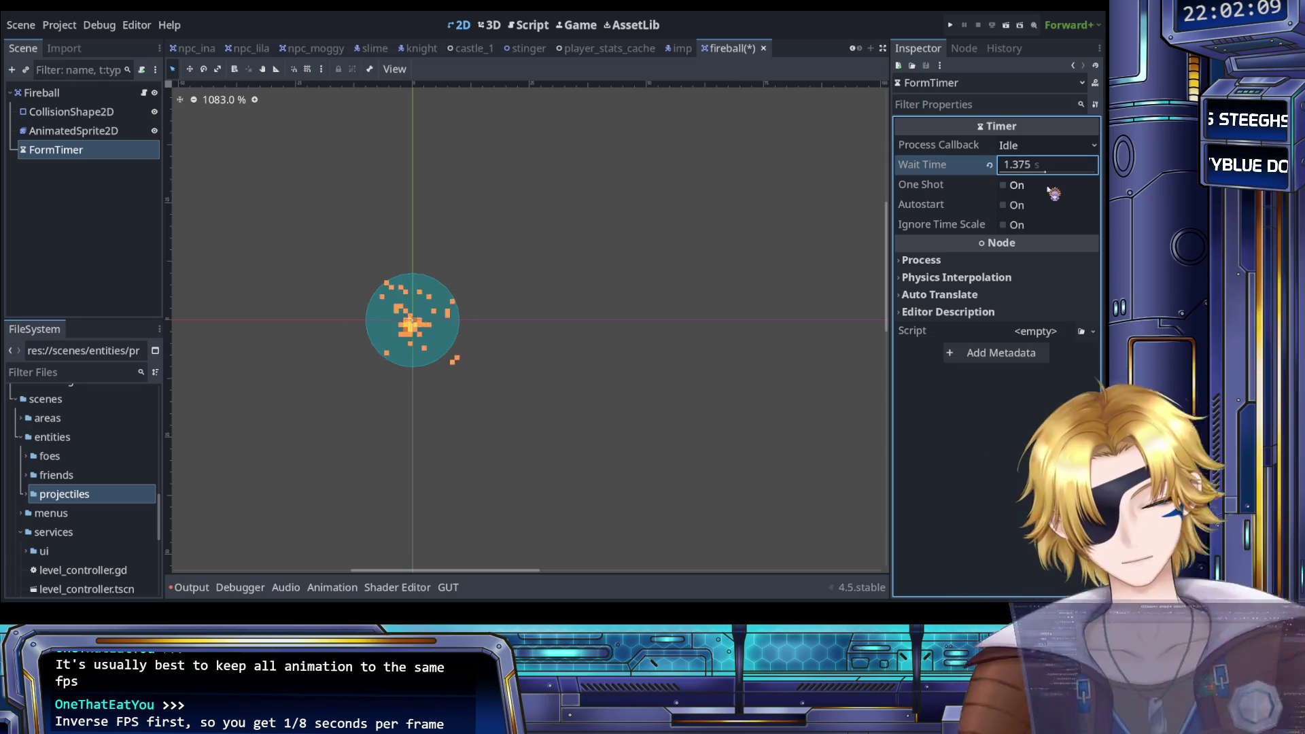
click(91, 254)
key(ctrl+s)
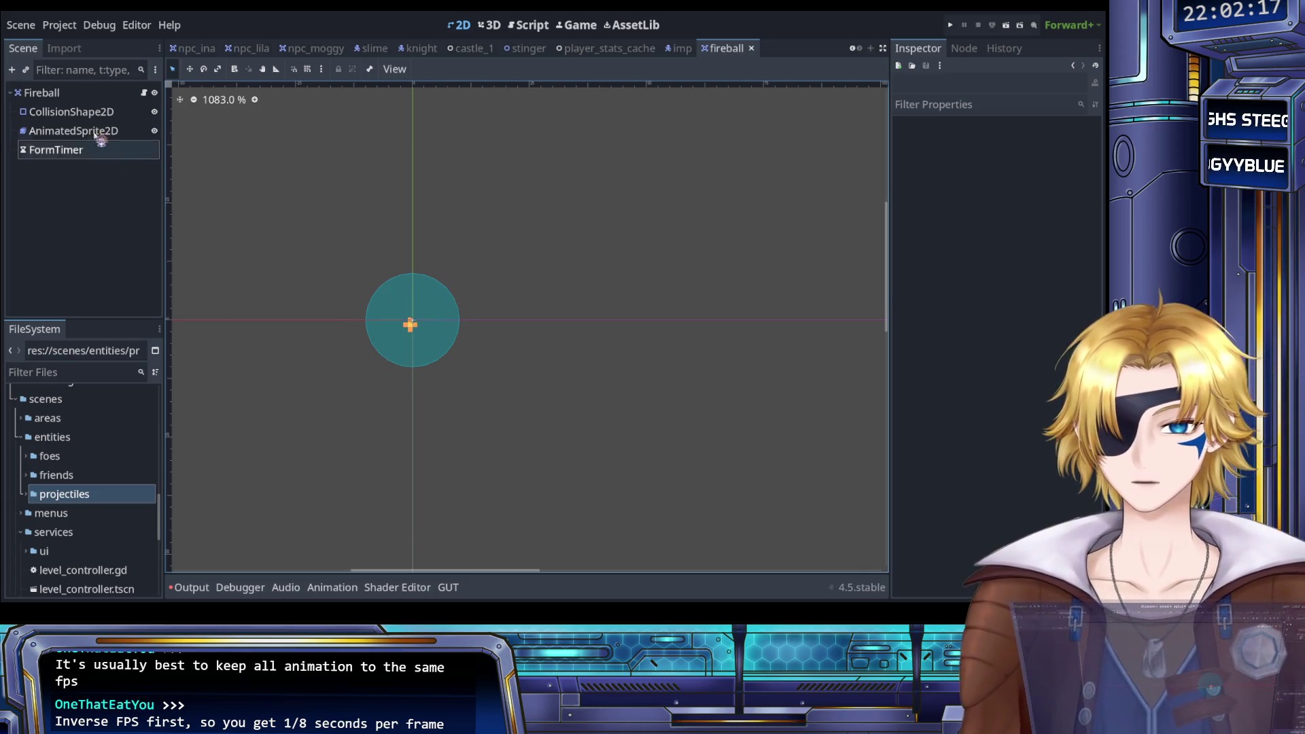
click(75, 92)
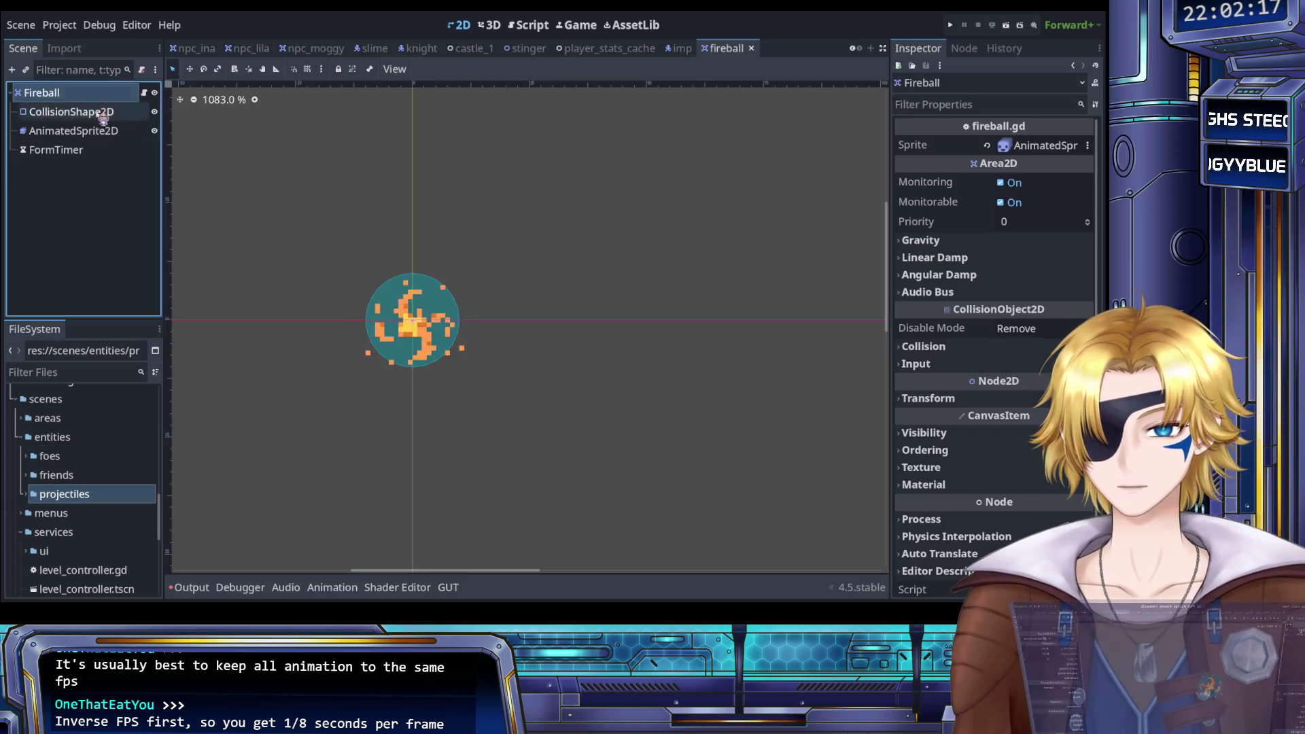
click(537, 30)
click(428, 286)
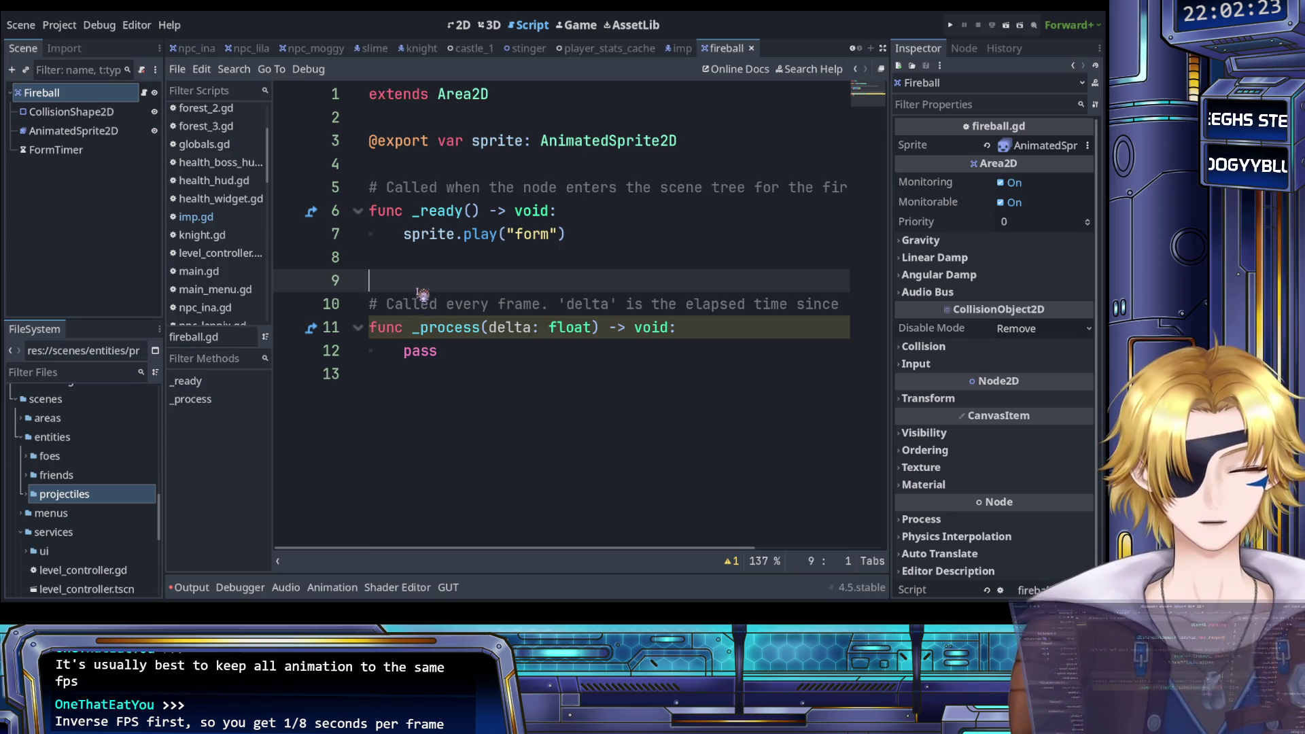
click(436, 234)
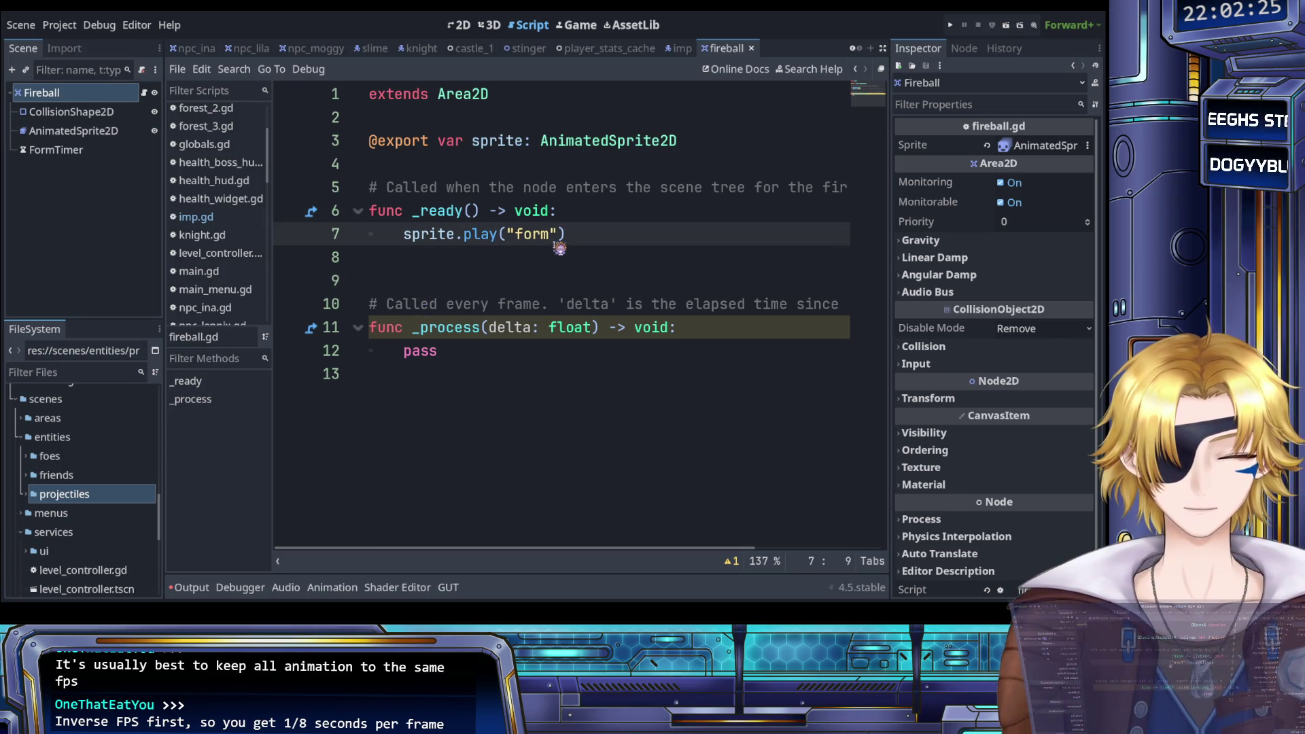
click(573, 216)
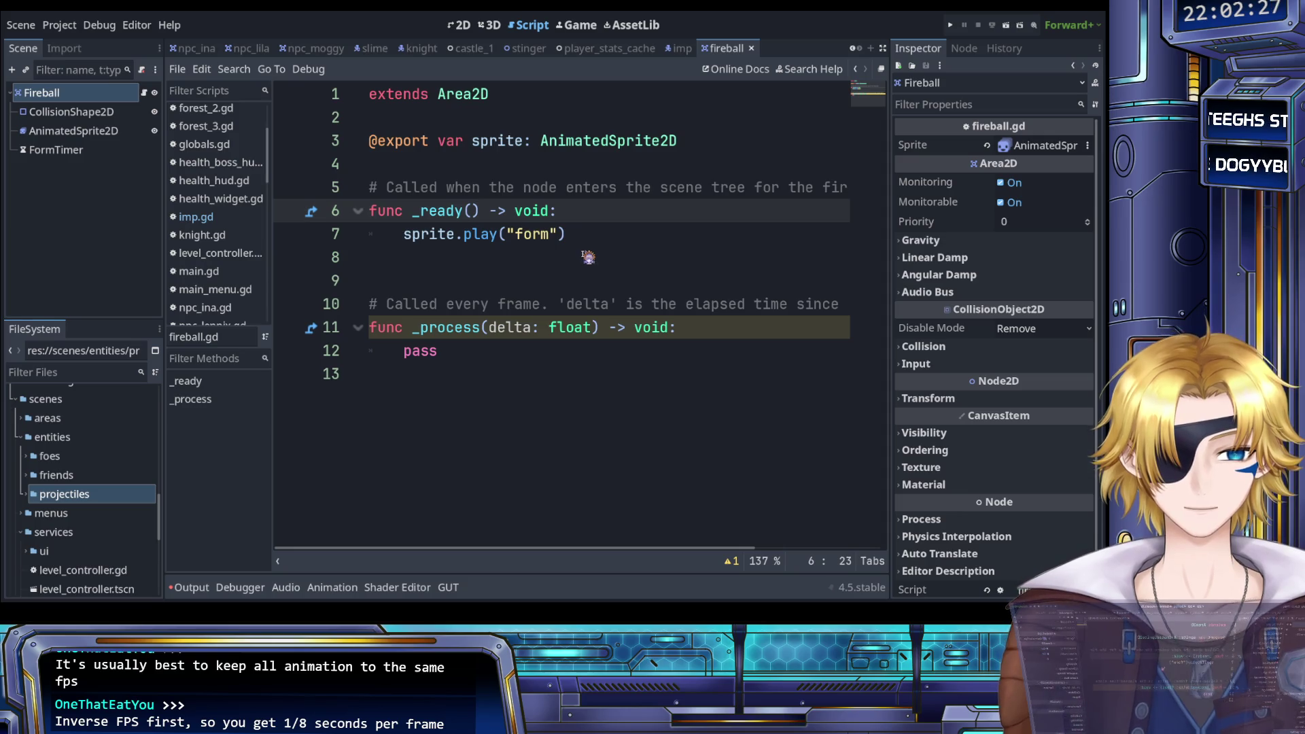
click(484, 166)
key(Return)
key(Up)
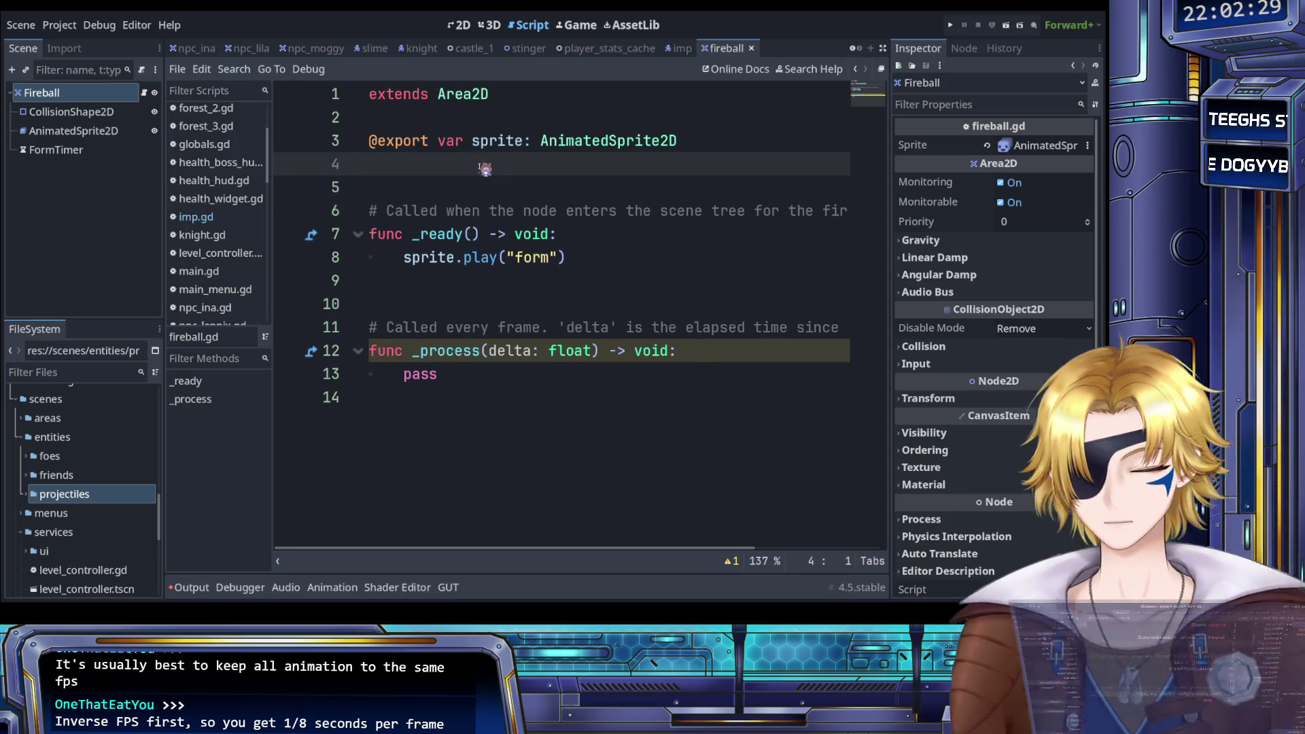
text(@export var)
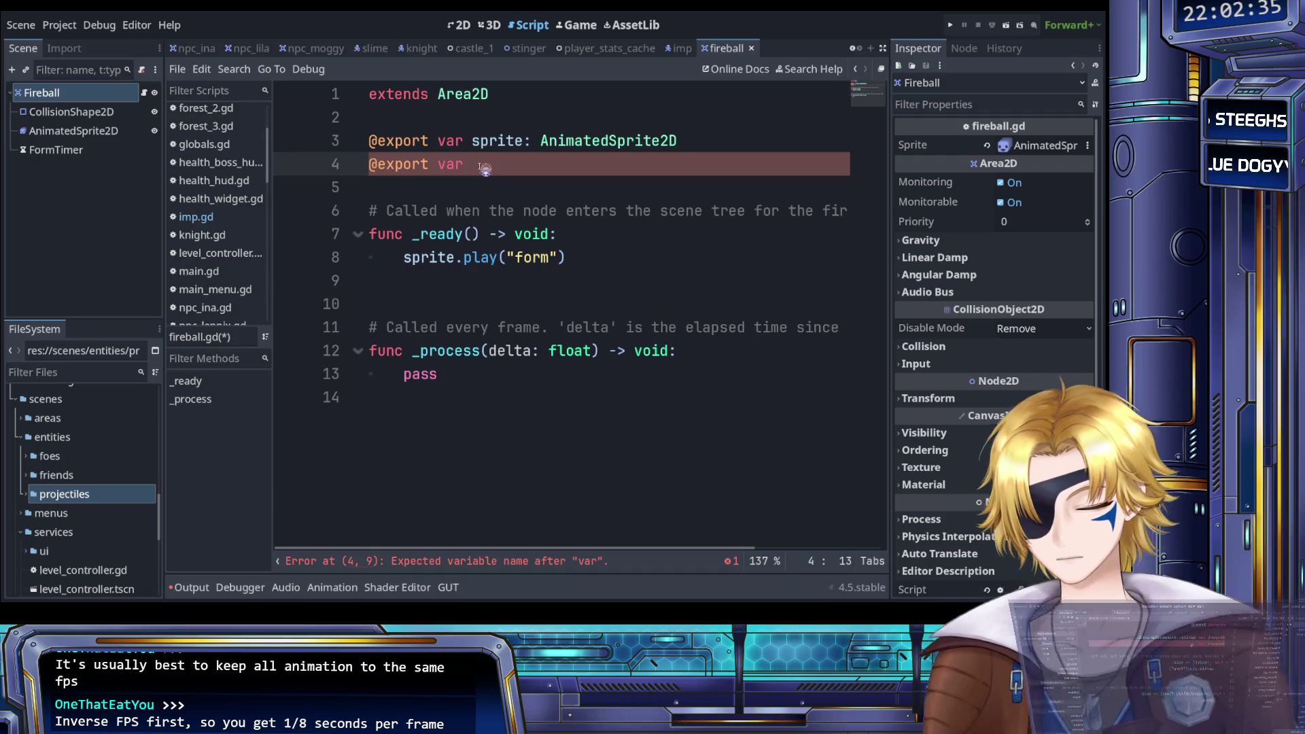
text(form_timer: Timer)
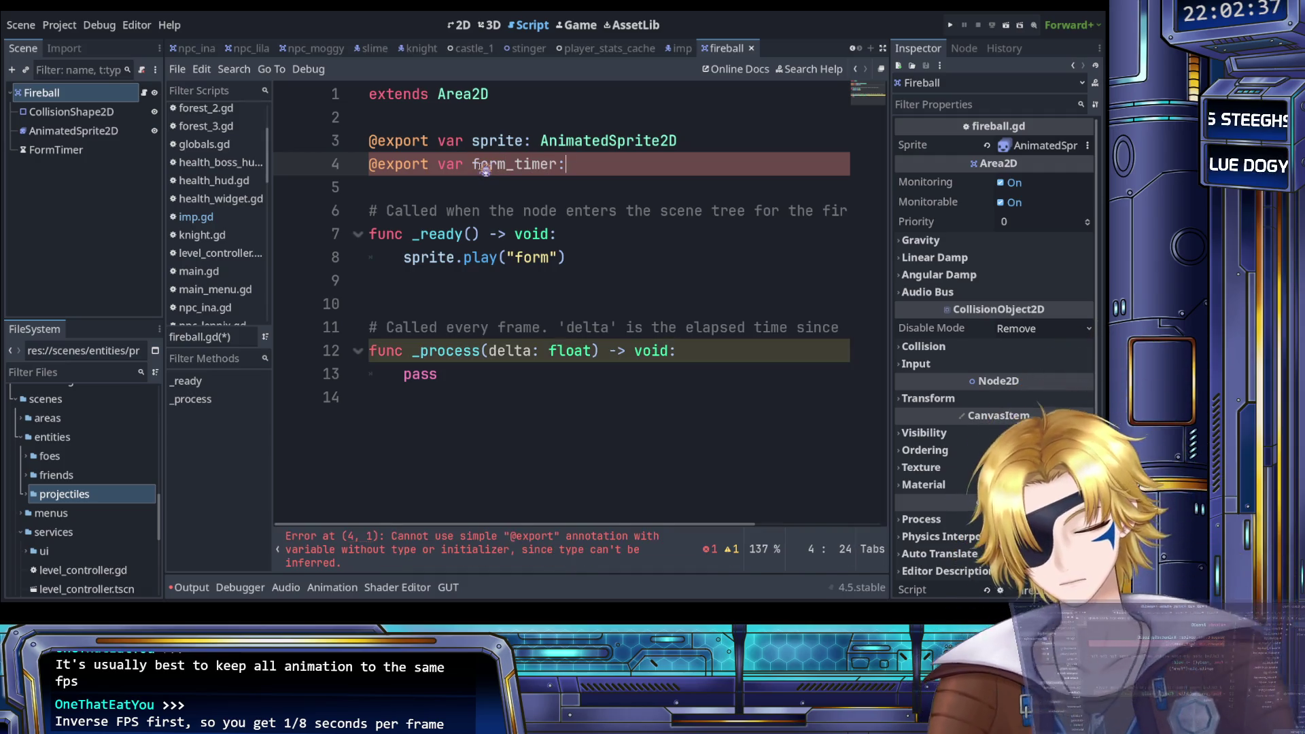
click(477, 189)
key(ctrl+s)
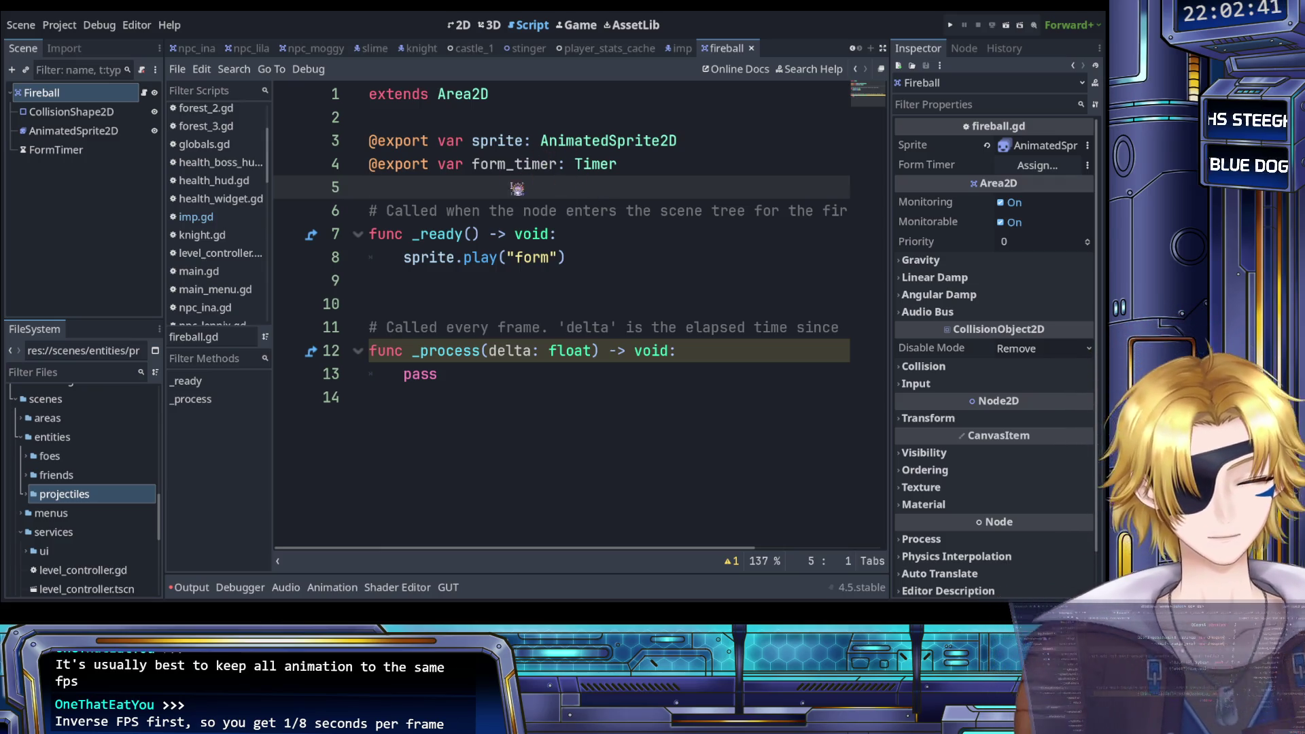
- Show the Output log in the bottom panel and start assigning a node to Form Timer
click(448, 588)
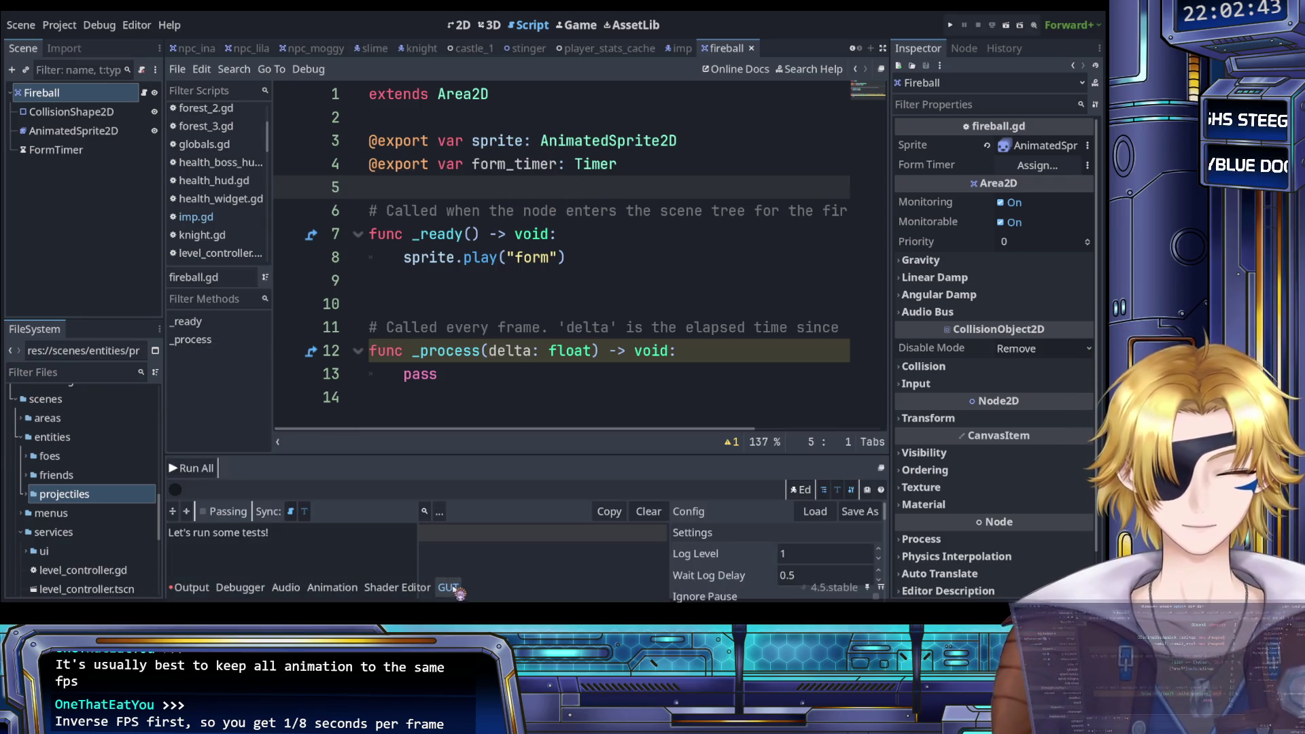
click(197, 588)
click(569, 251)
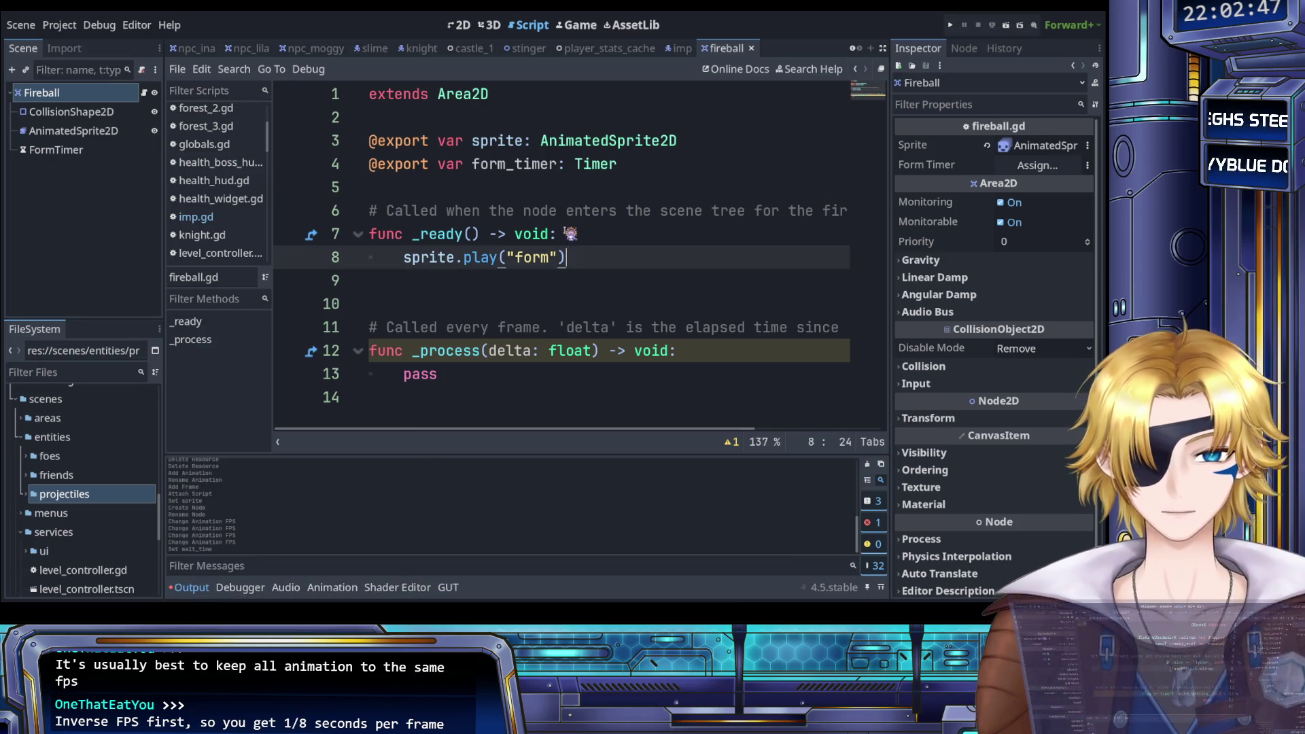
click(519, 165)
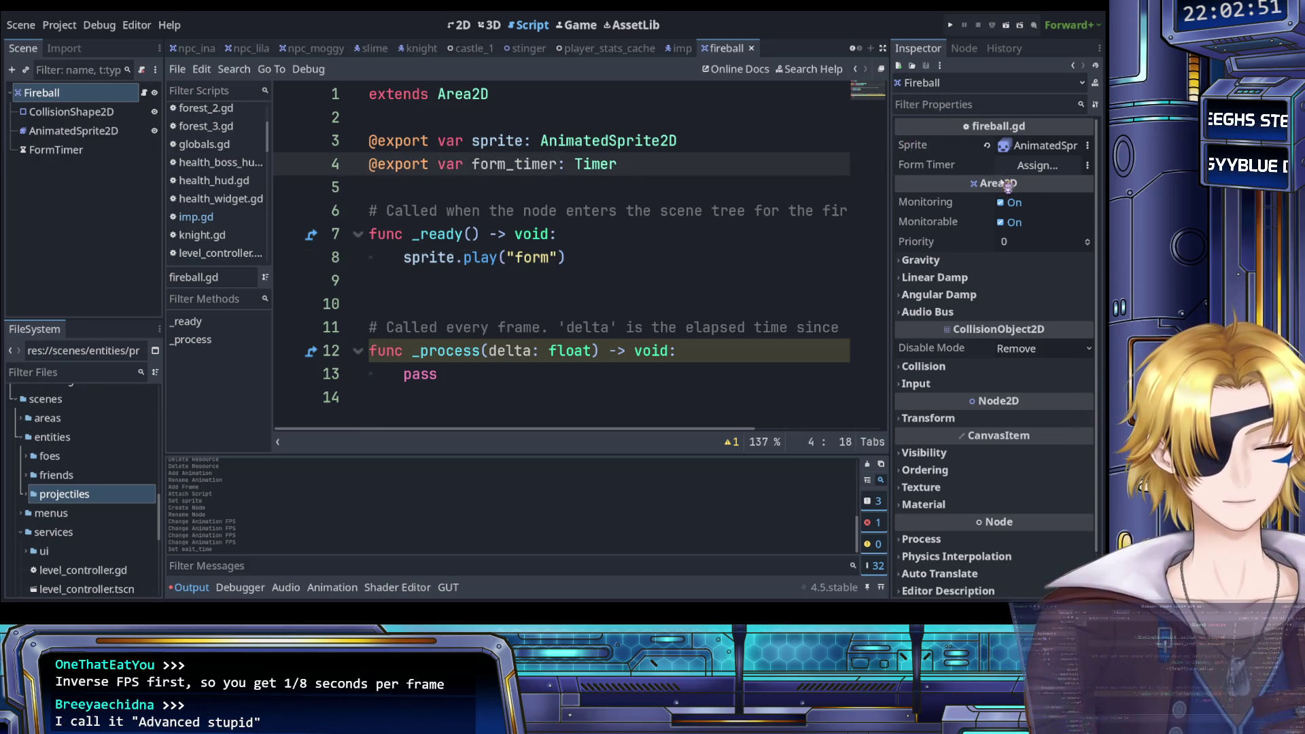
click(1040, 168)
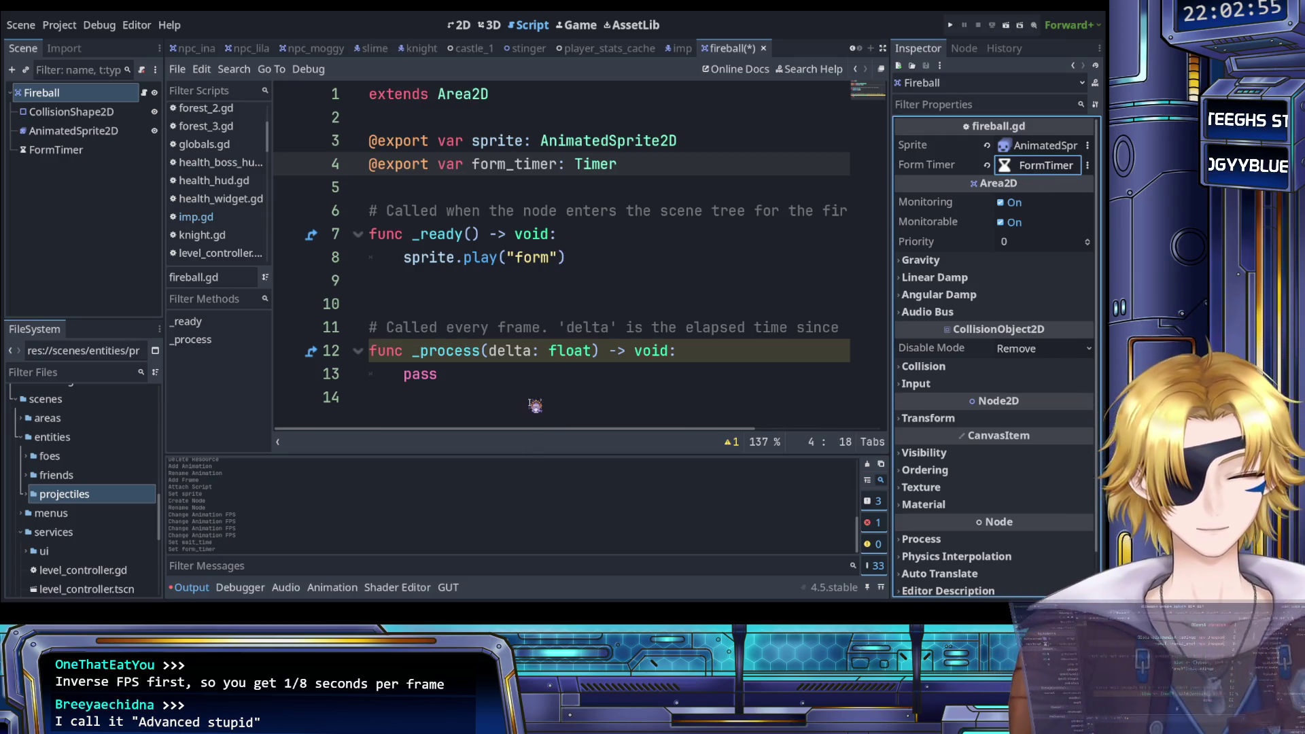
- Assign the FormTimer node to the Form Timer property and move to the end of the _ready header
click(516, 259)
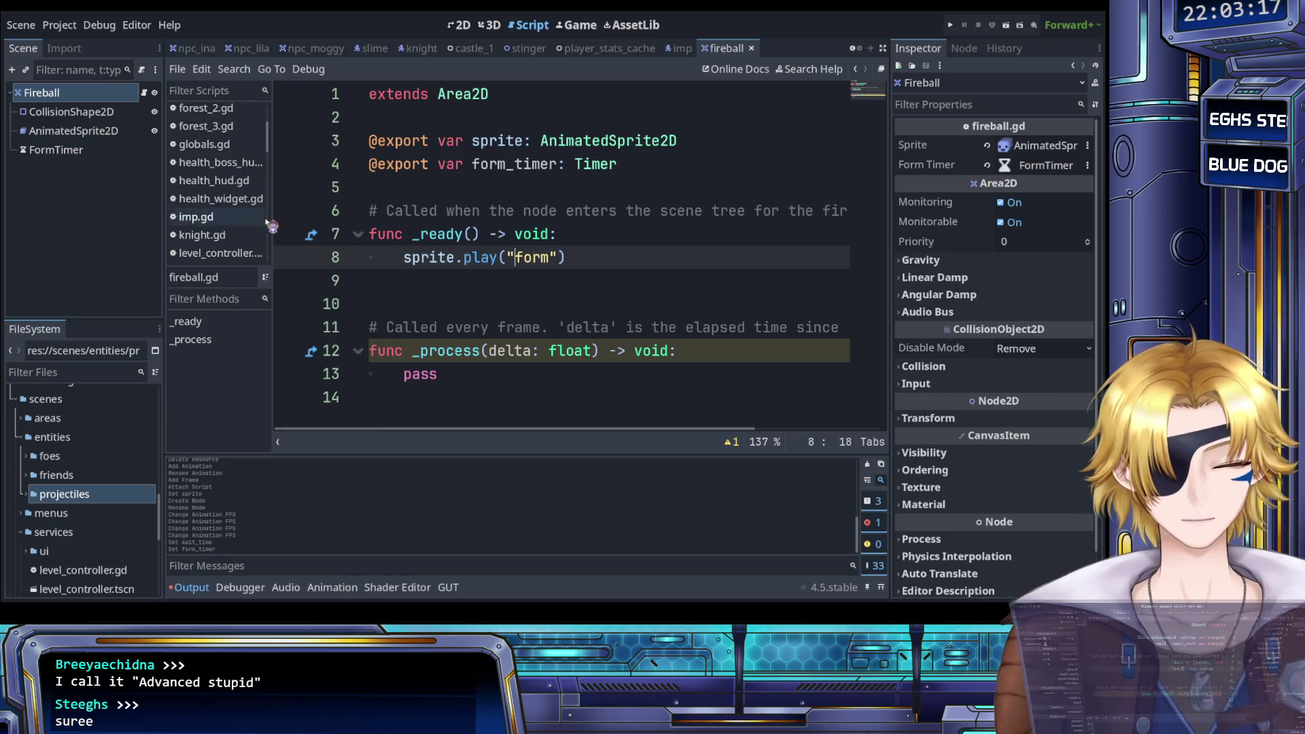
click(489, 235)
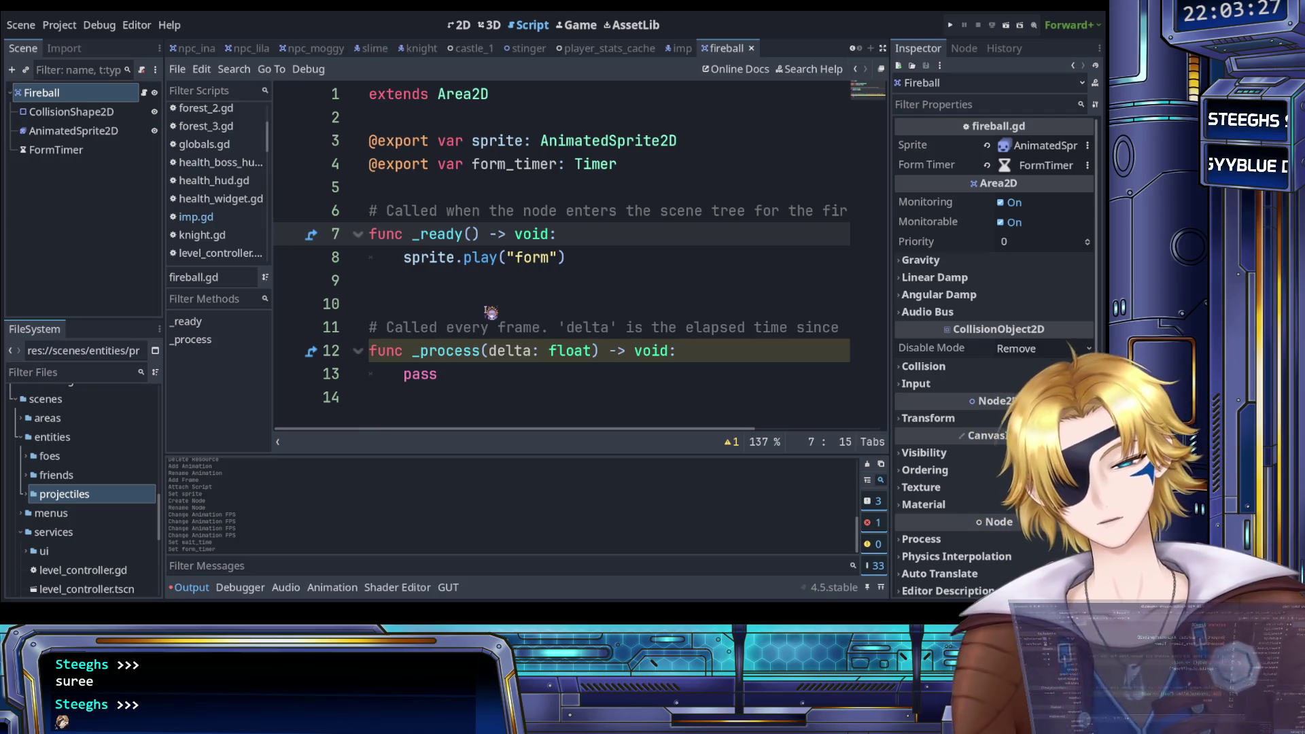
click(579, 260)
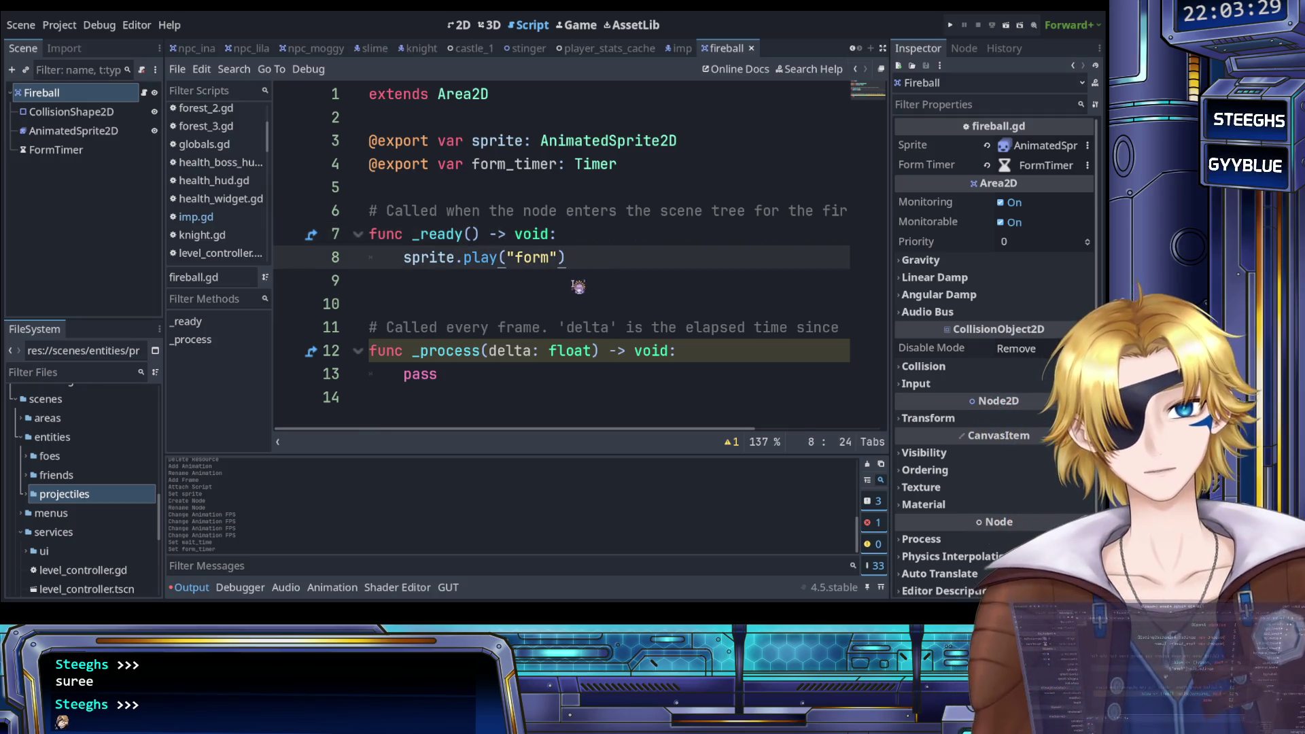
click(587, 242)
- Add form_timer.start() at the top of _ready
key(Return)
text(form)
key(Return)
text(.st)
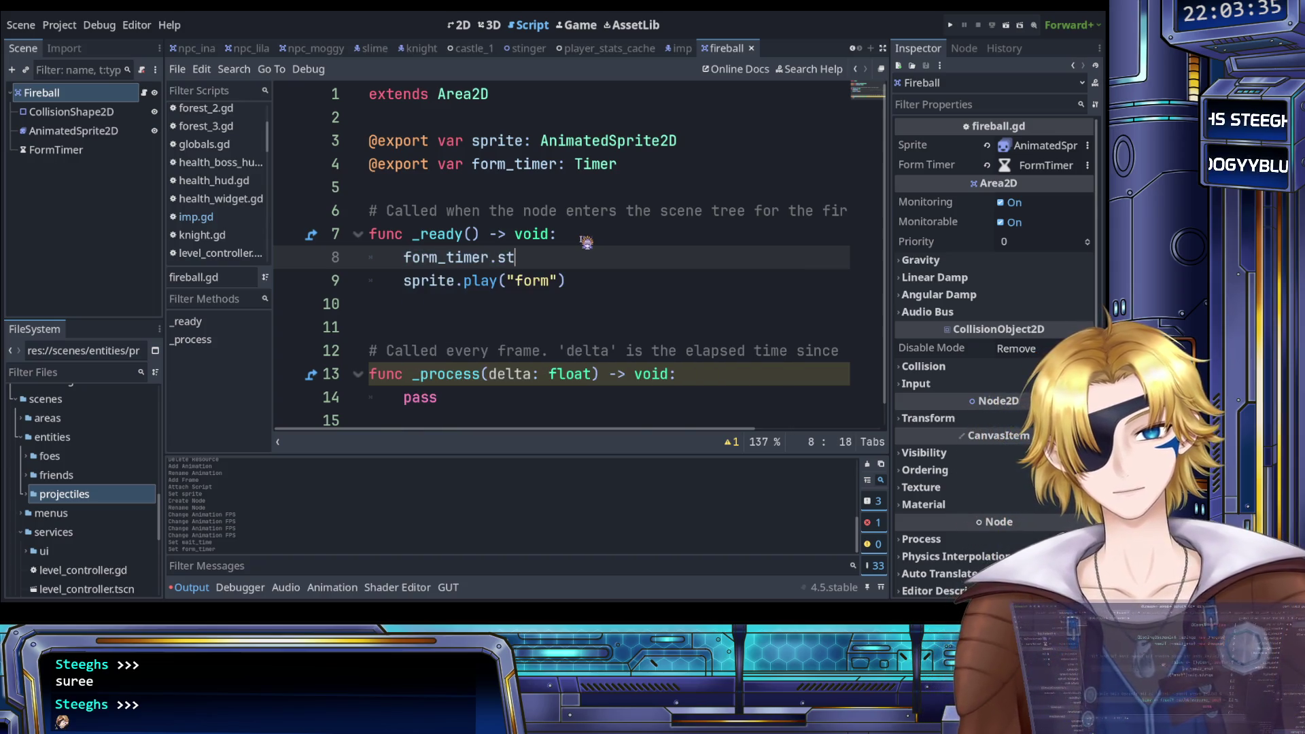
key(Return)
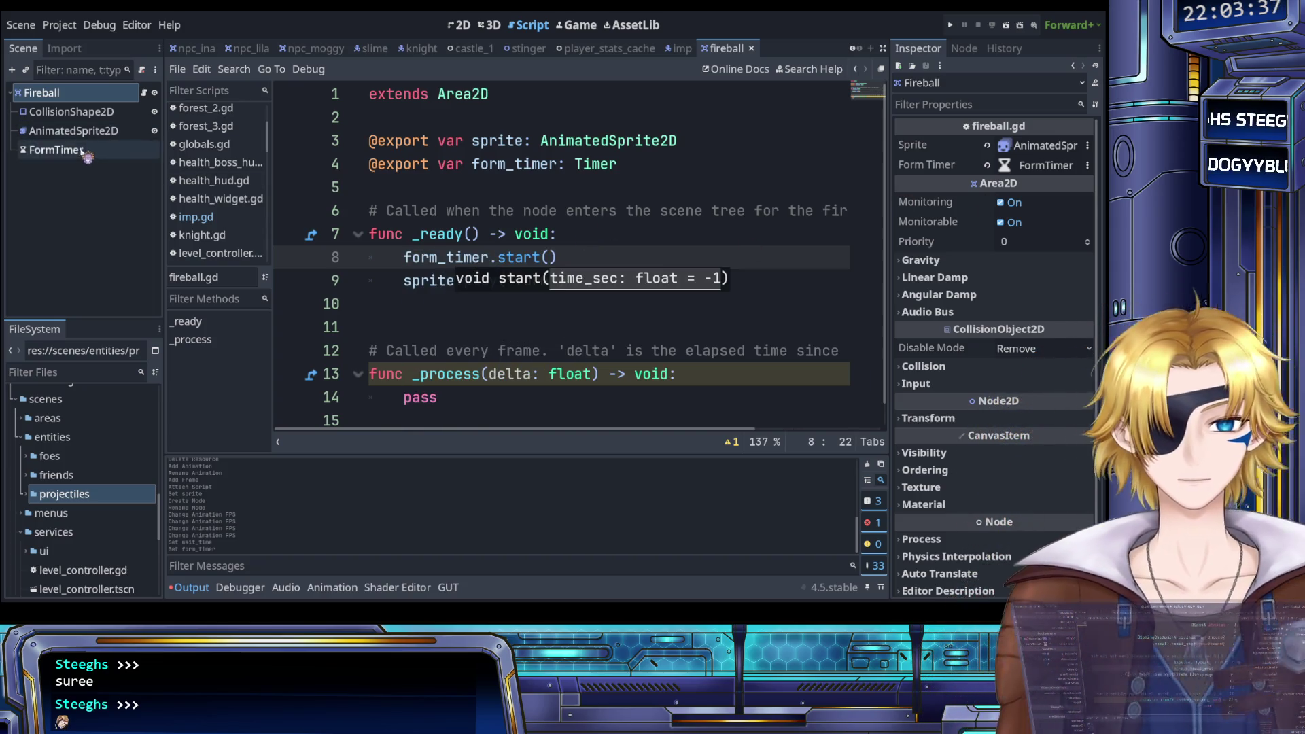
- Enable One Shot on the FormTimer node
click(56, 149)
click(1003, 185)
click(617, 327)
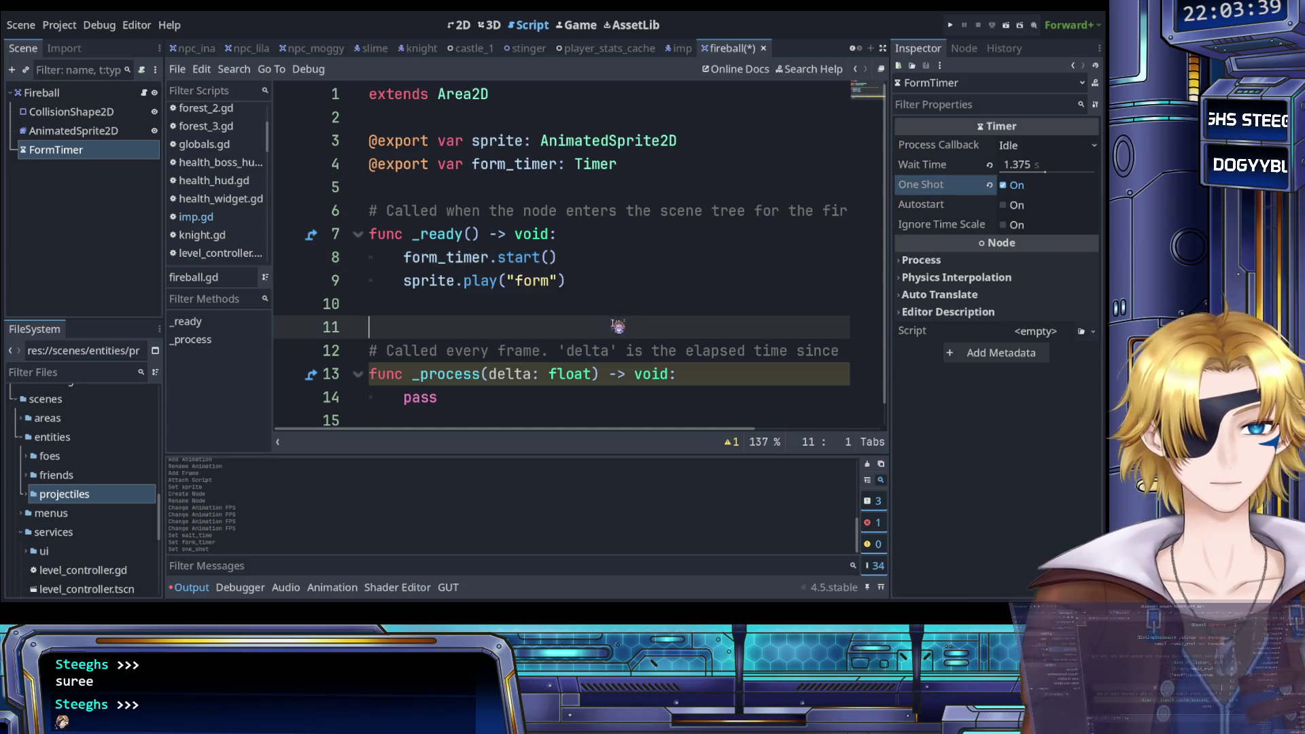
- Add an 'if form_timer.is_stopped():' check above pass in _process
click(490, 389)
key(ctrl+s)
key(Home)
key(Return)
key(Up)
text(if)
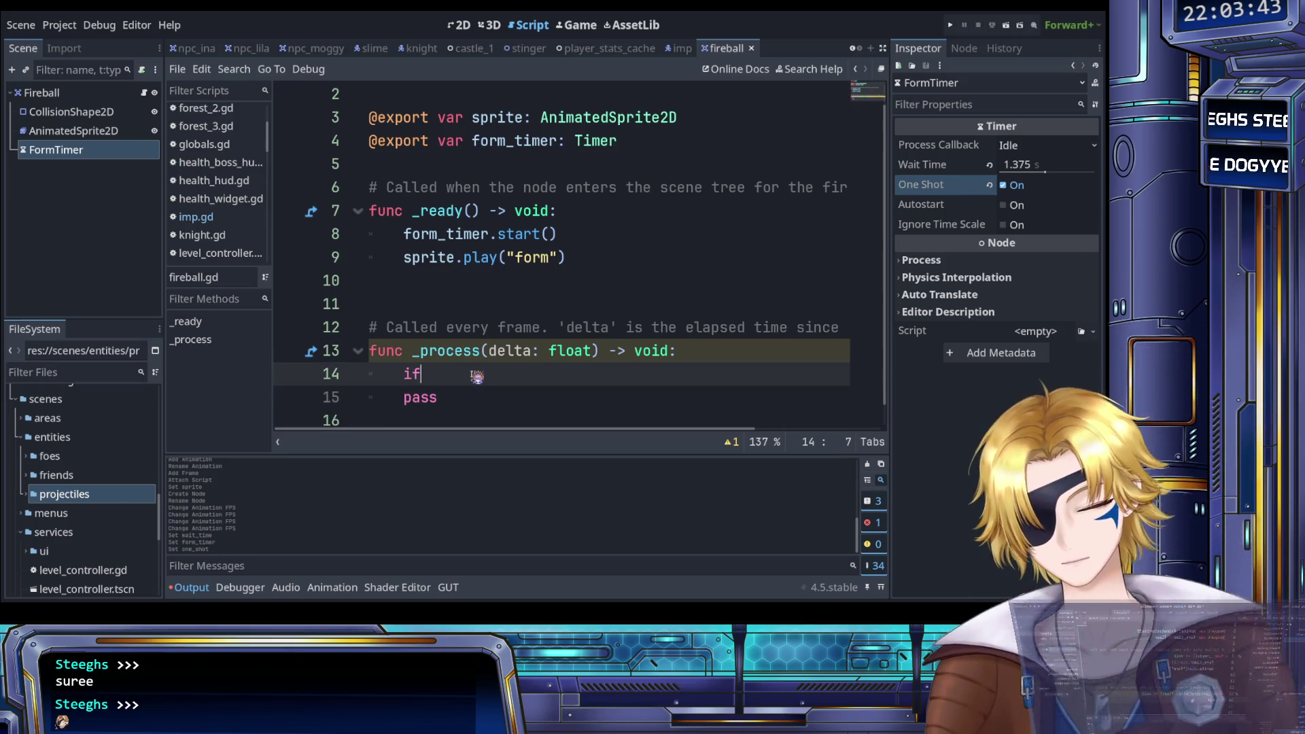
text( form_timer.)
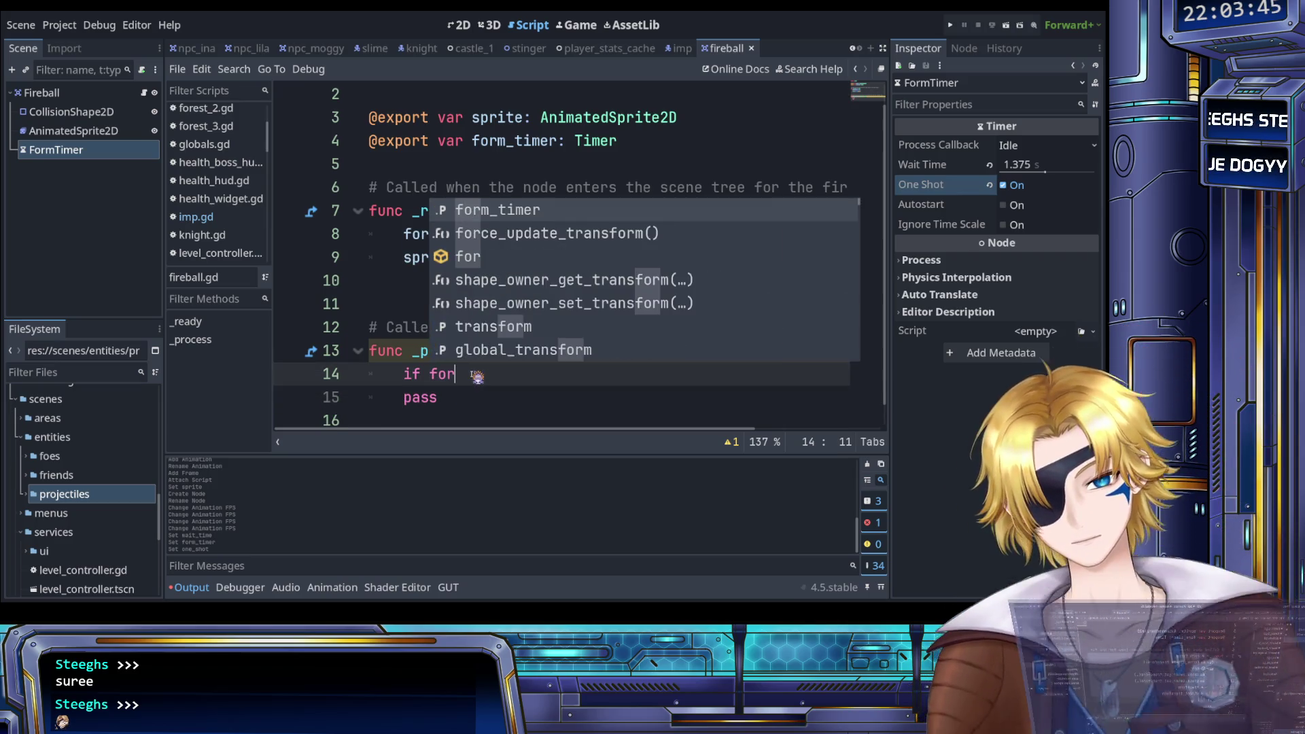
text(is)
key(Return)
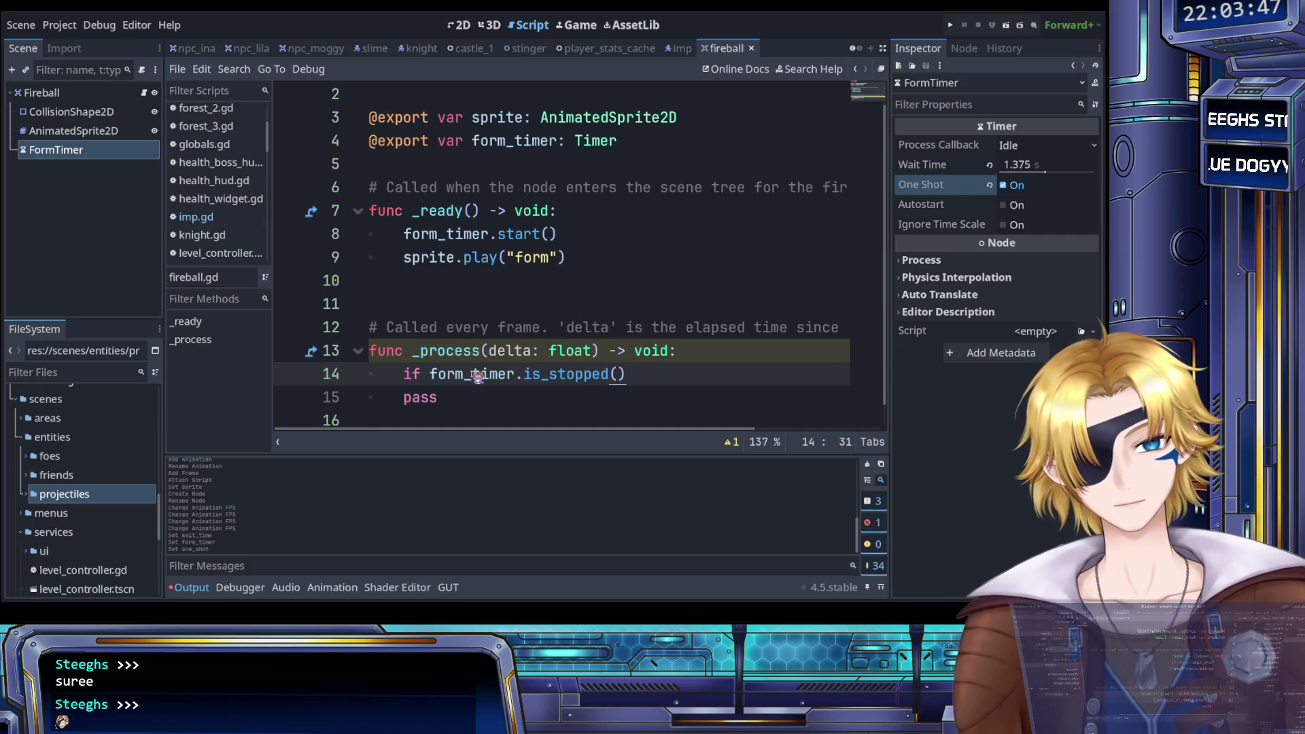
- Replace the placeholder pass with sprite.play("idle") under the check and save
key(Down)
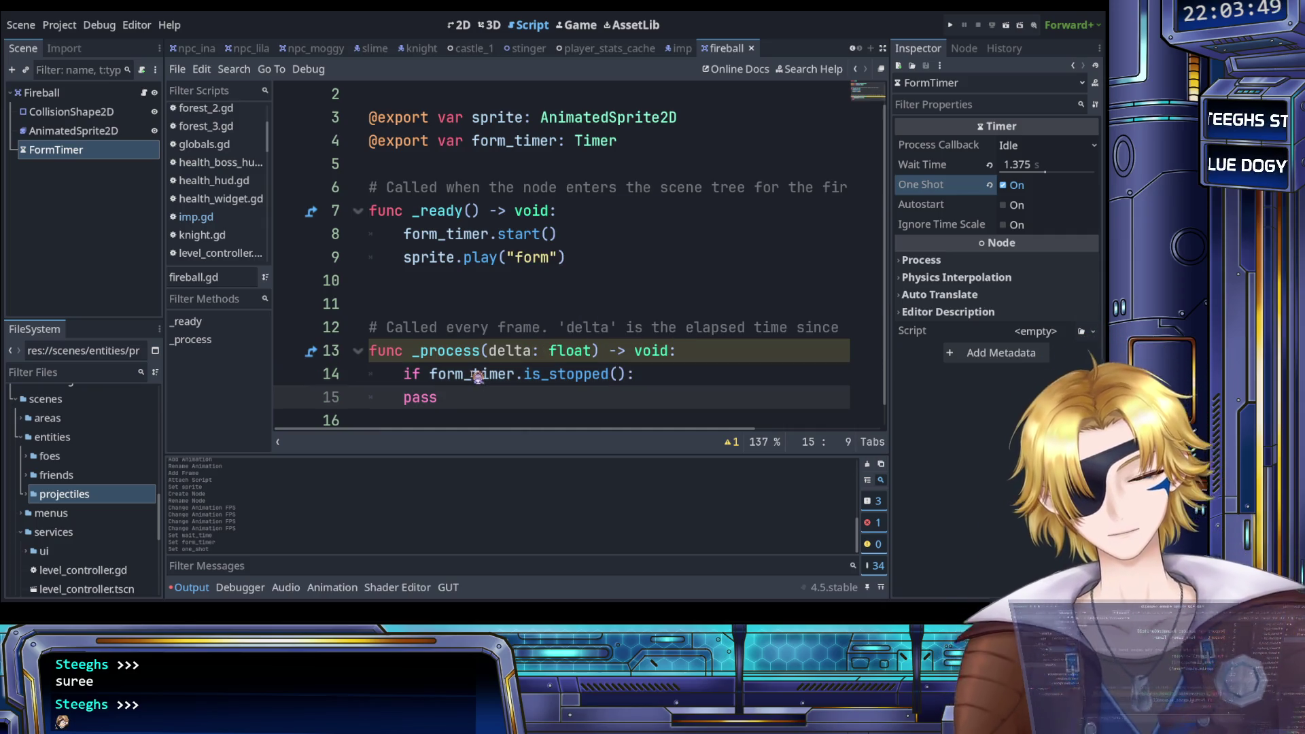
key(Left)
key(Left)
key(BackSpace)
key(BackSpace)
key(BackSpace)
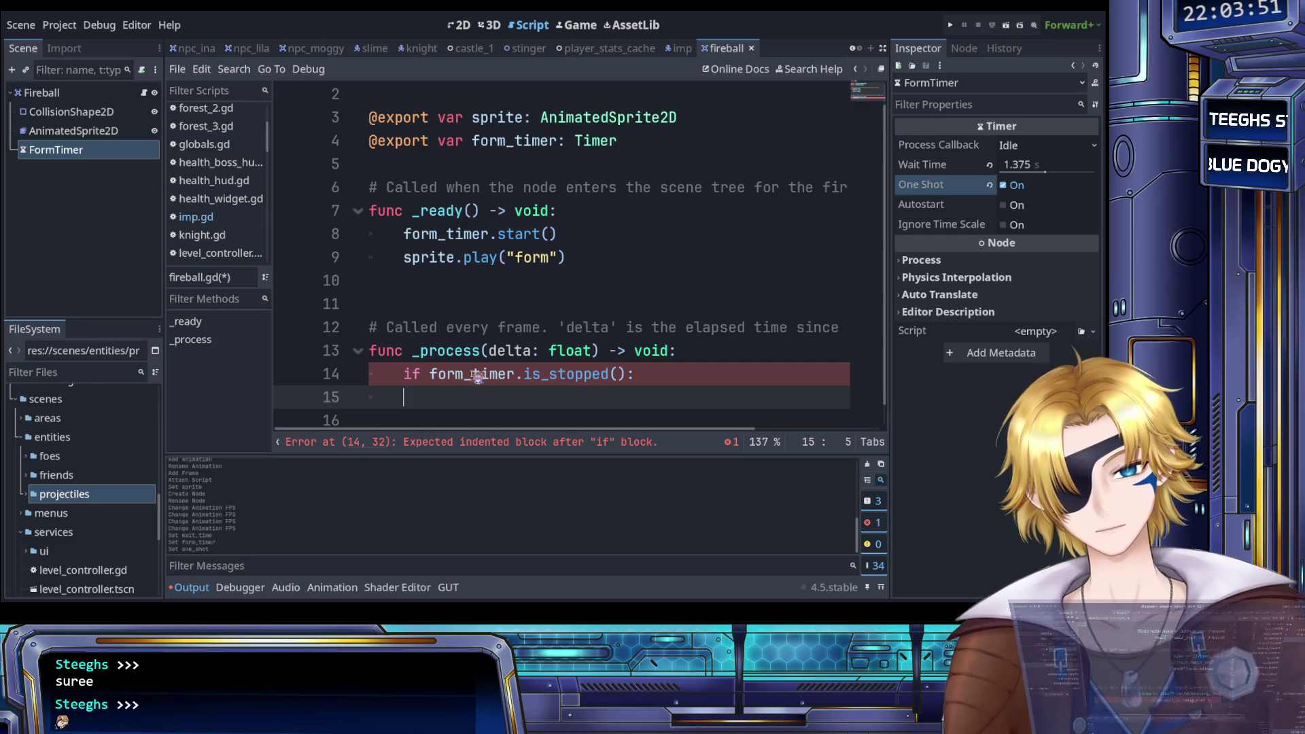
key(Tab)
text(spr)
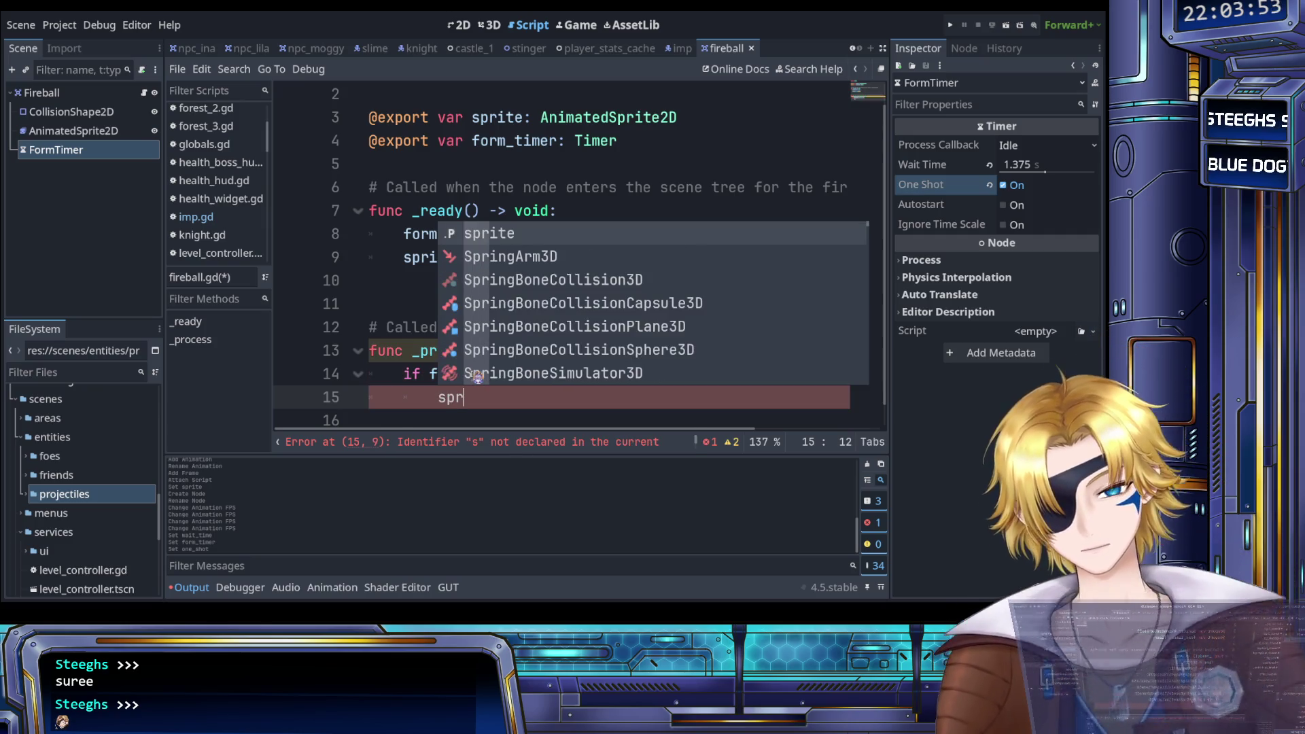
key(Return)
text(.pla)
key(Return)
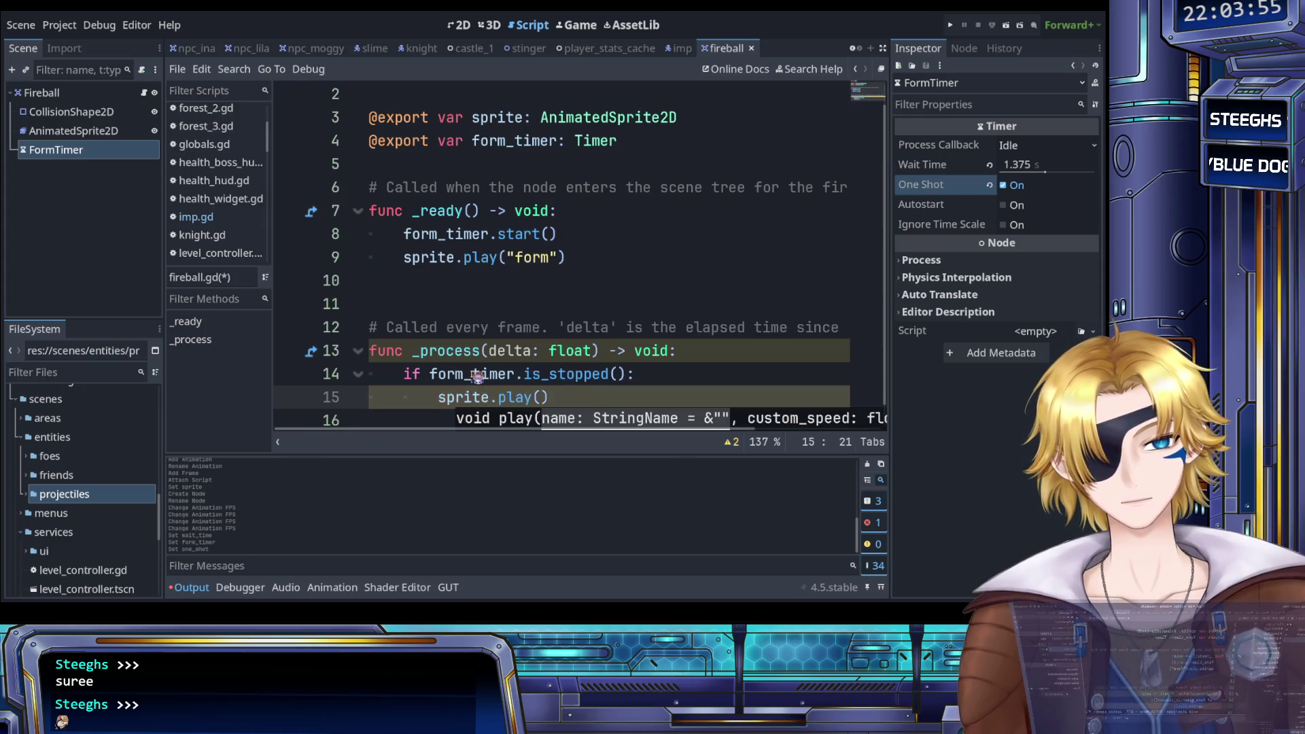
text("idle)
key(ctrl+s)
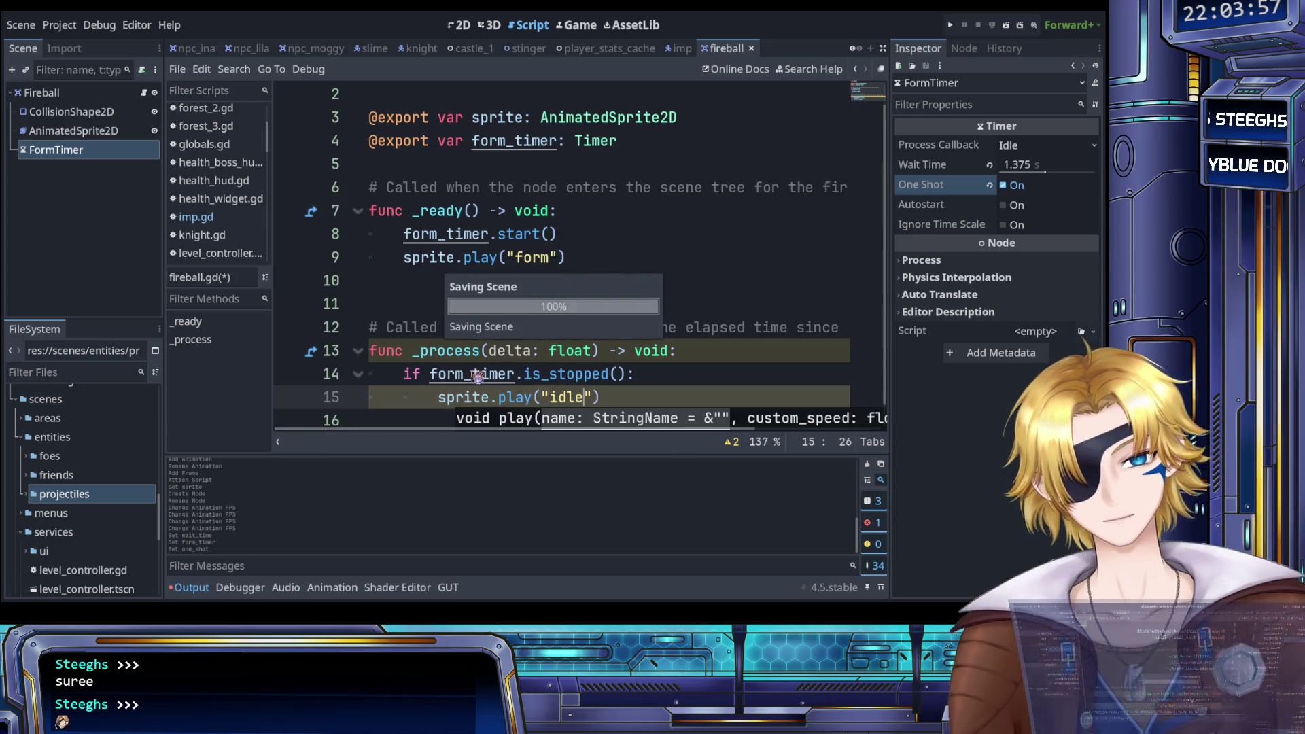
- Select the Fireball root node and view its signals
click(534, 377)
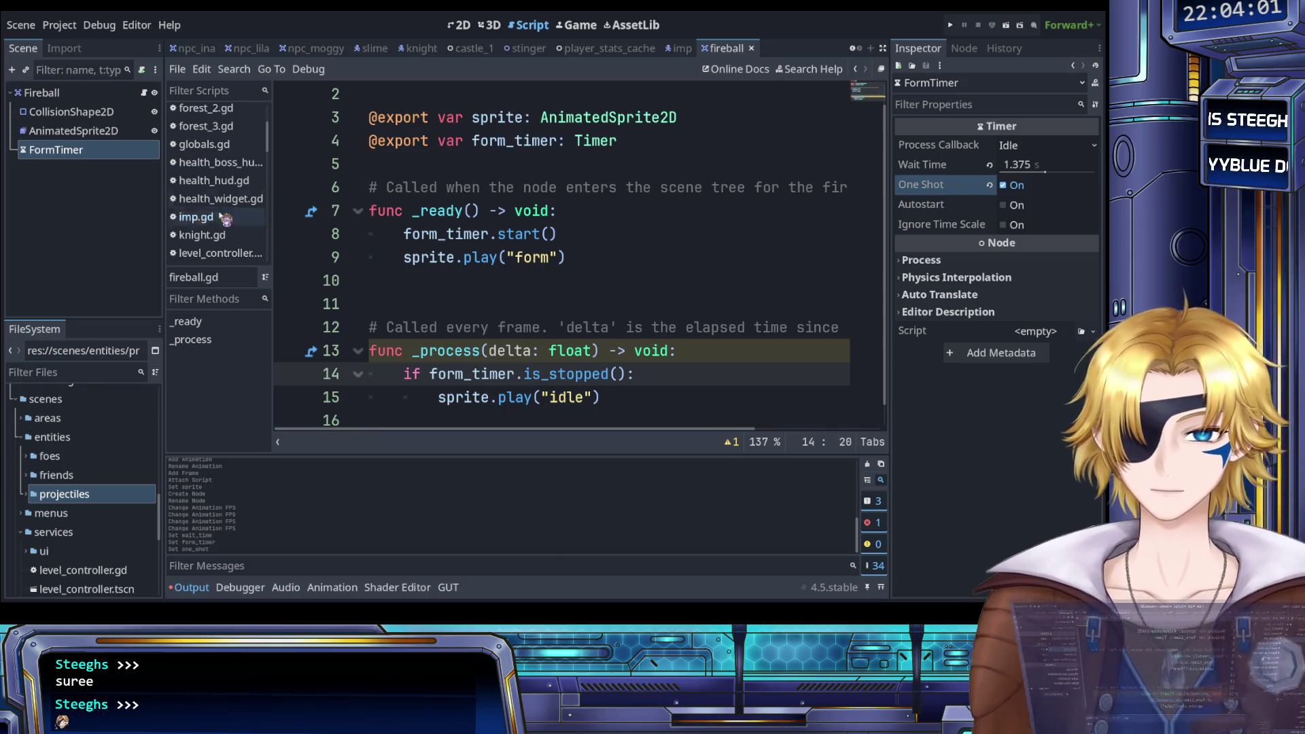
click(90, 95)
click(963, 48)
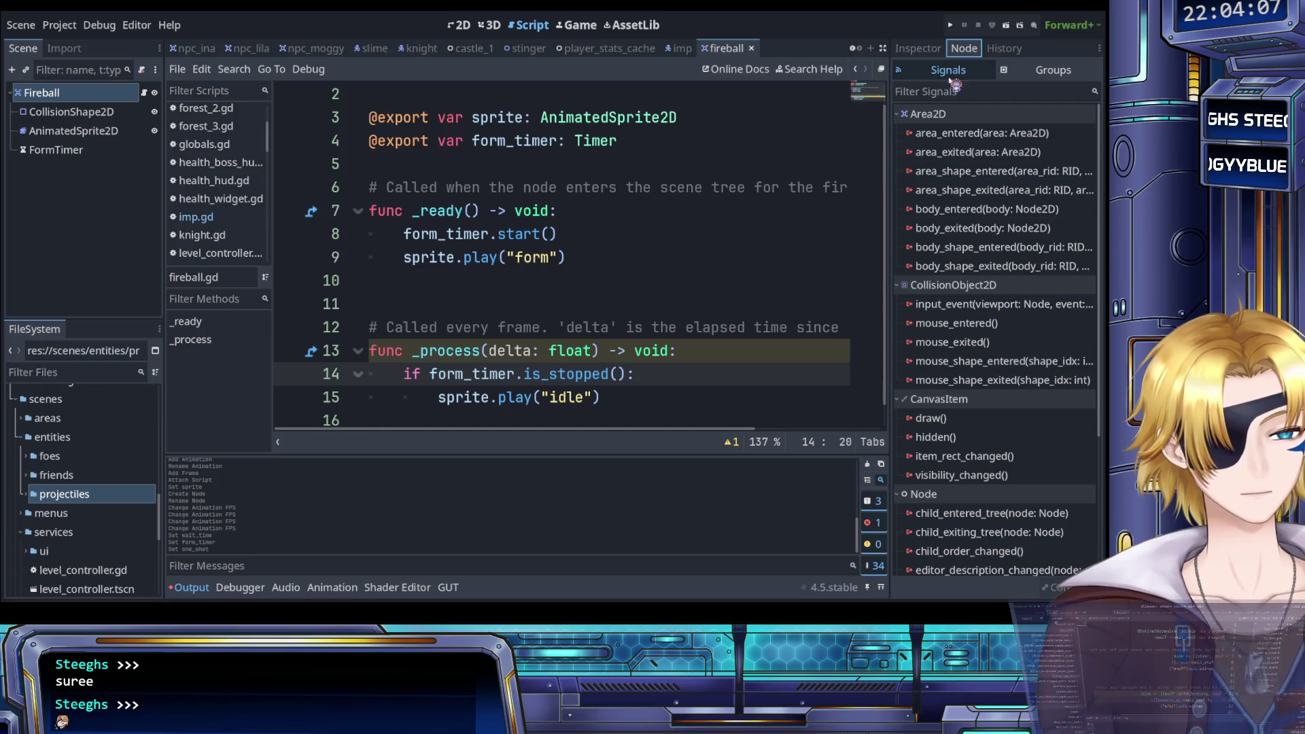
- Untick Fireball's collision Layer 1 and Mask 1, tick Mask 2, and save
click(918, 48)
scroll(965, 402, down, 1)
click(938, 319)
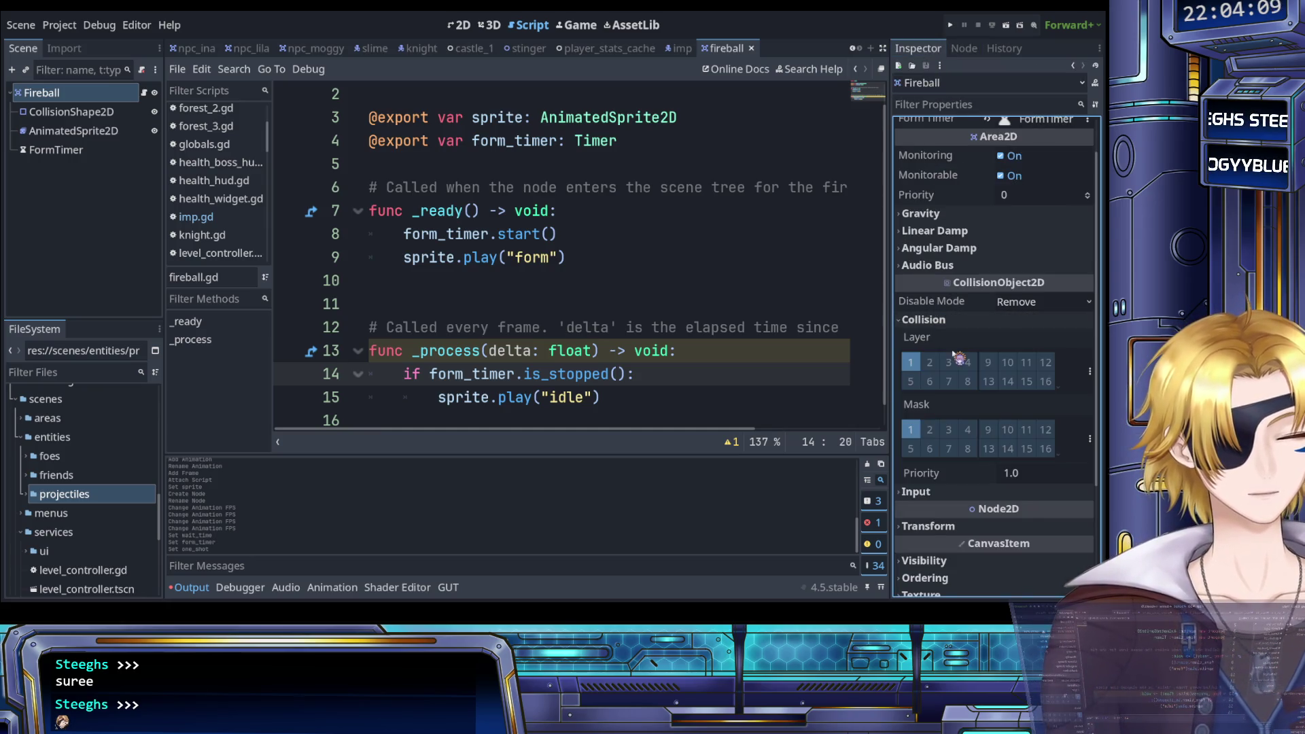
scroll(958, 358, down, 2)
click(911, 245)
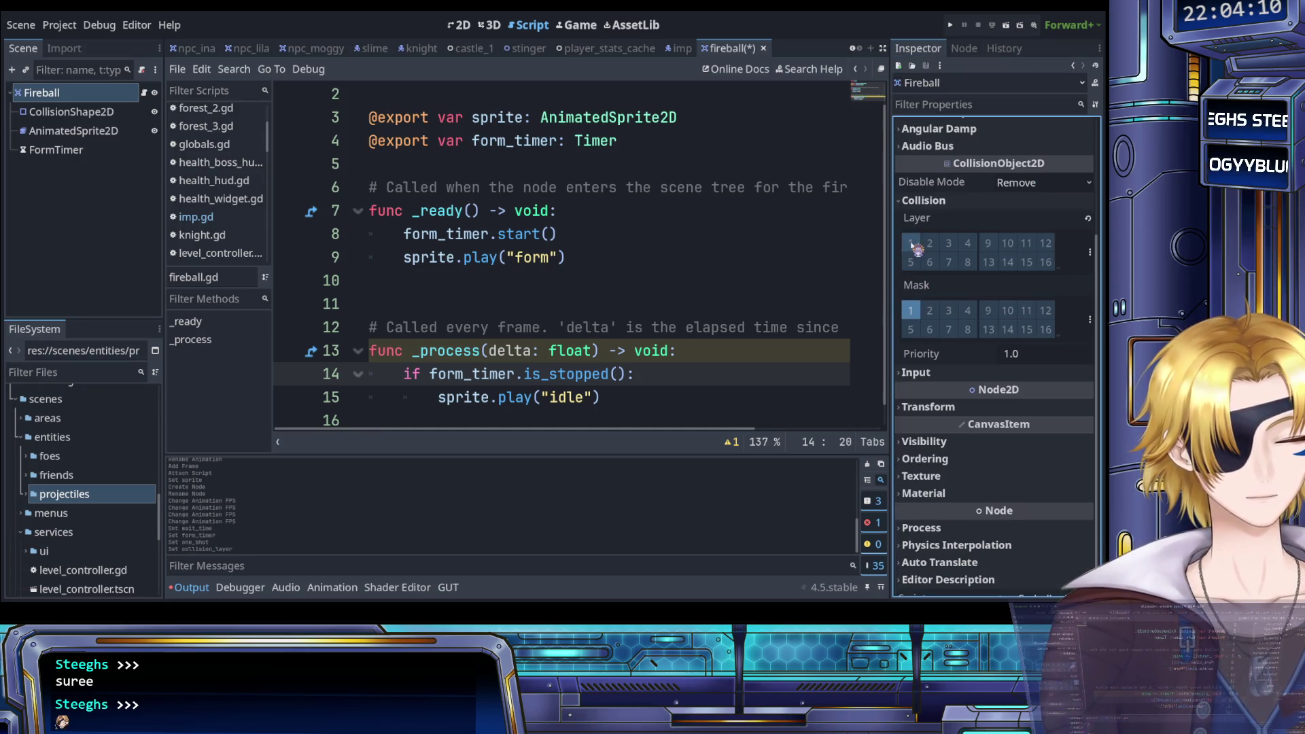
click(914, 314)
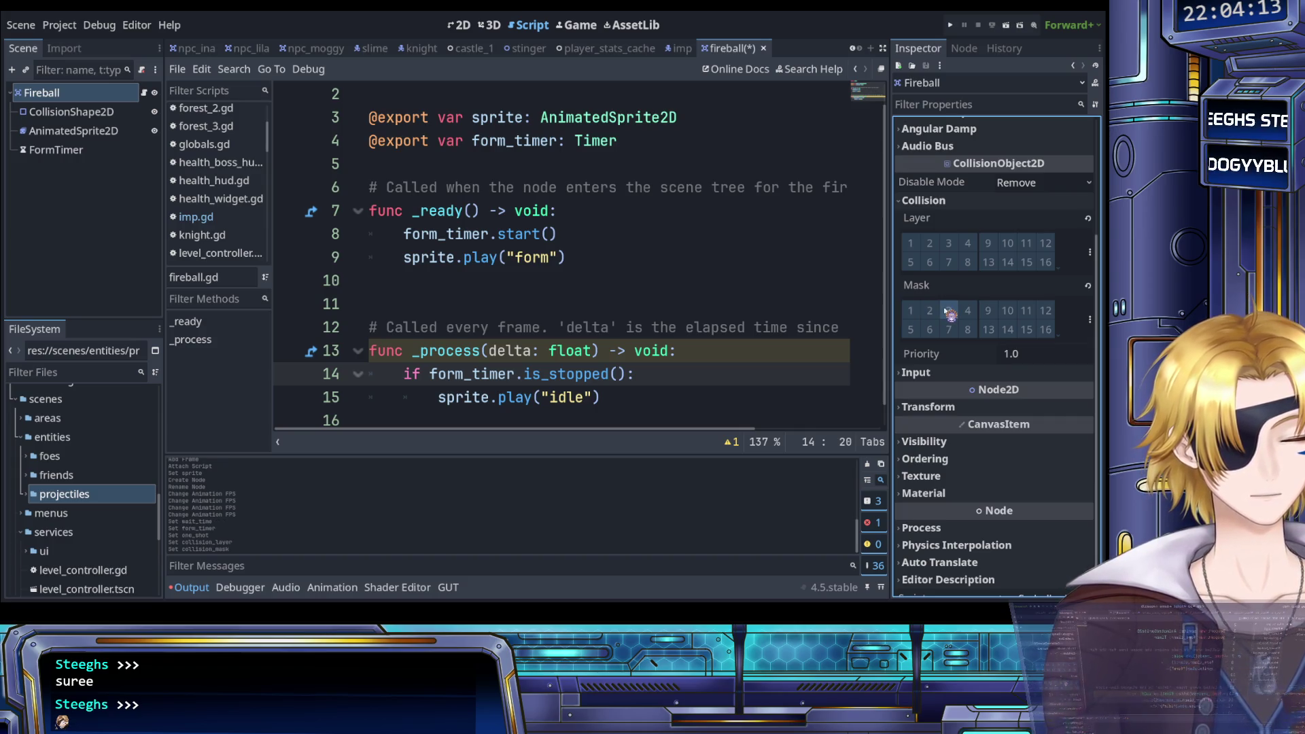
click(929, 312)
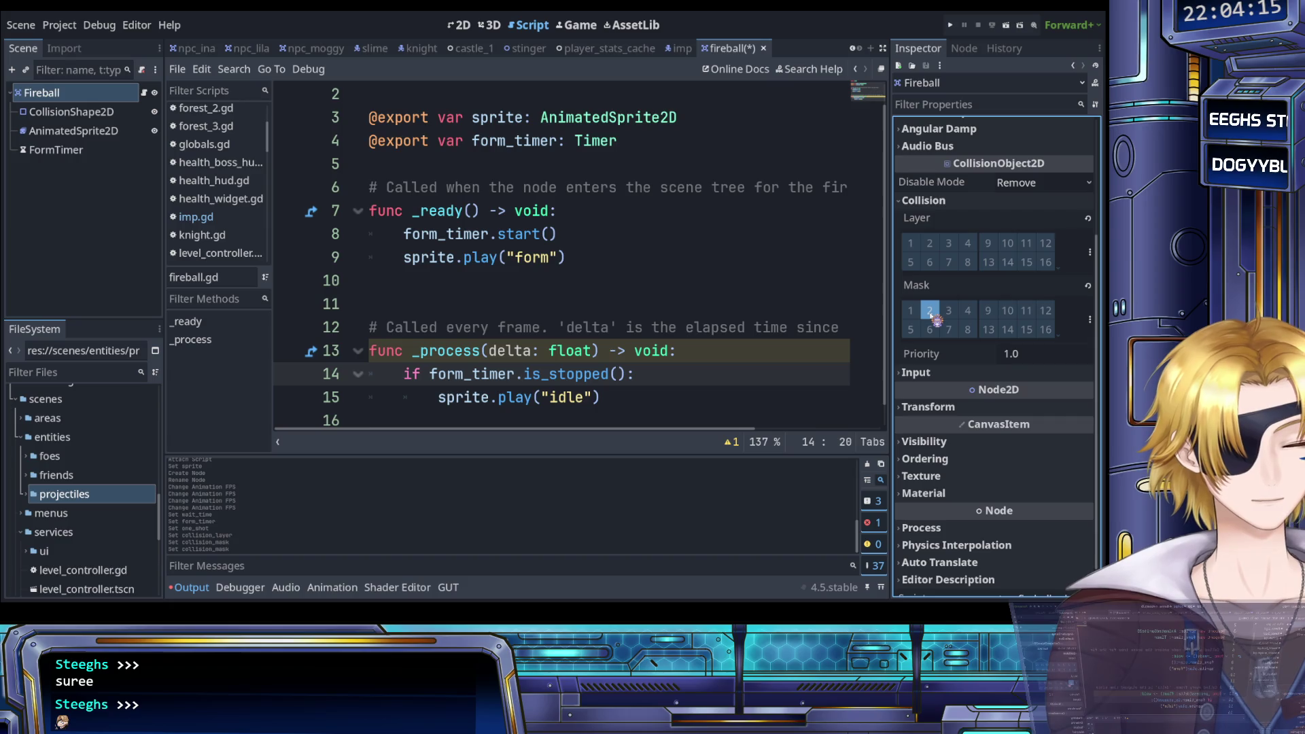
key(ctrl+s)
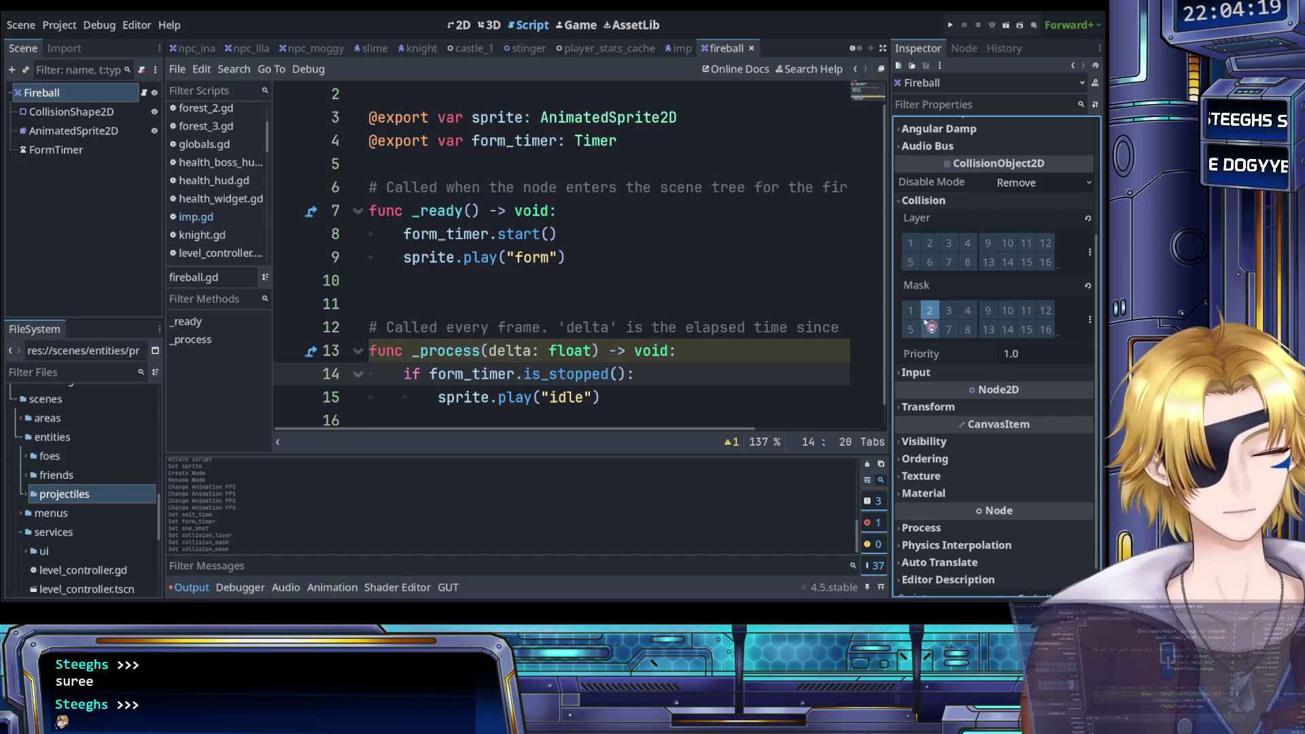
click(599, 290)
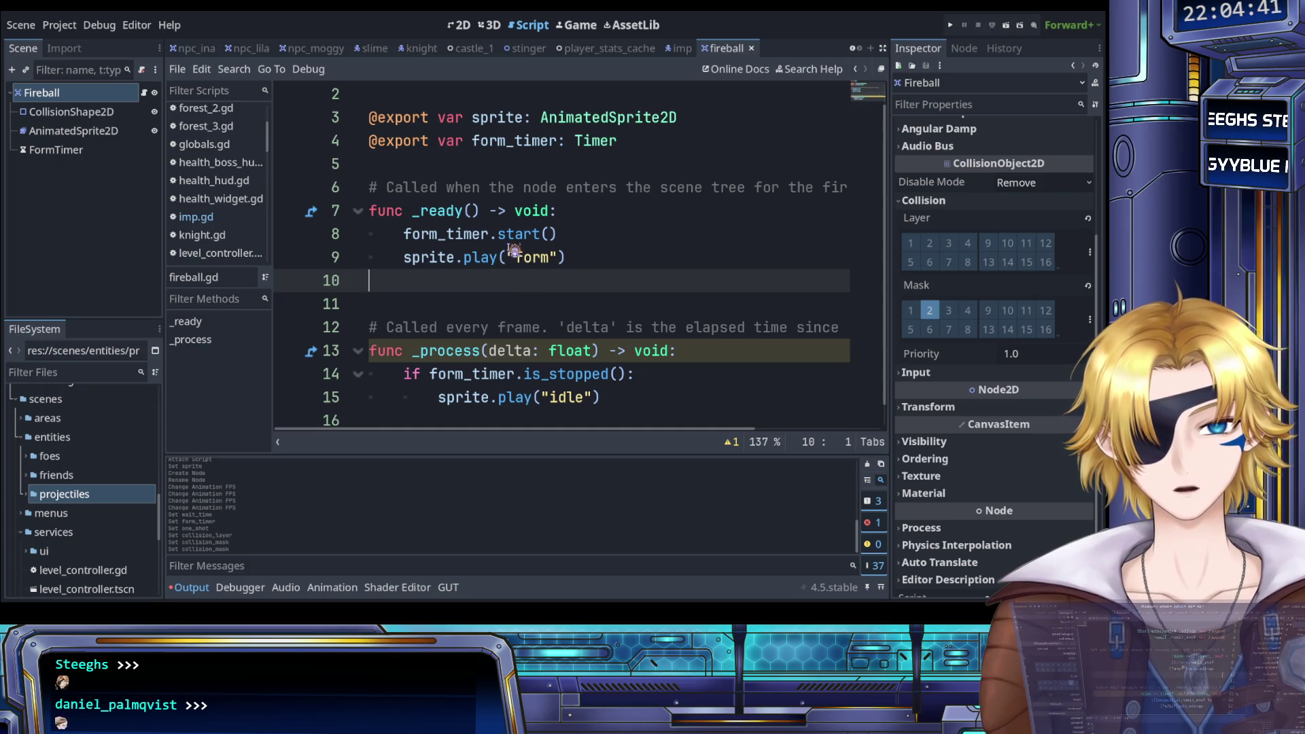
scroll(499, 246, up, 1)
- Delete the comment line inside _ready along with its leftover empty line
key(Up)
key(Up)
key(Up)
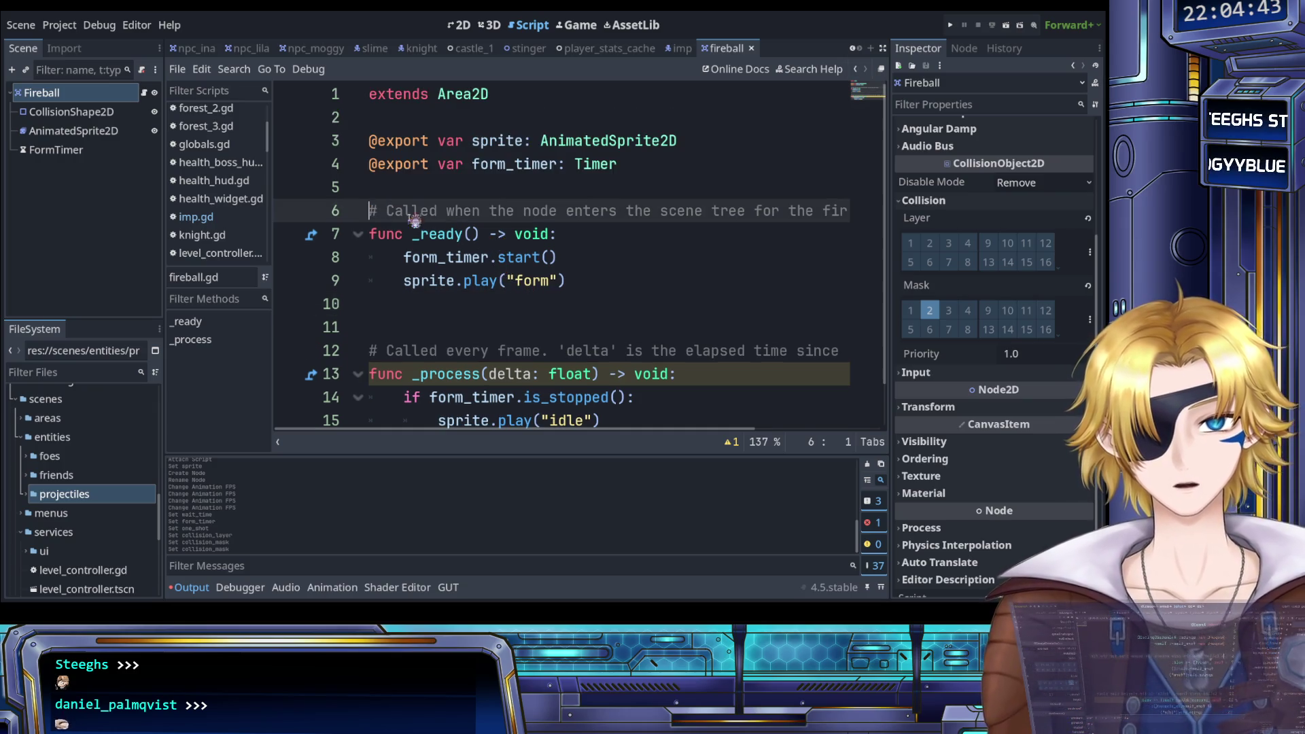
key(shift+End)
key(BackSpace)
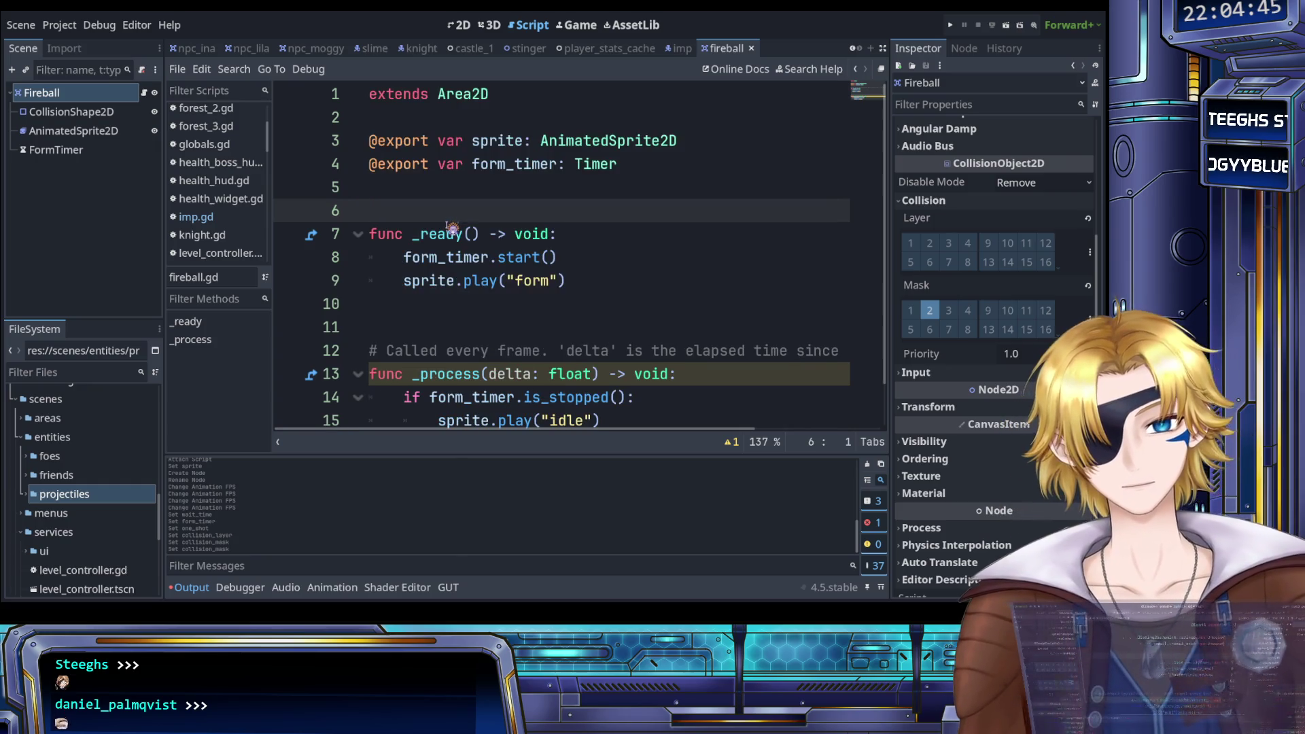
key(BackSpace)
- Declare 'var damage_pool: float' below the exports and save
click(636, 163)
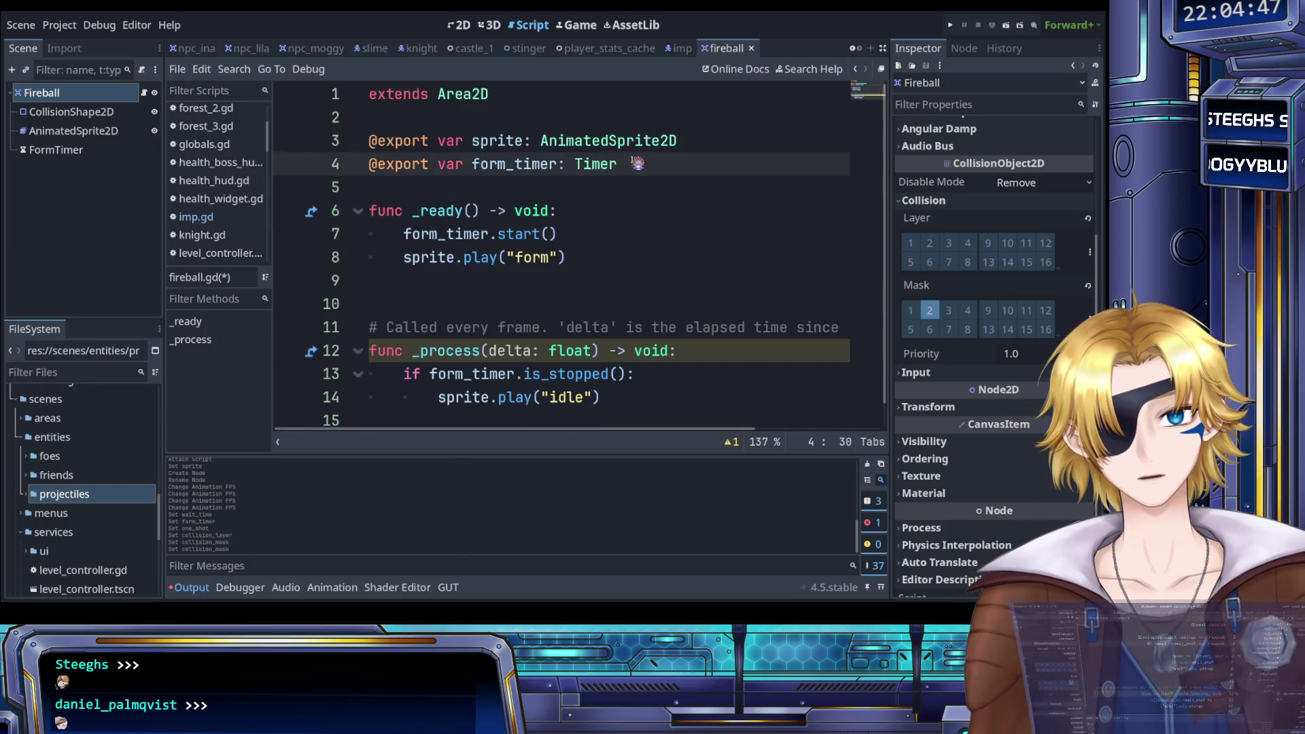
key(Return)
key(Return)
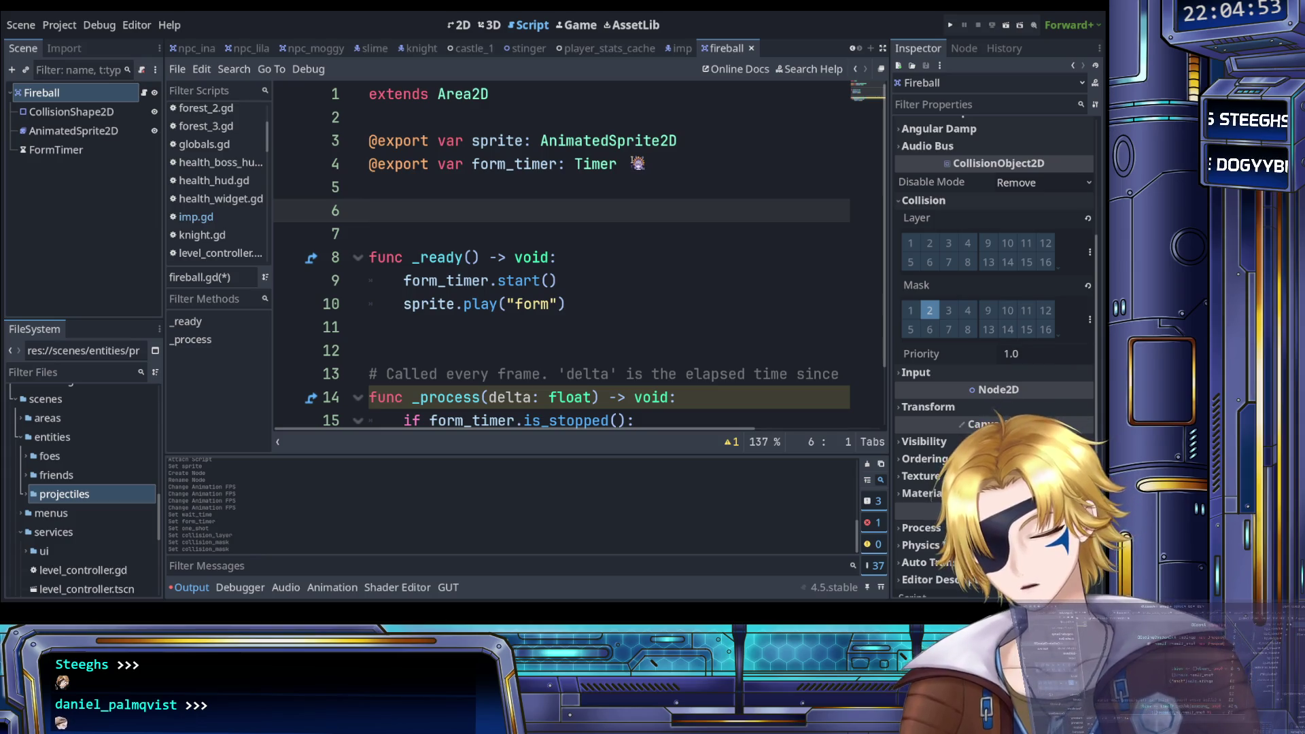
text(damage)
key(BackSpace)
key(BackSpace)
key(BackSpace)
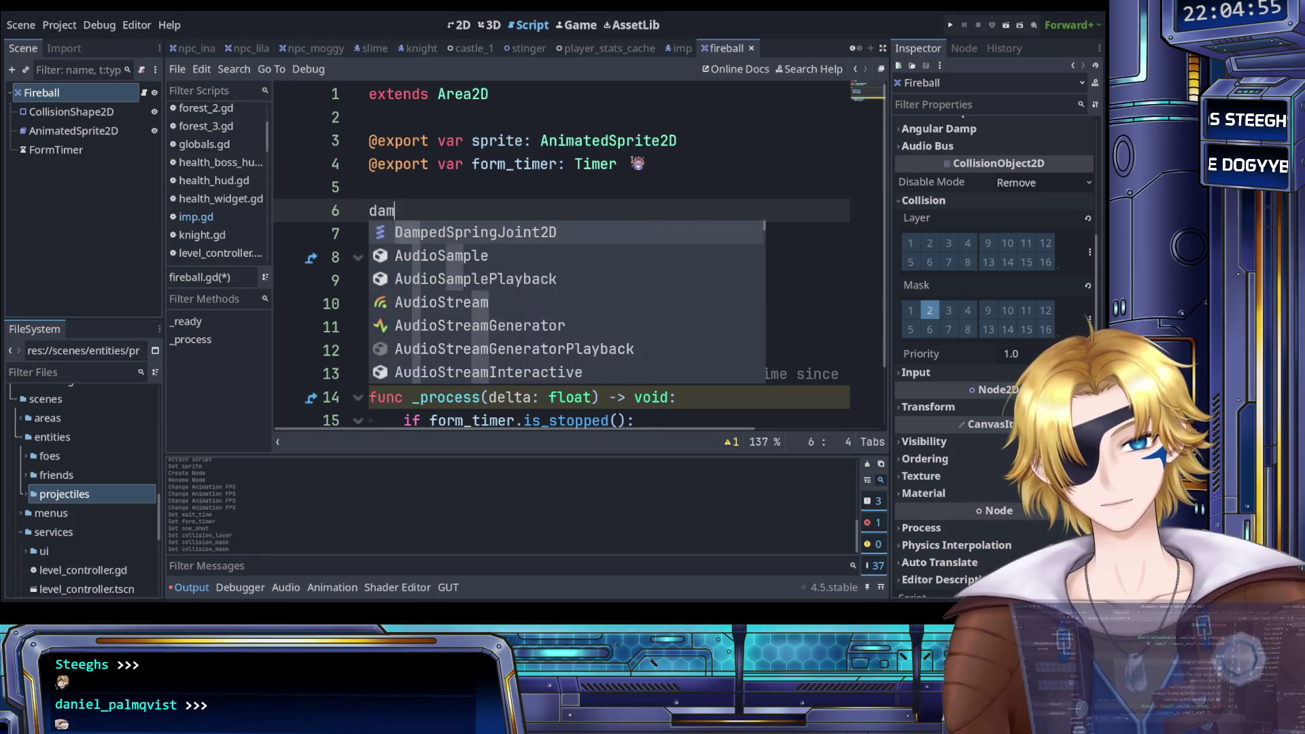
text(var damage_pool)
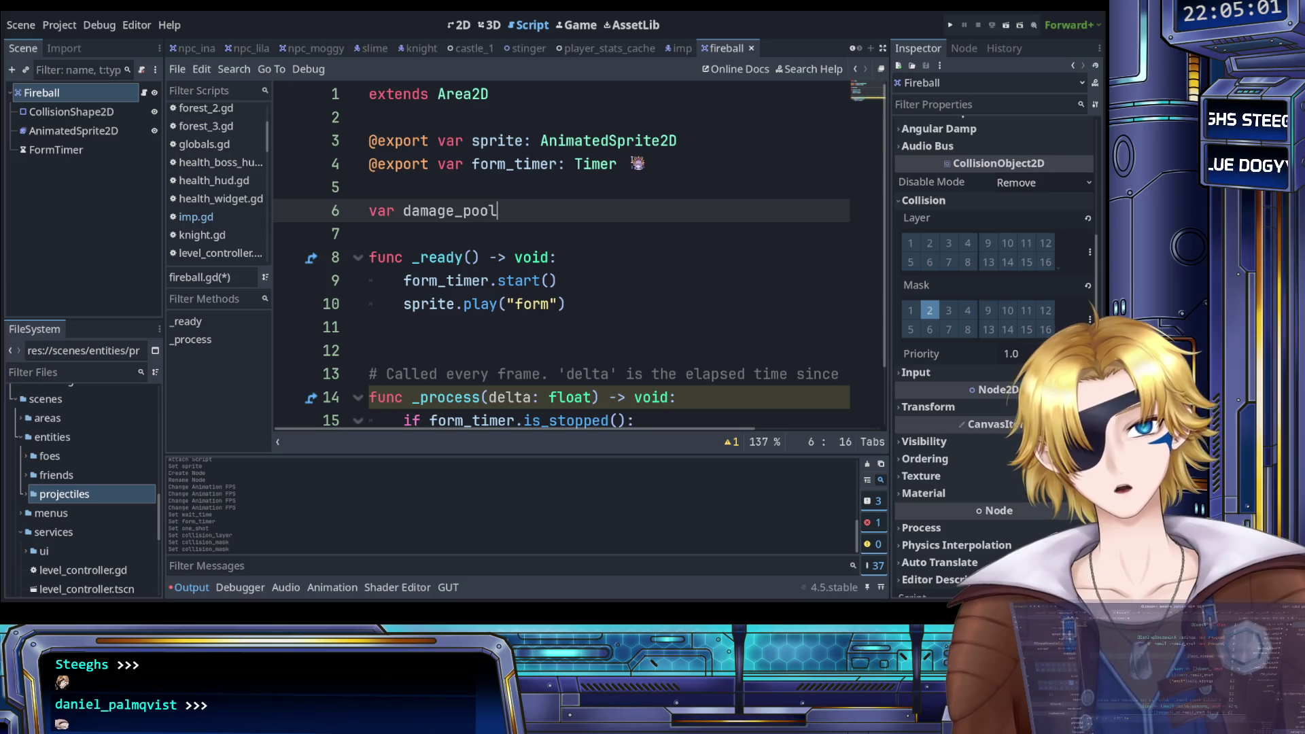
text(: flaot)
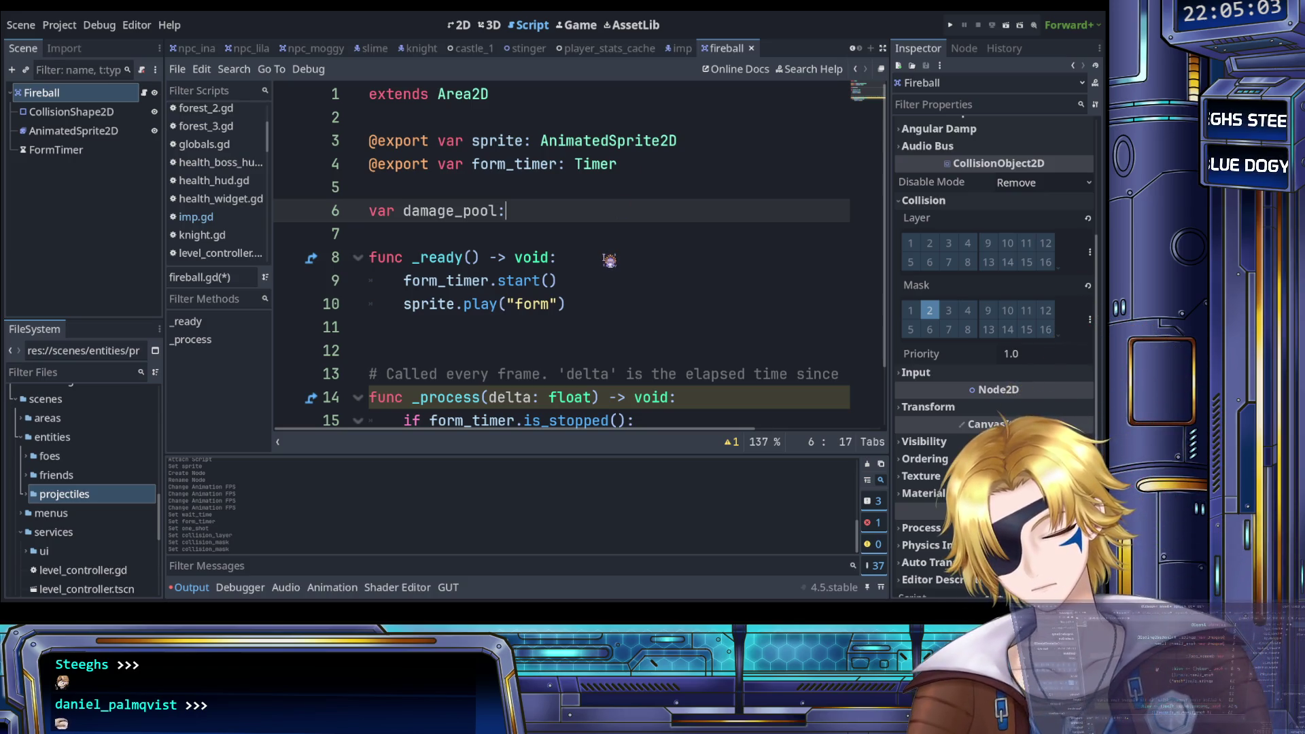
key(BackSpace)
key(BackSpace)
key(BackSpace)
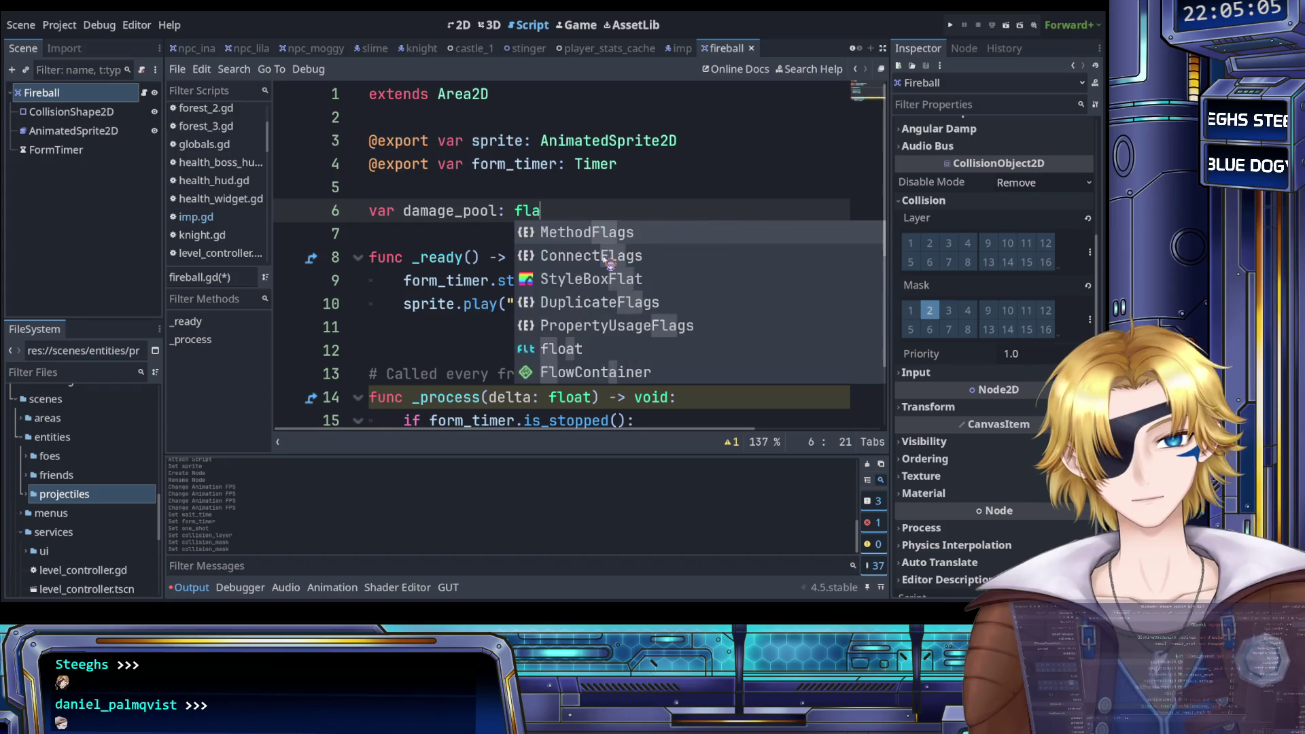
text(oat)
click(476, 253)
key(ctrl+s)
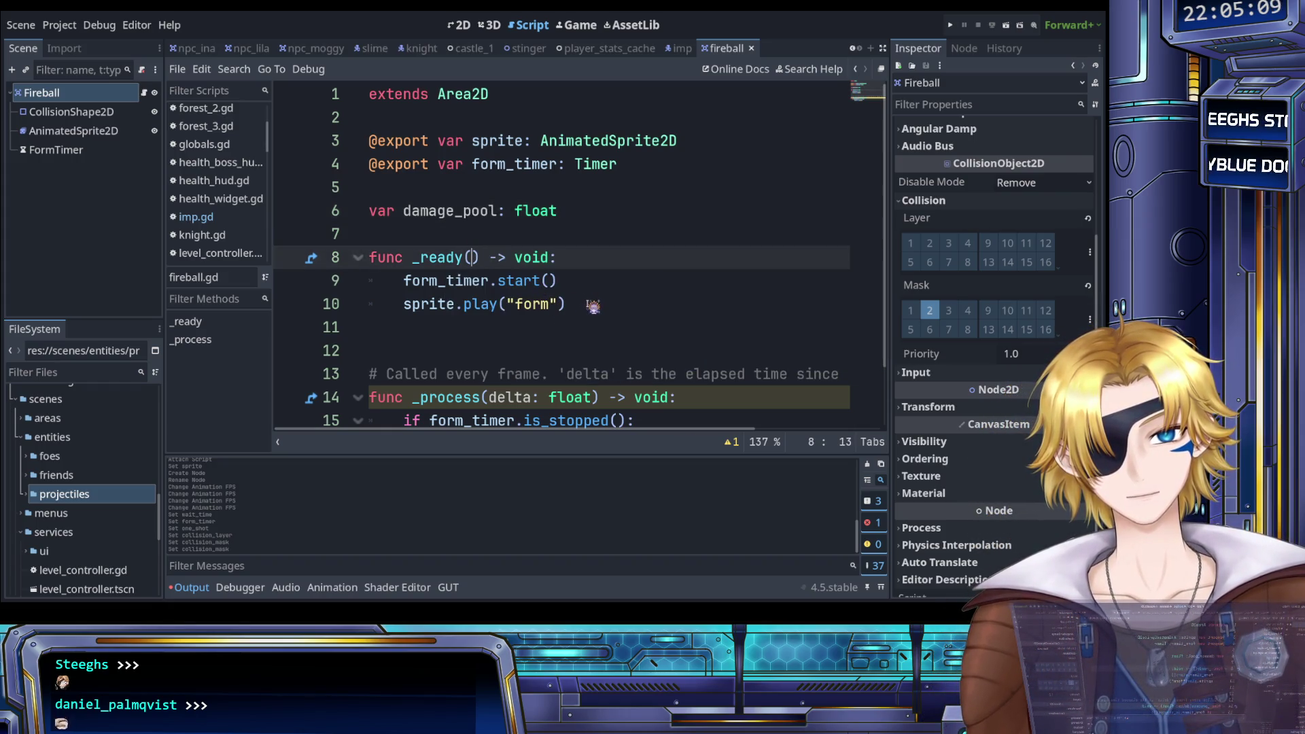
- Set damage_pool = 20.0 on a new first line of _ready
click(592, 304)
key(Down)
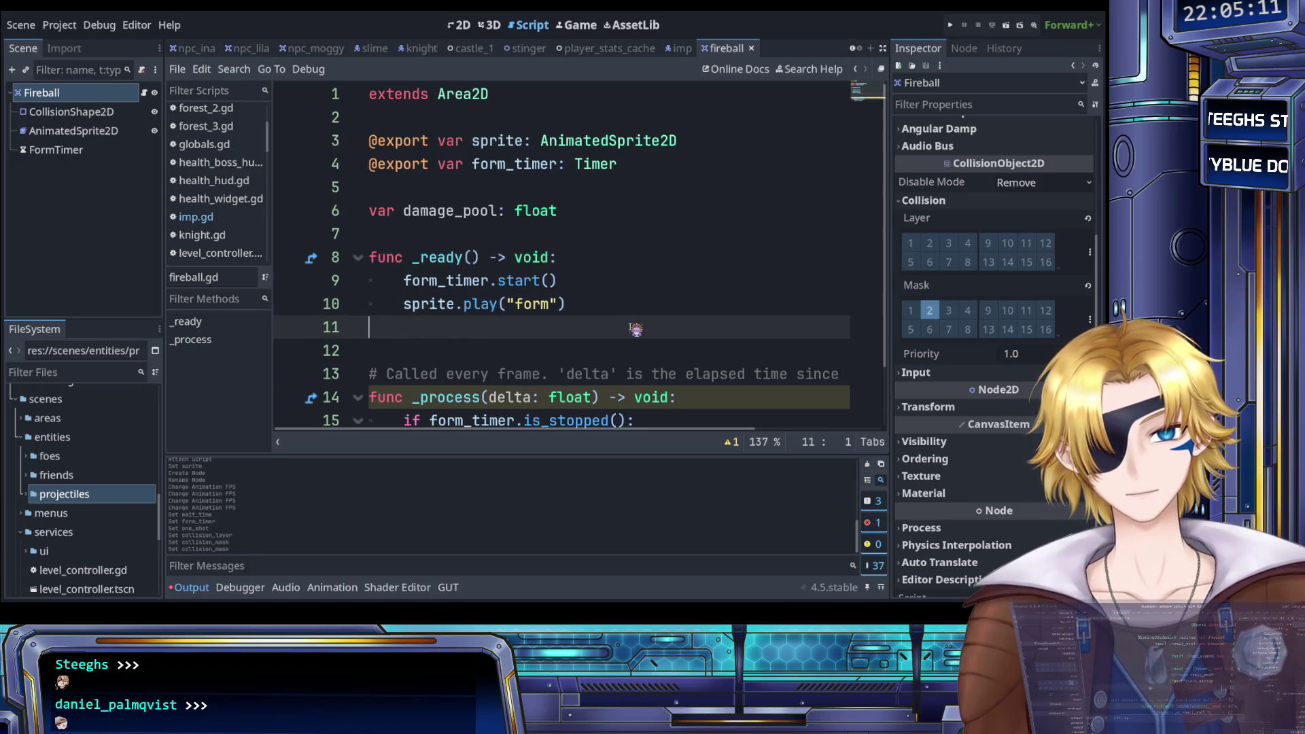
key(Up)
key(Up)
key(Up)
key(Return)
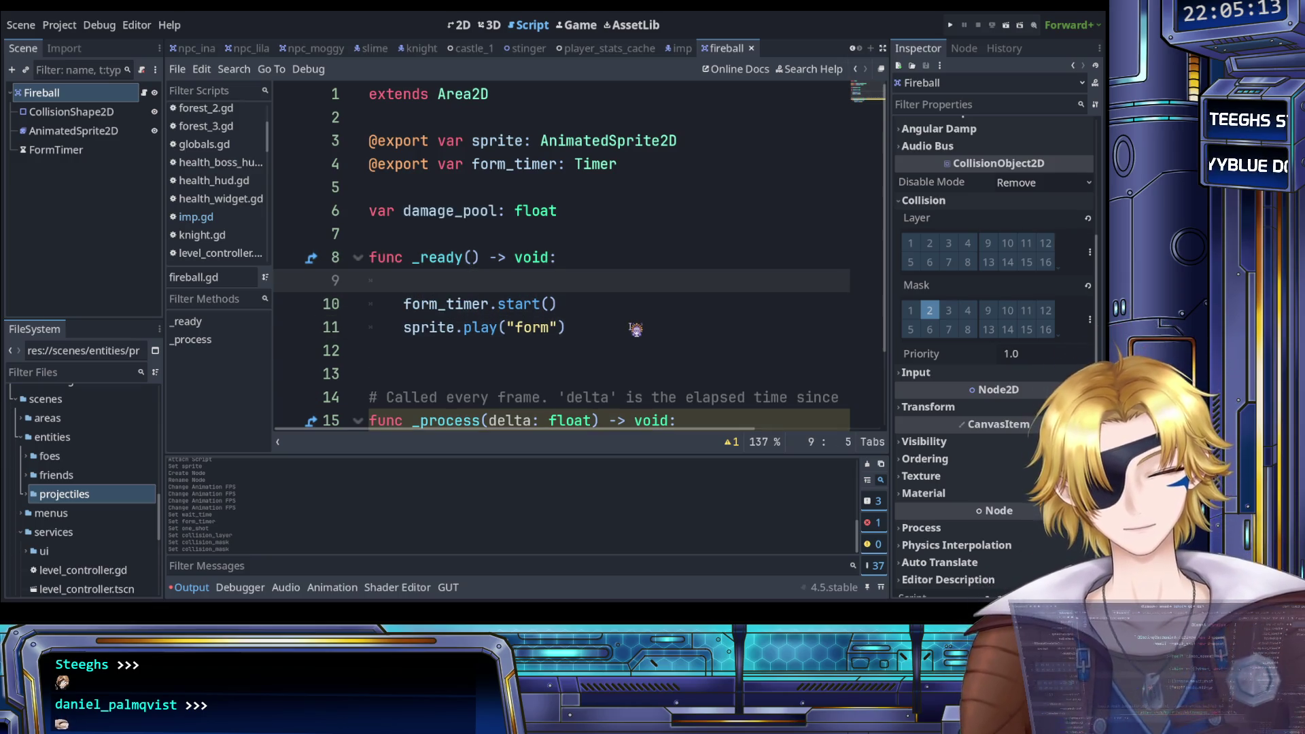
text(dama)
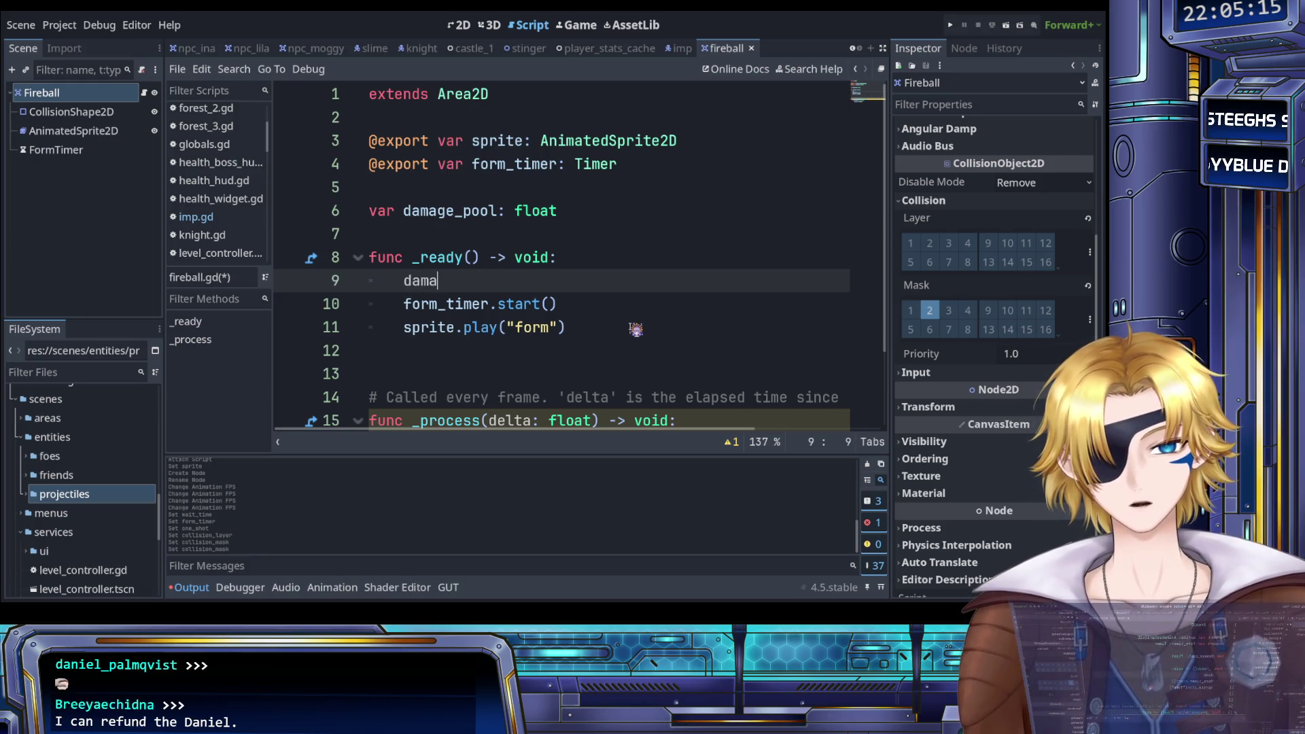
key(Return)
text(= 20.)
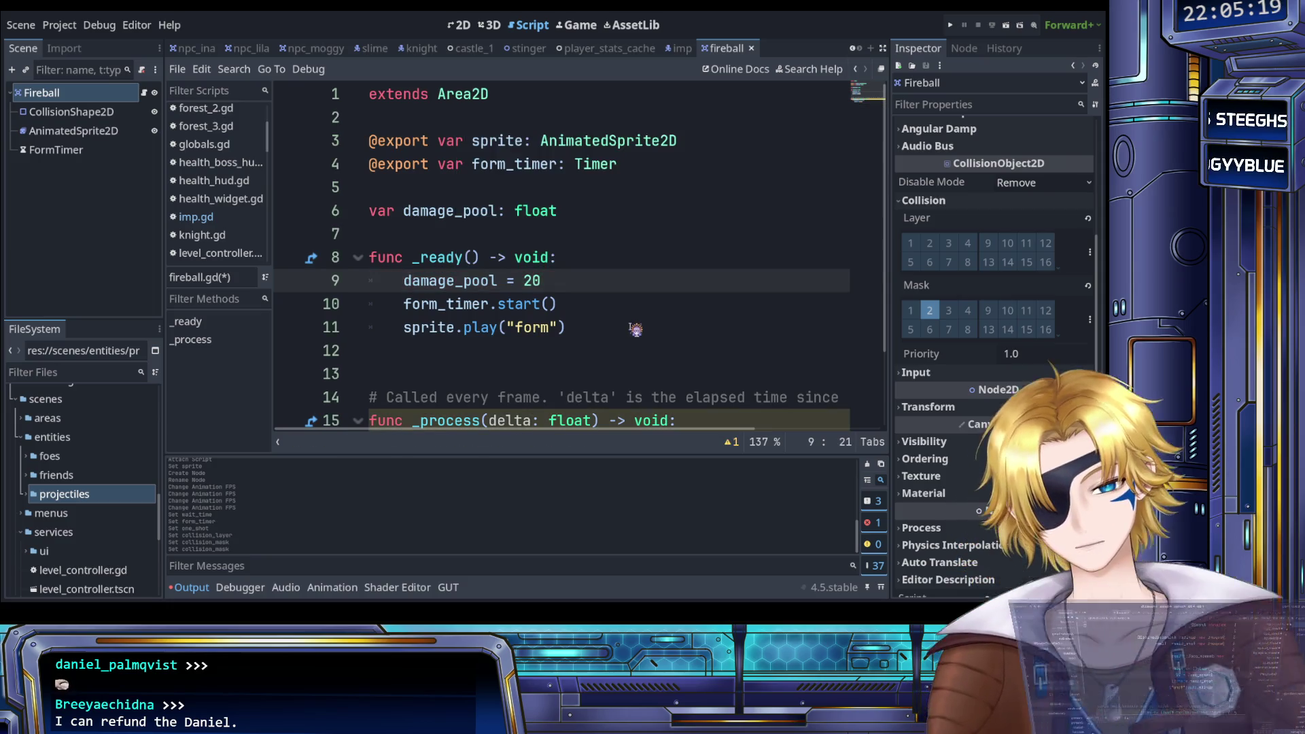
text(0)
scroll(612, 313, down, 2)
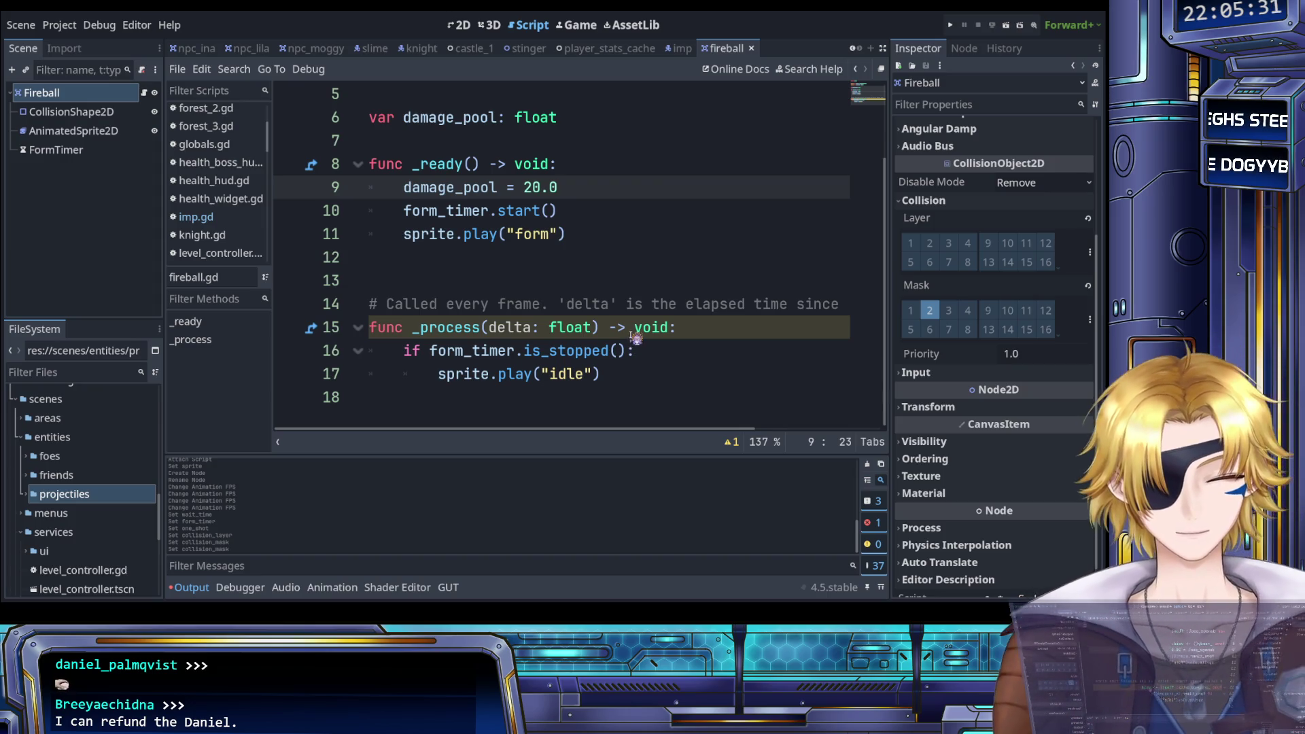
click(642, 364)
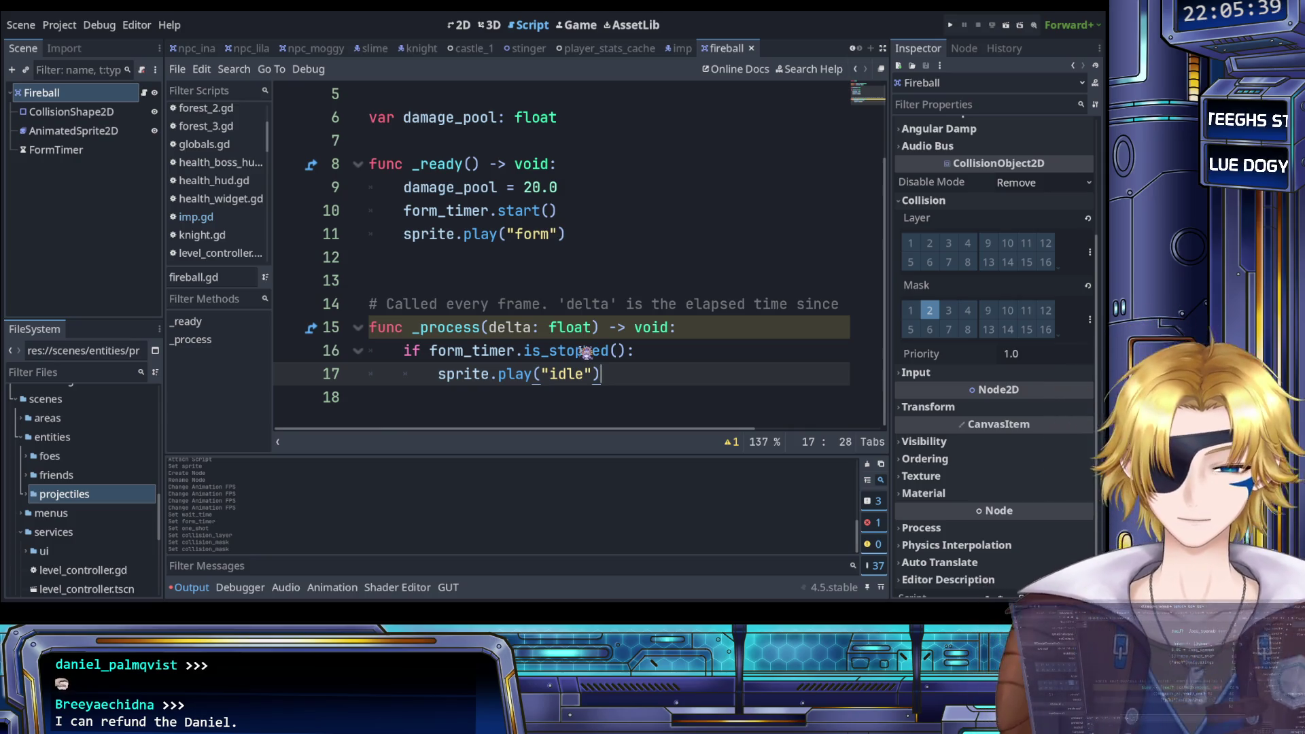
click(491, 367)
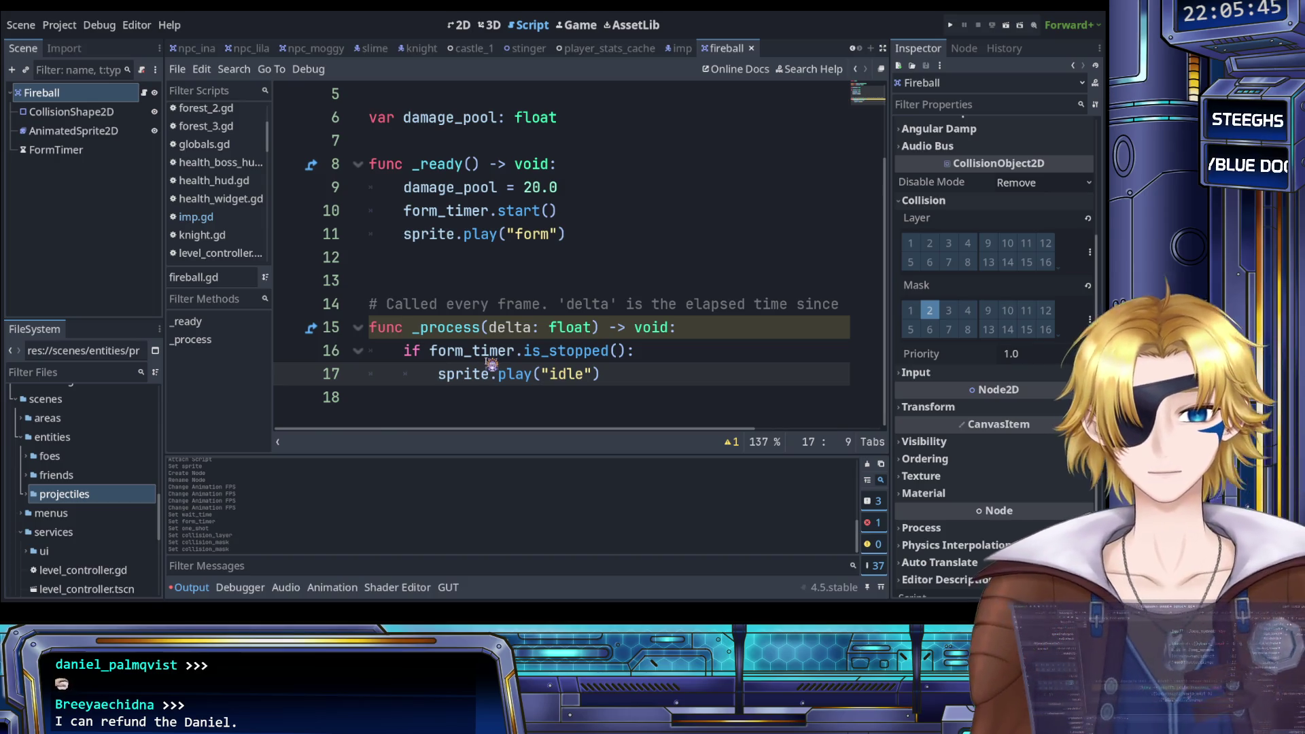
click(541, 352)
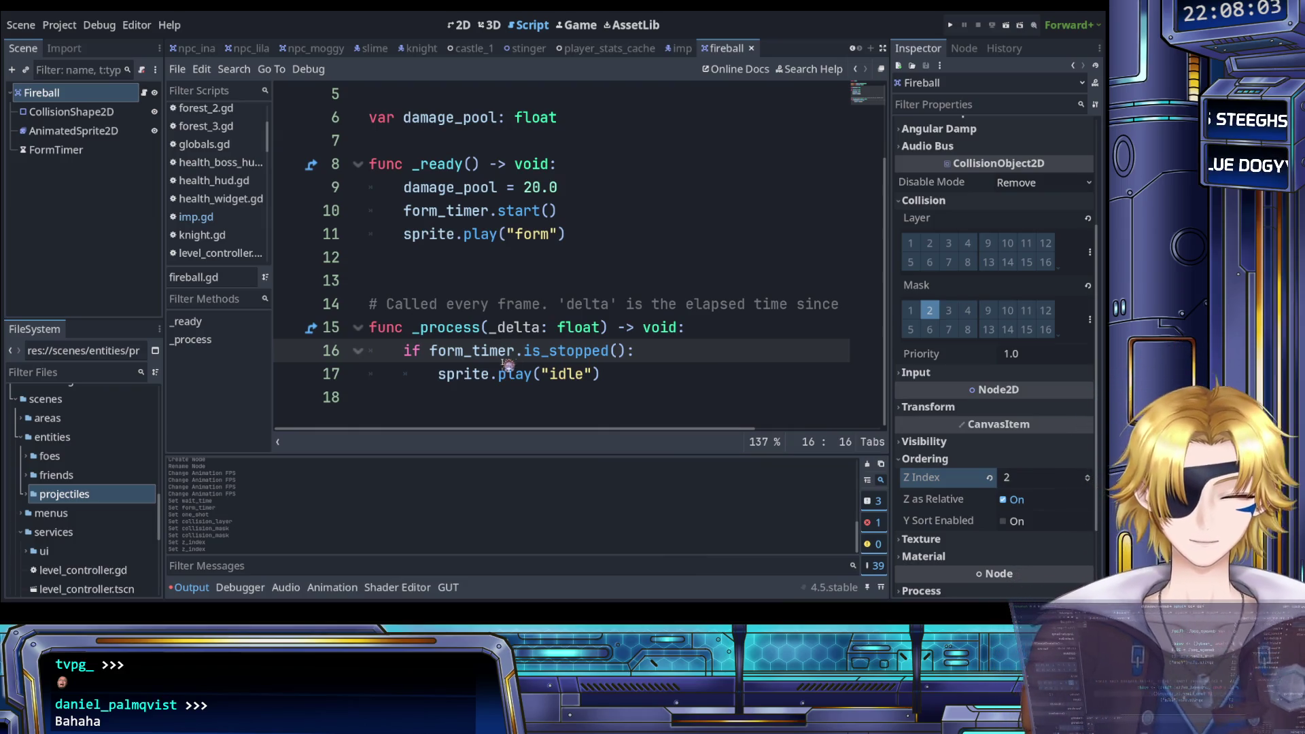
- Place the caret on the empty line 12 of fireball.gd
click(565, 262)
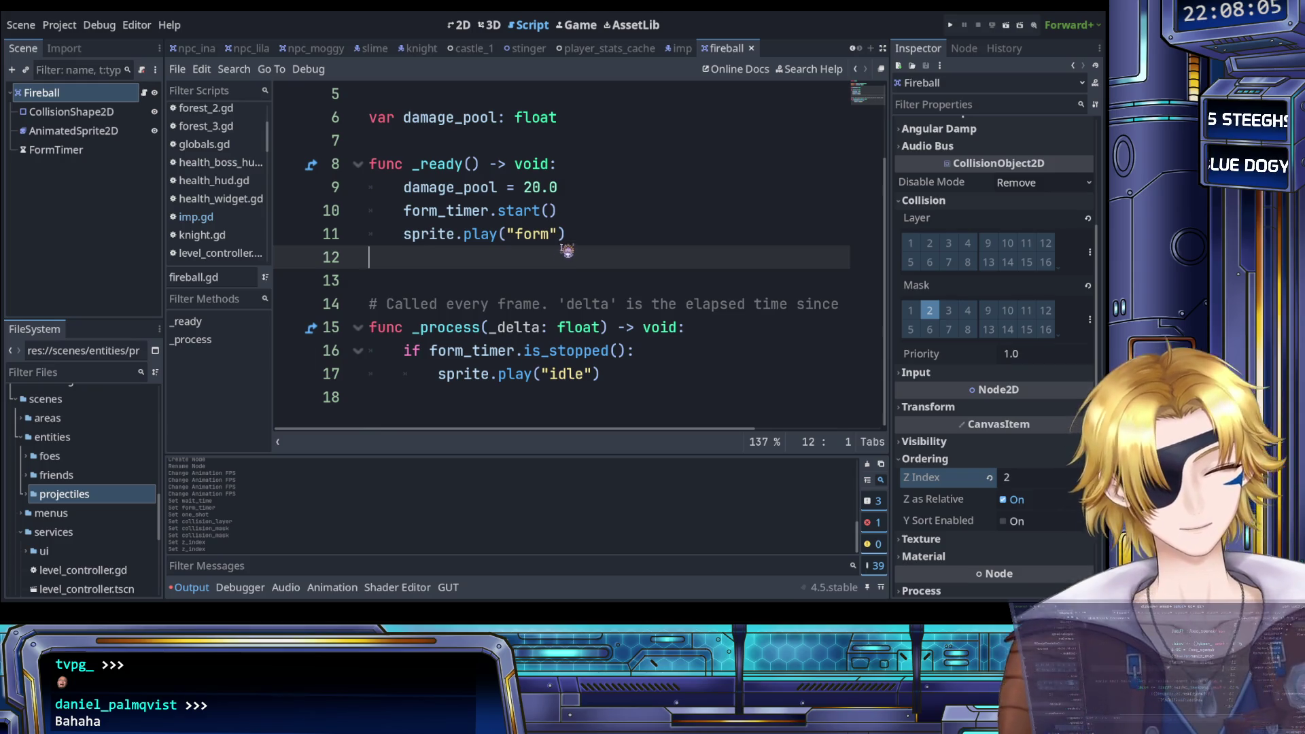
- Delete the comment above _process and the extra blank line, then save
click(565, 280)
triple_click(501, 304)
key(BackSpace)
scroll(483, 278, down, 1)
key(BackSpace)
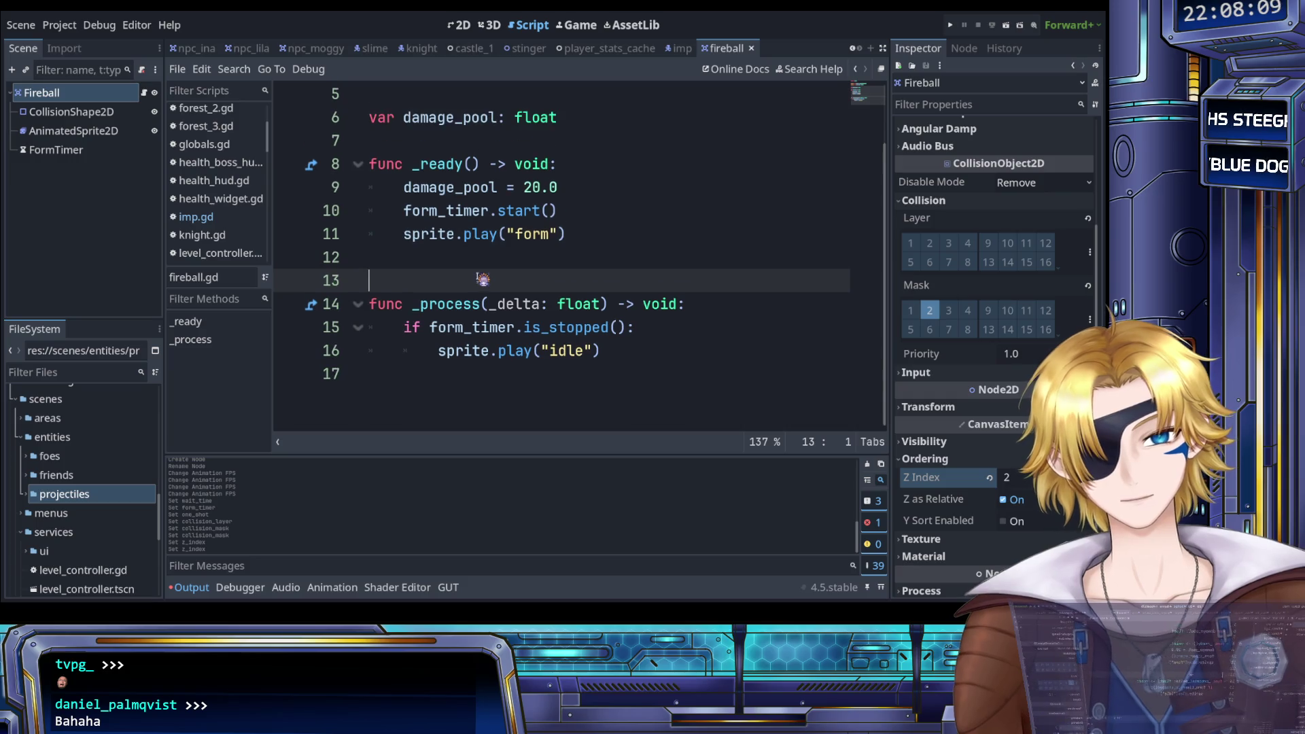
scroll(483, 279, up, 2)
key(ctrl+s)
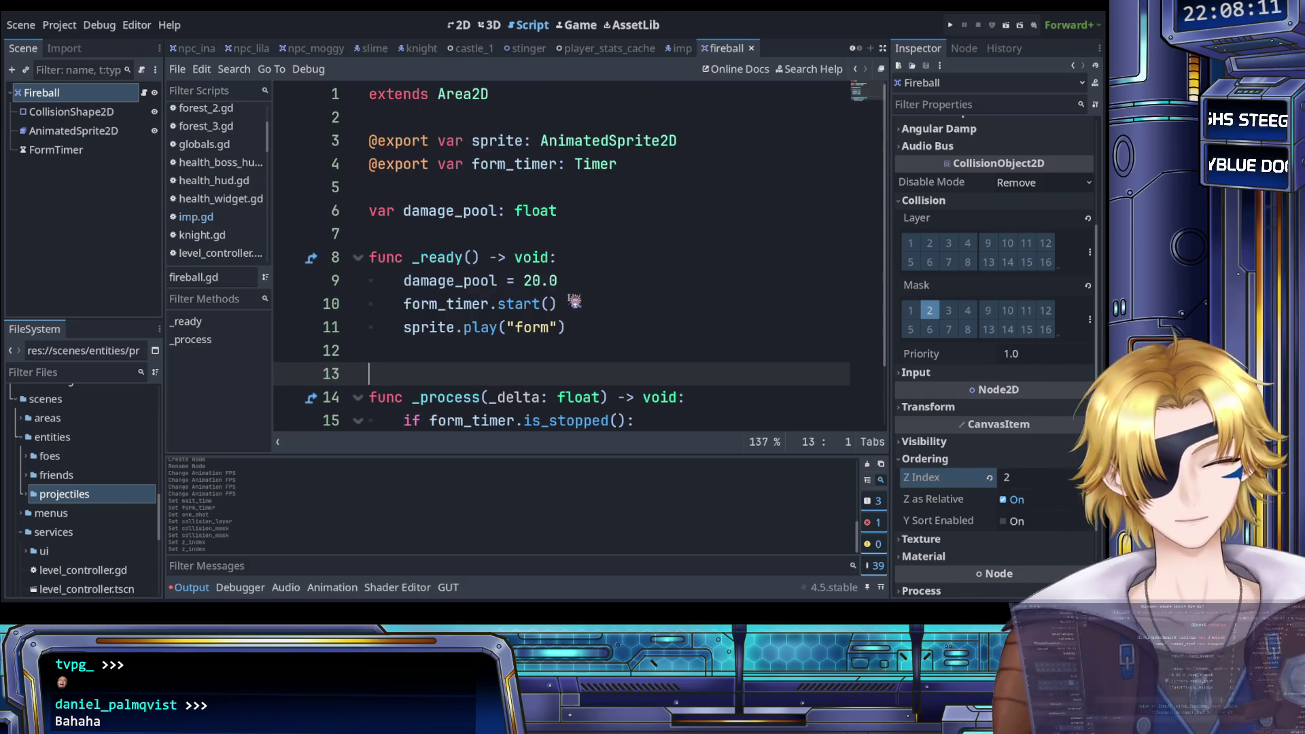
- Add an empty line at the end of fireball.gd after _process
click(585, 320)
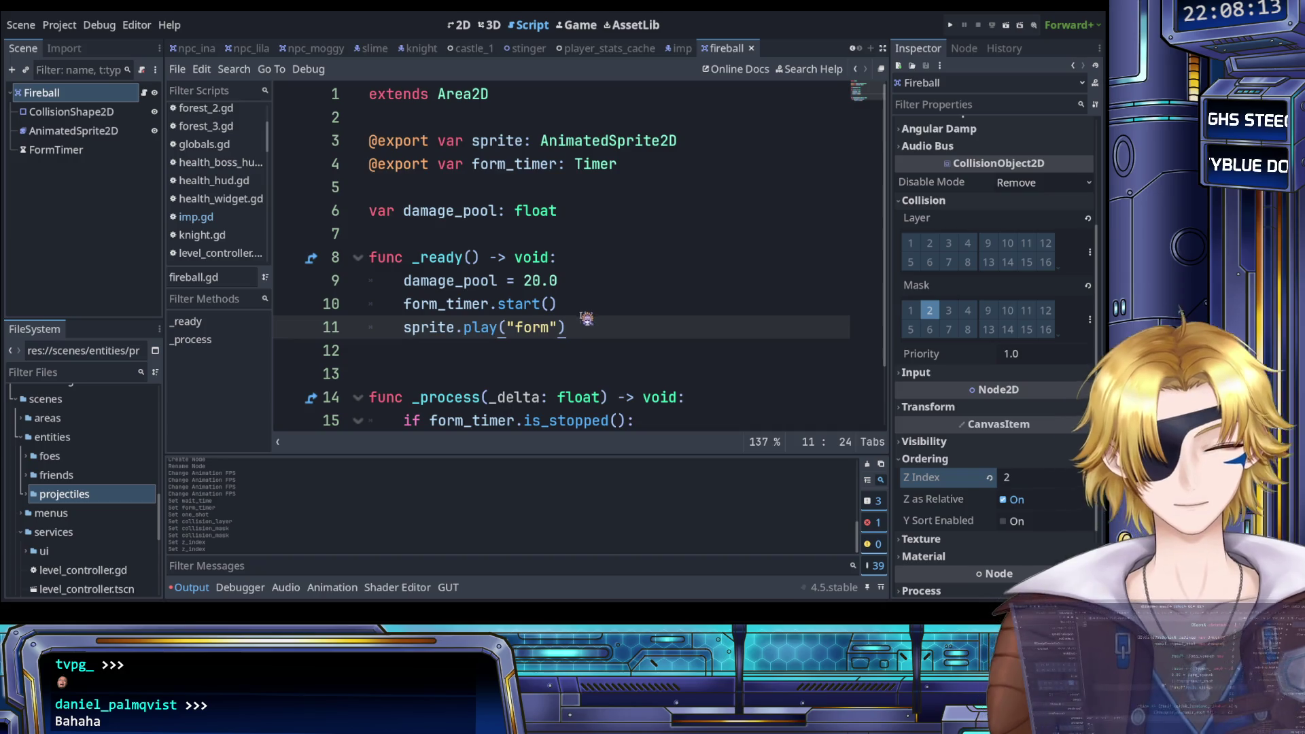
scroll(587, 318, down, 1)
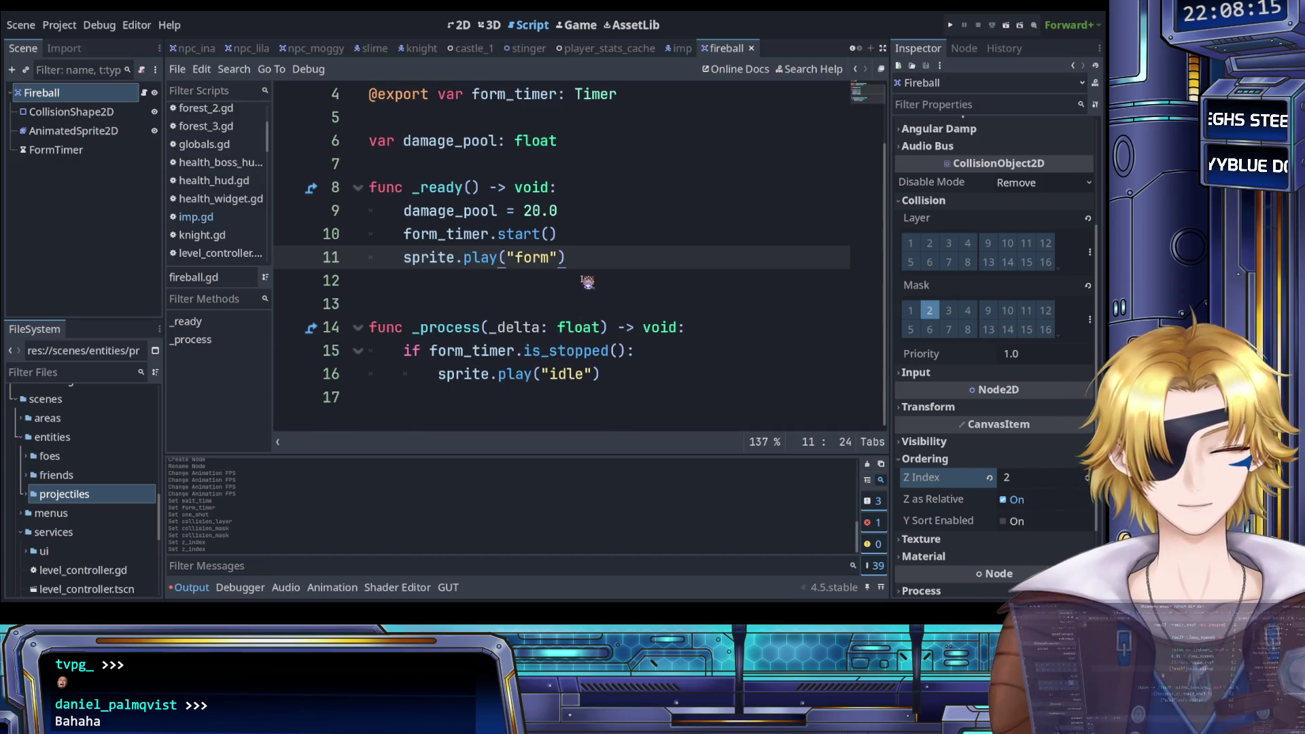
click(622, 403)
key(Return)
scroll(561, 355, down, 1)
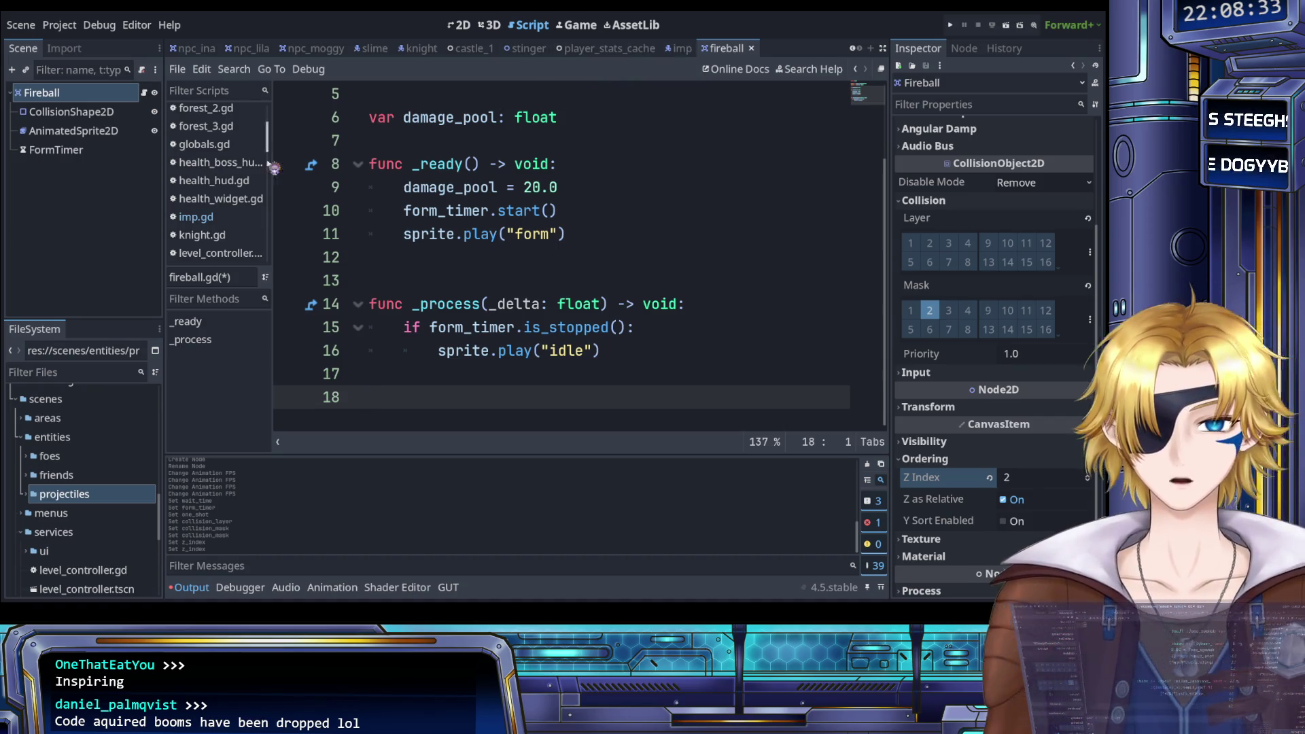
click(195, 216)
scroll(475, 268, down, 15)
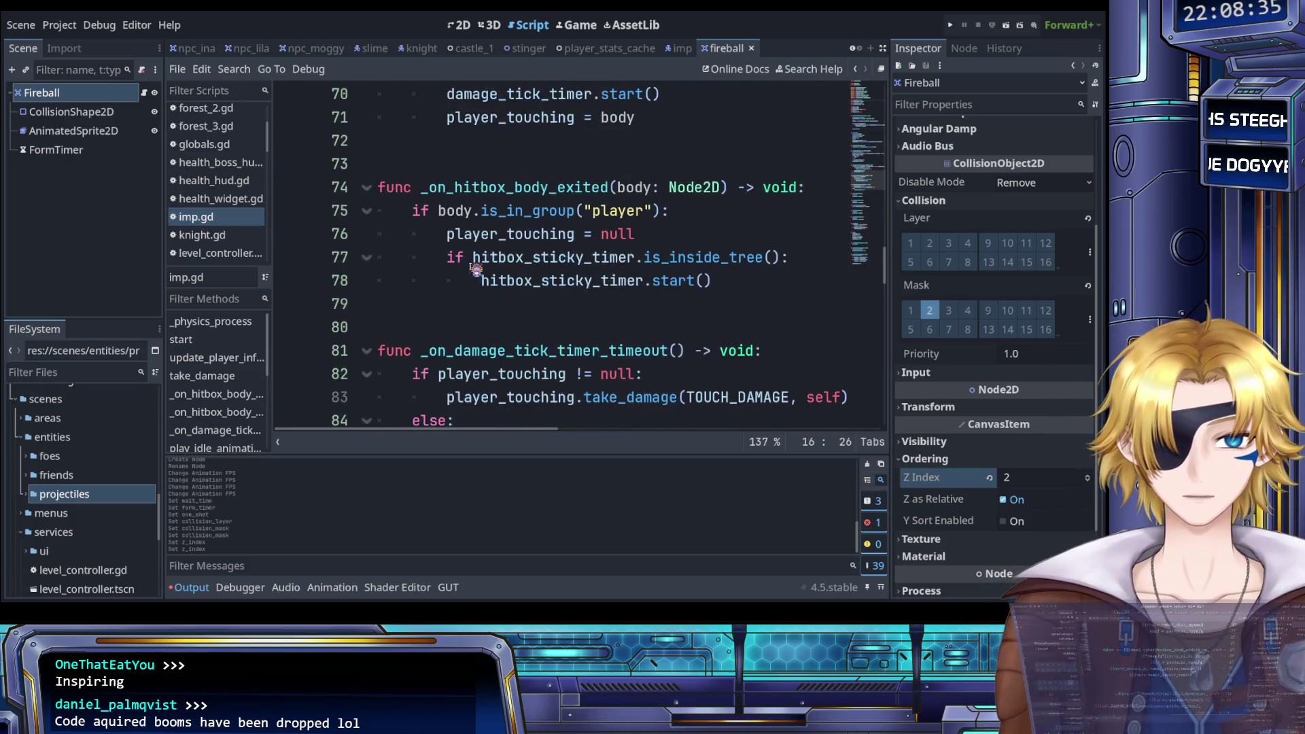
scroll(475, 269, down, 3)
scroll(475, 268, down, 9)
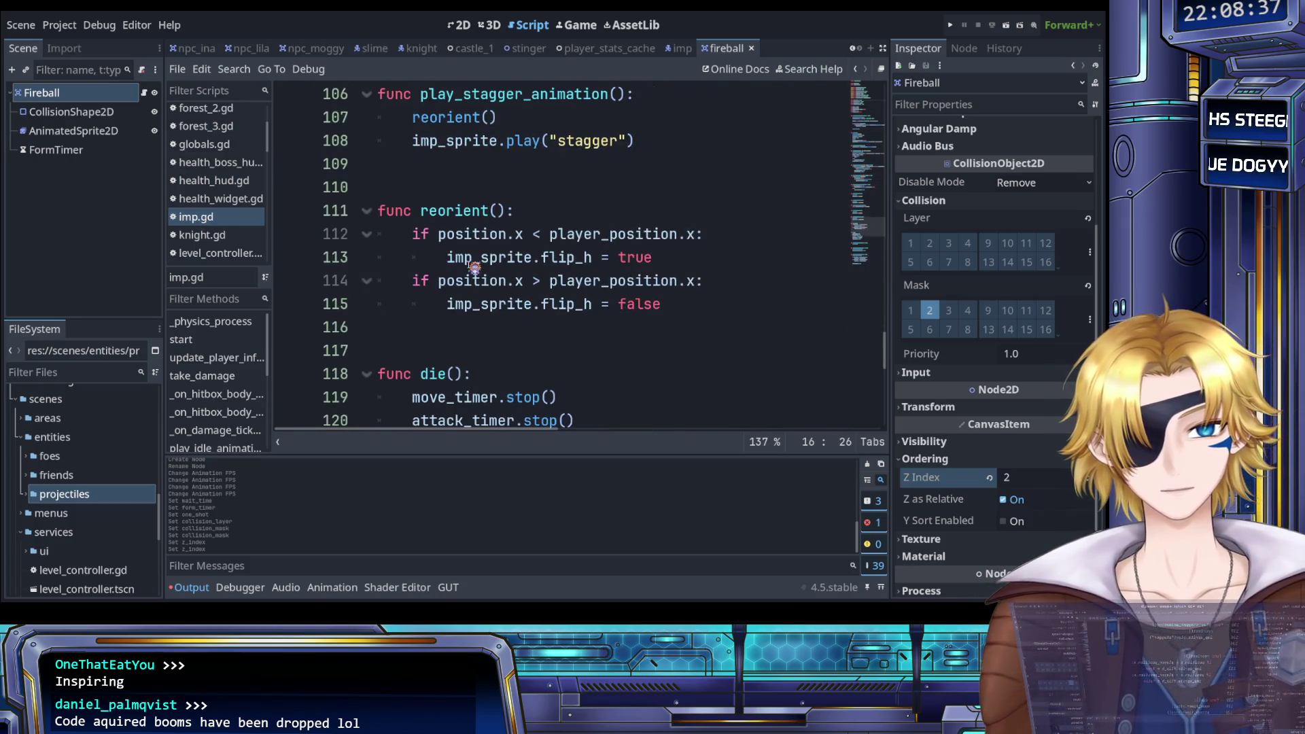
scroll(475, 269, down, 4)
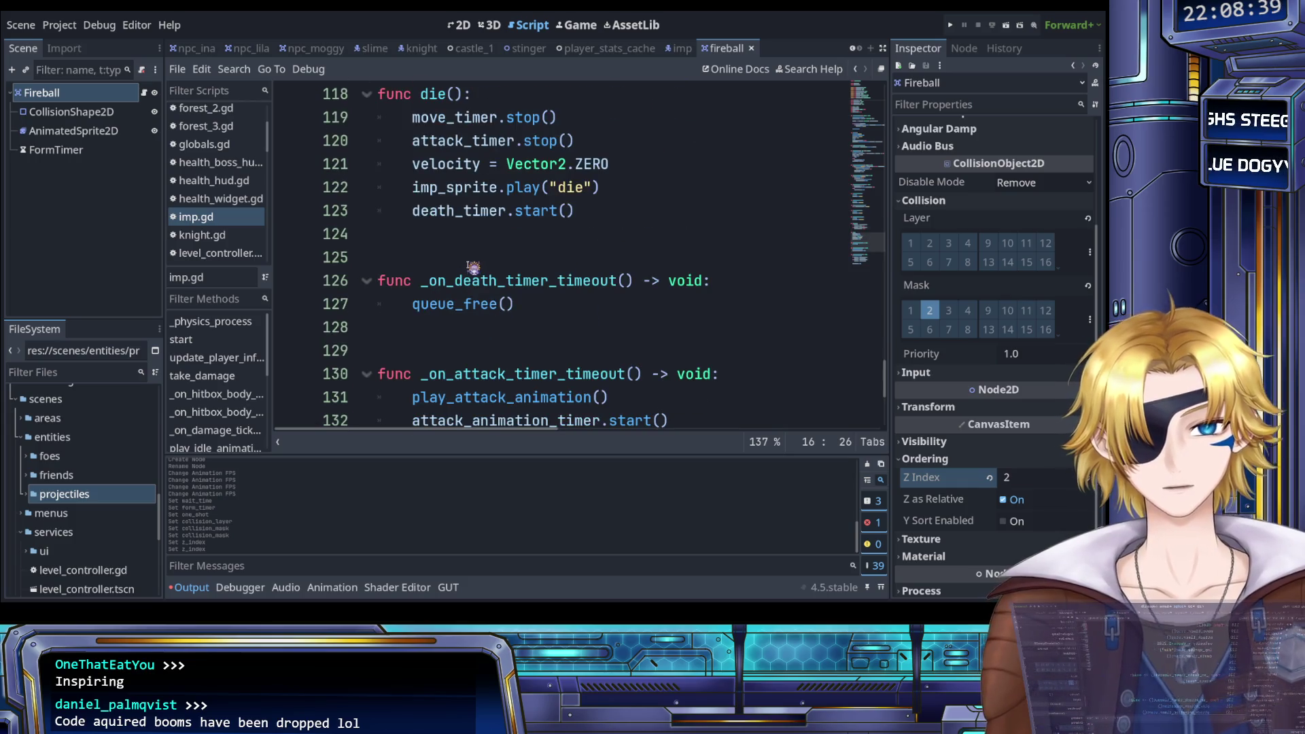
scroll(473, 267, down, 2)
scroll(473, 267, down, 2)
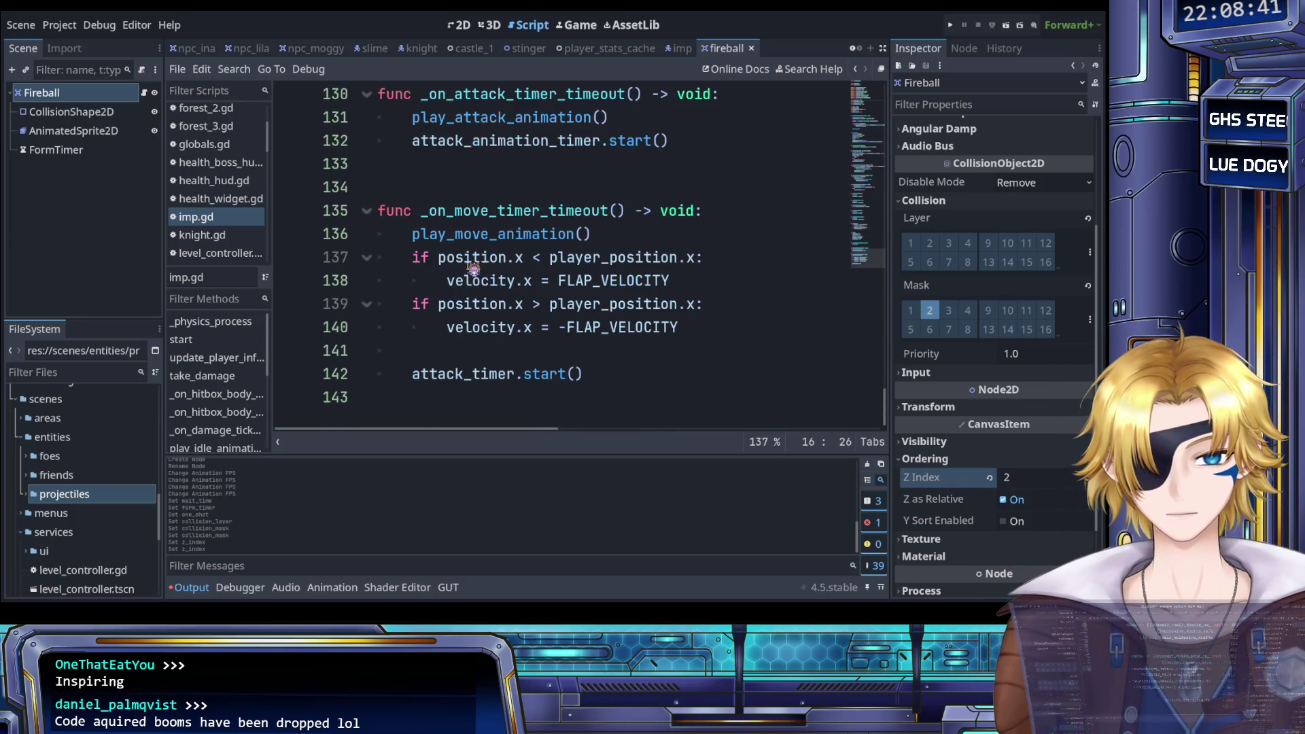
scroll(474, 269, up, 7)
scroll(472, 269, up, 4)
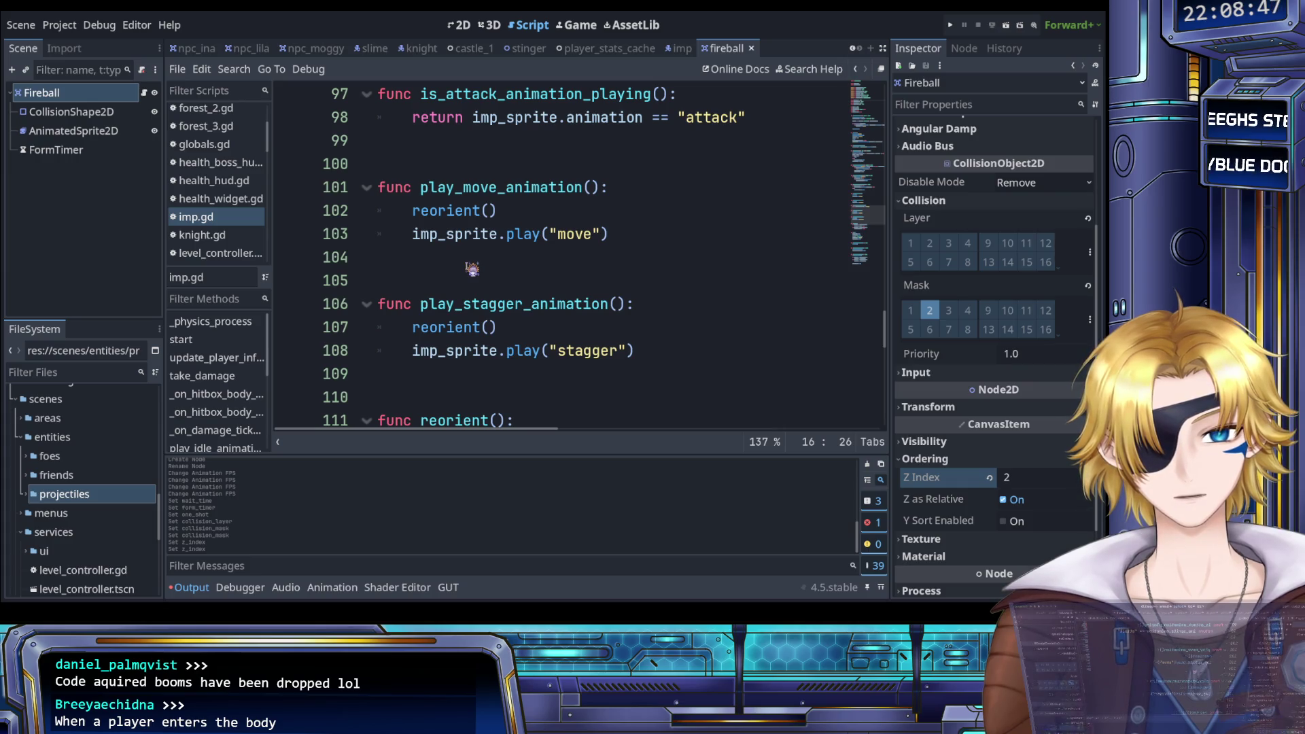
scroll(472, 269, up, 3)
scroll(473, 269, up, 3)
scroll(472, 269, down, 8)
scroll(472, 269, down, 8)
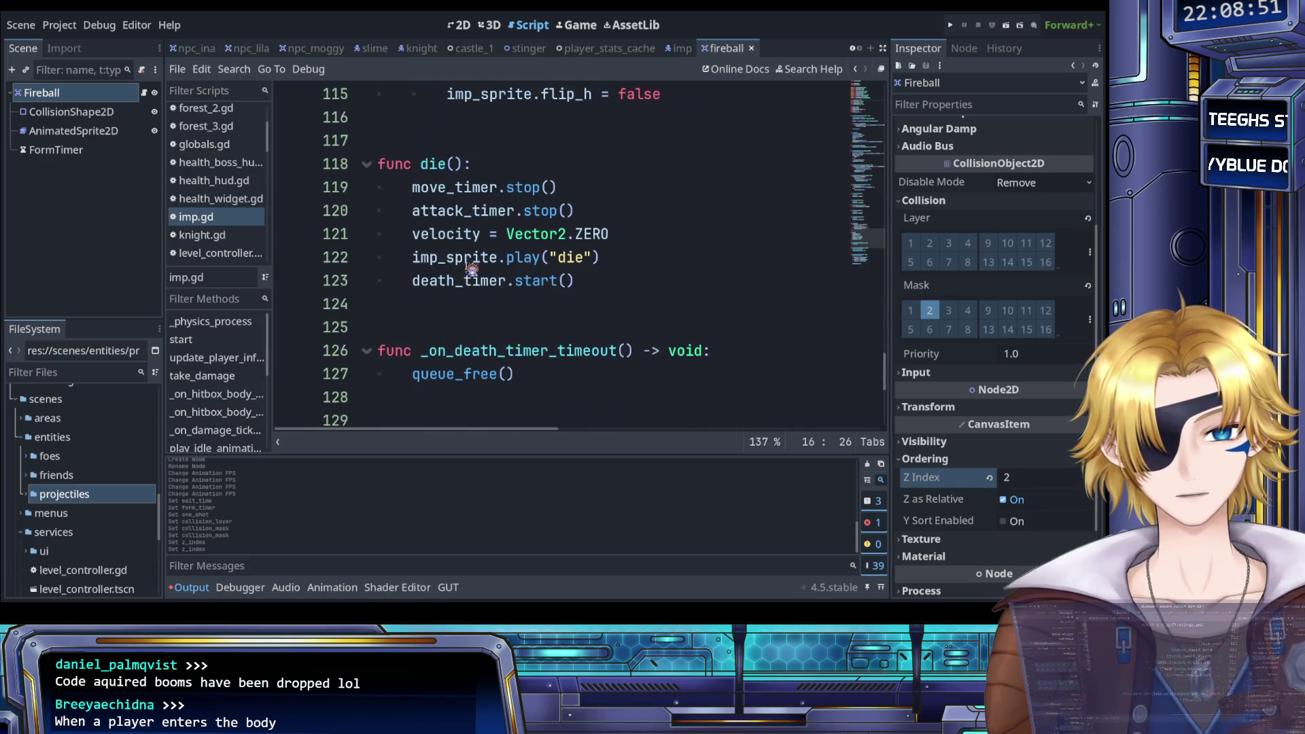
scroll(476, 275, up, 14)
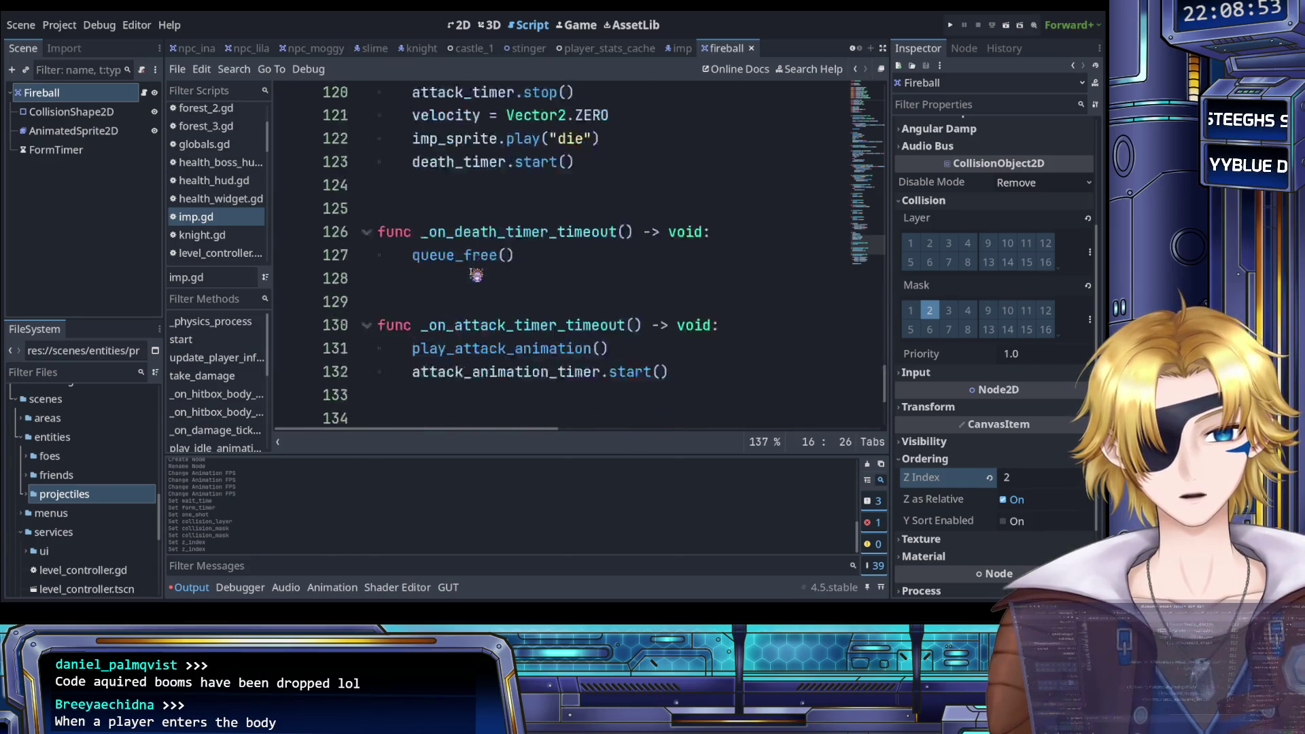
scroll(473, 279, up, 8)
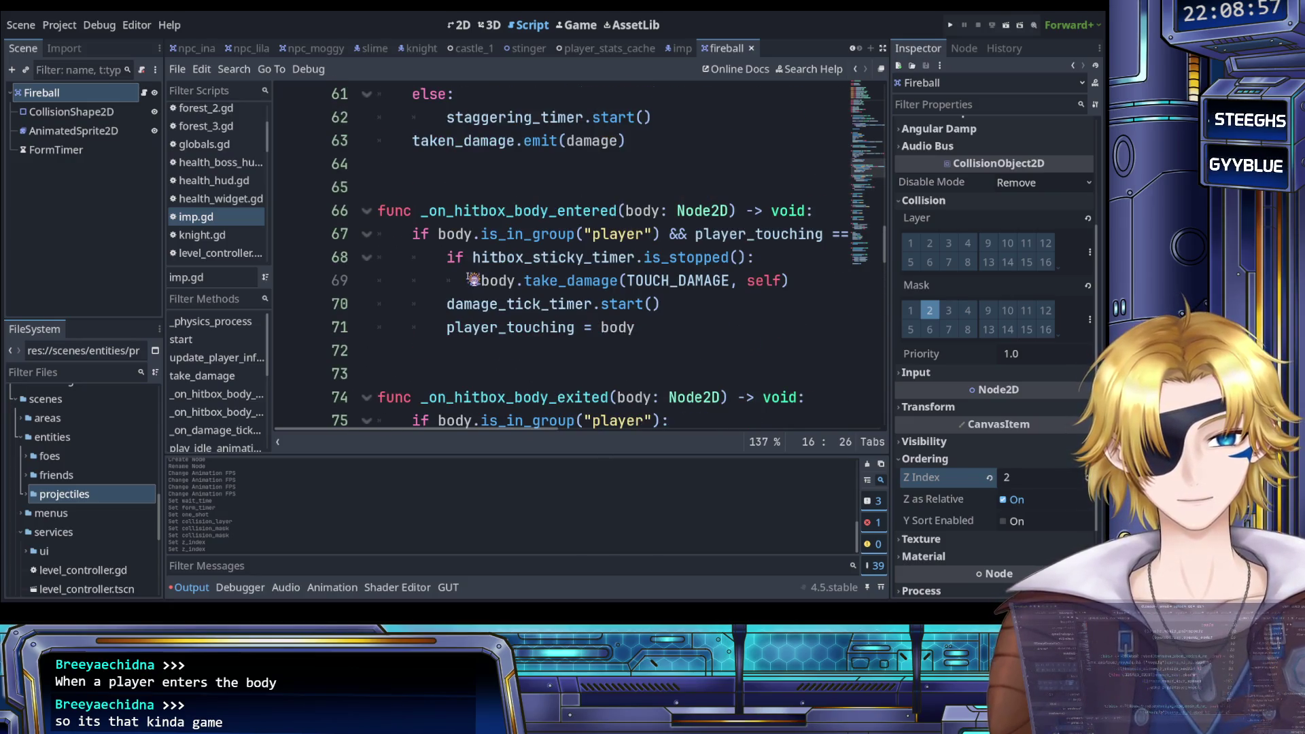
scroll(472, 279, up, 2)
scroll(468, 288, down, 1)
click(518, 304)
scroll(519, 307, up, 1)
scroll(519, 308, up, 1)
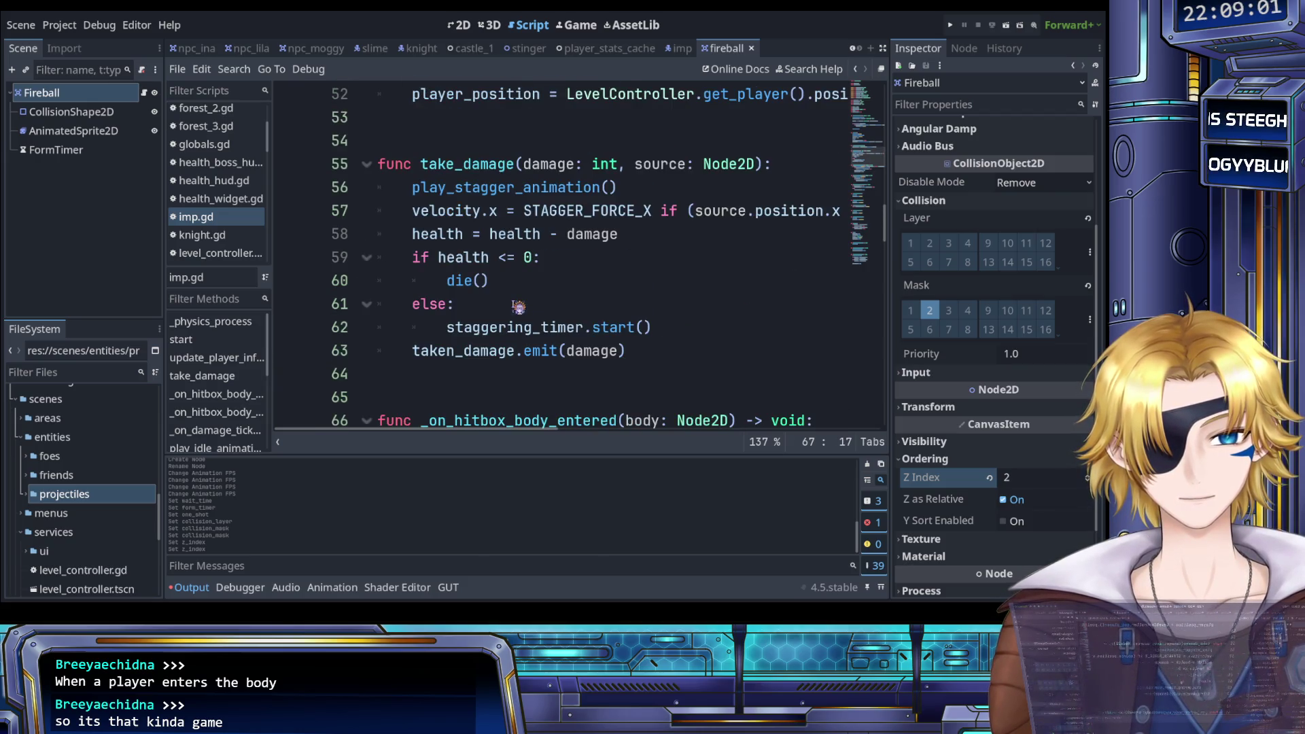
scroll(519, 307, down, 2)
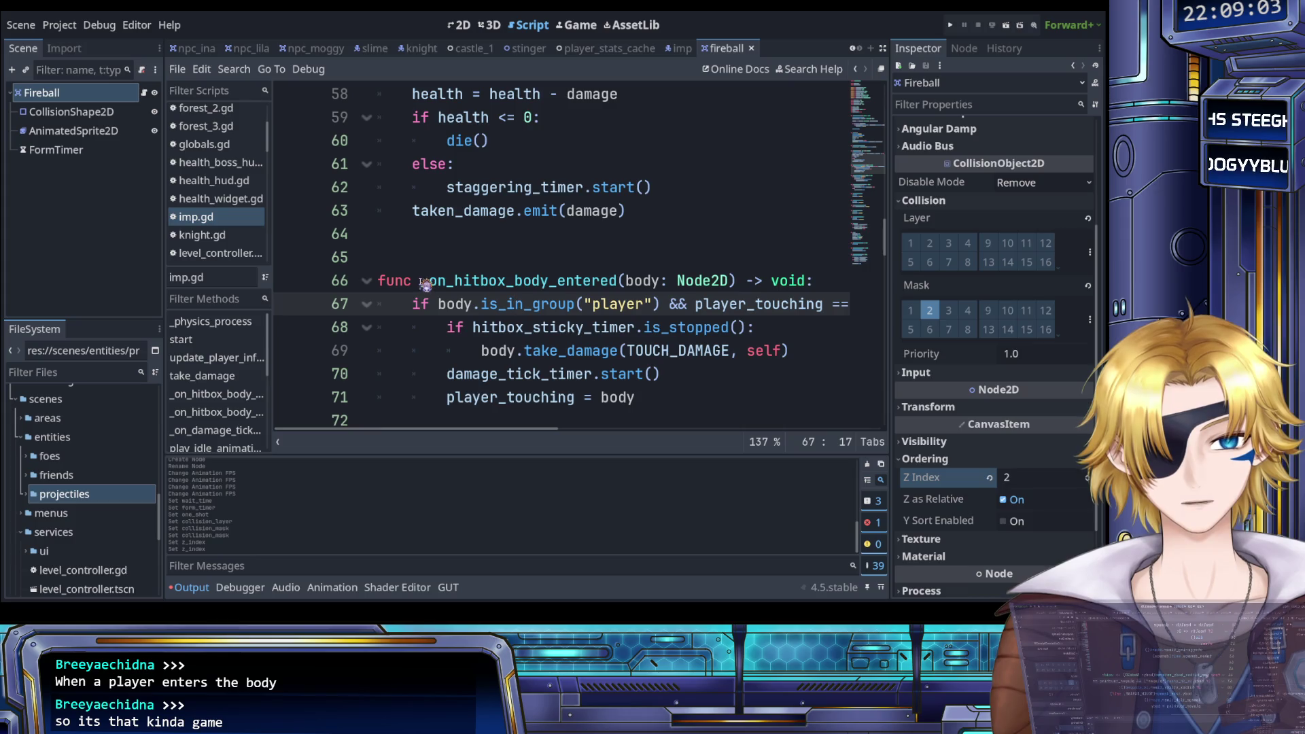
scroll(476, 297, right, 2)
scroll(476, 297, left, 2)
scroll(475, 297, up, 4)
scroll(476, 297, up, 1)
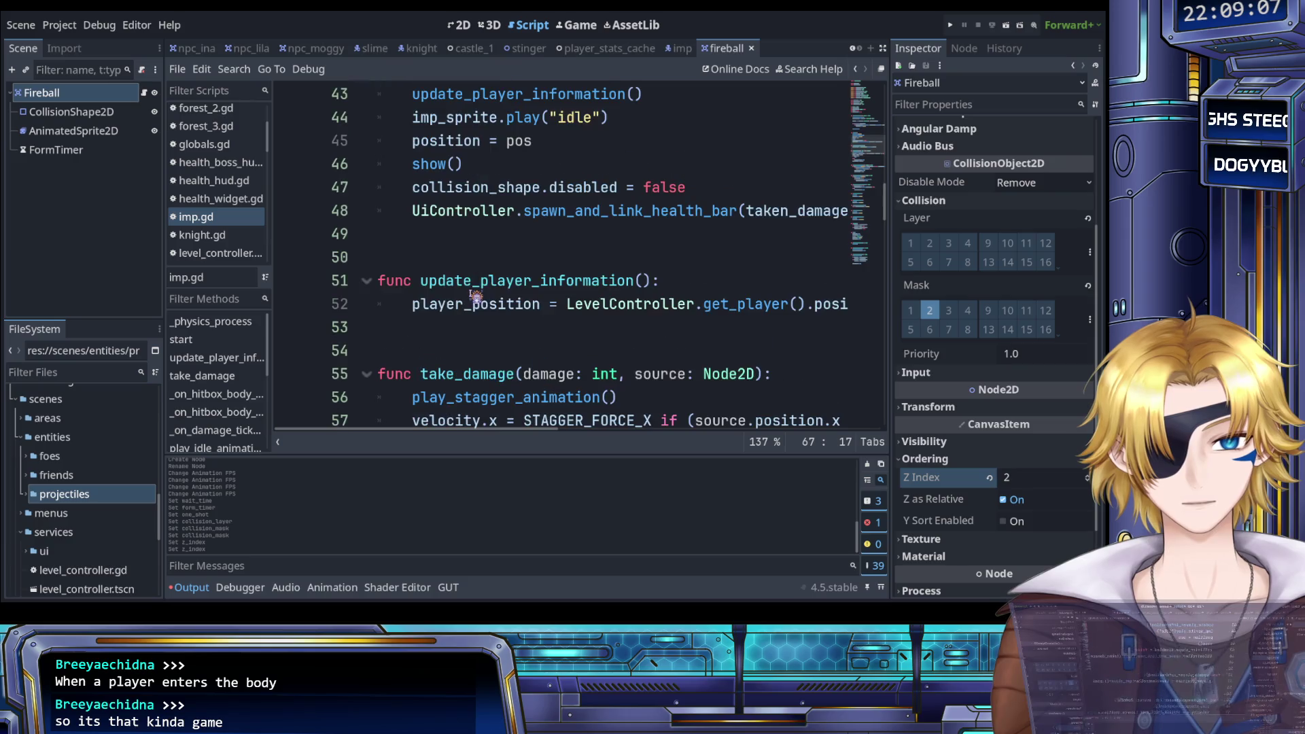
scroll(475, 297, up, 3)
scroll(476, 297, down, 3)
scroll(475, 297, down, 7)
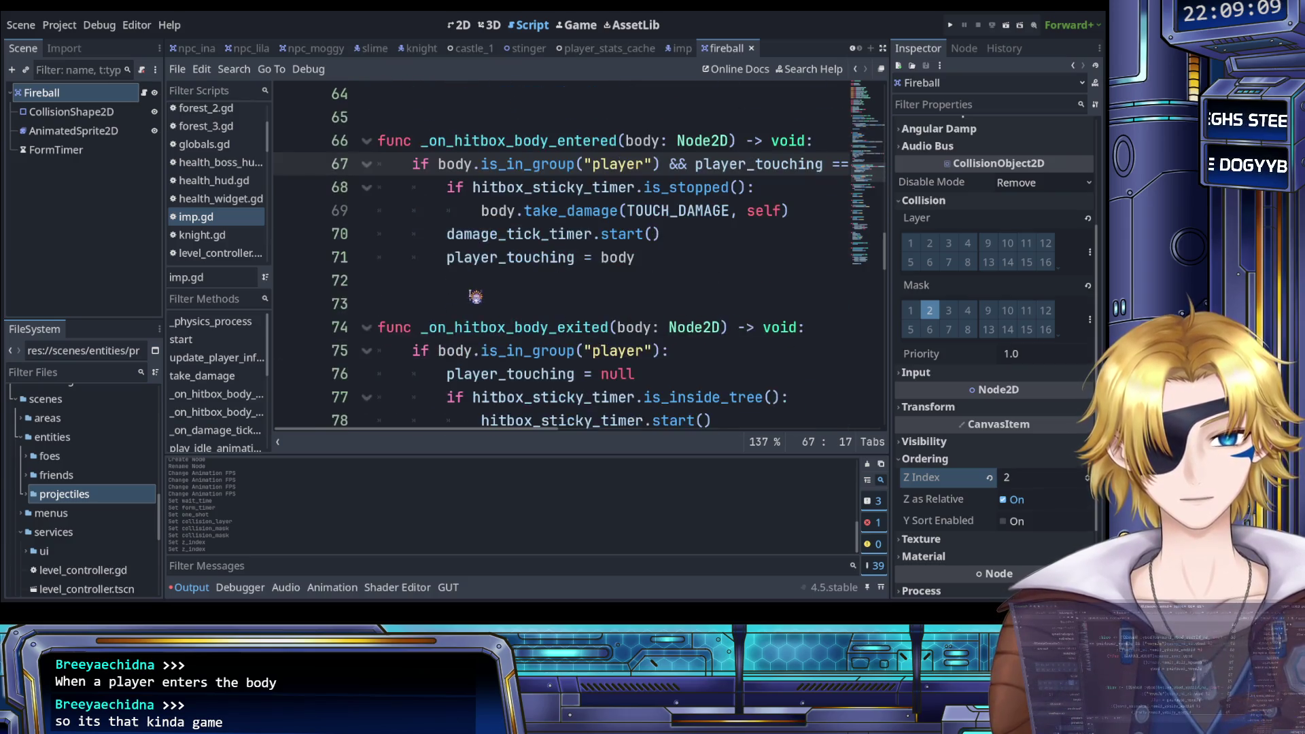
scroll(476, 297, up, 1)
mouse_move(379, 210)
mouse_down()
mouse_move(645, 307)
mouse_move(658, 325)
mouse_up()
key(ctrl+c)
click(674, 329)
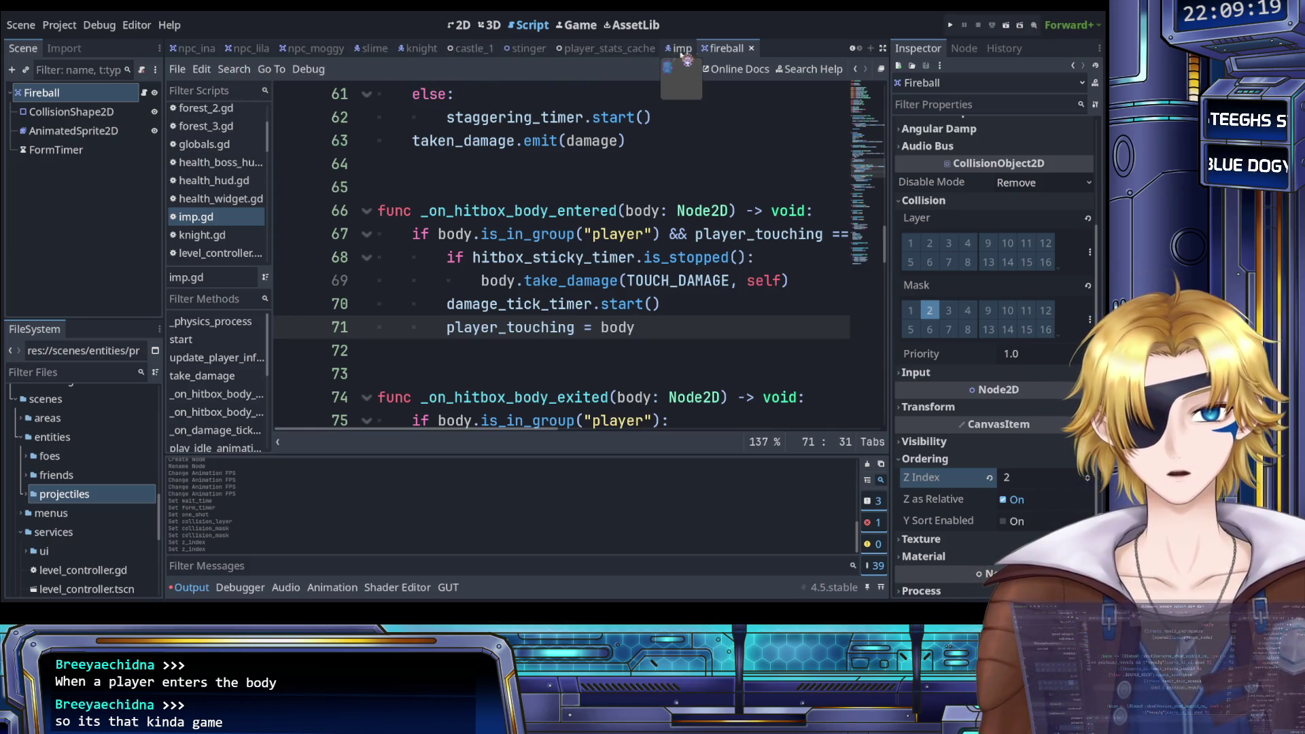
scroll(229, 197, down, 3)
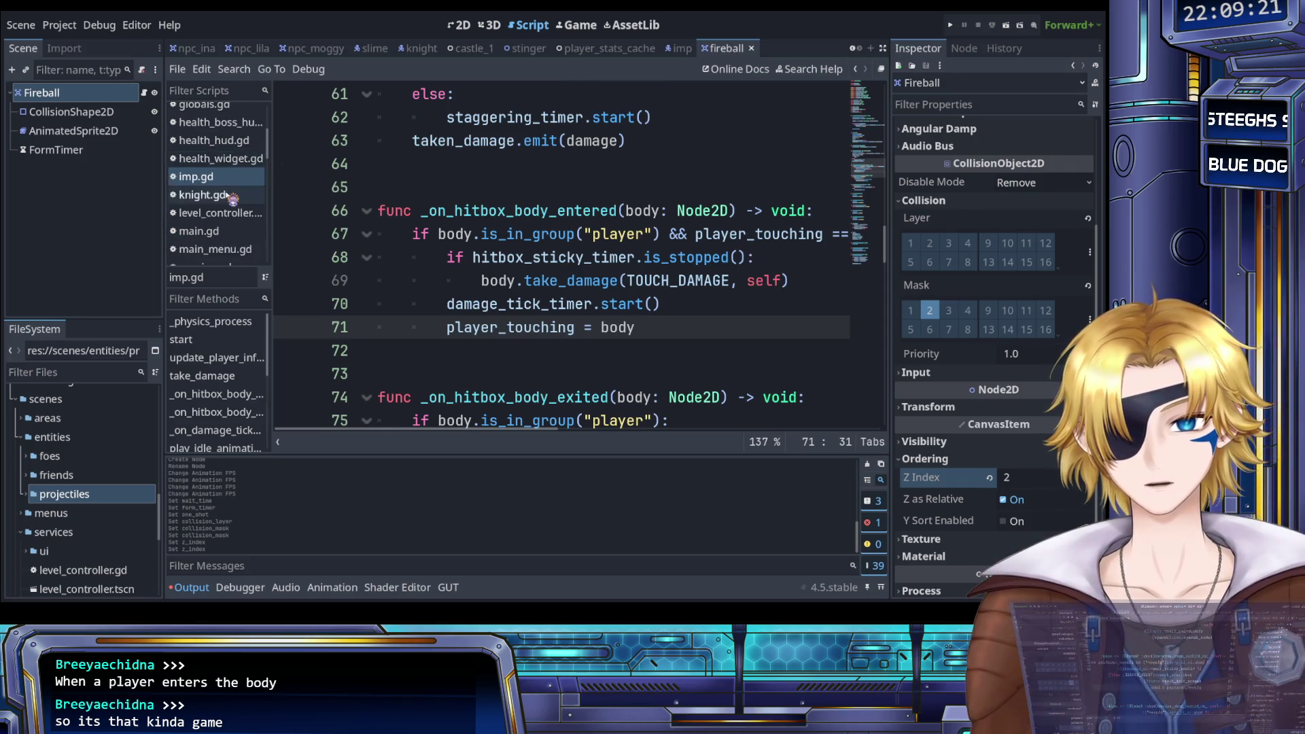
scroll(229, 199, up, 3)
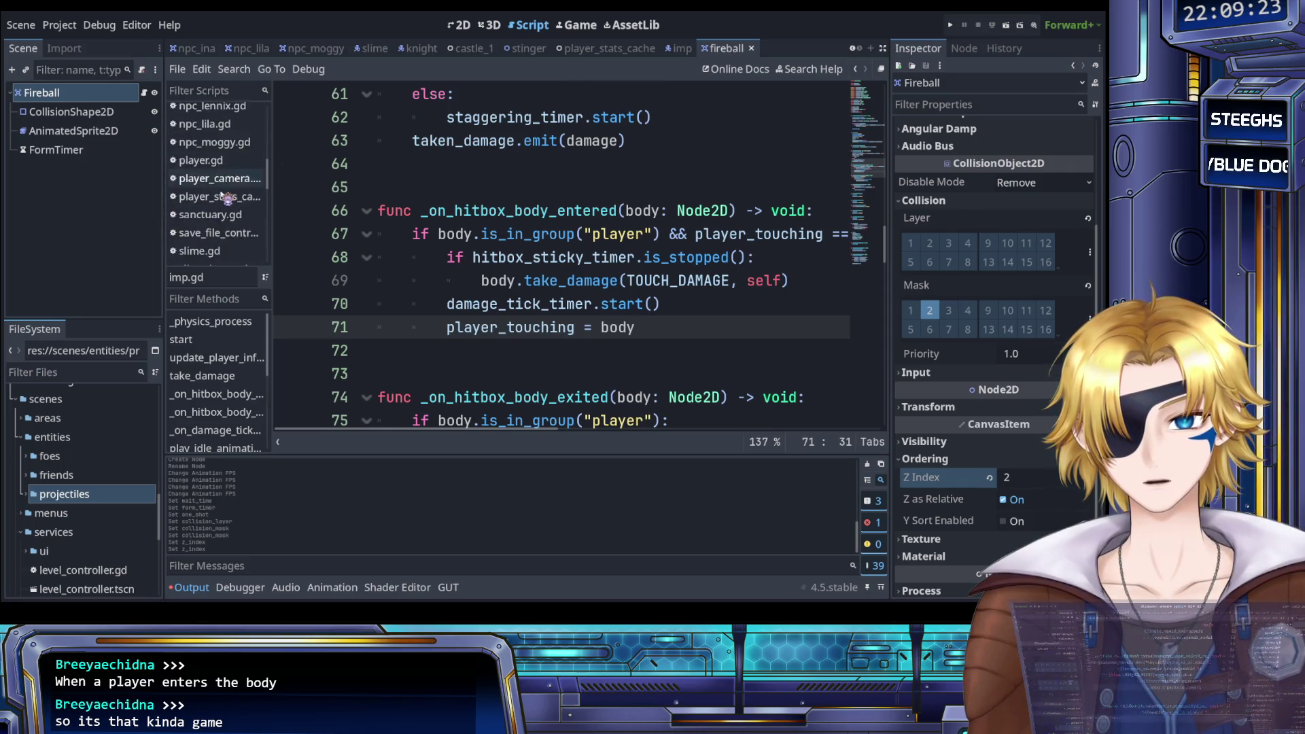
scroll(226, 195, up, 3)
click(227, 168)
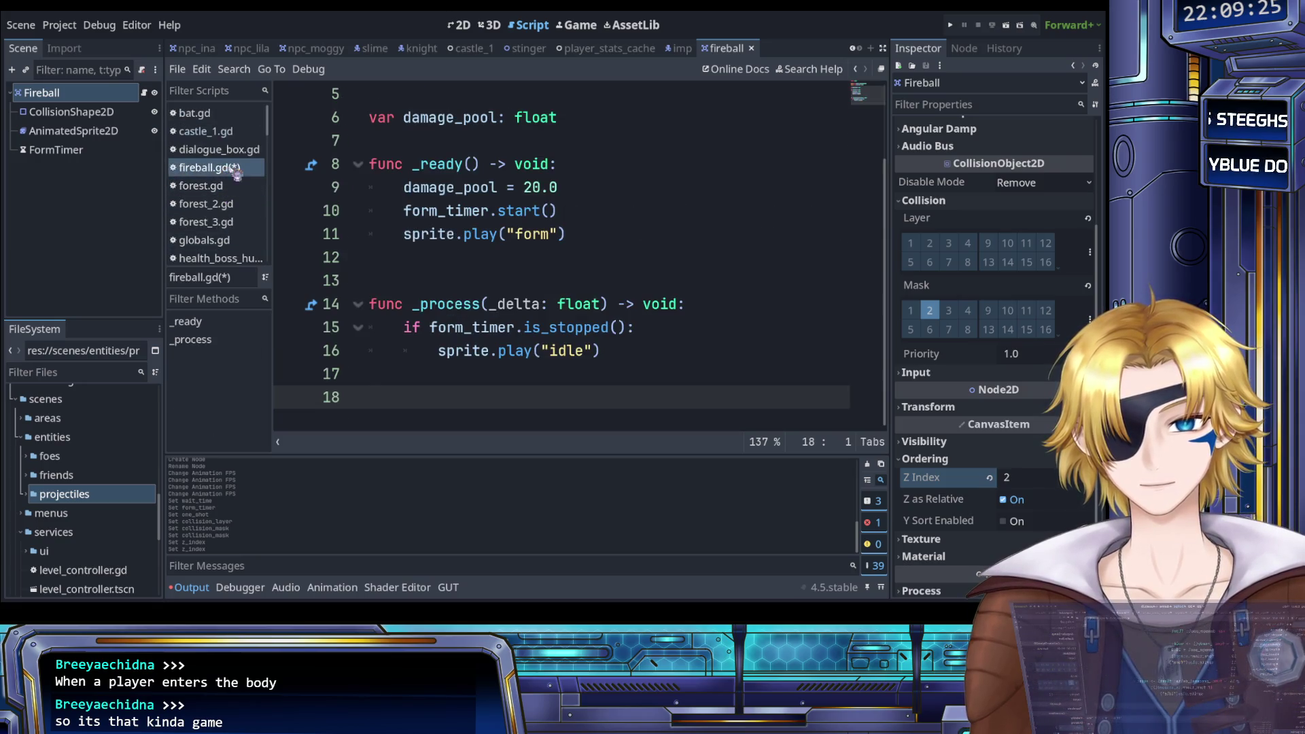
- Paste the _on_hitbox_body_entered handler into fireball.gd below _process
click(406, 238)
key(ctrl+s)
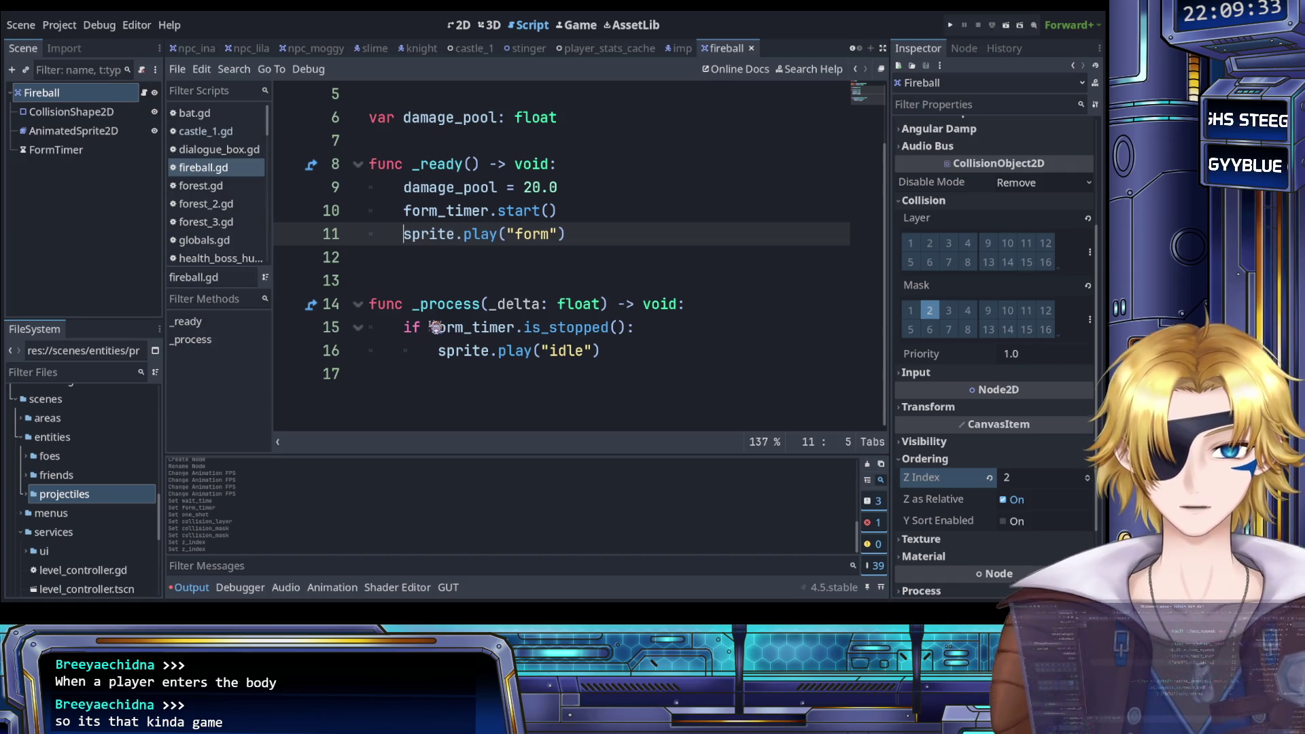
click(427, 377)
key(Return)
key(ctrl+v)
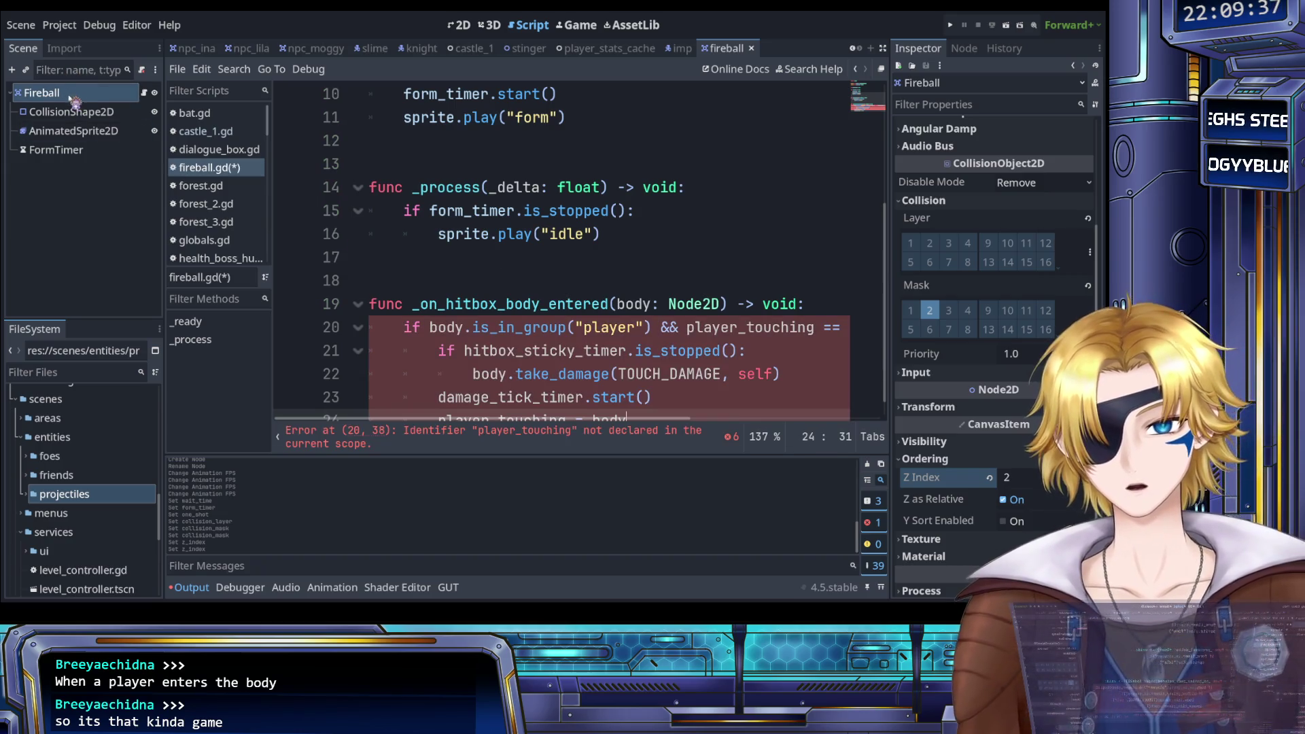
- Trim the player check's extra conditions and add '&& damage_pool > 0' to it
click(468, 306)
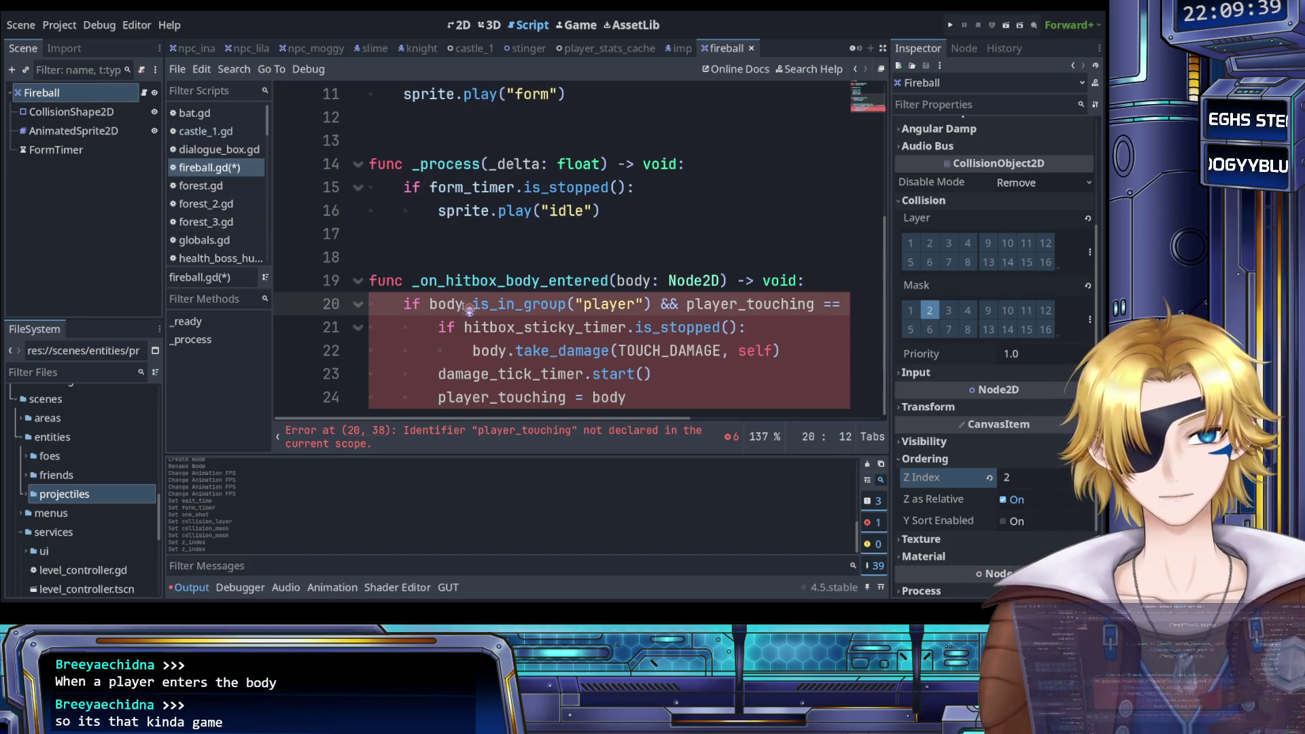
scroll(469, 307, right, 3)
drag(478, 305, 837, 310)
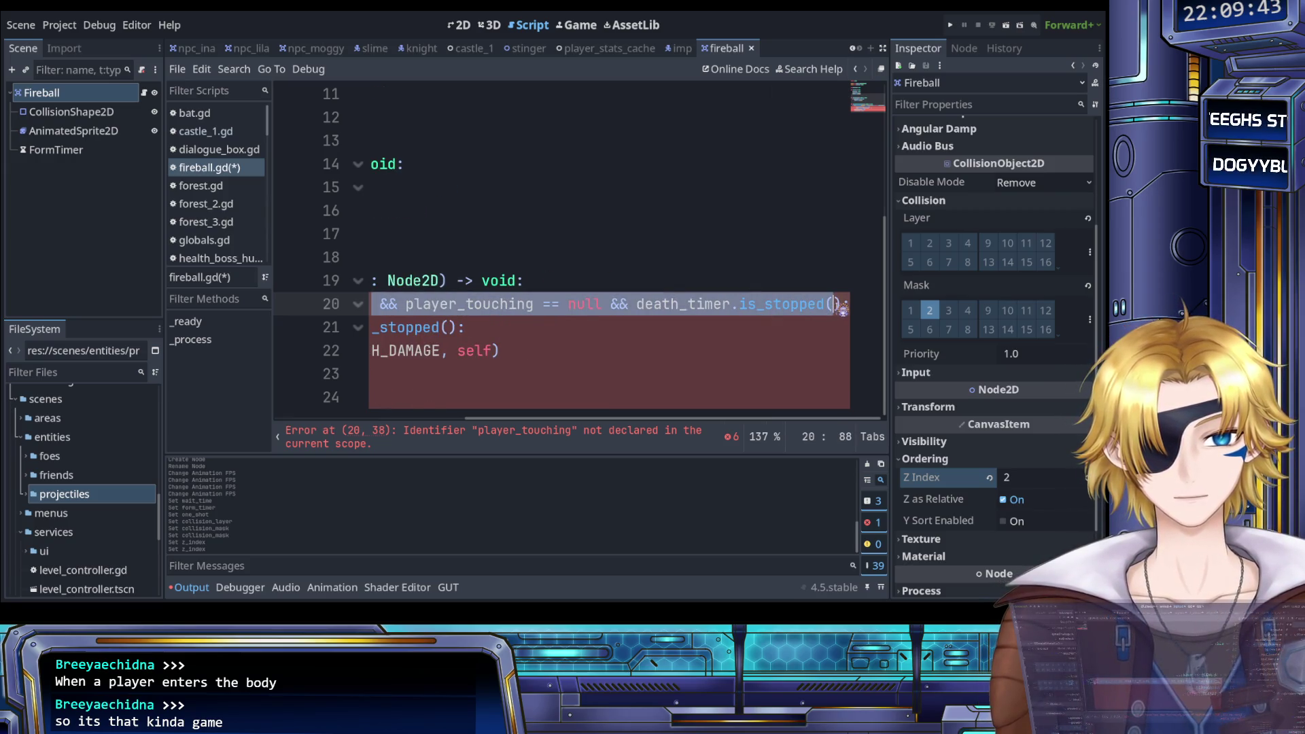
key(BackSpace)
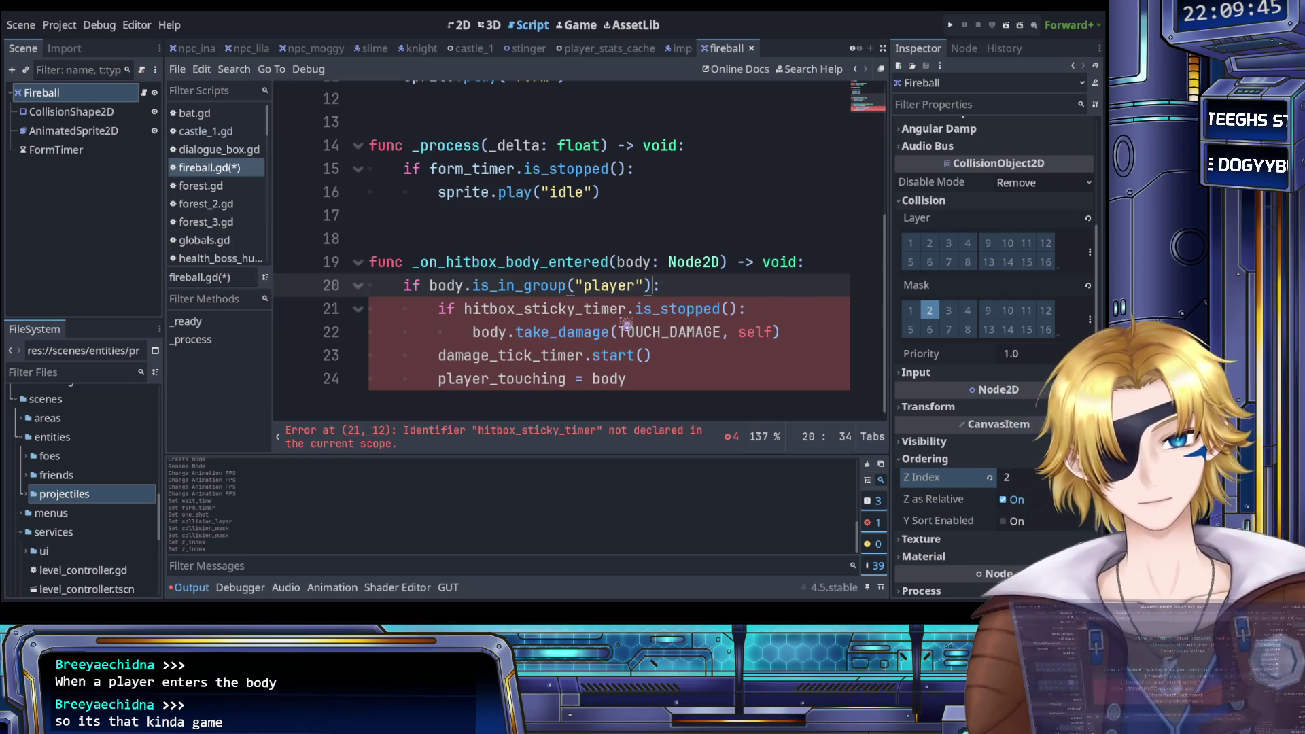
click(547, 314)
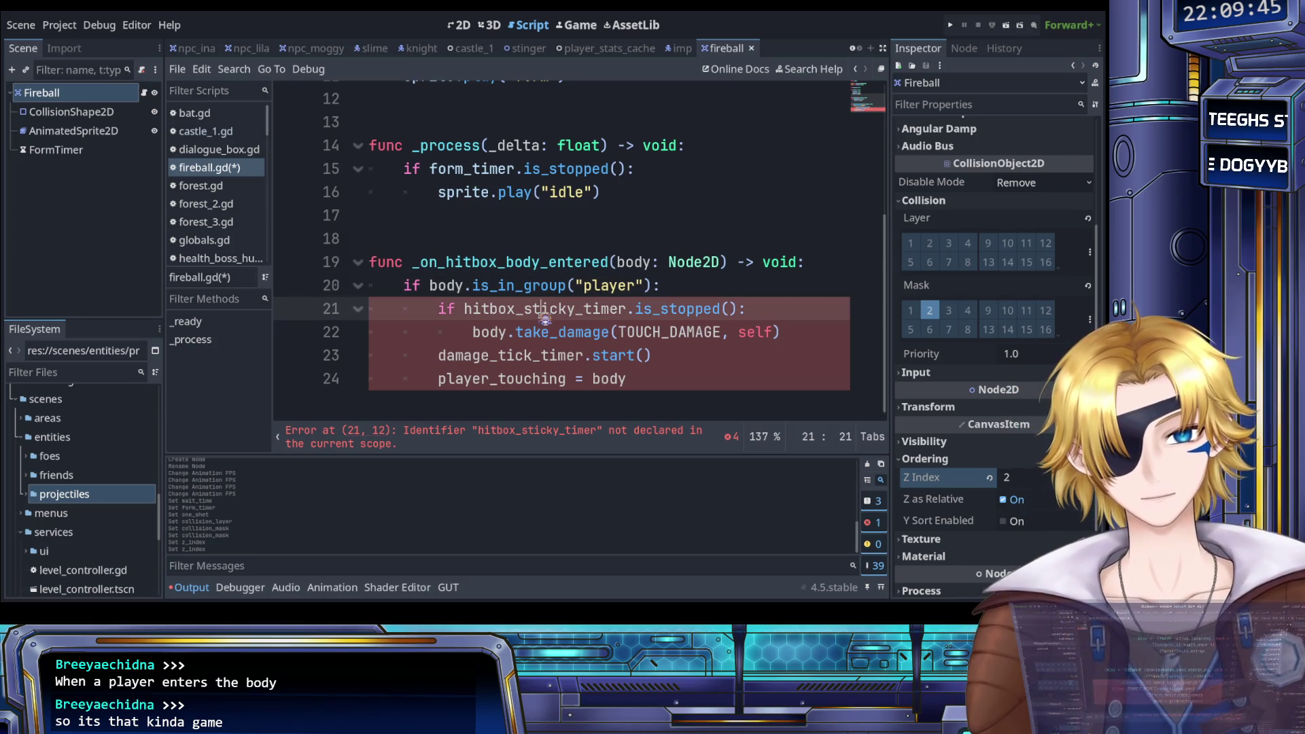
click(654, 286)
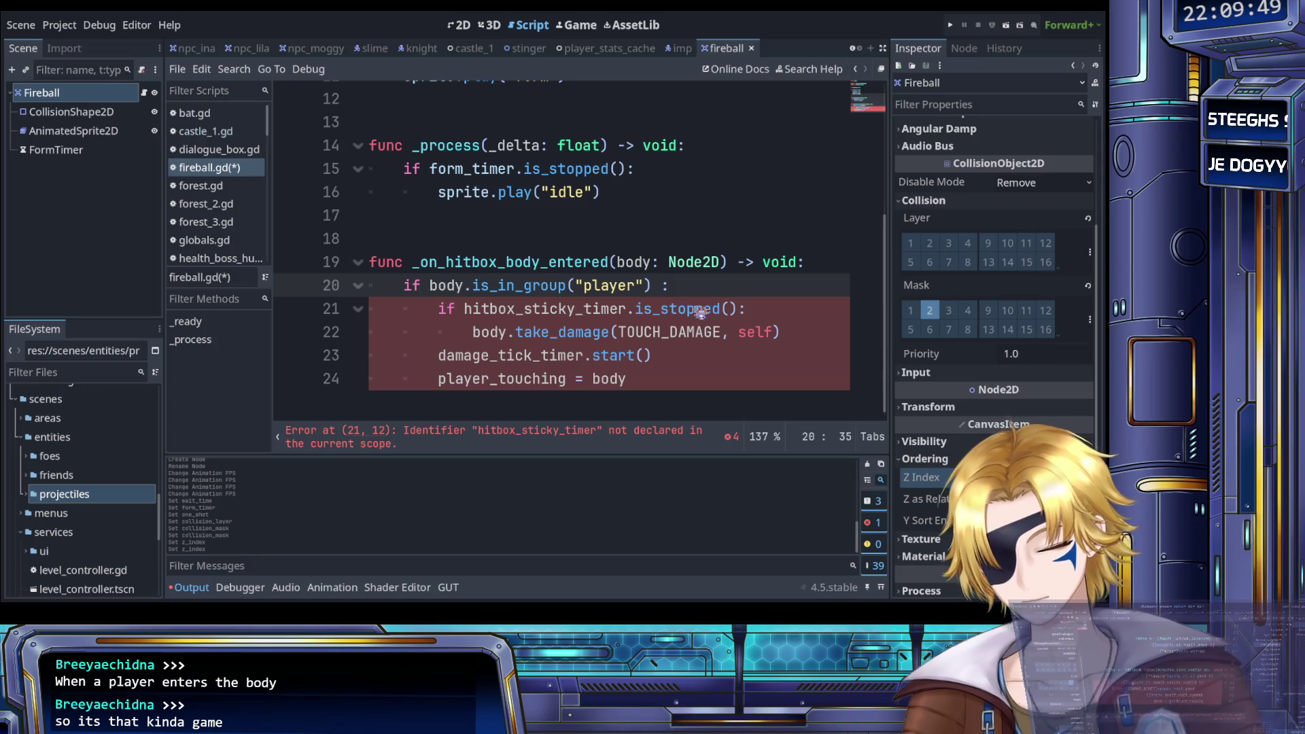
text(&& )
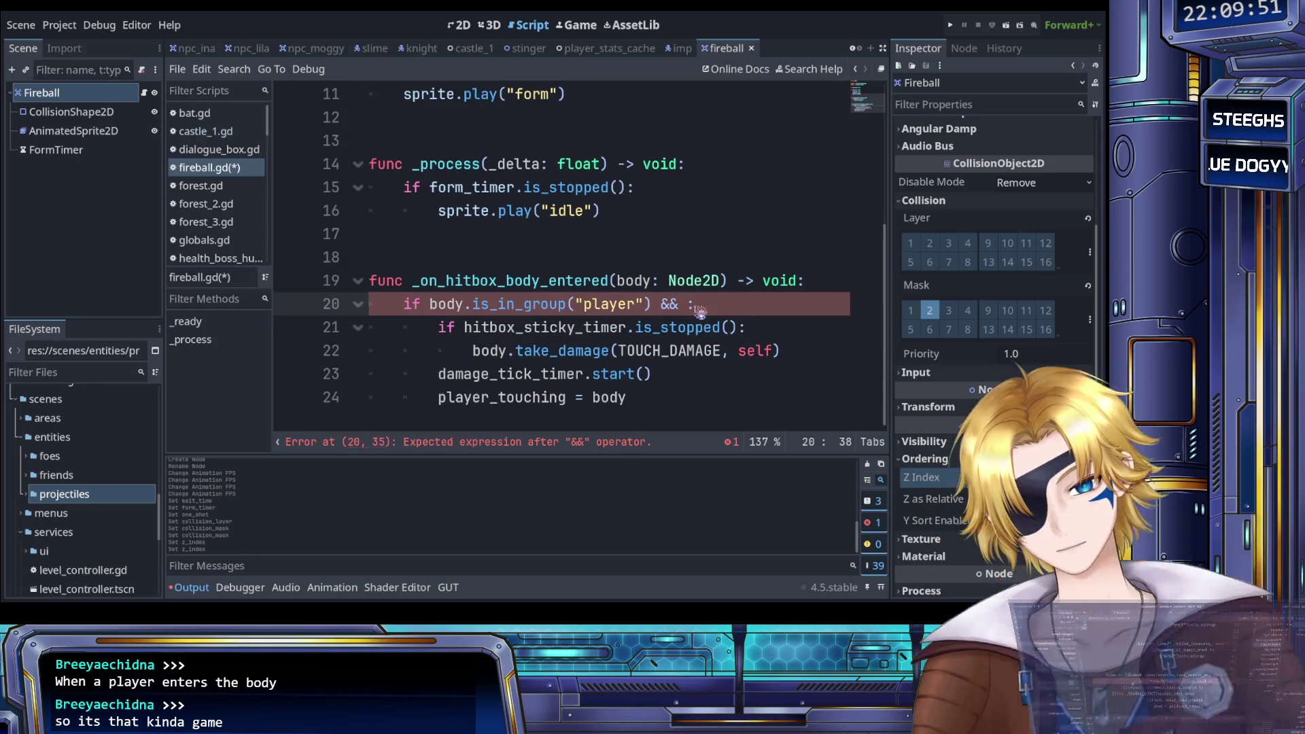
text(dama)
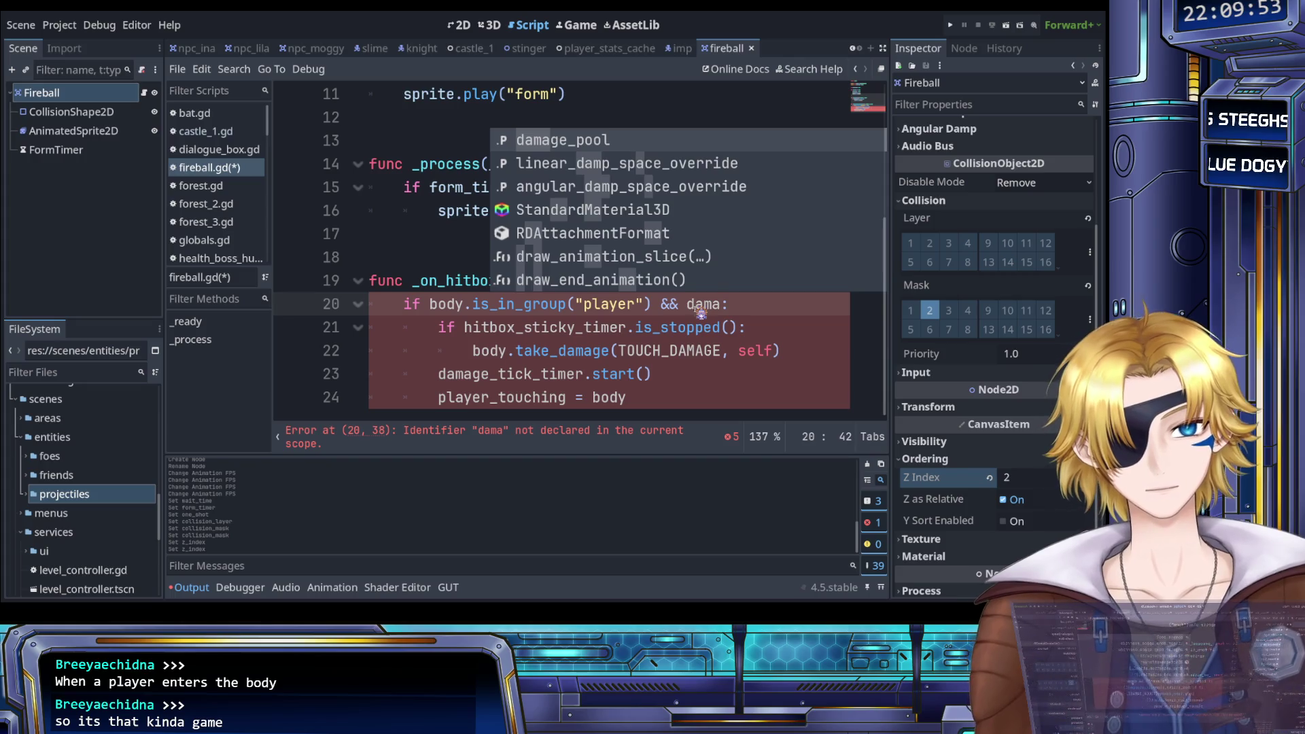
key(Return)
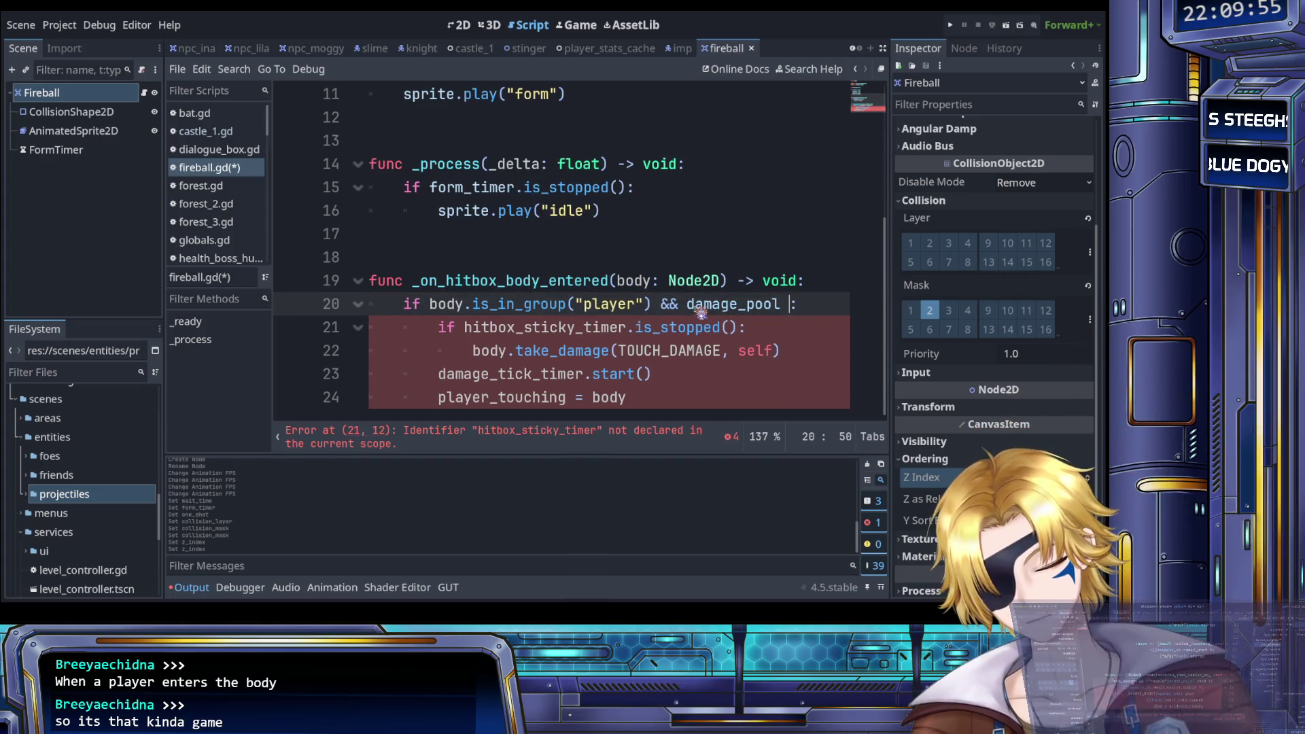
text(> 0)
- Delete the old sticky-timer damage block from the handler
click(649, 327)
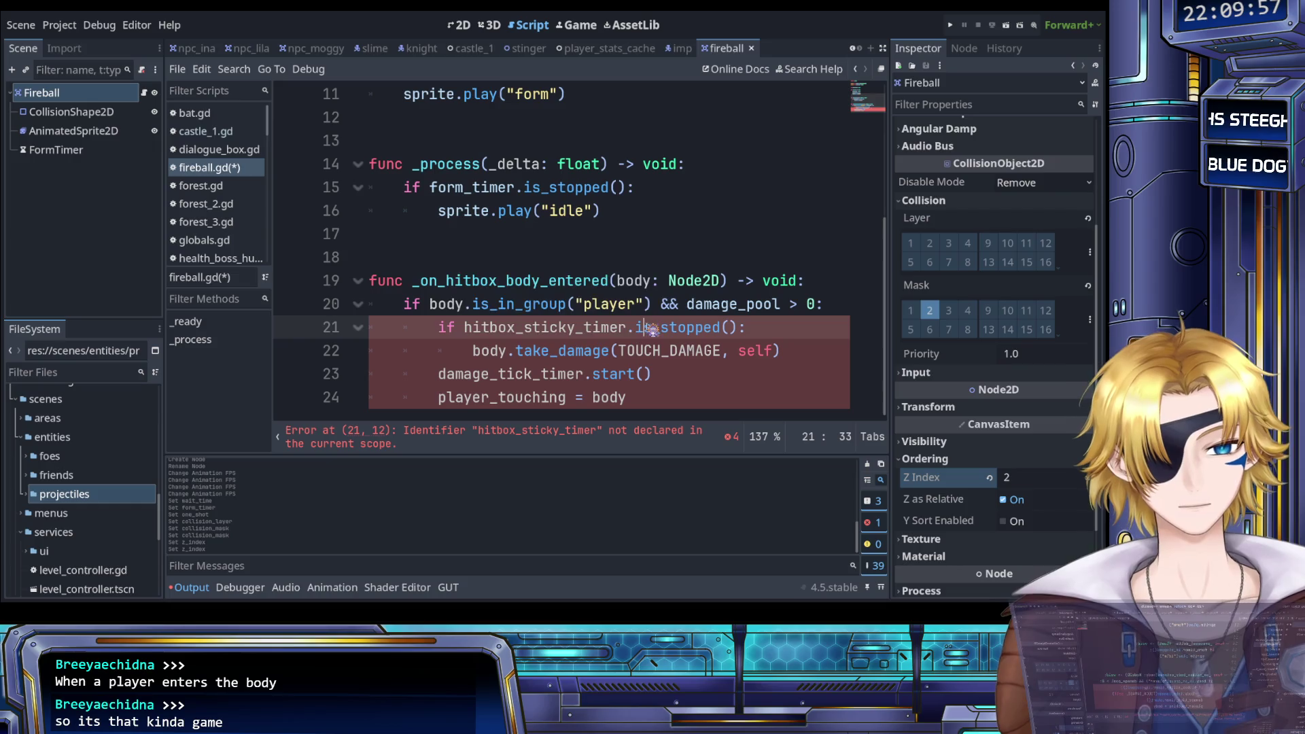
key(ctrl+s)
mouse_move(439, 327)
mouse_down()
mouse_move(649, 375)
mouse_move(649, 399)
mouse_up()
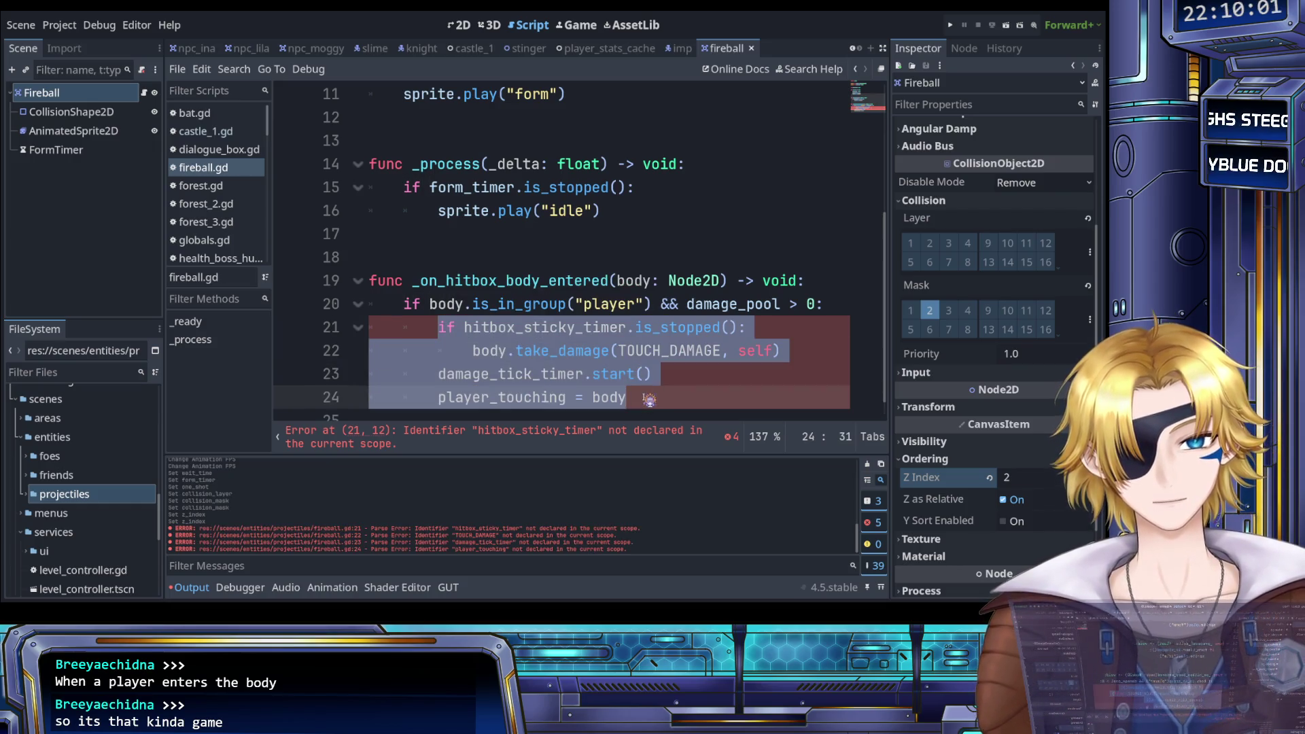
key(BackSpace)
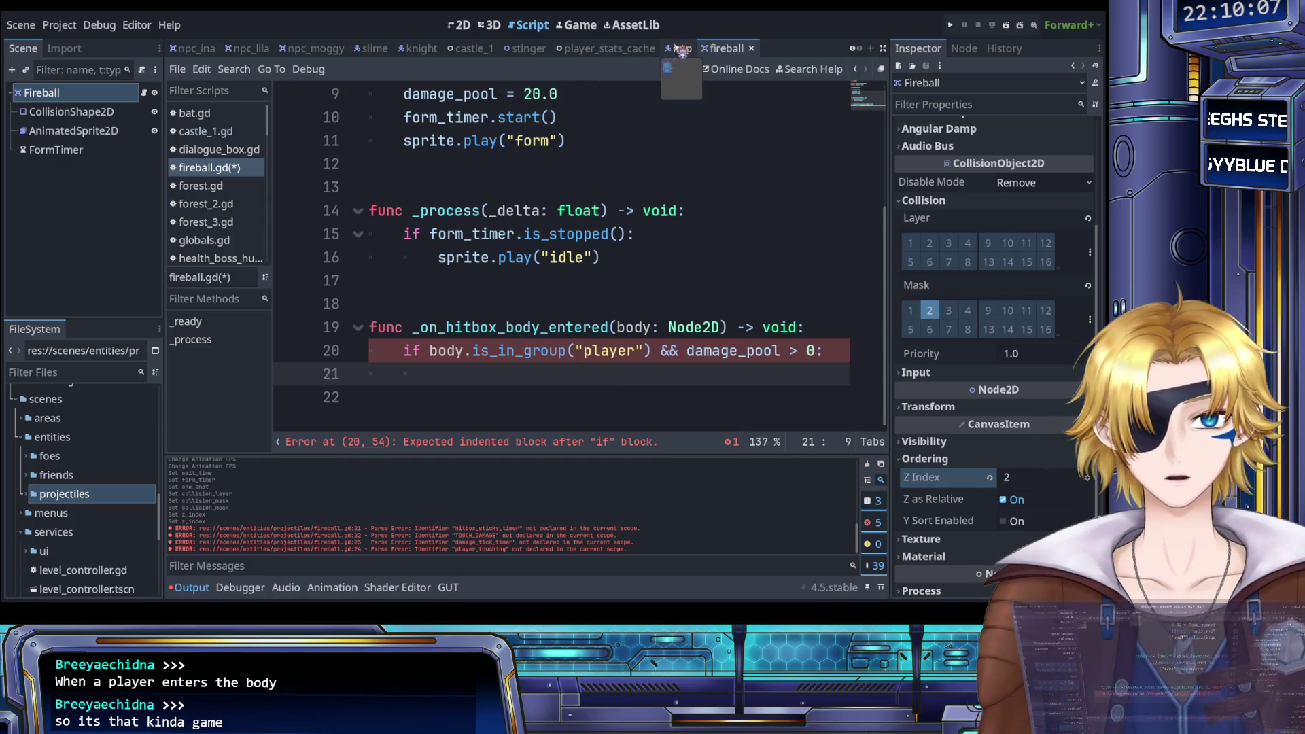
- Look up the imp script's take_damage call for reference
click(527, 48)
click(725, 48)
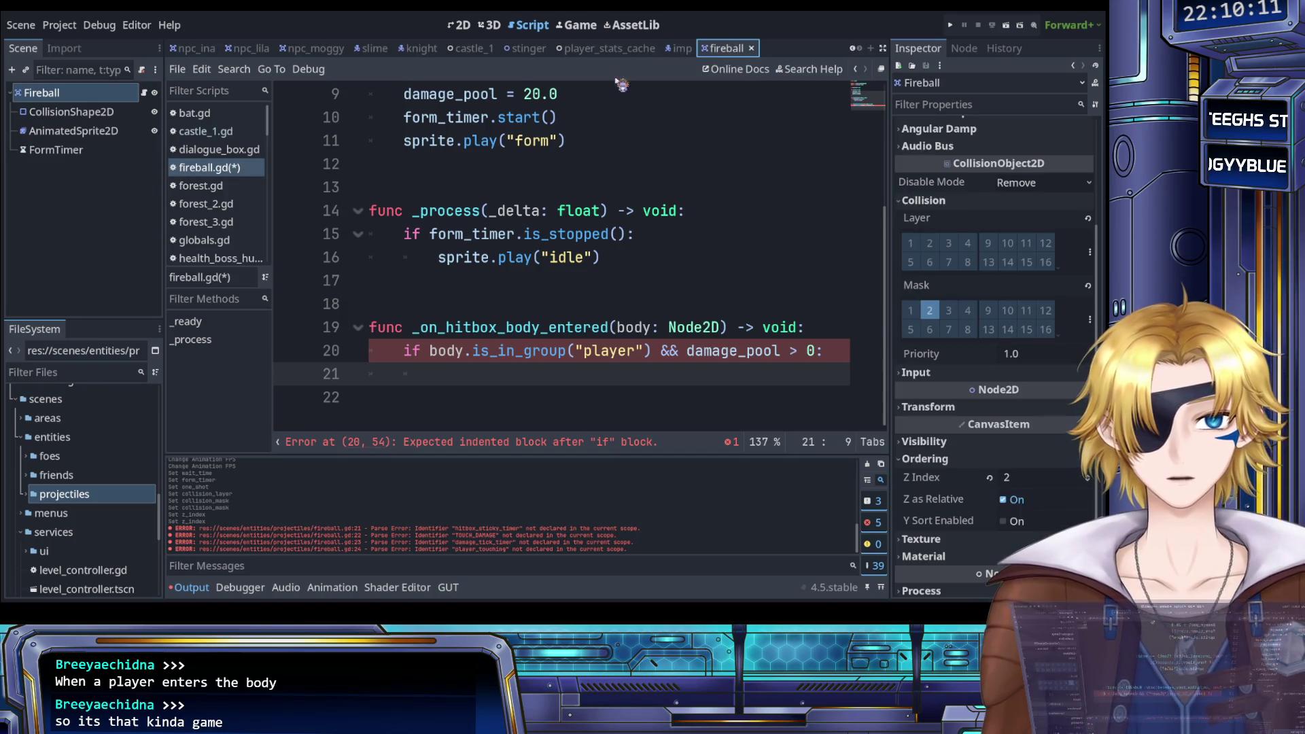
scroll(218, 197, down, 1)
scroll(219, 196, down, 2)
scroll(218, 200, up, 2)
scroll(215, 211, down, 5)
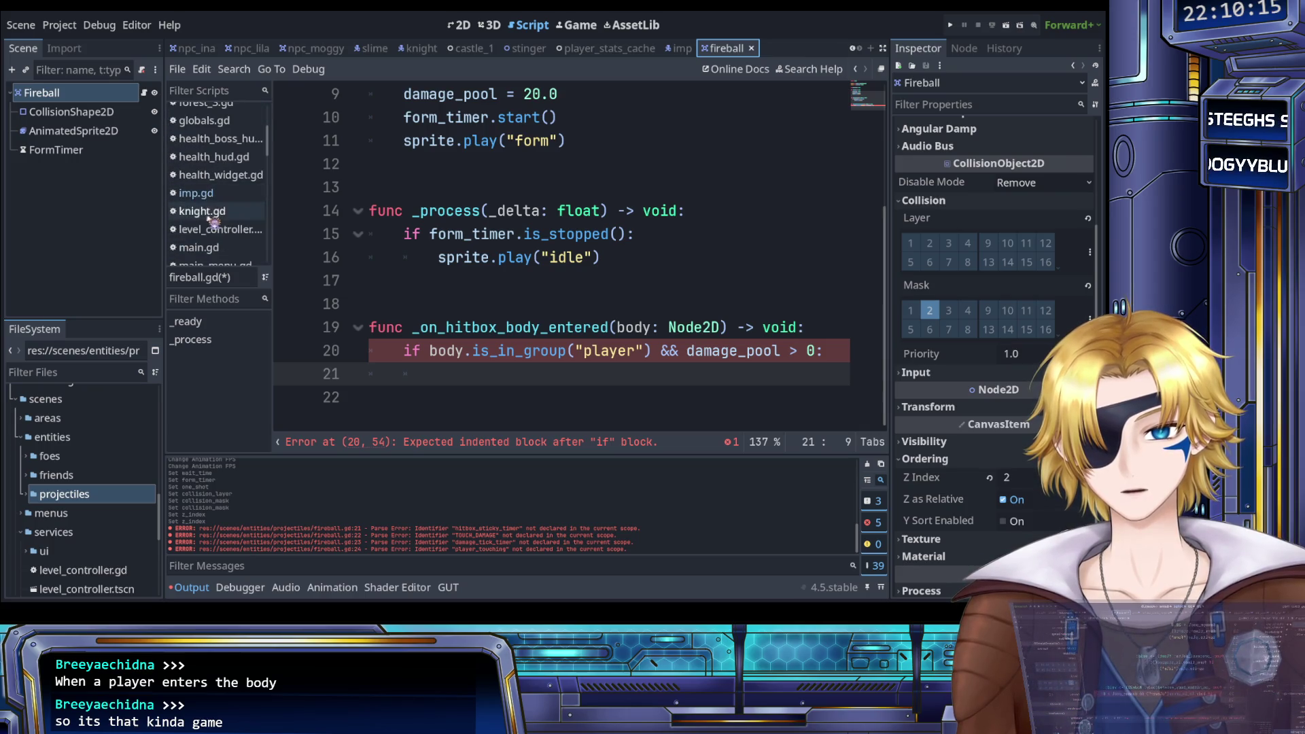
click(197, 193)
click(484, 281)
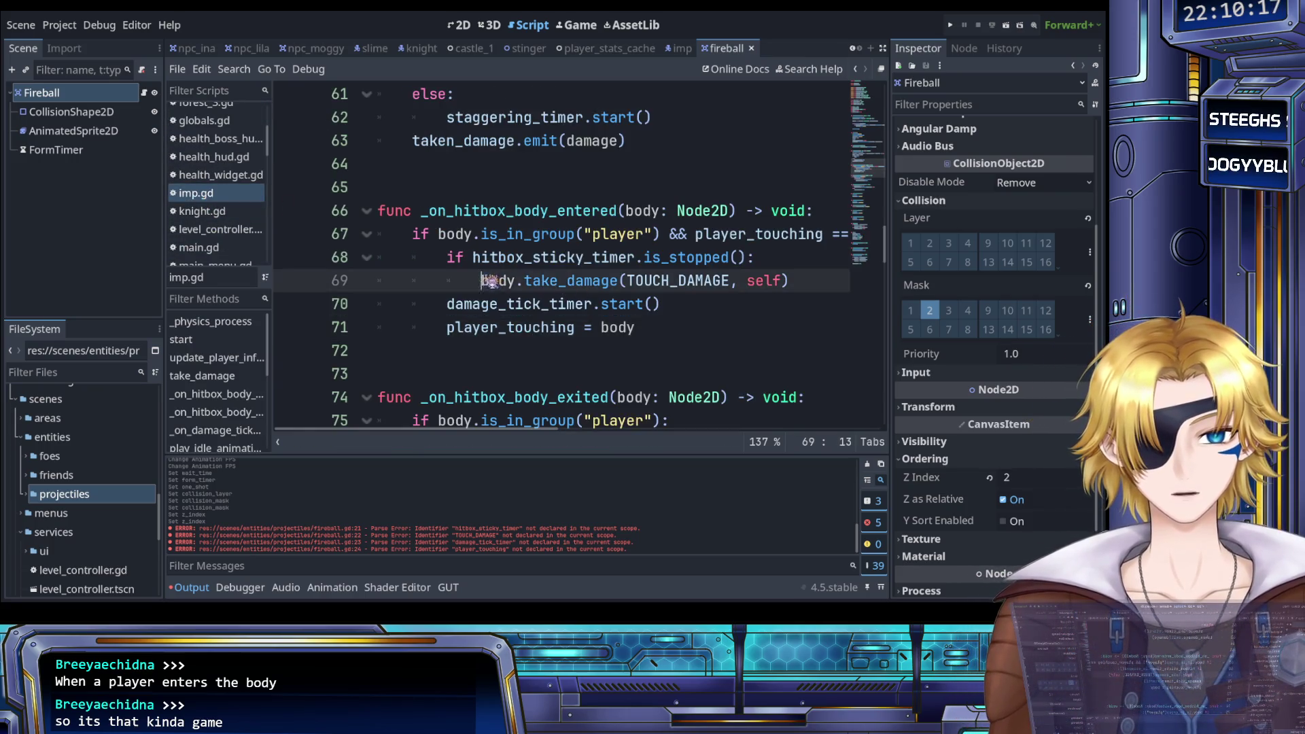
drag(484, 281, 790, 281)
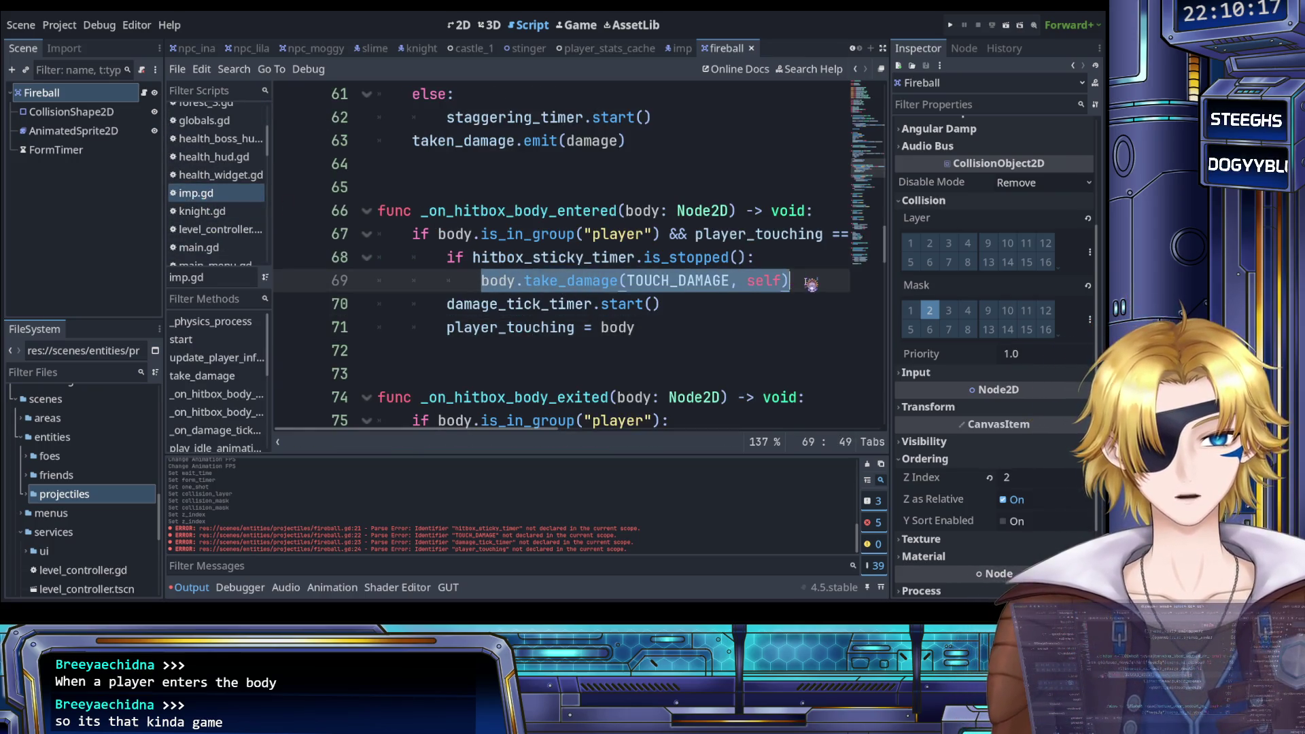
click(681, 48)
click(726, 48)
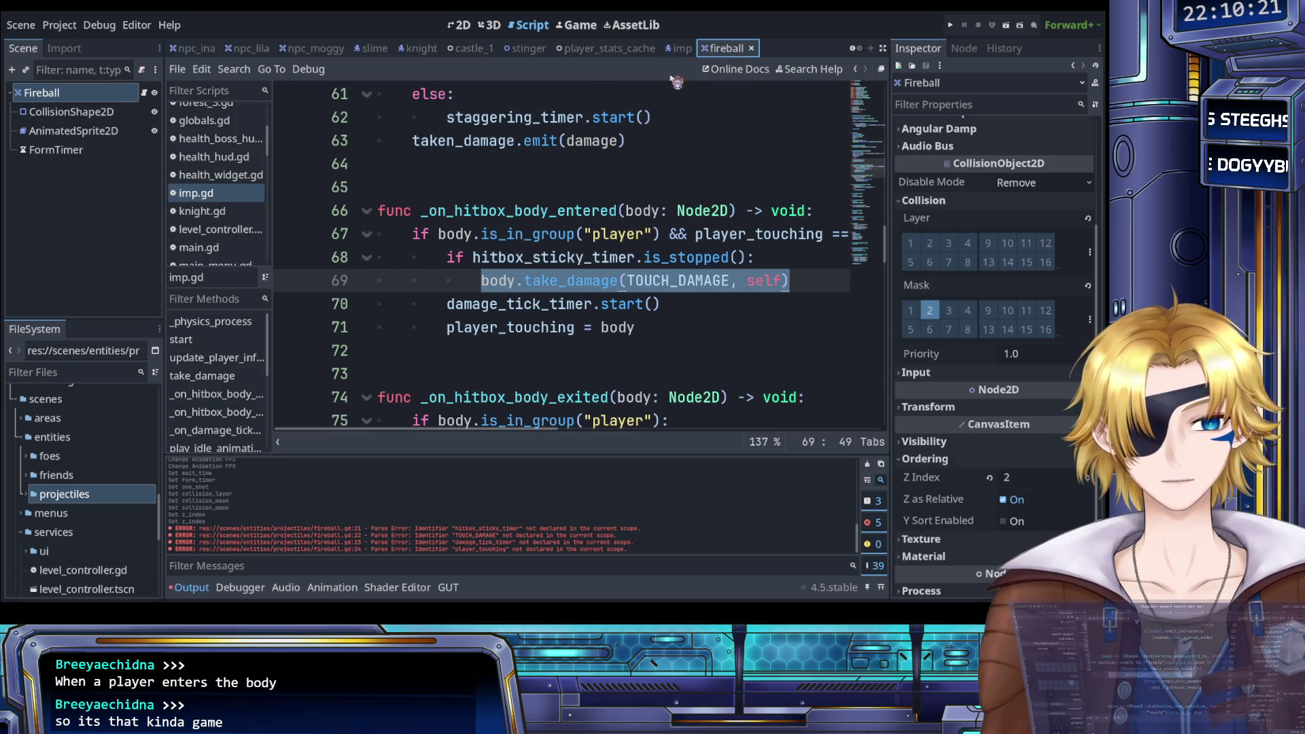
click(204, 211)
click(197, 193)
click(208, 211)
click(197, 193)
scroll(224, 221, down, 3)
scroll(230, 222, up, 5)
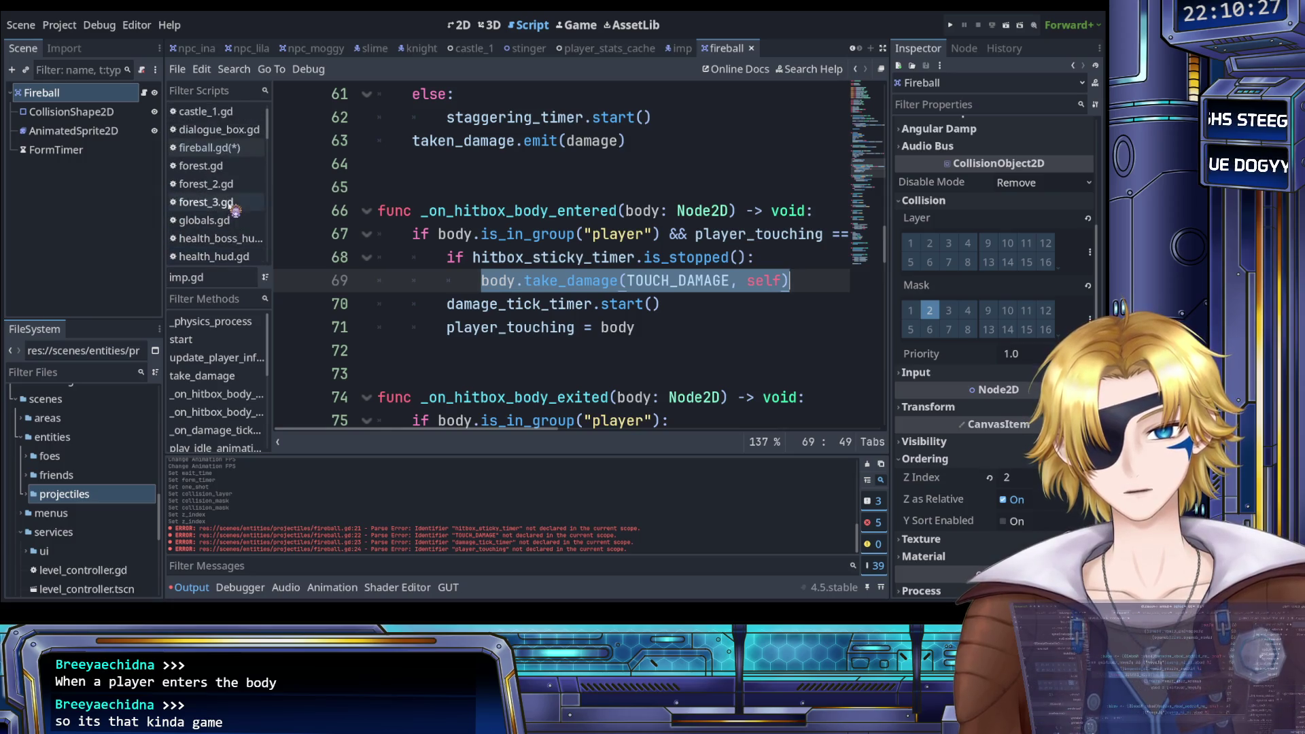
click(224, 147)
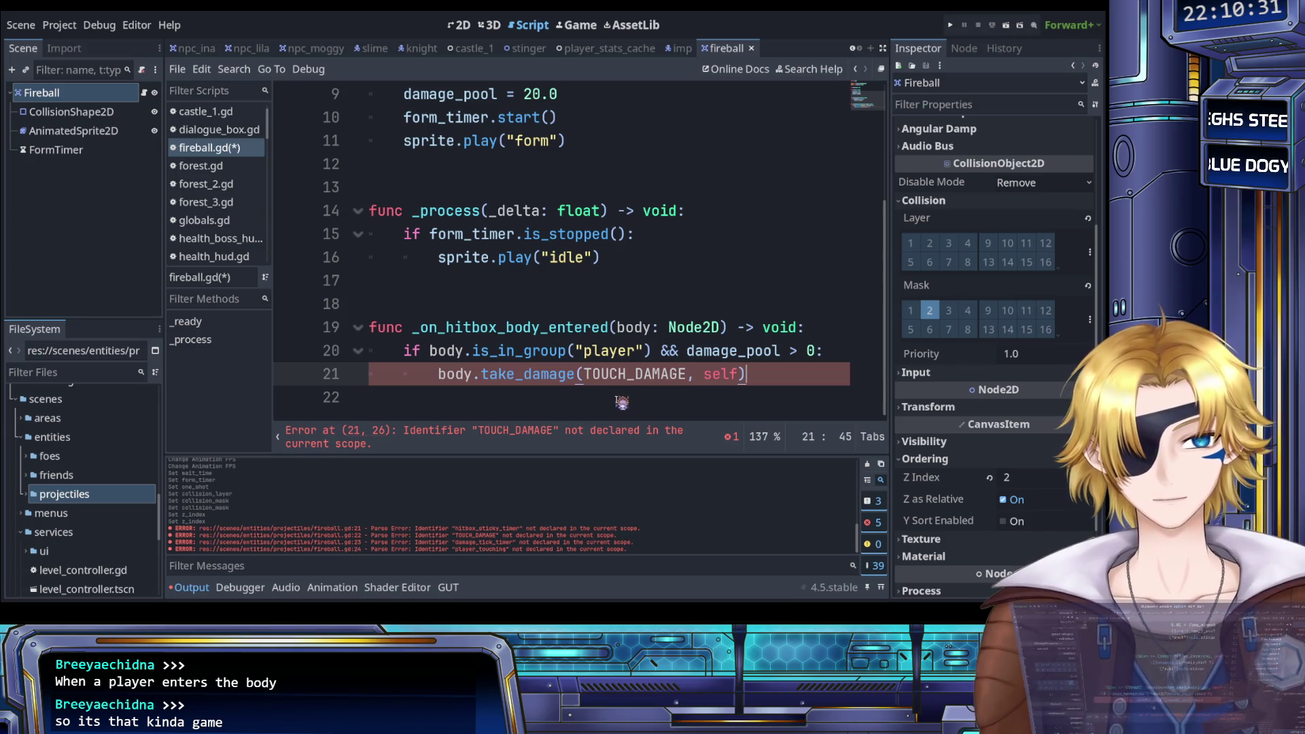
- Replace TOUCH_DAMAGE with damage_pool in the take_damage call
double_click(626, 376)
text(damage)
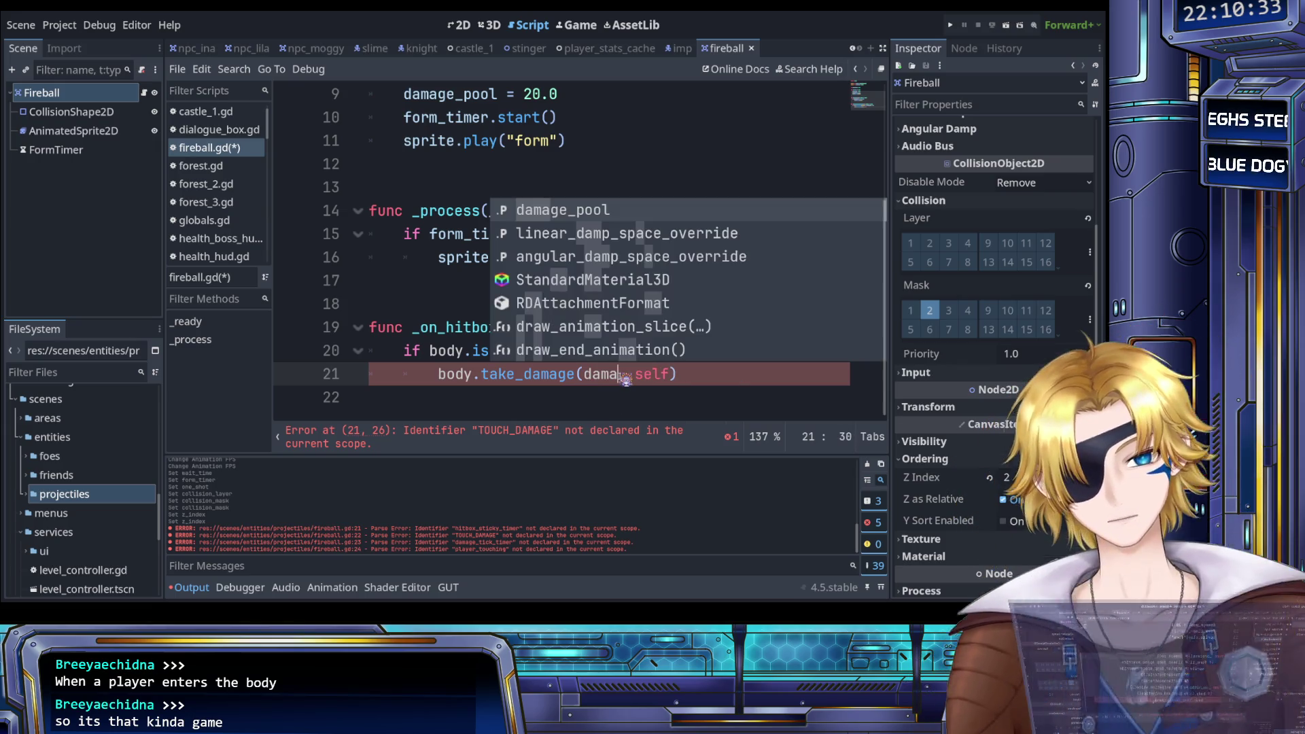
key(Return)
key(ctrl+s)
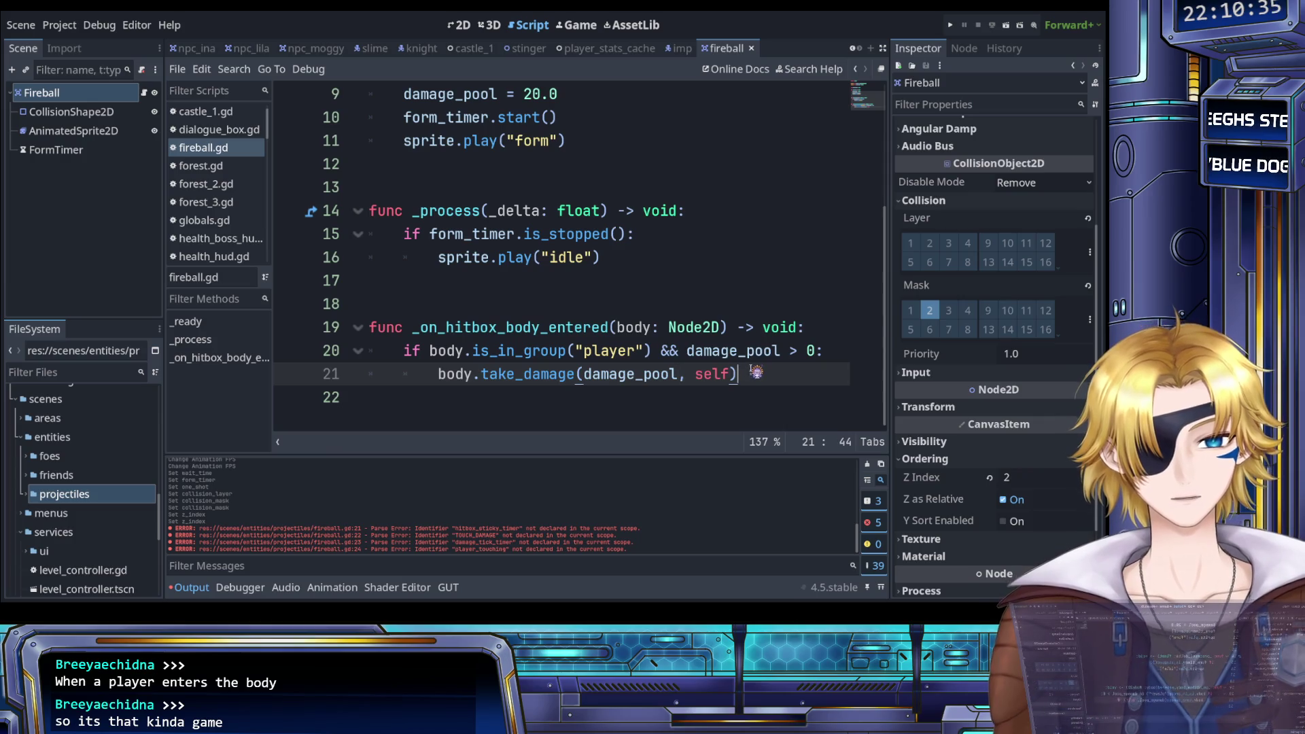
- Add a 'damage_pool = 0' reset line after the damage call
key(Return)
text(dama)
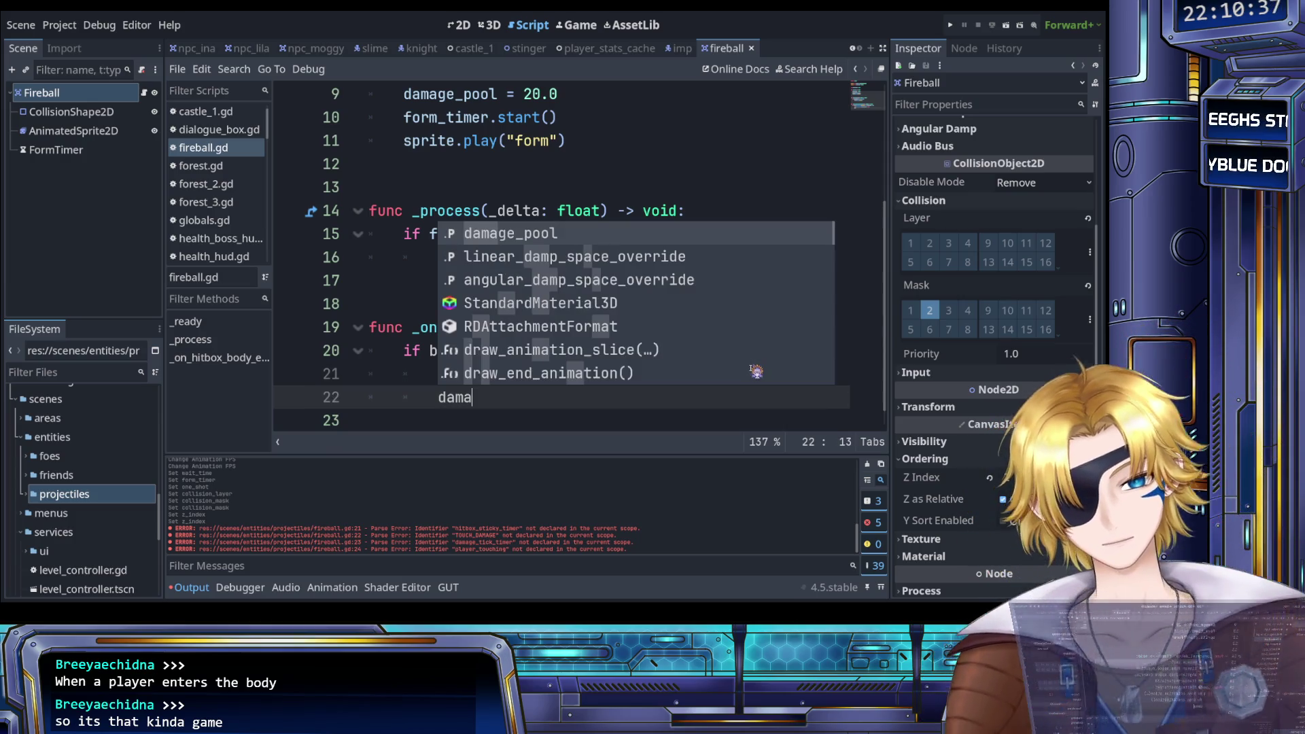
key(Return)
text(= 0)
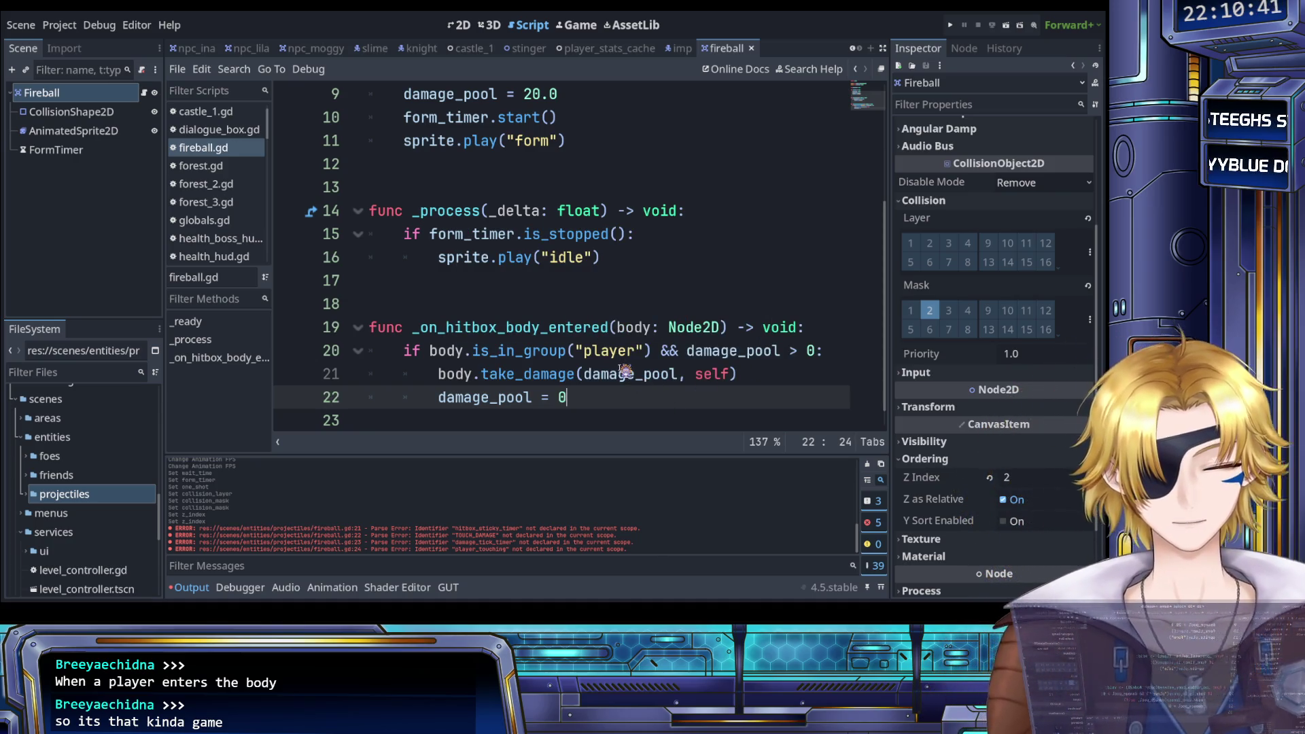
scroll(626, 370, up, 3)
drag(559, 281, 410, 283)
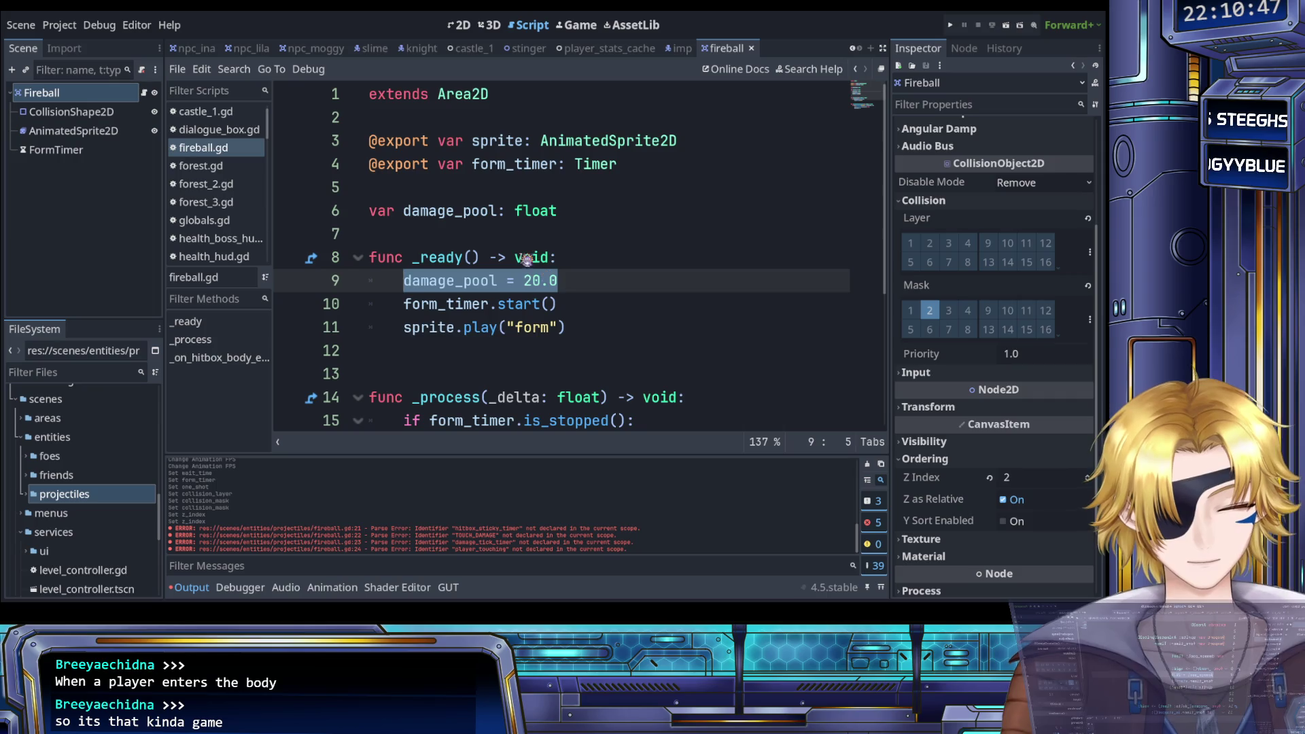
scroll(547, 277, down, 3)
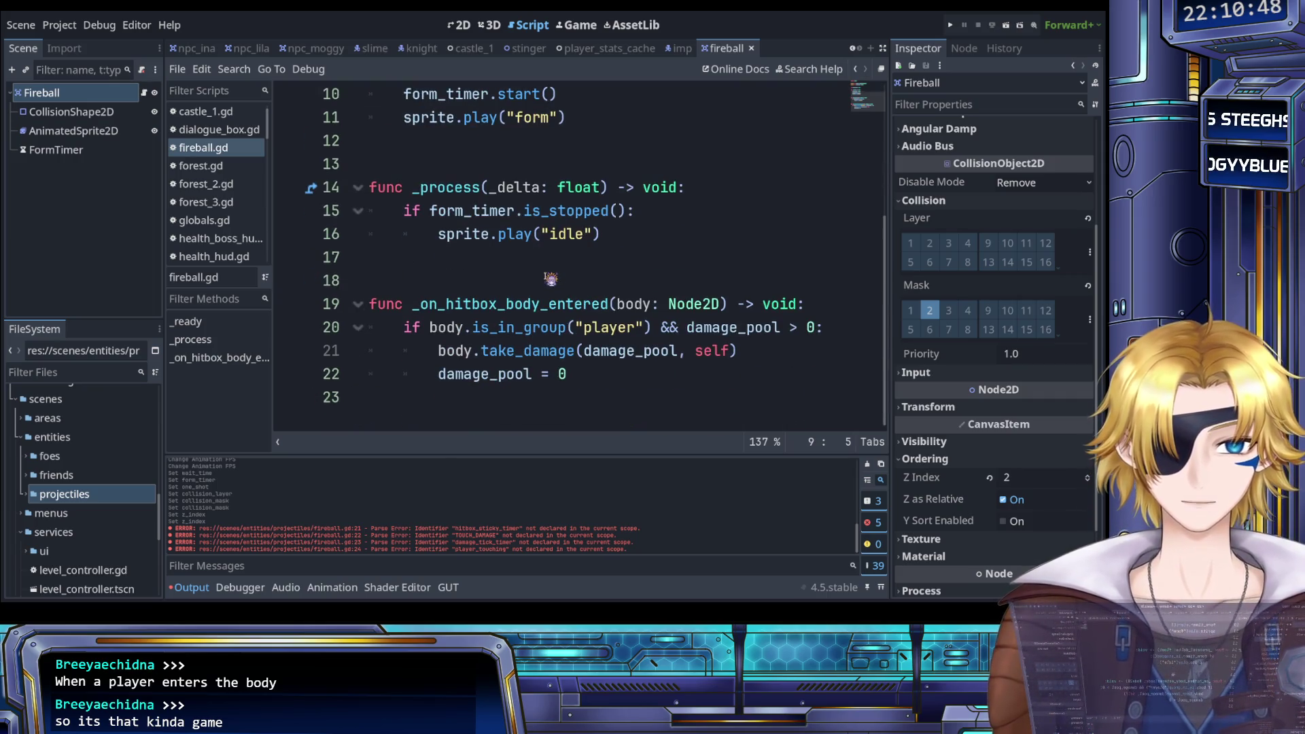
click(577, 377)
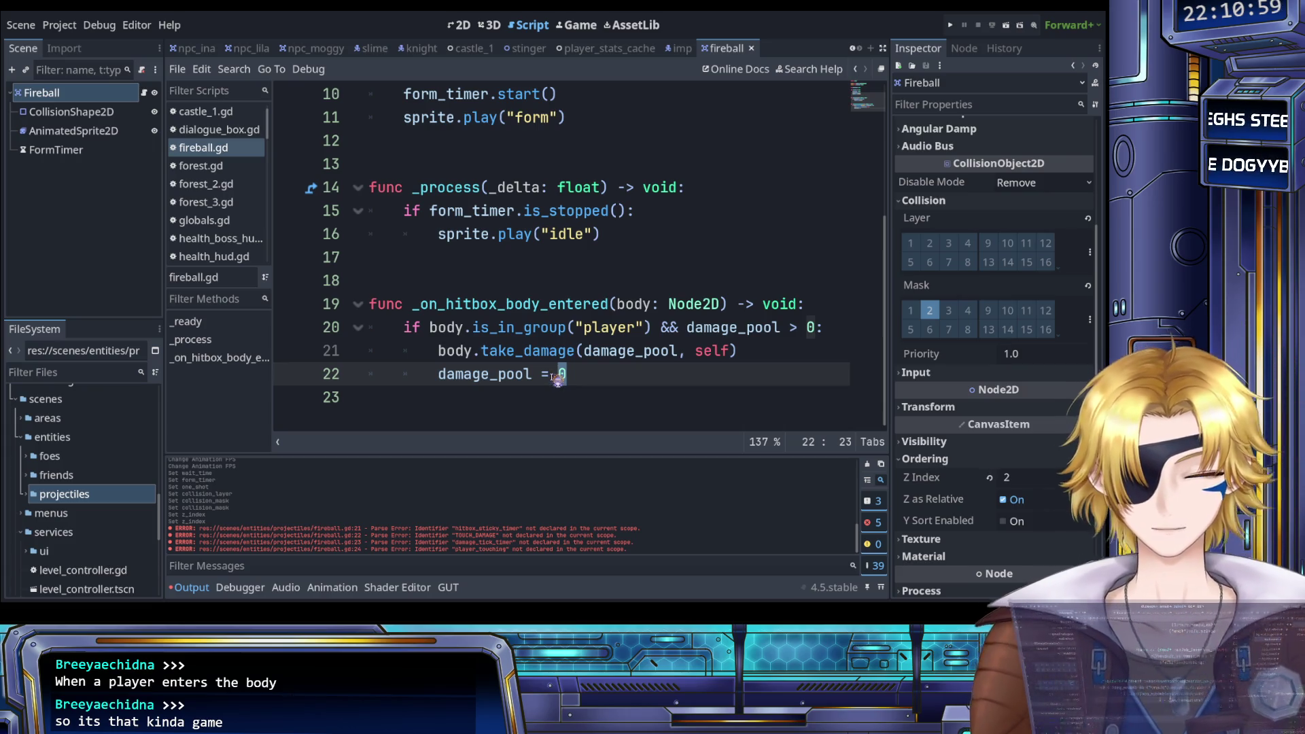
click(615, 371)
key(ctrl+s)
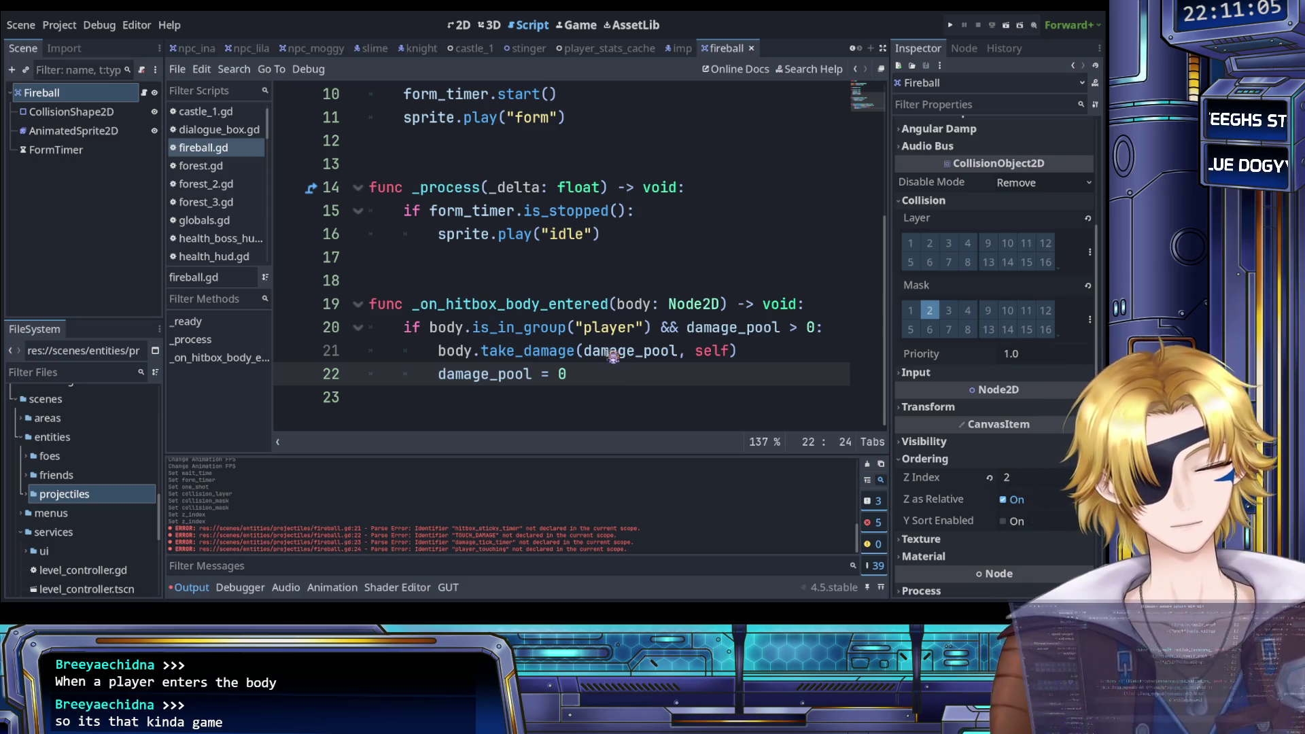
- Recheck the damage_pool condition and save the finished hitbox handler
drag(661, 327, 819, 331)
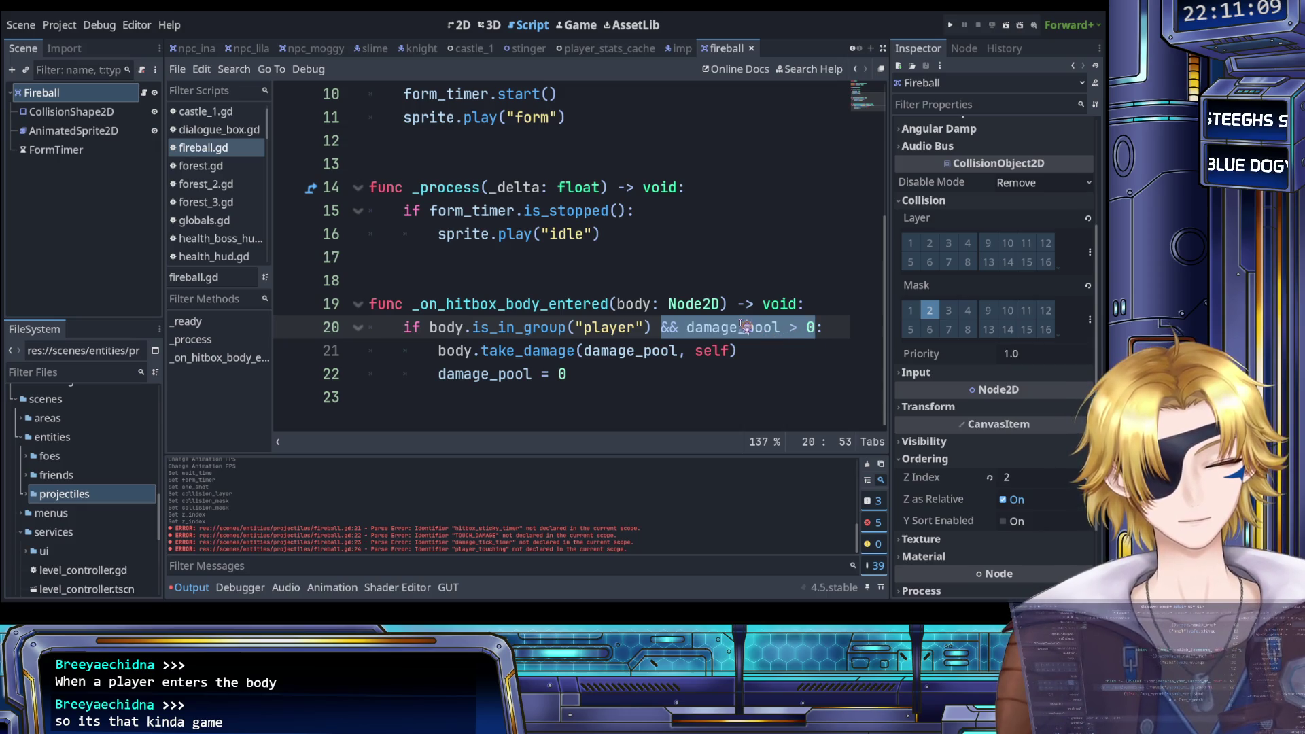
click(542, 350)
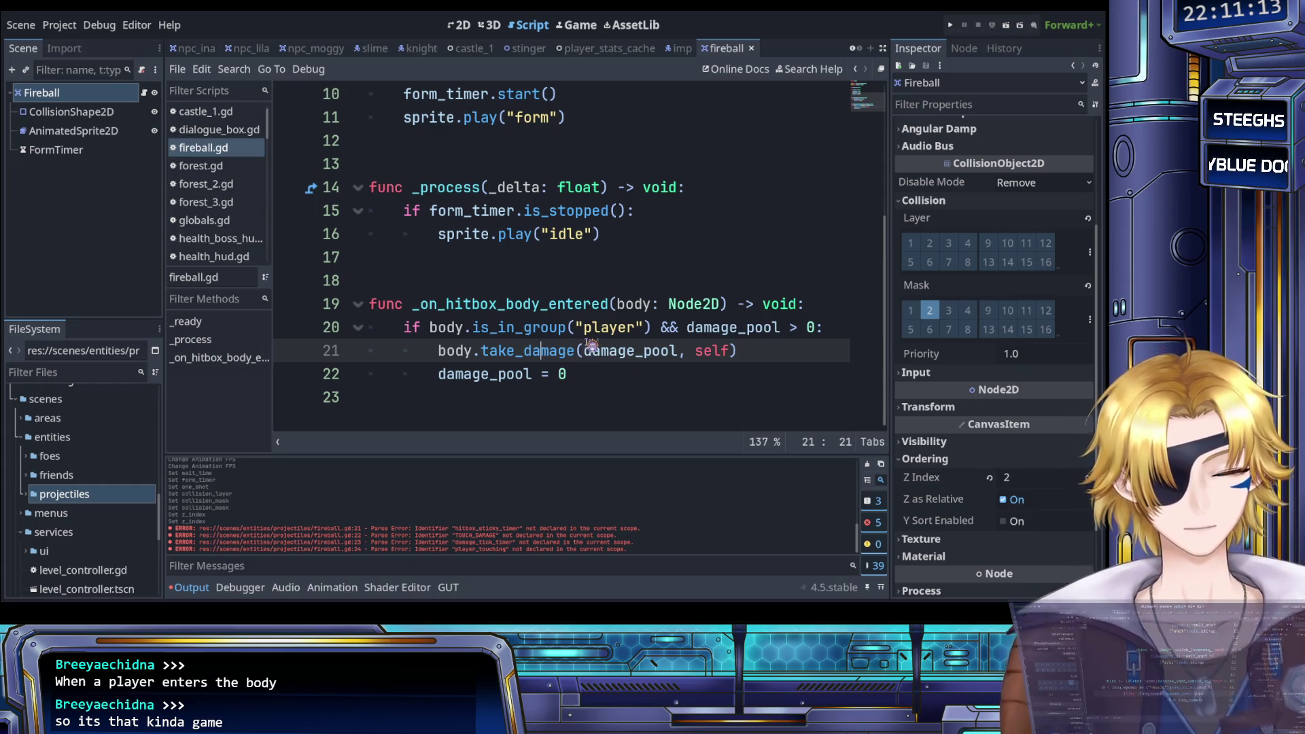
click(601, 375)
key(ctrl+s)
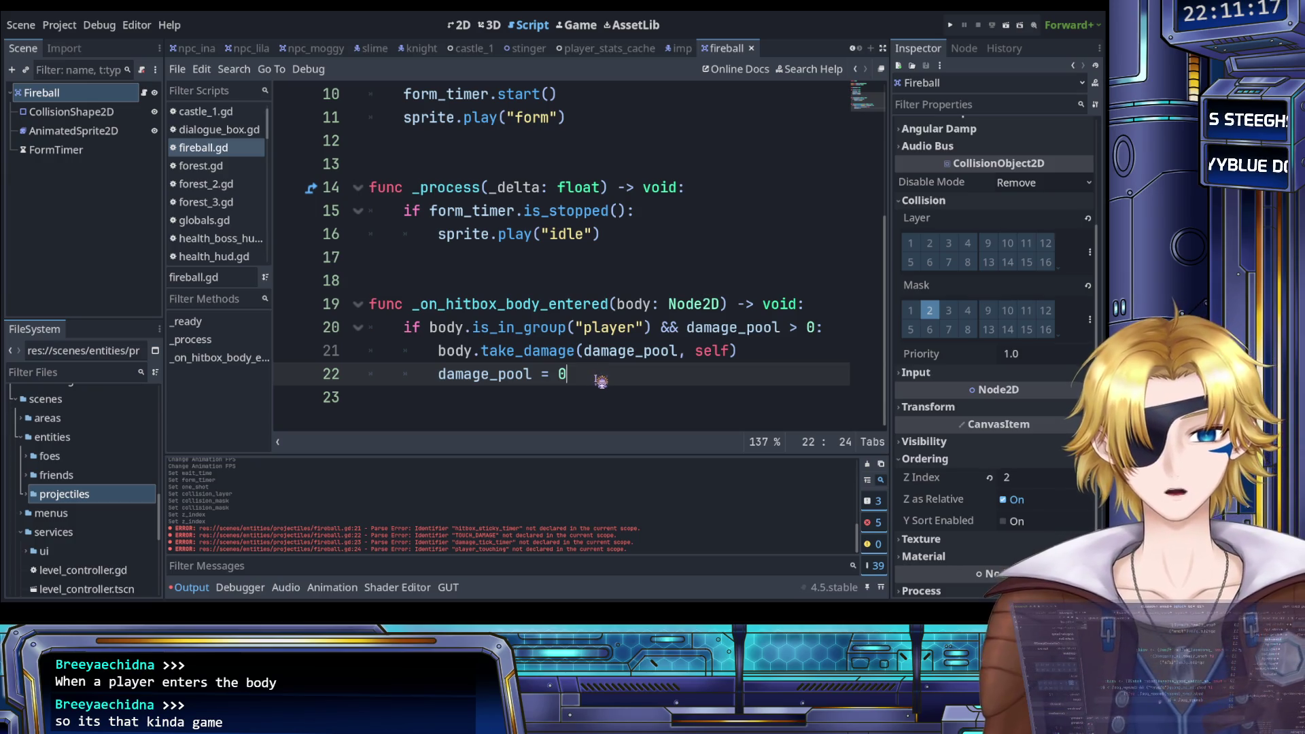
scroll(601, 381, up, 3)
scroll(601, 382, down, 3)
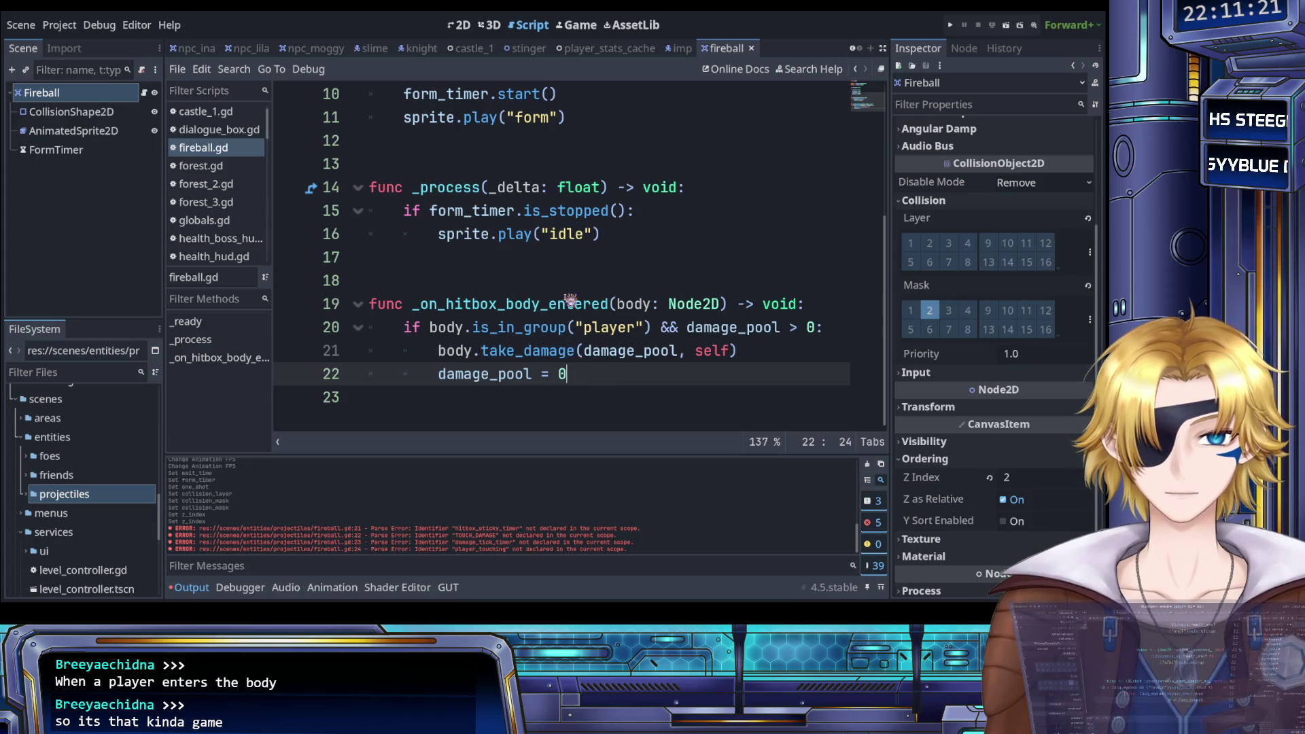
click(459, 24)
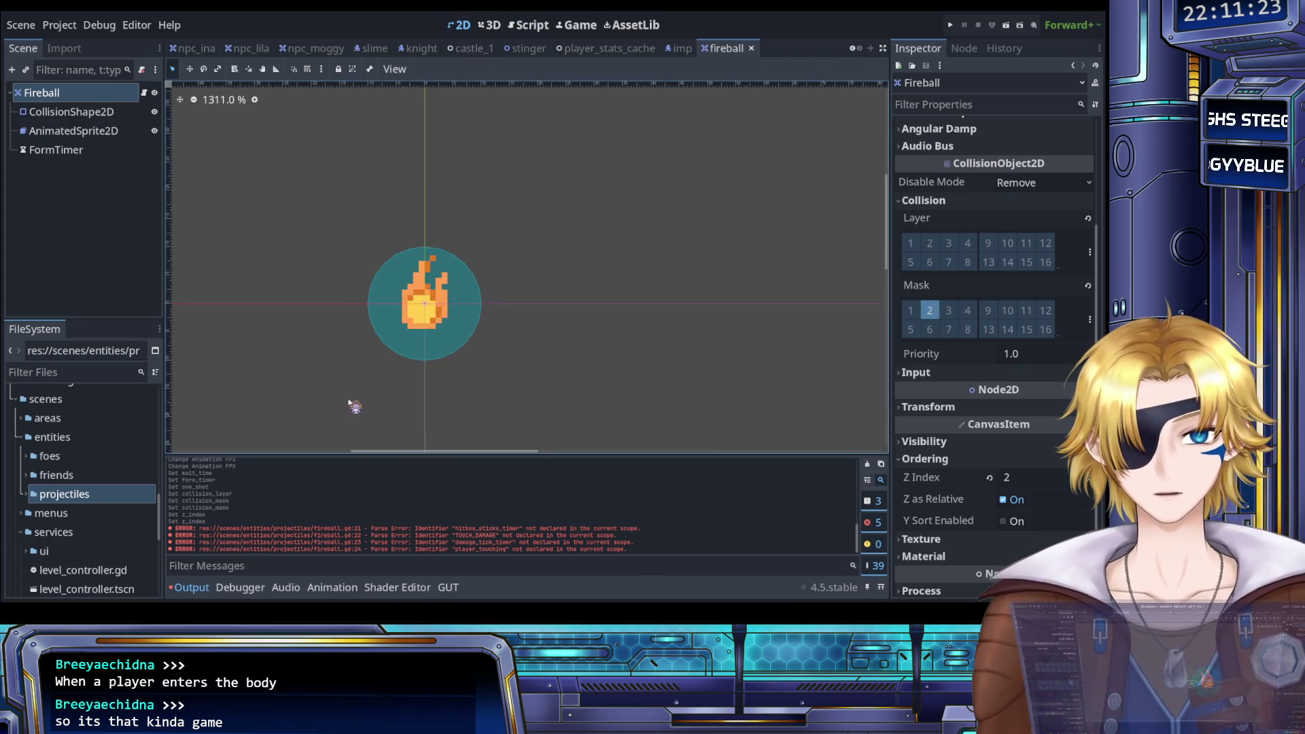
- Set the Fireball root's Transform scale to 0.5 on both x and y
scroll(350, 398, up, 2)
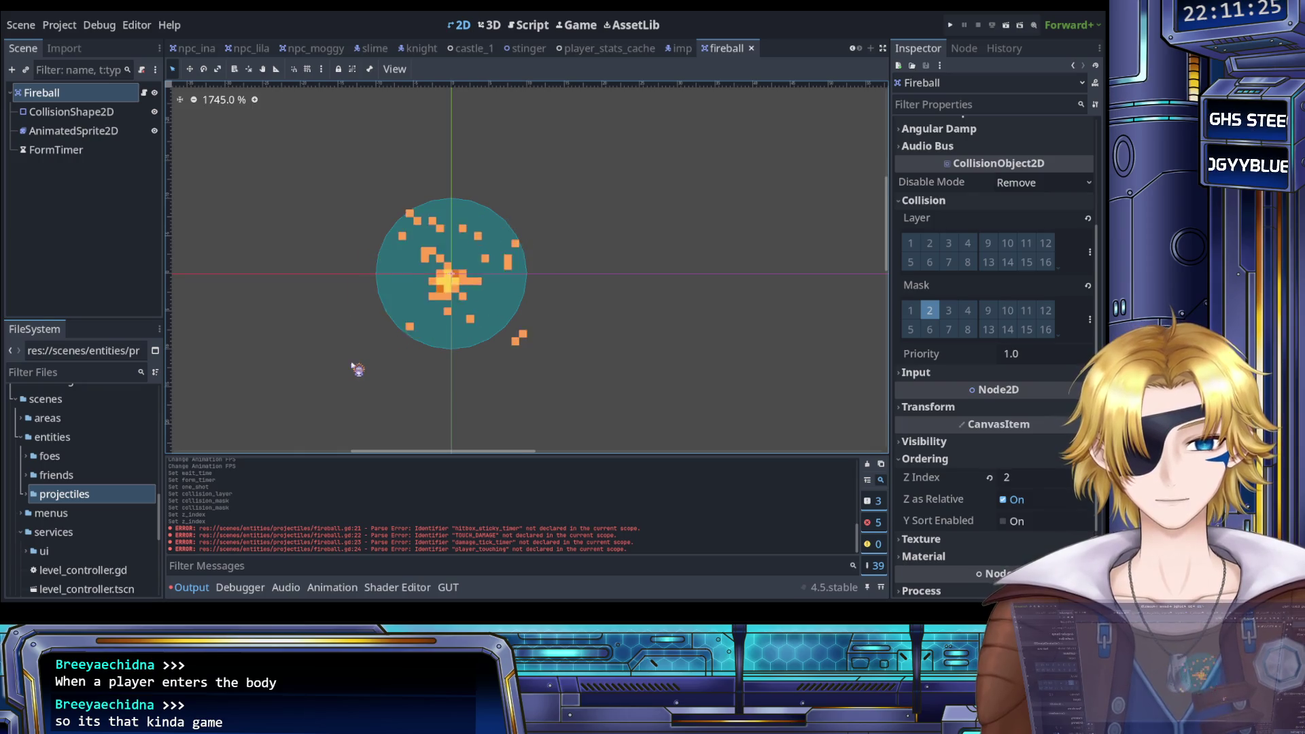
scroll(358, 369, down, 2)
scroll(348, 359, down, 7)
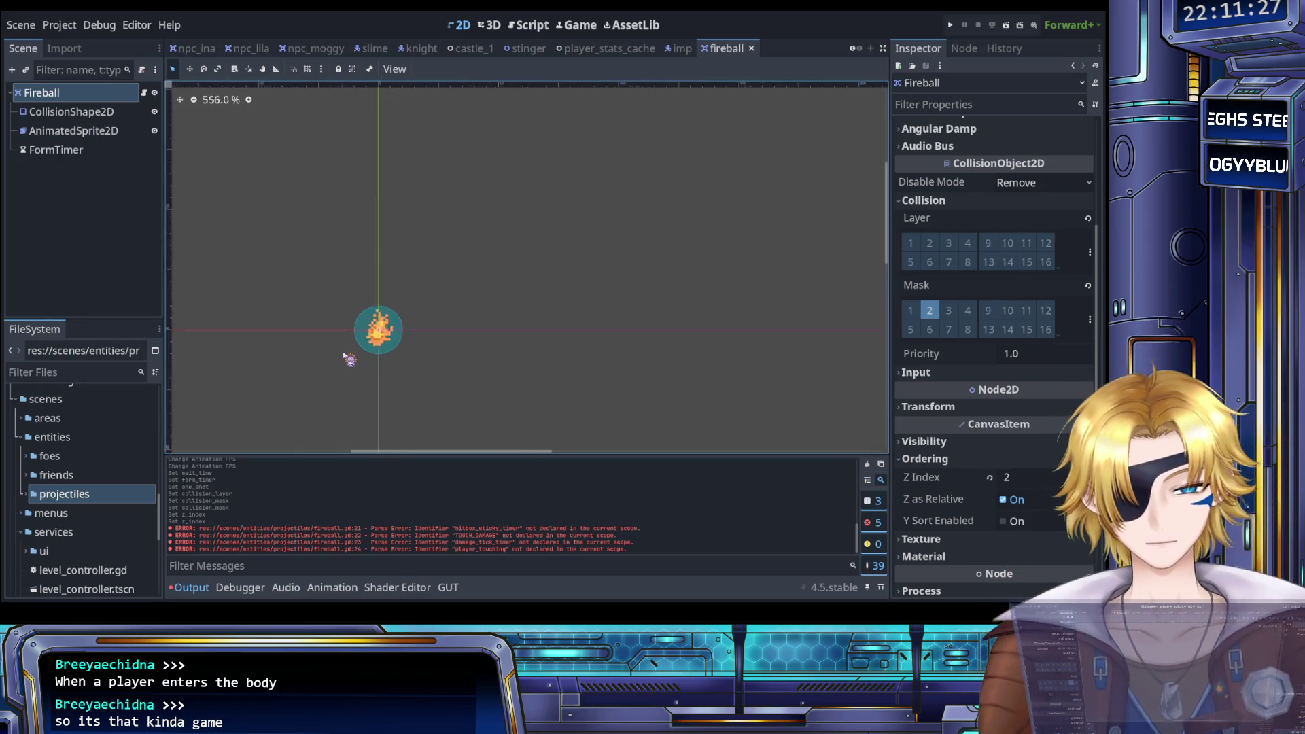
scroll(320, 367, up, 6)
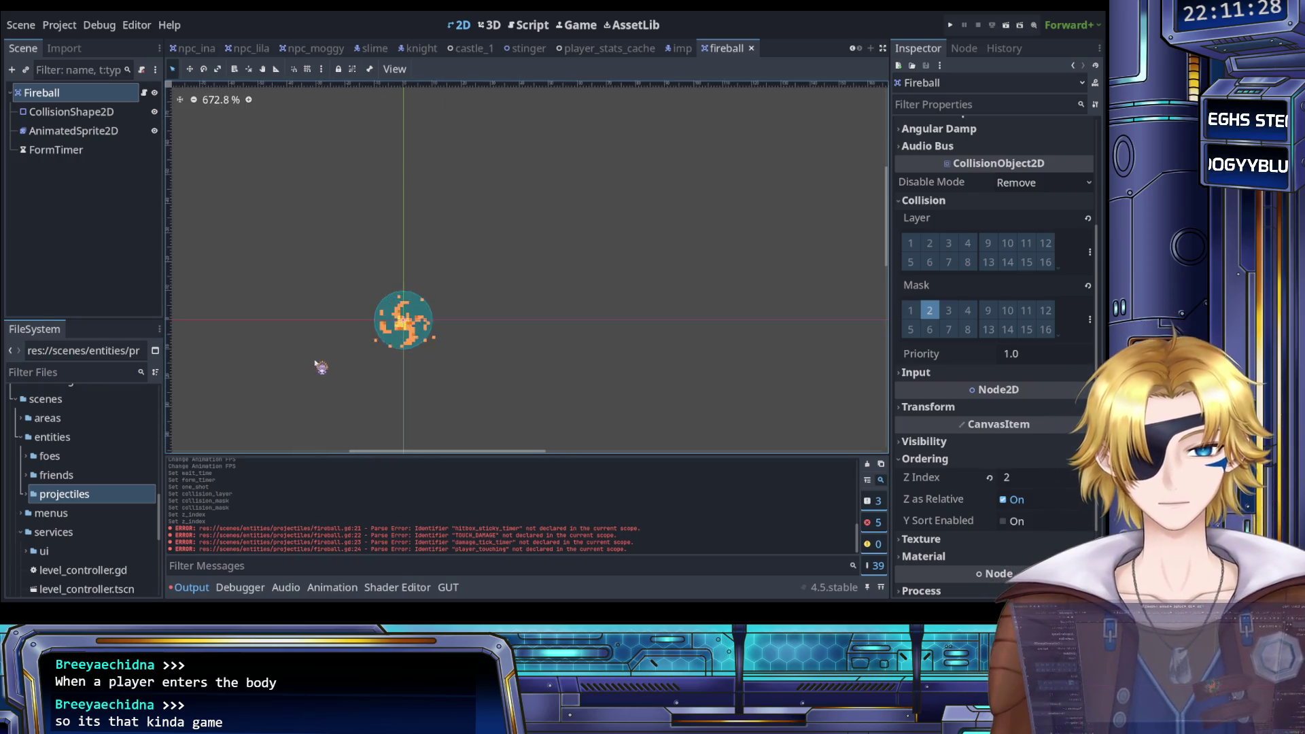
scroll(945, 414, down, 2)
scroll(946, 398, up, 3)
click(945, 428)
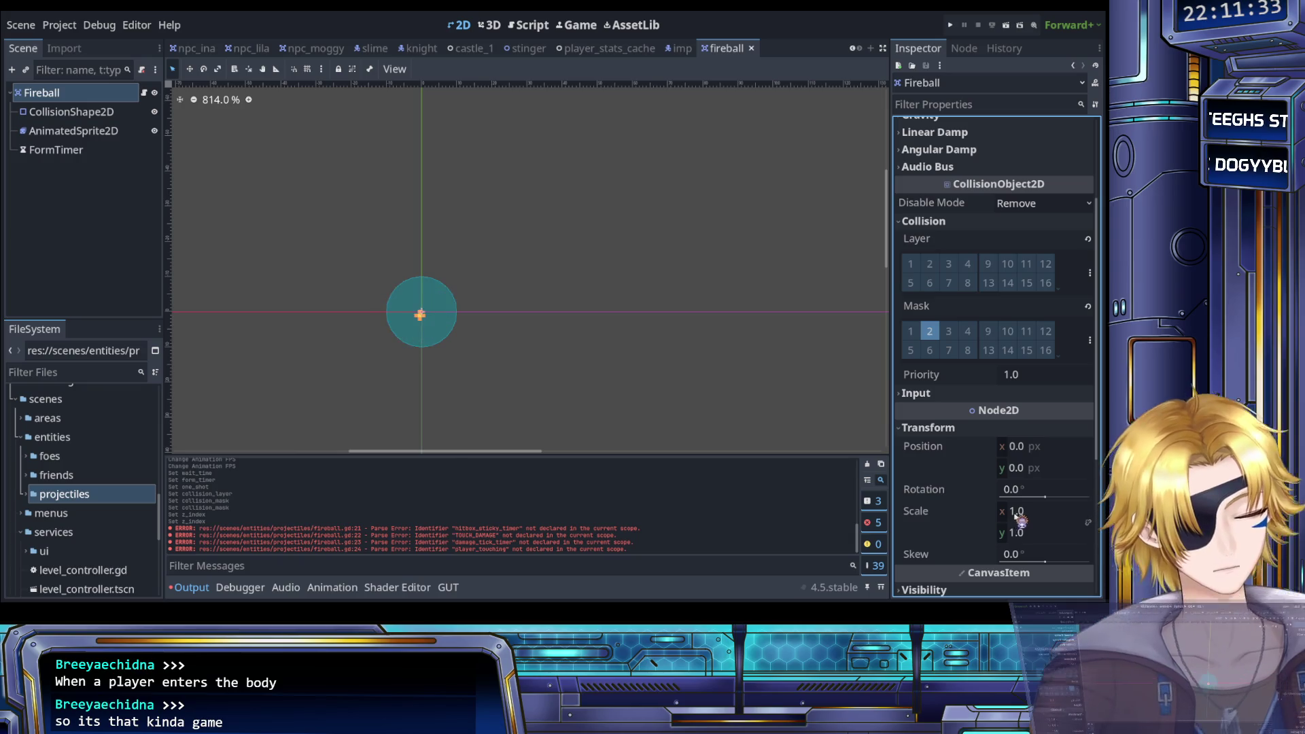
drag(1019, 519, 986, 519)
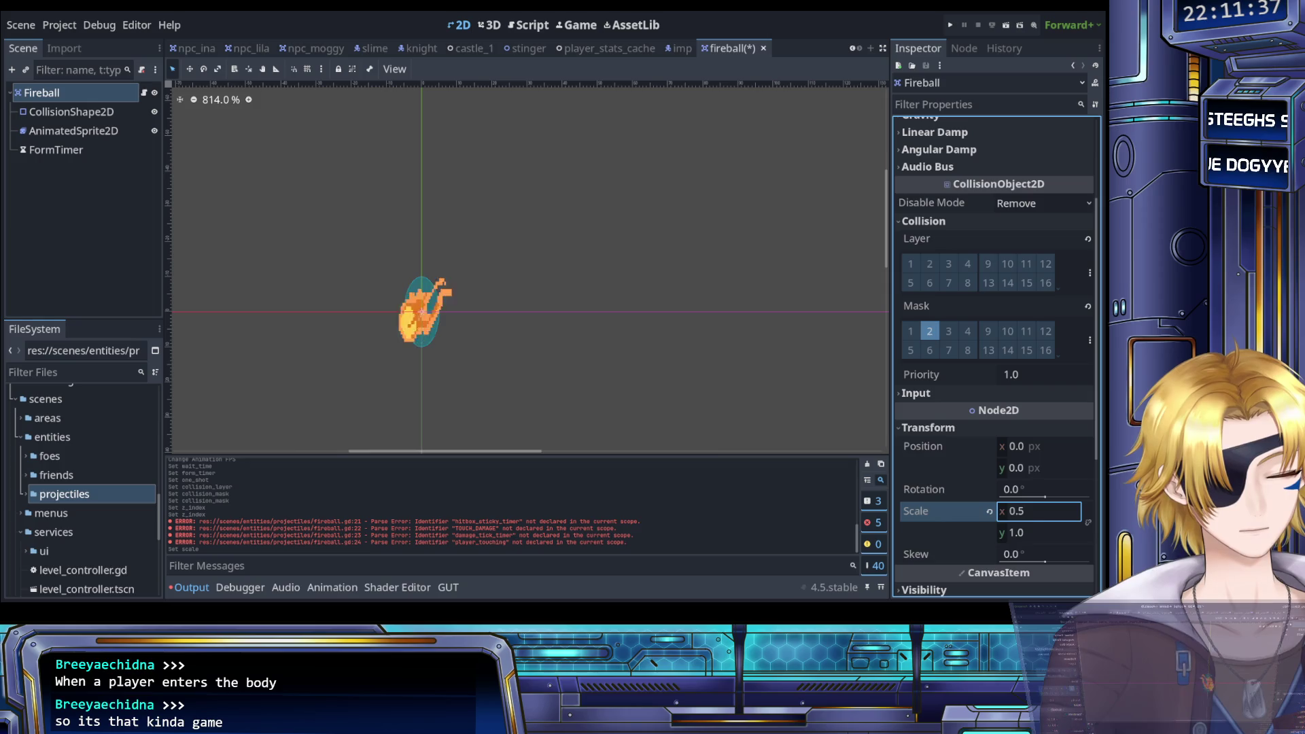
key(ctrl+z)
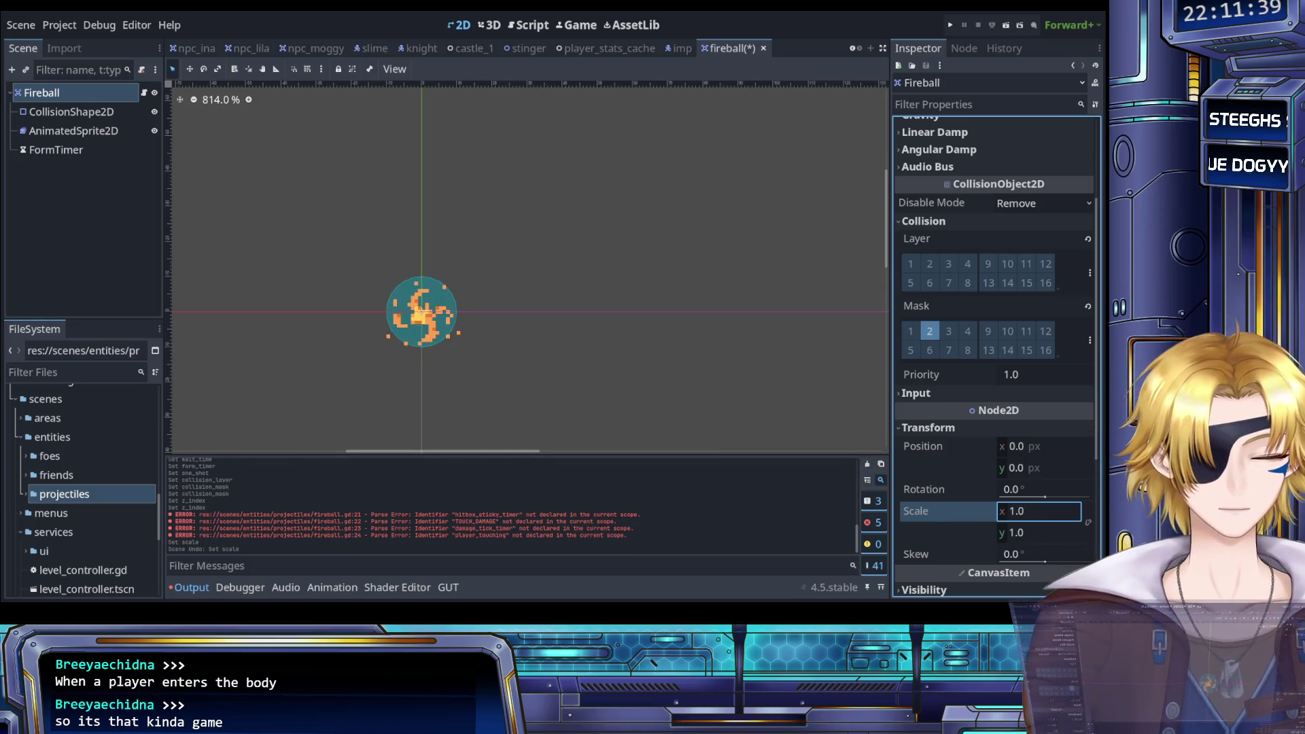
drag(1020, 511, 951, 511)
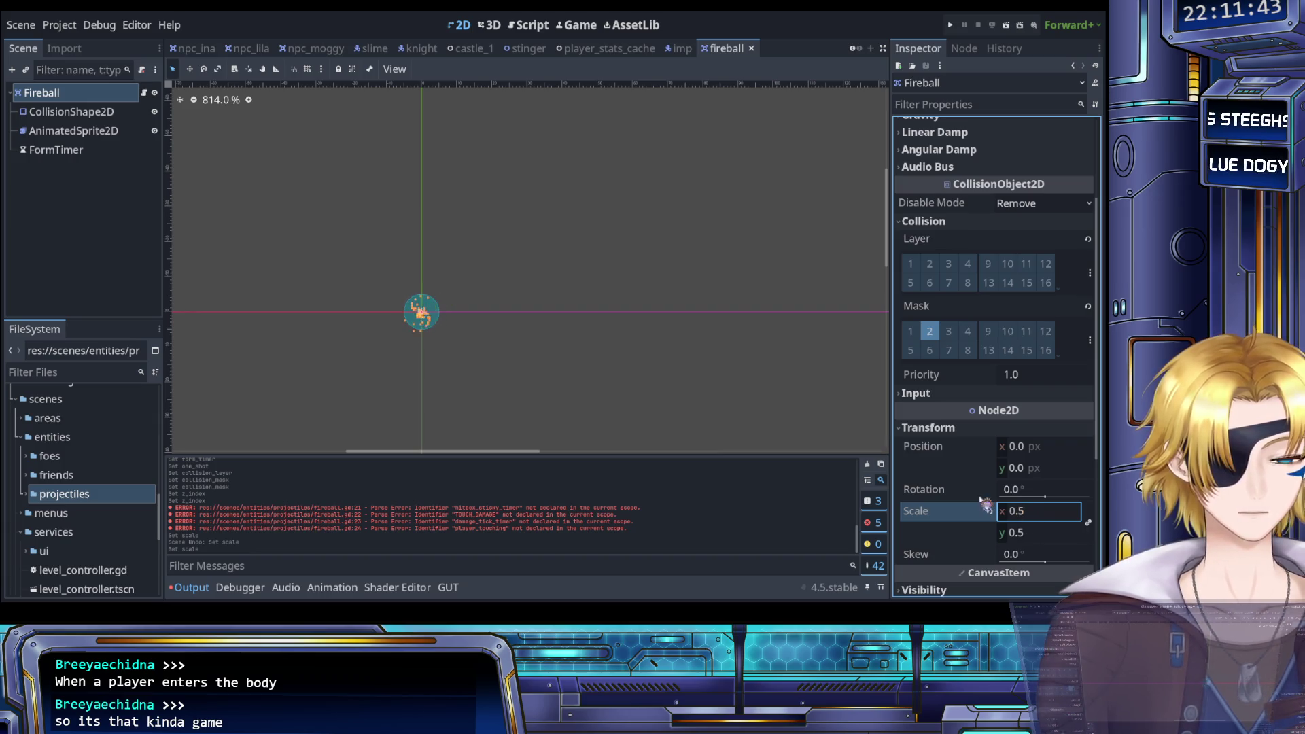
scroll(452, 356, down, 4)
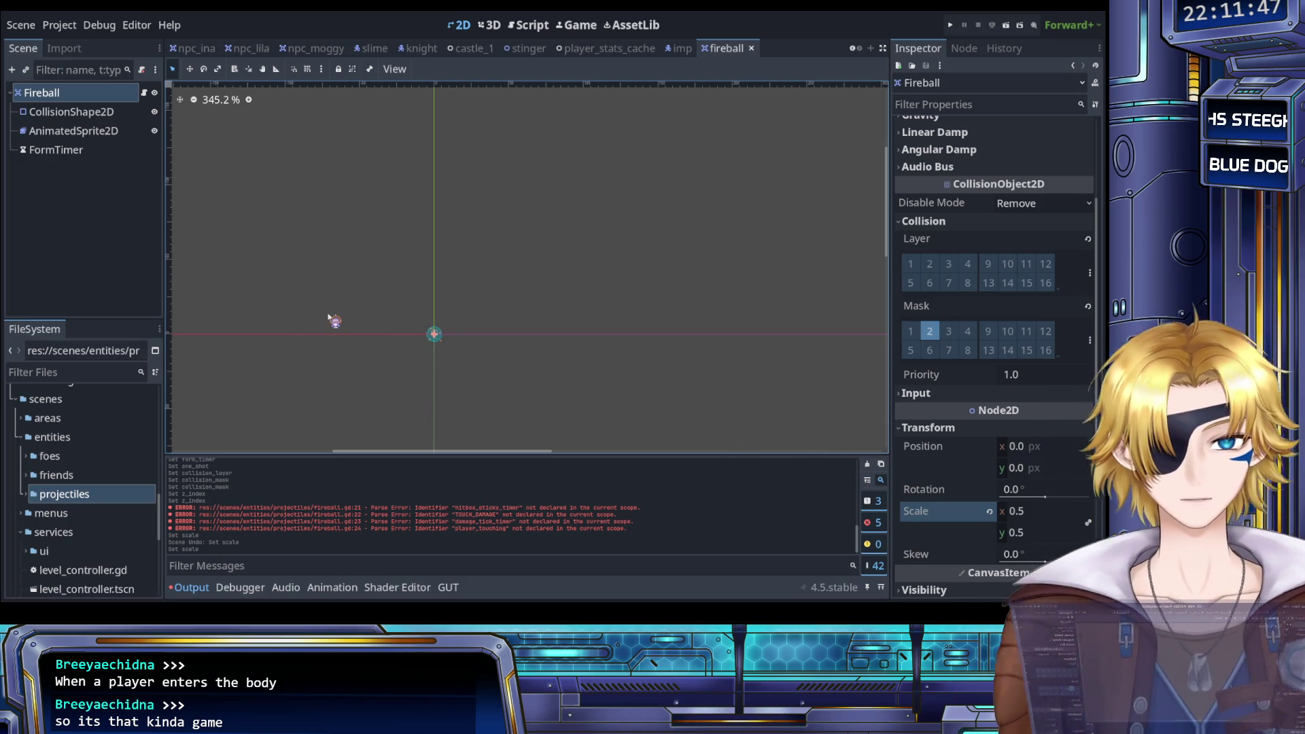
click(73, 131)
- Preview the fireball's idle and form animations, then bring up the imp scene
click(204, 540)
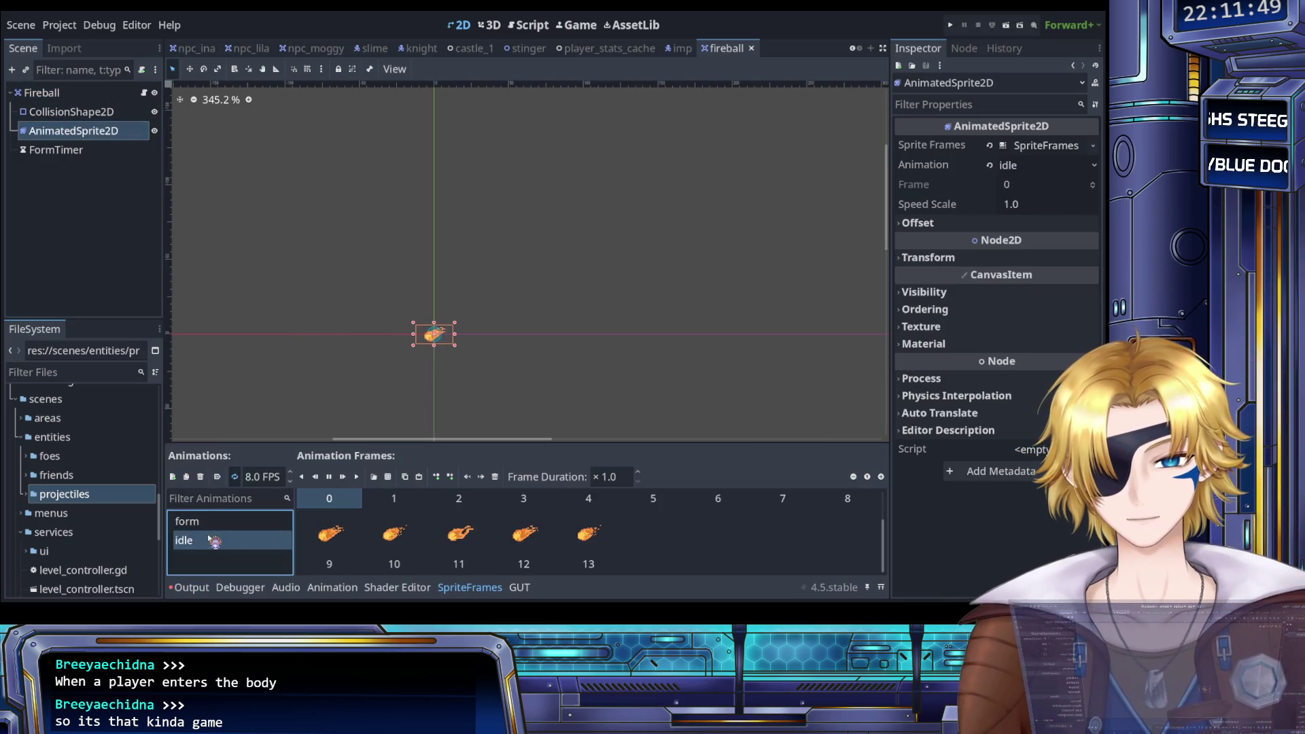
scroll(407, 347, up, 6)
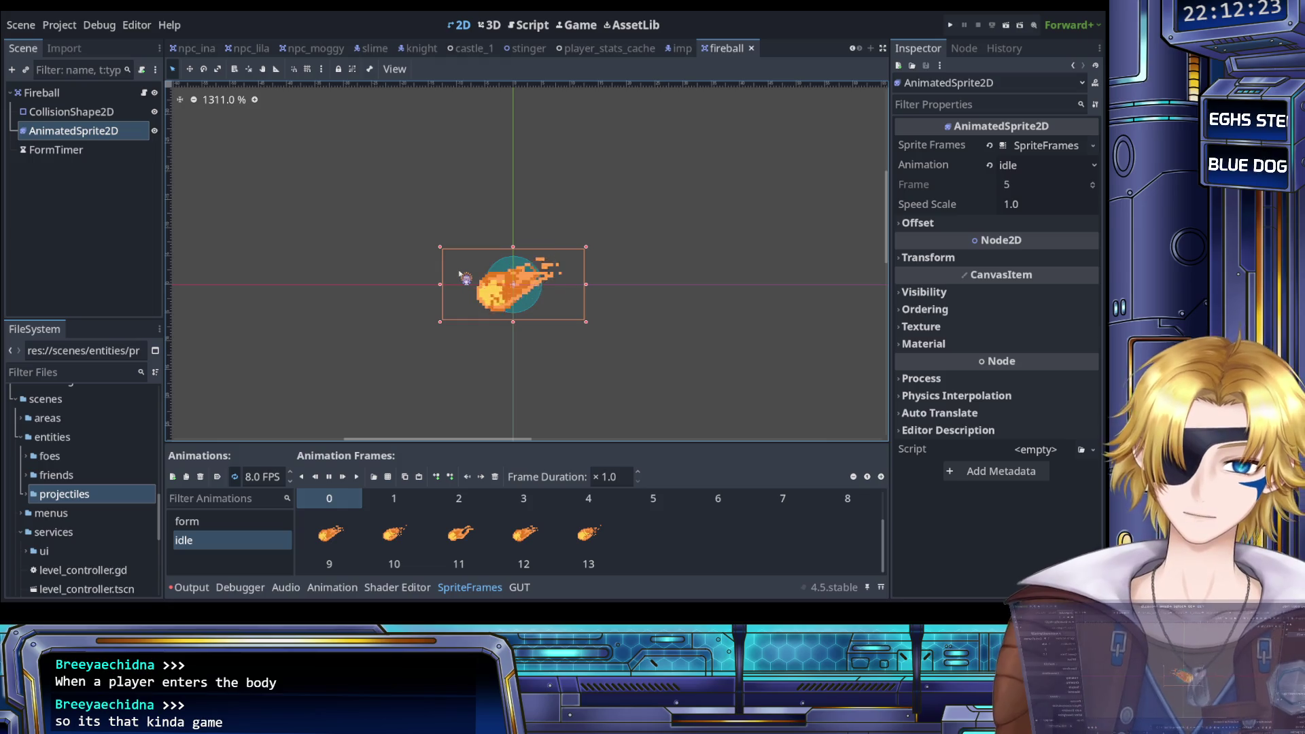
click(245, 520)
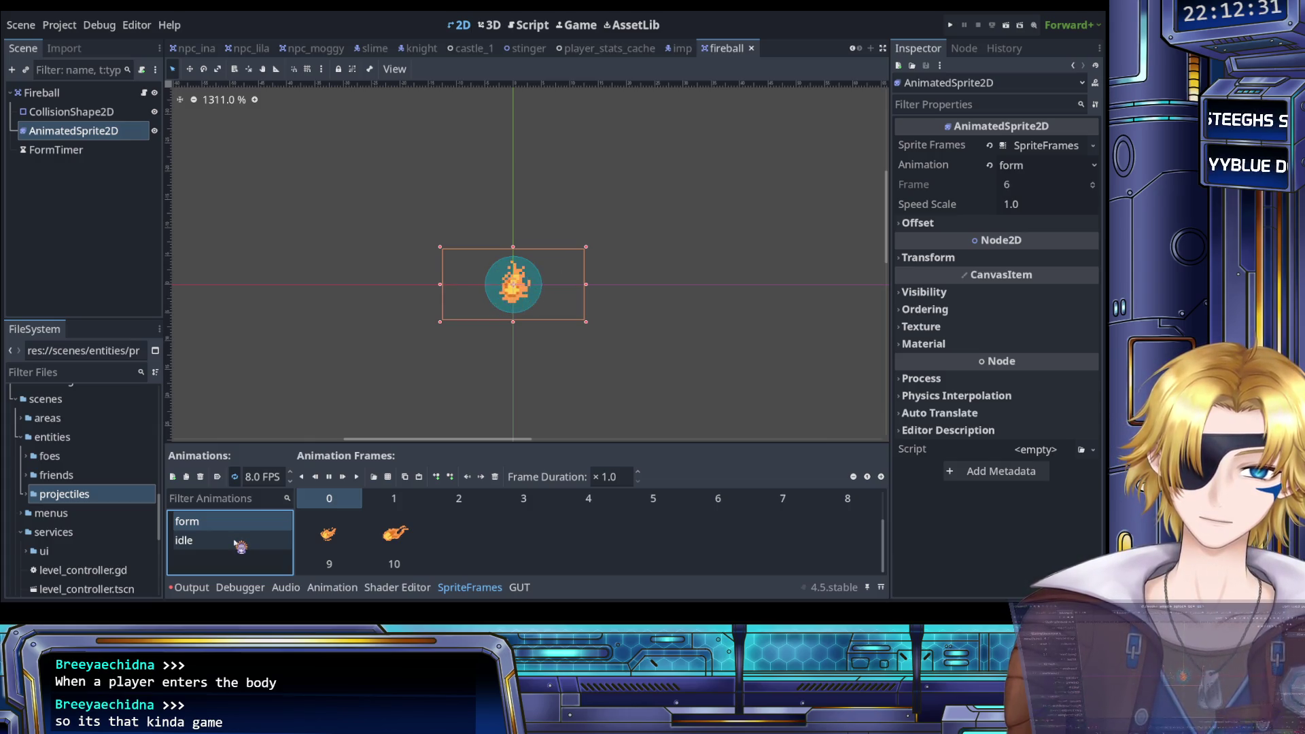
click(240, 542)
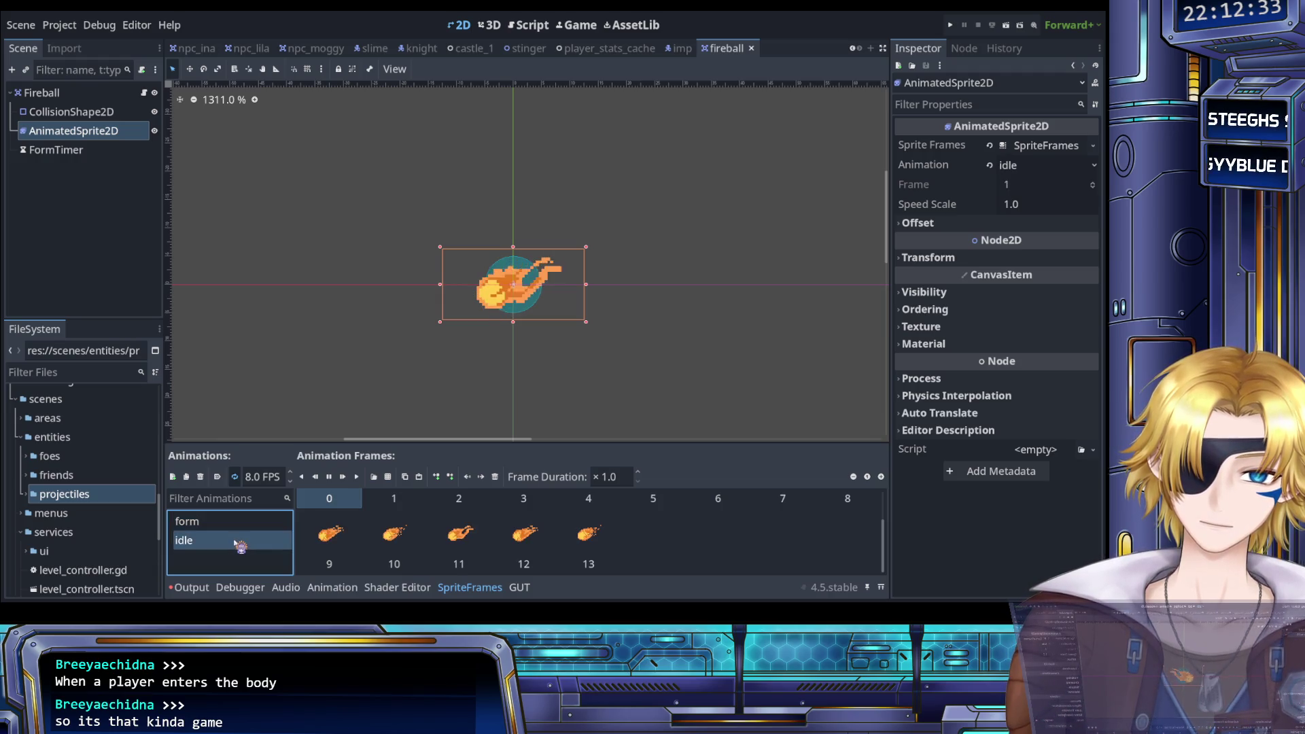
click(681, 47)
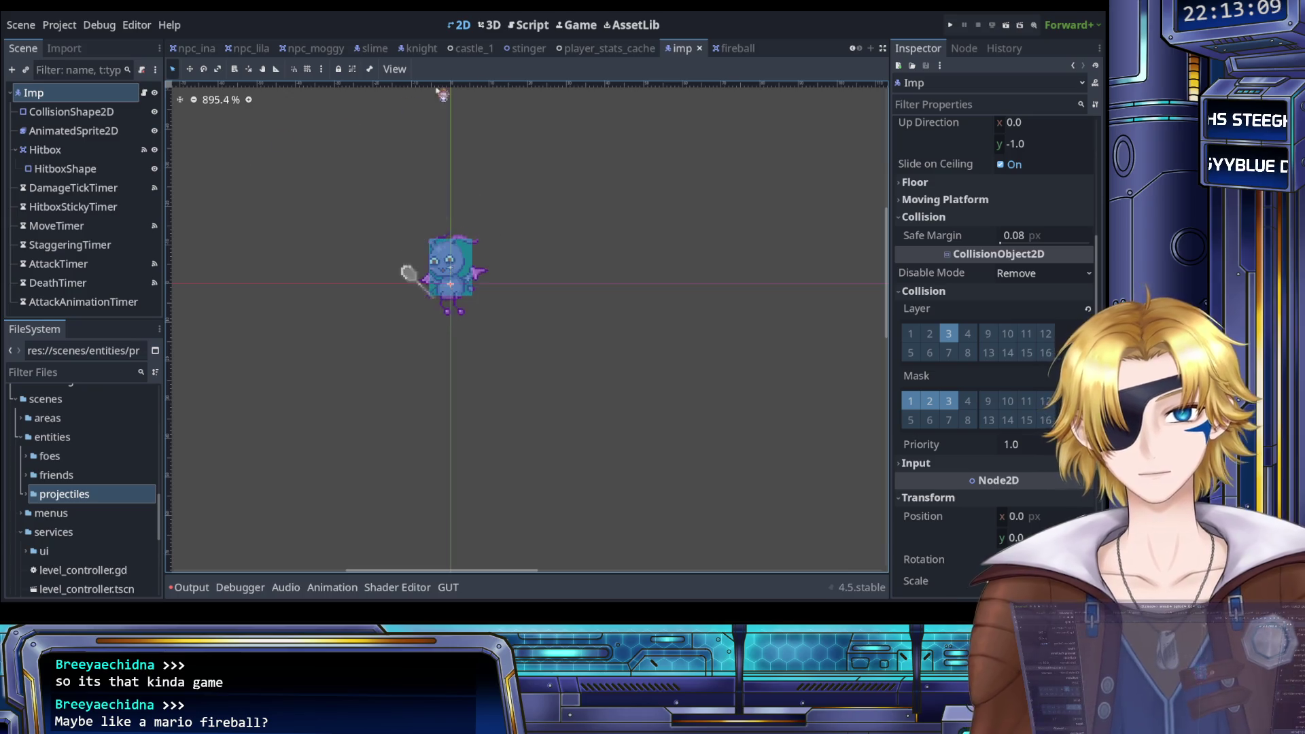
- Check the imp's AttackAnimationTimer Wait Time, then return to the fireball scene
click(738, 52)
click(682, 50)
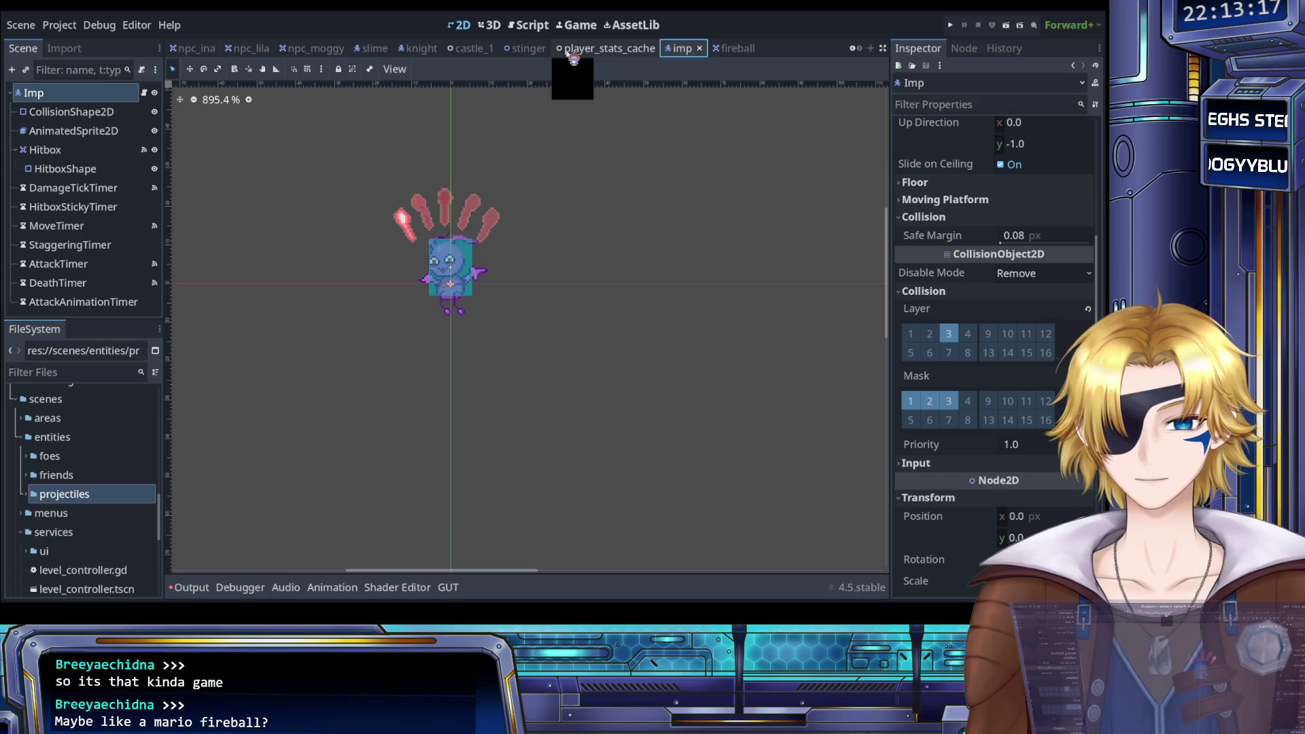
click(105, 302)
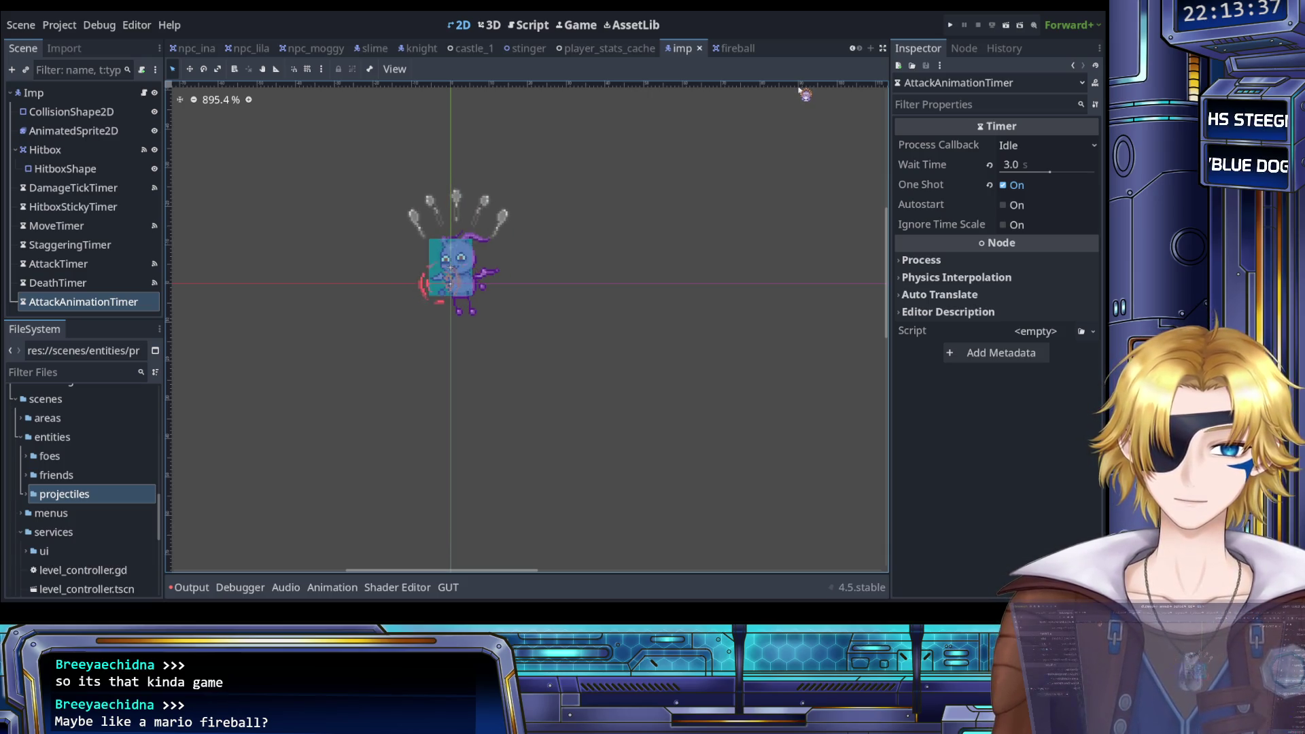
click(727, 49)
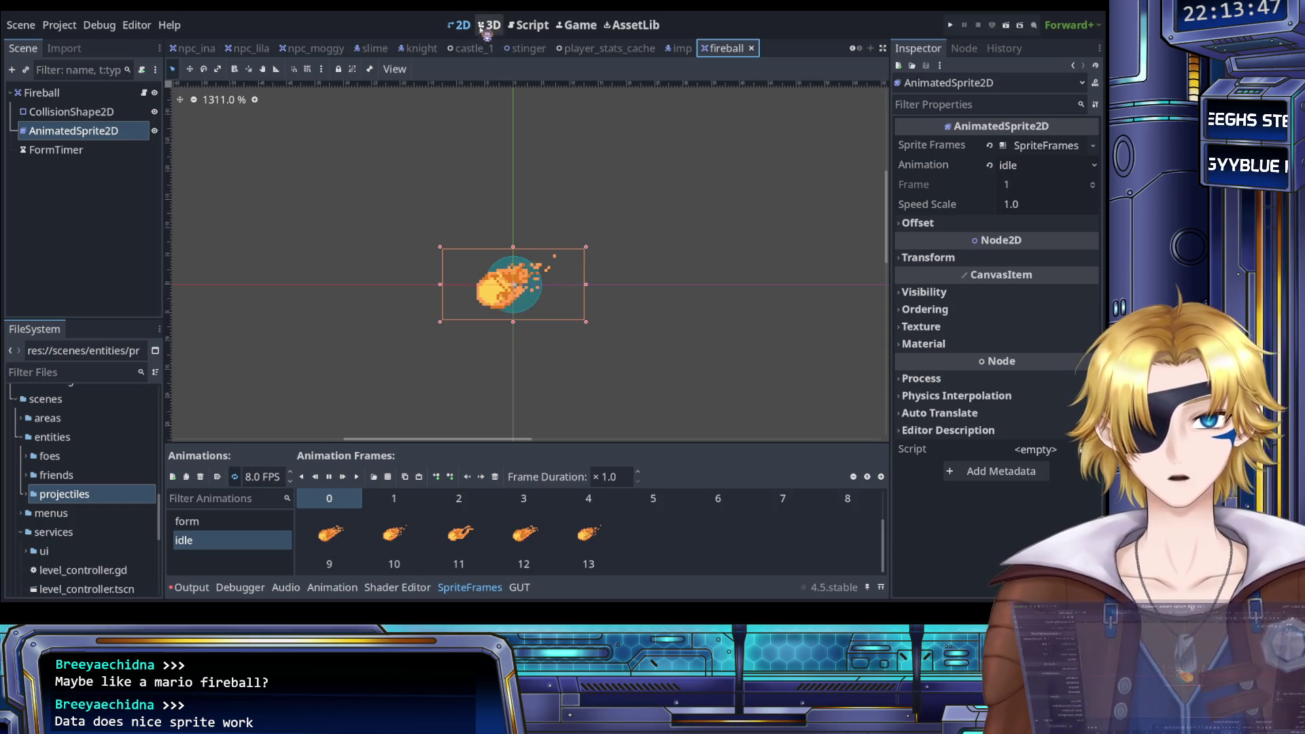
- Review fireball.gd's damage_pool declaration and _ready body in the script editor
click(530, 25)
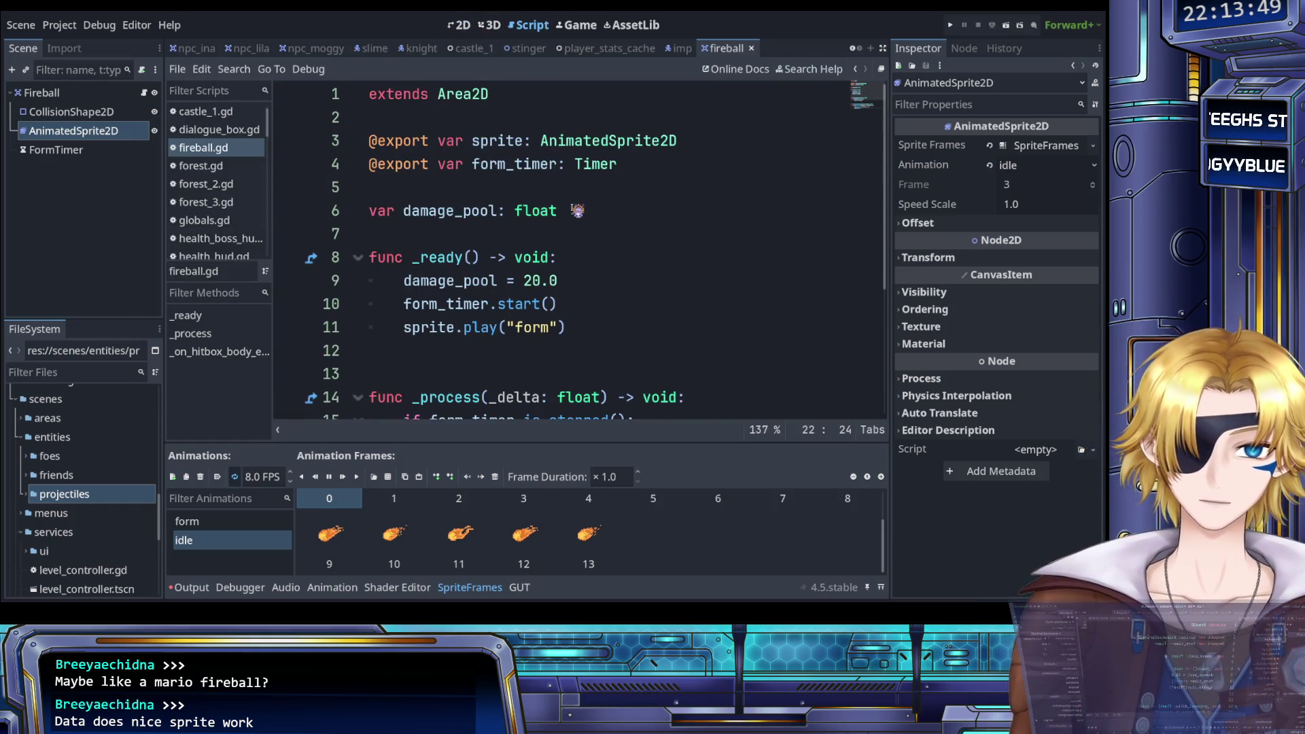
click(577, 211)
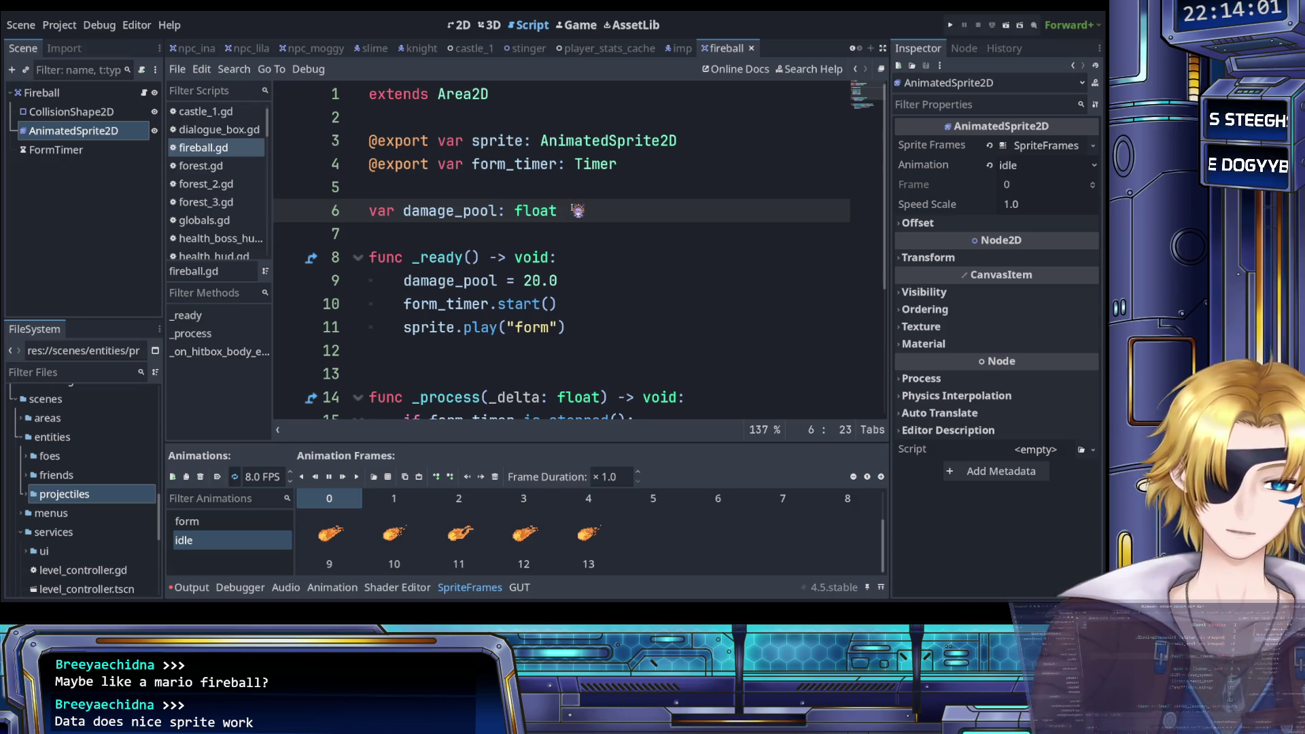
scroll(577, 211, down, 1)
drag(569, 258, 394, 208)
click(558, 243)
scroll(561, 246, down, 2)
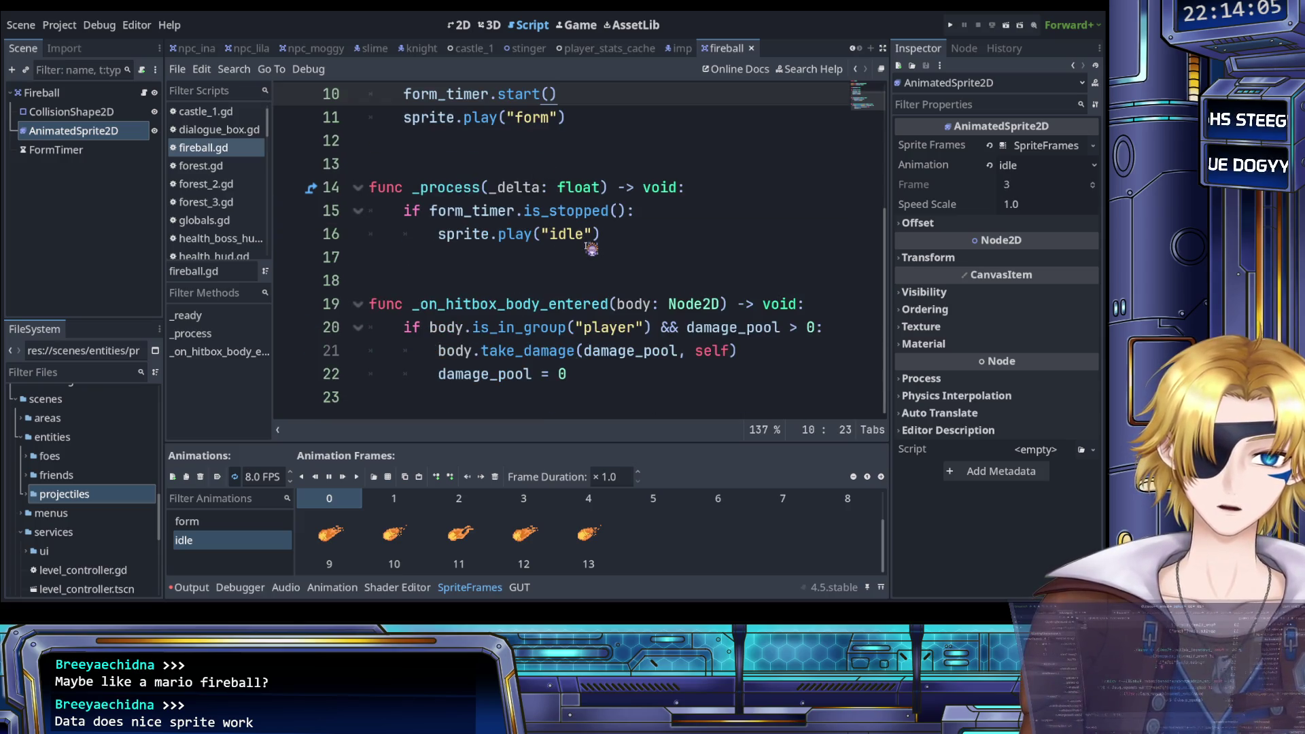
scroll(592, 249, up, 3)
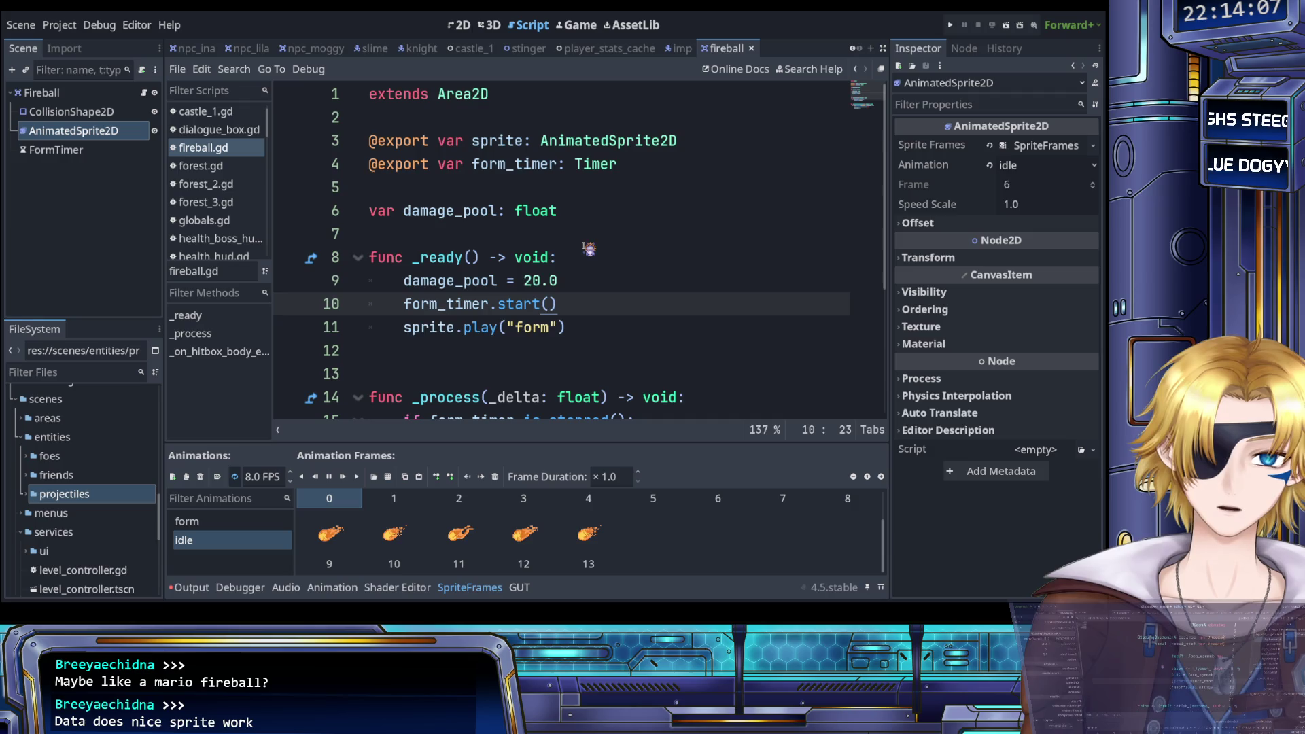
scroll(589, 249, down, 2)
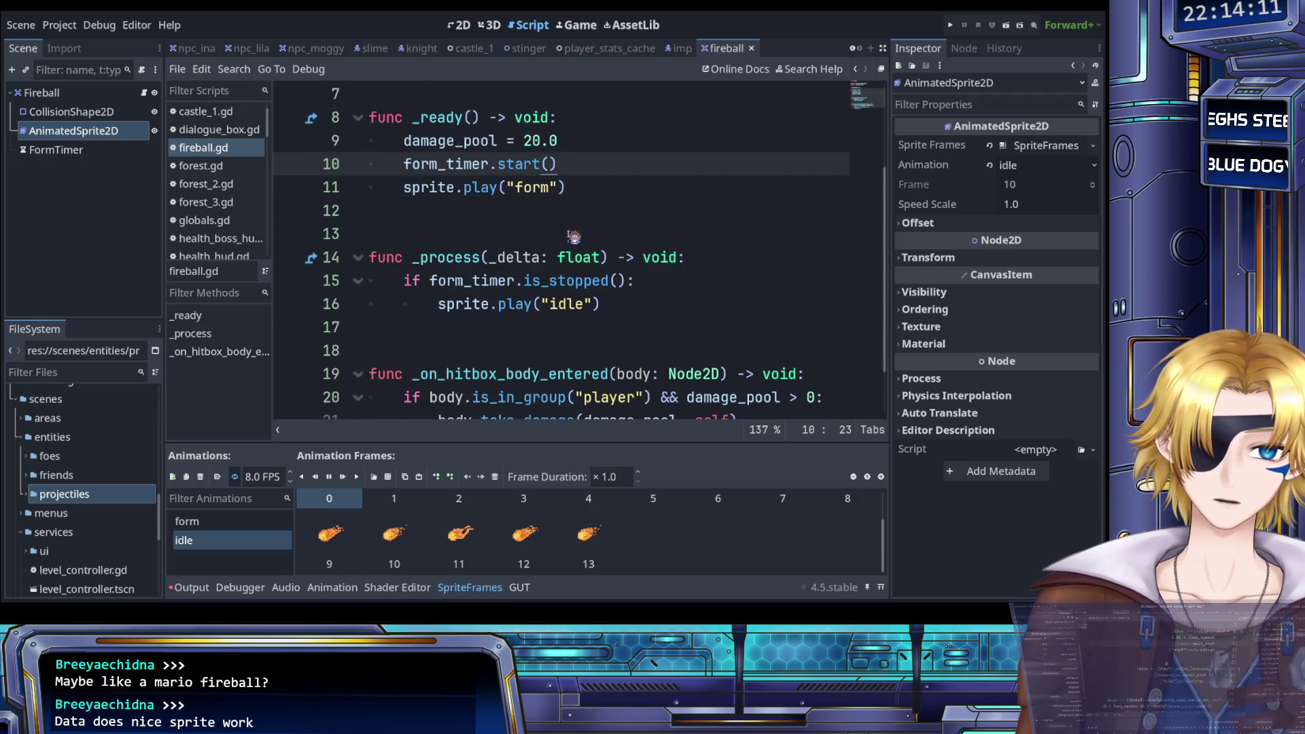
scroll(574, 236, down, 1)
scroll(574, 236, up, 3)
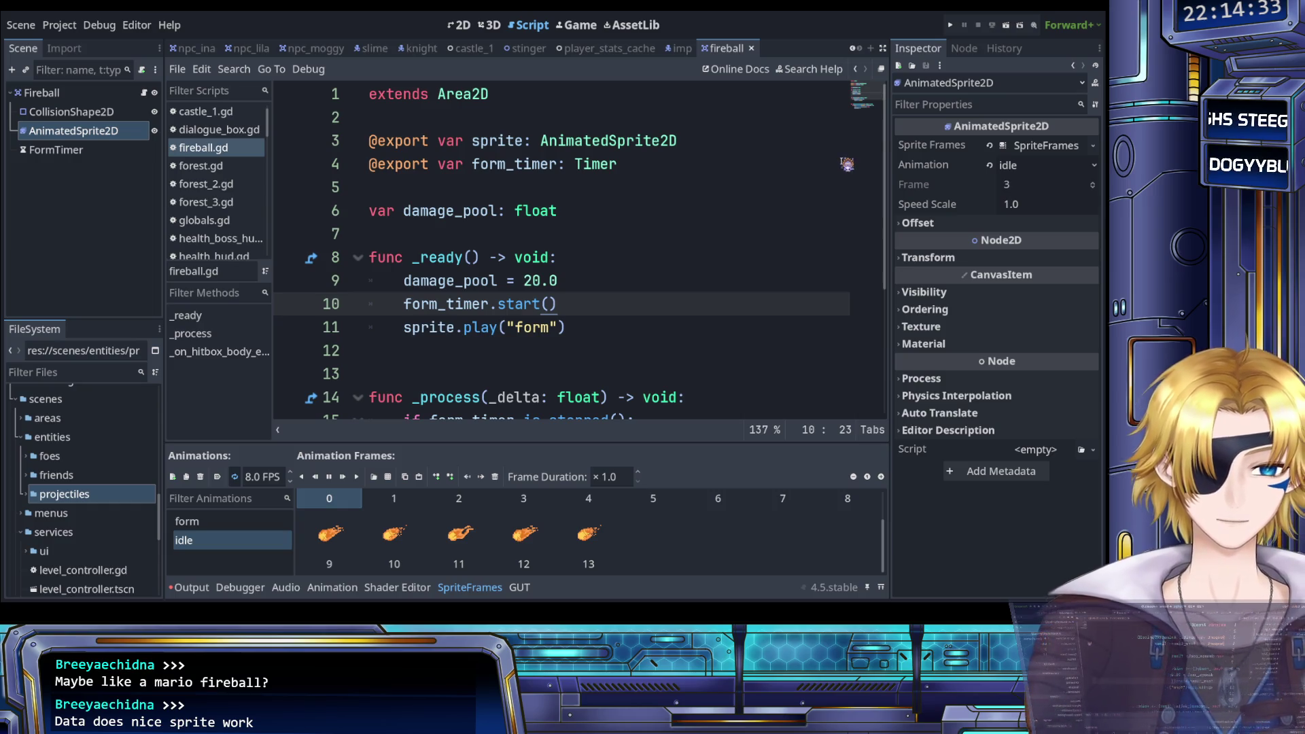
- Connect FormTimer's timeout signal to a new _on_form_timer_timeout function
click(42, 93)
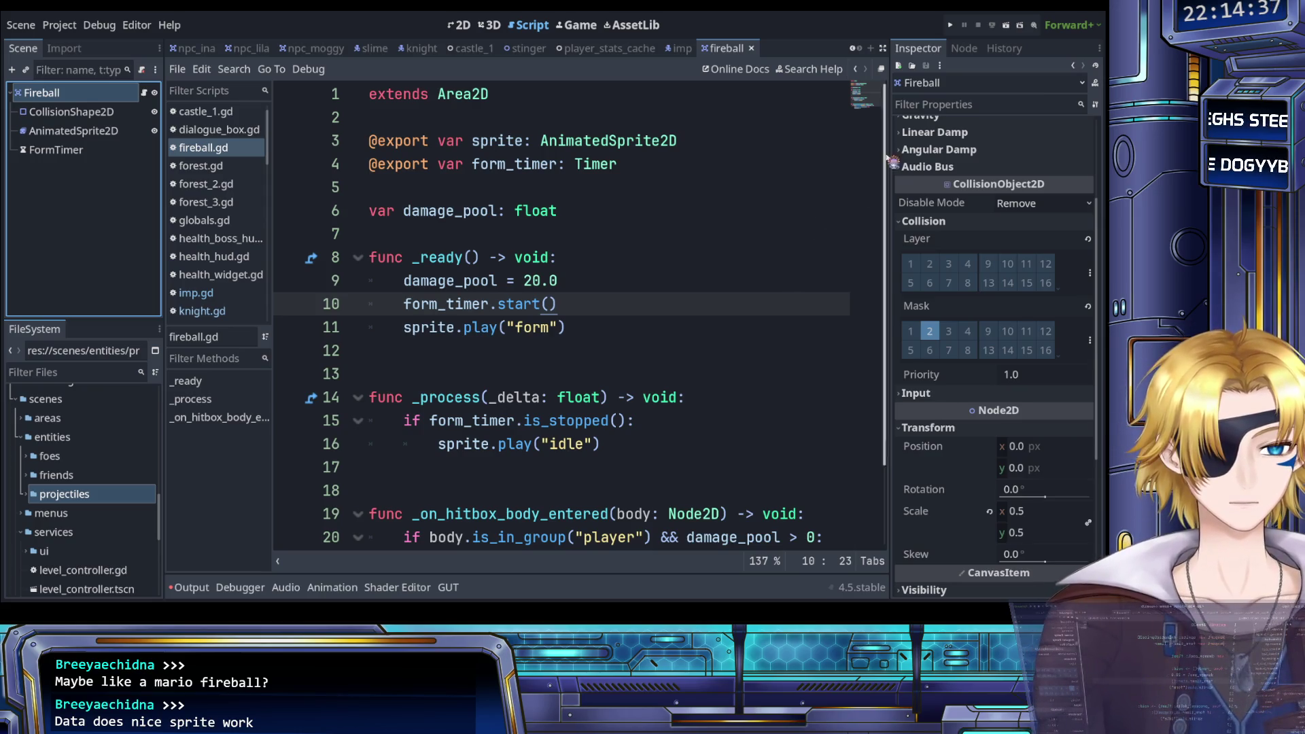
scroll(952, 192, up, 3)
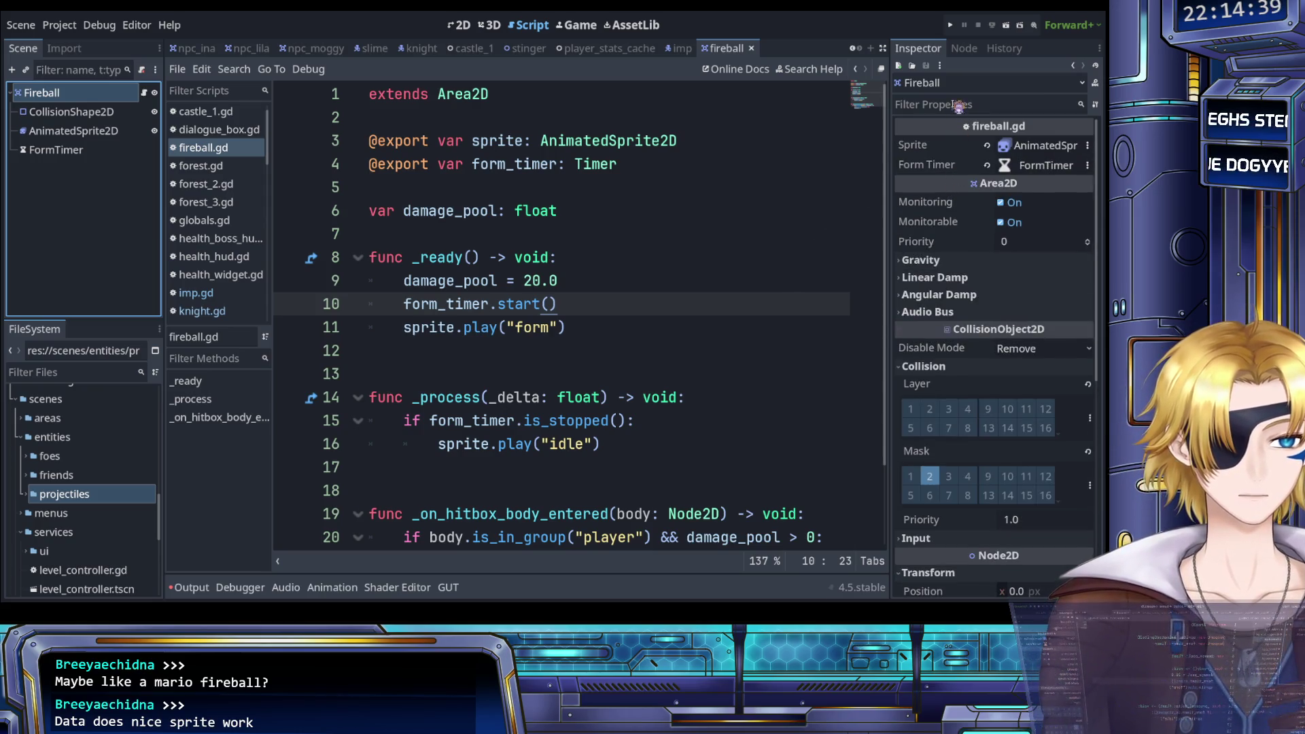
click(56, 149)
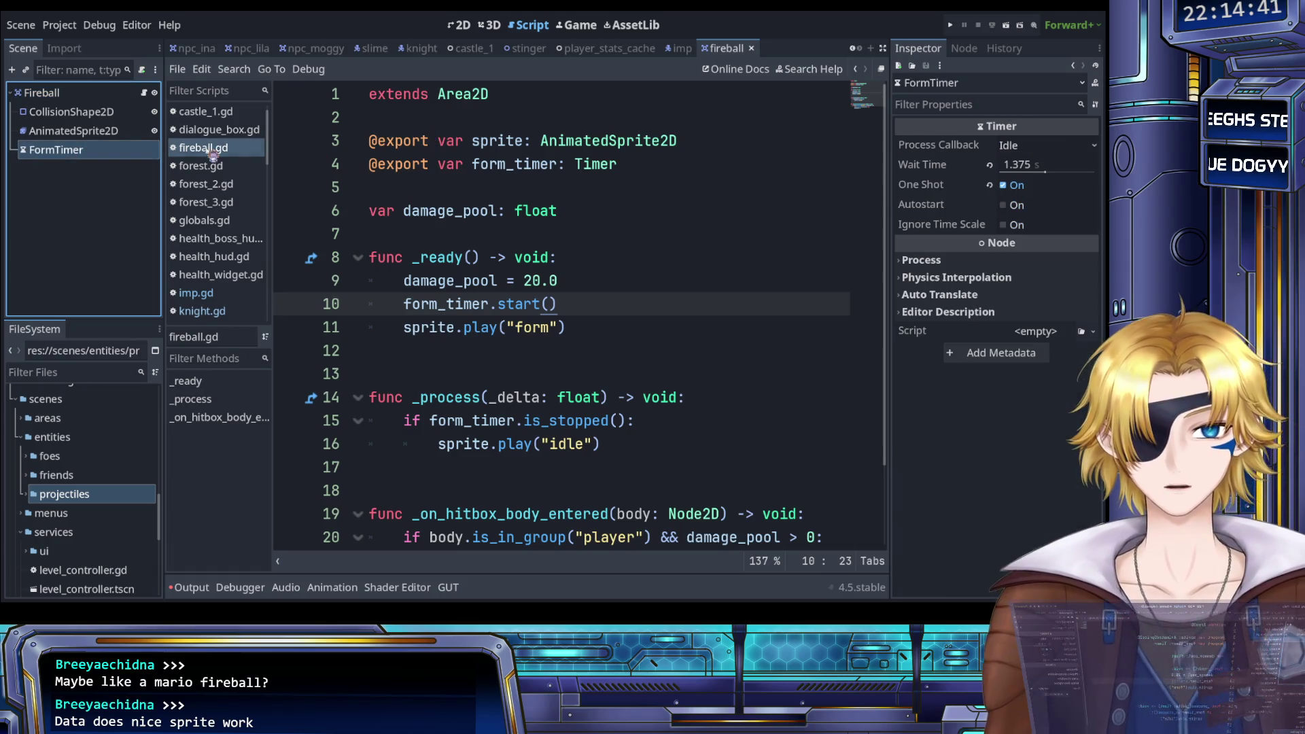
click(963, 49)
double_click(965, 133)
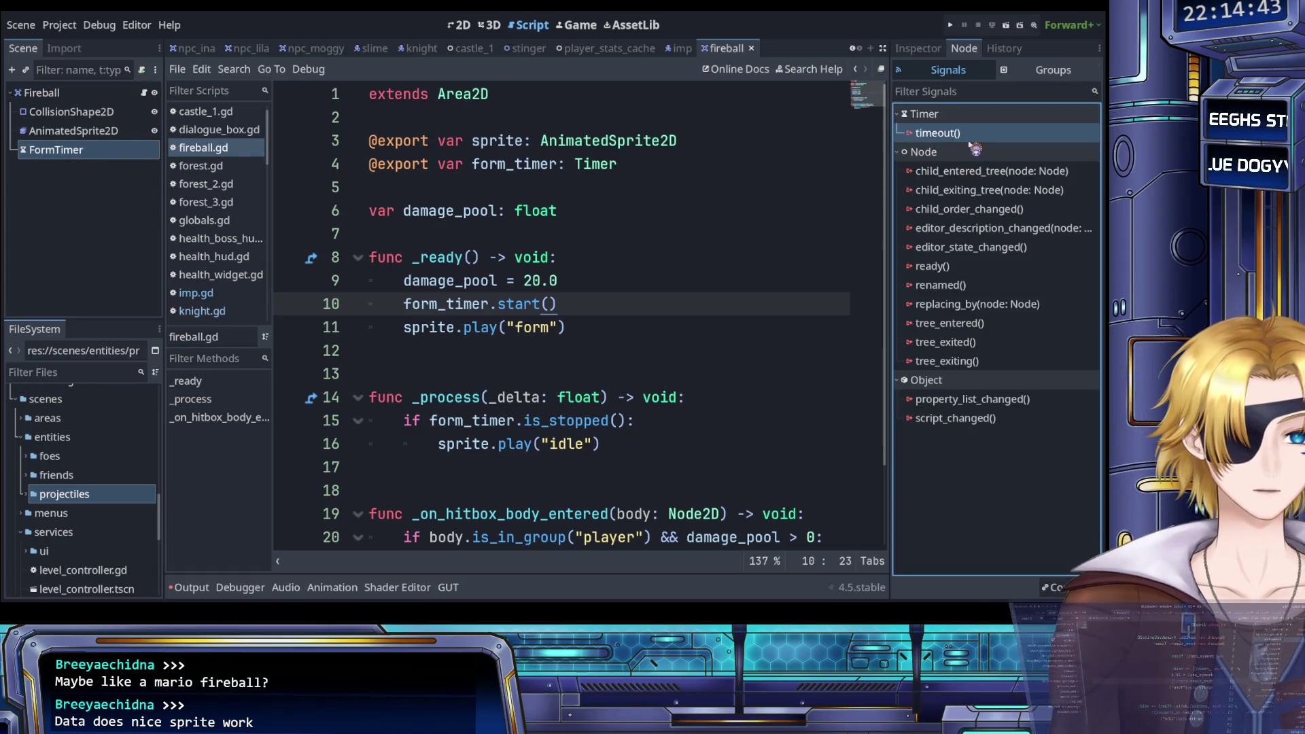
click(518, 401)
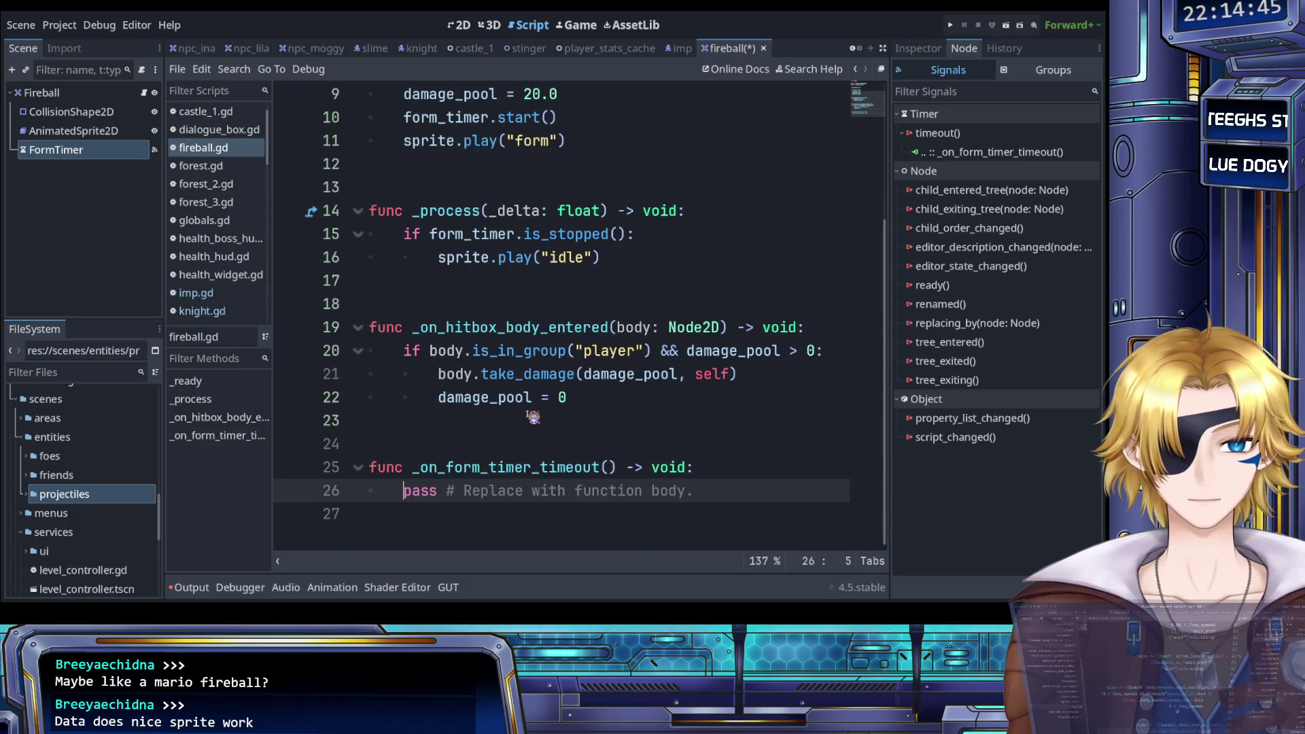
- Move sprite.play("idle") from _process into _on_form_timer_timeout, replacing pass
drag(696, 493, 404, 495)
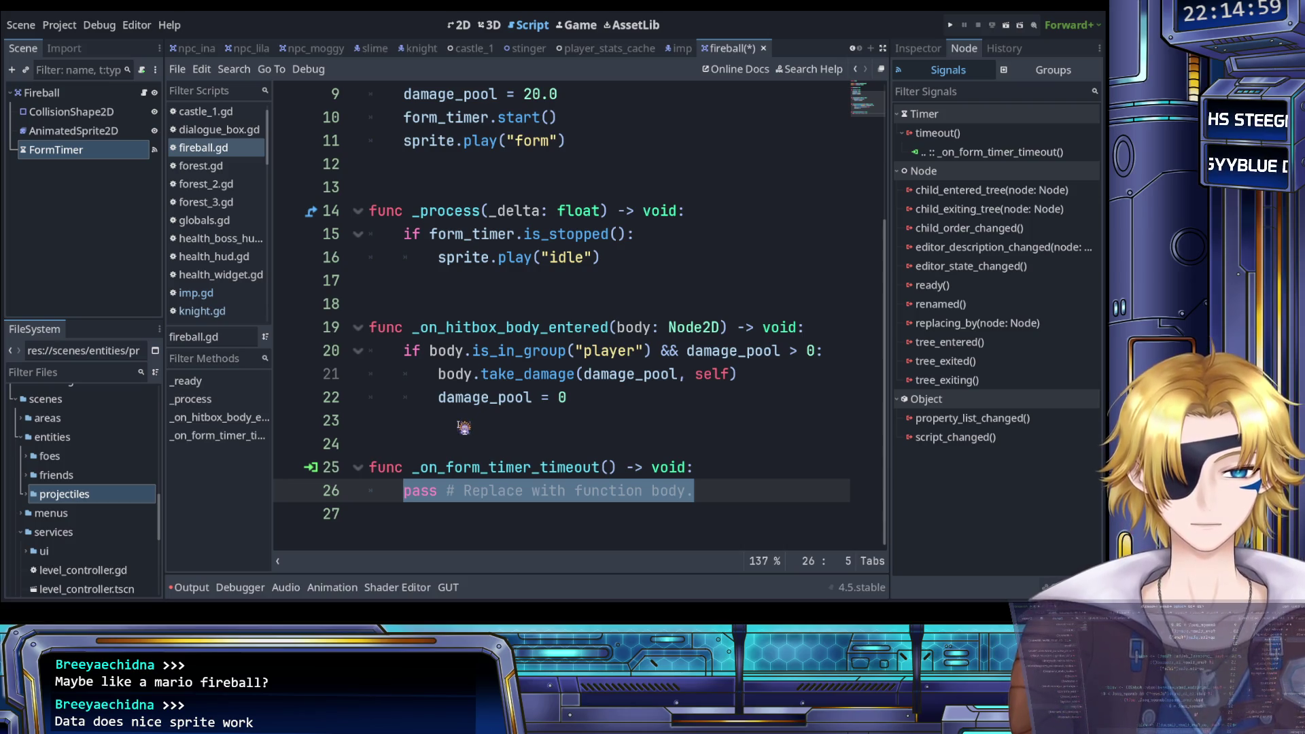
scroll(464, 427, up, 2)
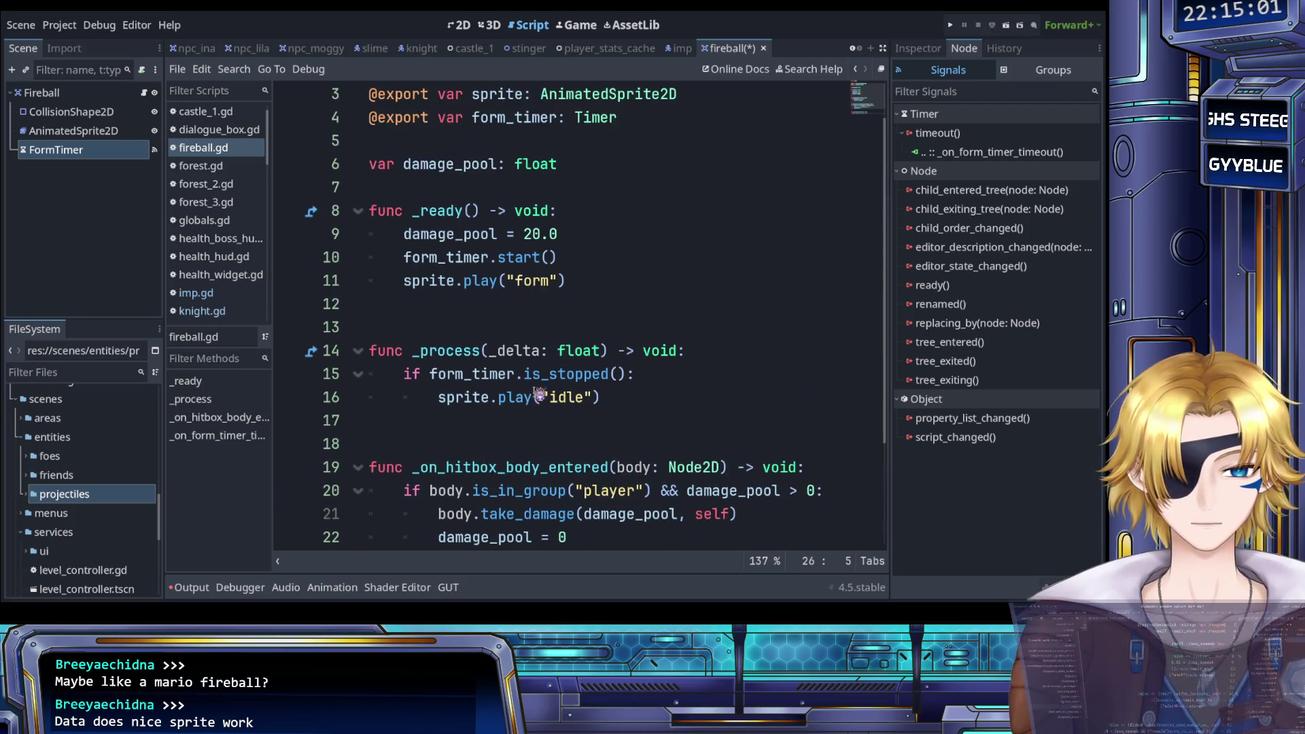
scroll(539, 394, down, 1)
drag(599, 327, 440, 327)
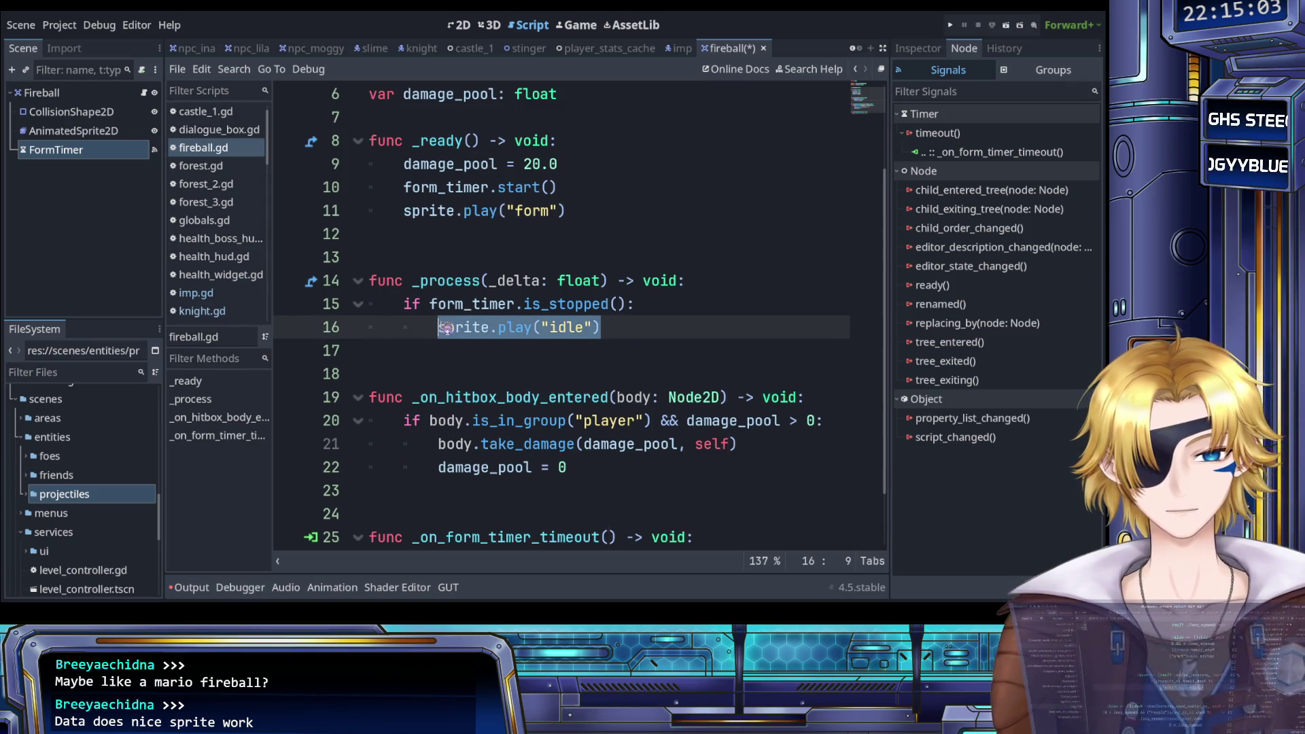
key(BackSpace)
scroll(532, 388, down, 1)
drag(696, 490, 410, 489)
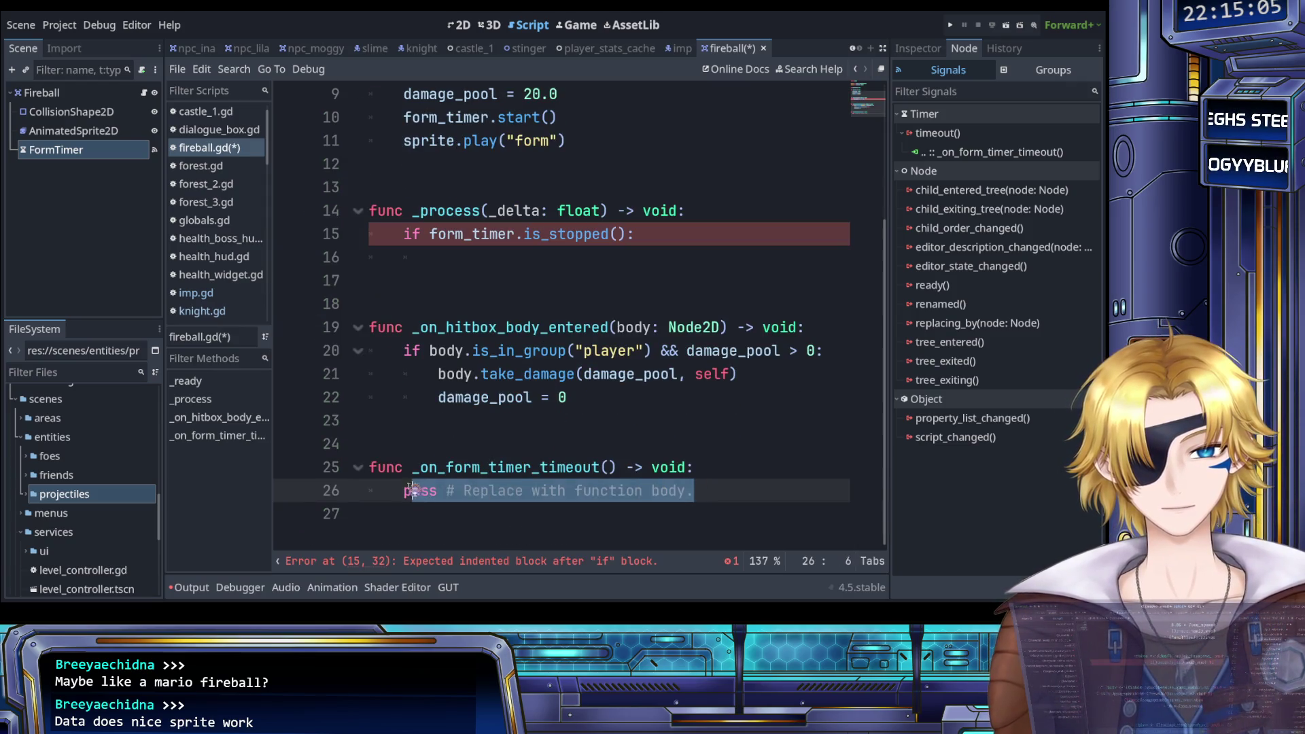
text(sprite.play("idle"))
mouse_move(636, 234)
mouse_down()
mouse_move(442, 231)
mouse_move(309, 182)
mouse_up()
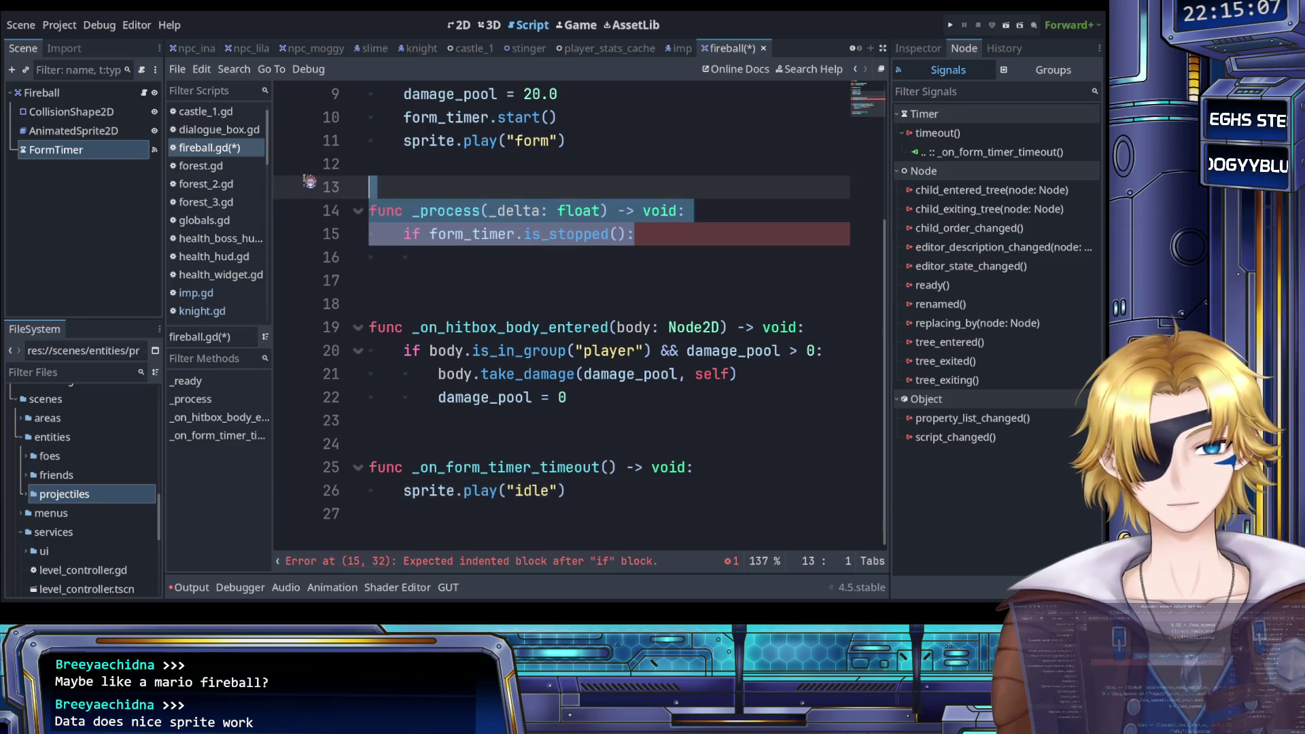
key(BackSpace)
key(BackSpace)
key(BackSpace)
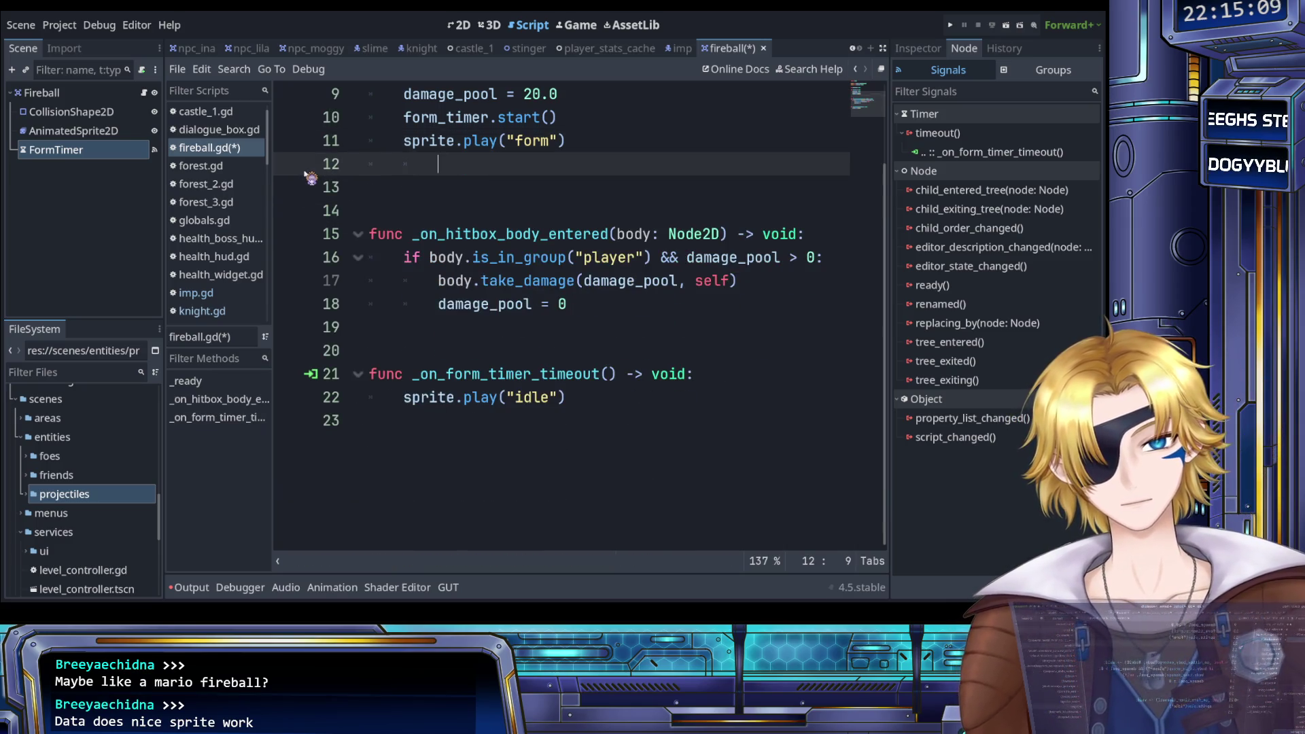
key(ctrl+z)
key(ctrl+z)
key(ctrl+z)
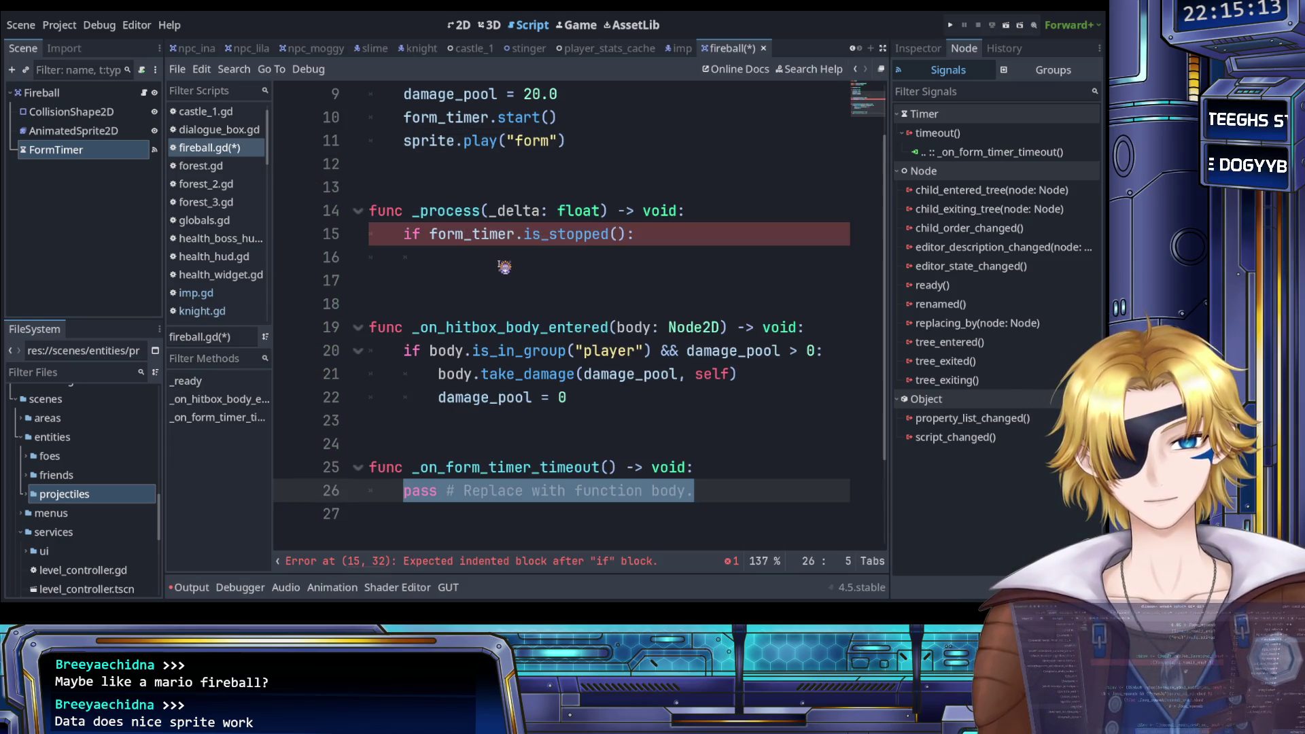
text(sprite.play("idle"))
- Delete the 'if form_timer.is_stopped()' line from _process
click(504, 259)
drag(646, 233, 401, 233)
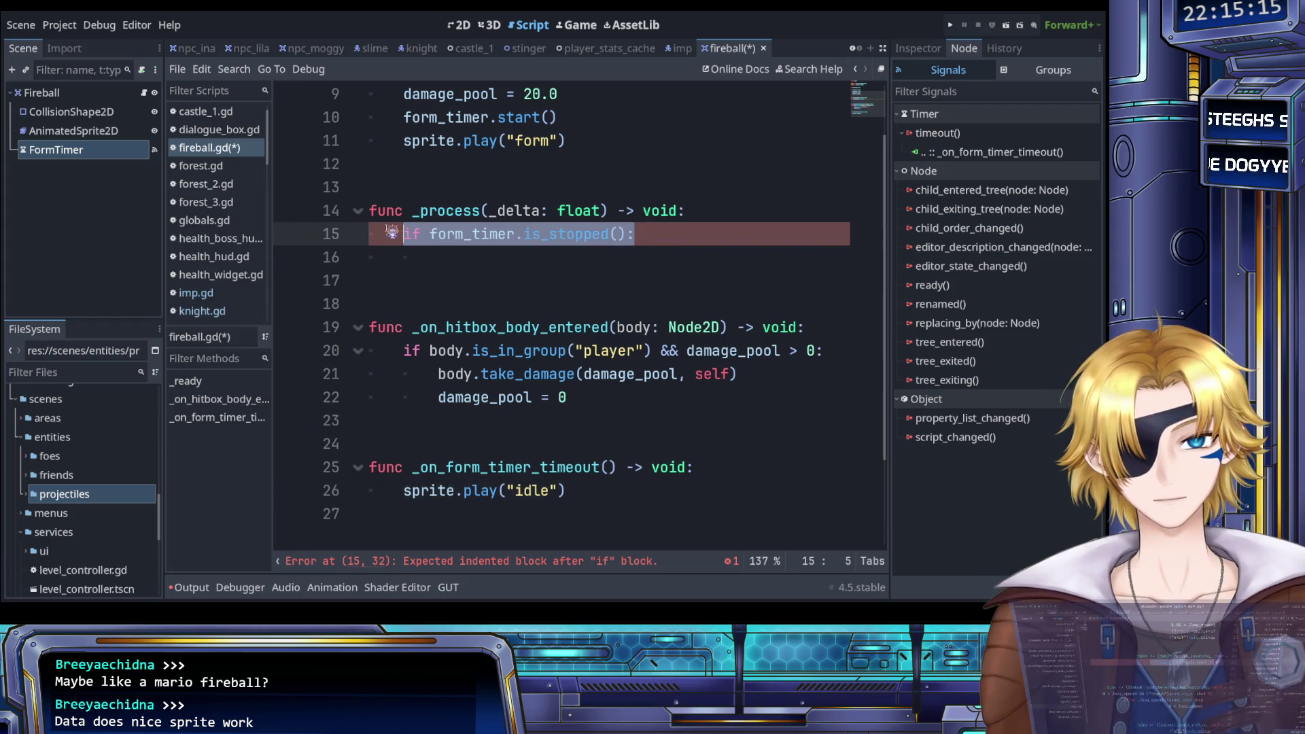
key(BackSpace)
scroll(523, 305, up, 2)
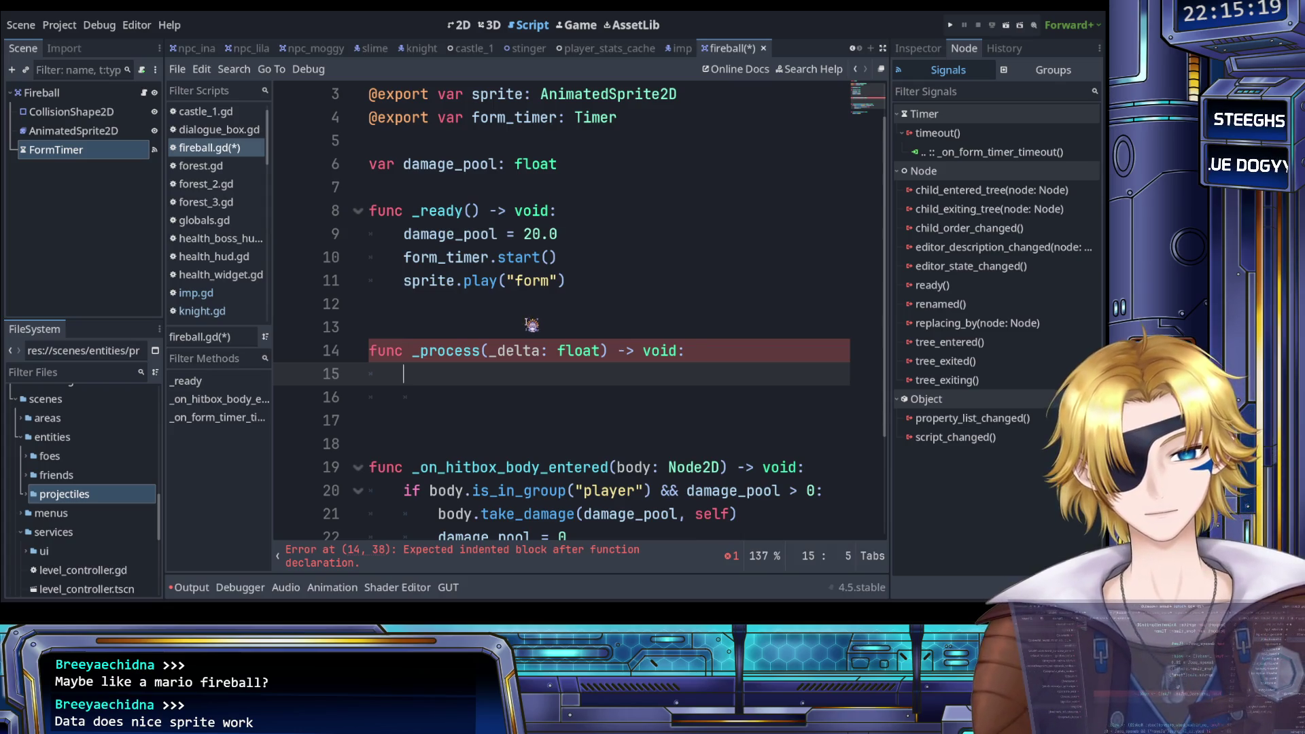
- Add 'velocity = Vector2.ZERO' at the end of _ready, discarding an unfinished variable line
scroll(531, 324, down, 2)
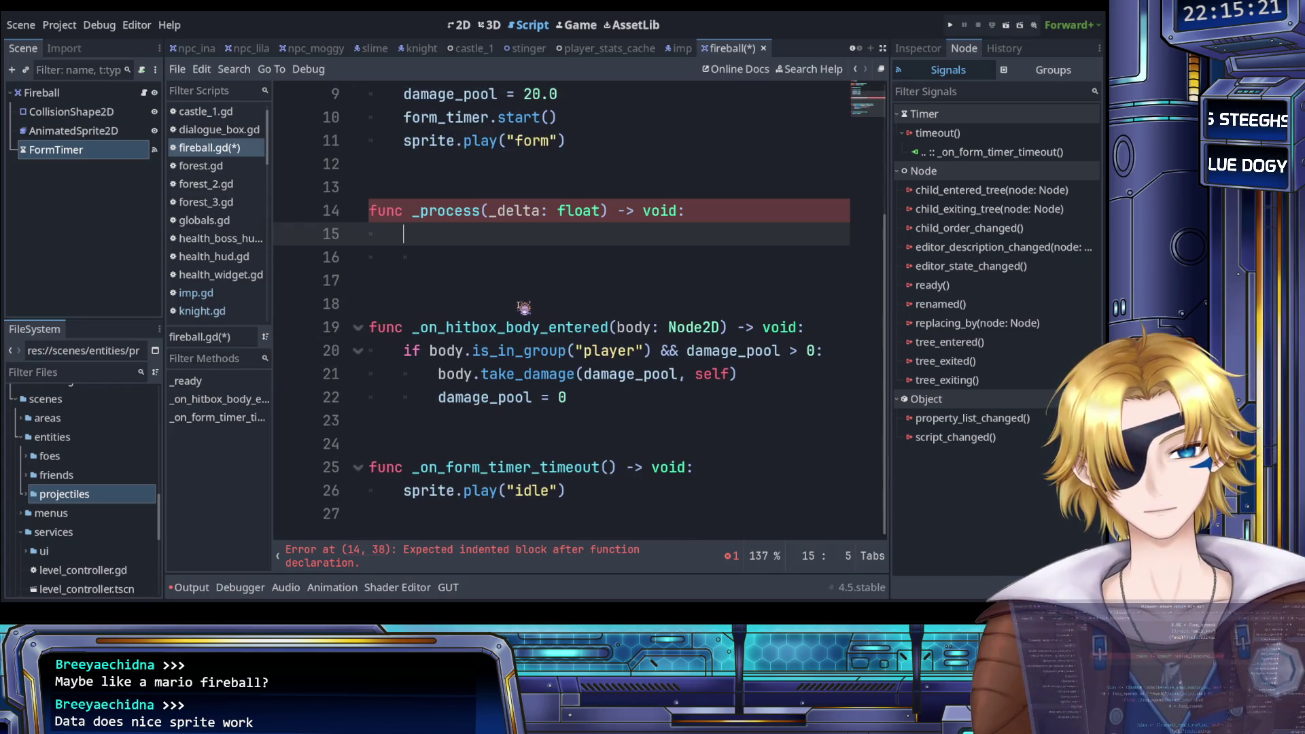
scroll(522, 302, up, 3)
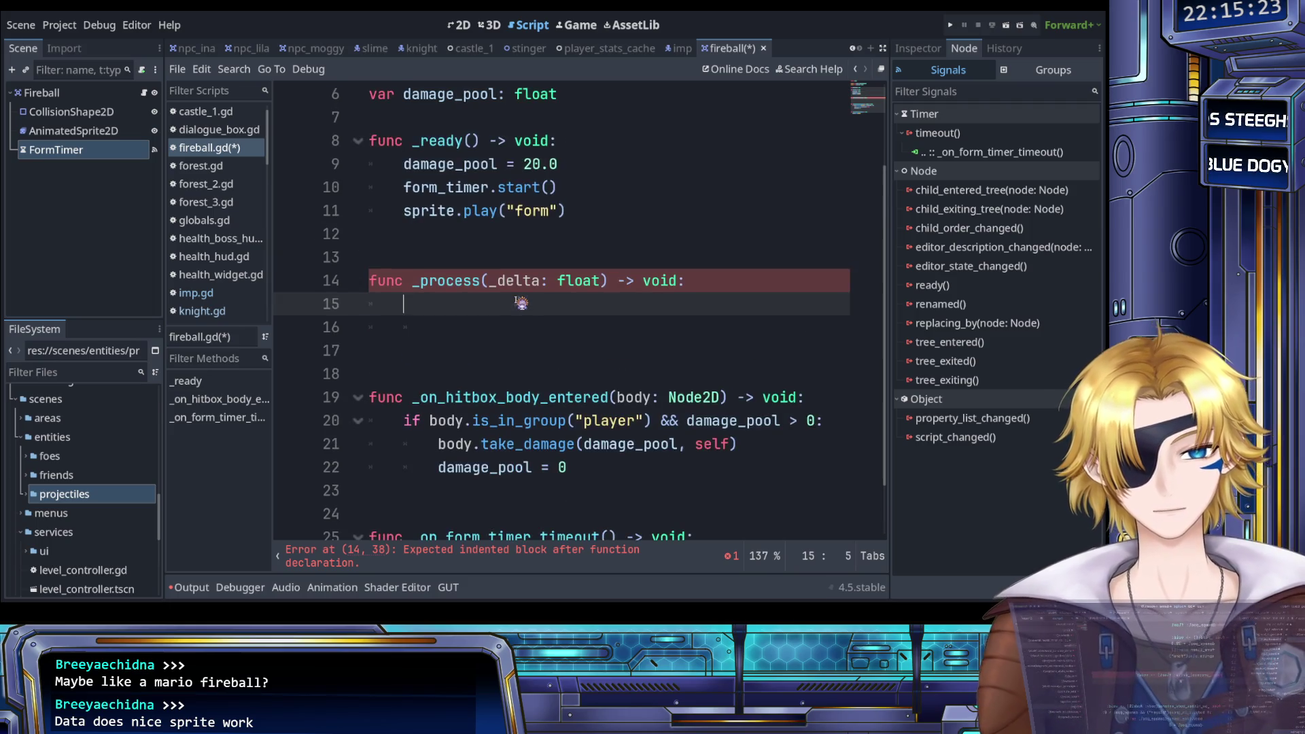
click(635, 169)
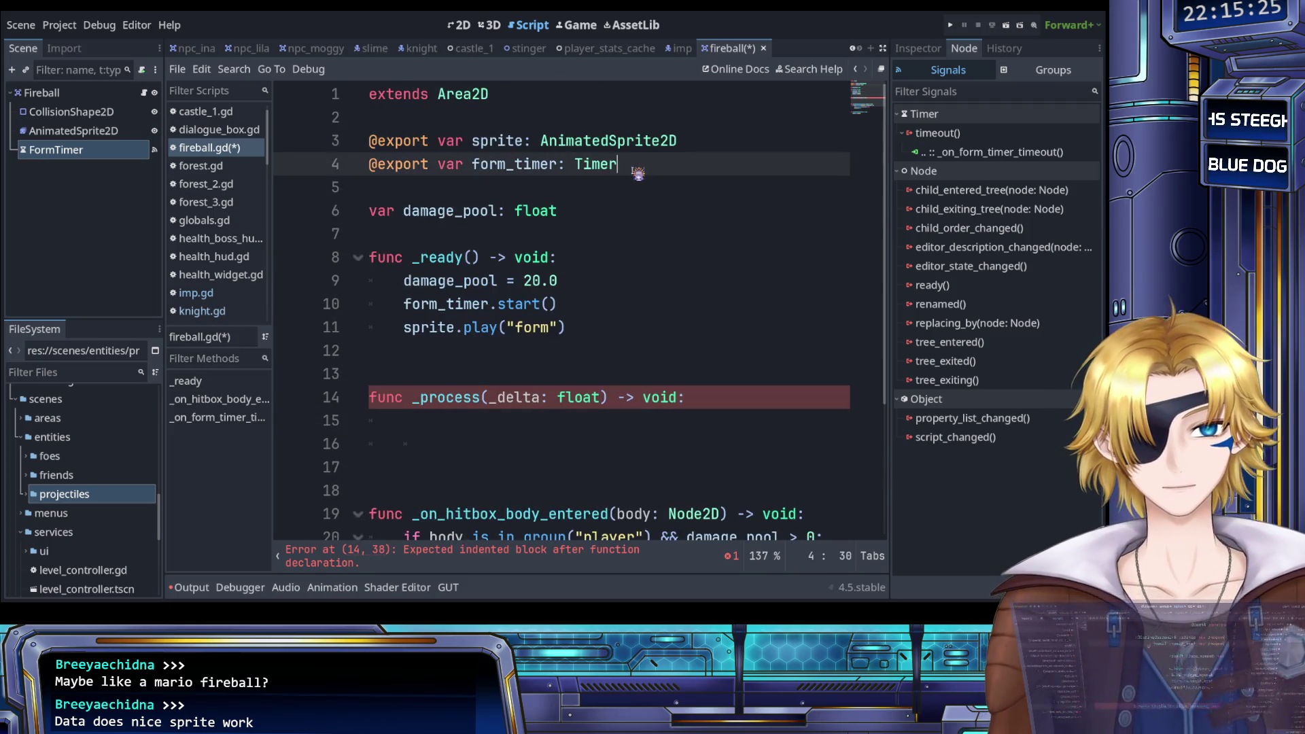
key(Down)
key(Down)
key(Return)
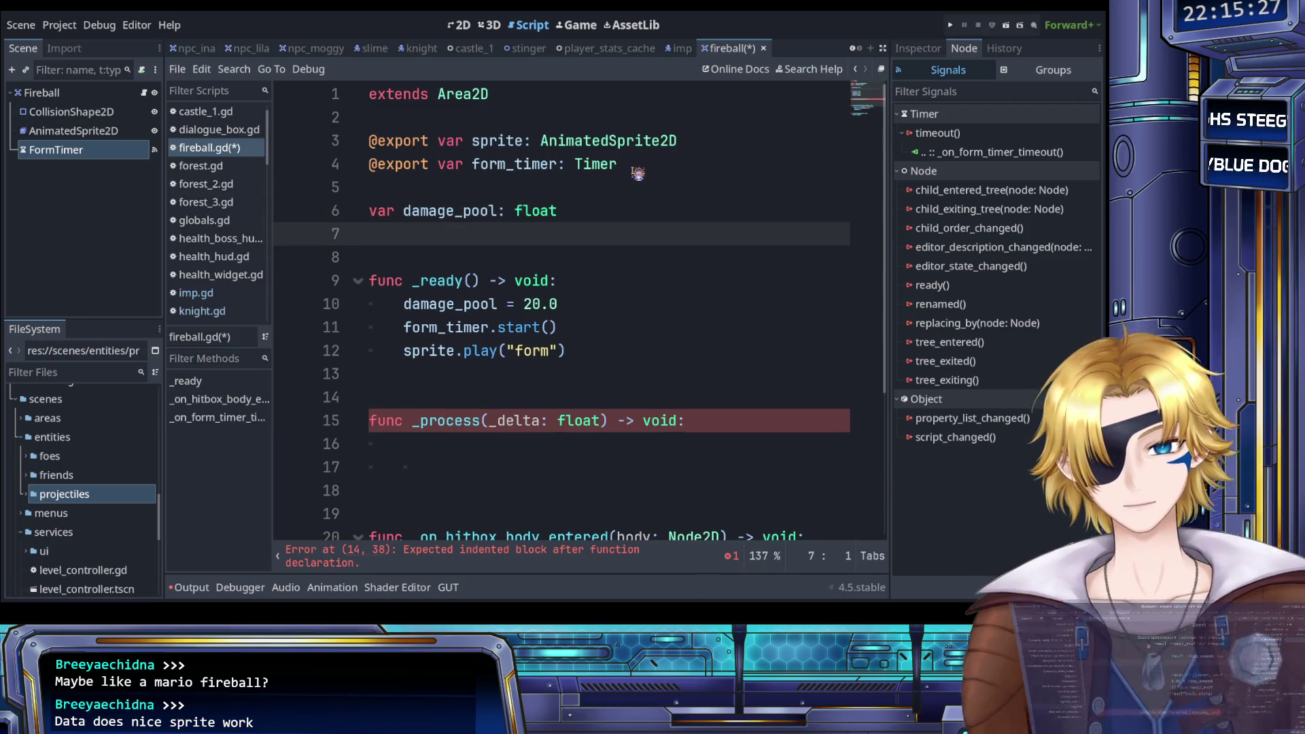
text(var m)
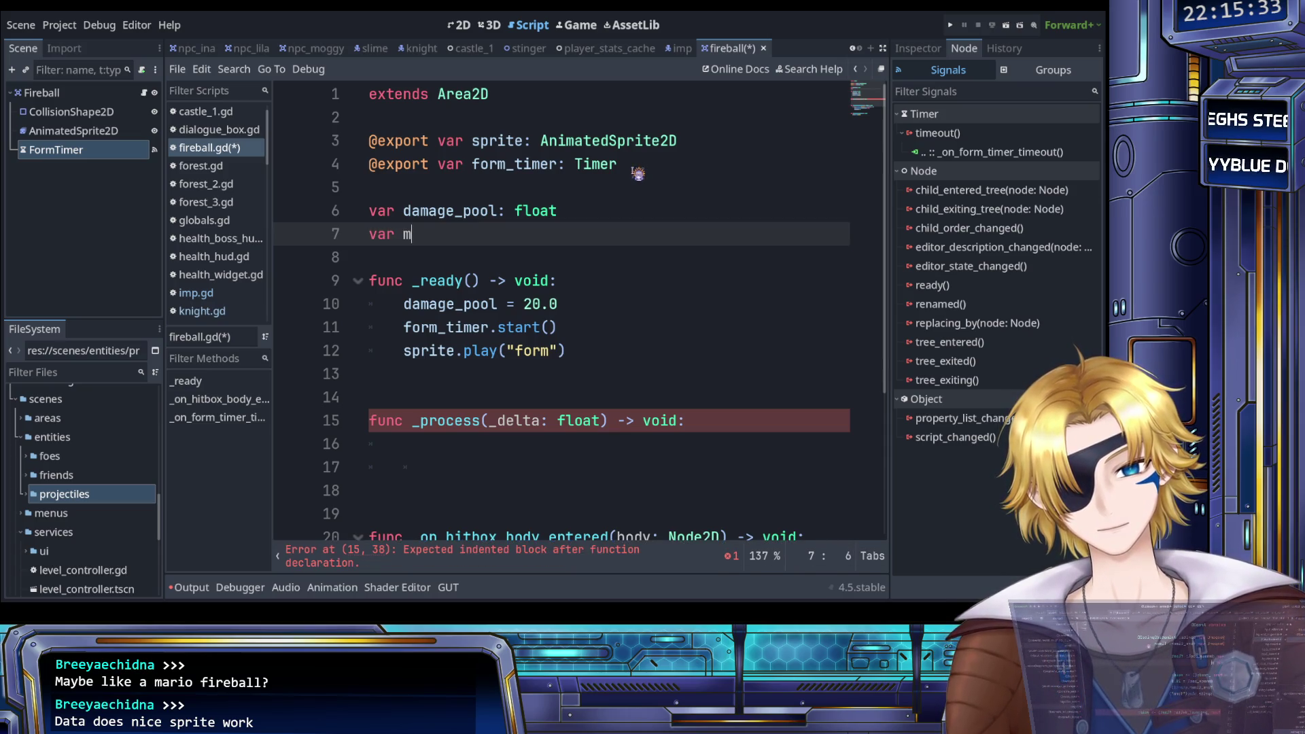
key(BackSpace)
key(BackSpace)
key(BackSpace)
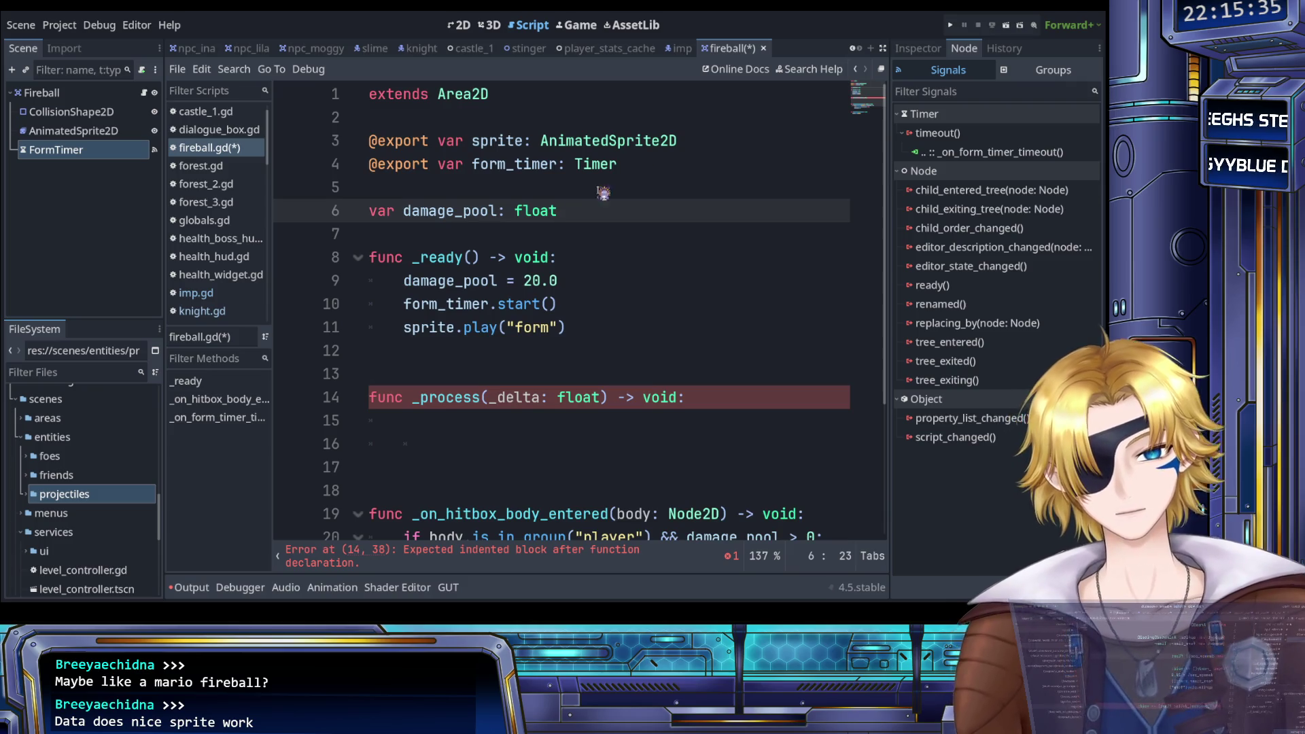
click(602, 327)
key(Return)
text(velo)
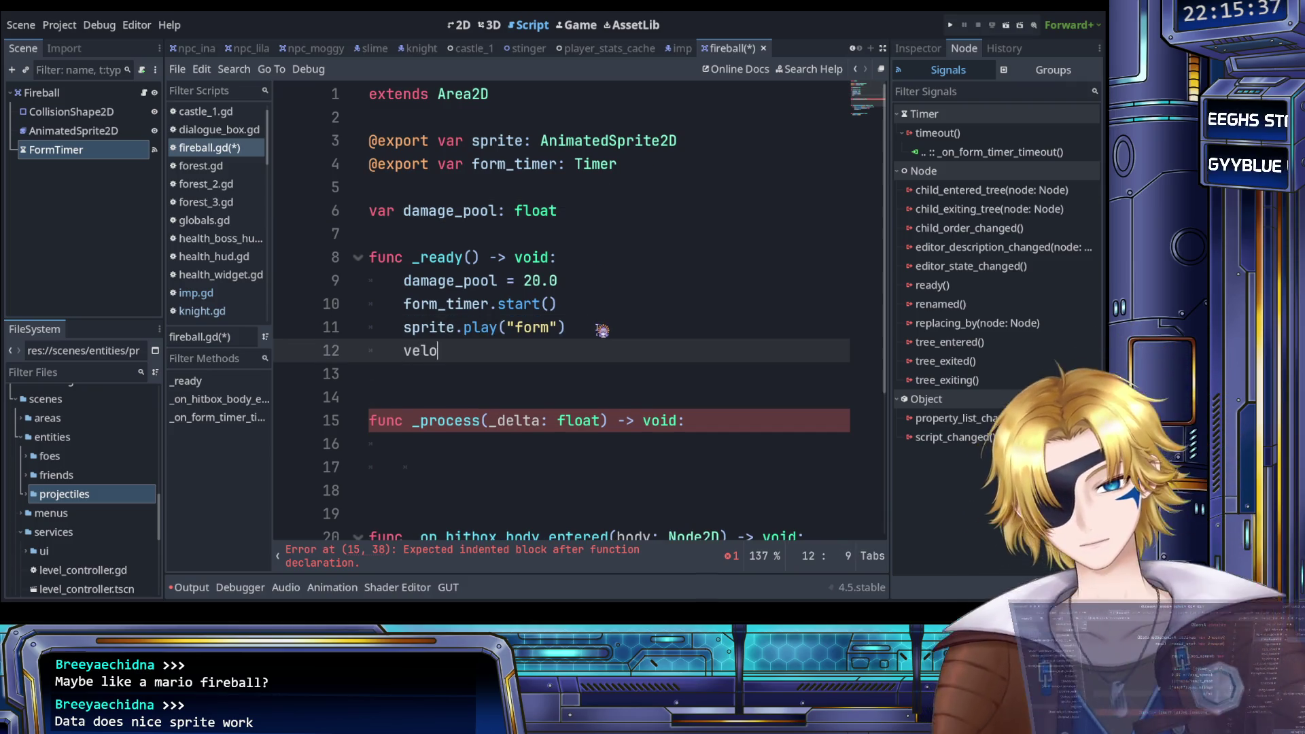
text(c)
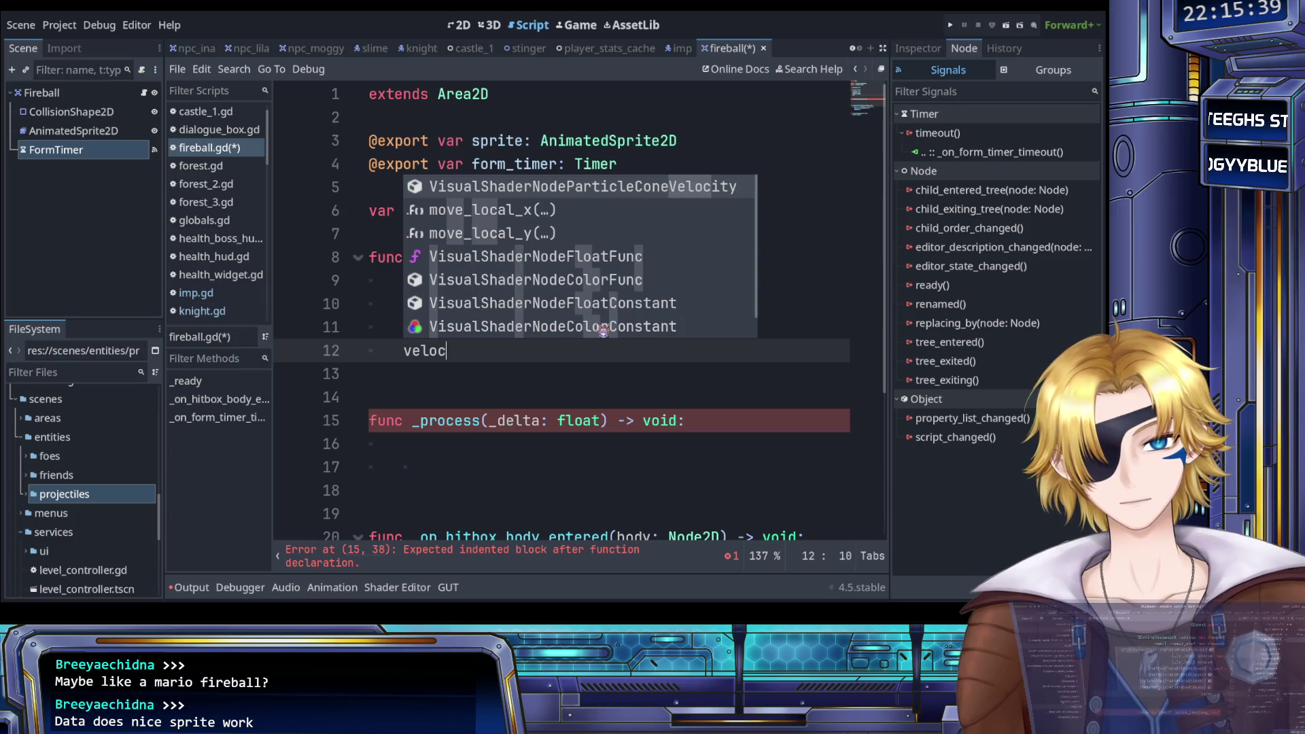
text(ity)
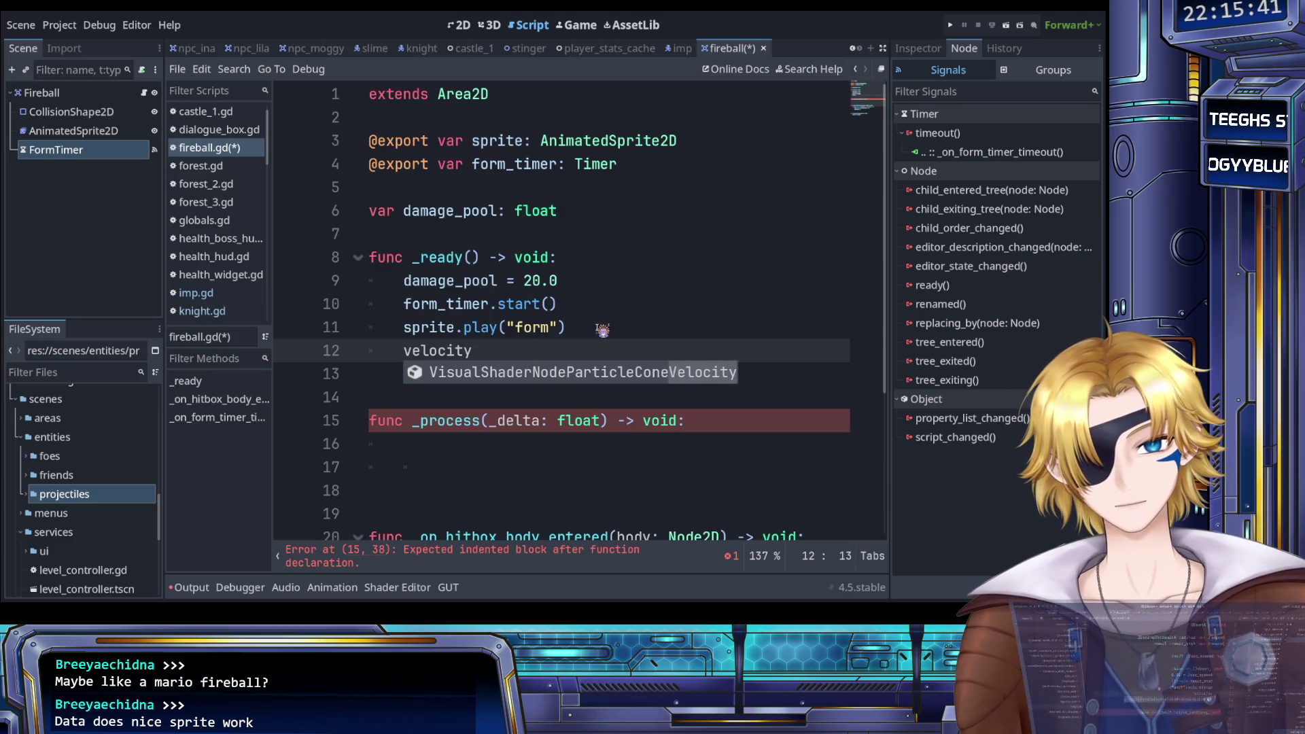
text( = )
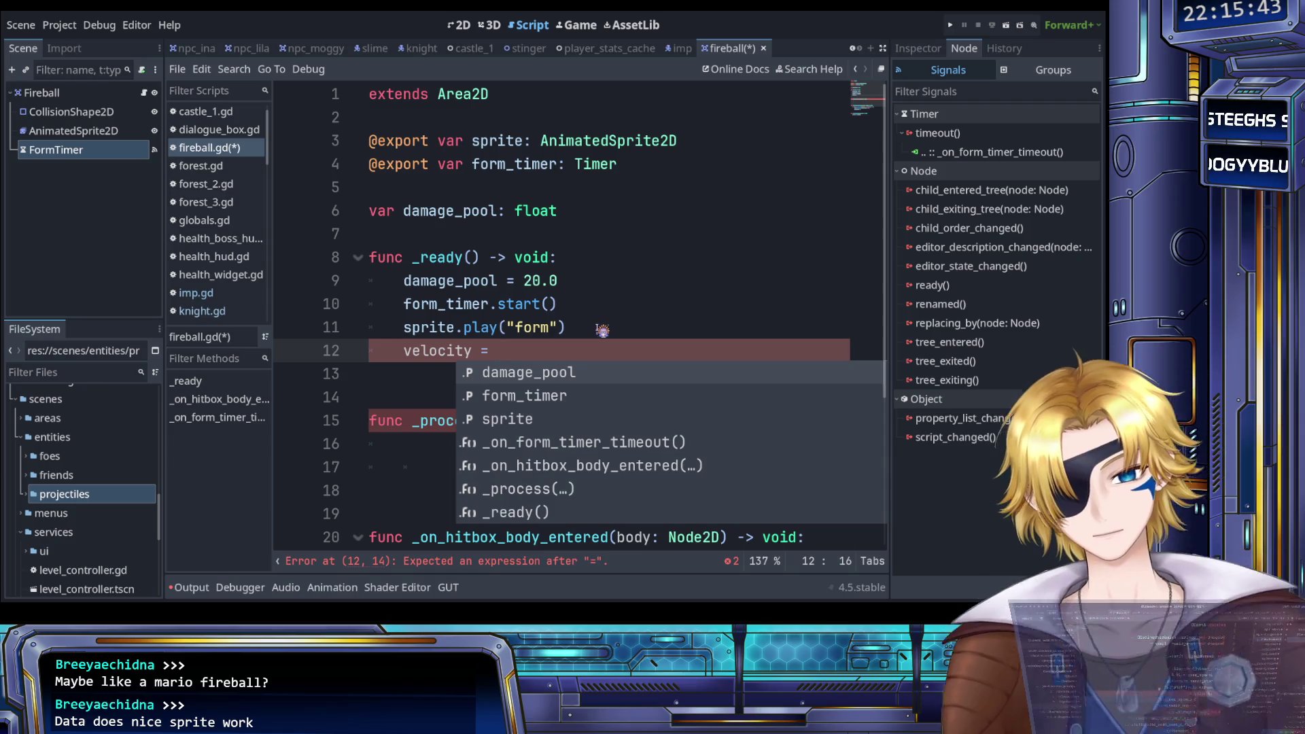
text(Vecto)
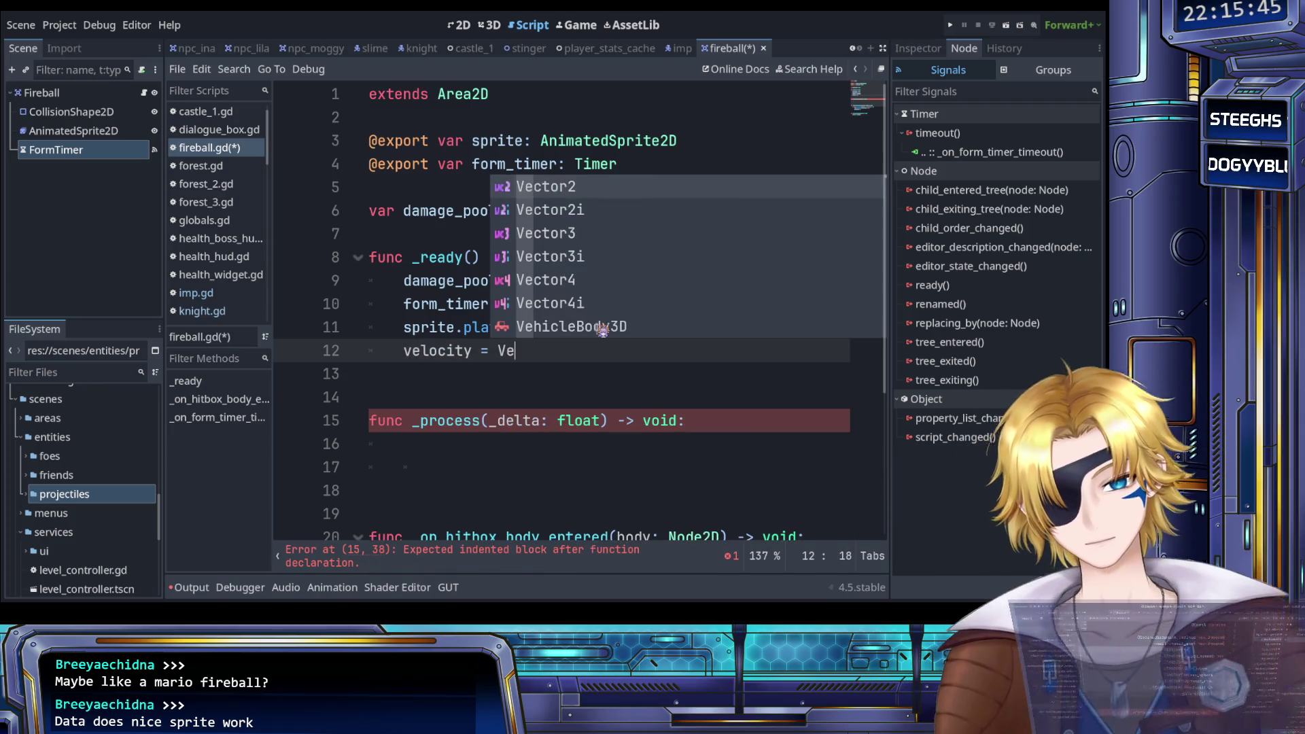
text(r2.ZERO)
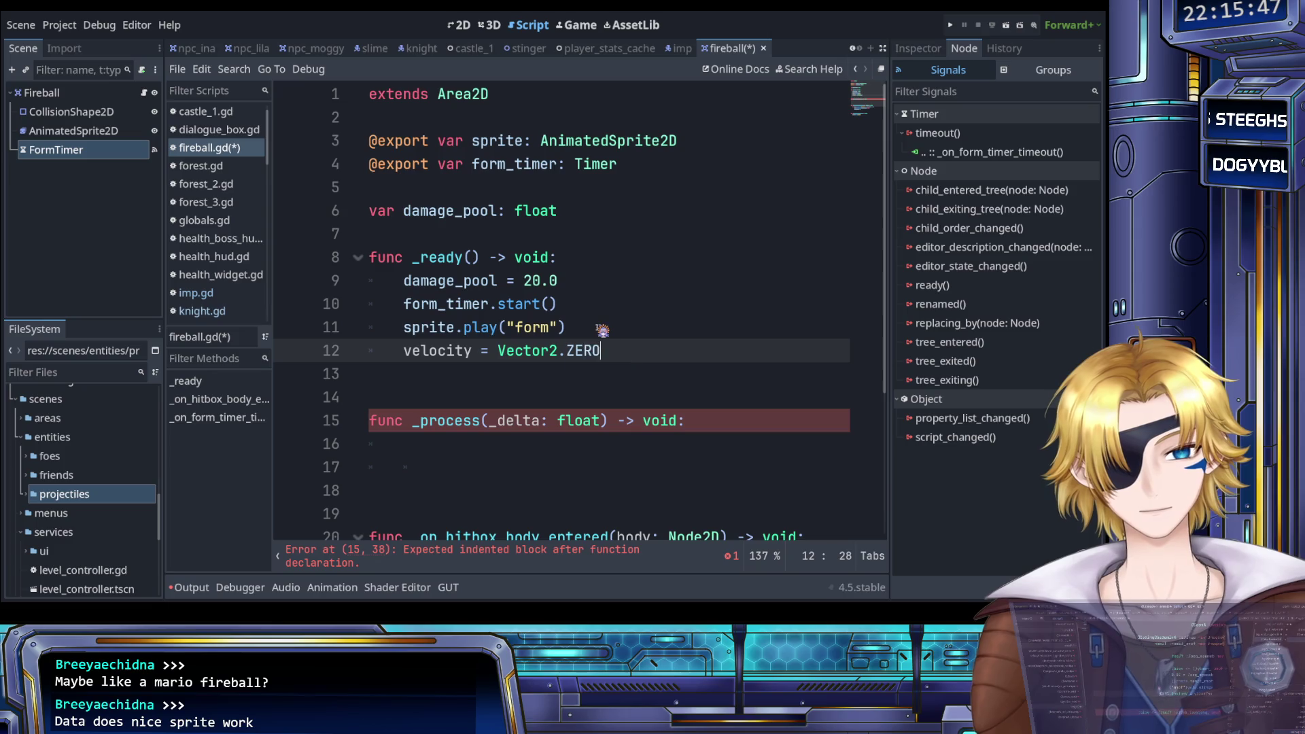
- Start and erase a move_and_slide call in _process, then view imp.gd for reference
scroll(557, 377, down, 3)
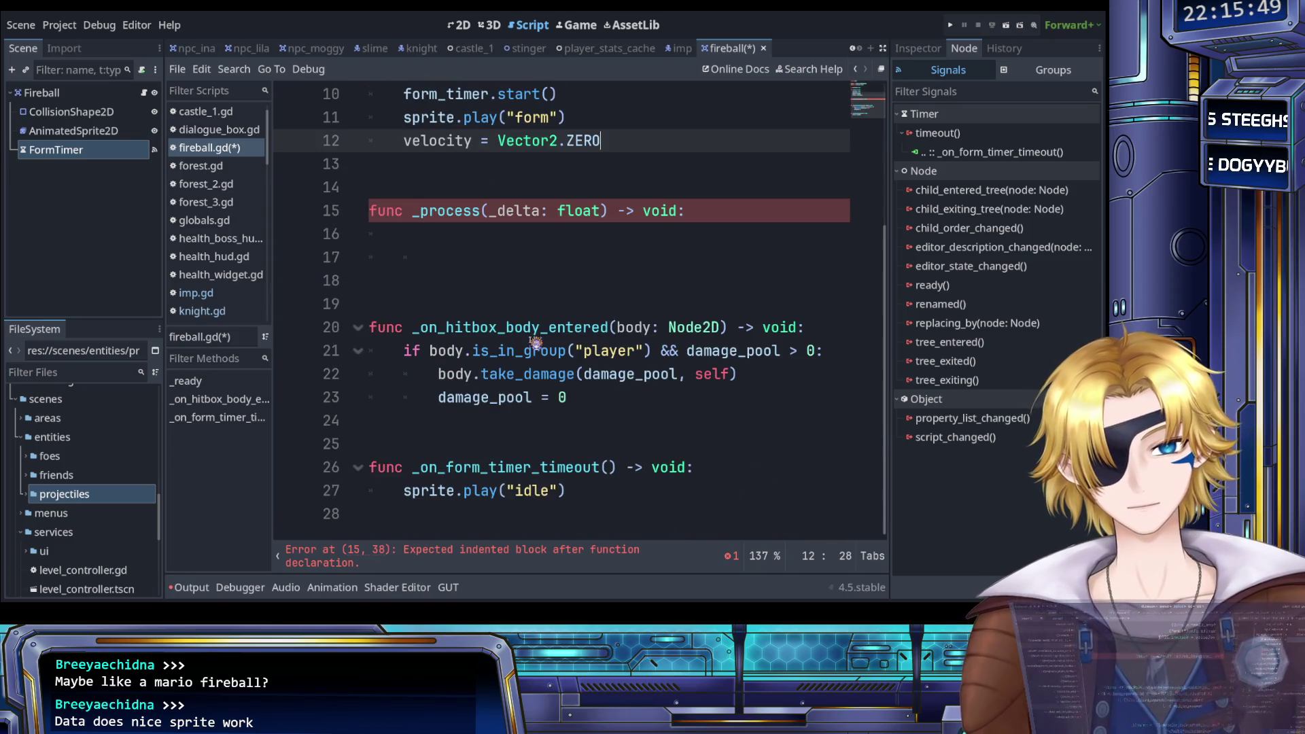
click(521, 241)
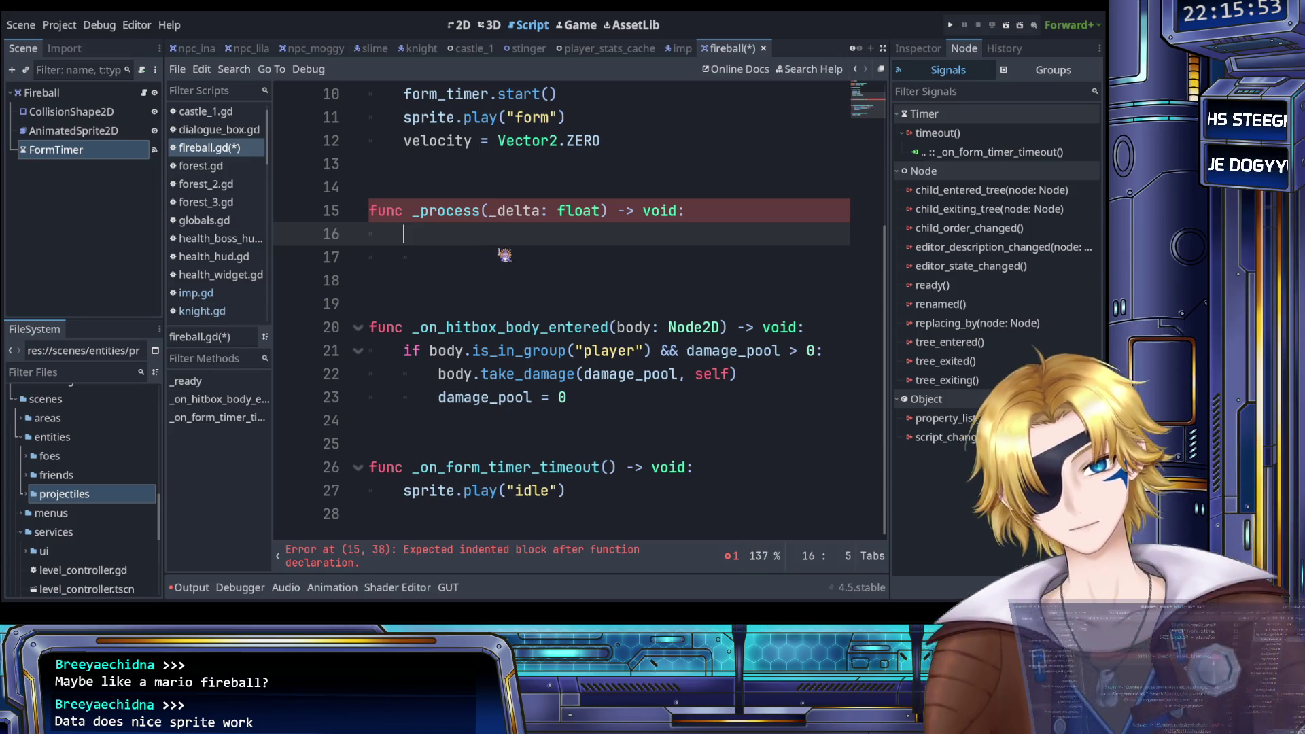
text(move)
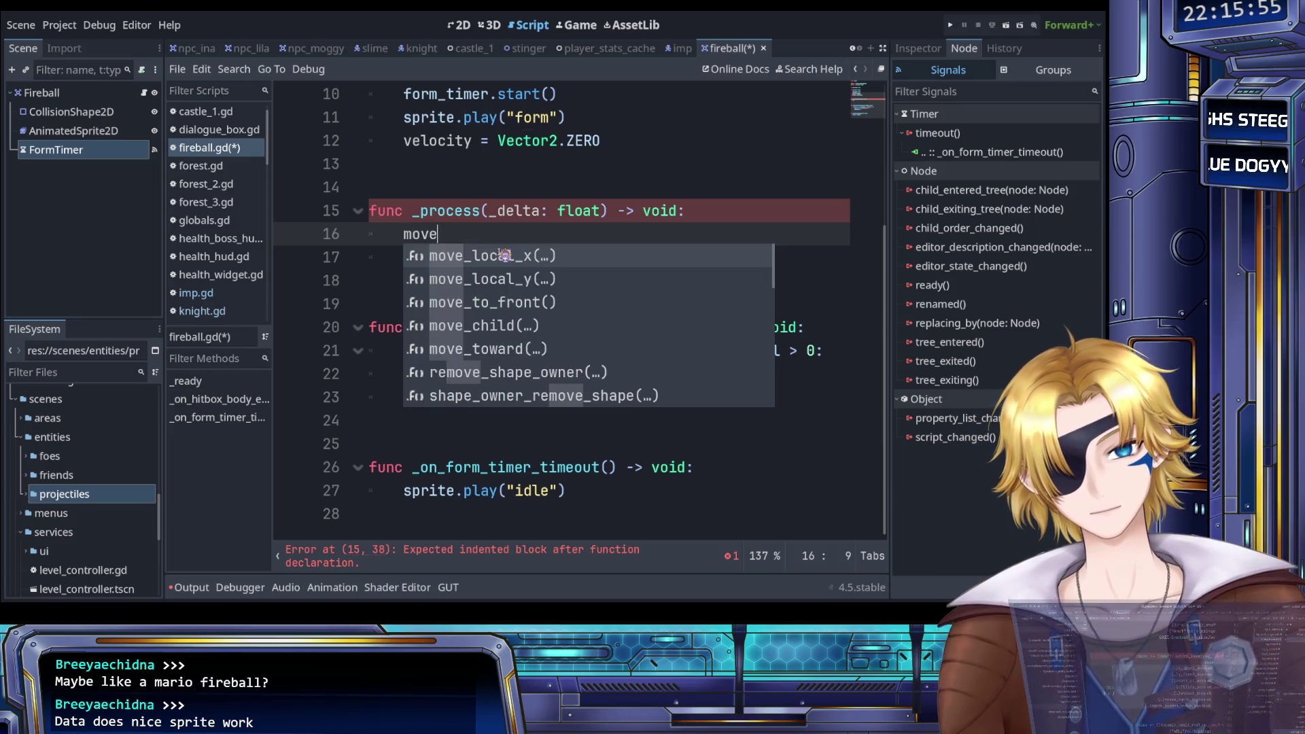
text(_and)
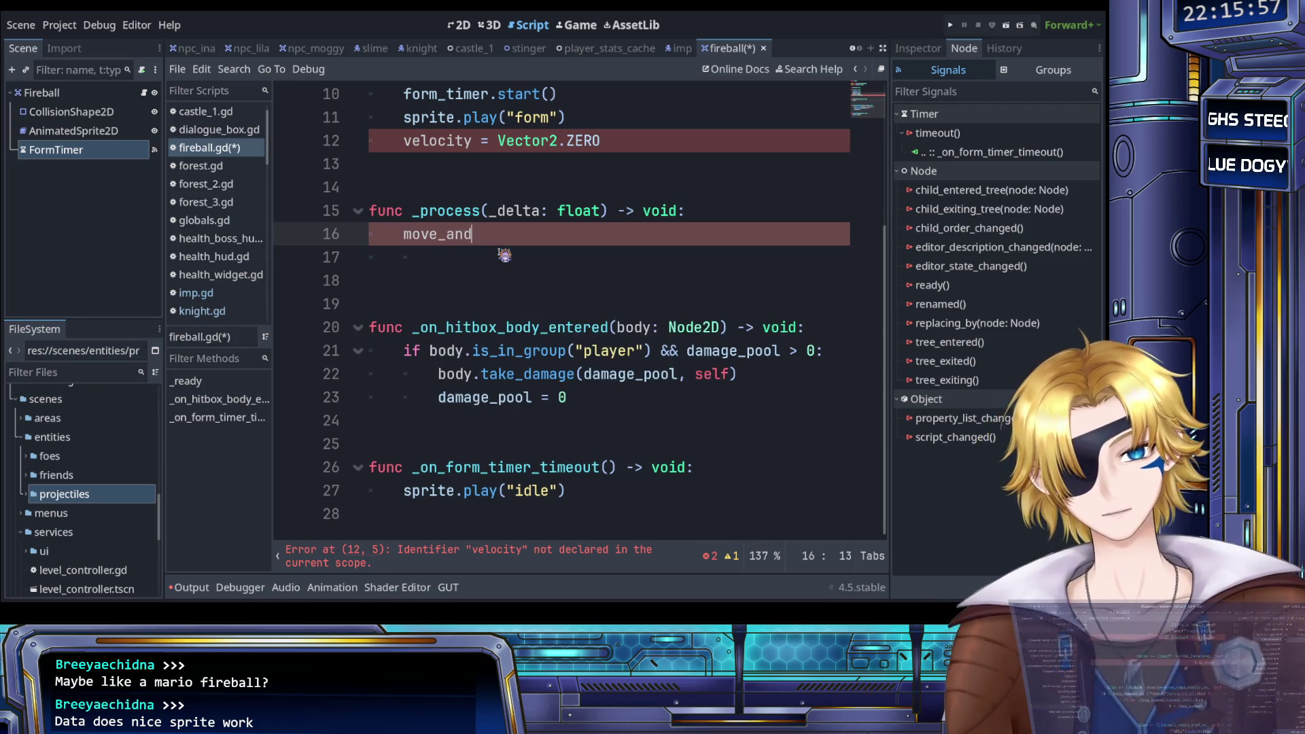
key(BackSpace)
key(BackSpace)
key(BackSpace)
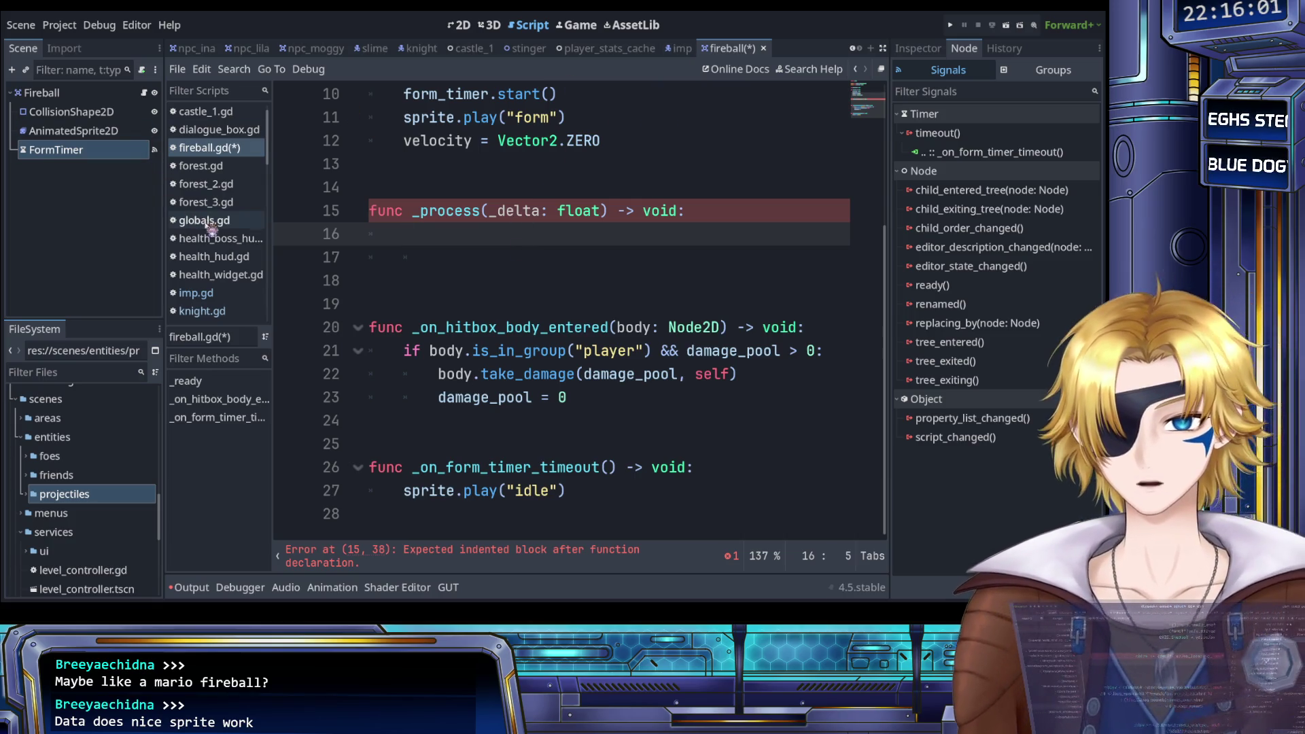
scroll(219, 265, down, 1)
click(217, 266)
- Review the imp script's _physics_process header as a reference
scroll(486, 259, up, 9)
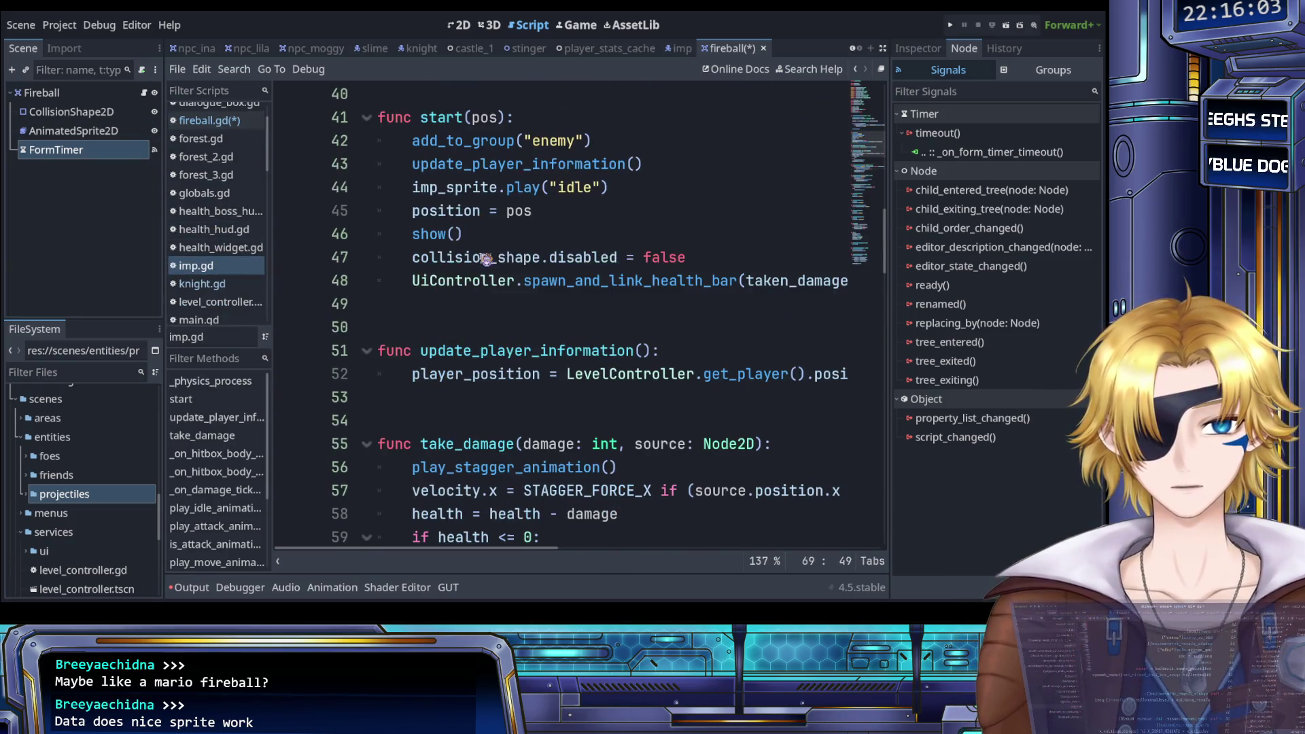
scroll(485, 259, down, 2)
scroll(486, 258, up, 7)
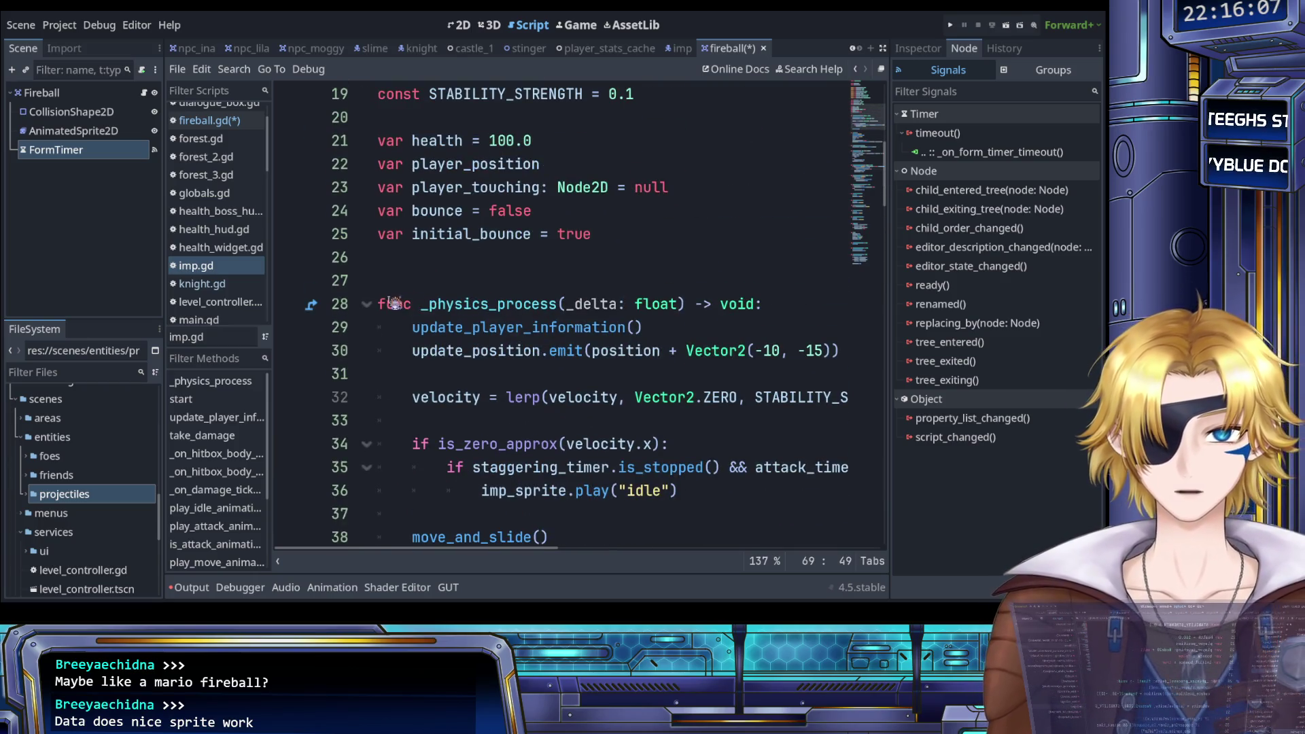
drag(379, 304, 742, 304)
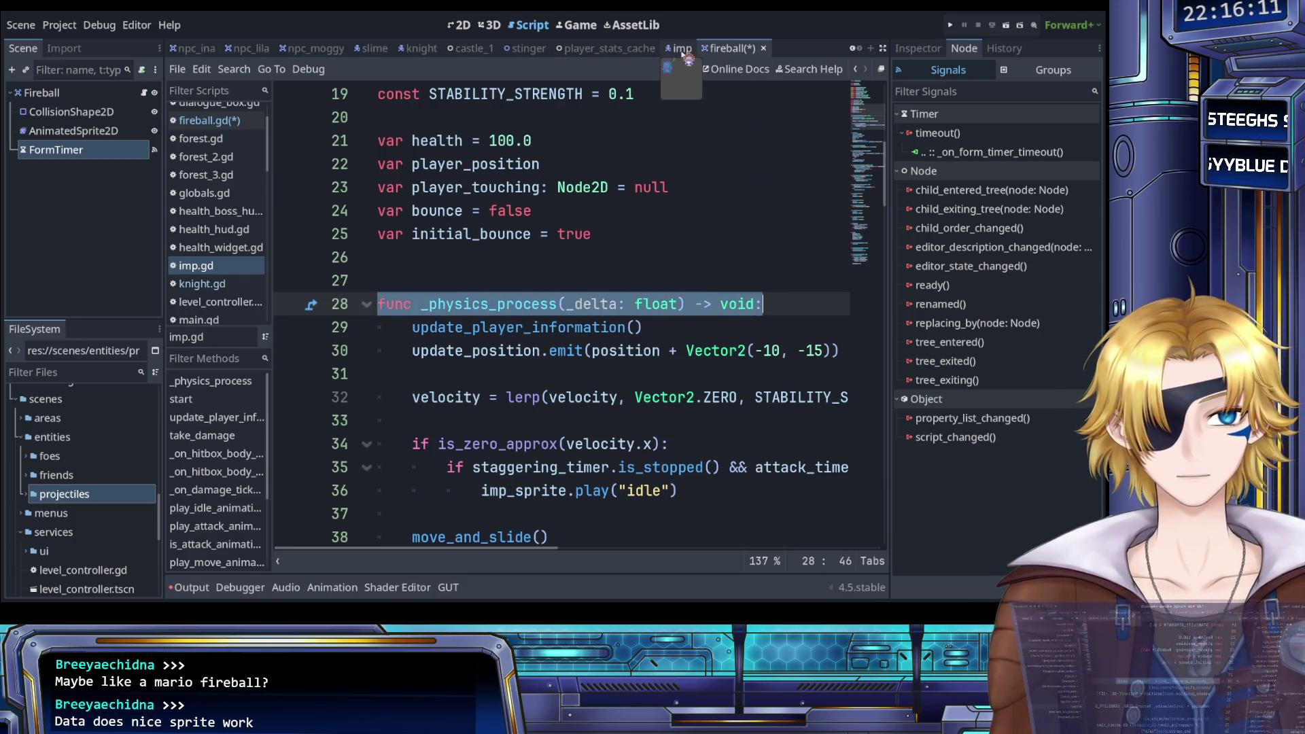
scroll(222, 162, up, 1)
- In fireball.gd, start a new line with a partial 'move_and' call
click(219, 154)
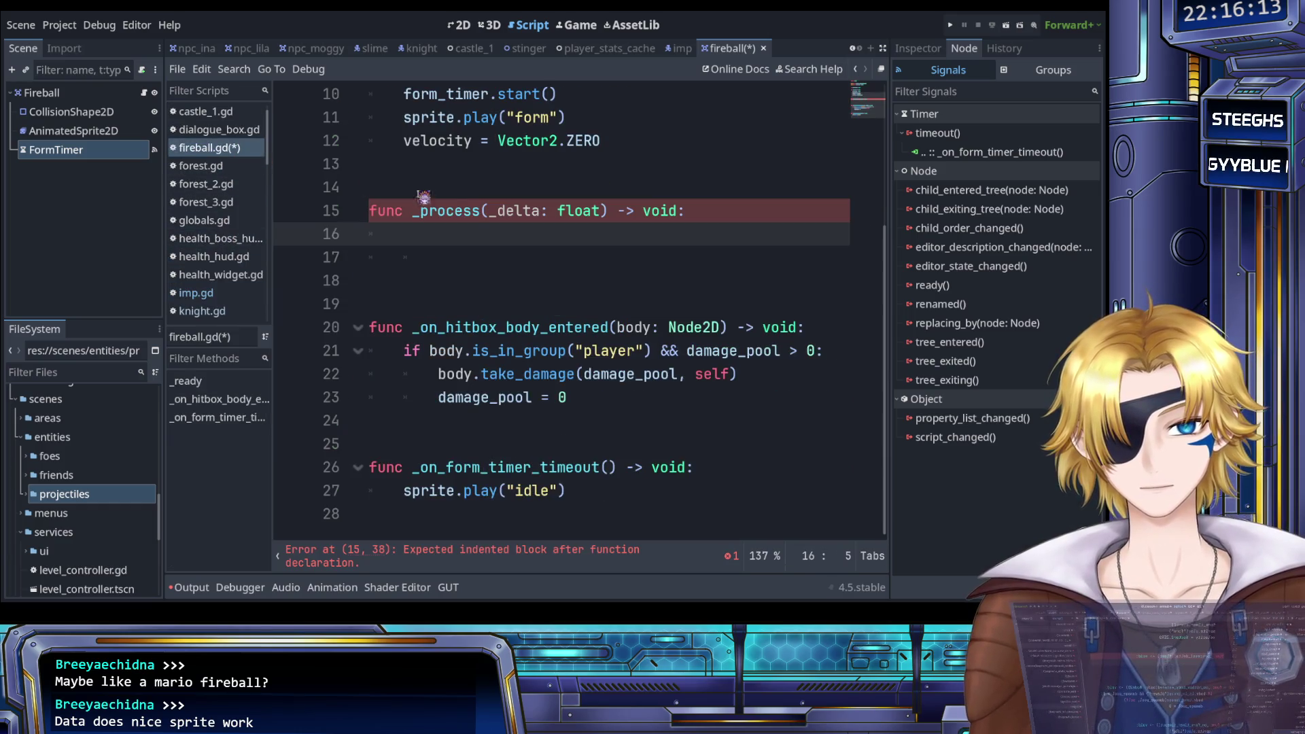
key(Return)
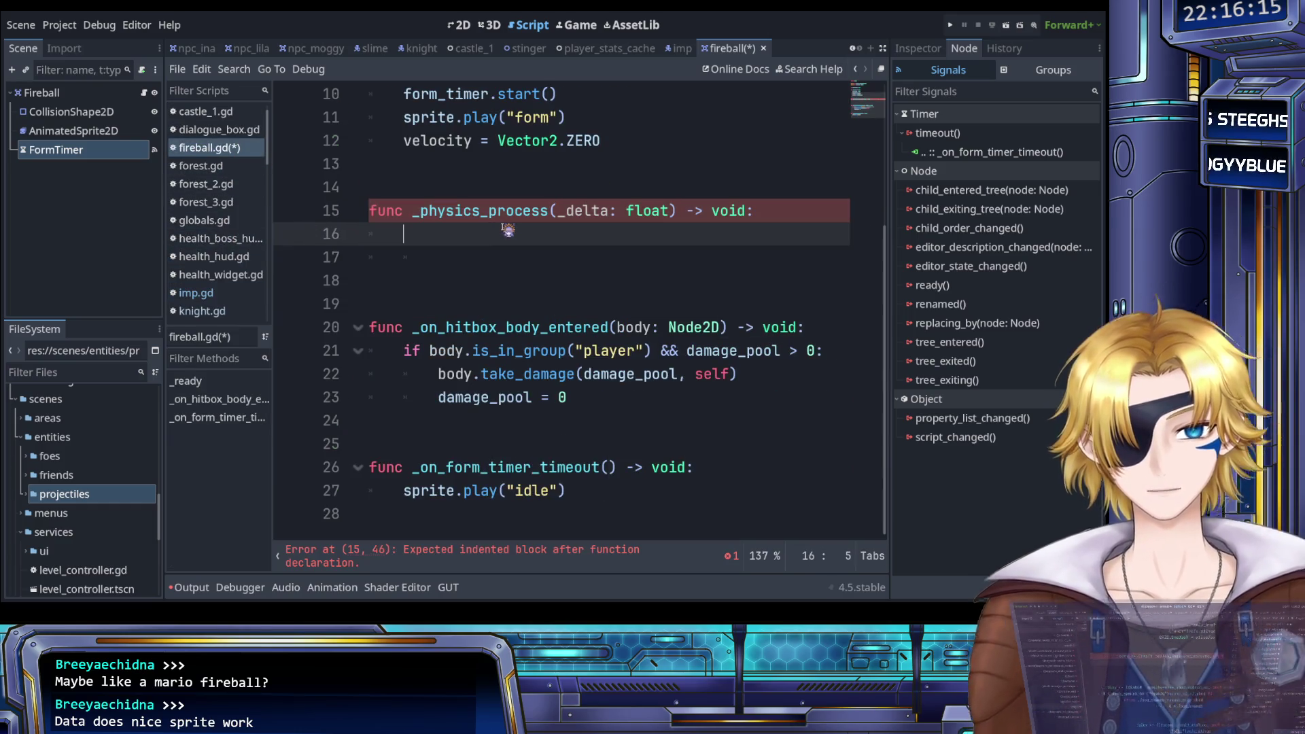
text(move)
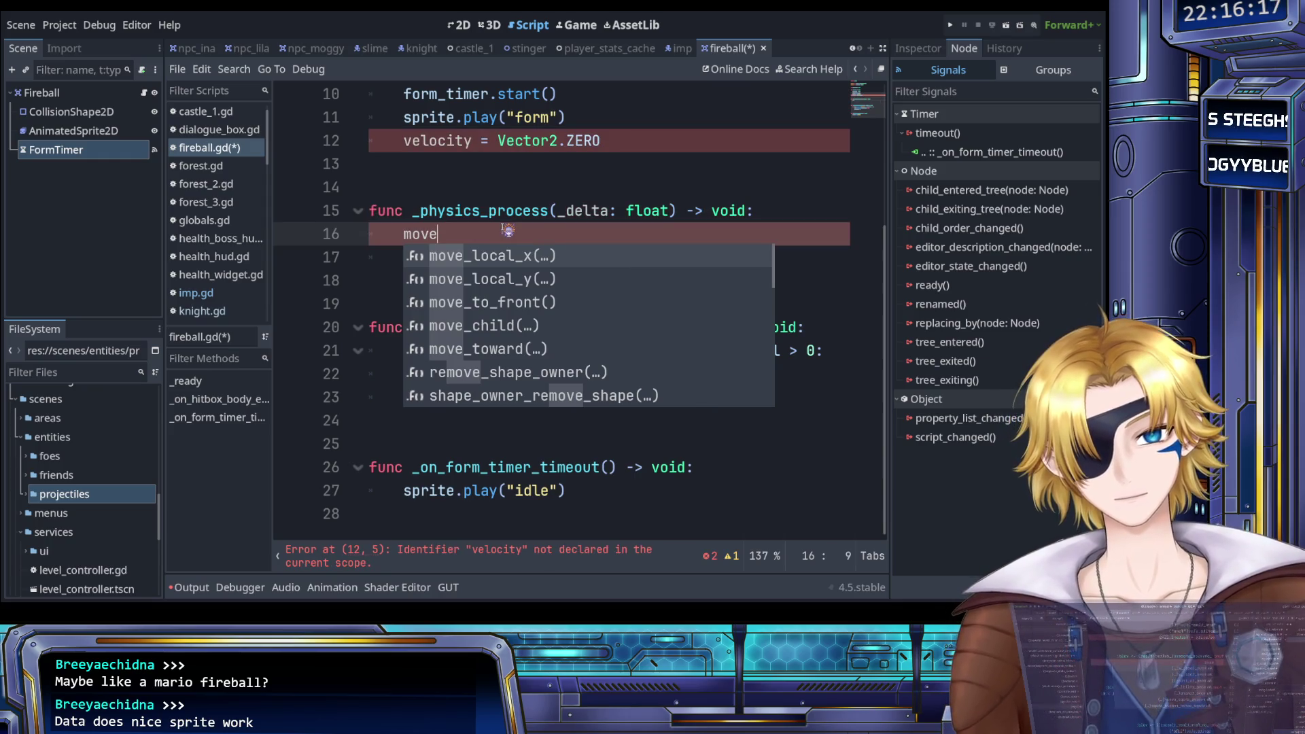
text(_and)
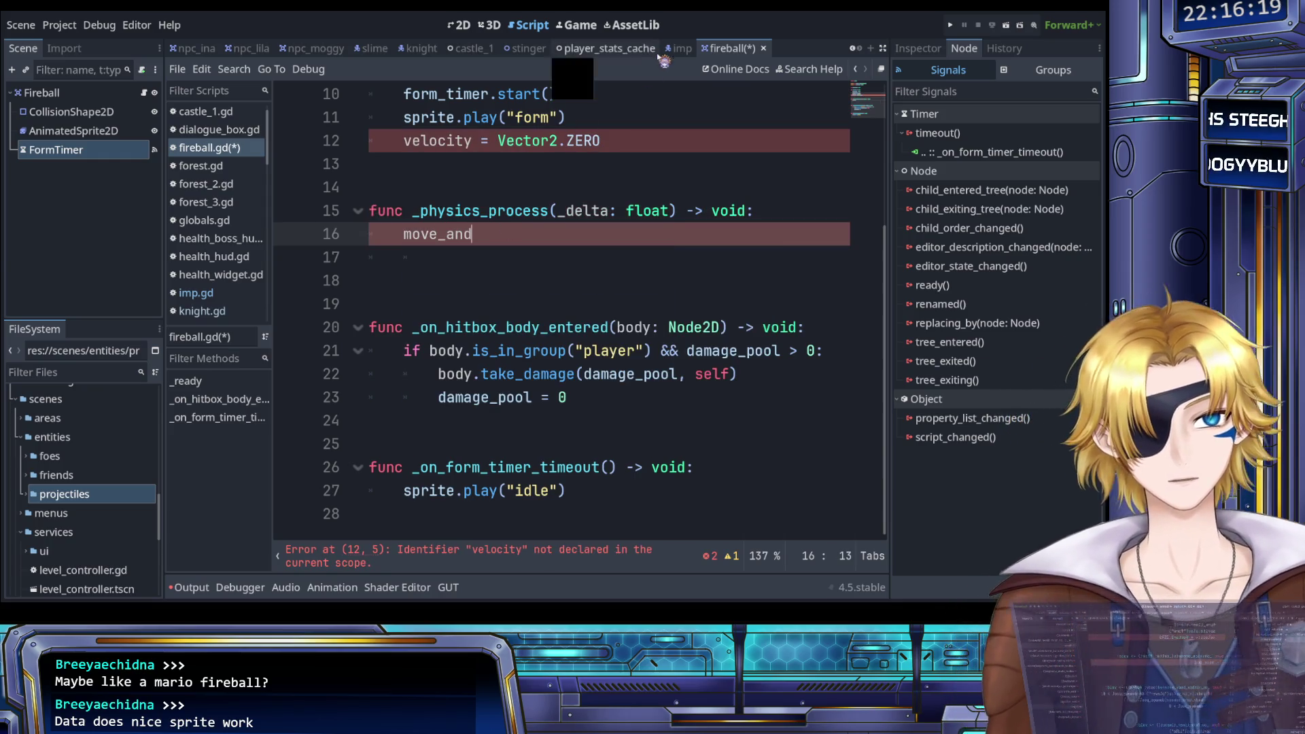
- Check the imp script's move_and_slide call, then return to the fireball script
click(730, 48)
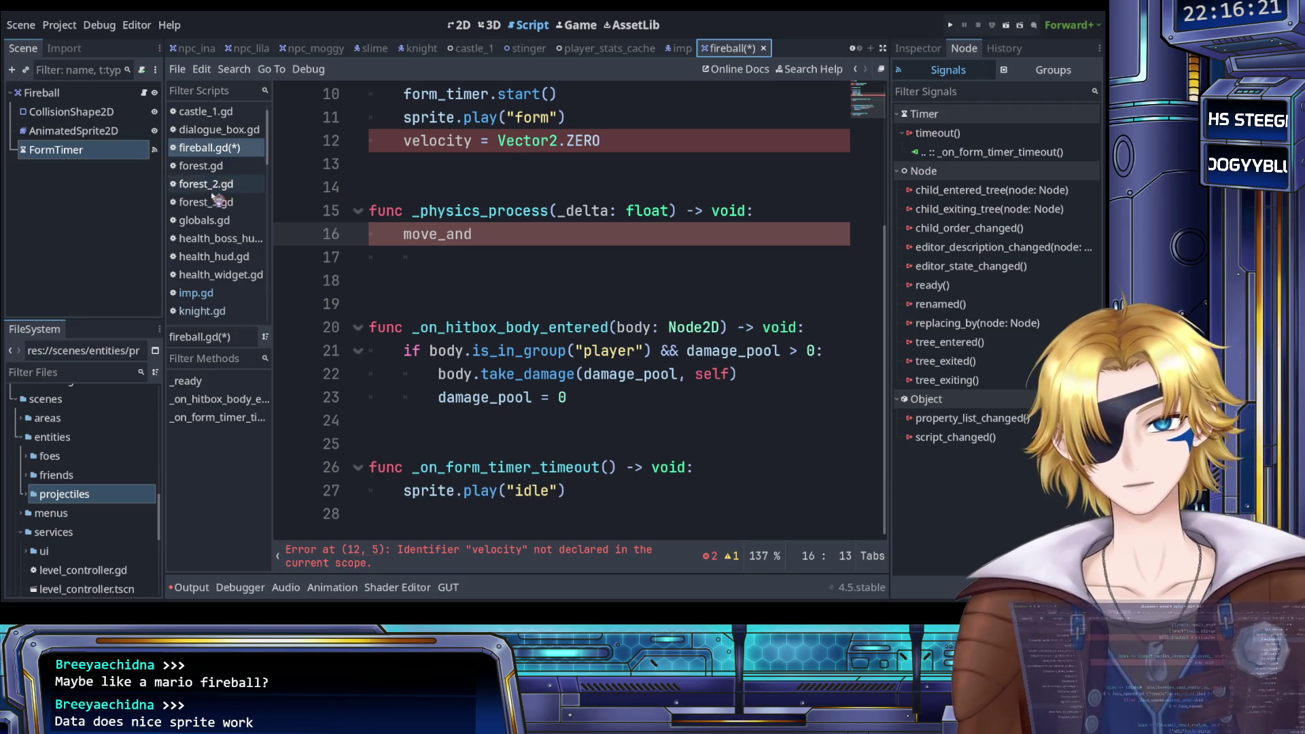
click(204, 292)
drag(544, 256, 412, 257)
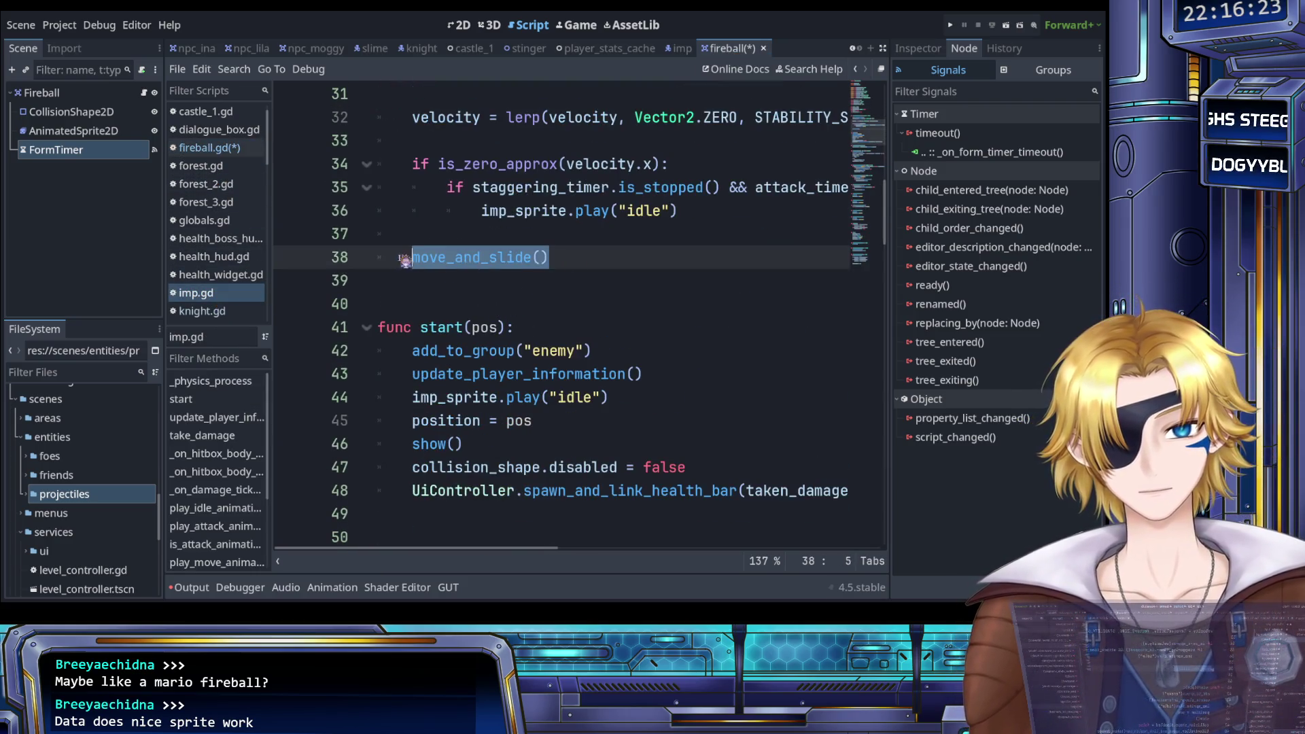
click(678, 48)
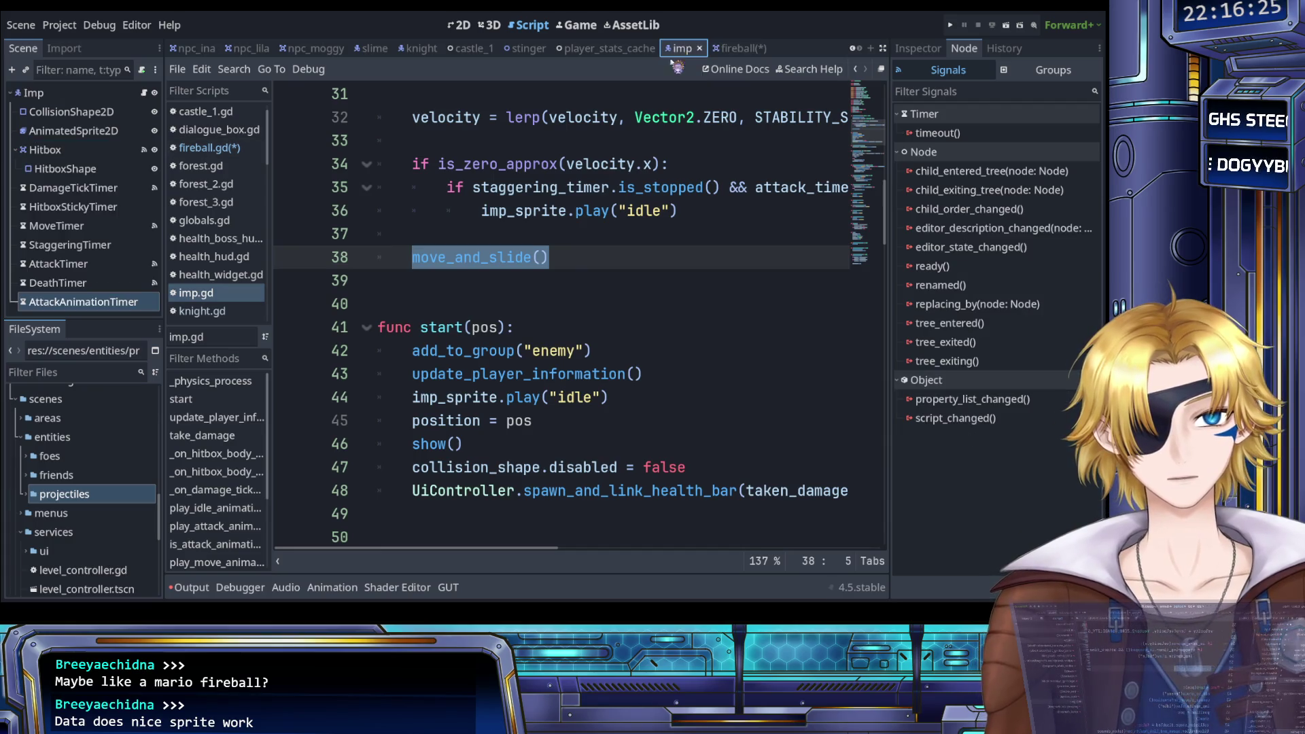
click(737, 48)
click(208, 147)
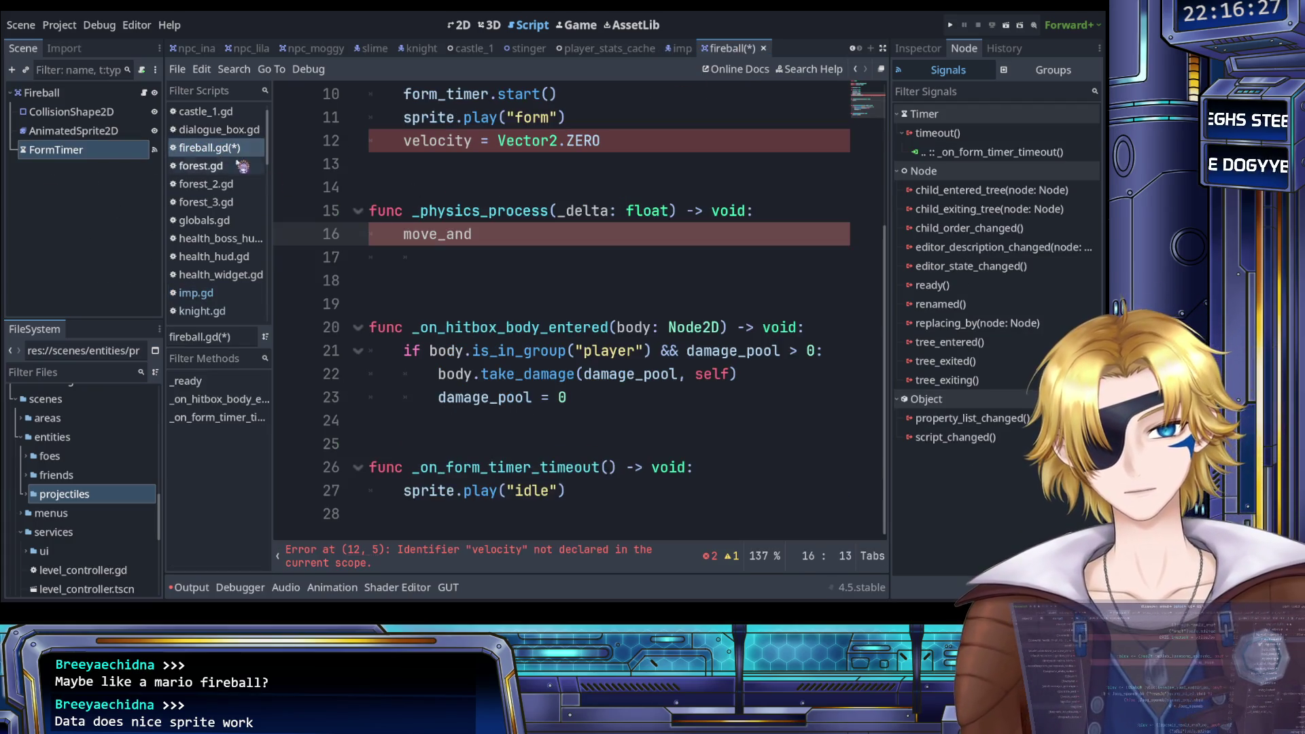
- Select the unfinished move_and text, go above _physics_process, and select the Fireball root node
drag(501, 242, 405, 236)
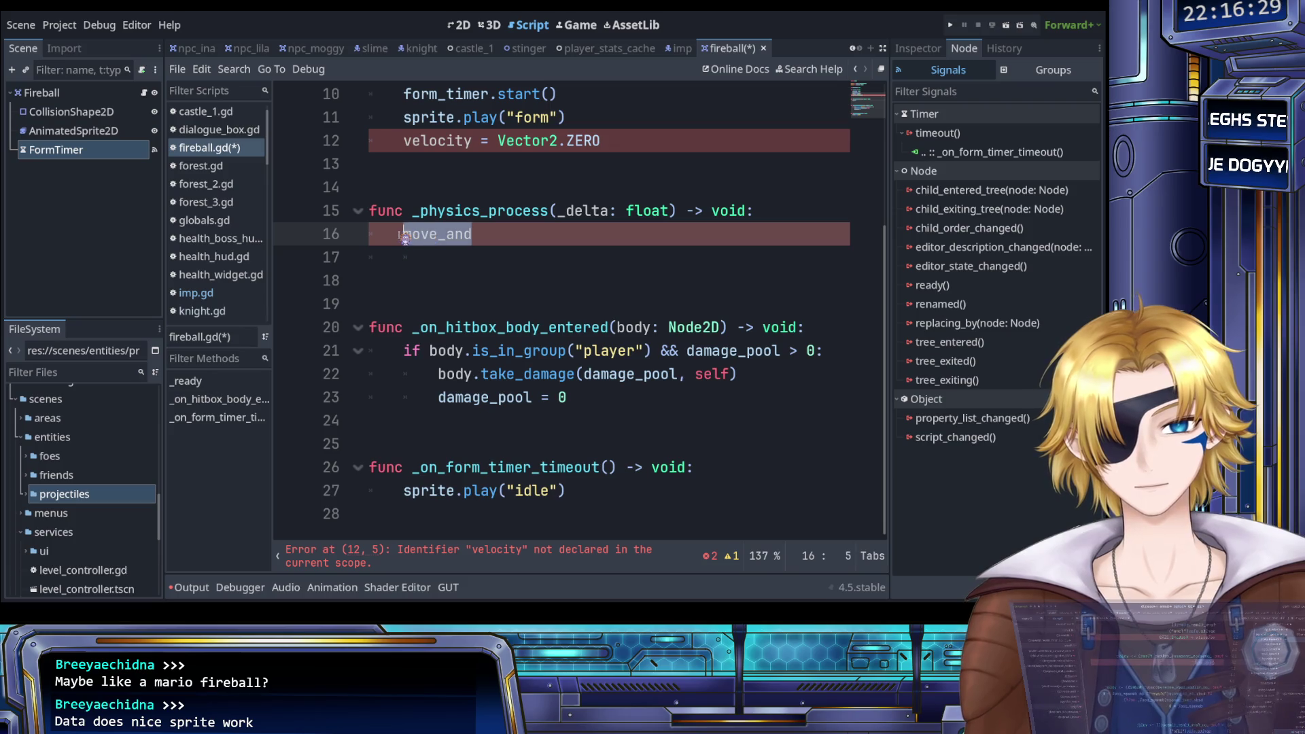
scroll(432, 253, up, 1)
click(469, 252)
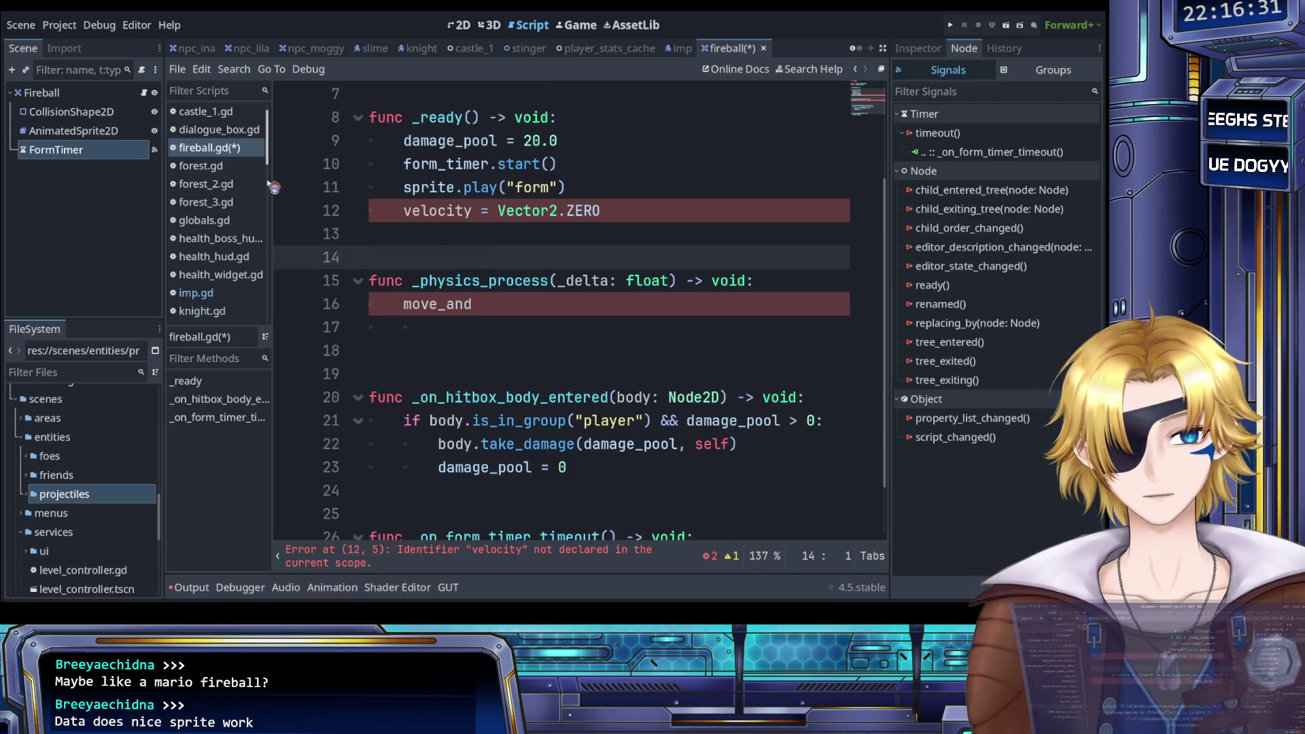
click(50, 100)
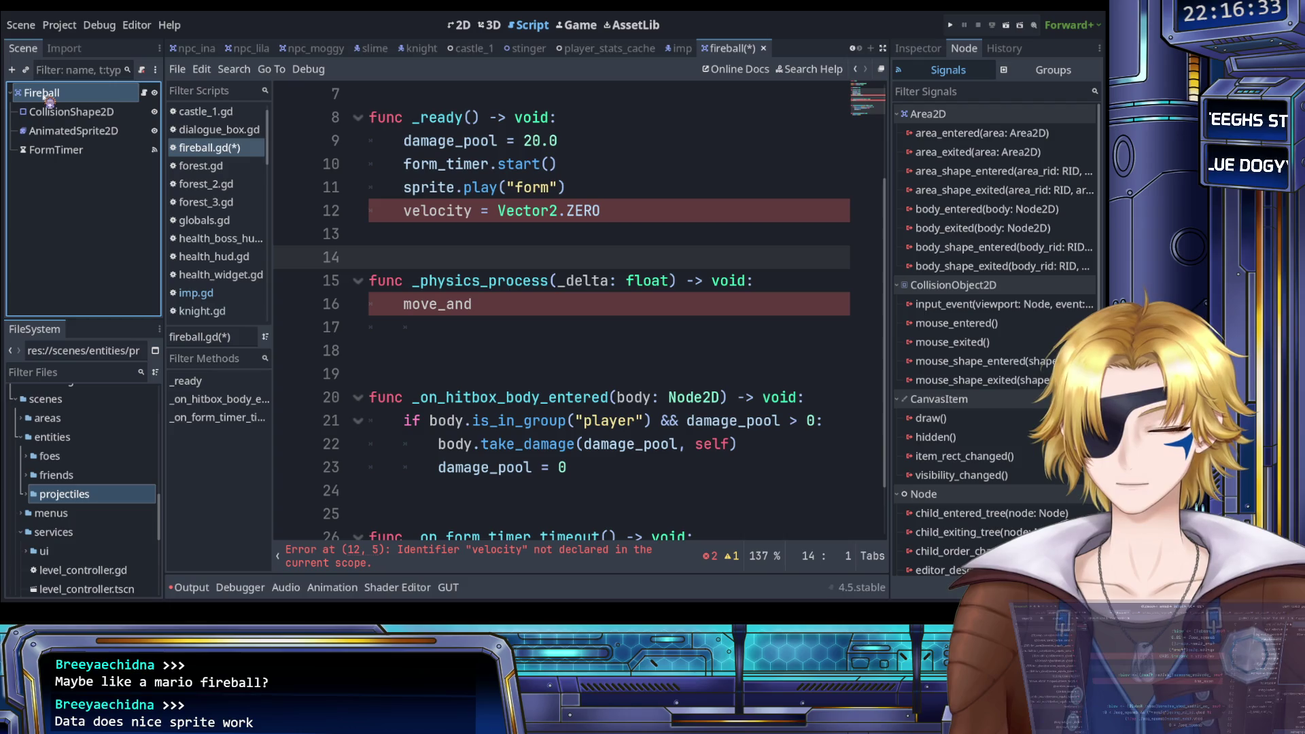